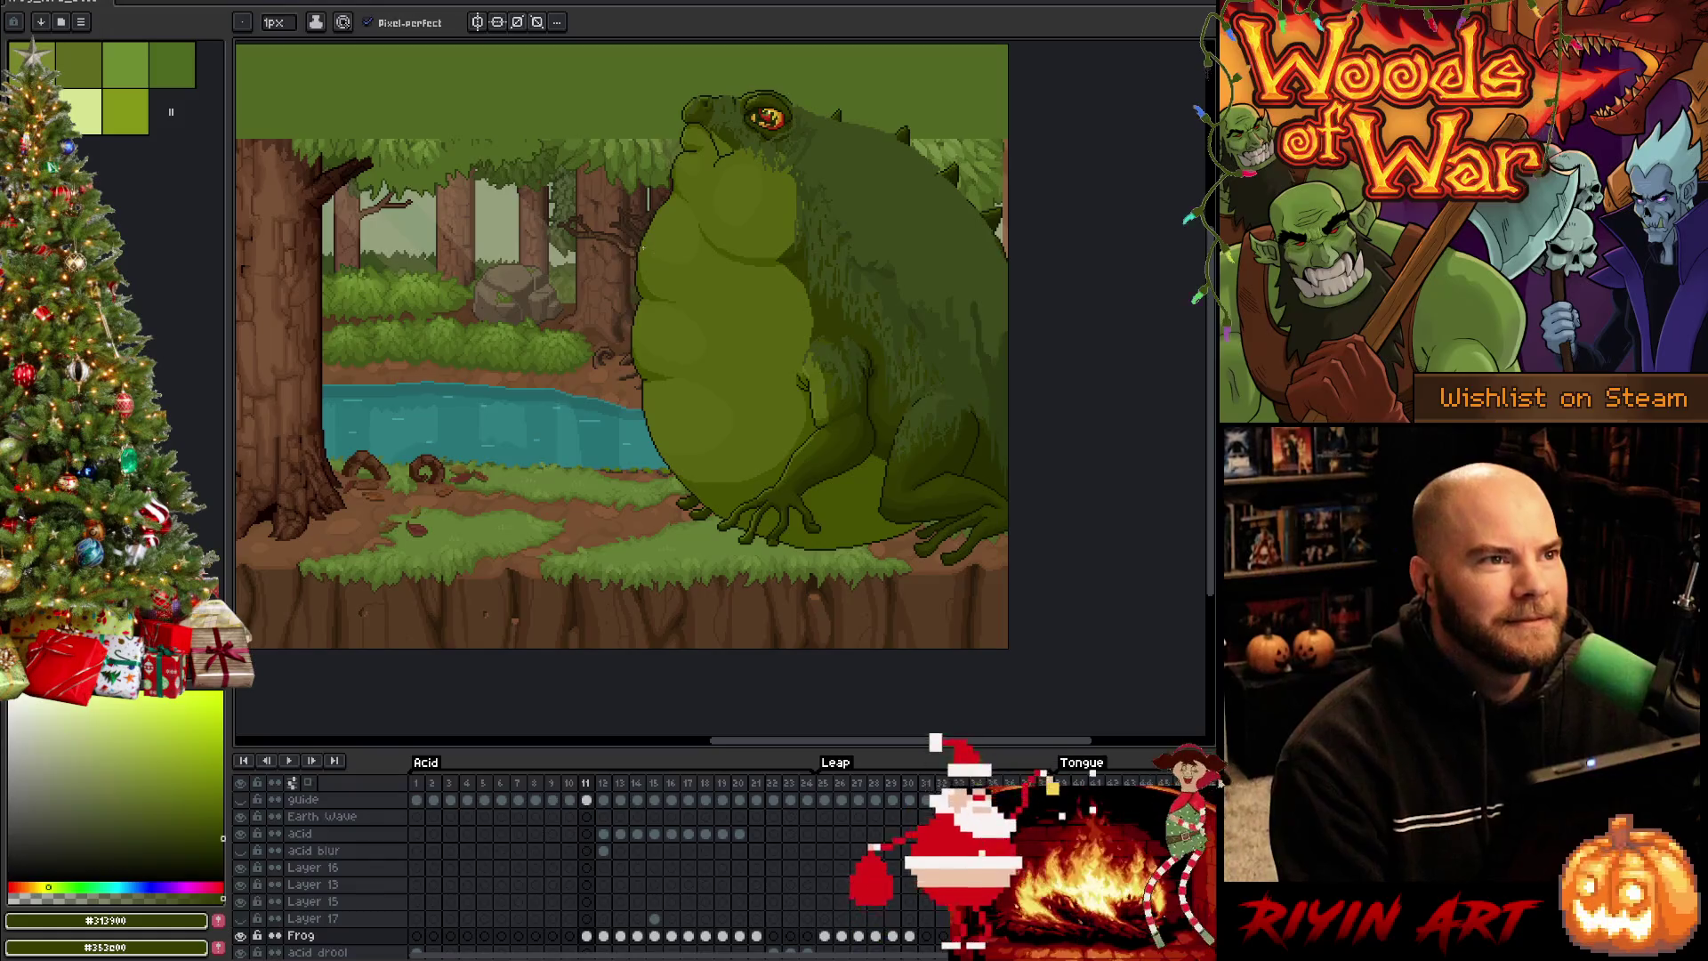
Flip between frames 11 and 12 to compare the frog's idle and tongue-out poses
key(Left)
key(Right)
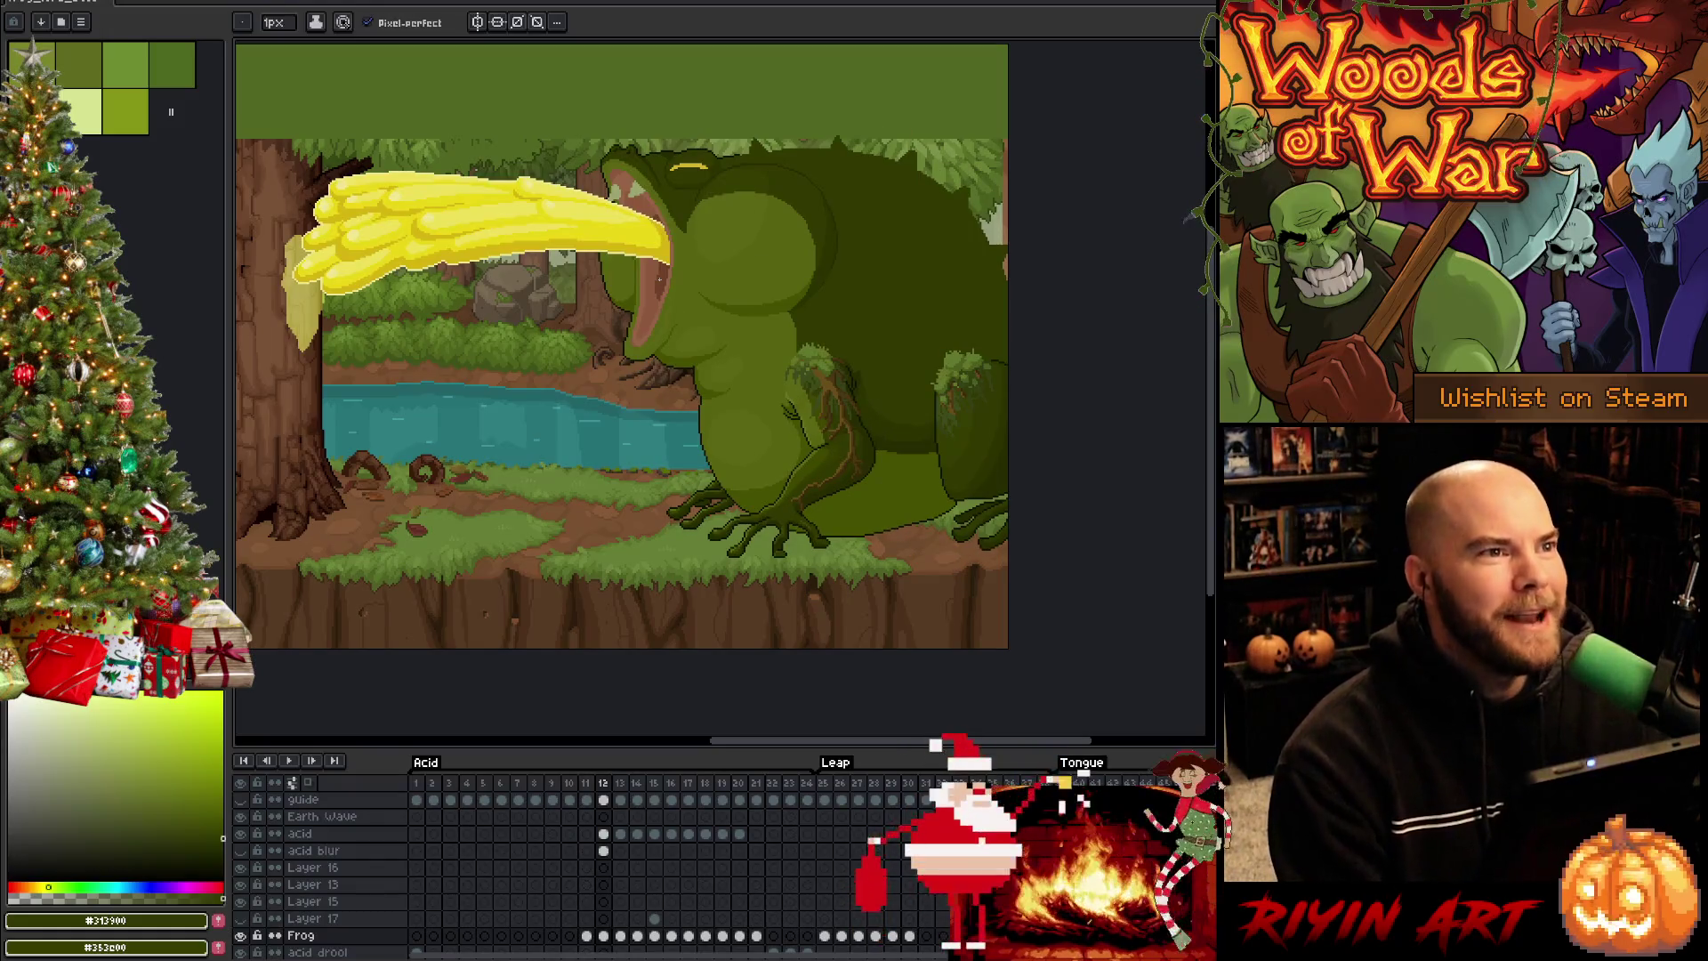
key(Left)
key(Right)
key(Left)
key(Right)
key(Left)
key(Right)
key(Left)
key(Right)
key(Left)
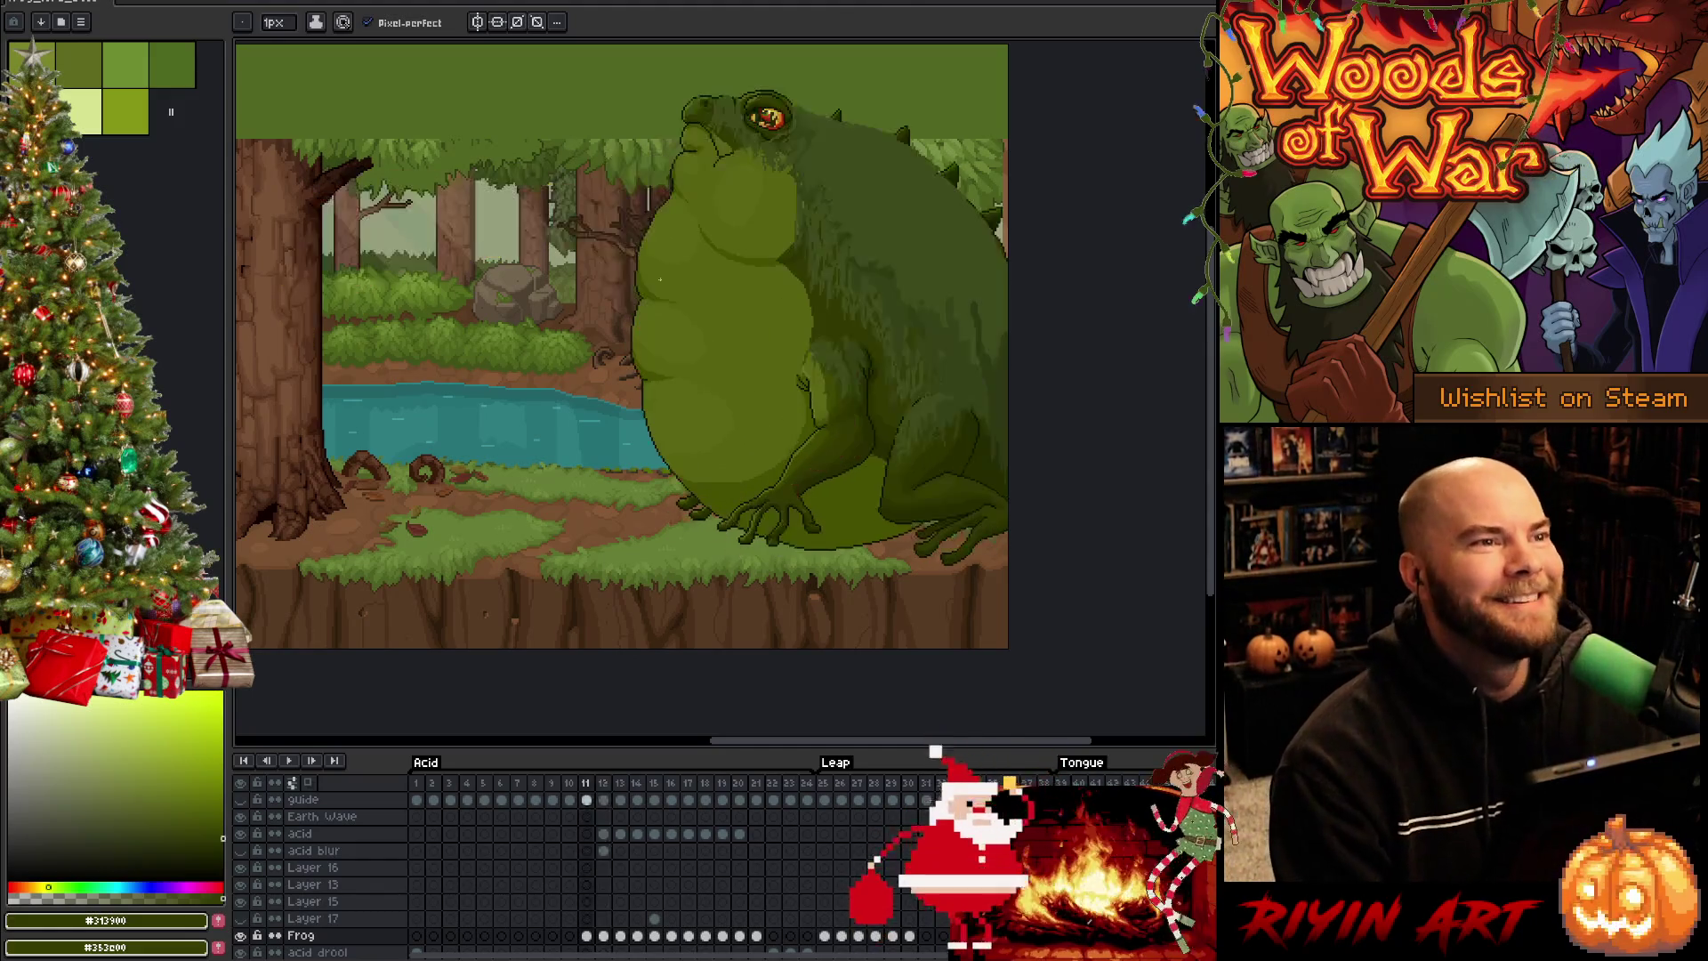
key(Right)
Preview the tongue extending once more, stop on the tongue-out frame, and hide the acid blur layer
key(Left)
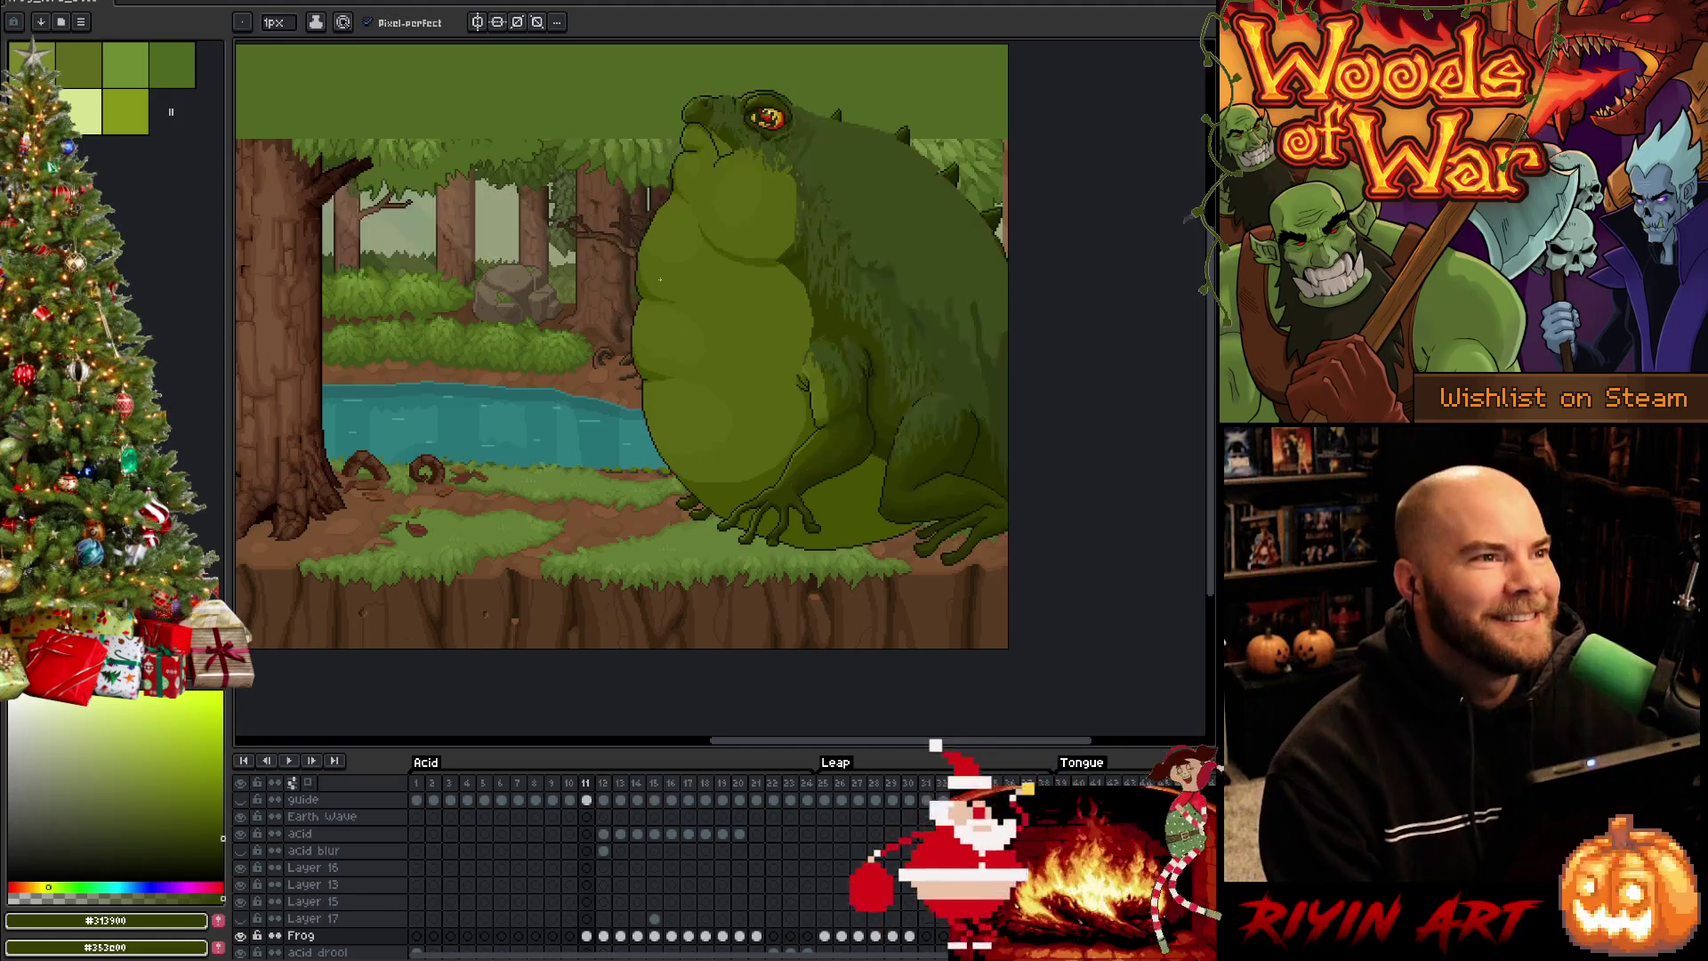
key(Right)
key(Left)
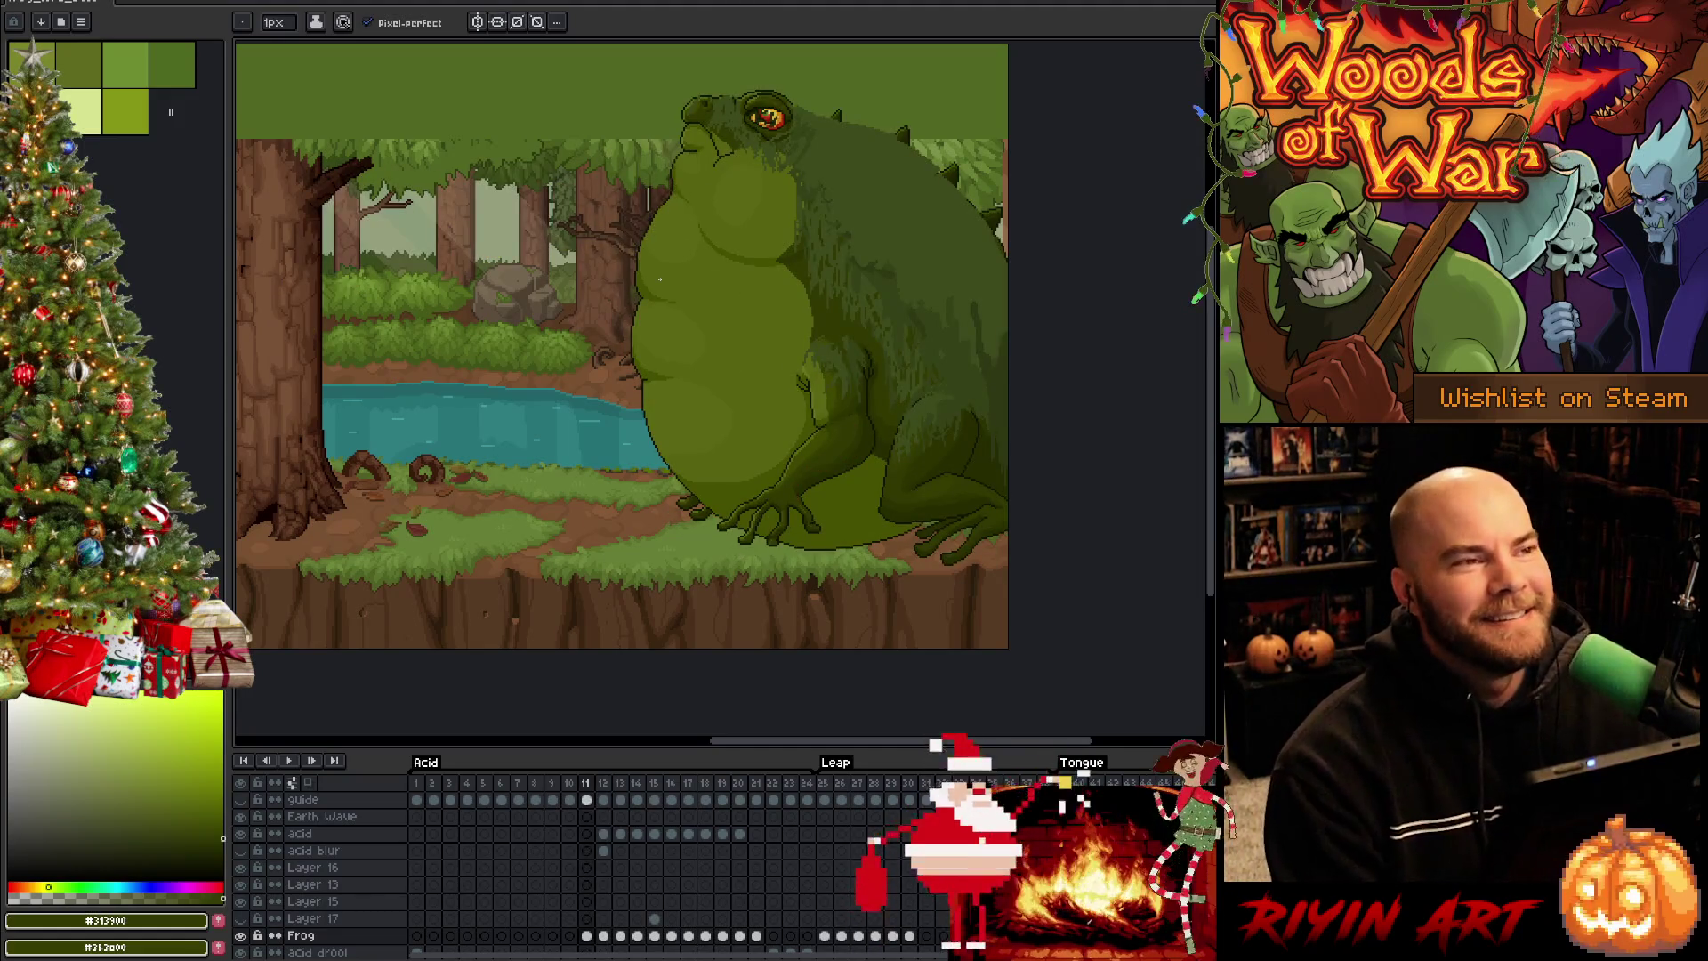
key(Right)
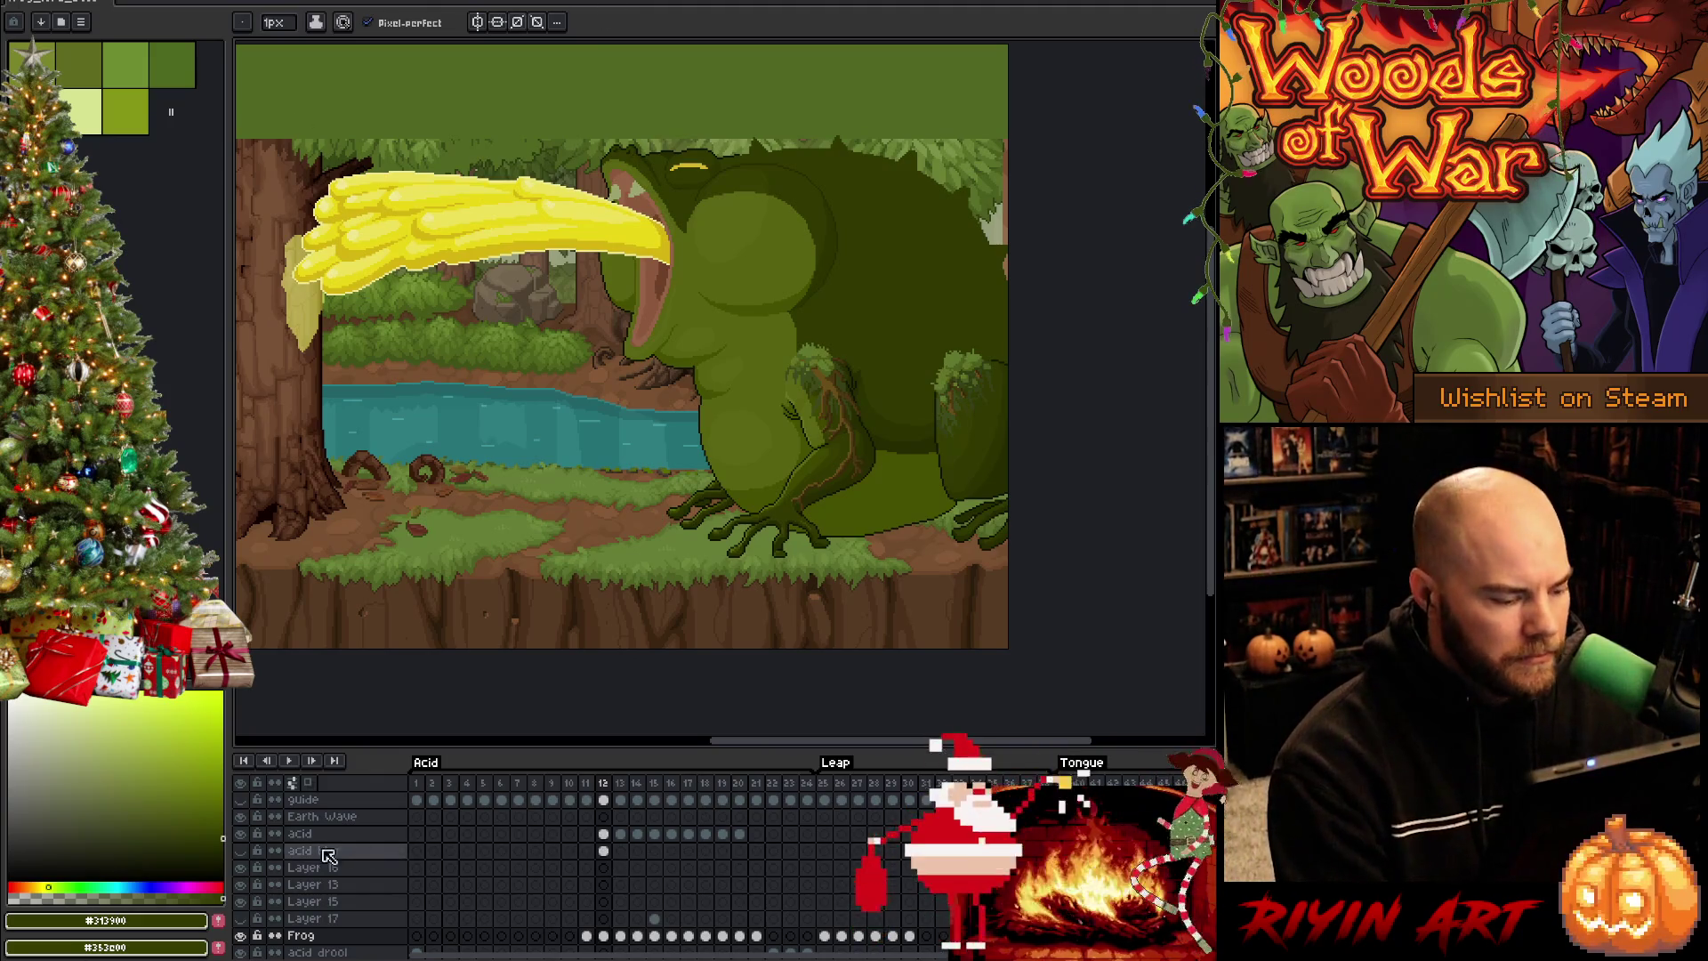
click(243, 850)
scroll(794, 440, up, 1)
scroll(794, 441, up, 1)
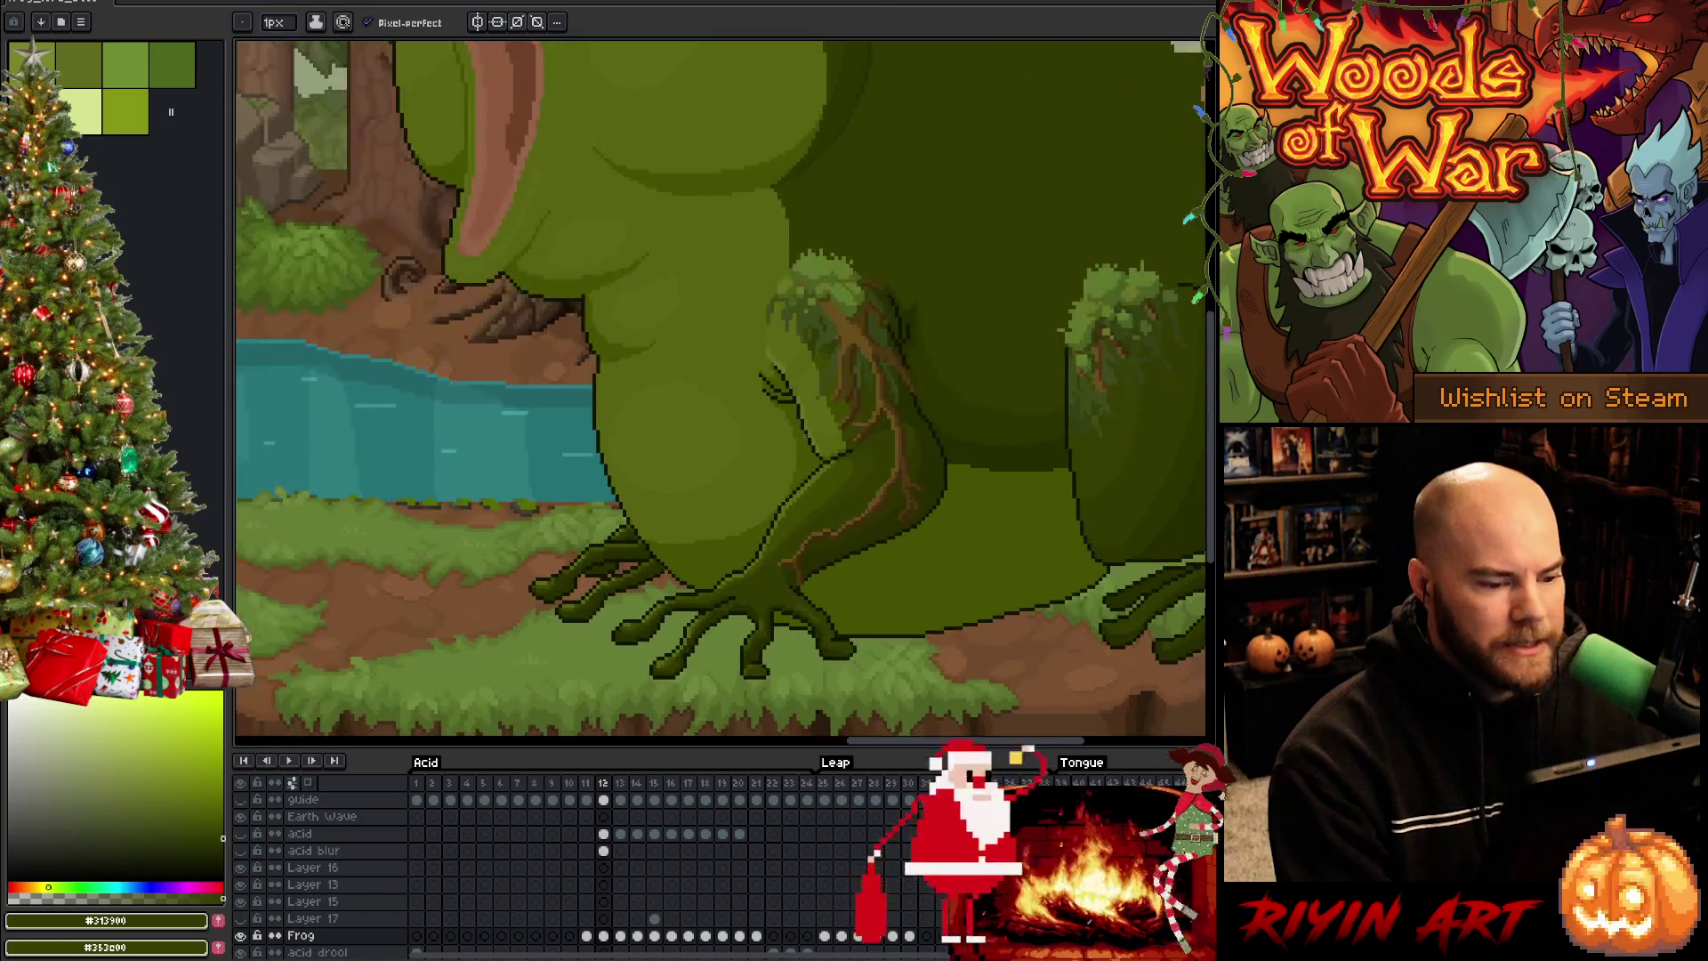
Step to frames 14 and 15, compare the leg poses, and sample greens from the frog's leg
key(Return)
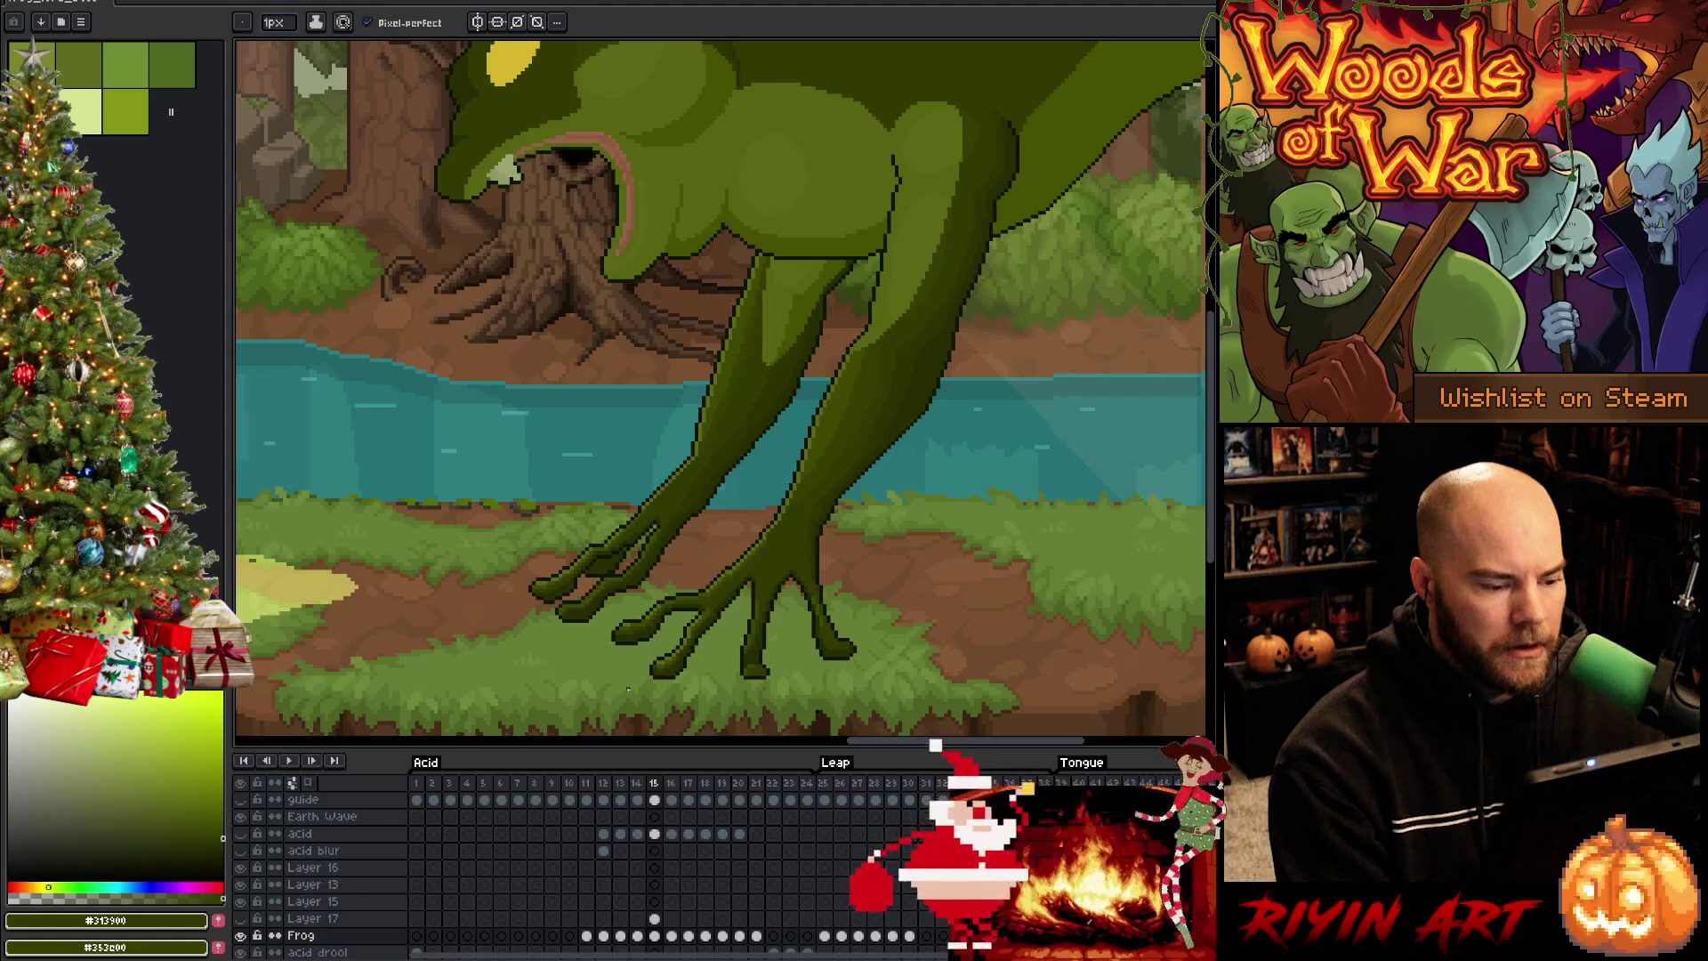
click(244, 919)
key(Return)
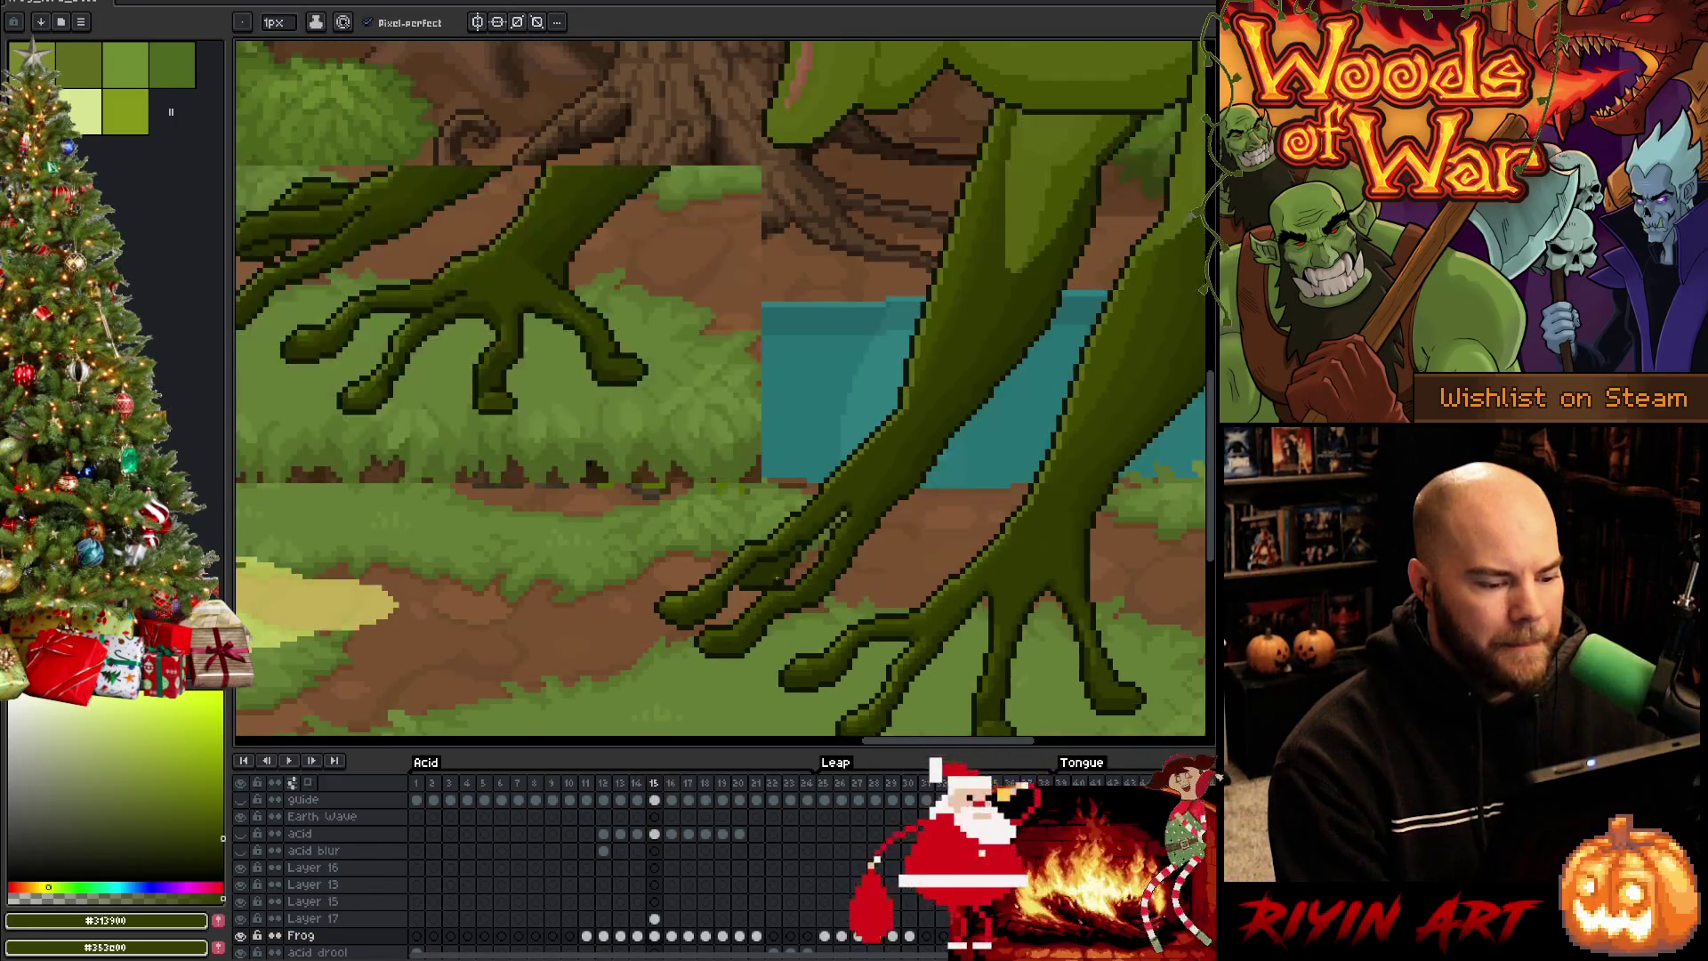
key(Left)
key(Right)
key(Left)
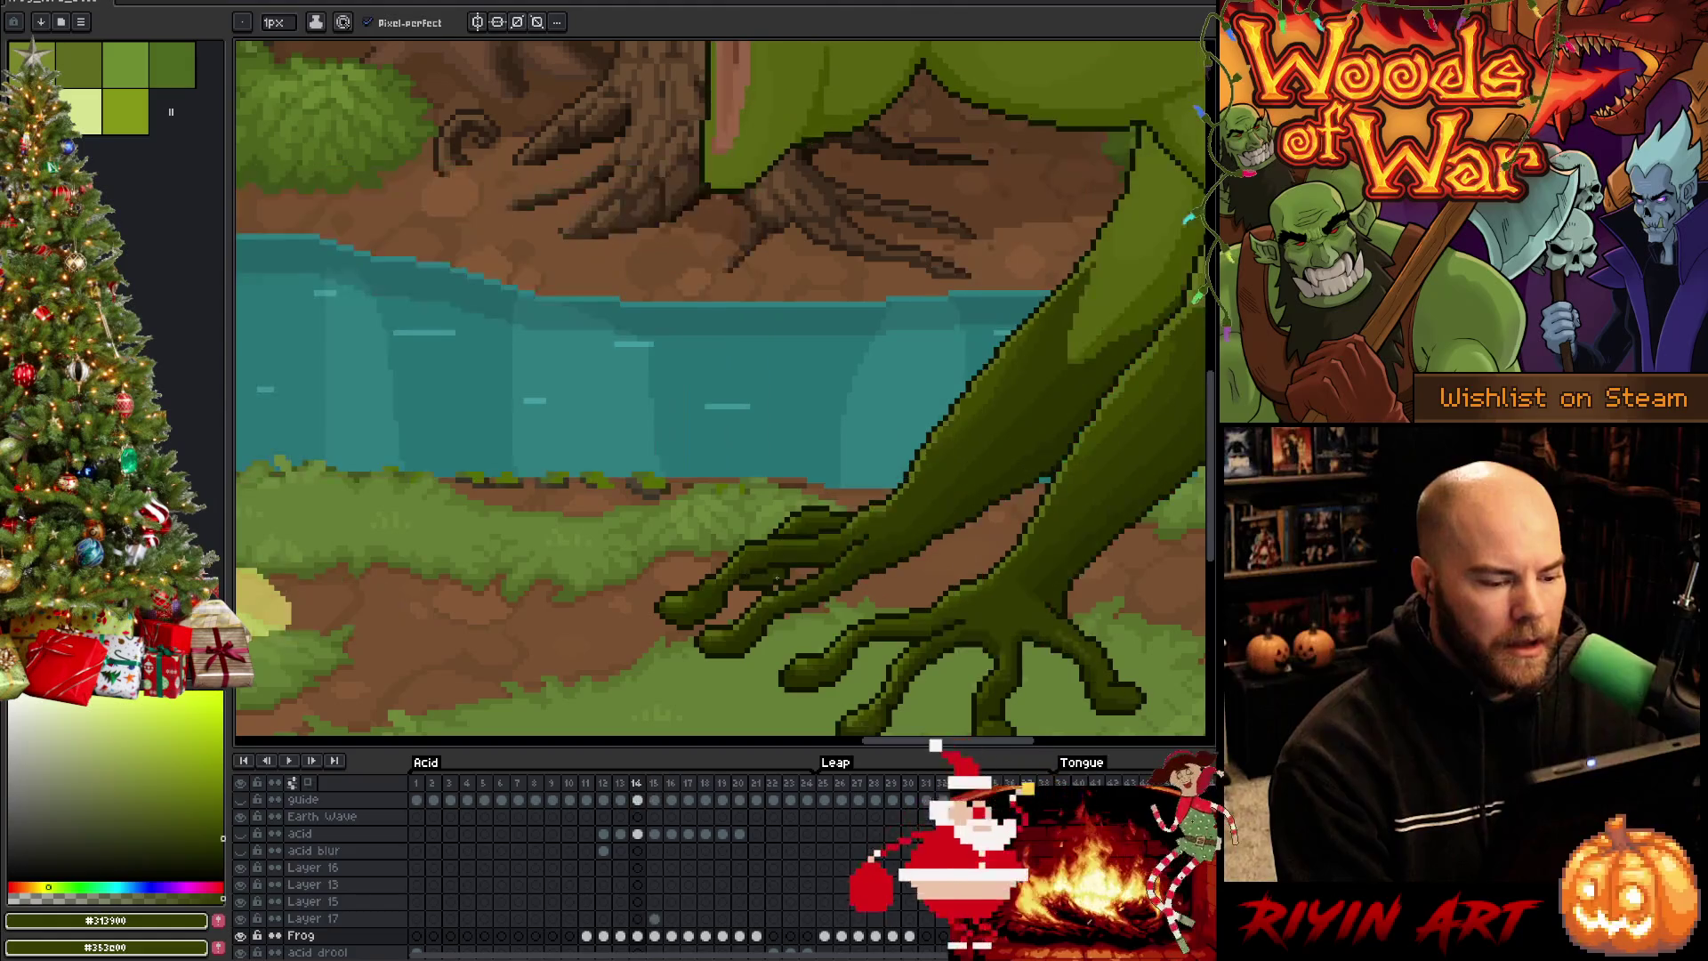
key(Right)
key(alt)
alt+click(730, 647)
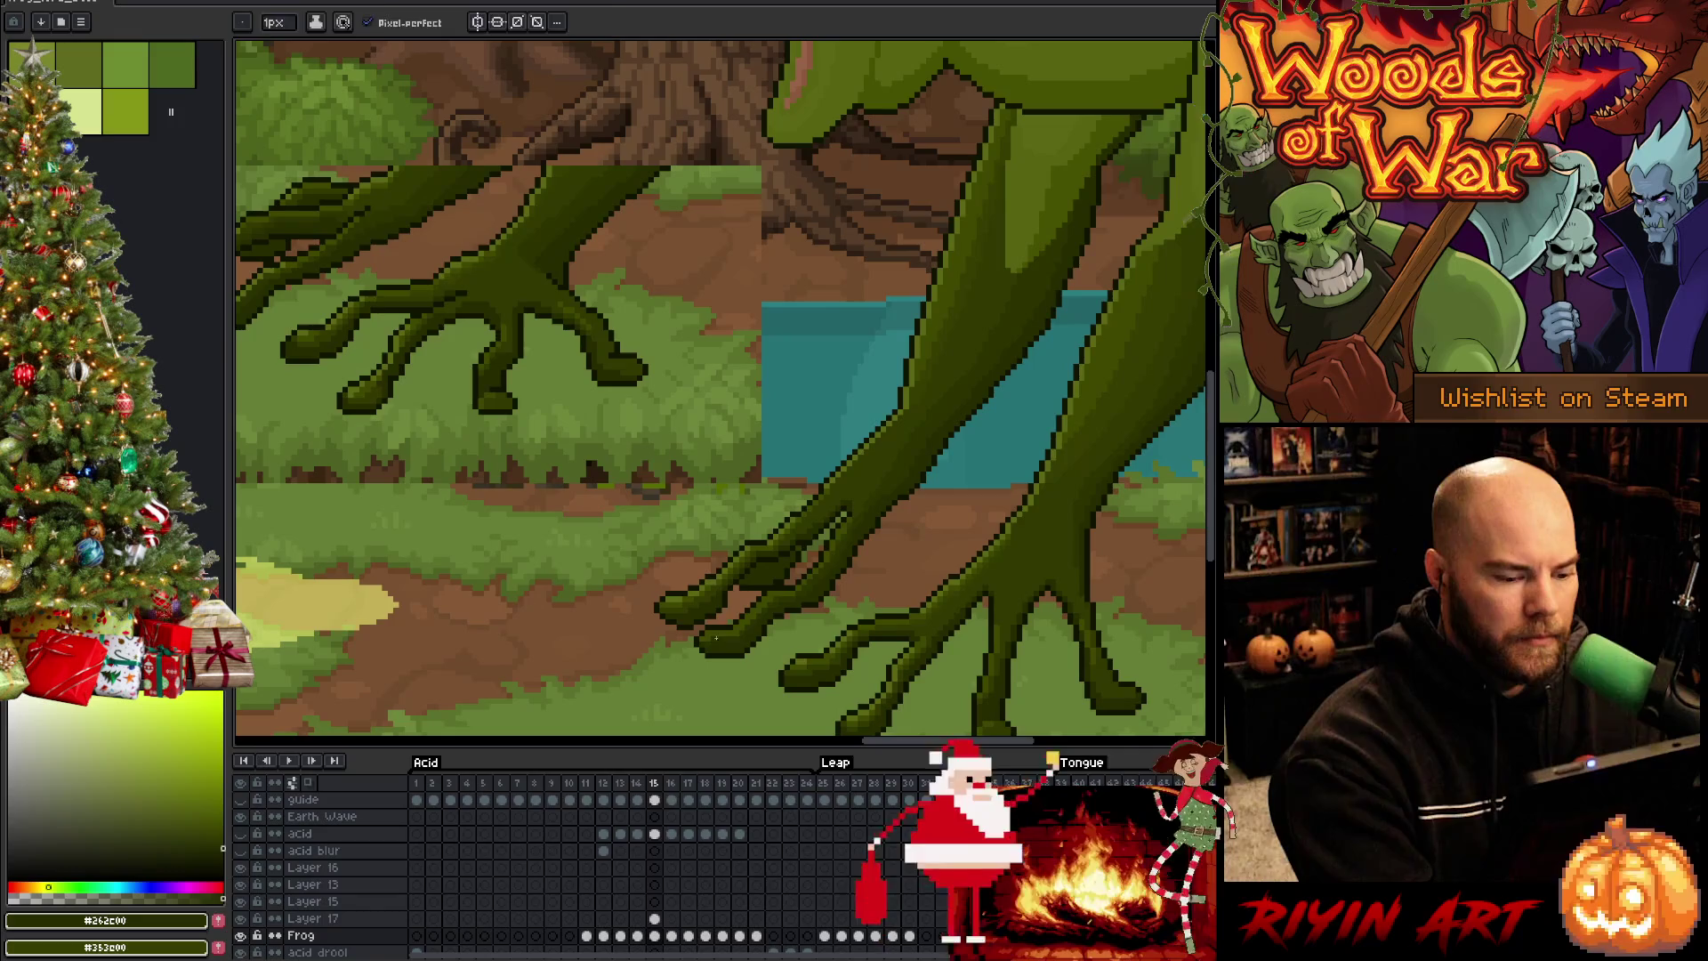
alt+click(732, 628)
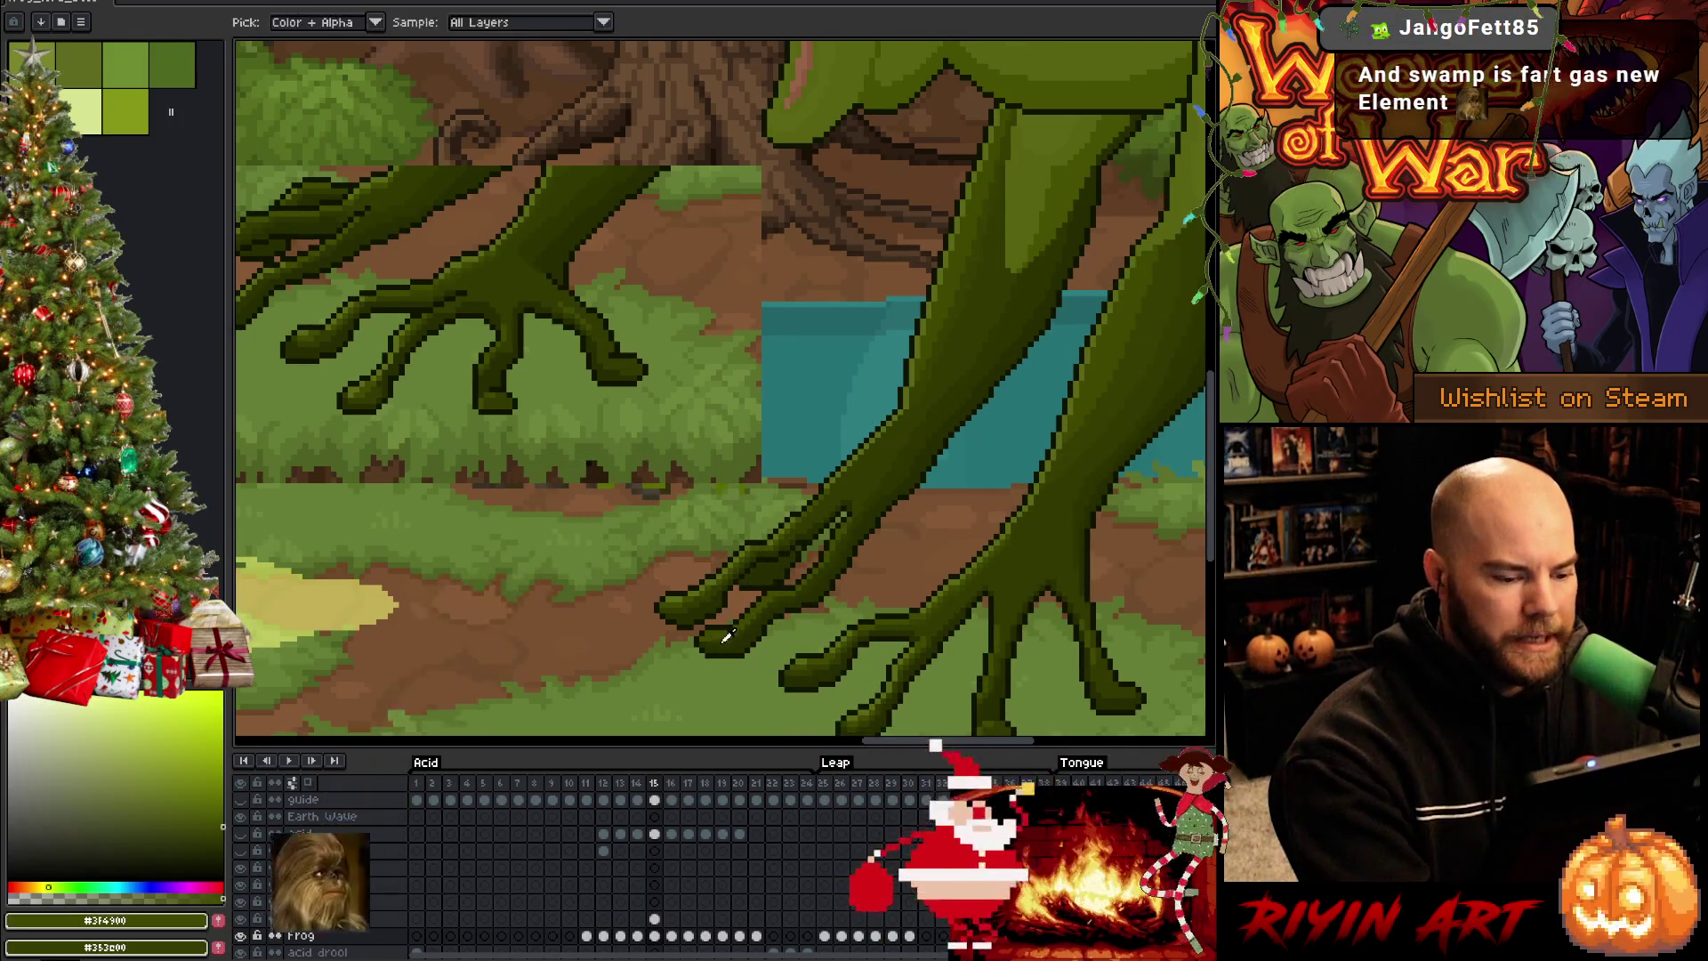
Flip between frames 14 and 15 checking the leg, picking shading greens from it on each frame
key(Left)
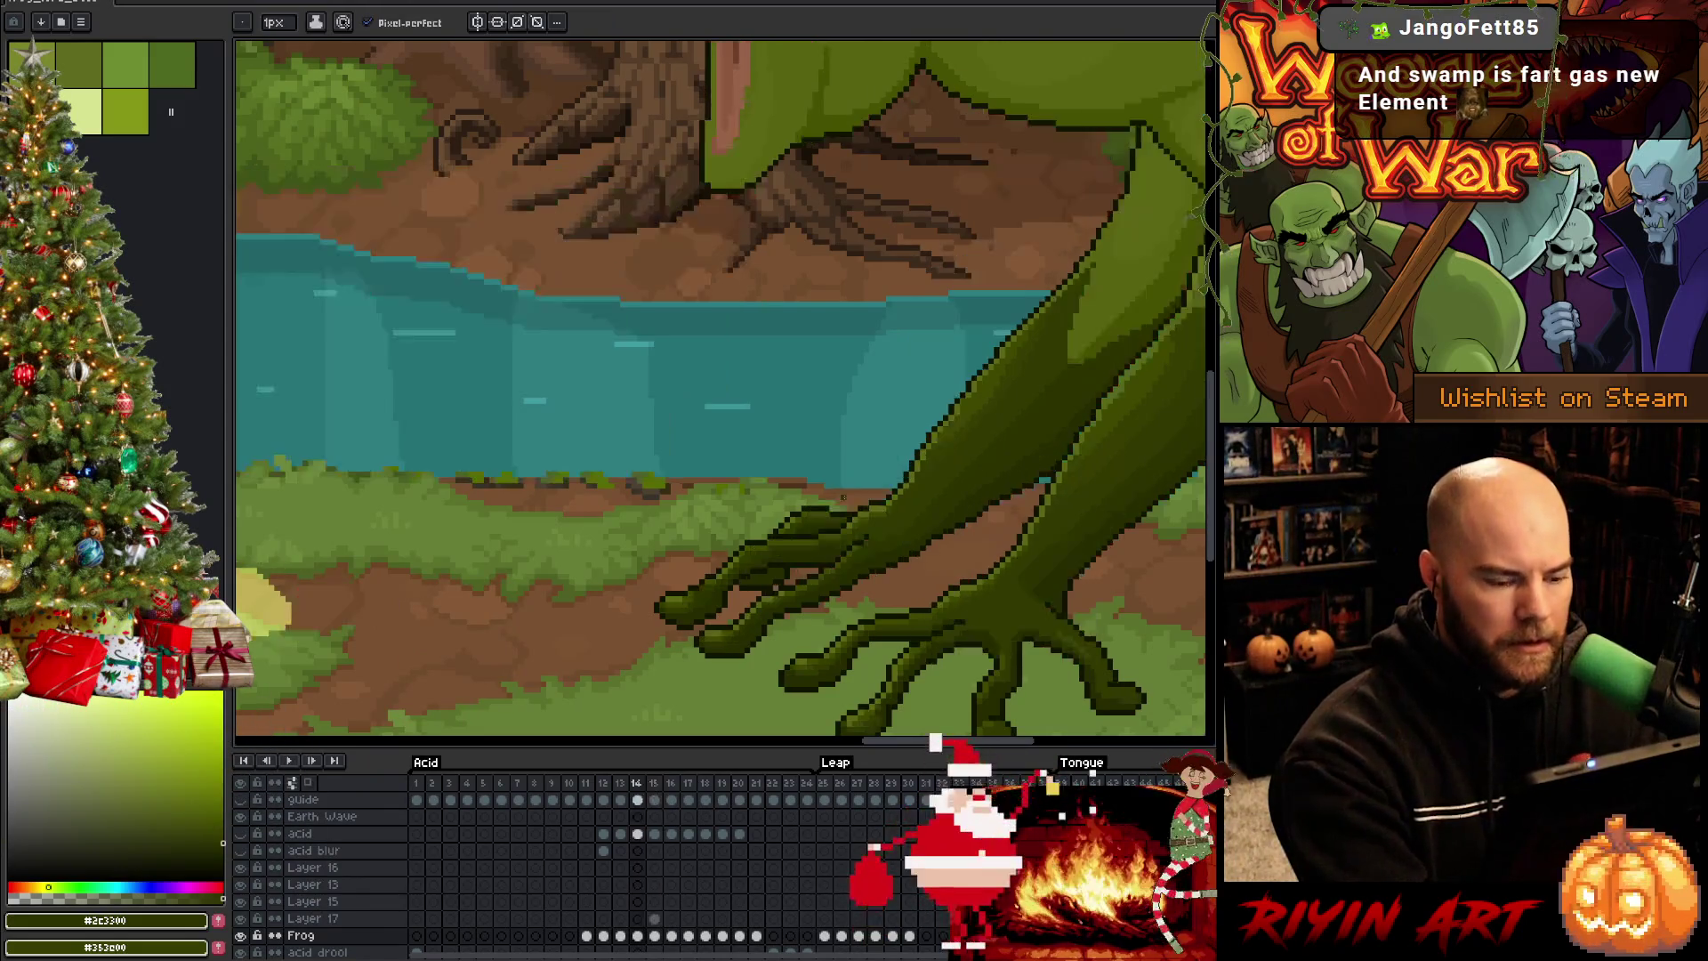
key(Right)
key(Left)
key(Right)
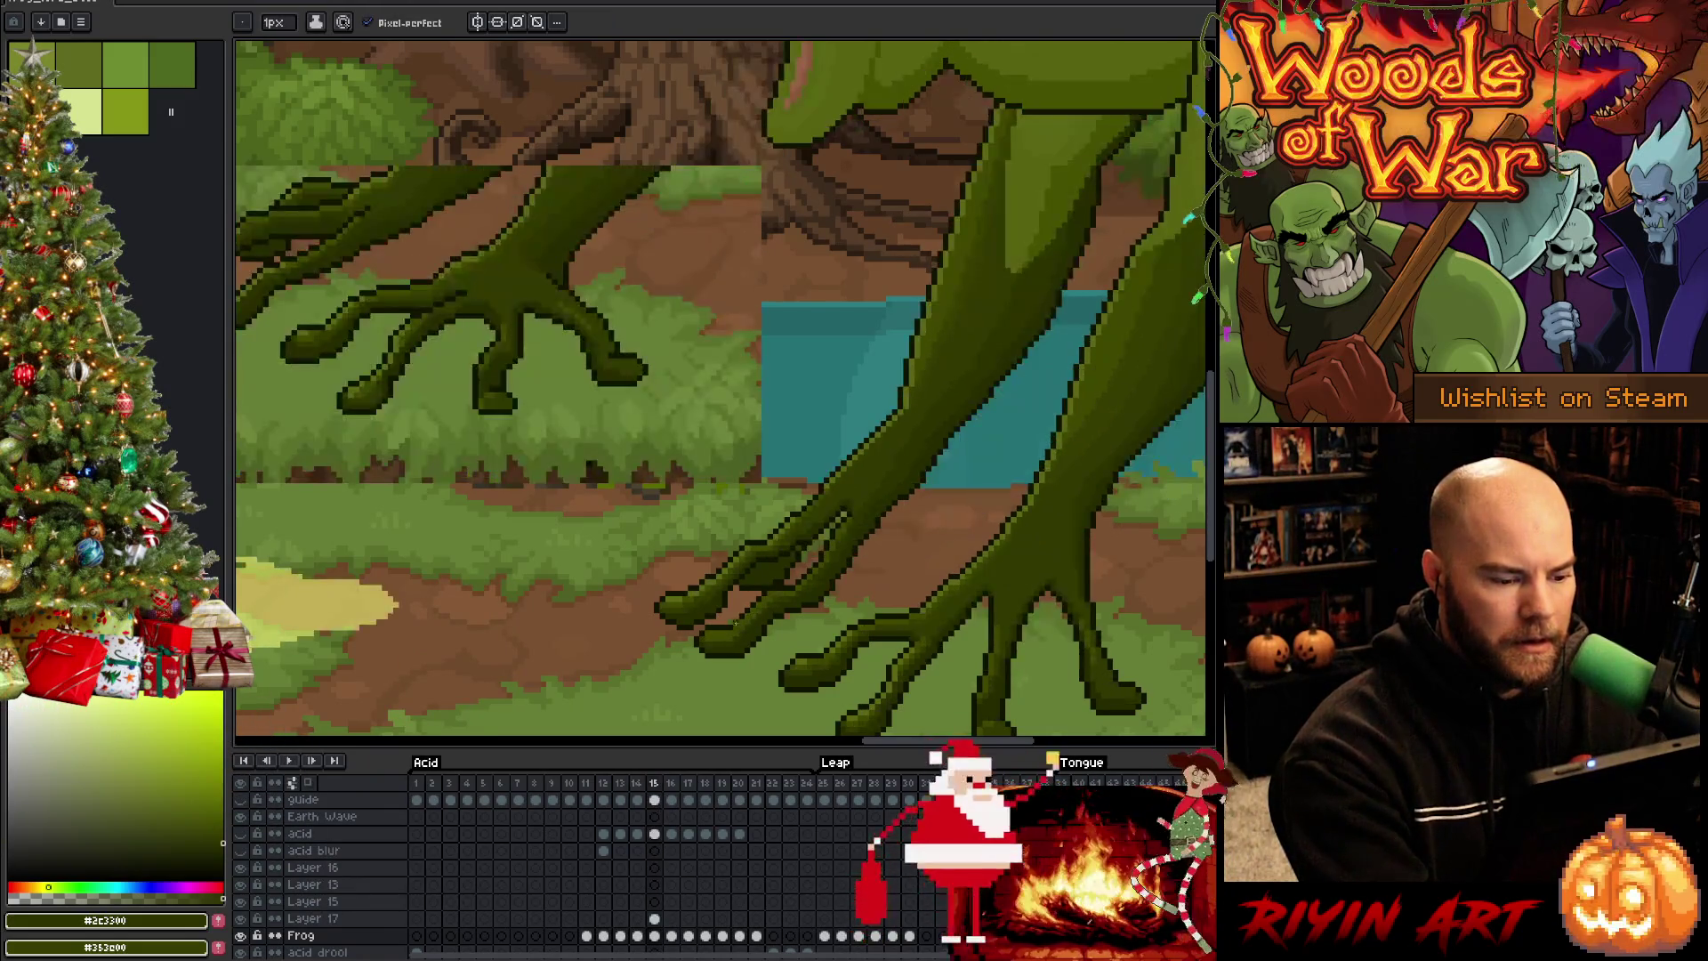
key(Left)
key(Right)
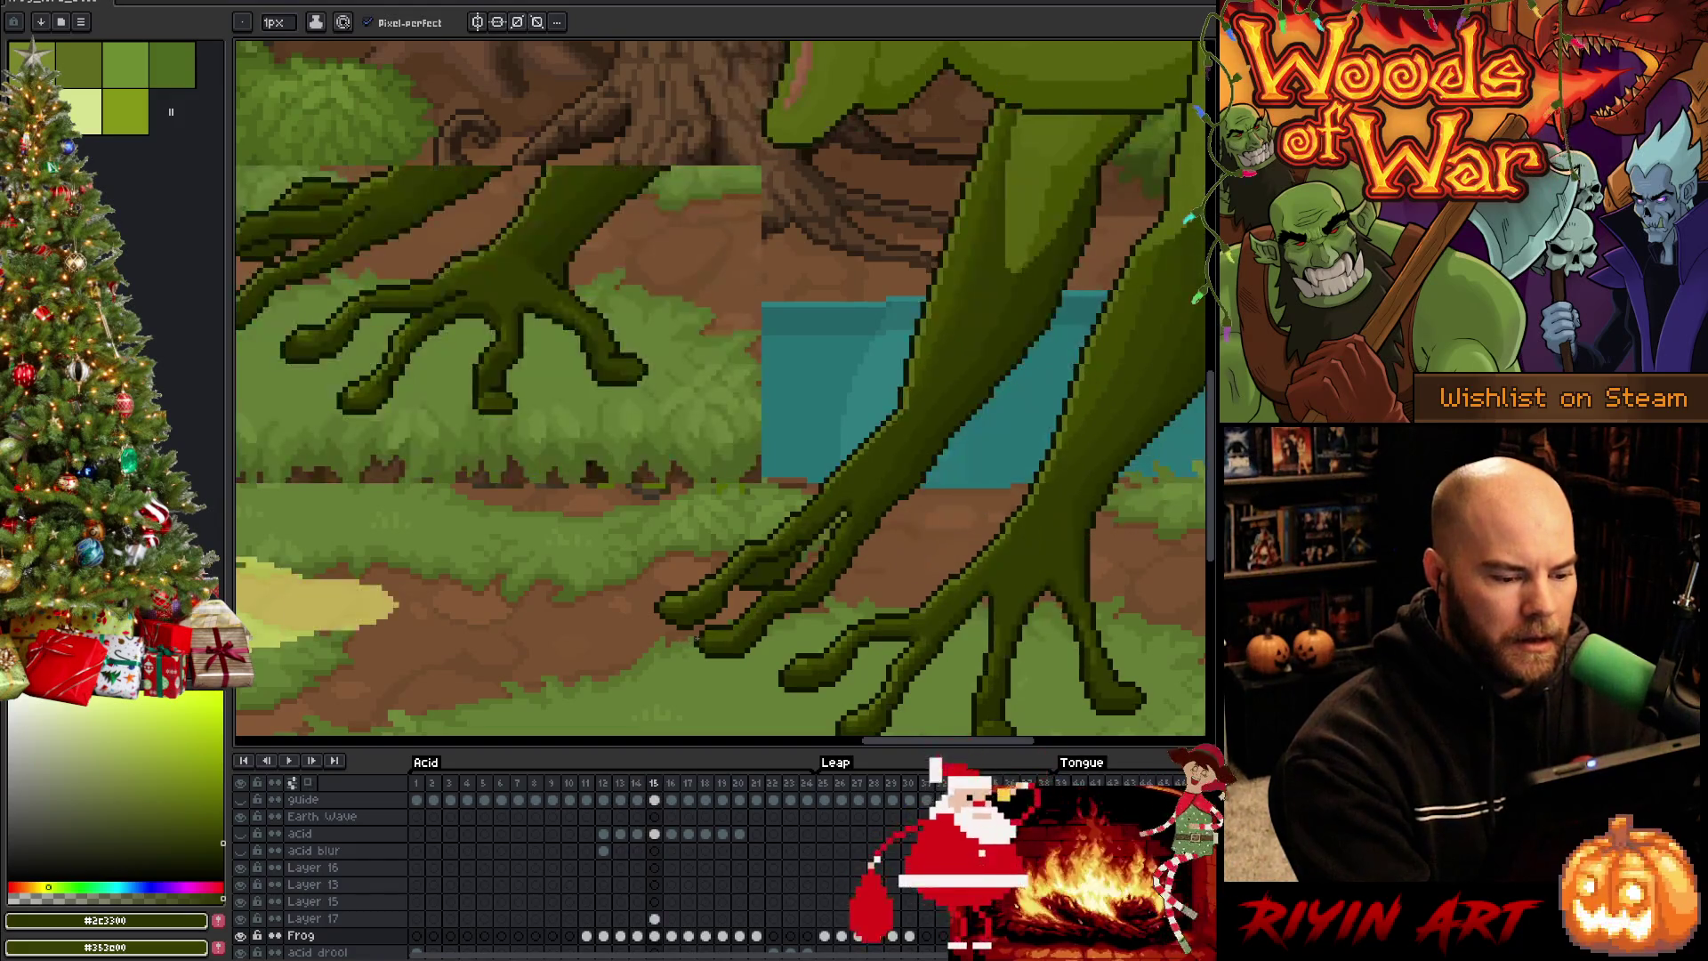
alt+click(699, 589)
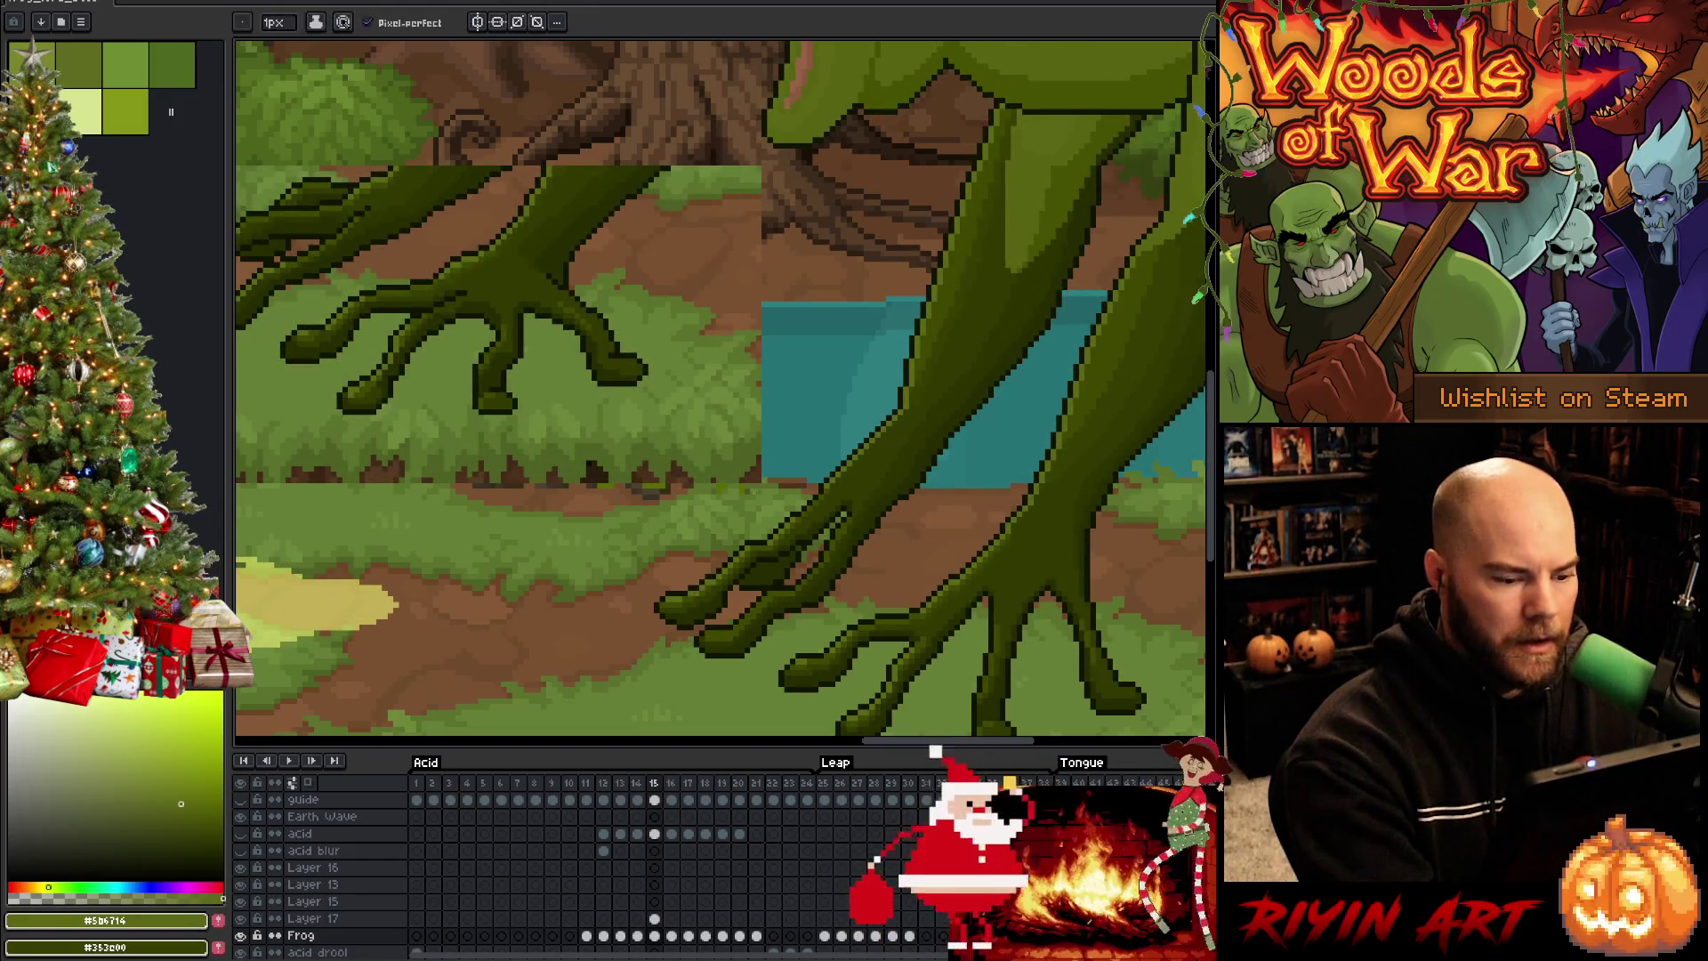
key(Left)
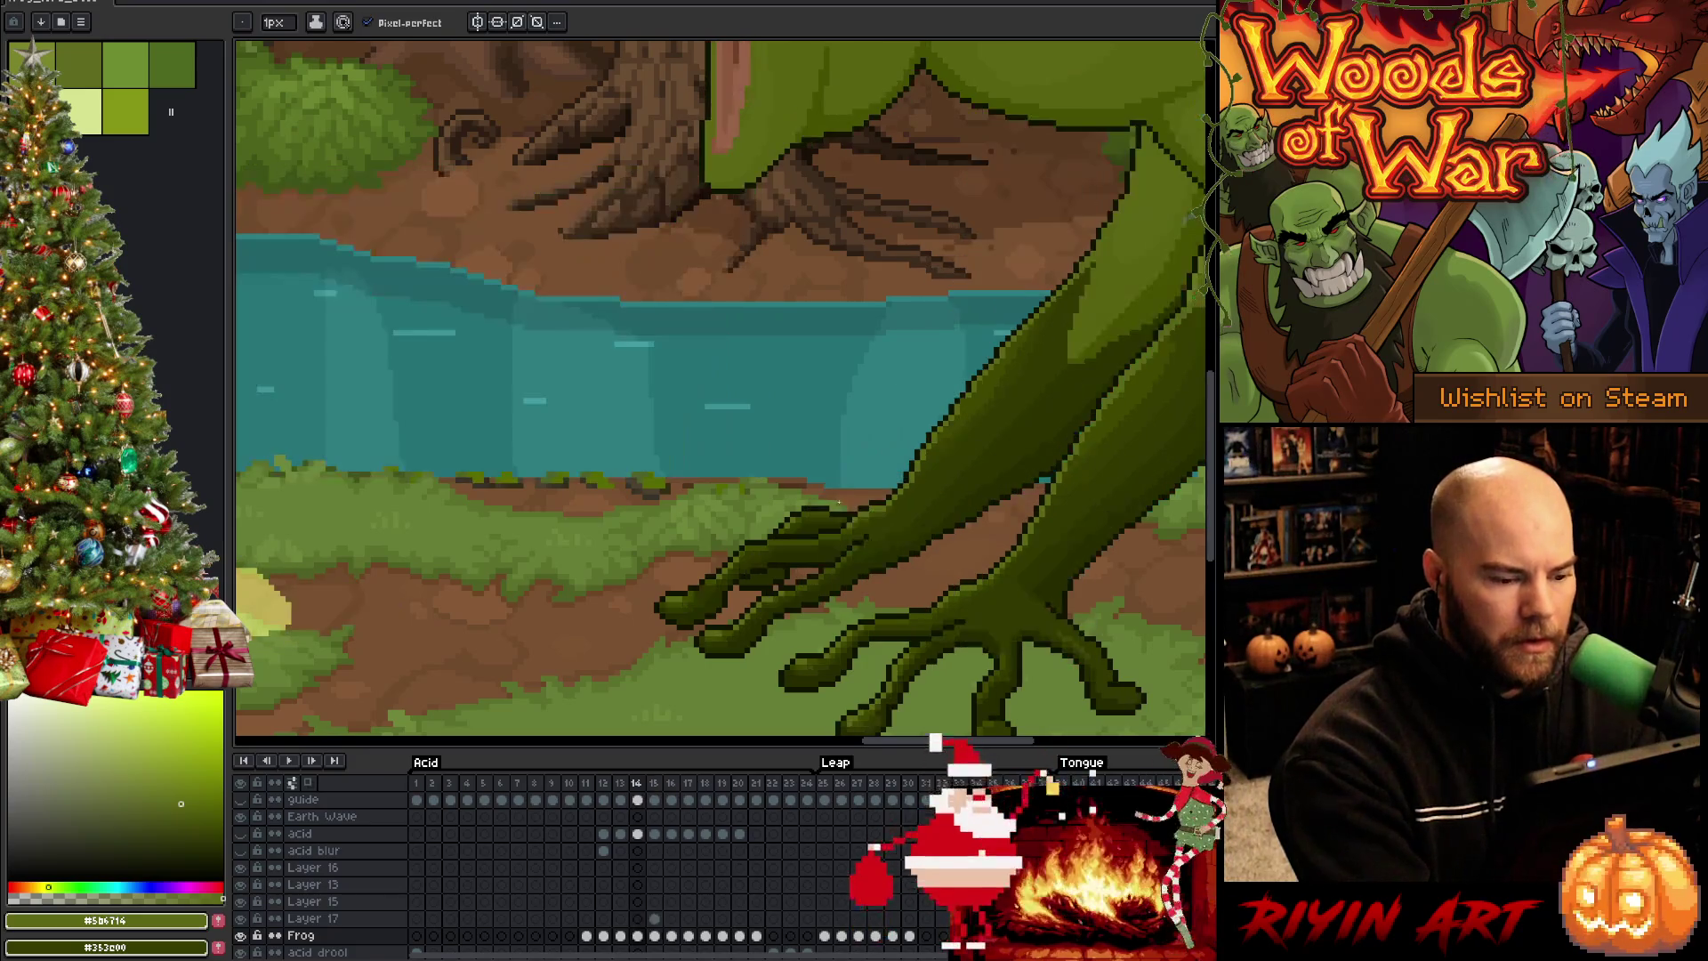
key(Left)
key(Right)
key(Right)
key(Left)
key(Right)
alt+click(694, 591)
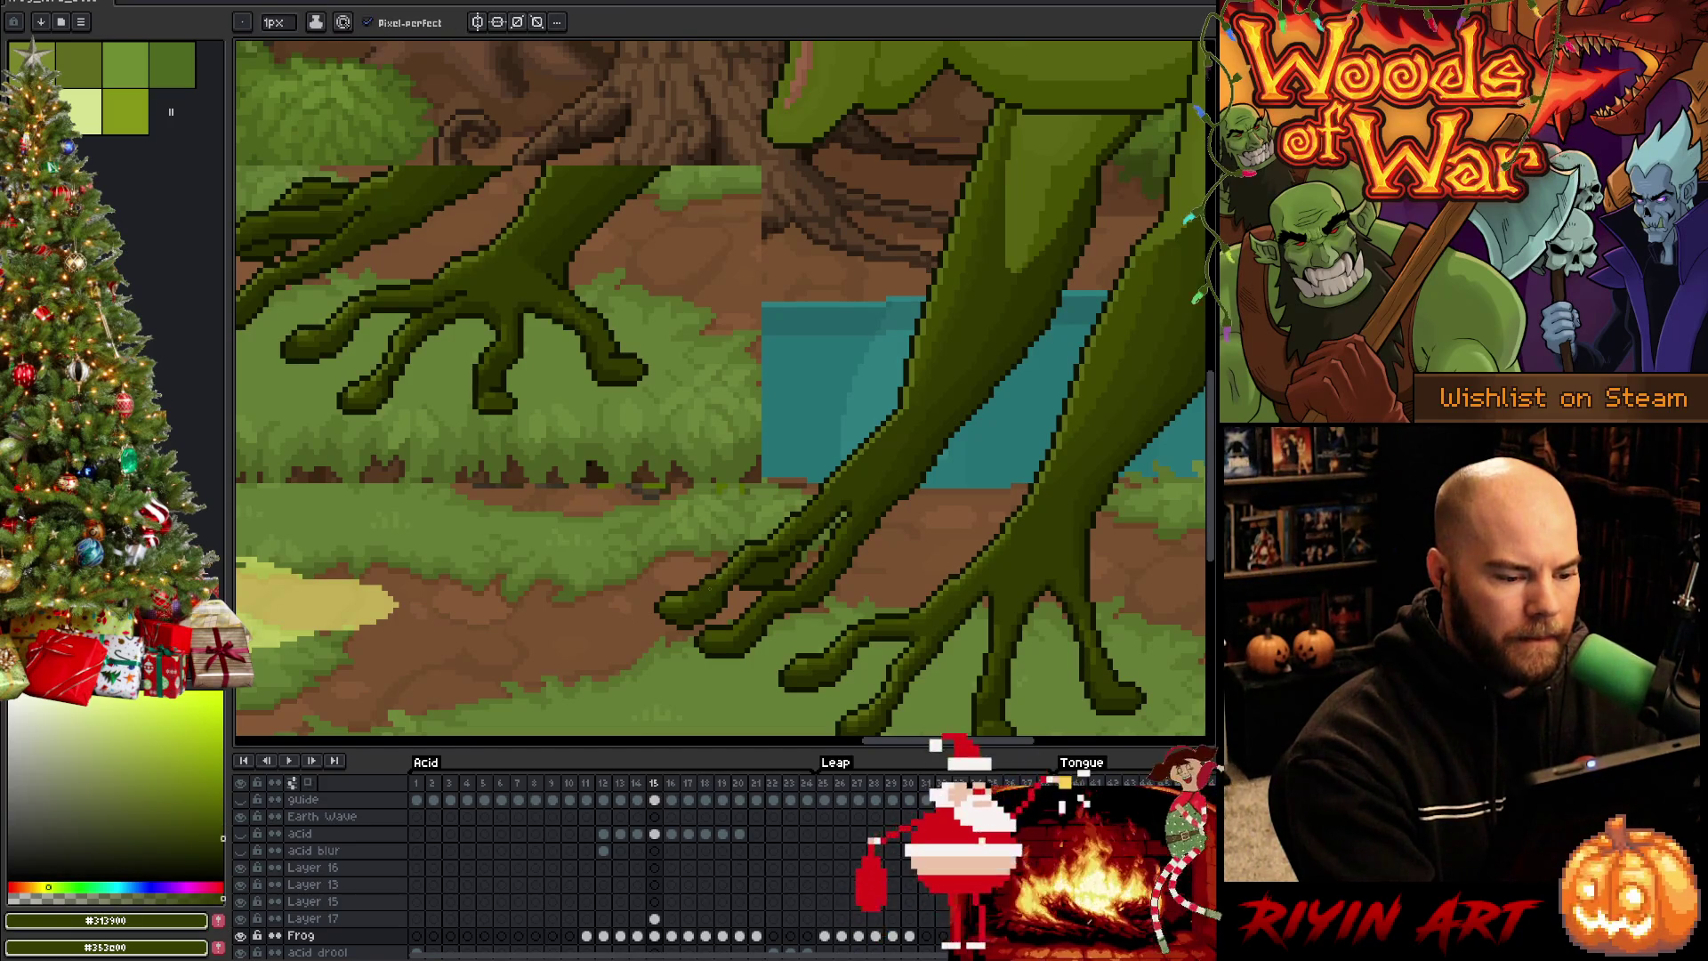
Keep comparing the leg across frames 14 and 15, sampling a mid green and another leg colour for touch-ups
key(Left)
key(Right)
key(Left)
key(Right)
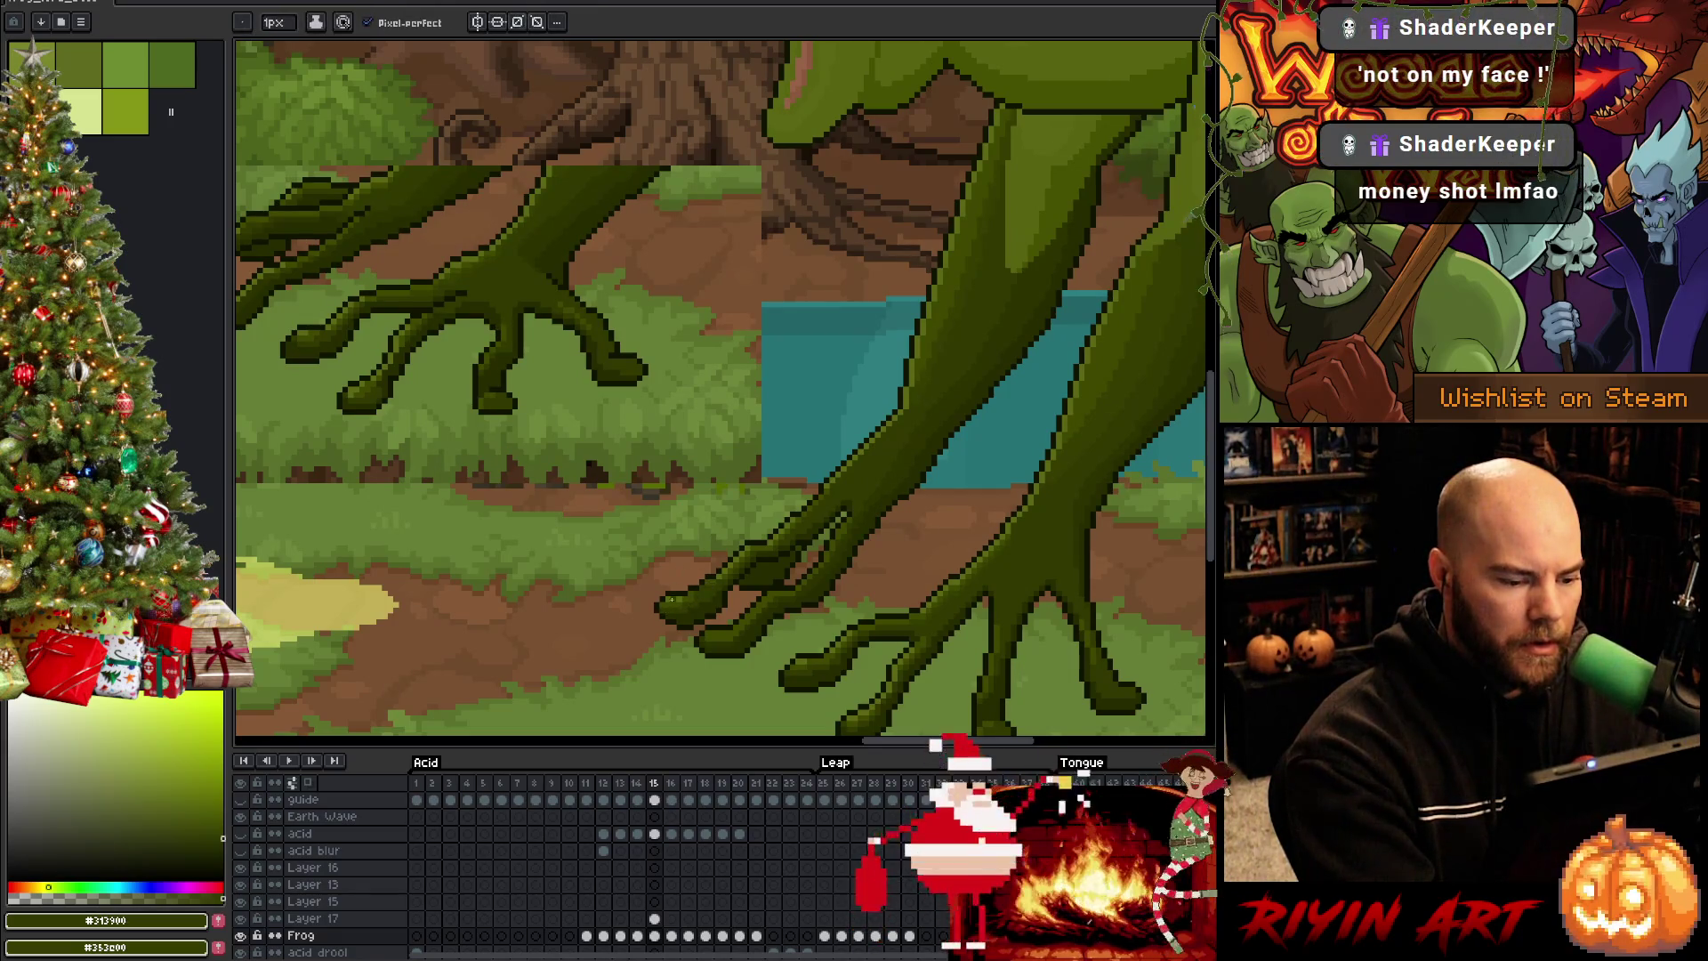
key(Right)
key(Left)
key(ctrl)
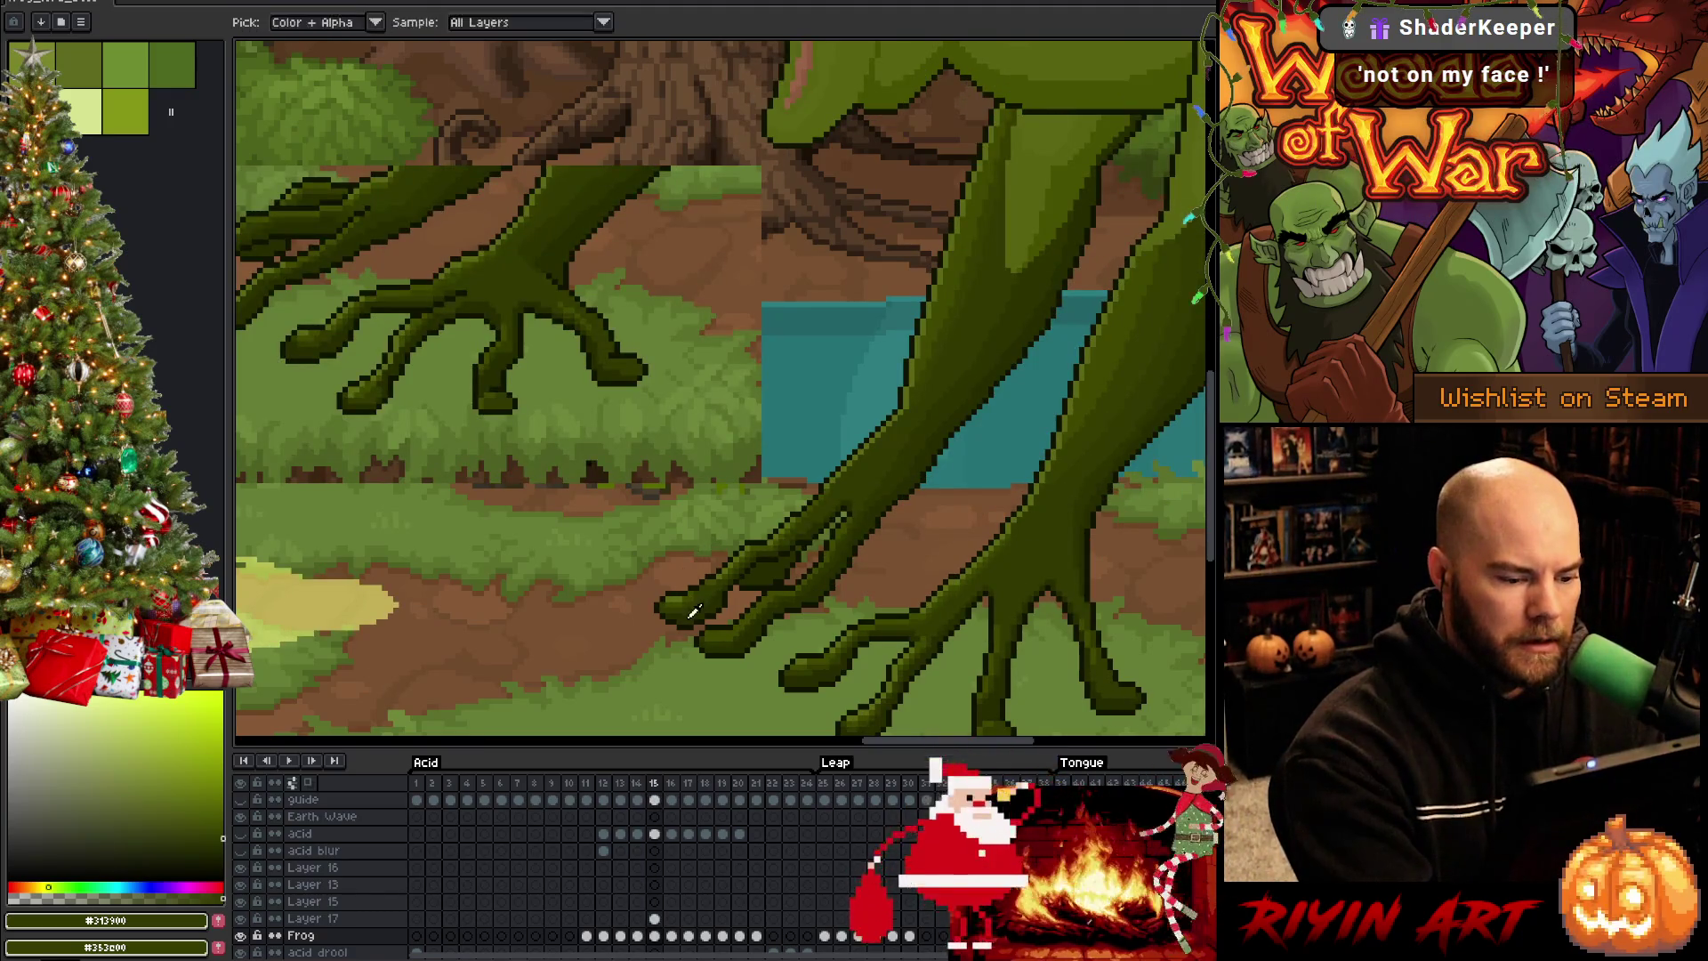
alt+click(696, 595)
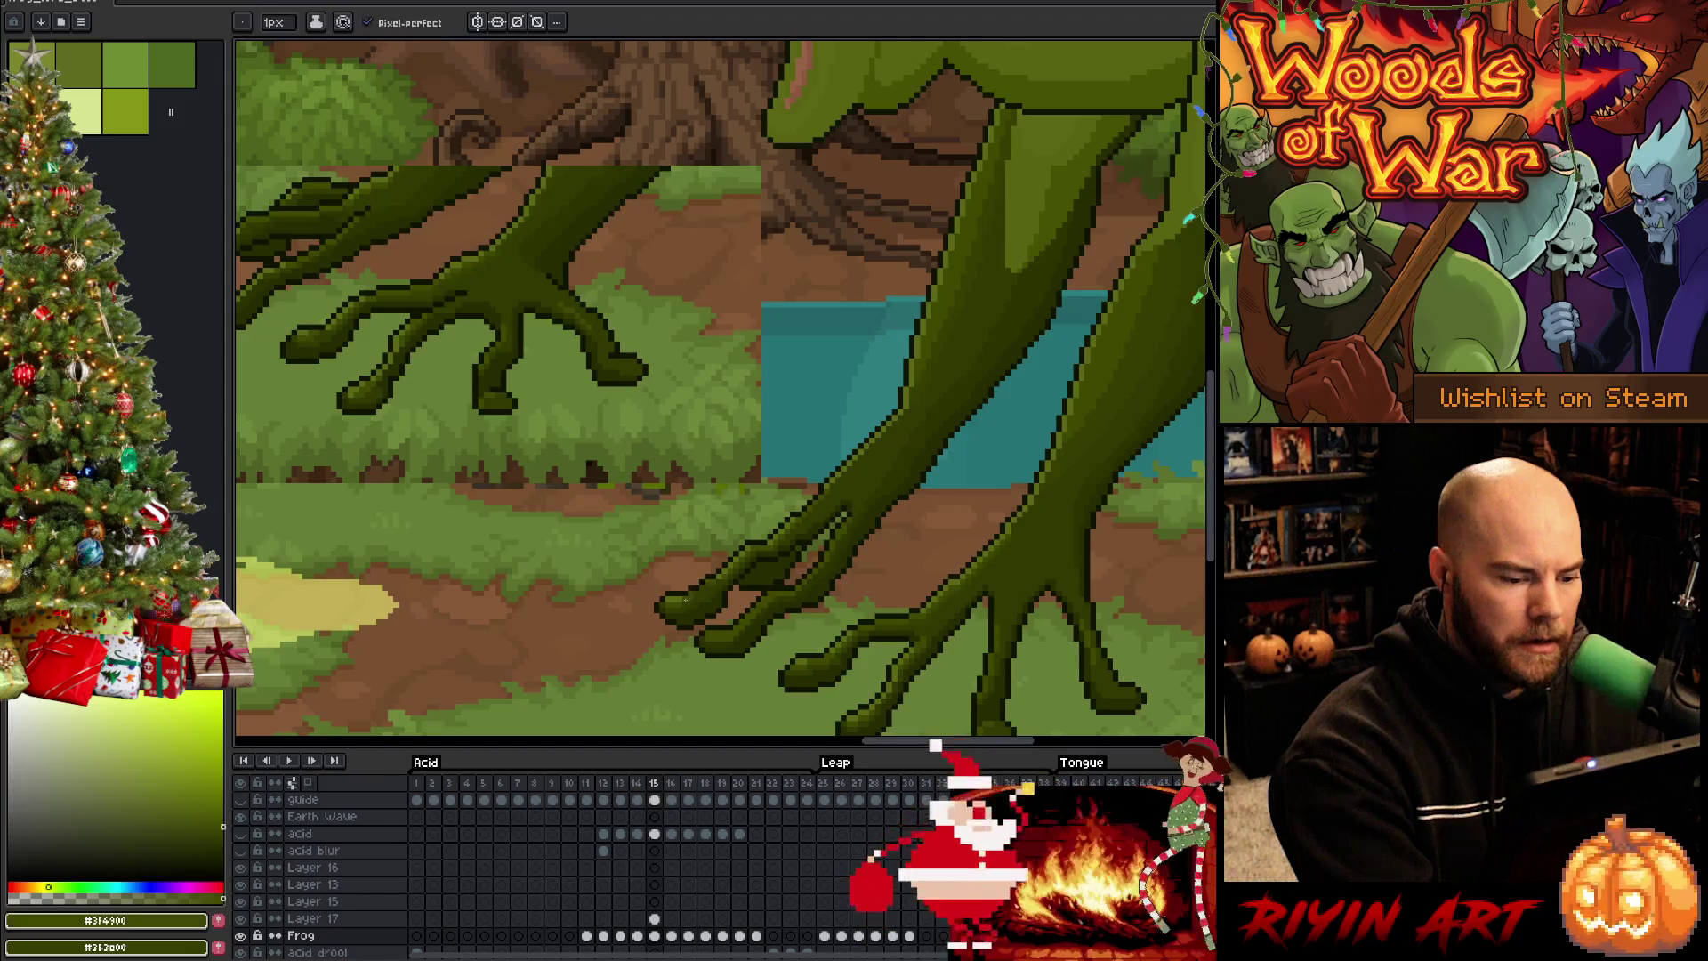
key(Left)
key(Right)
key(Left)
key(Right)
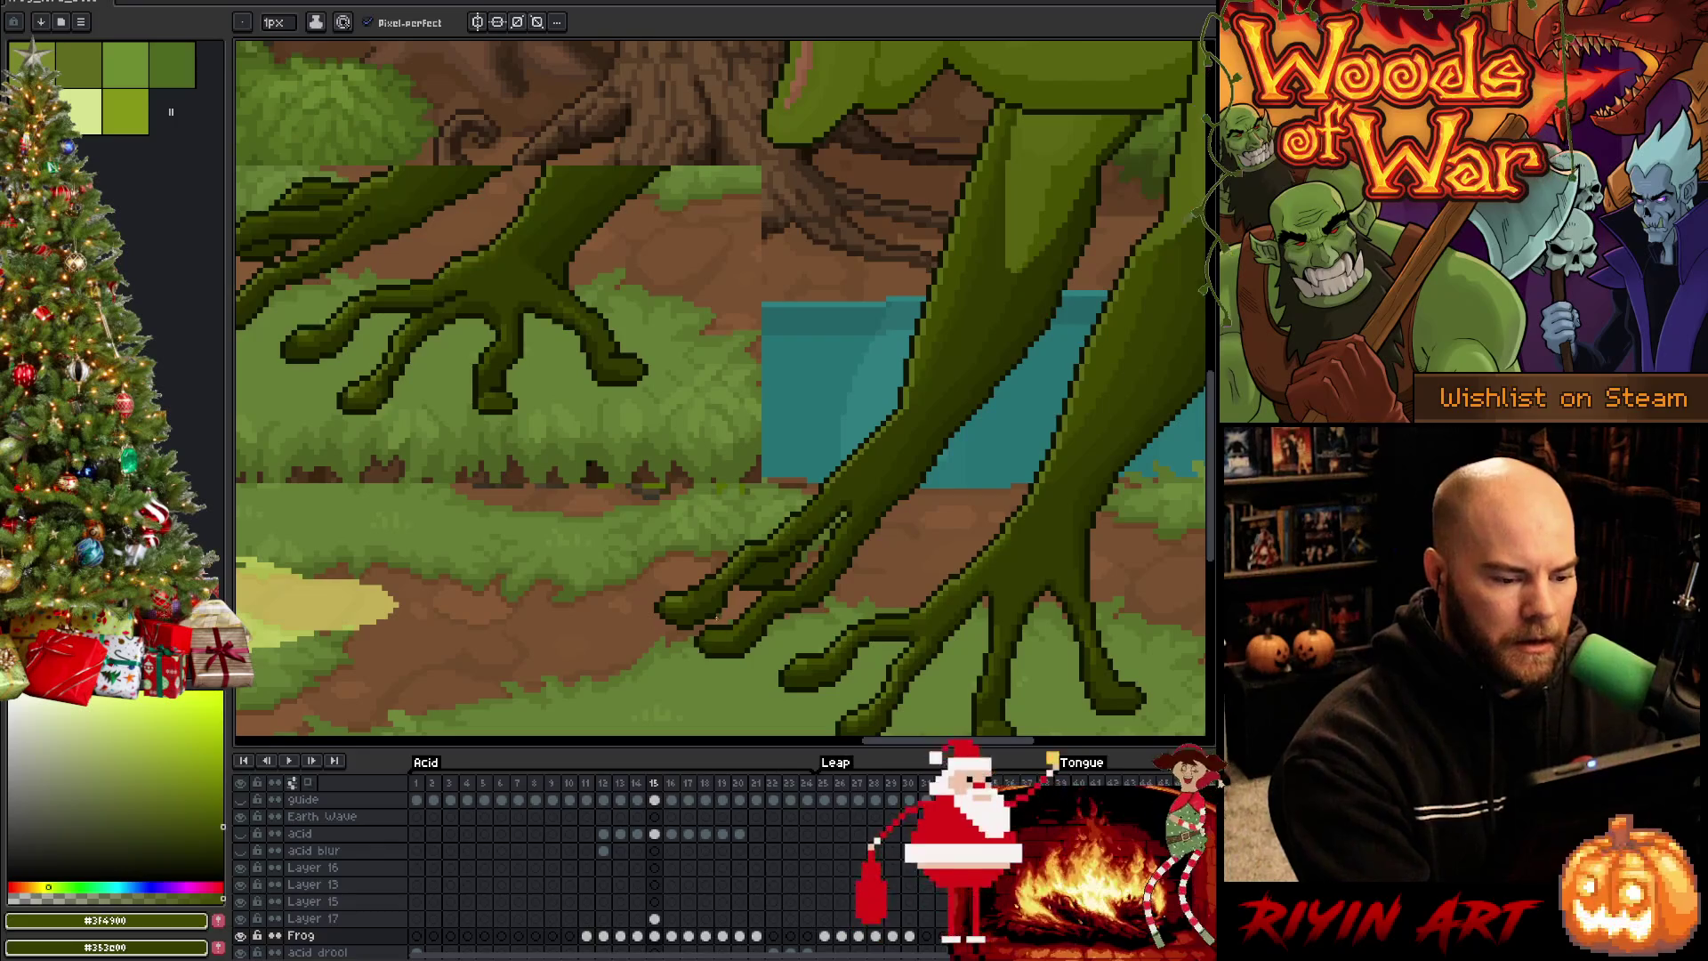
key(Left)
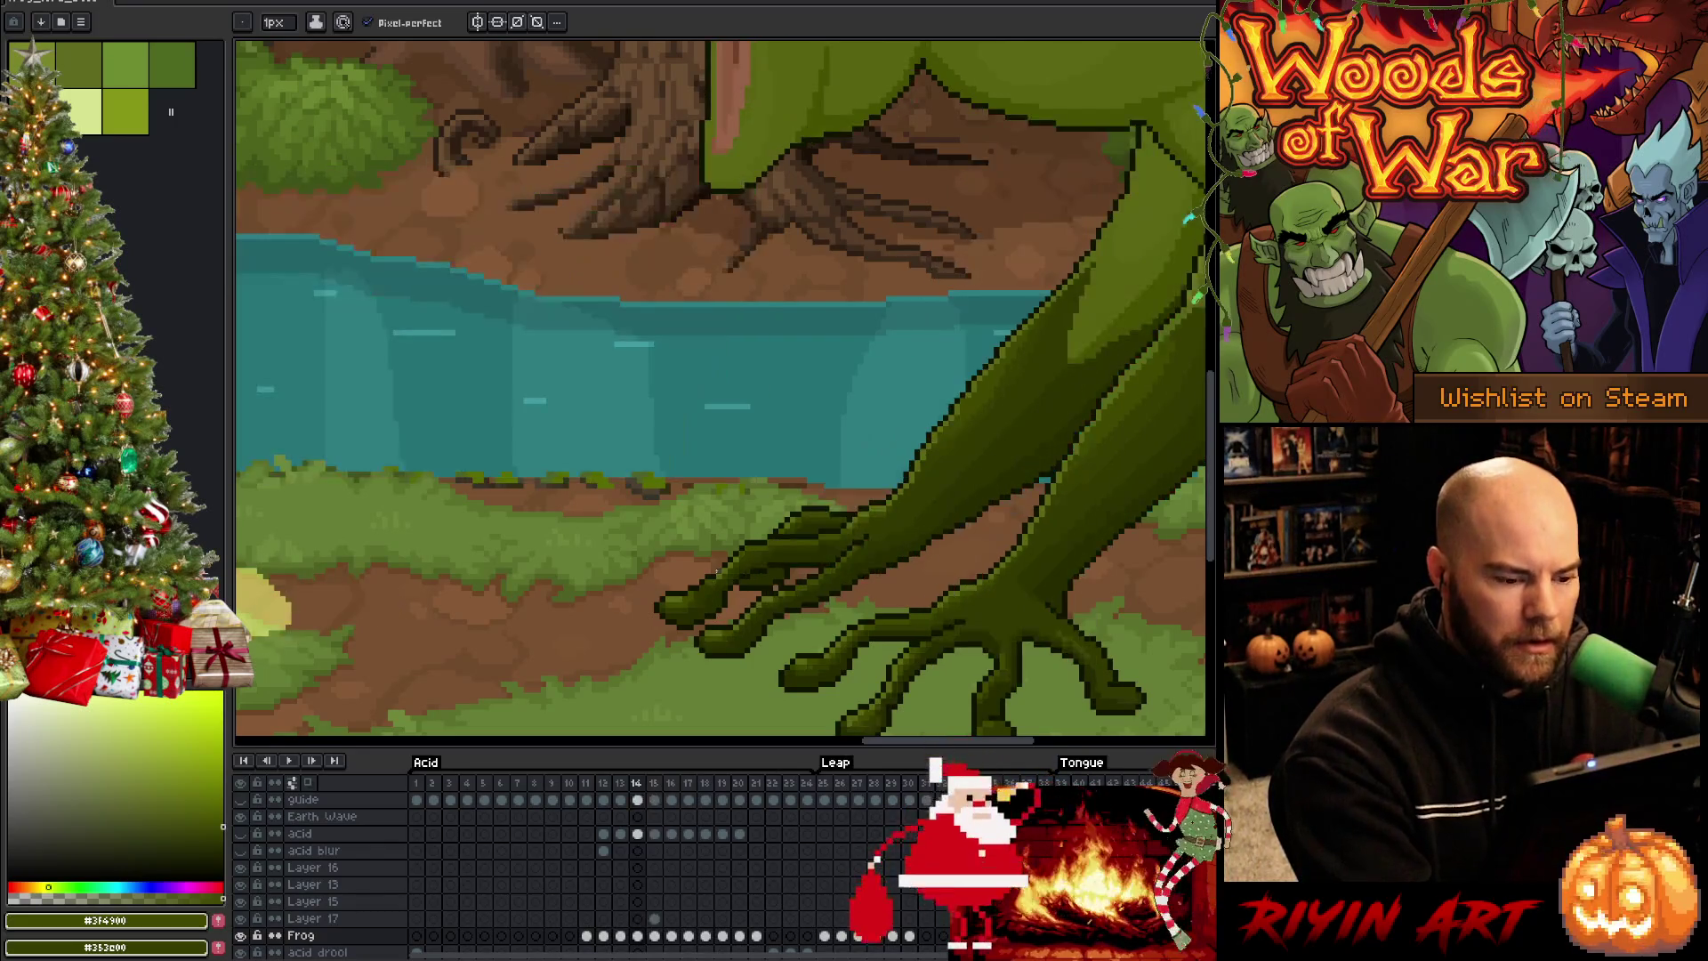
alt+click(736, 523)
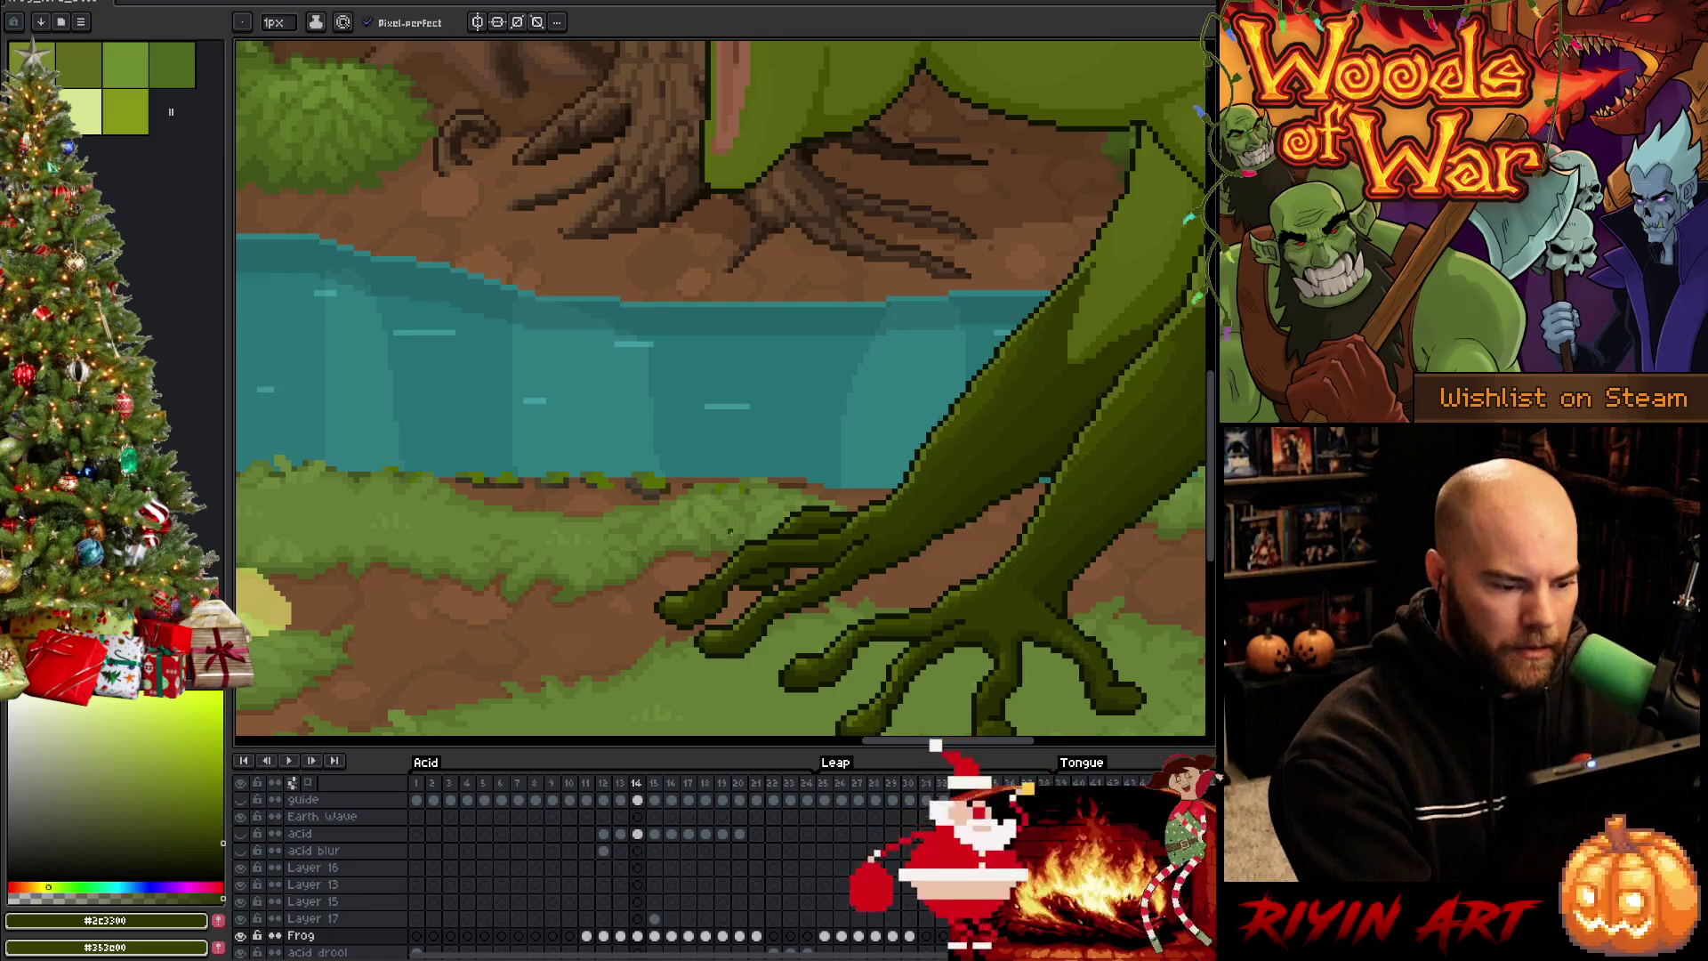
key(Right)
Darken a small patch of the leg on frame 15 with the fill tool, then return to the pencil
key(g)
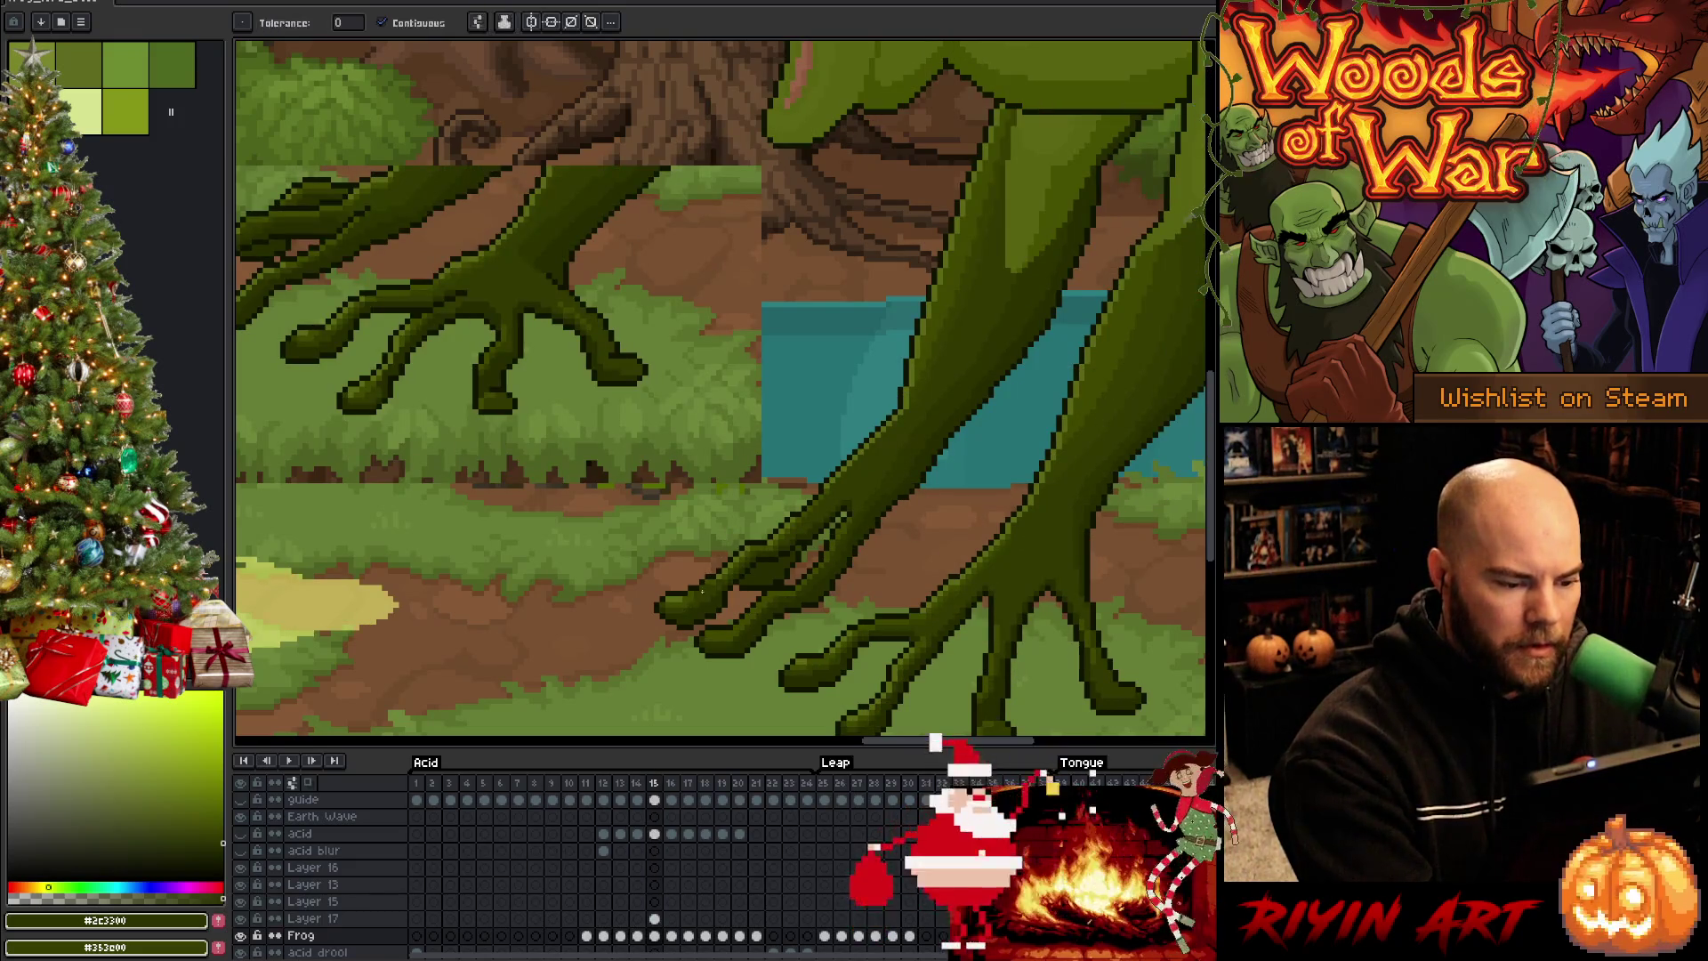
key(Left)
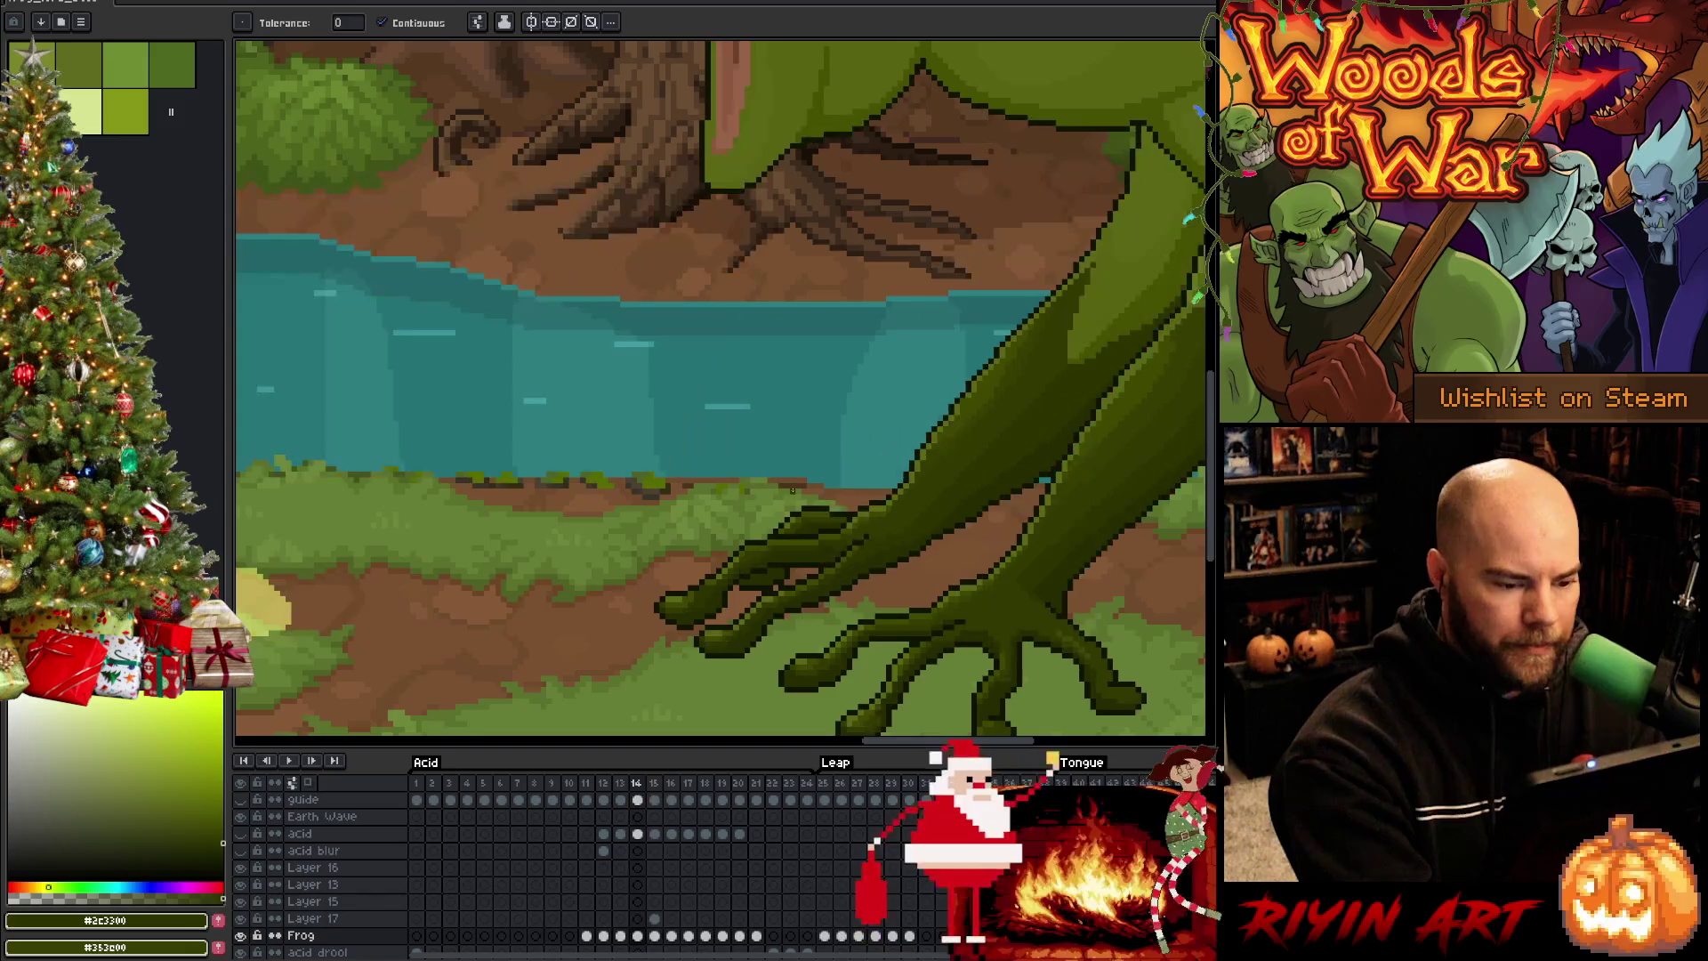
key(Right)
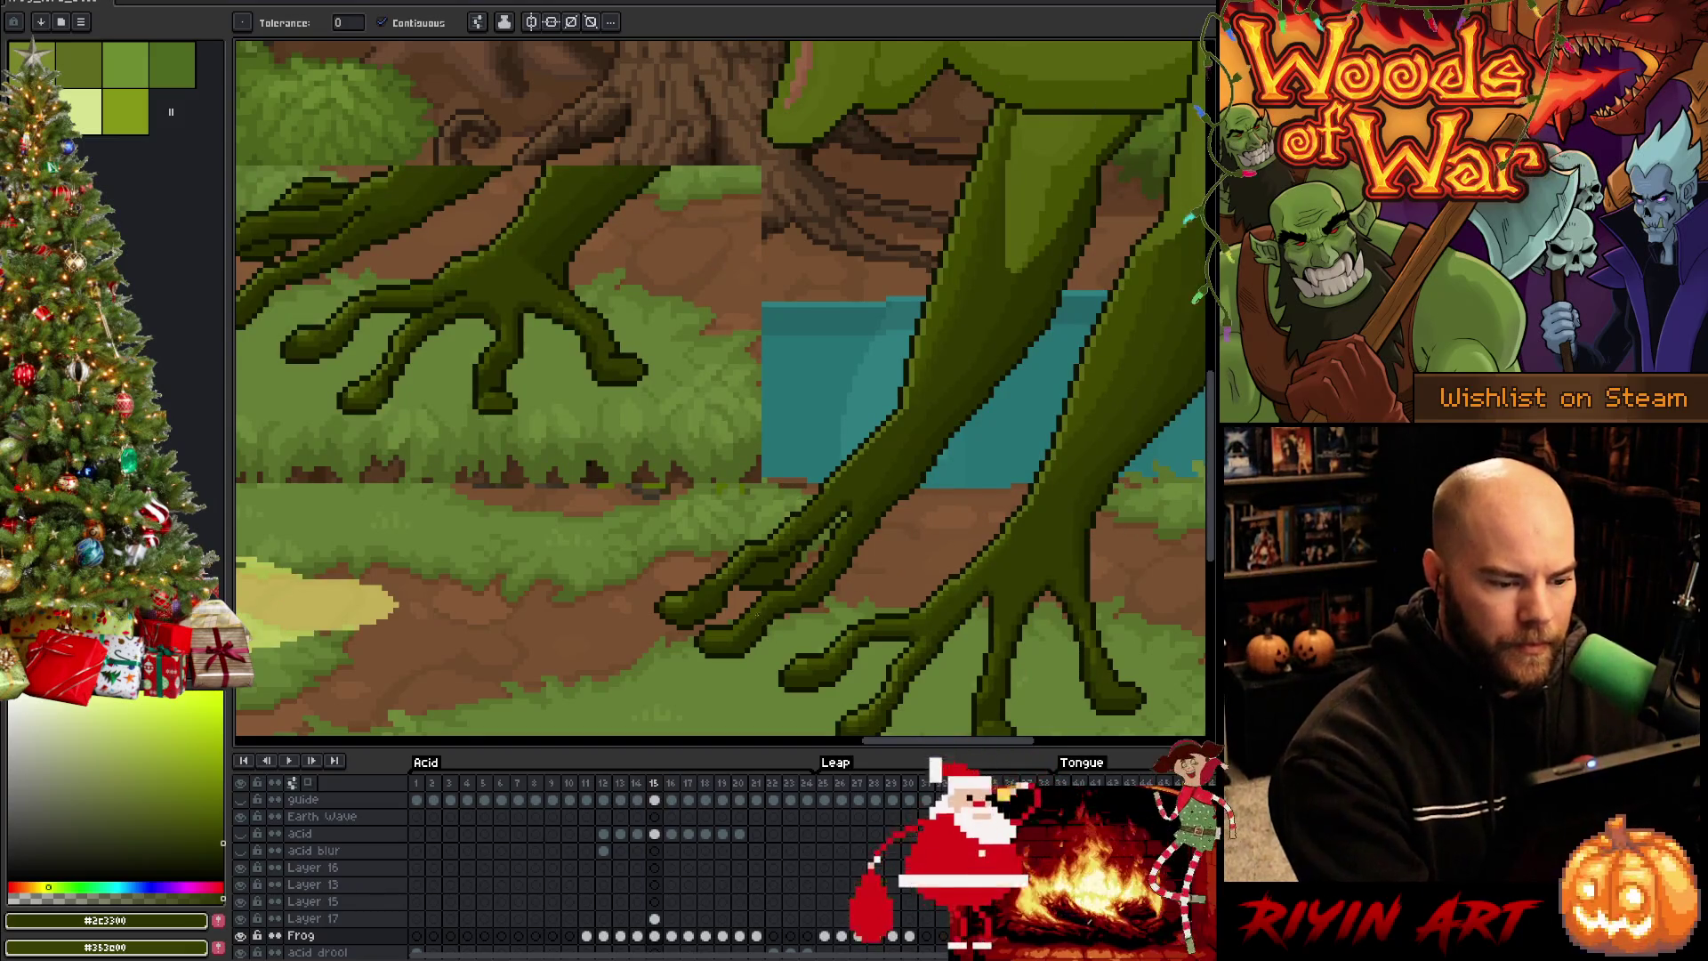
key(Left)
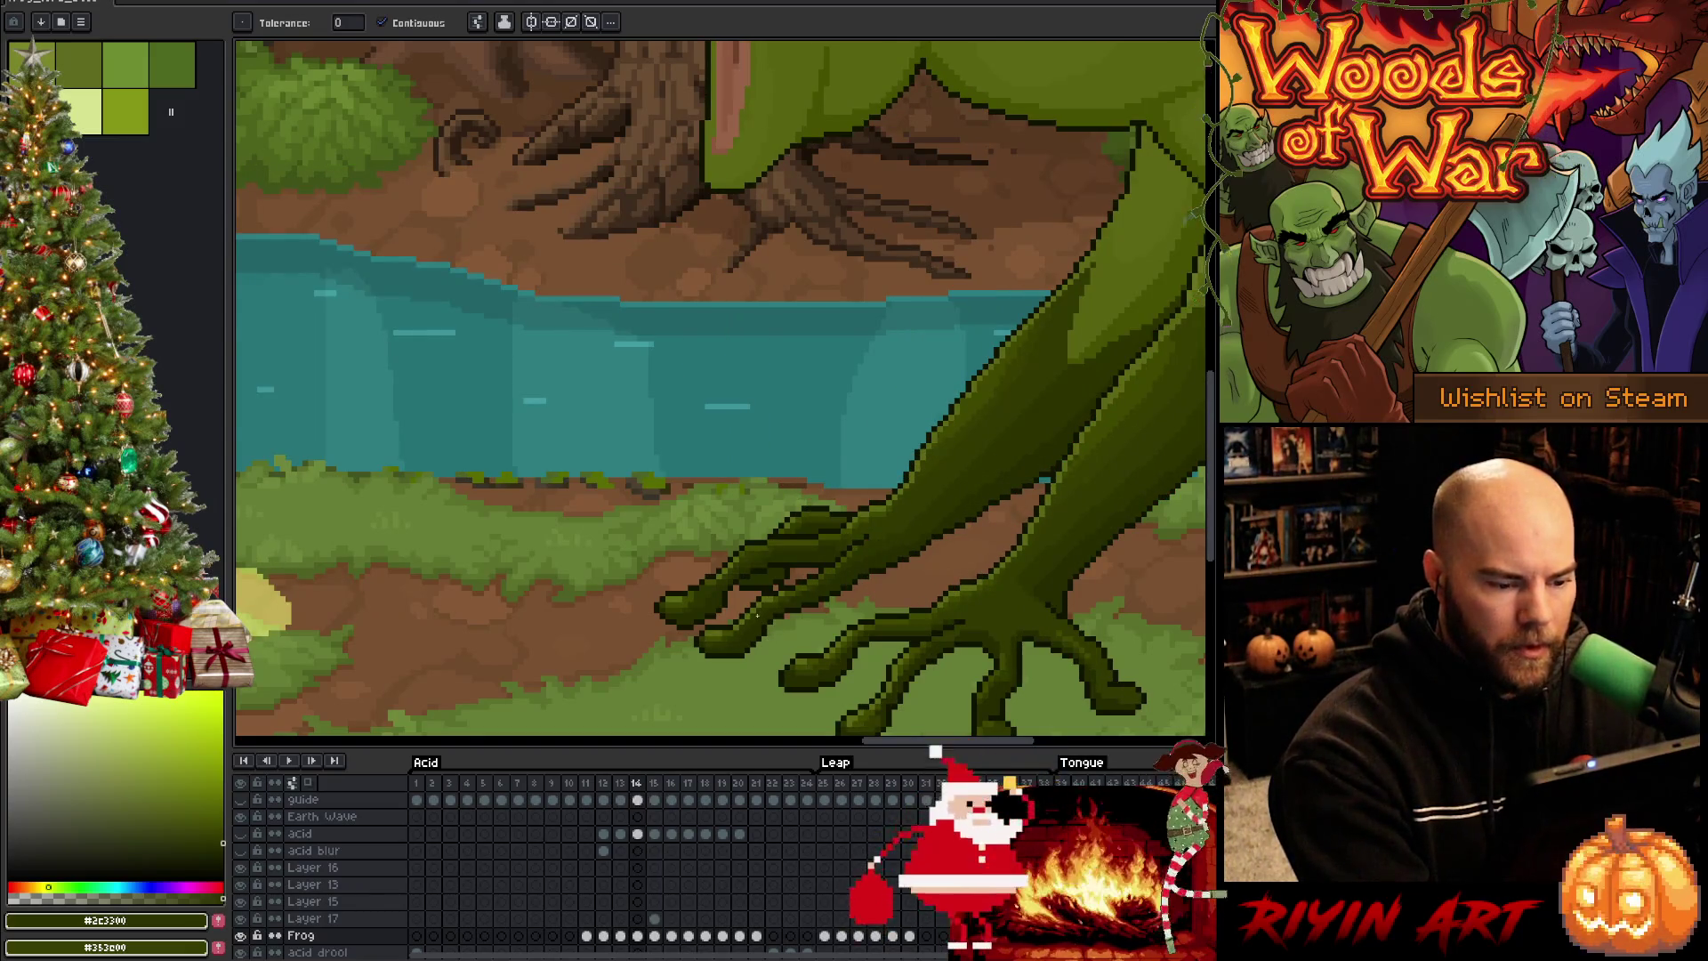
key(Right)
key(b)
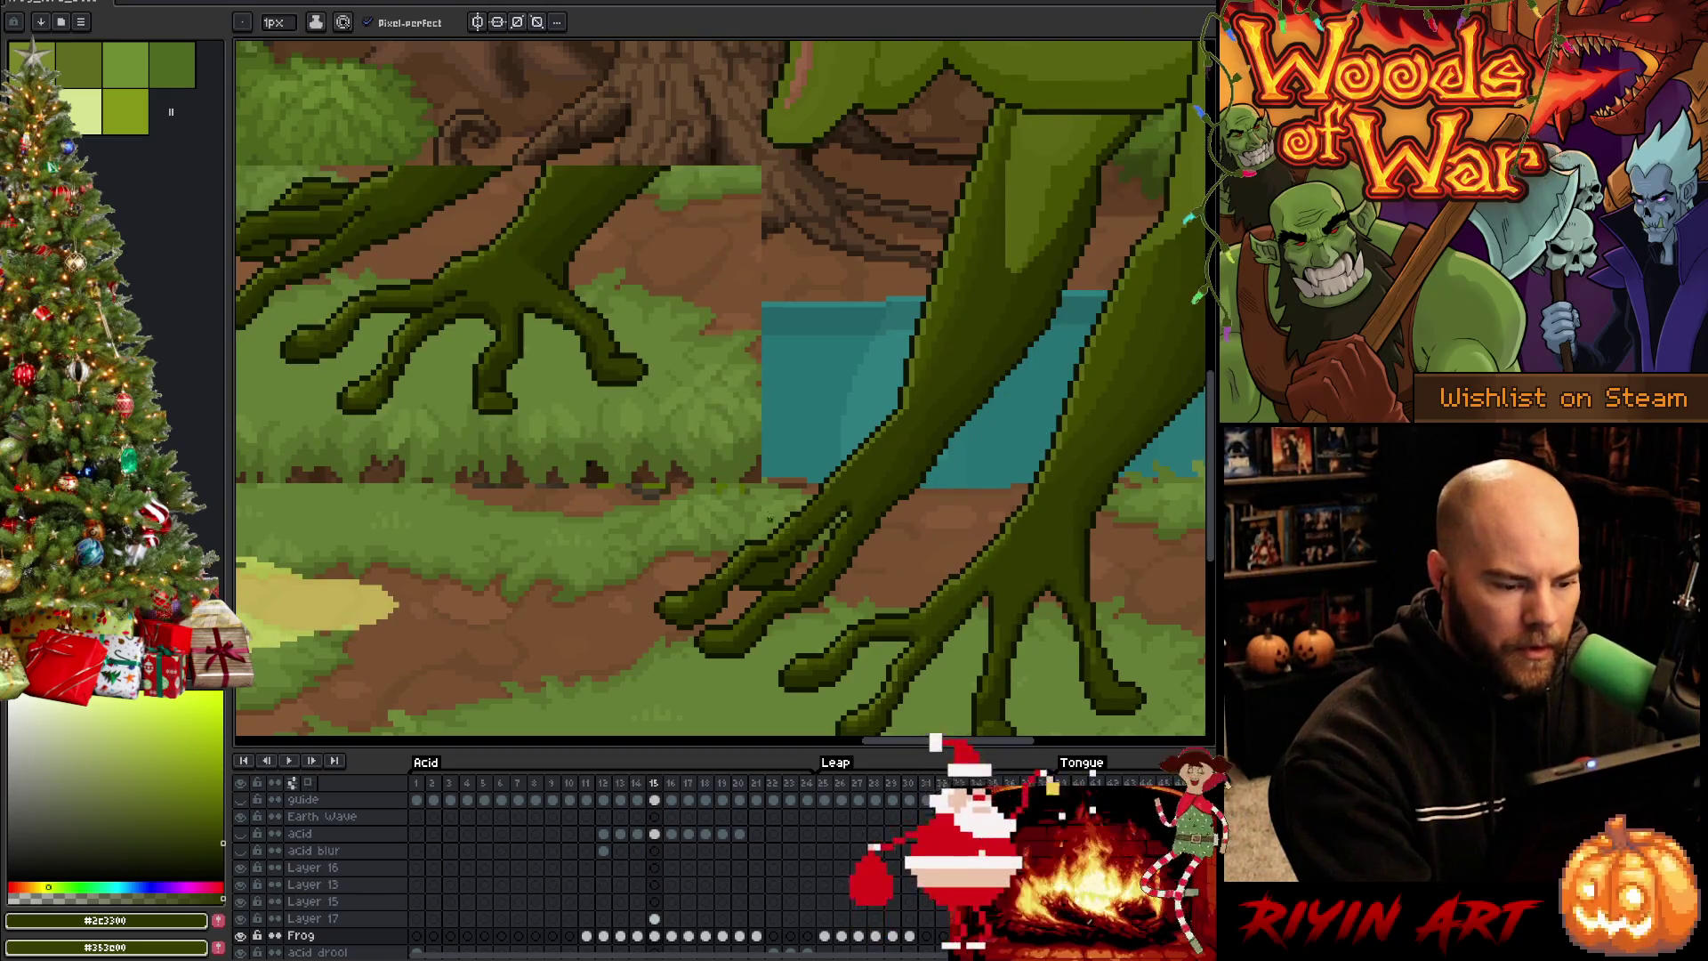
key(g)
click(762, 548)
key(b)
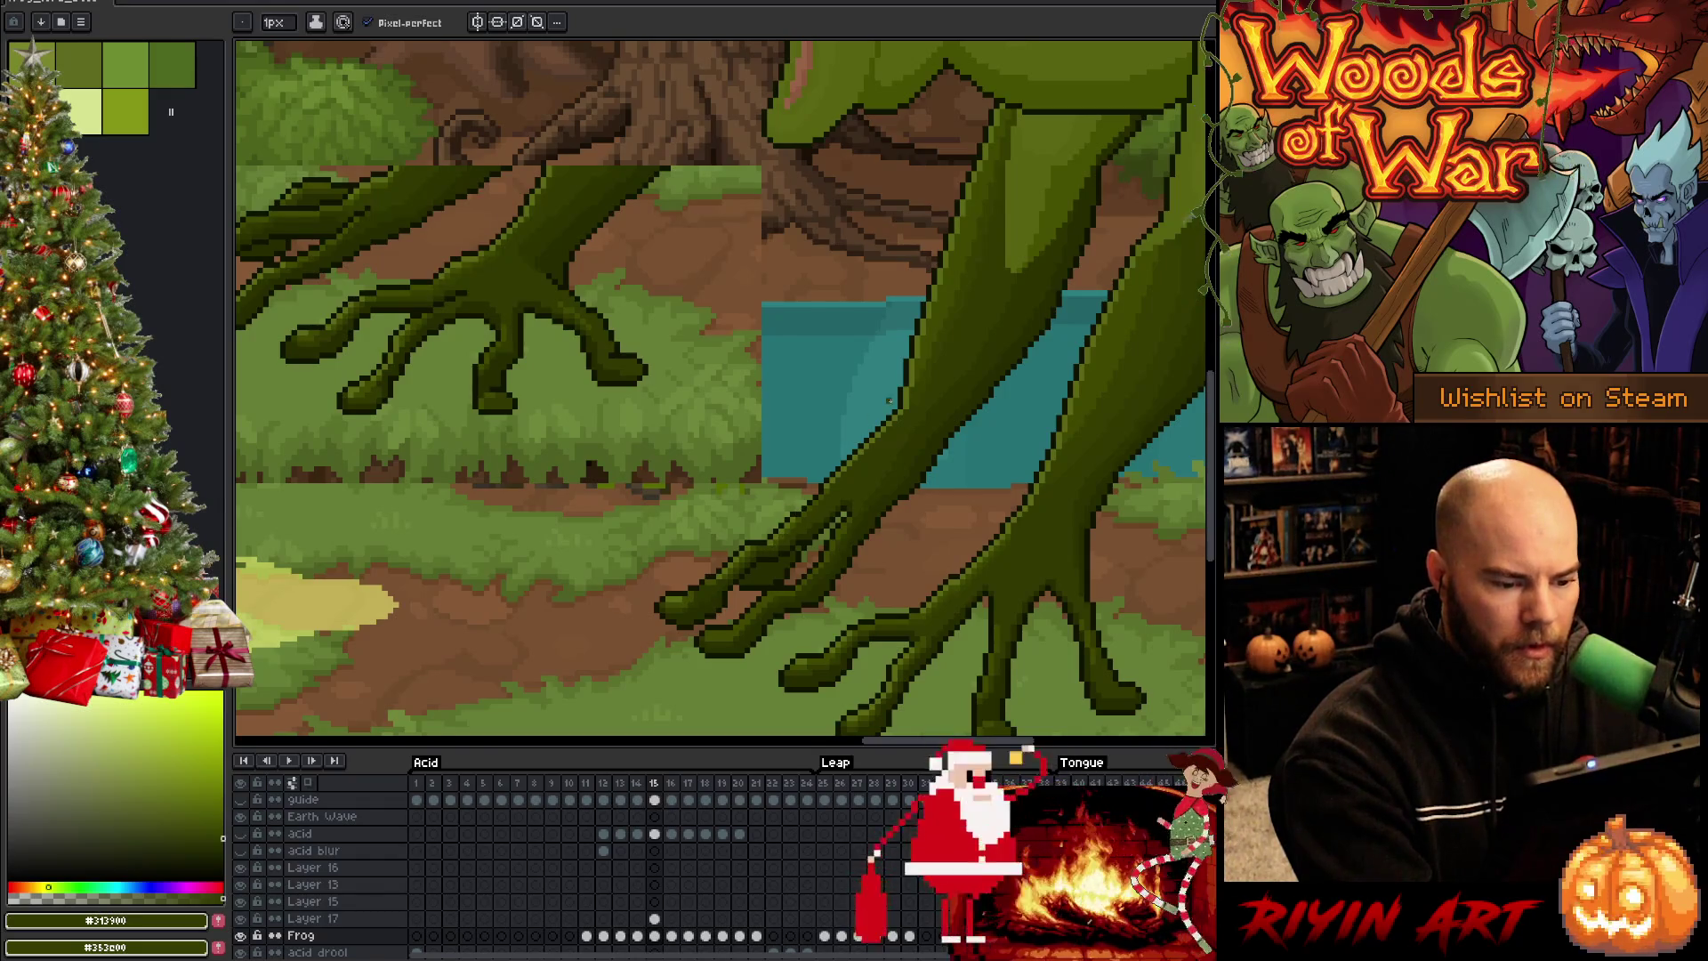
key(g)
key(b)
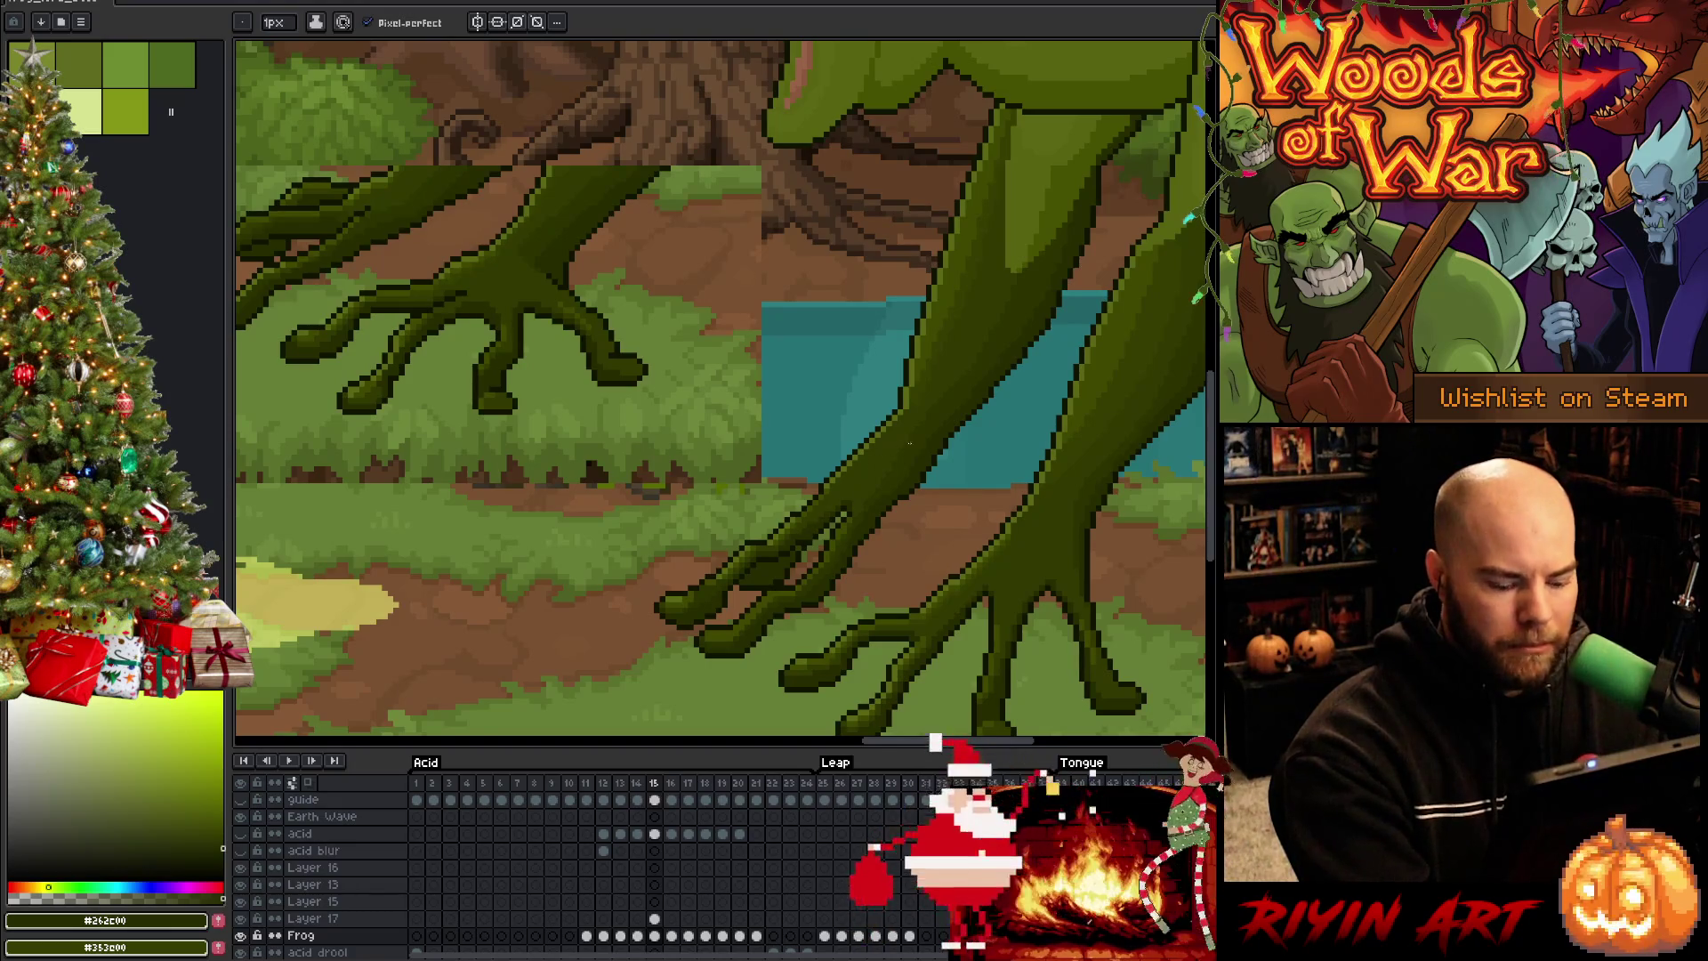
Preview the other frog pose once more and save the frog animation file
key(Left)
key(Right)
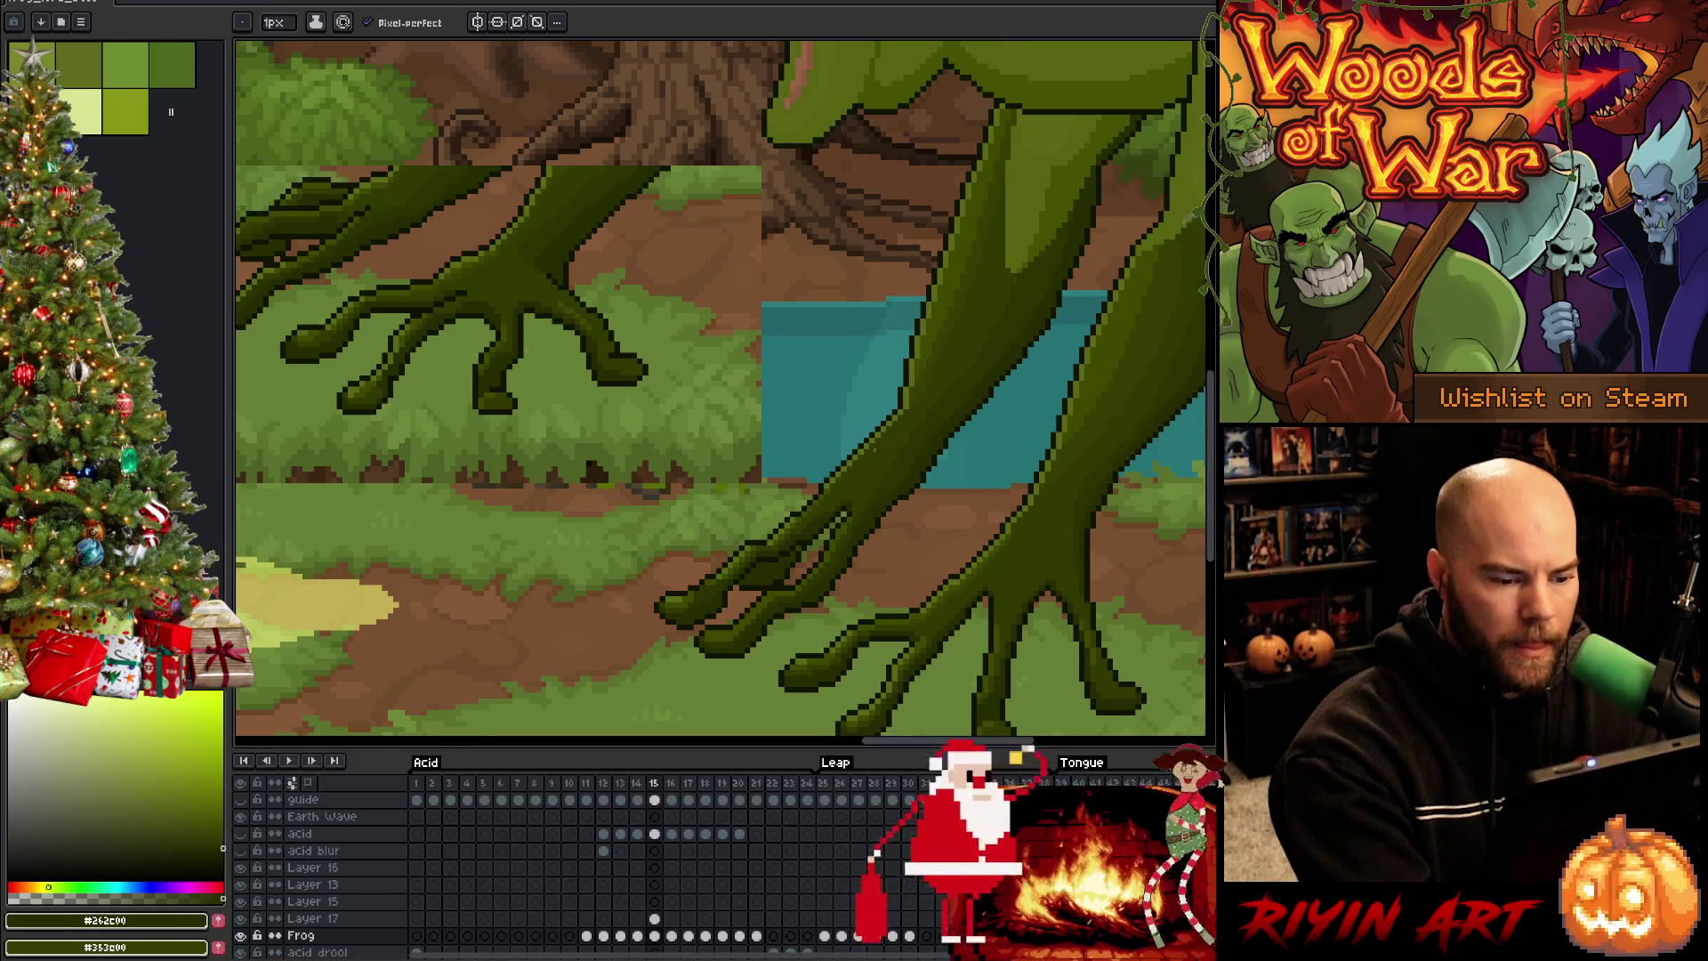
key(ctrl+s)
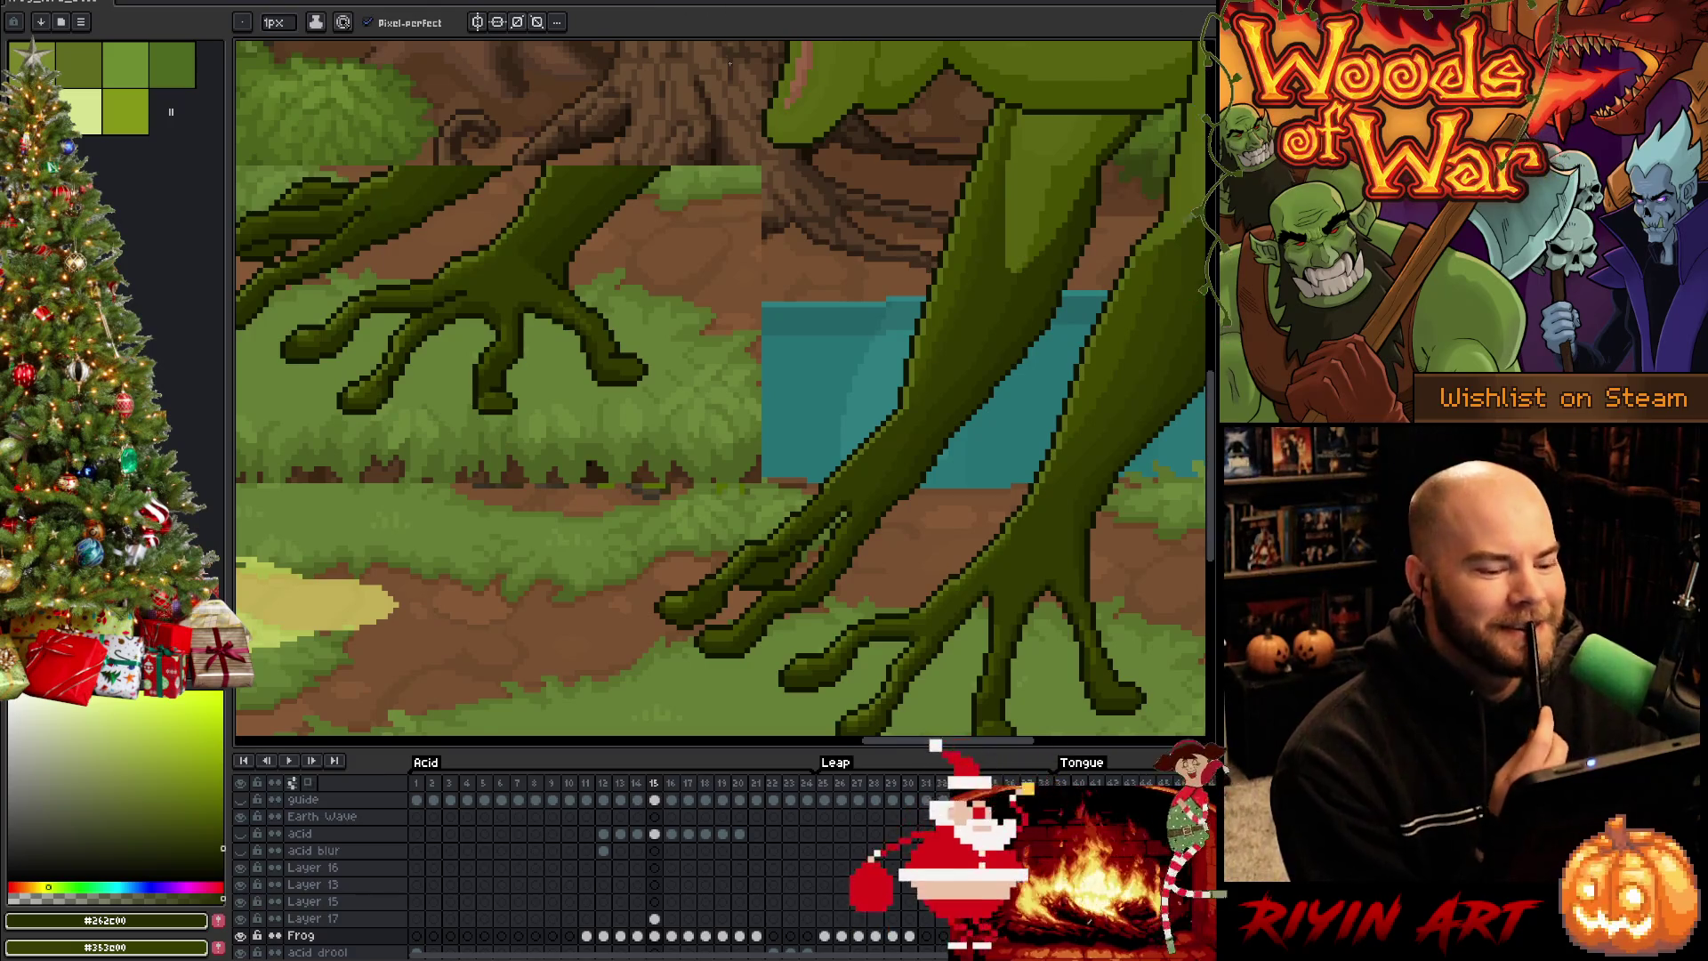
scroll(793, 468, down, 2)
scroll(793, 469, down, 2)
scroll(793, 468, up, 3)
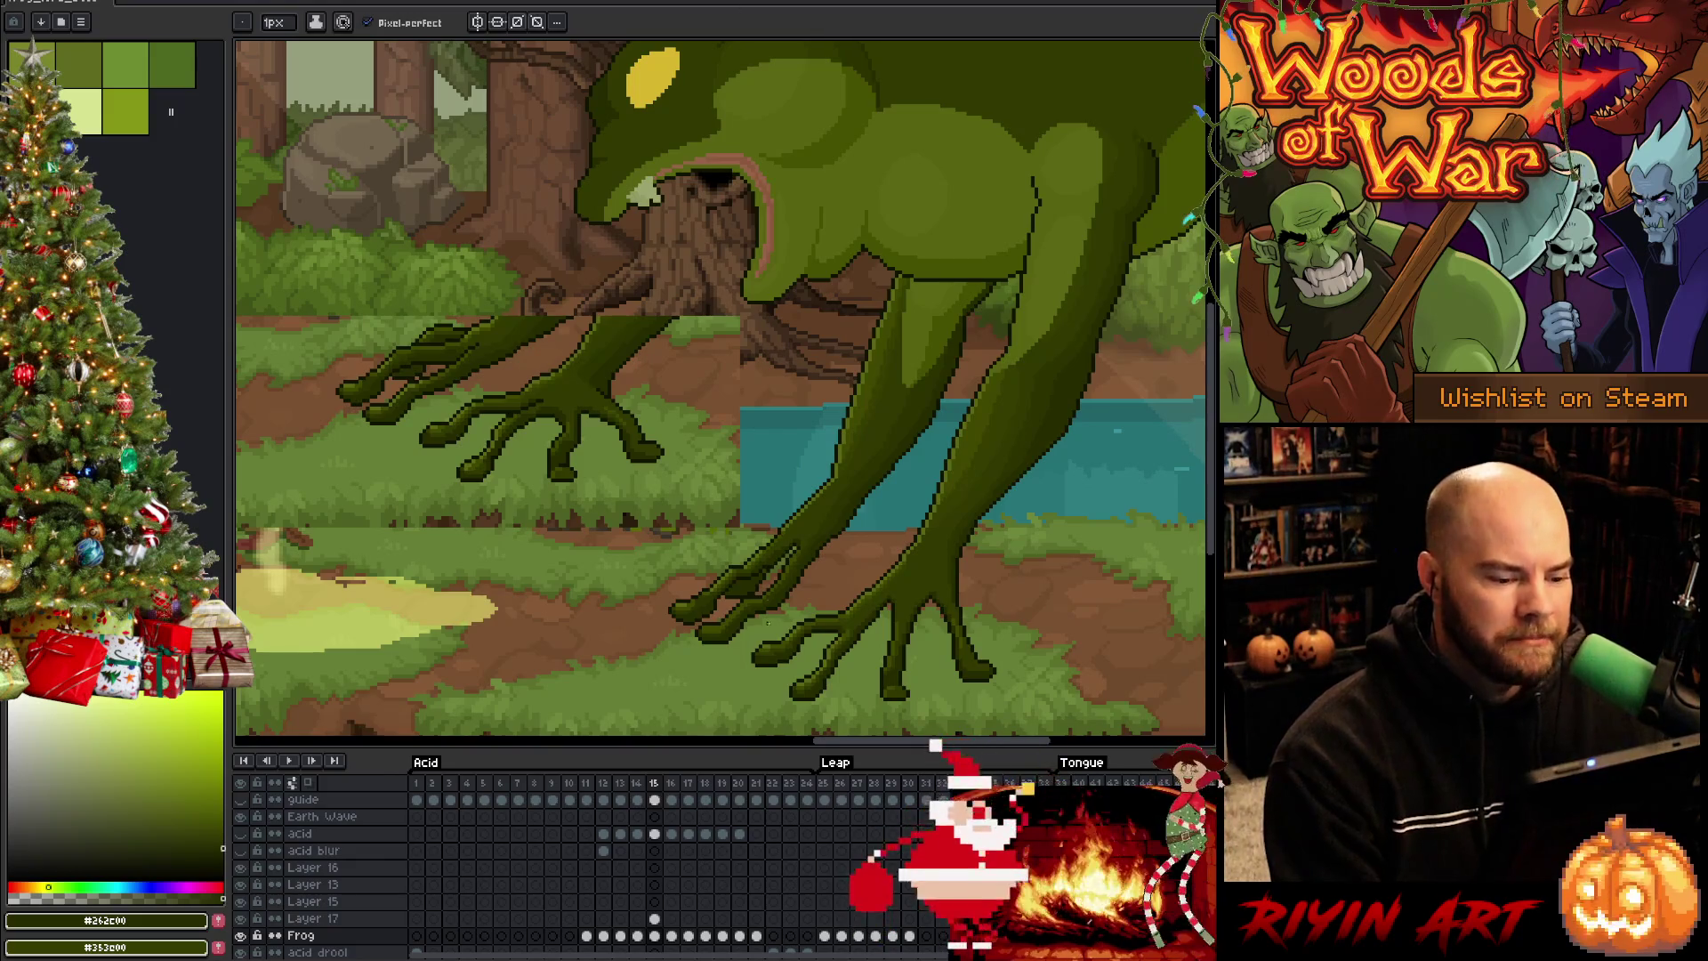
Flip between frames 14 and 15 and sample greens from the frog's front toes
key(Left)
key(Right)
key(Left)
key(Right)
key(Left)
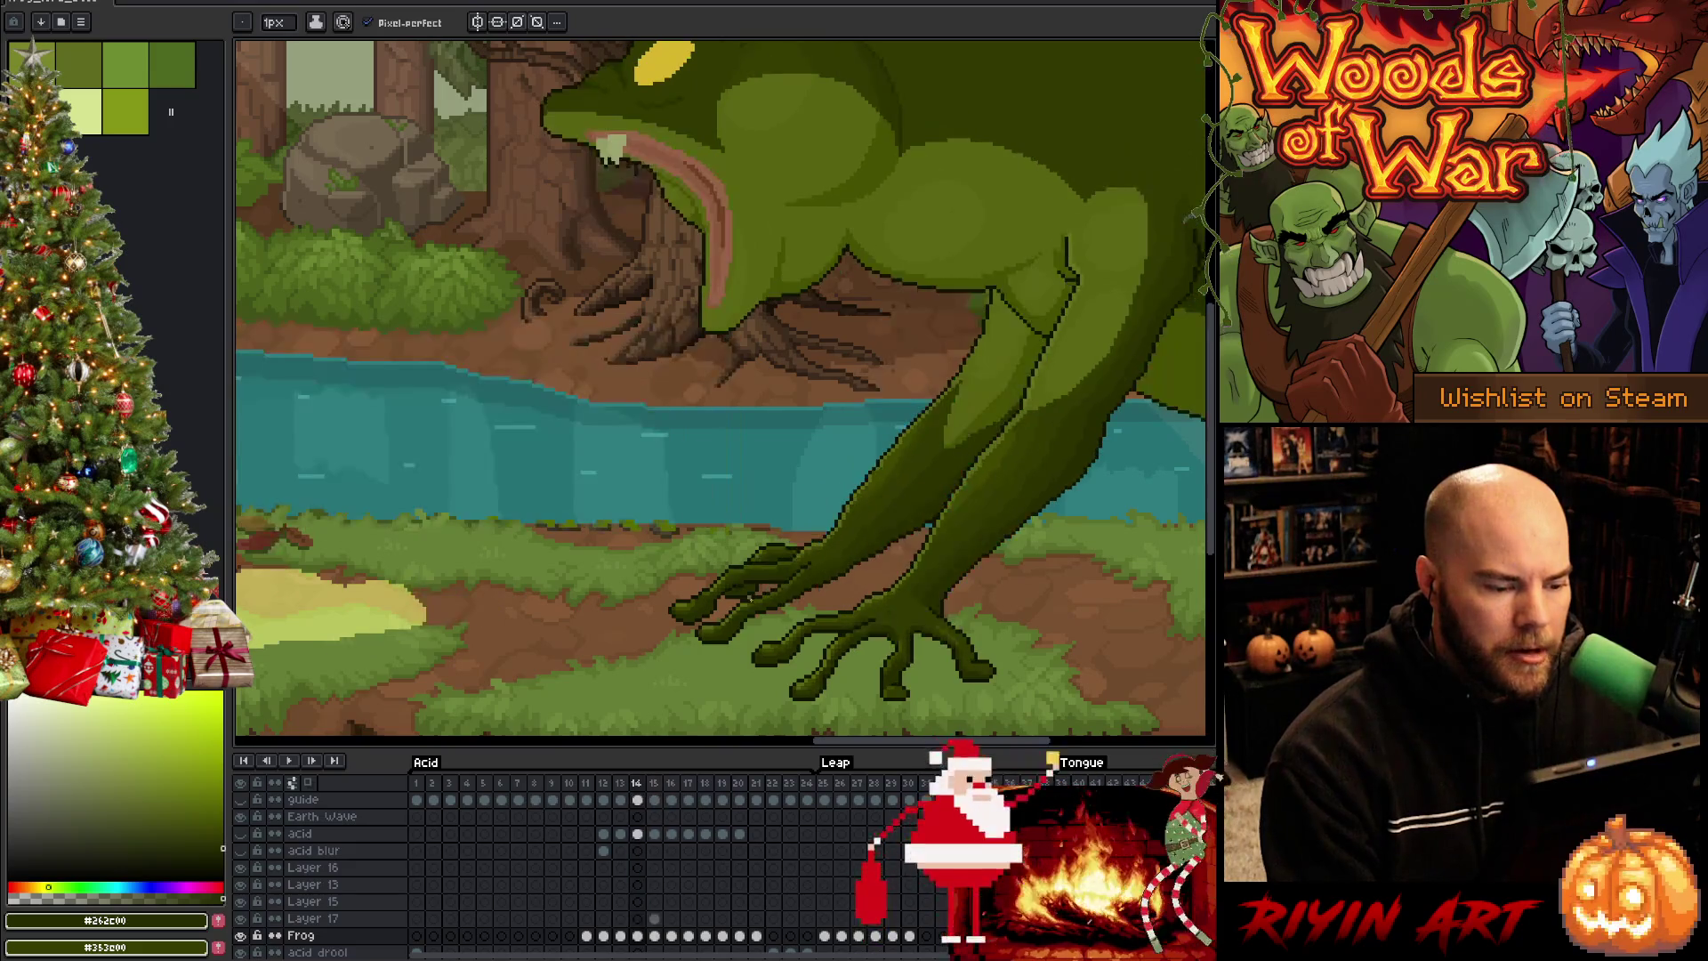
scroll(733, 630, up, 1)
scroll(732, 630, up, 1)
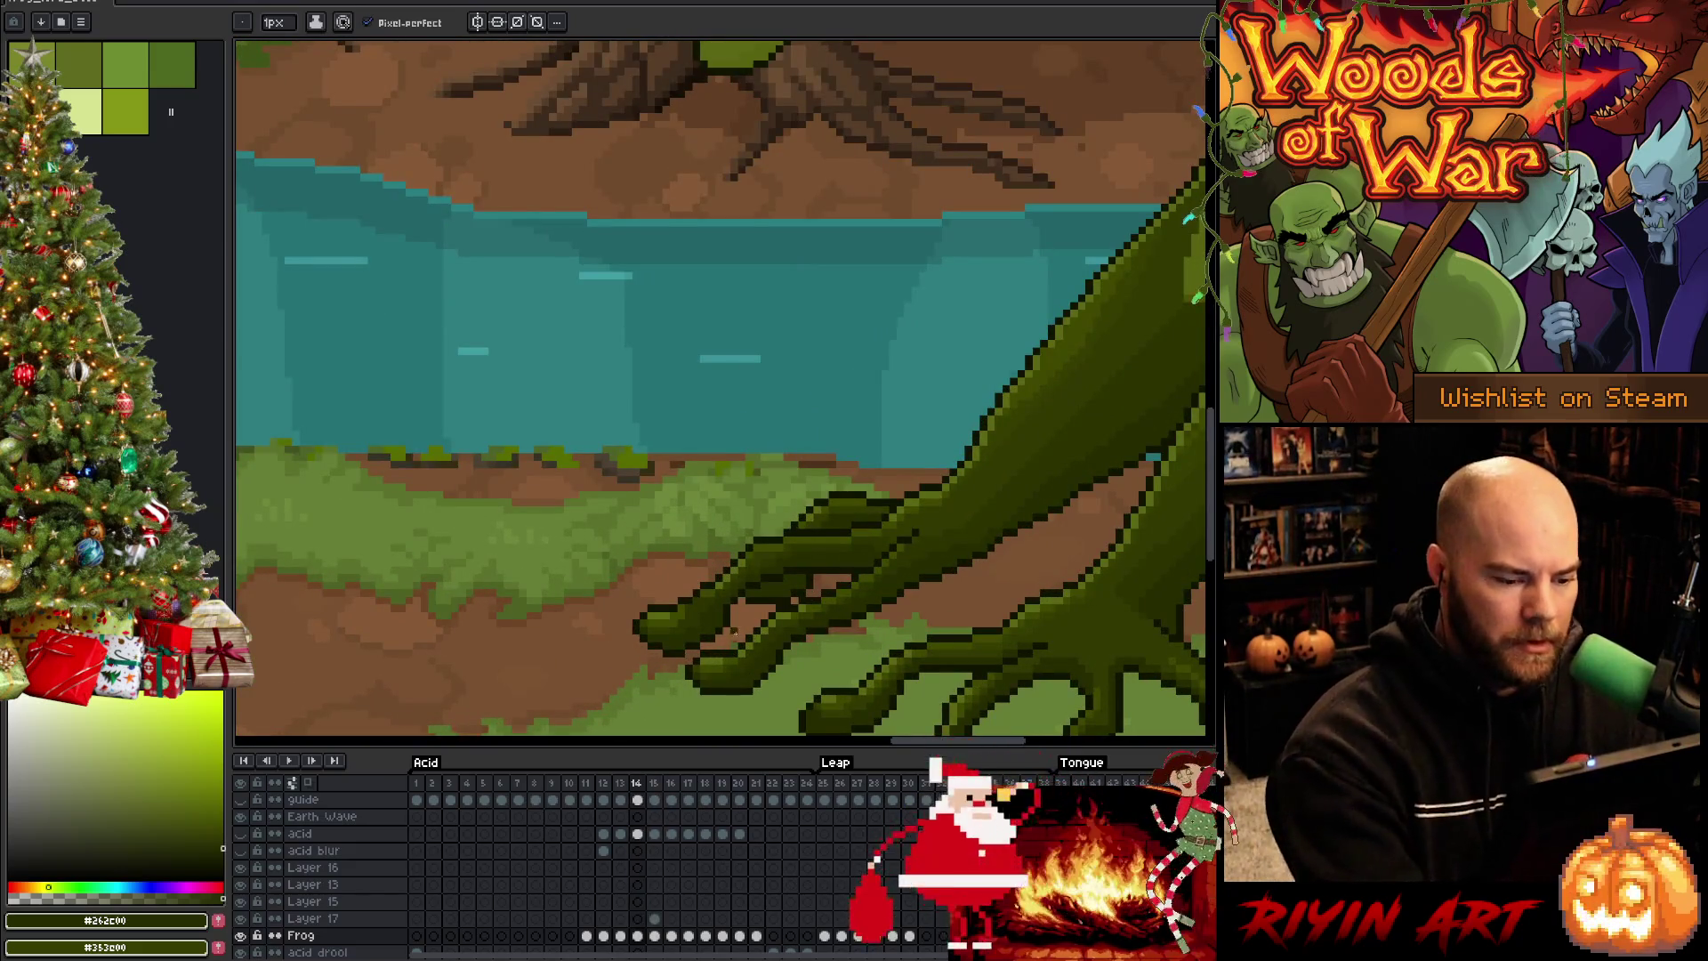
alt+click(755, 641)
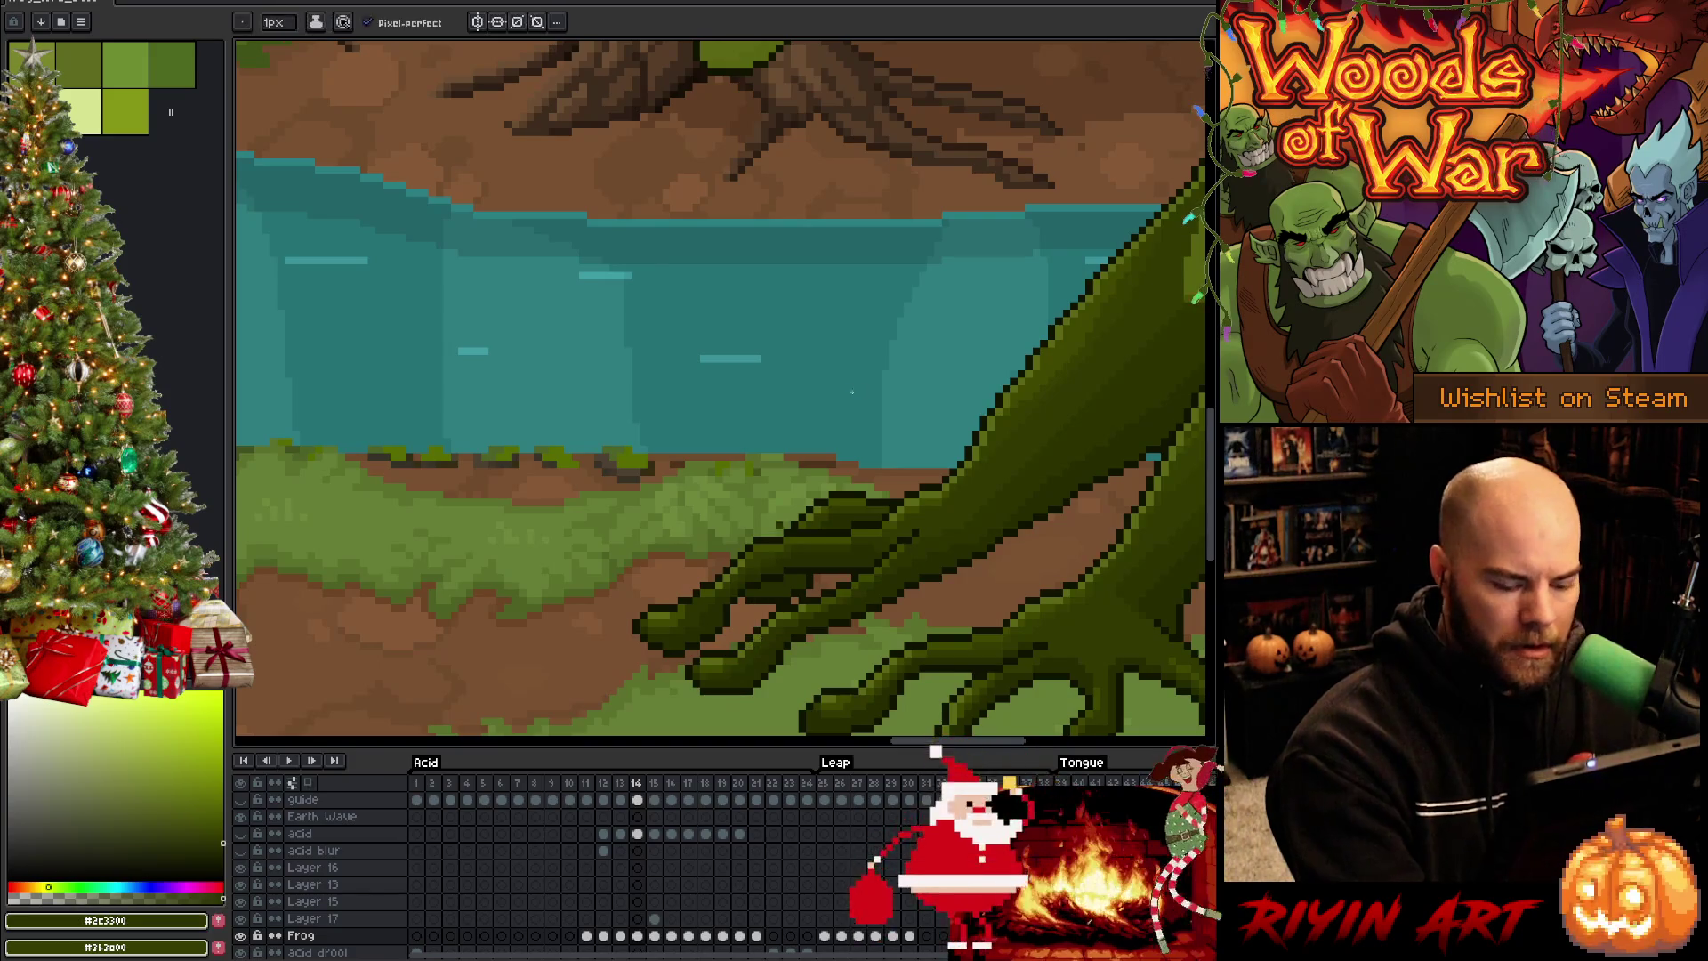
key(Right)
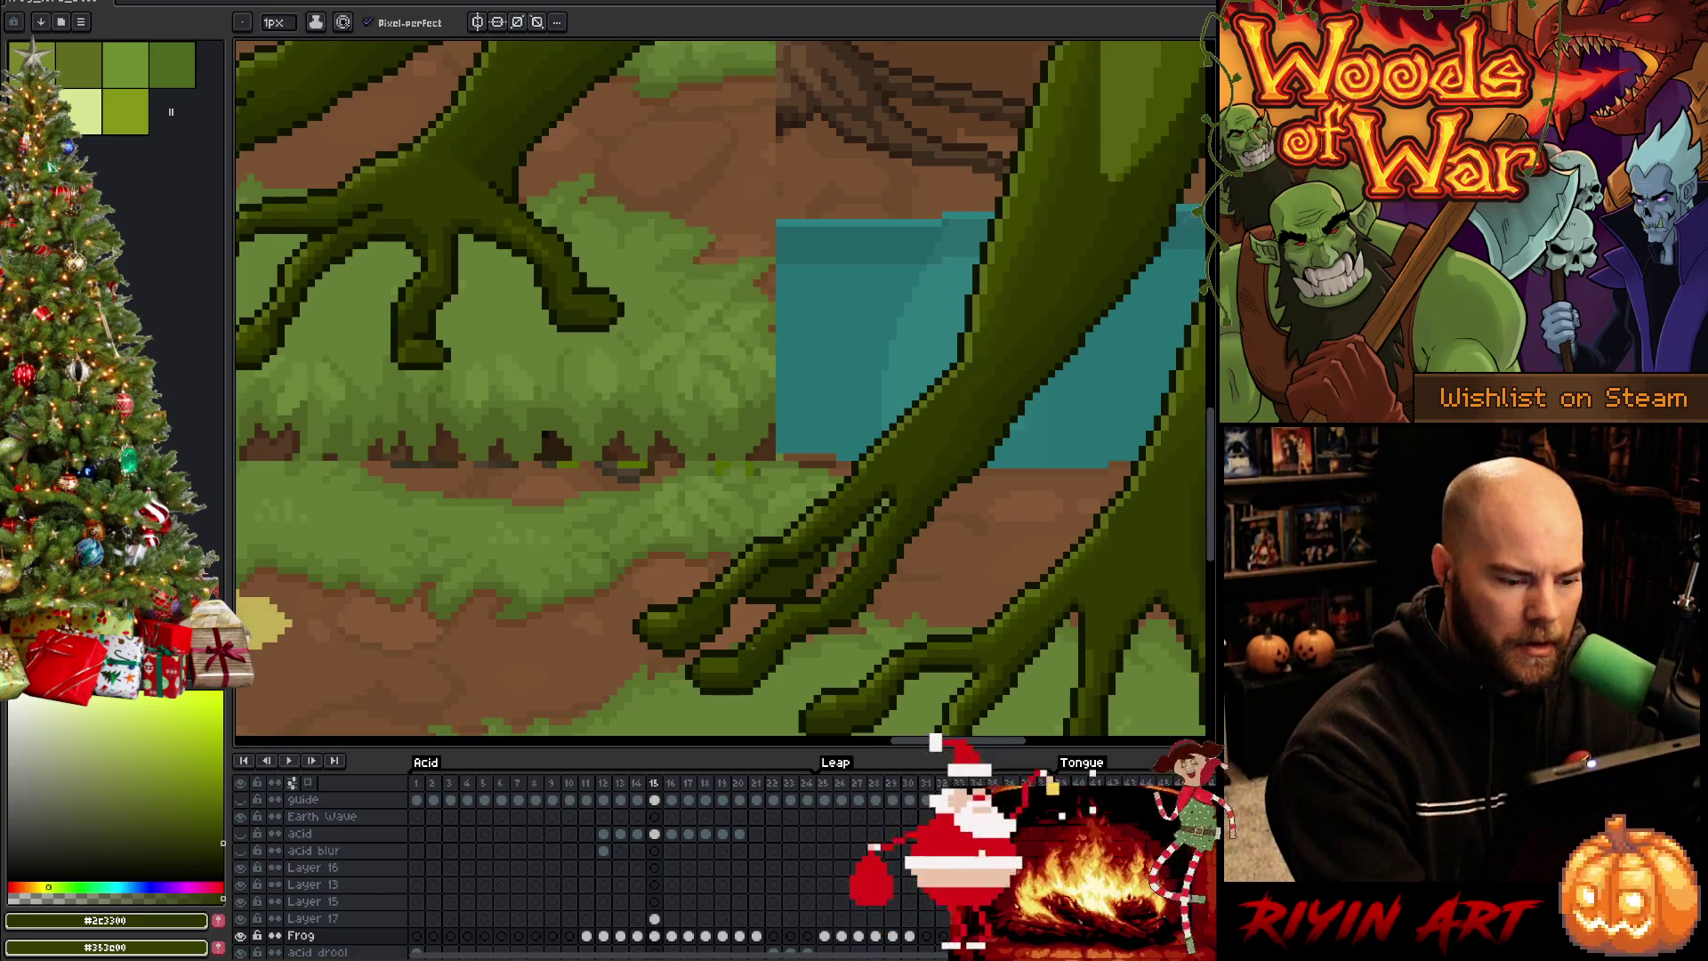
key(Left)
key(Right)
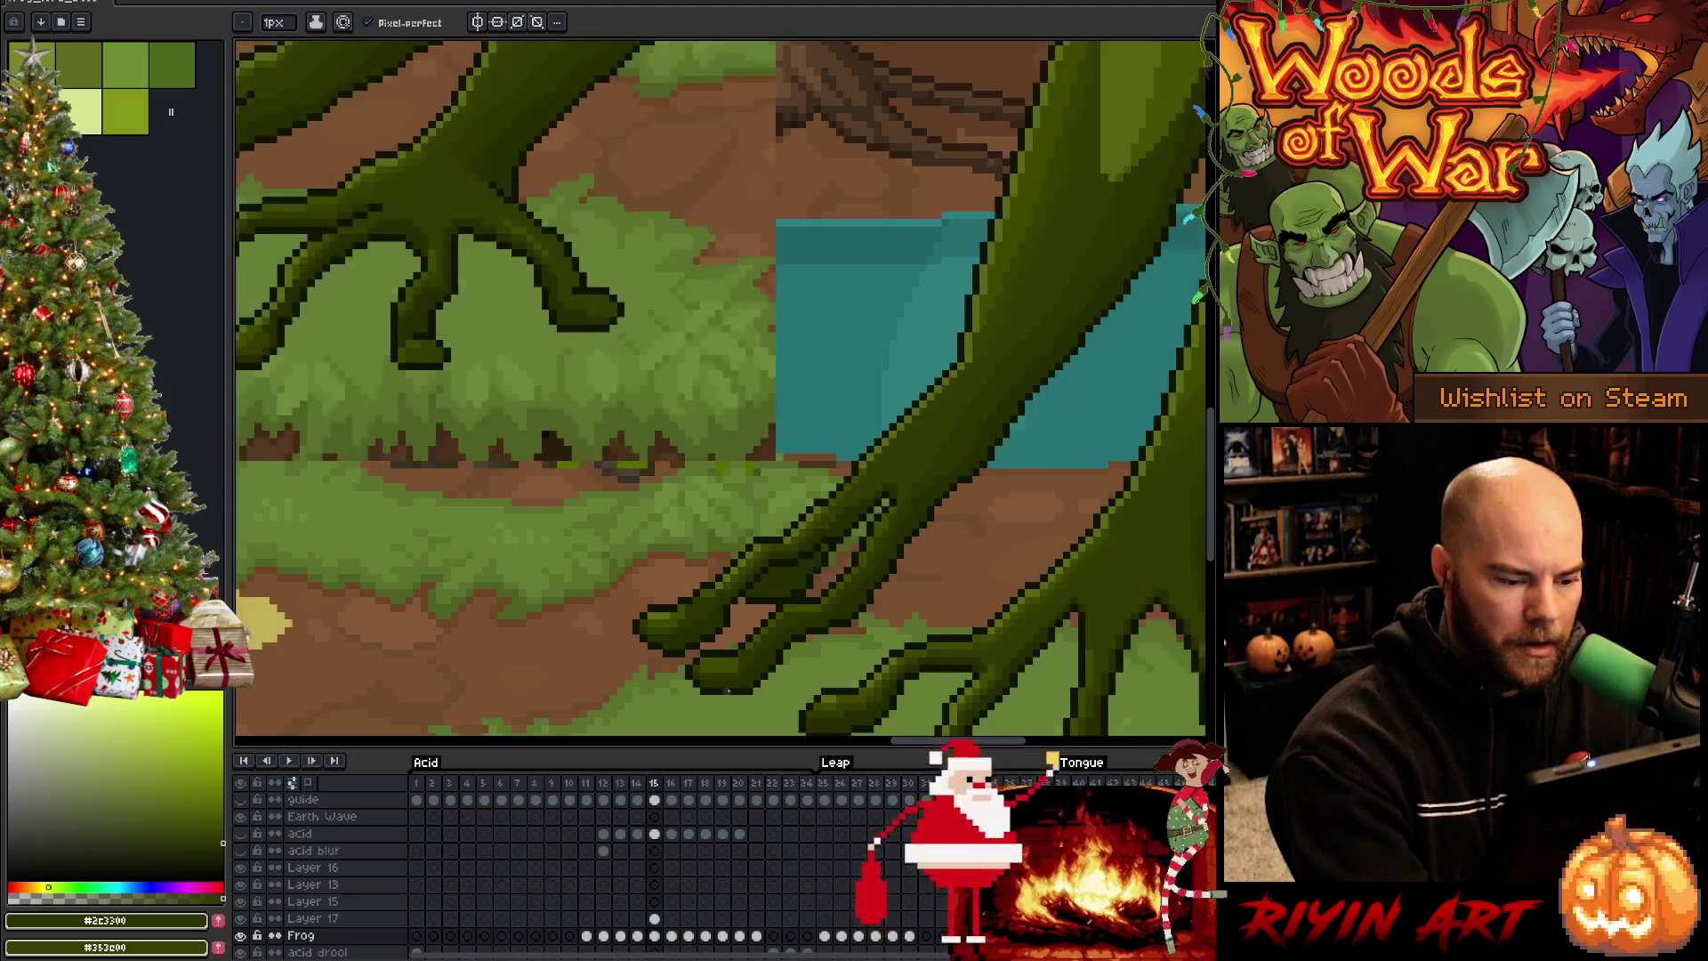
key(Left)
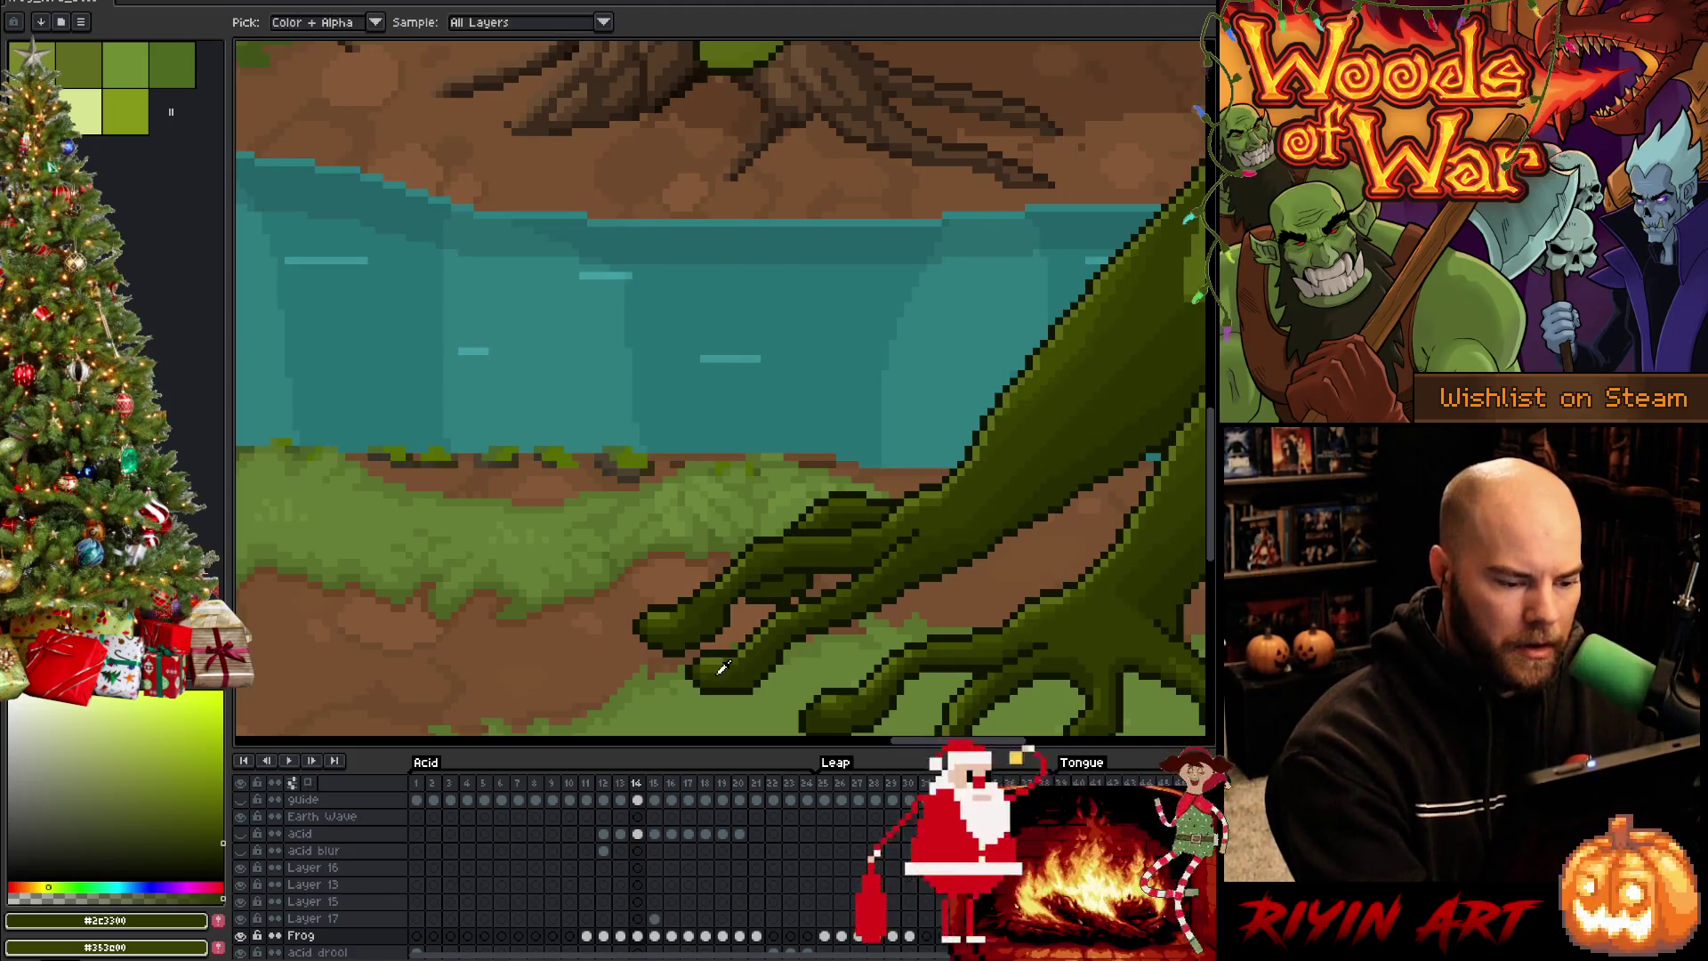
alt+click(718, 667)
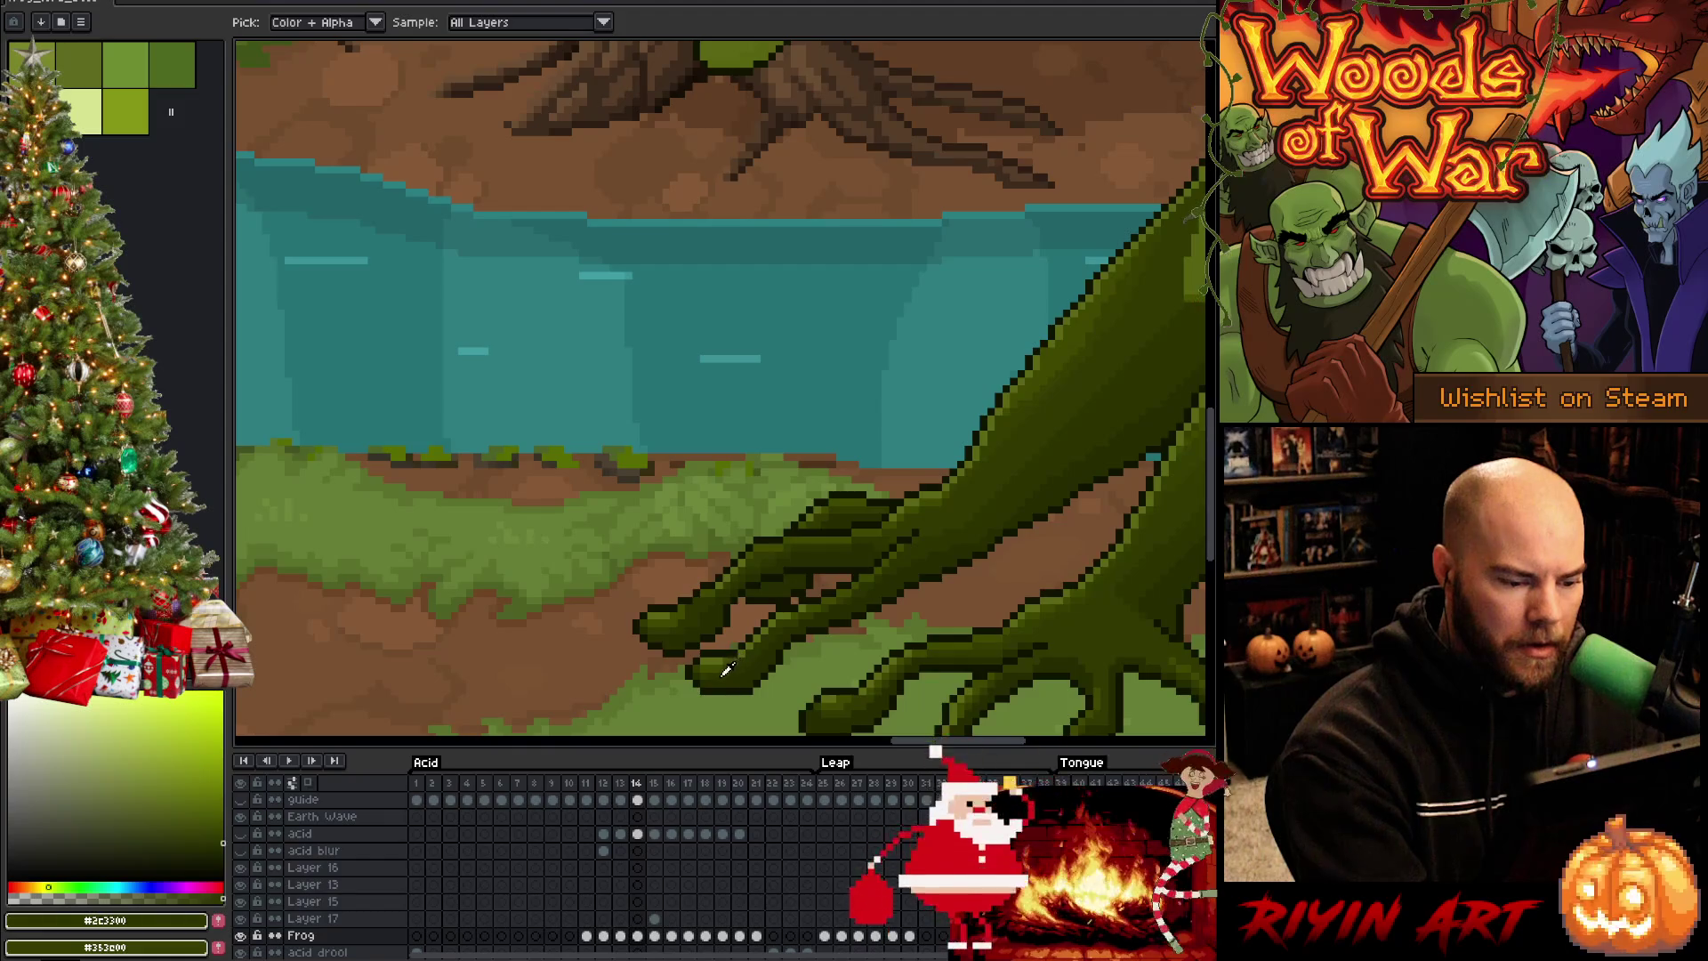
Sample the mid green from the frog's leg and compare the leg poses across the two leap frames
key(Right)
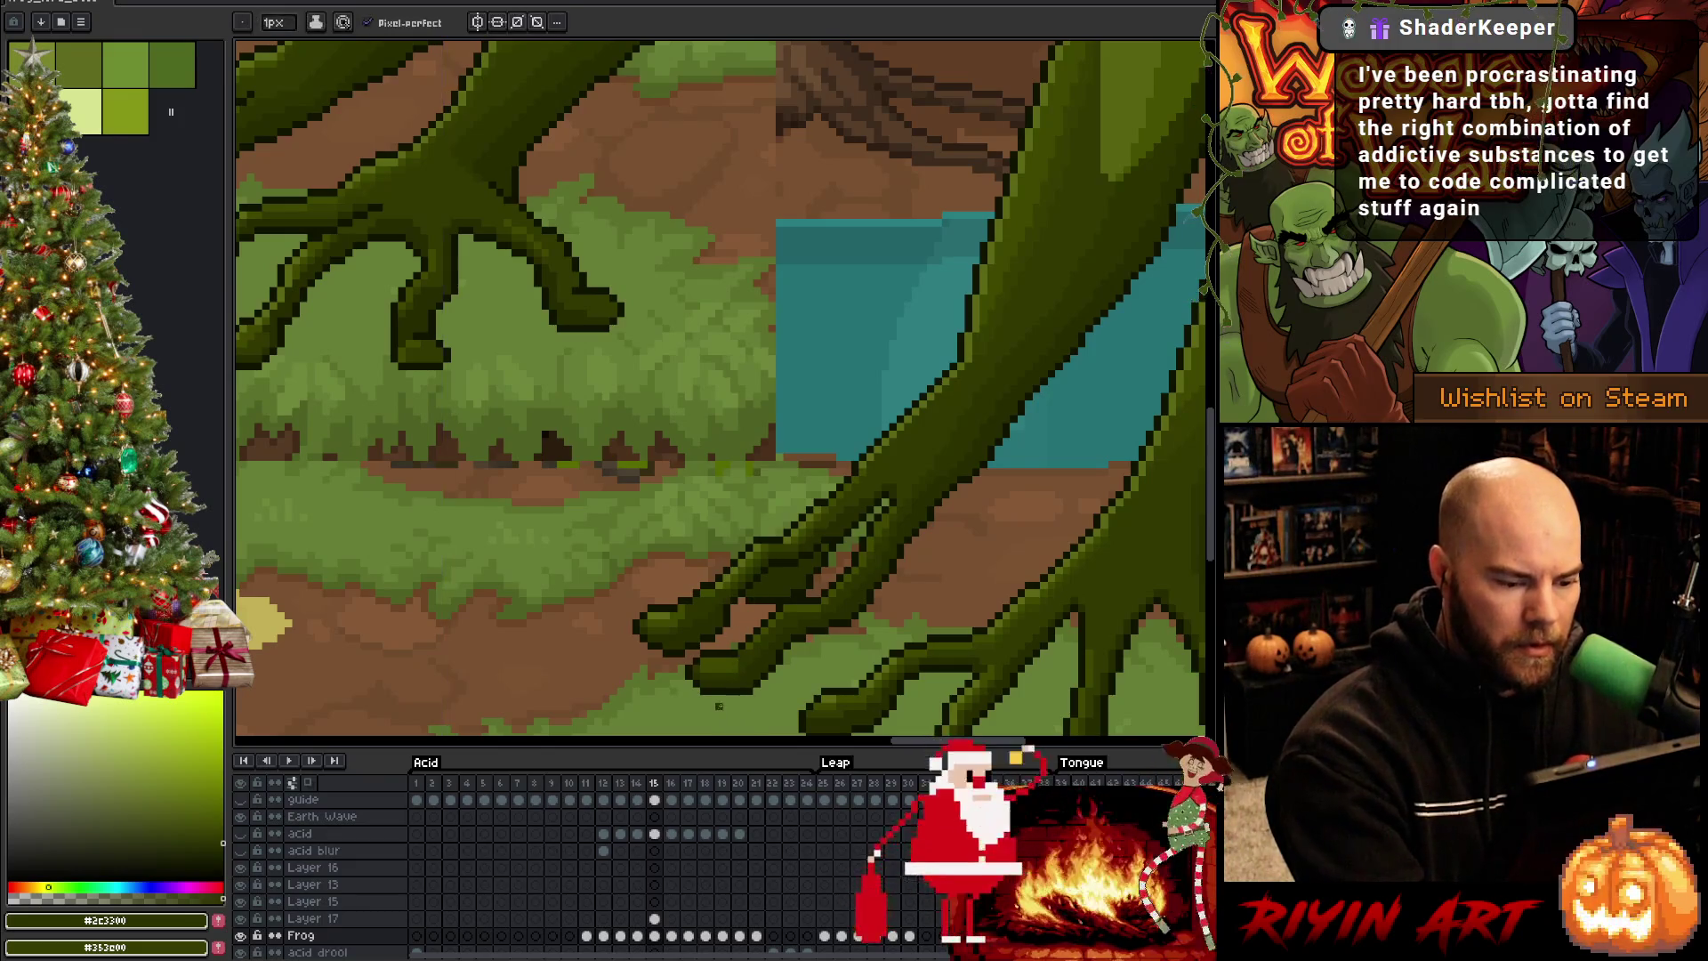
key(Left)
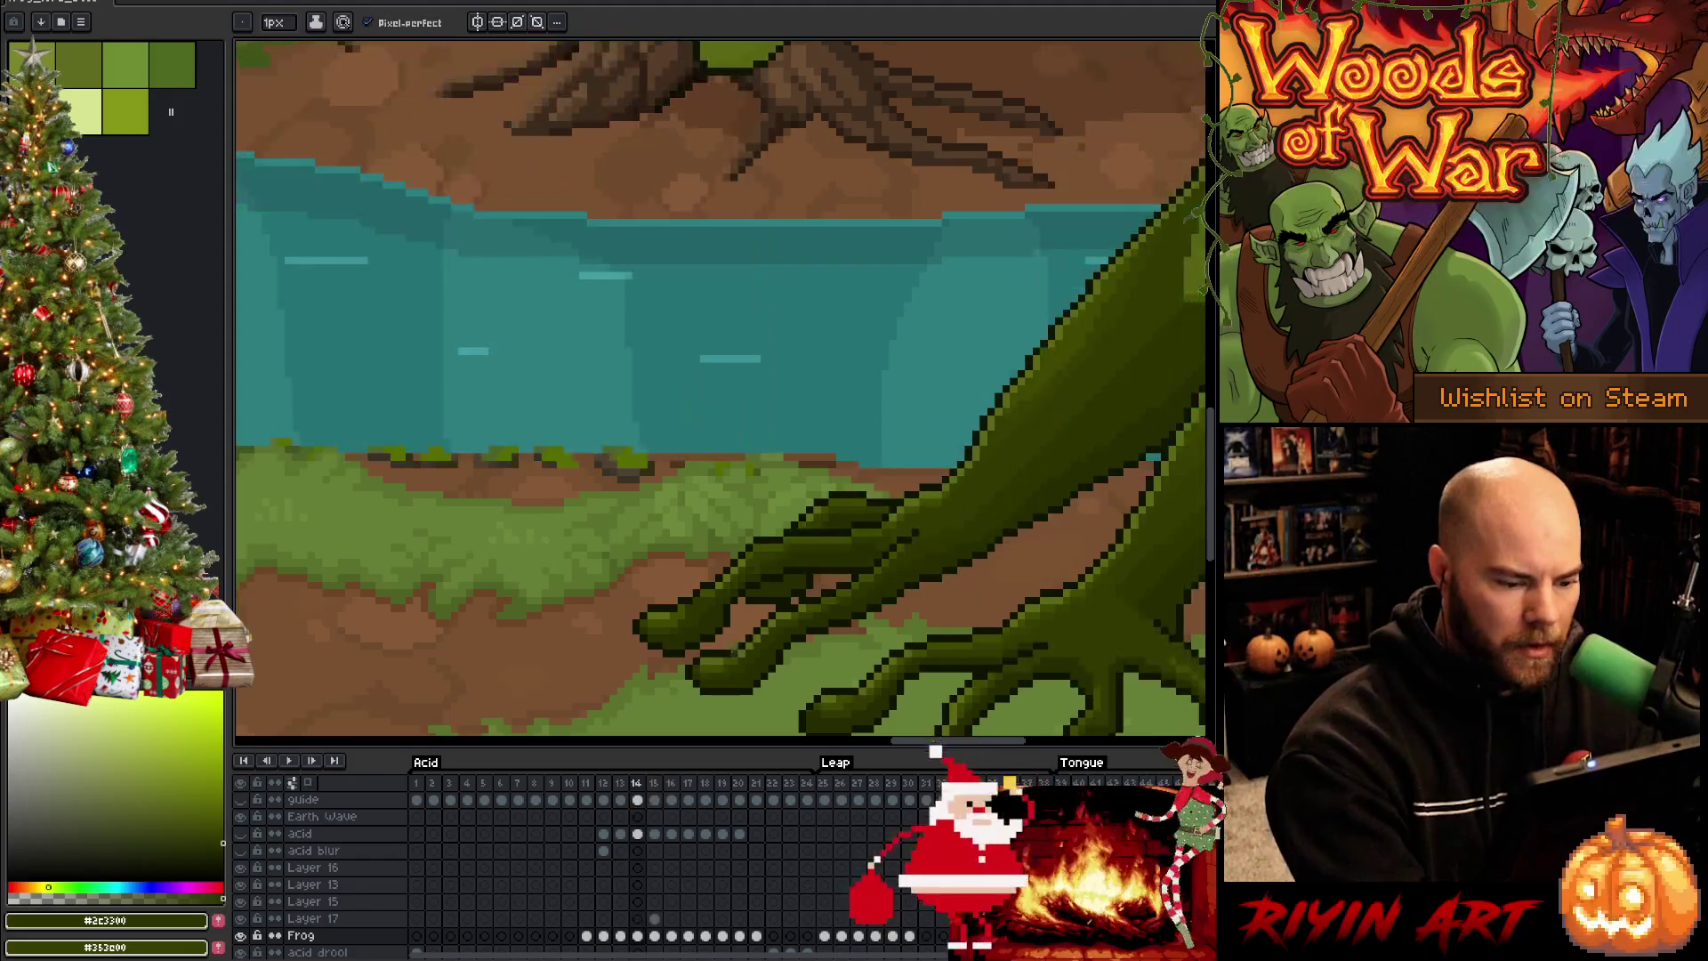
key(alt)
key(Right)
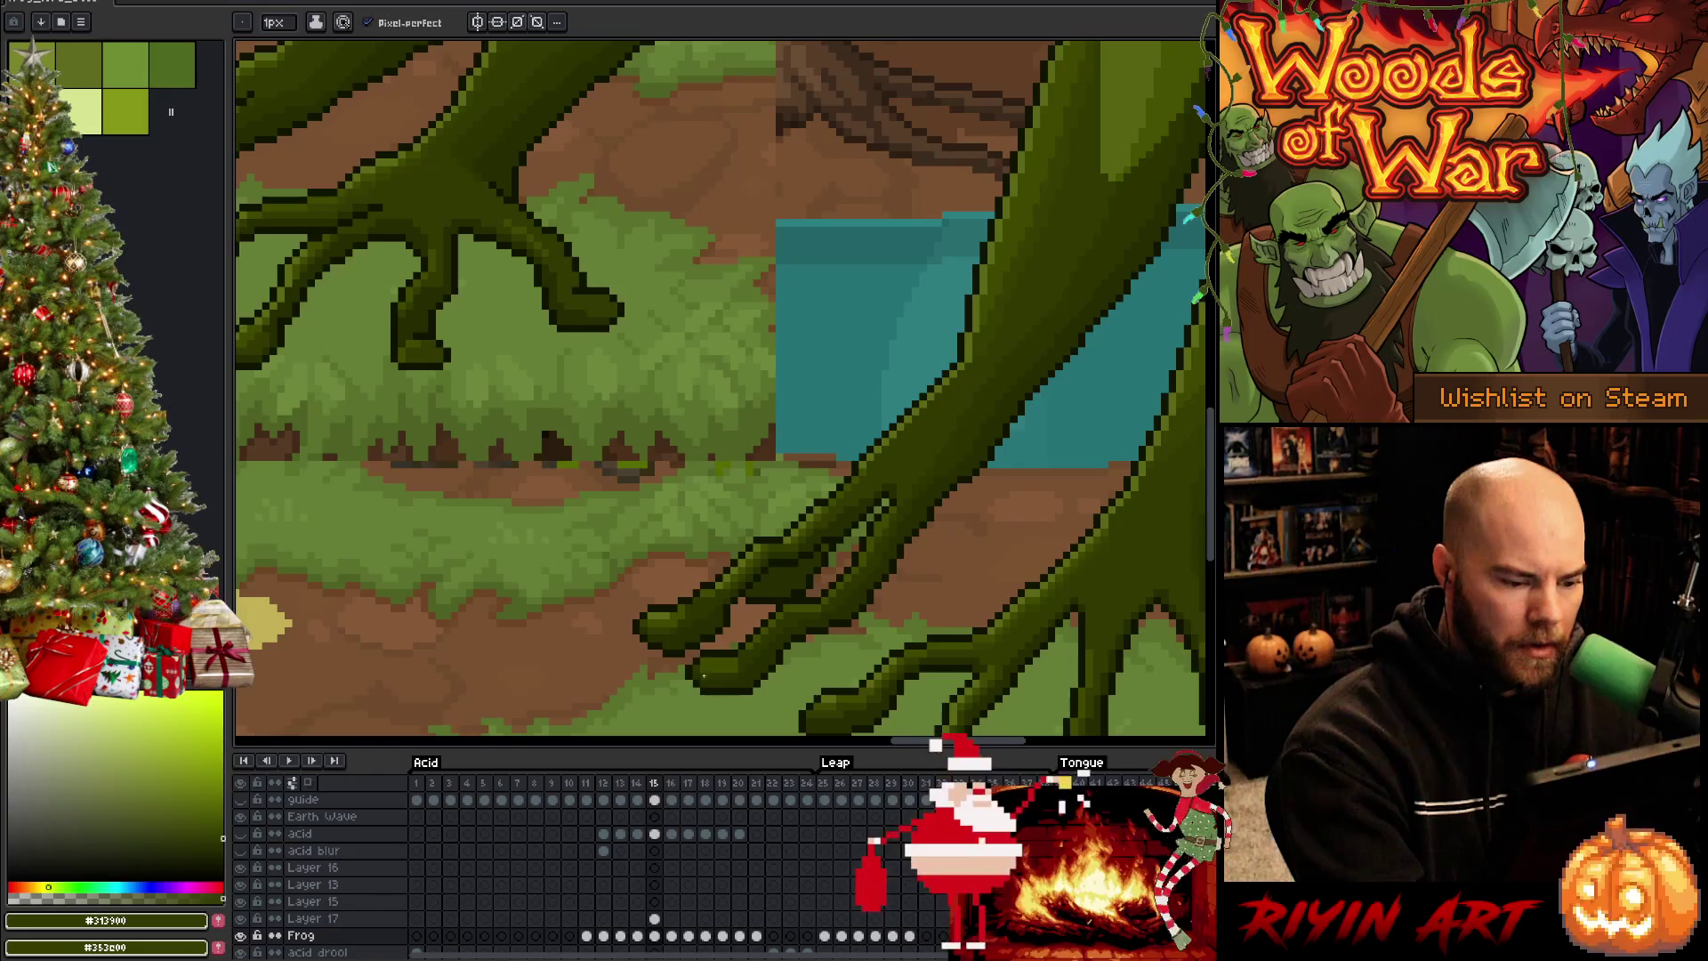
key(Left)
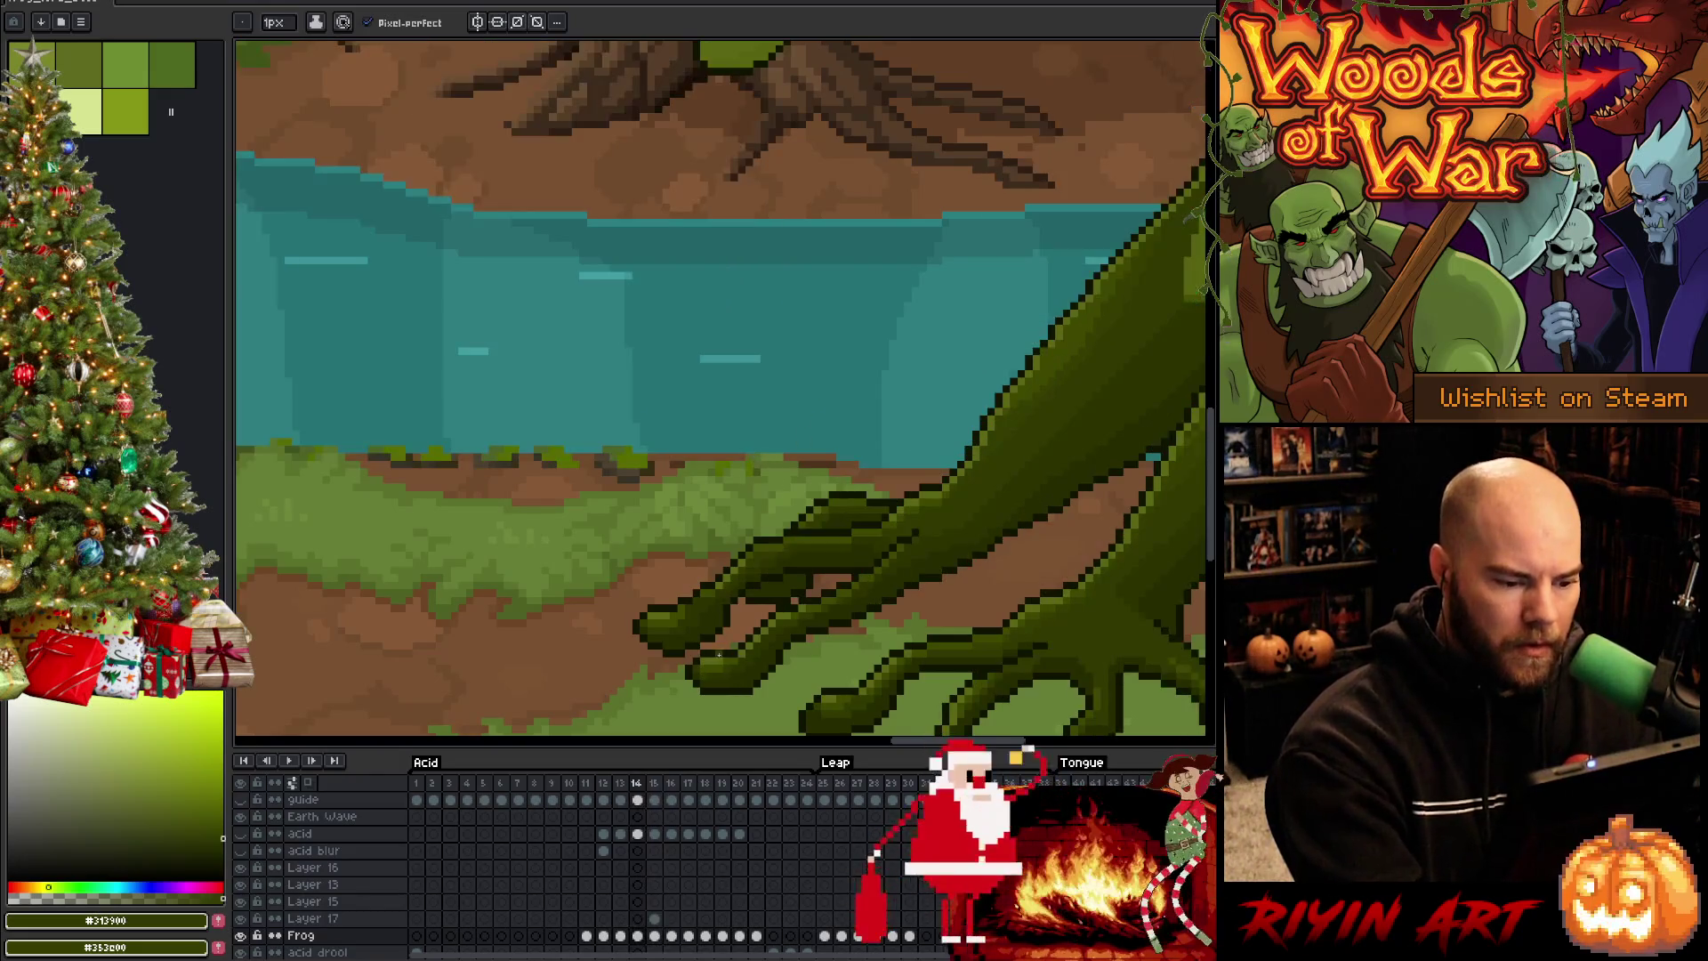
alt+click(778, 477)
key(Right)
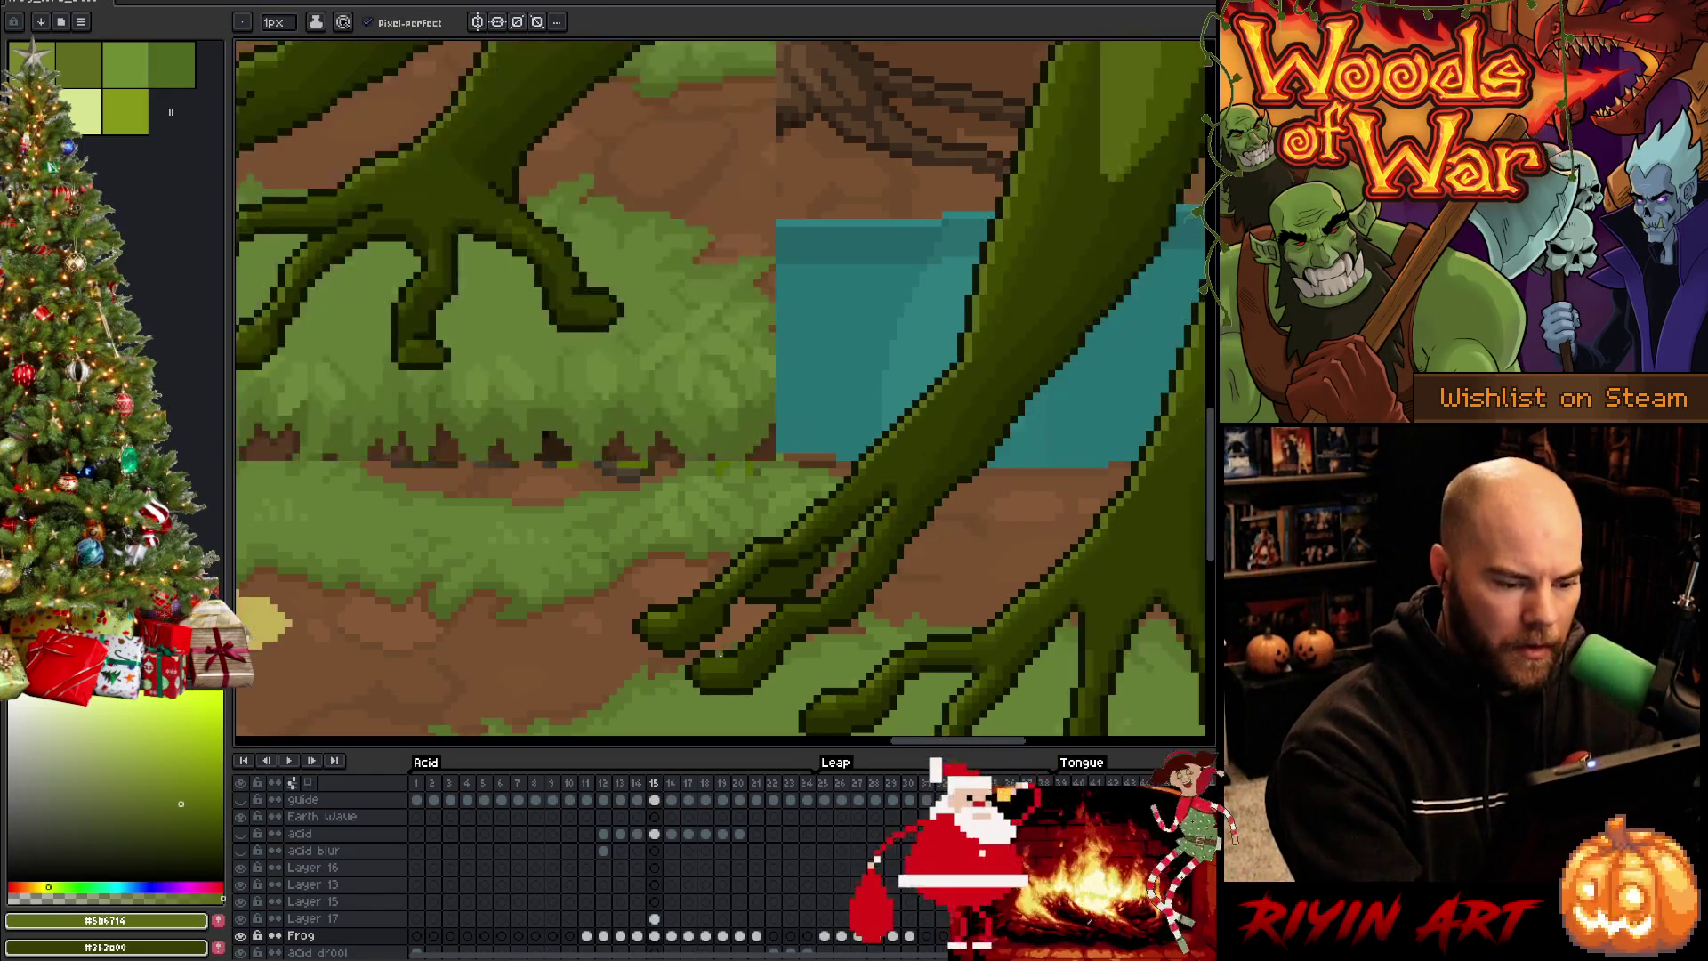
key(Left)
key(Right)
key(Left)
key(Right)
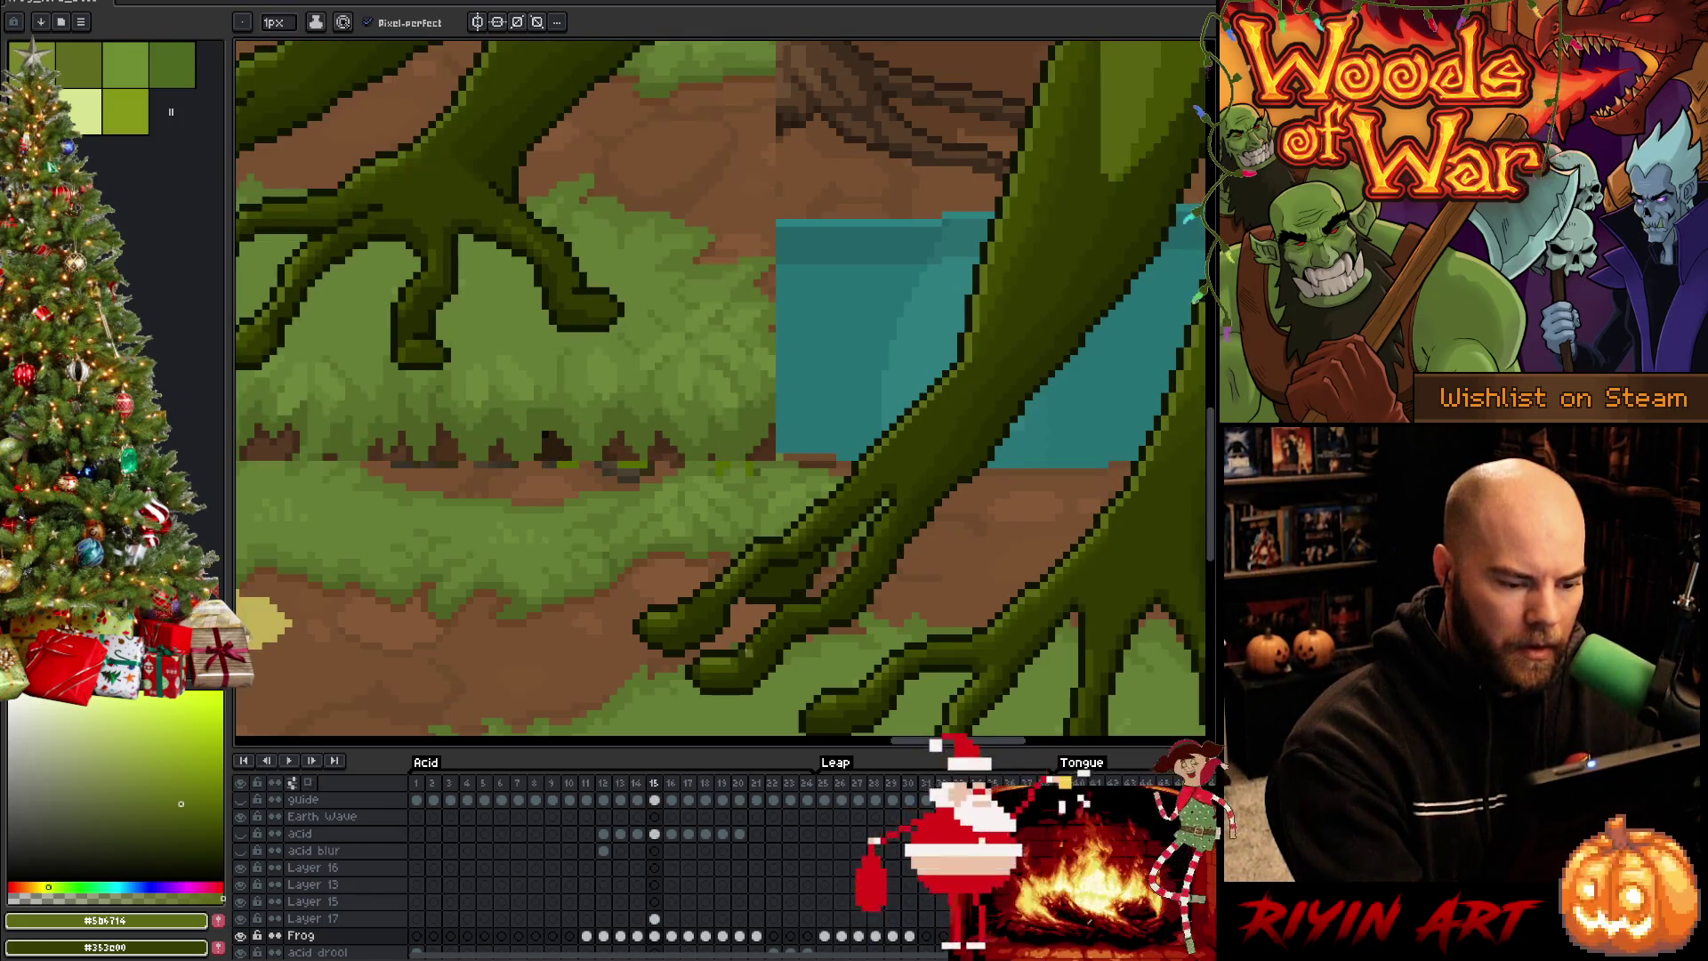
key(Left)
key(Right)
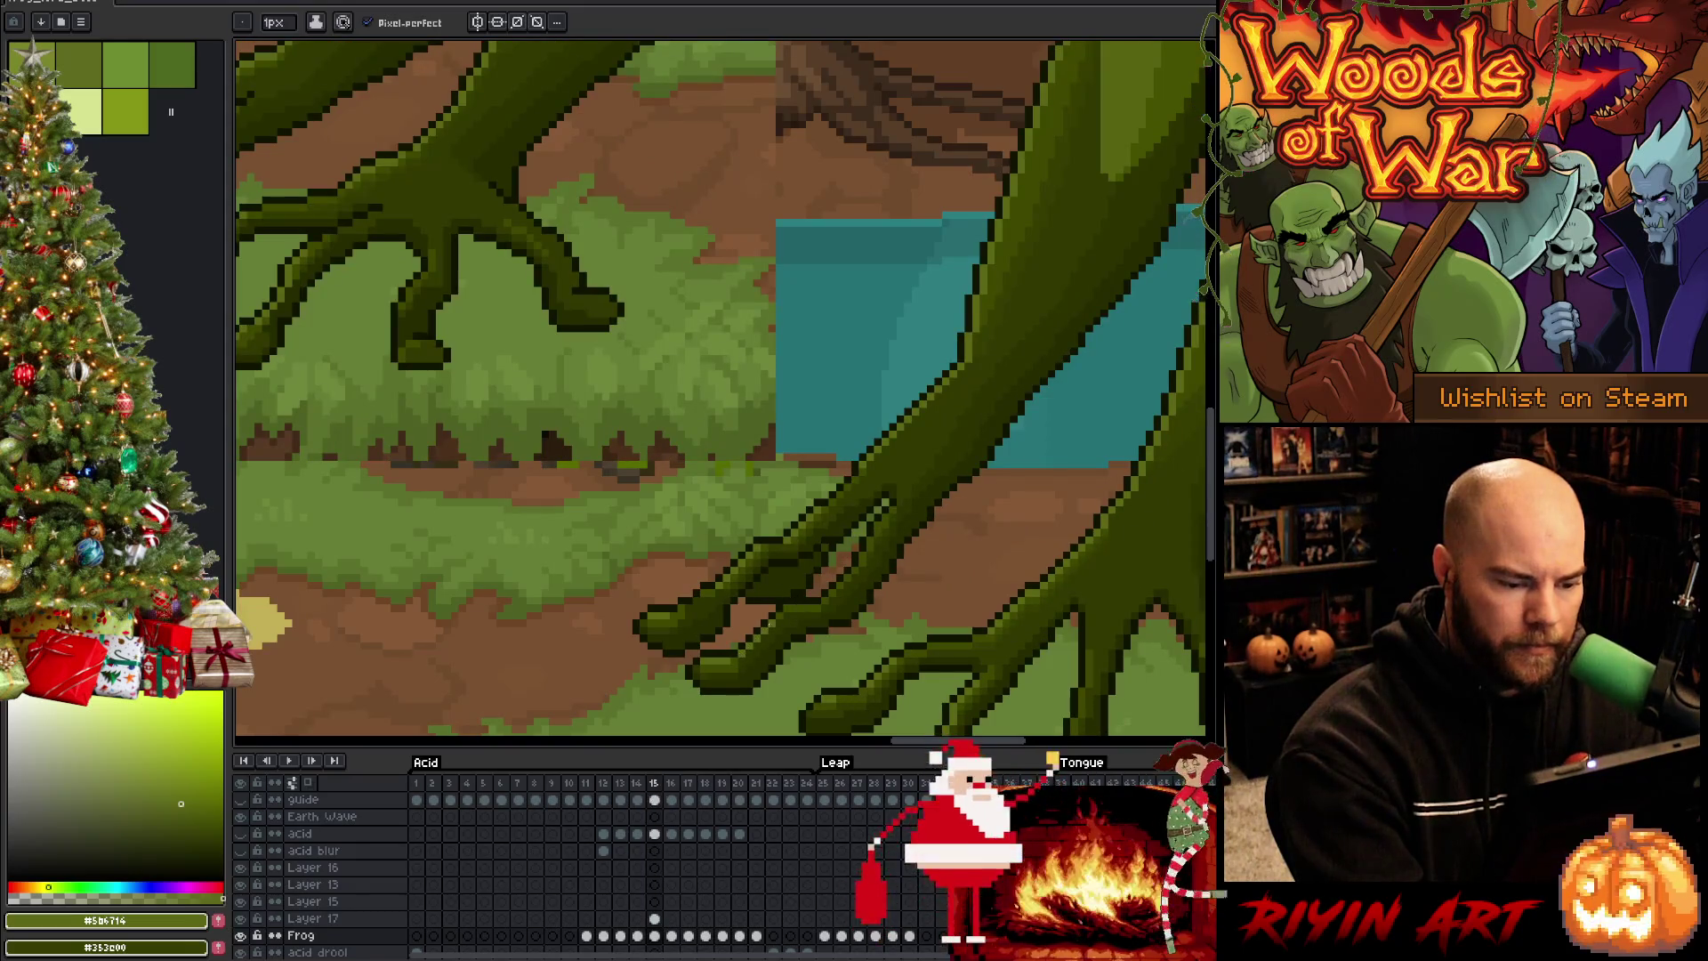
key(Left)
key(Right)
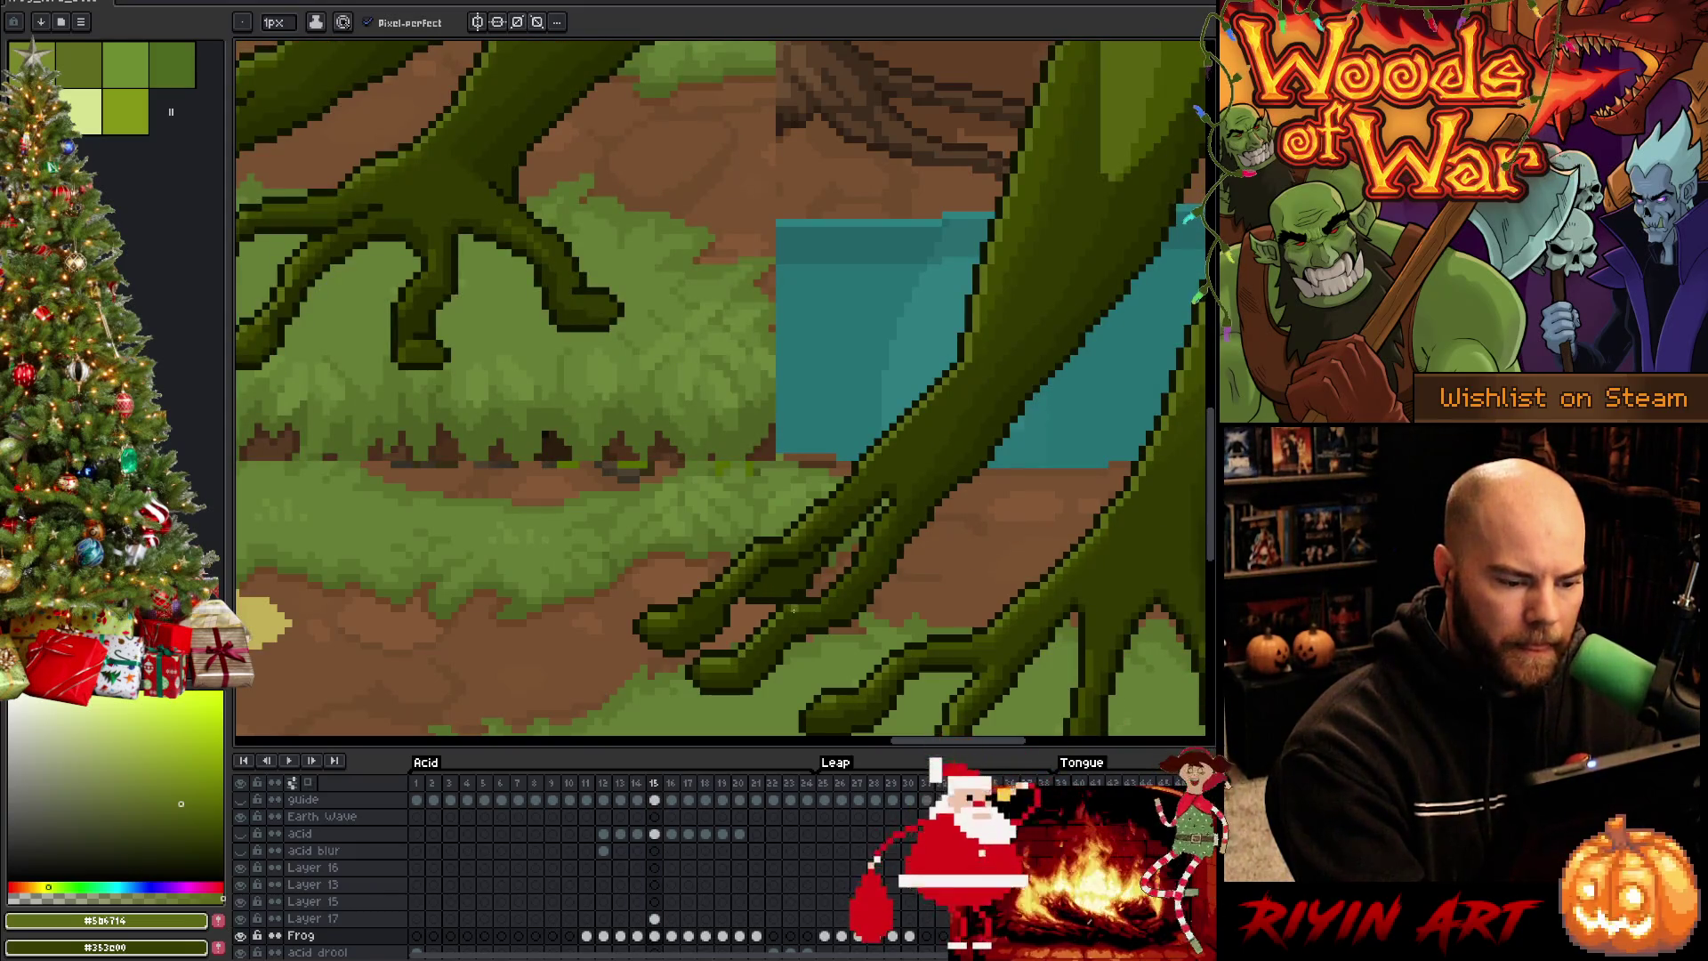
key(Left)
key(Right)
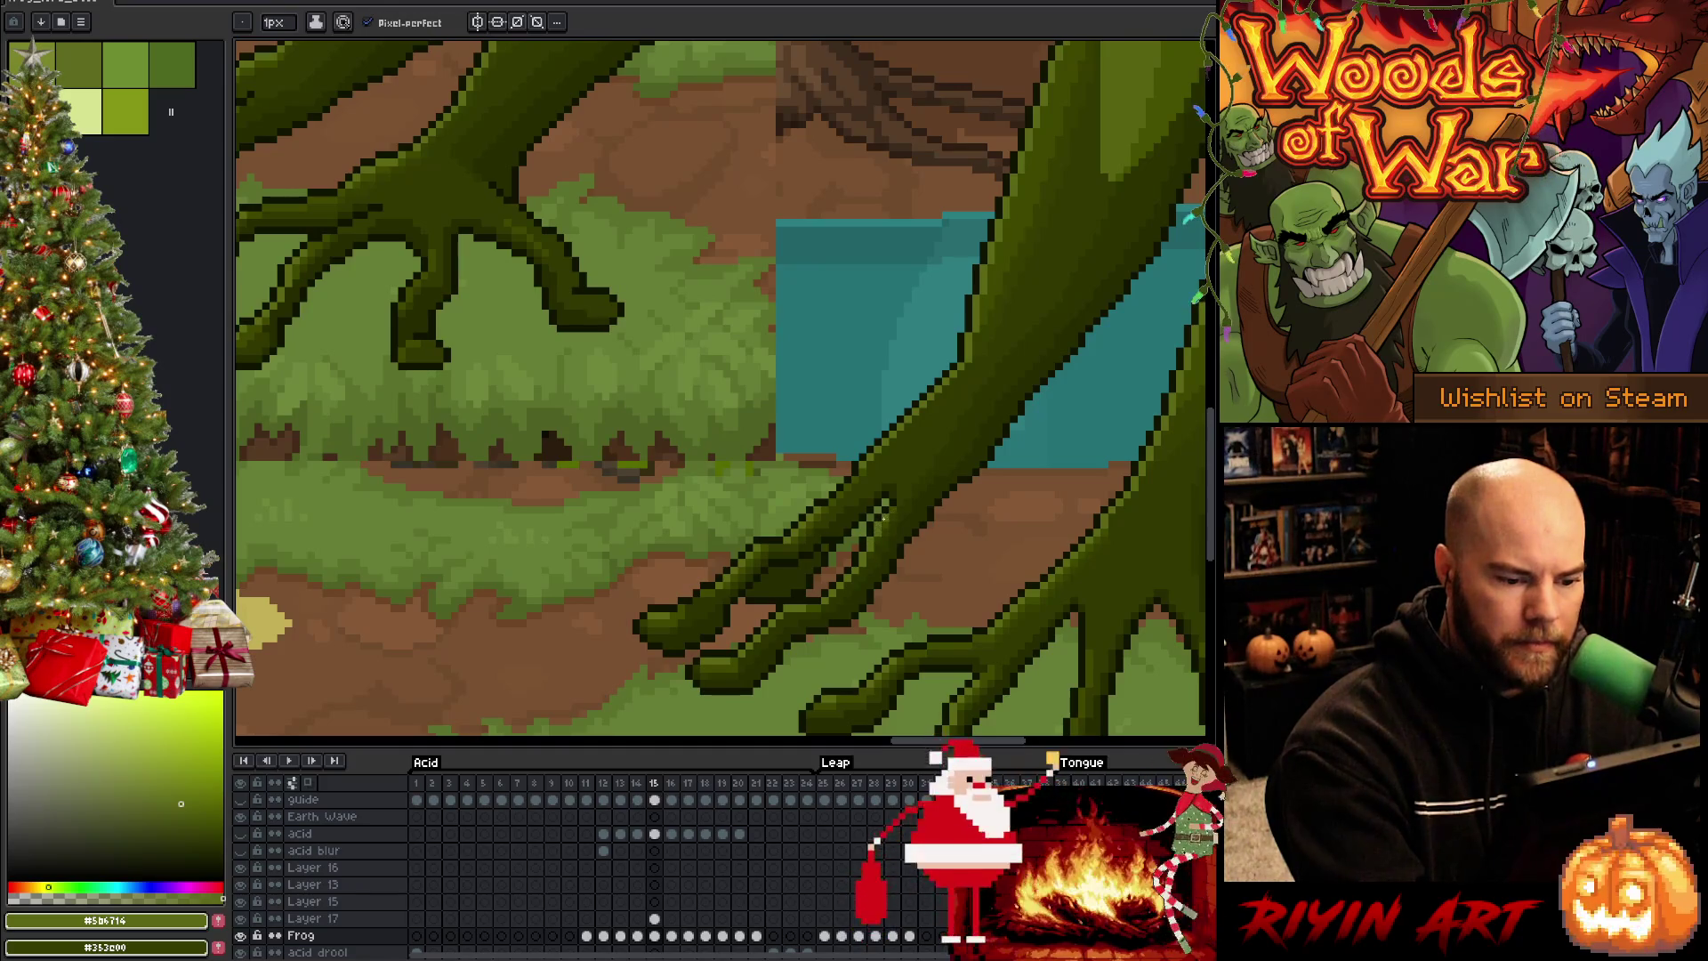
key(Left)
key(Right)
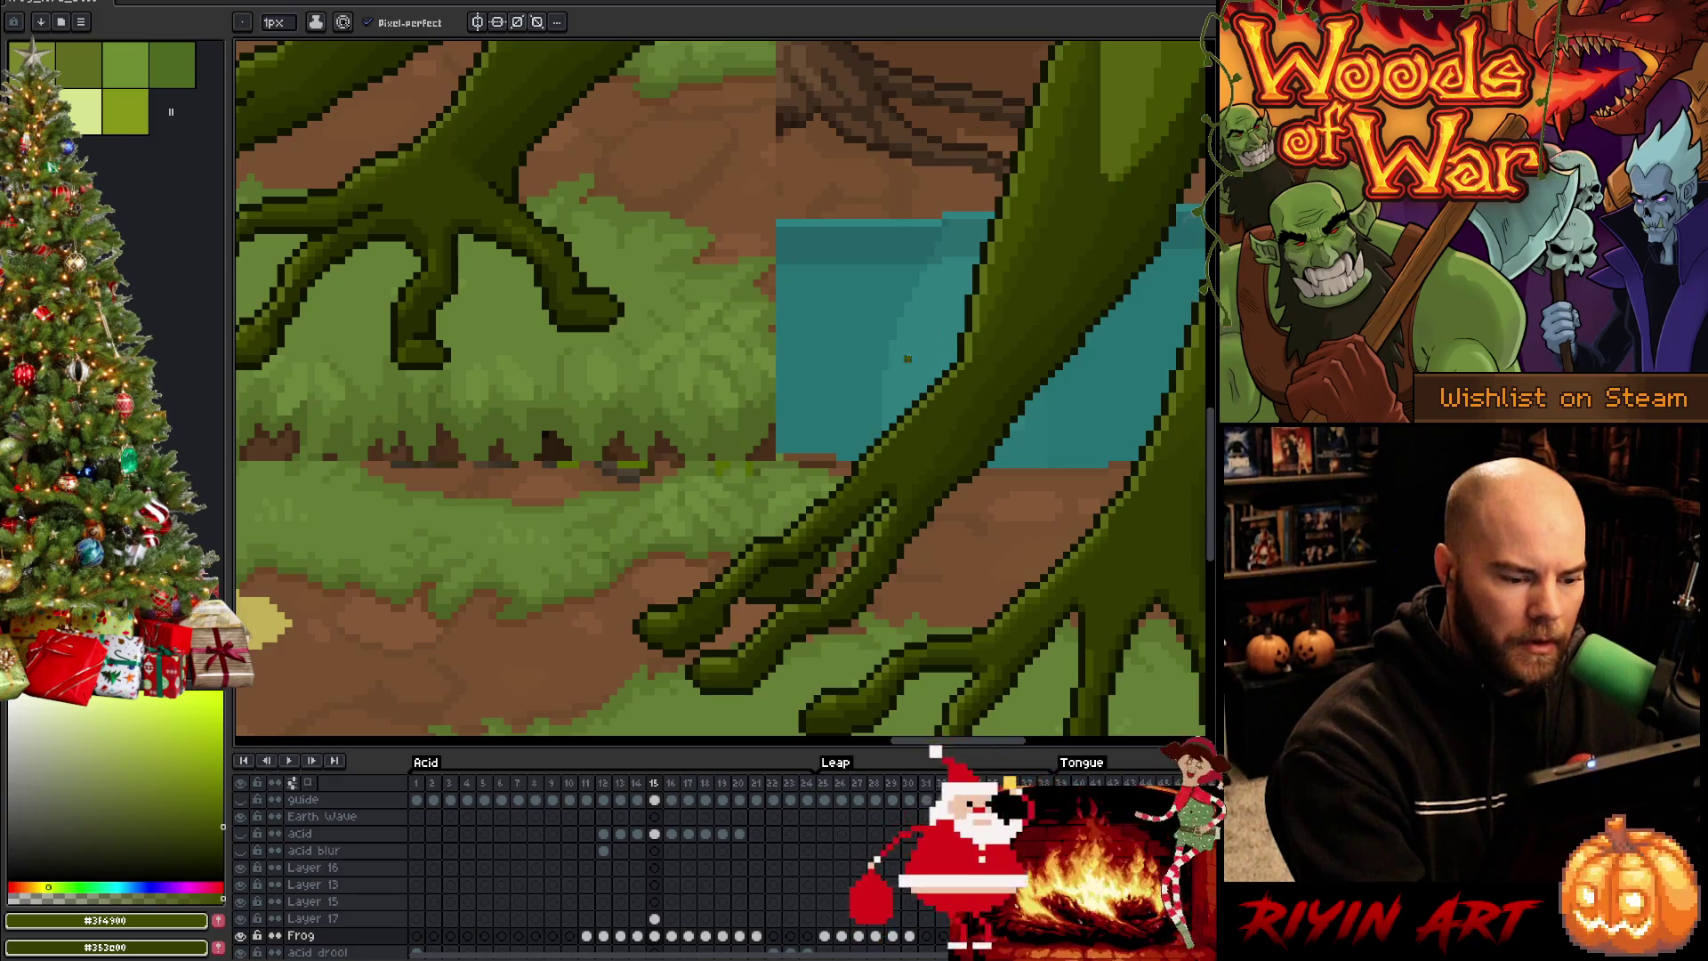
Sample toe colours on both frames and flick between them to check the toe shading matches
key(Left)
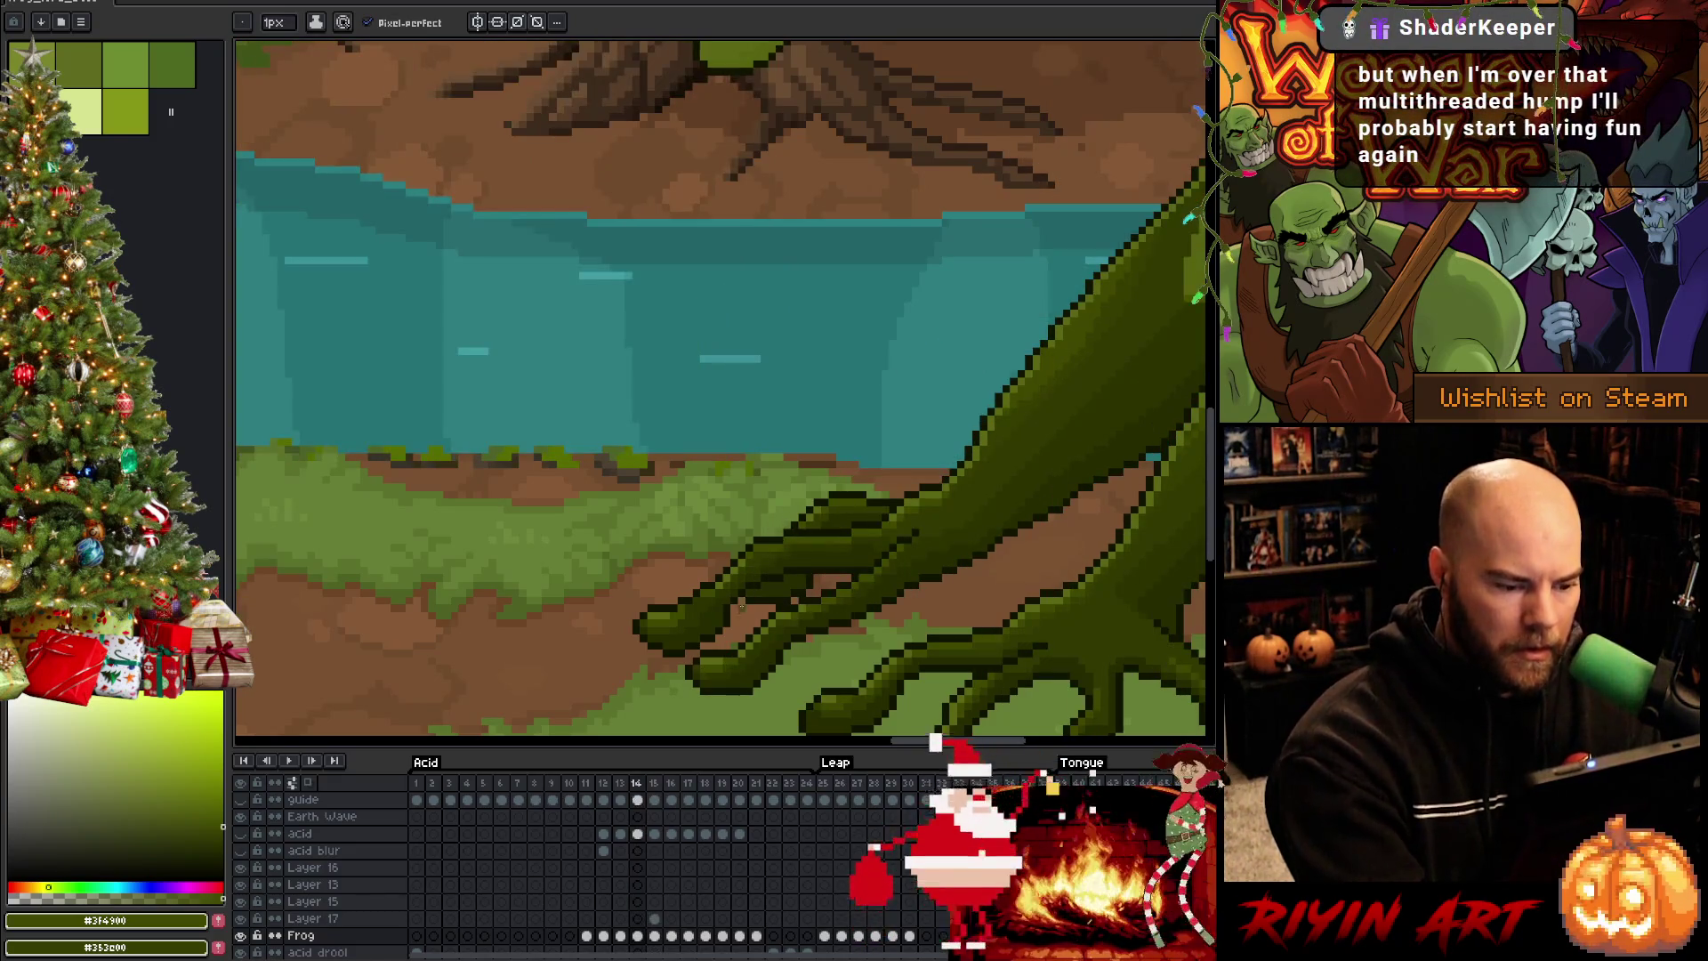
alt+click(732, 663)
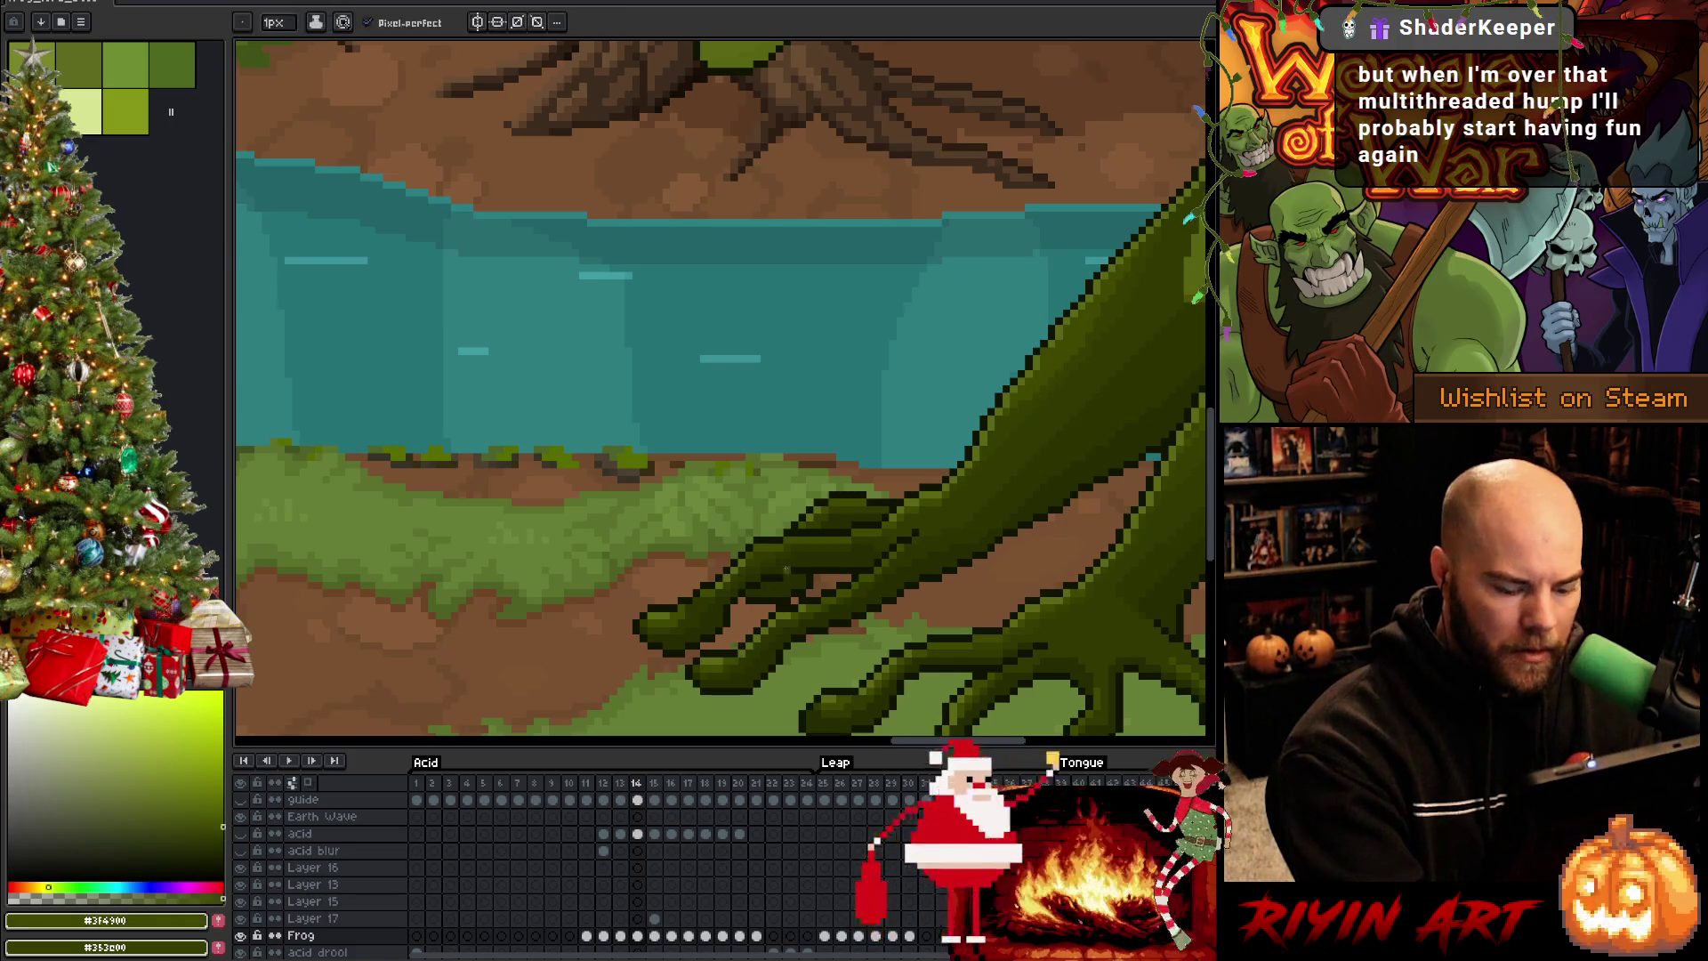
key(Right)
alt+click(780, 567)
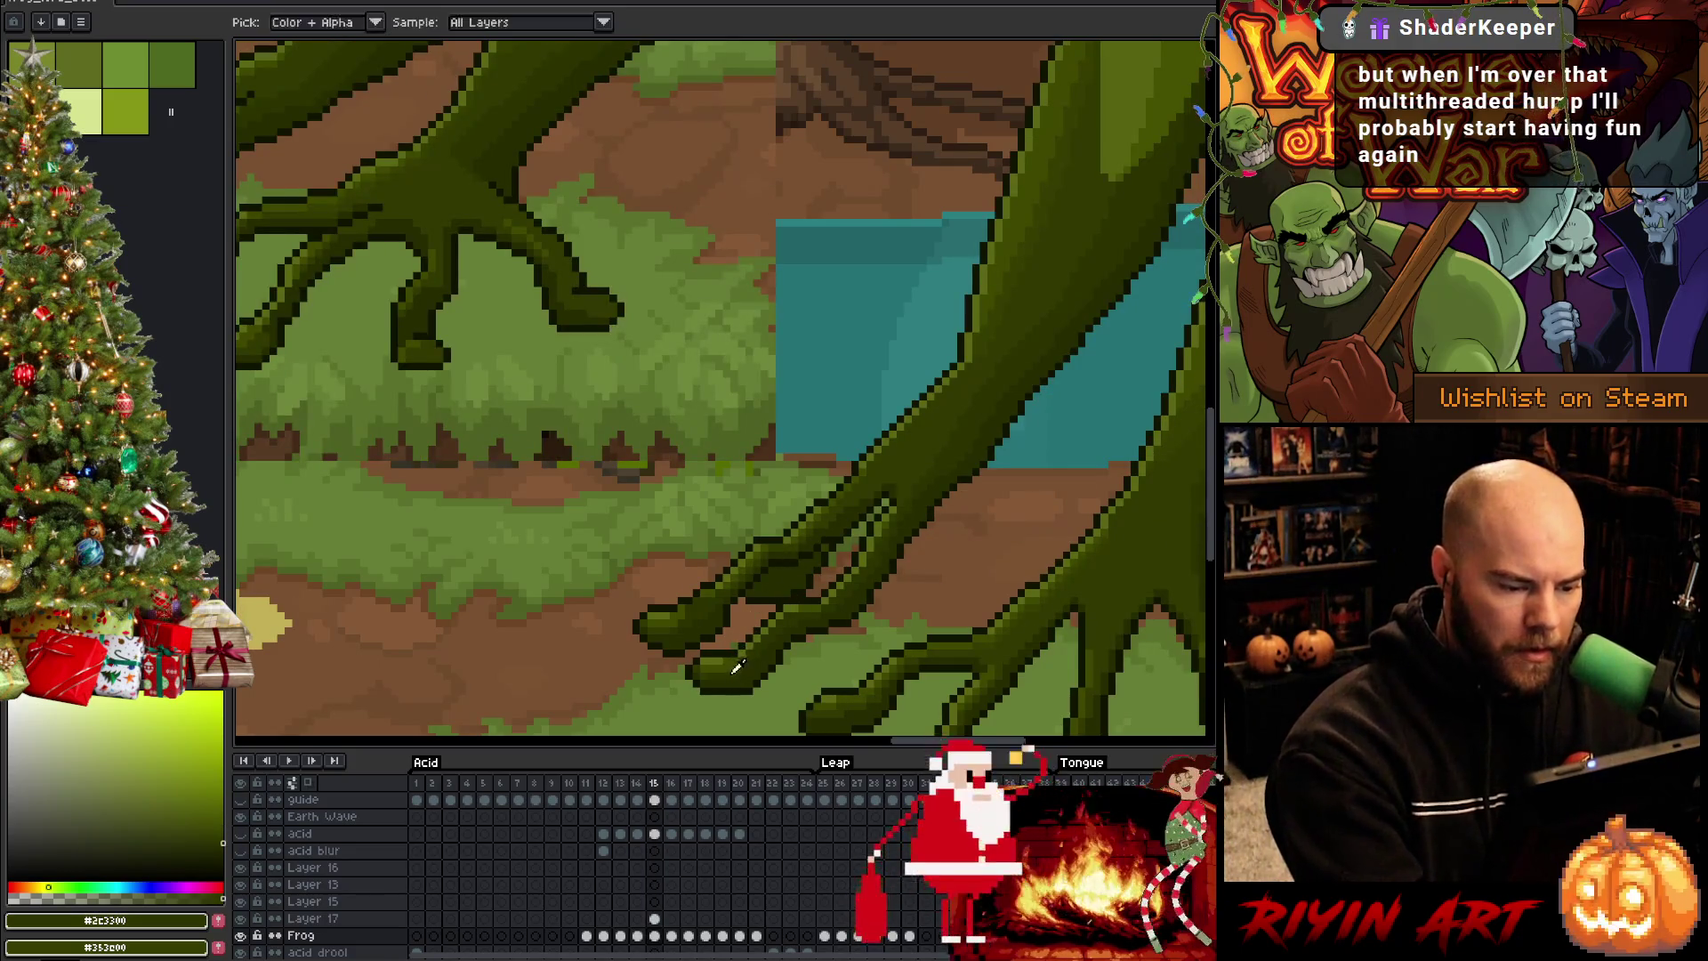
key(Left)
key(Right)
key(Left)
key(Right)
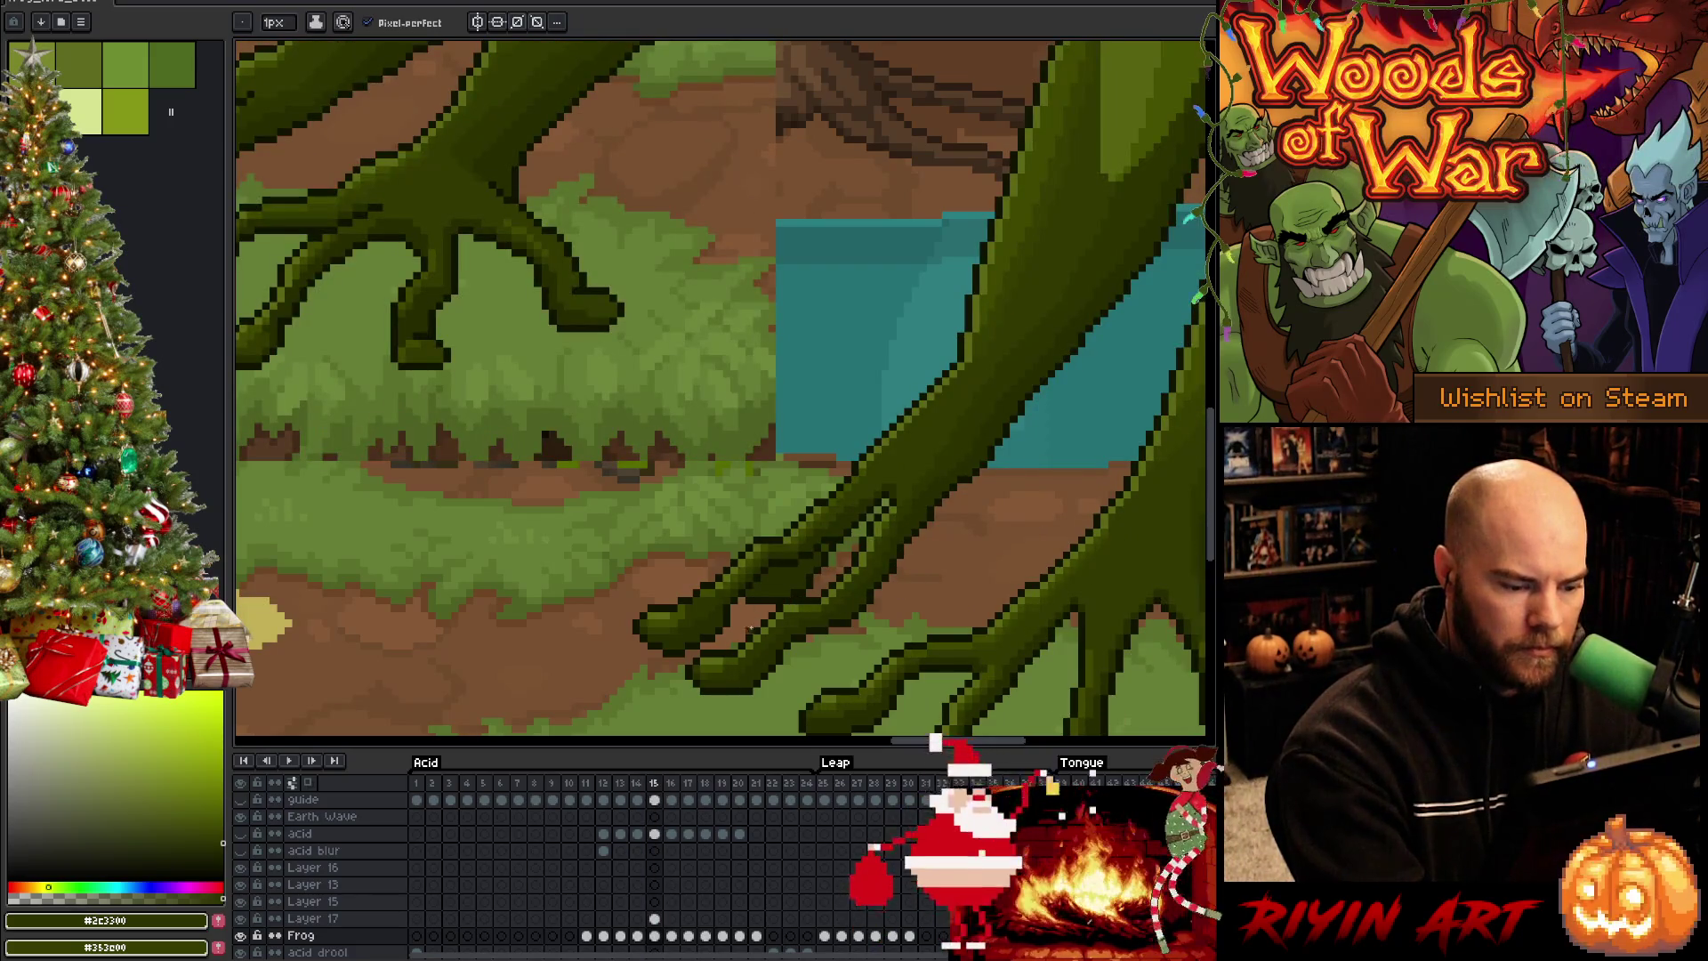
key(Left)
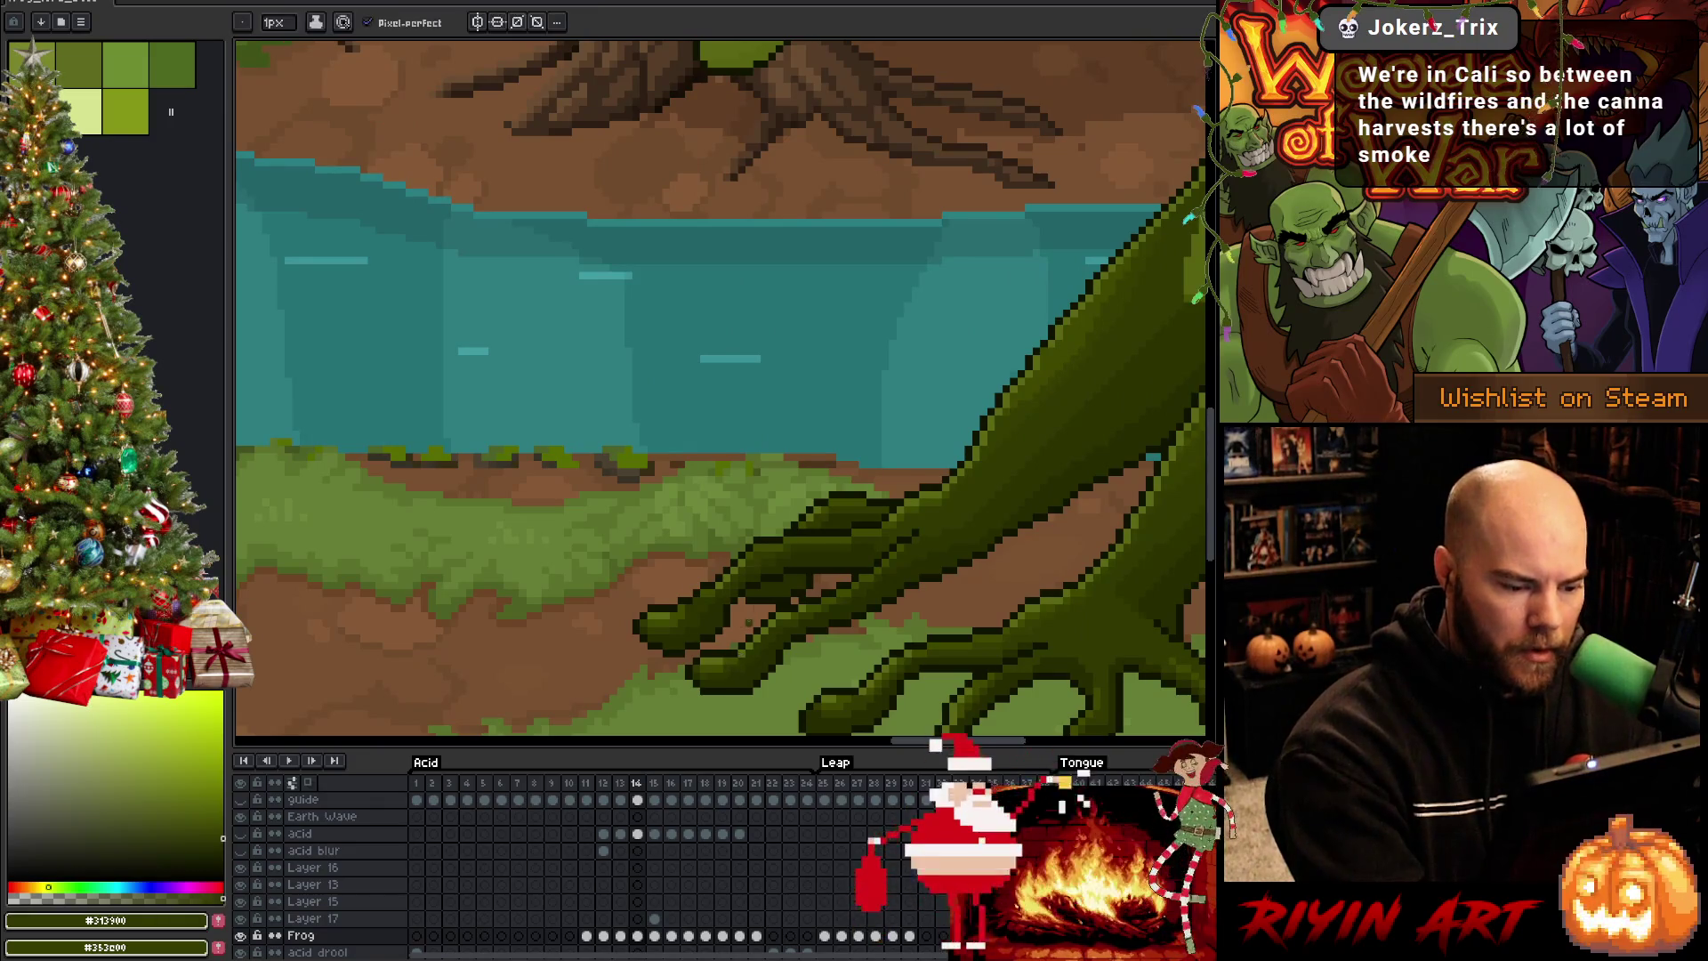
key(Right)
key(Left)
key(Right)
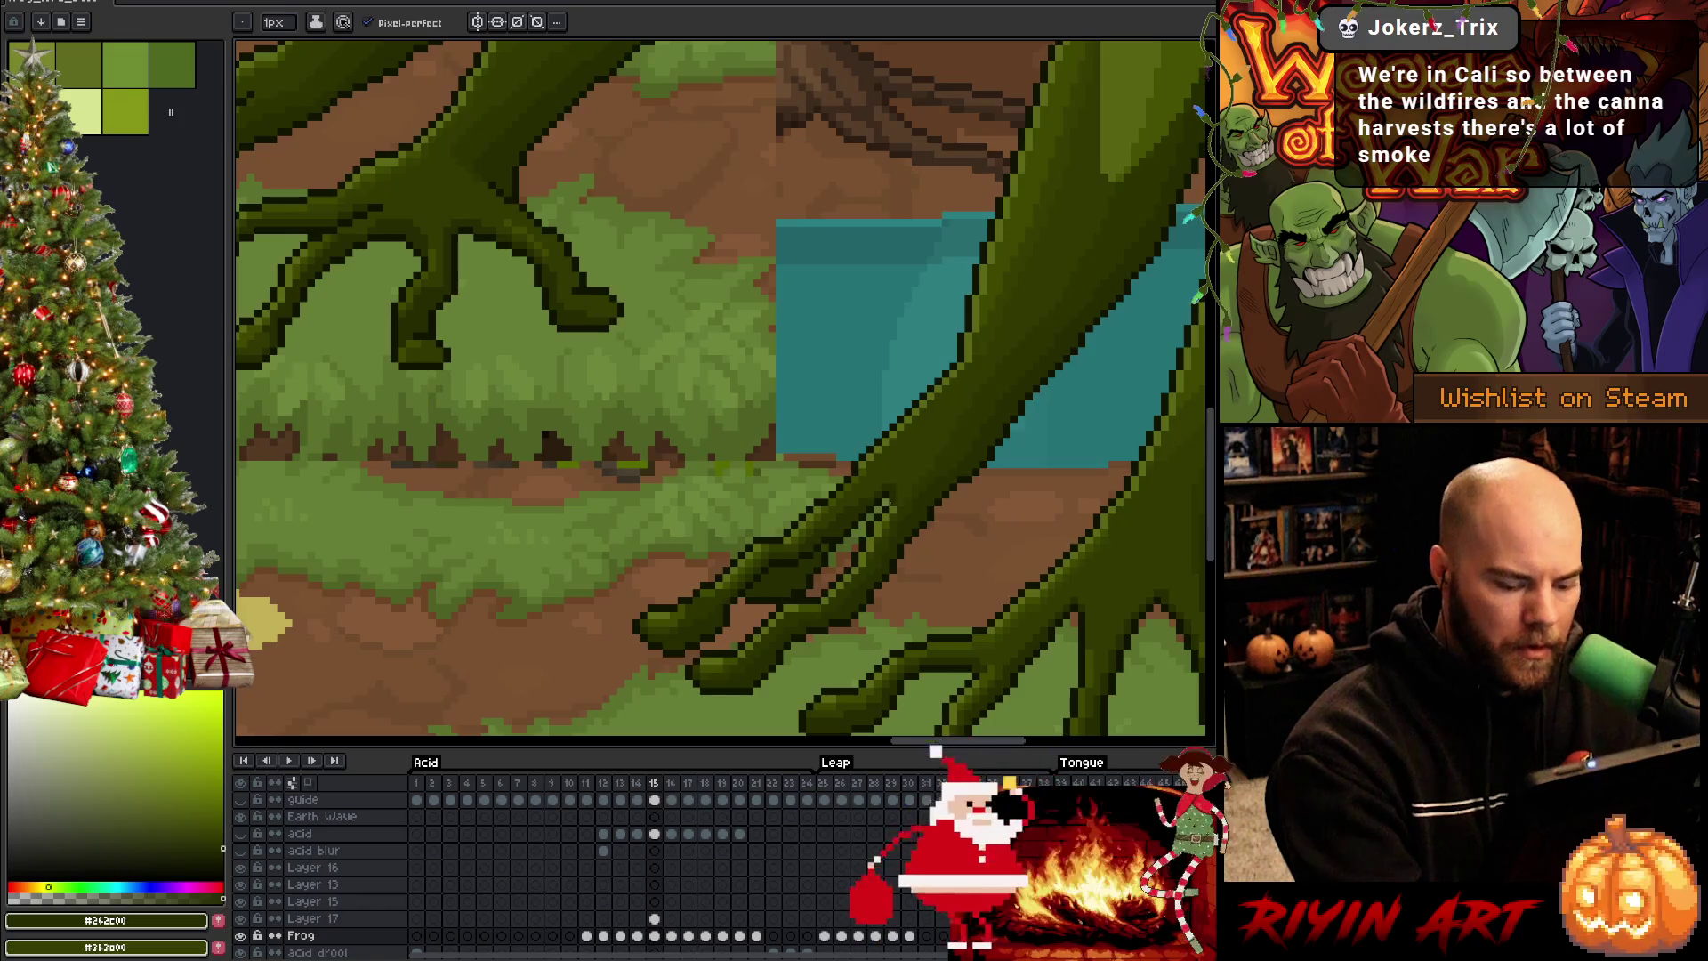
key(Left)
key(Right)
key(Left)
key(Right)
key(Left)
key(Right)
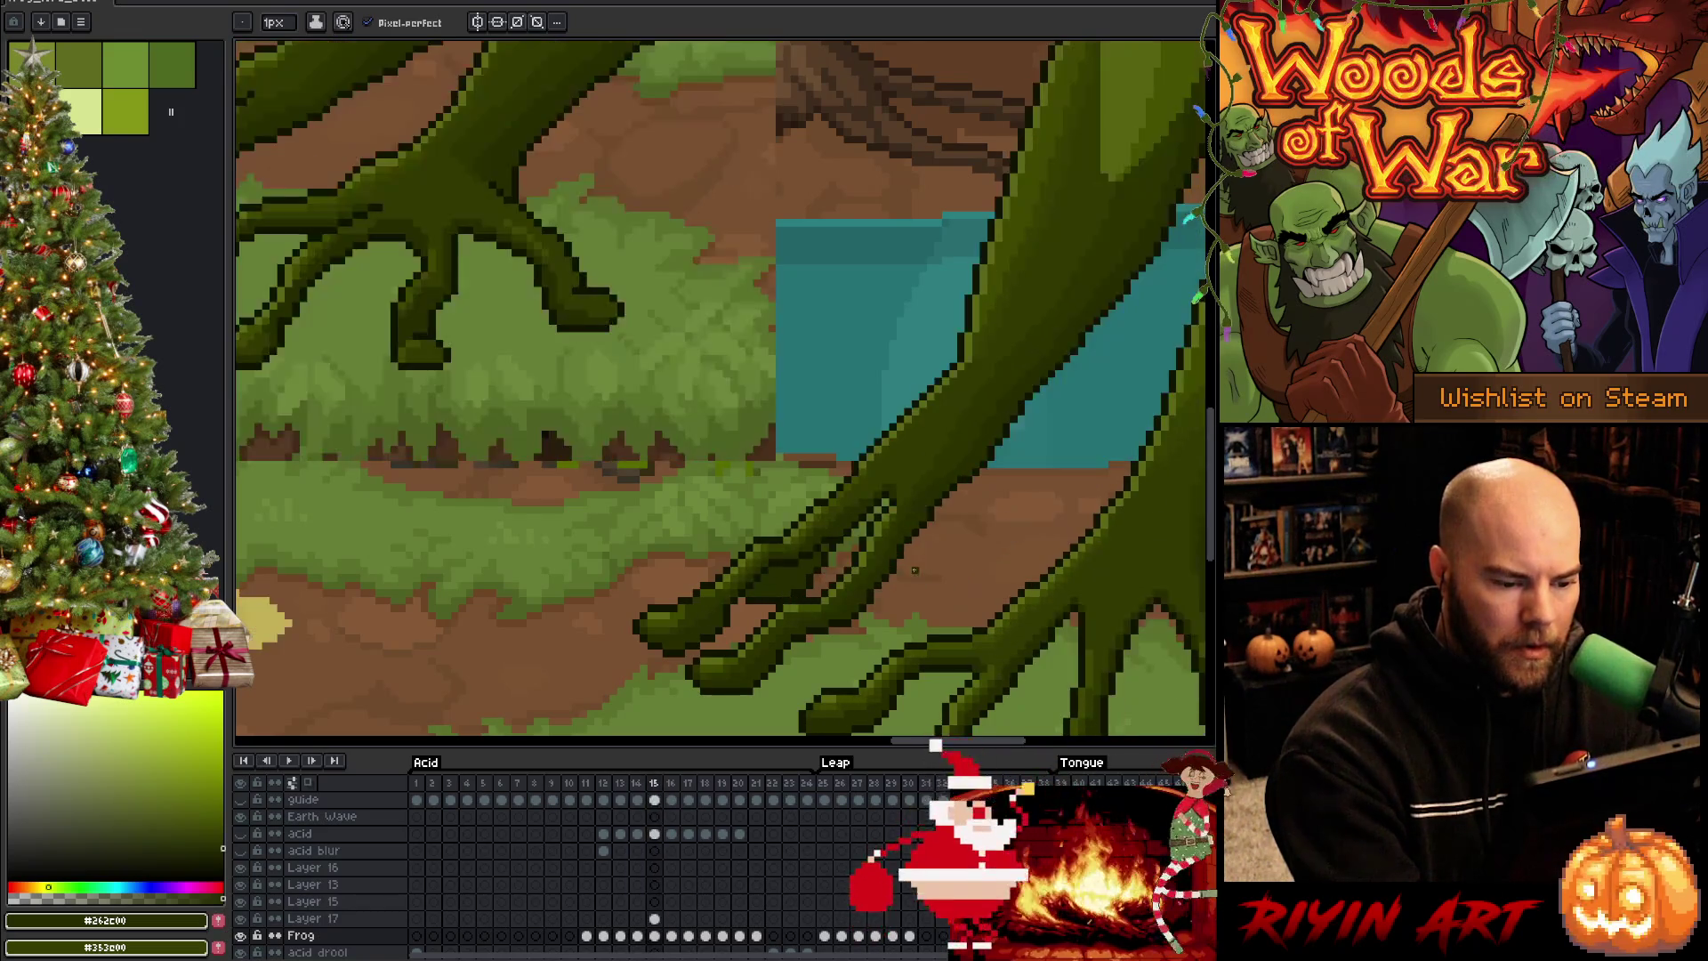
key(Left)
key(Right)
key(Left)
key(Right)
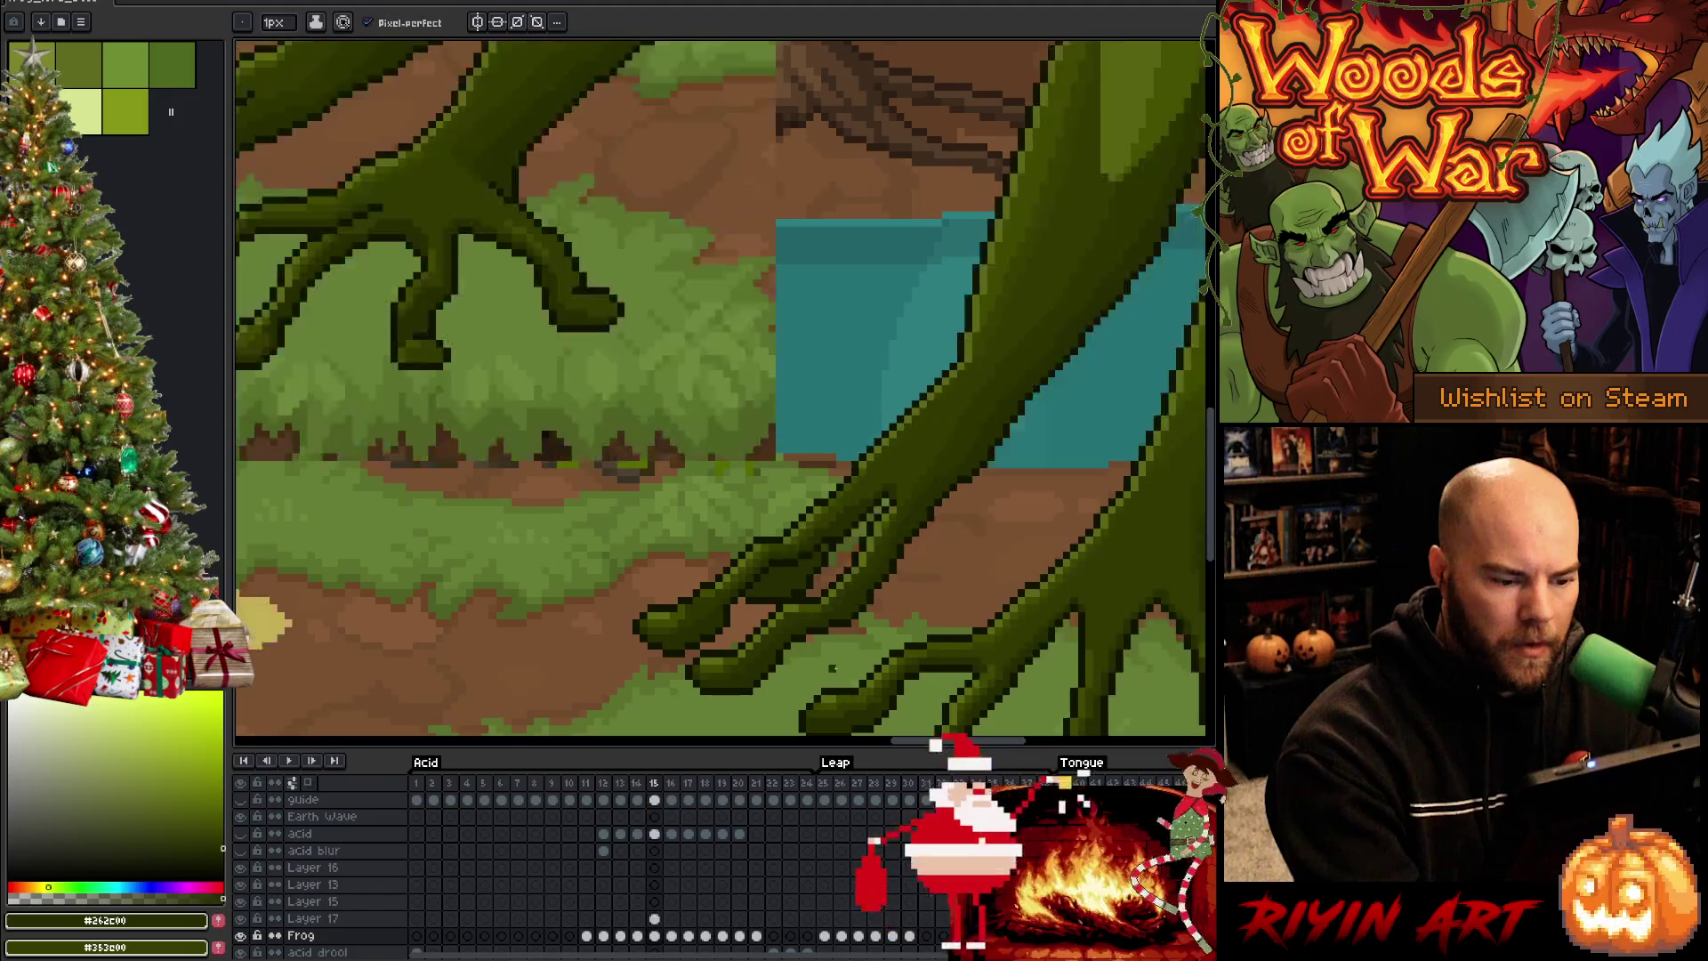
key(Left)
key(Right)
Sample a green from the frog's leg and compare the toes across frames 14 and 15
alt+click(830, 667)
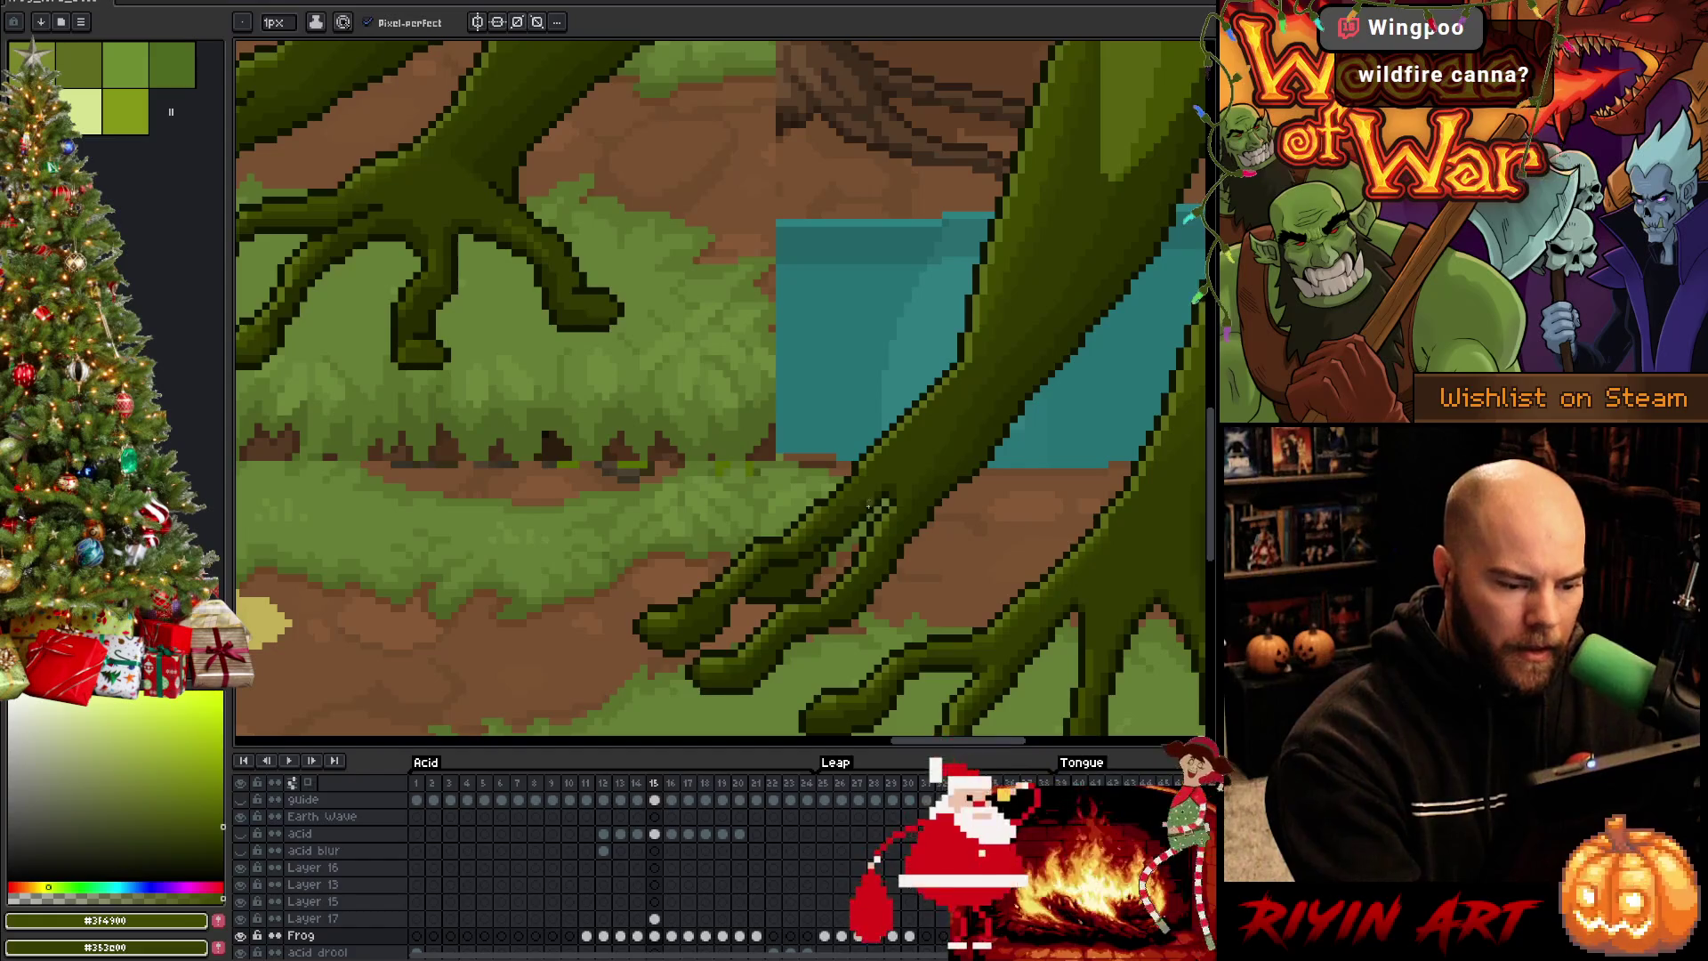
key(Left)
key(Right)
key(Left)
key(Right)
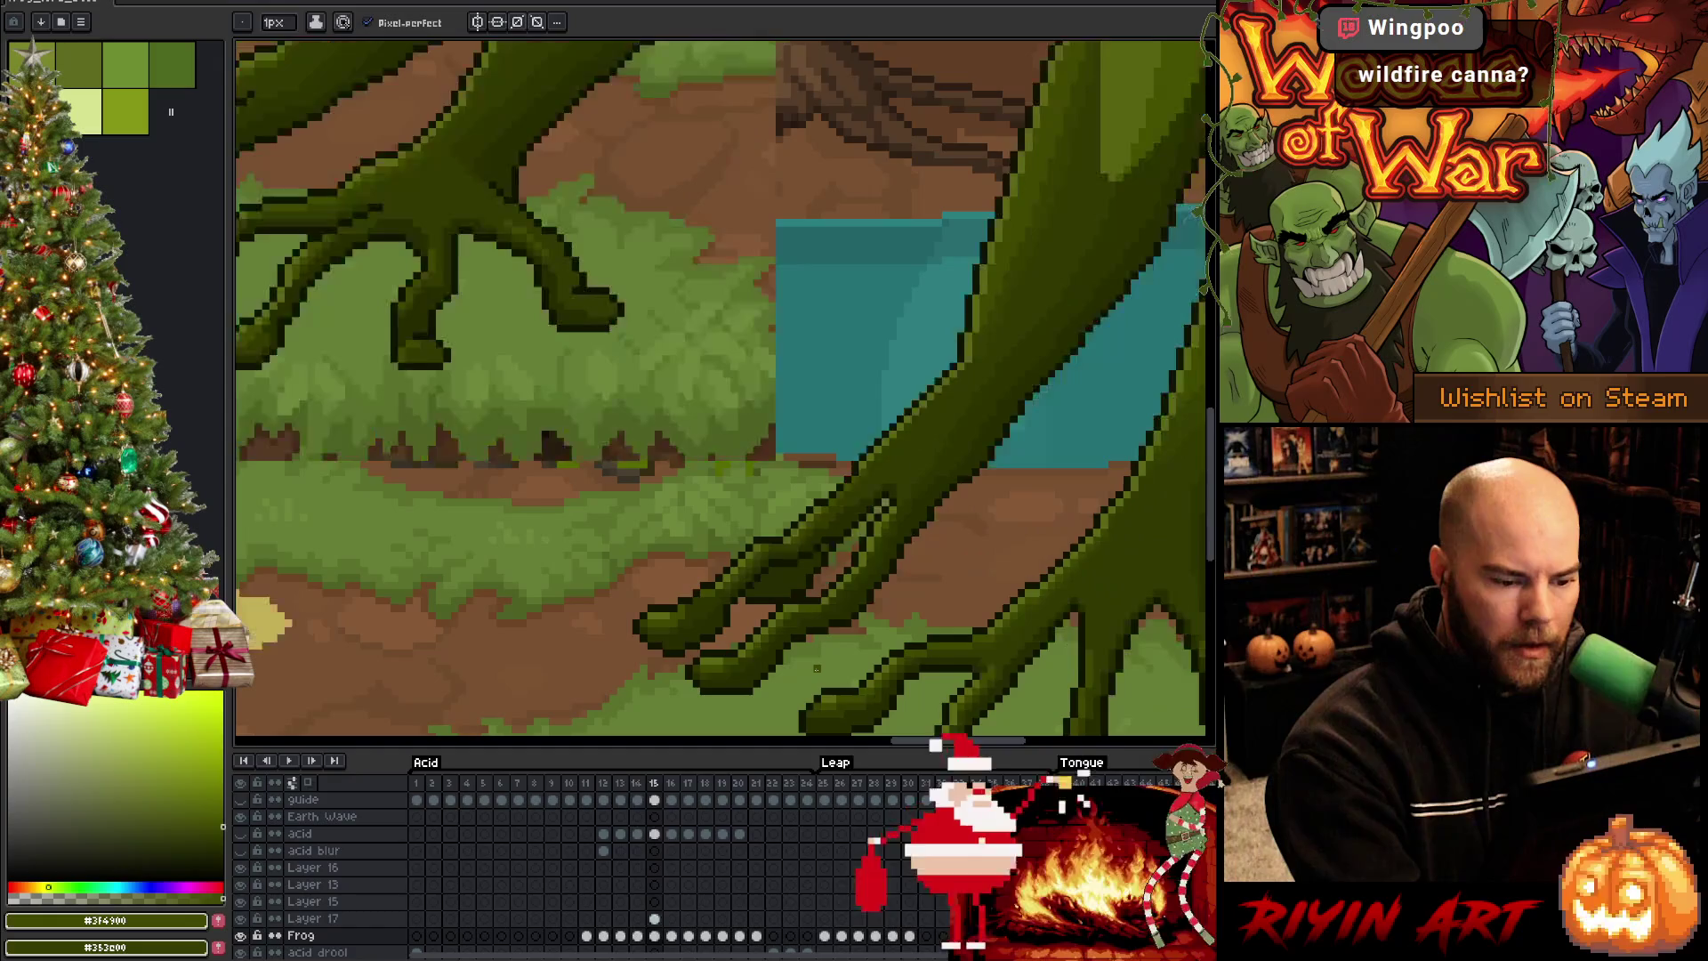
key(Left)
key(Right)
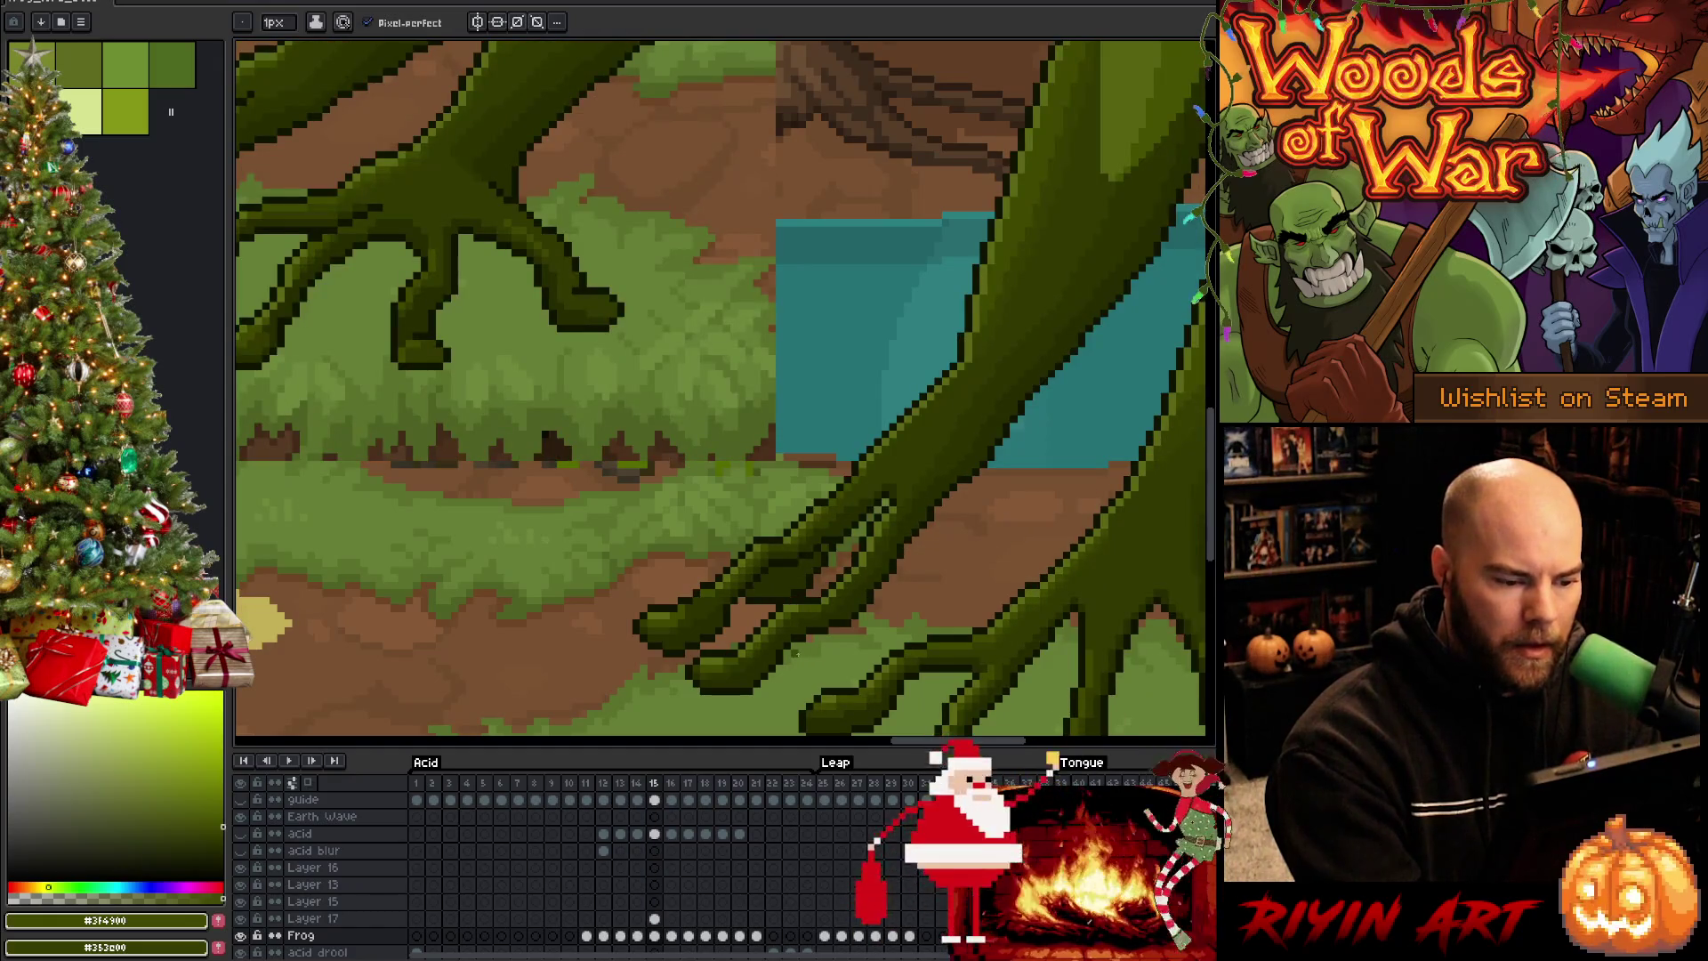
key(Left)
key(Right)
key(Left)
key(Right)
key(Left)
key(Right)
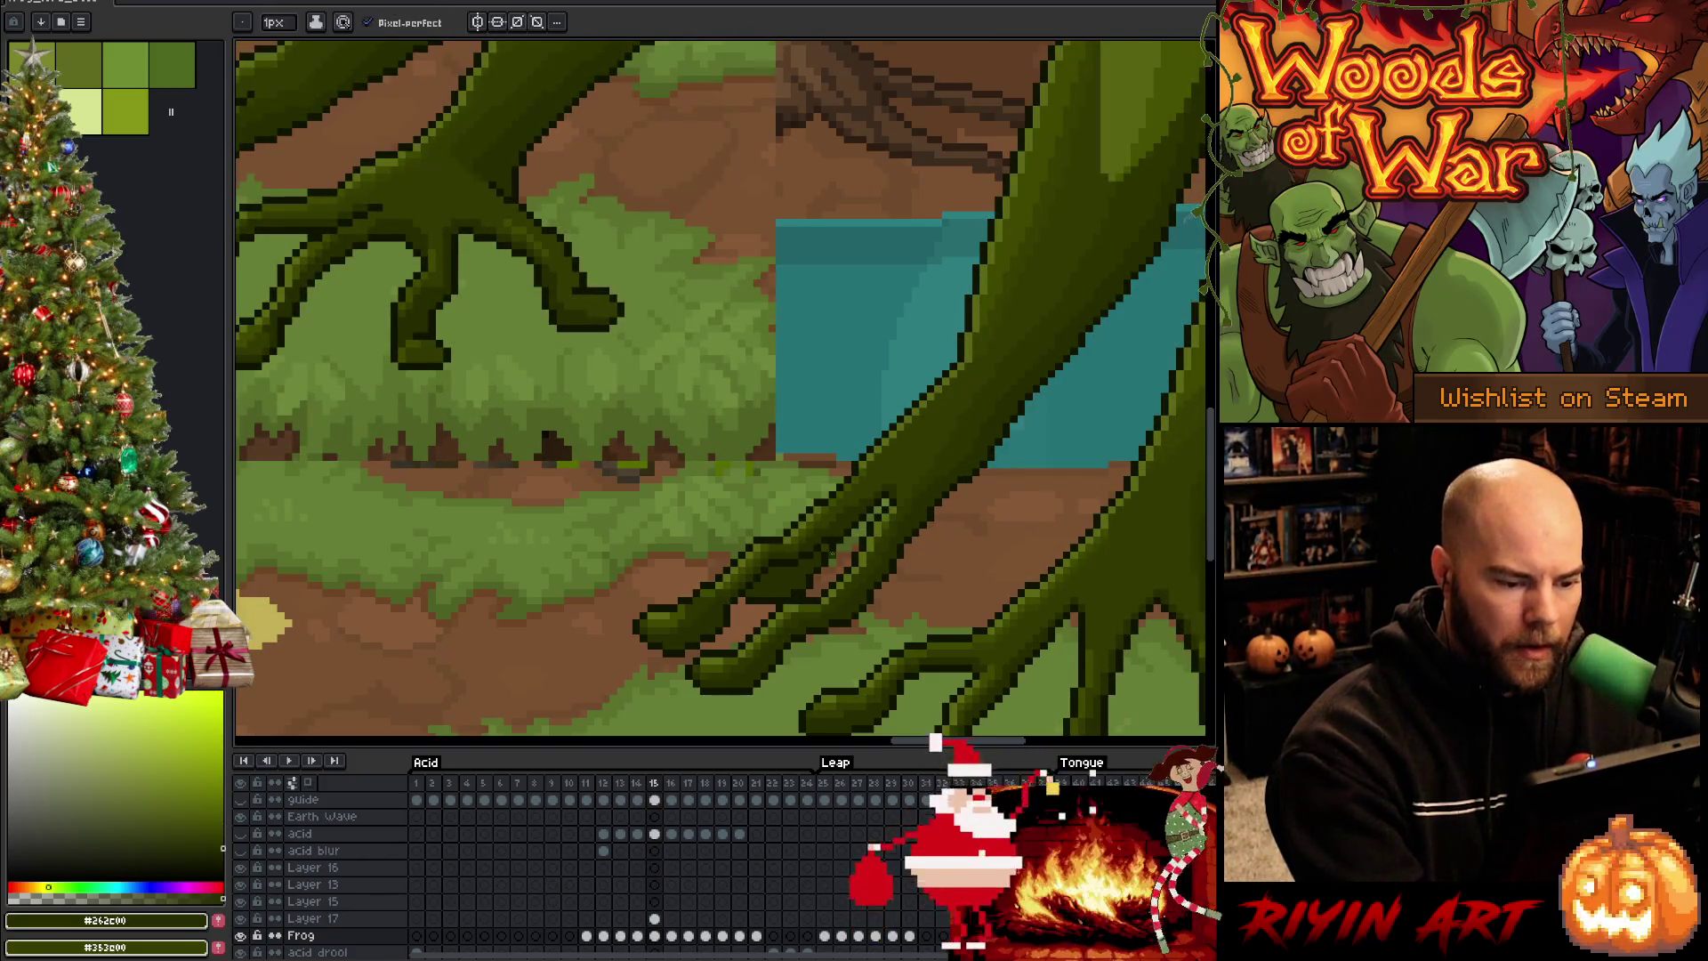
key(Left)
key(Right)
key(Left)
key(Right)
Return to the pencil and alternate frames 14 and 15 to check the toe pose, ending on frame 15
key(i)
key(b)
key(Left)
key(Right)
key(Left)
key(Right)
key(Left)
key(Right)
key(Left)
key(Right)
key(Left)
key(Right)
key(Left)
key(Right)
key(Left)
key(Right)
key(Left)
key(Right)
key(Left)
key(Right)
key(space)
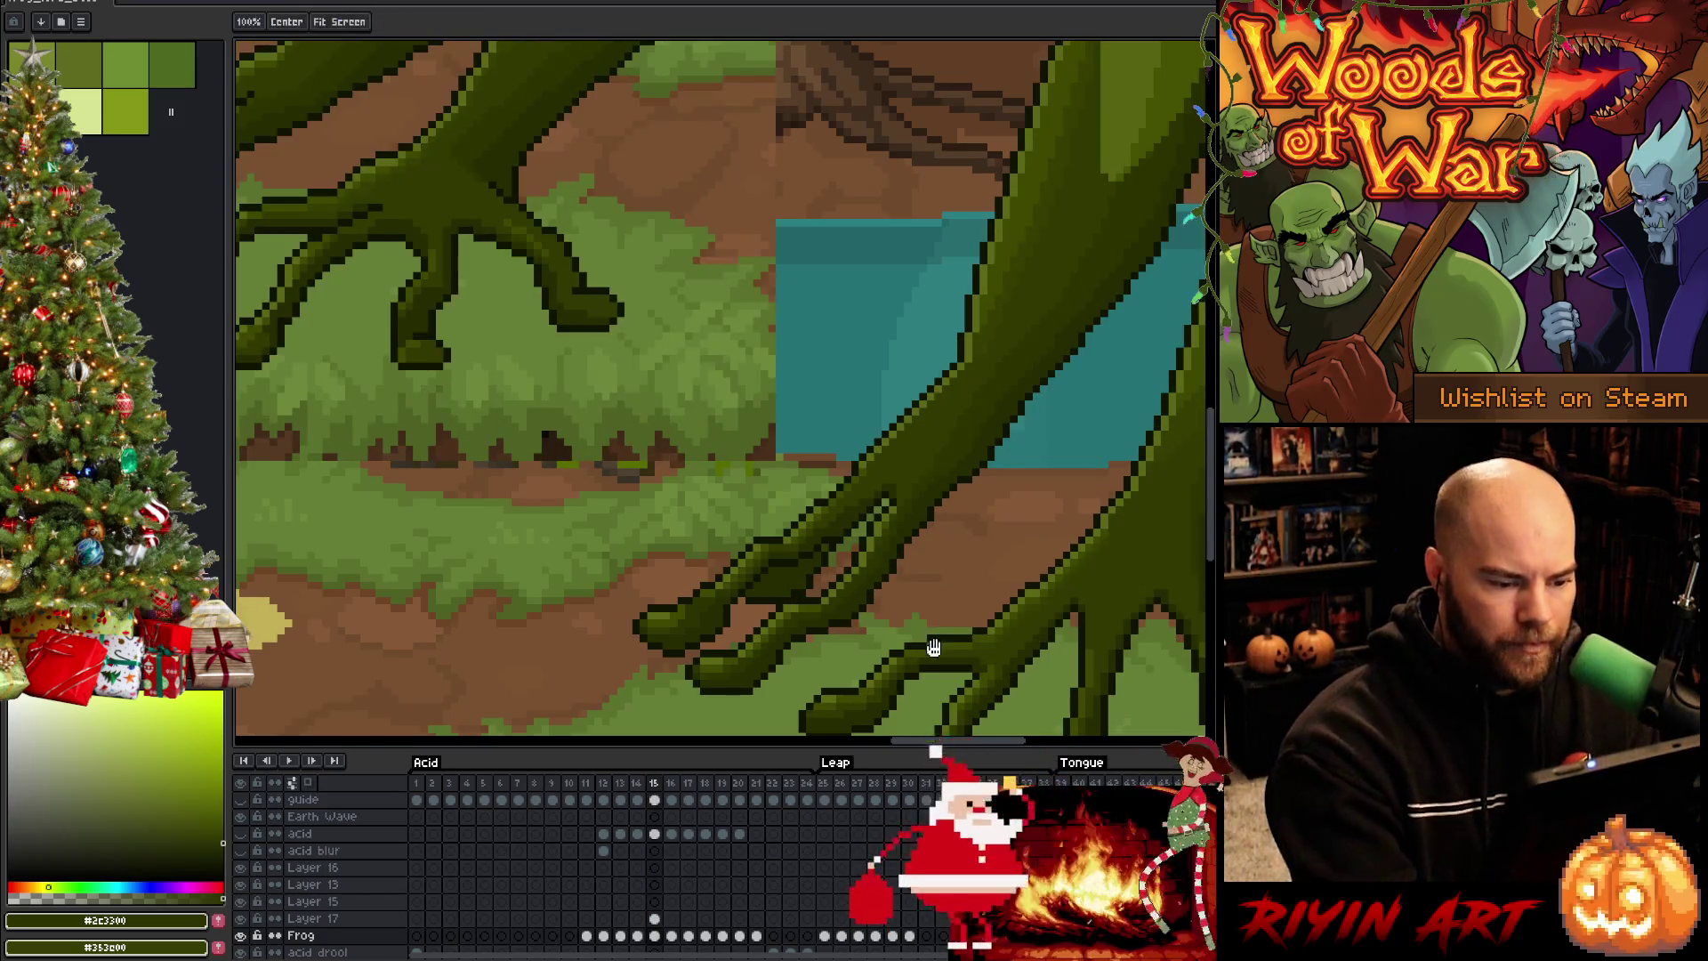
Pan the lower toes and right foot into view and save the animation with Ctrl+S
drag(935, 647, 815, 561)
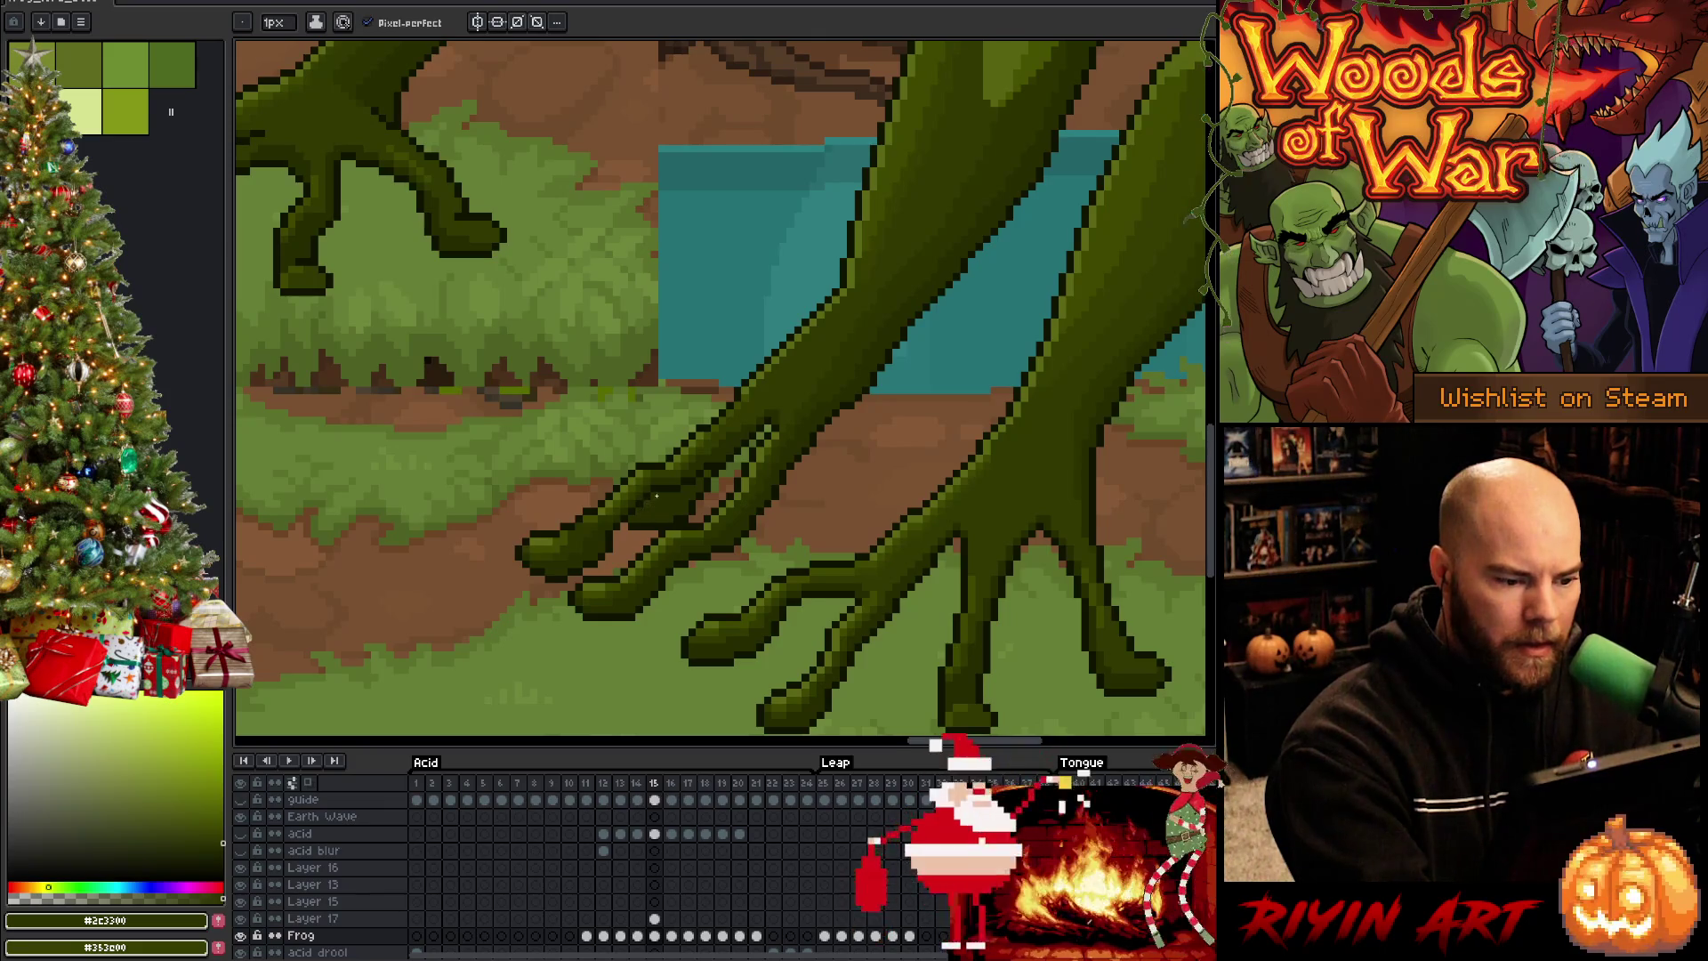
key(space)
drag(1018, 560, 969, 533)
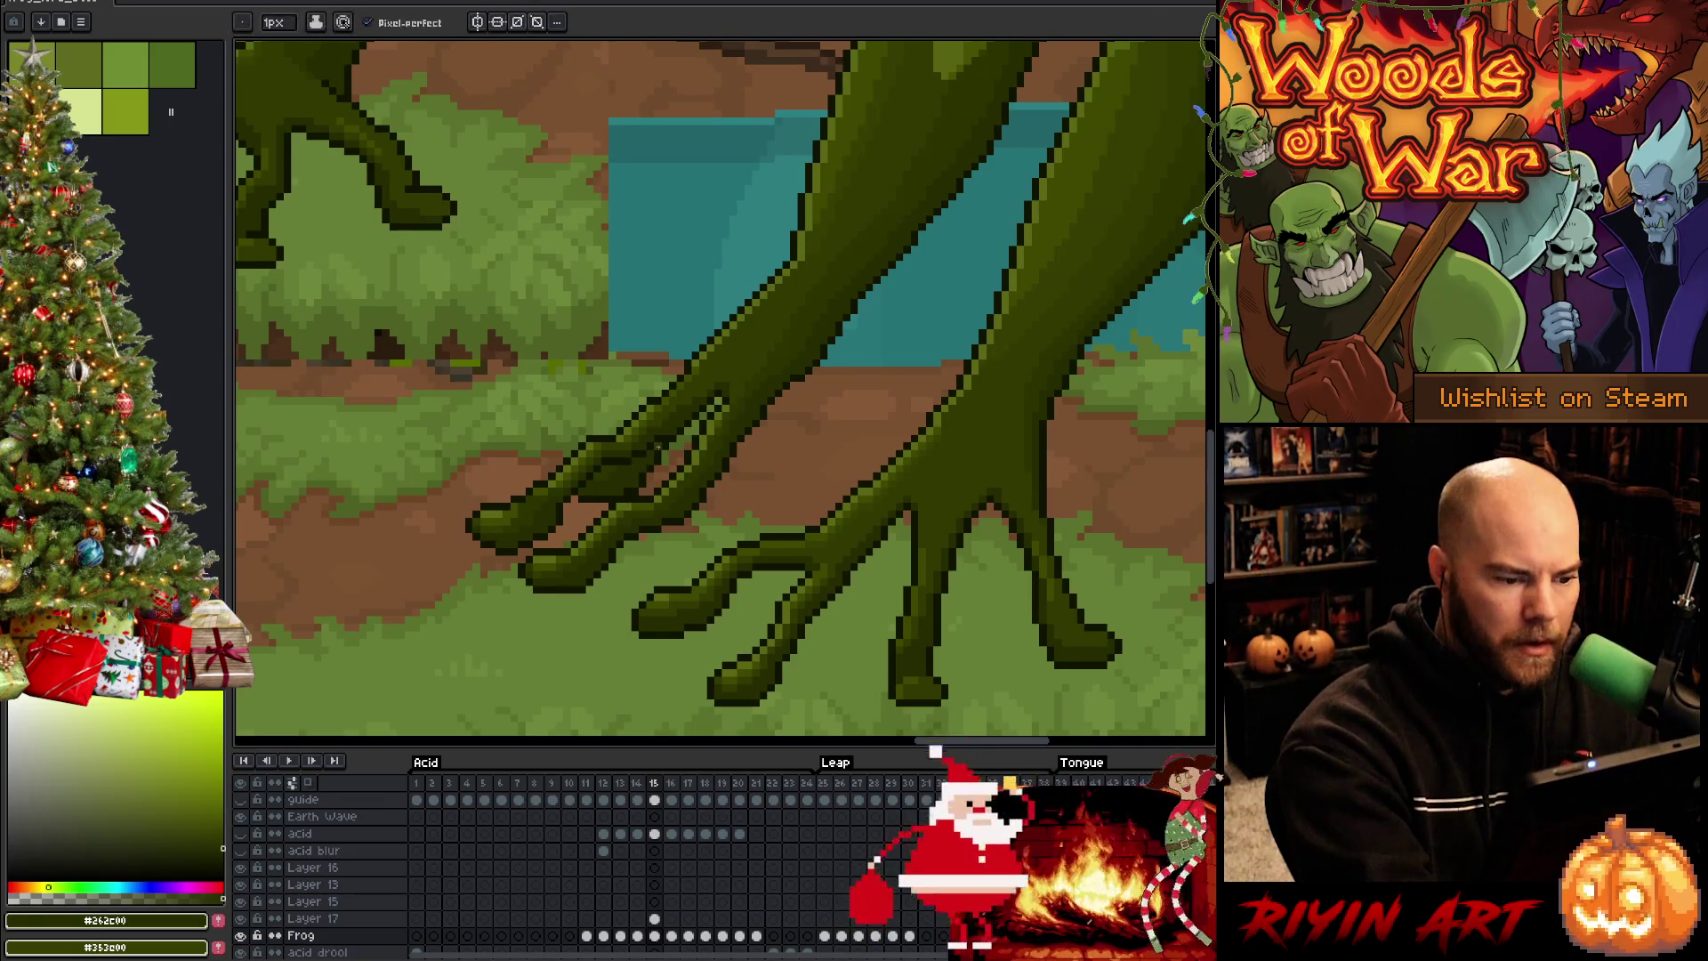
key(alt)
key(alt)
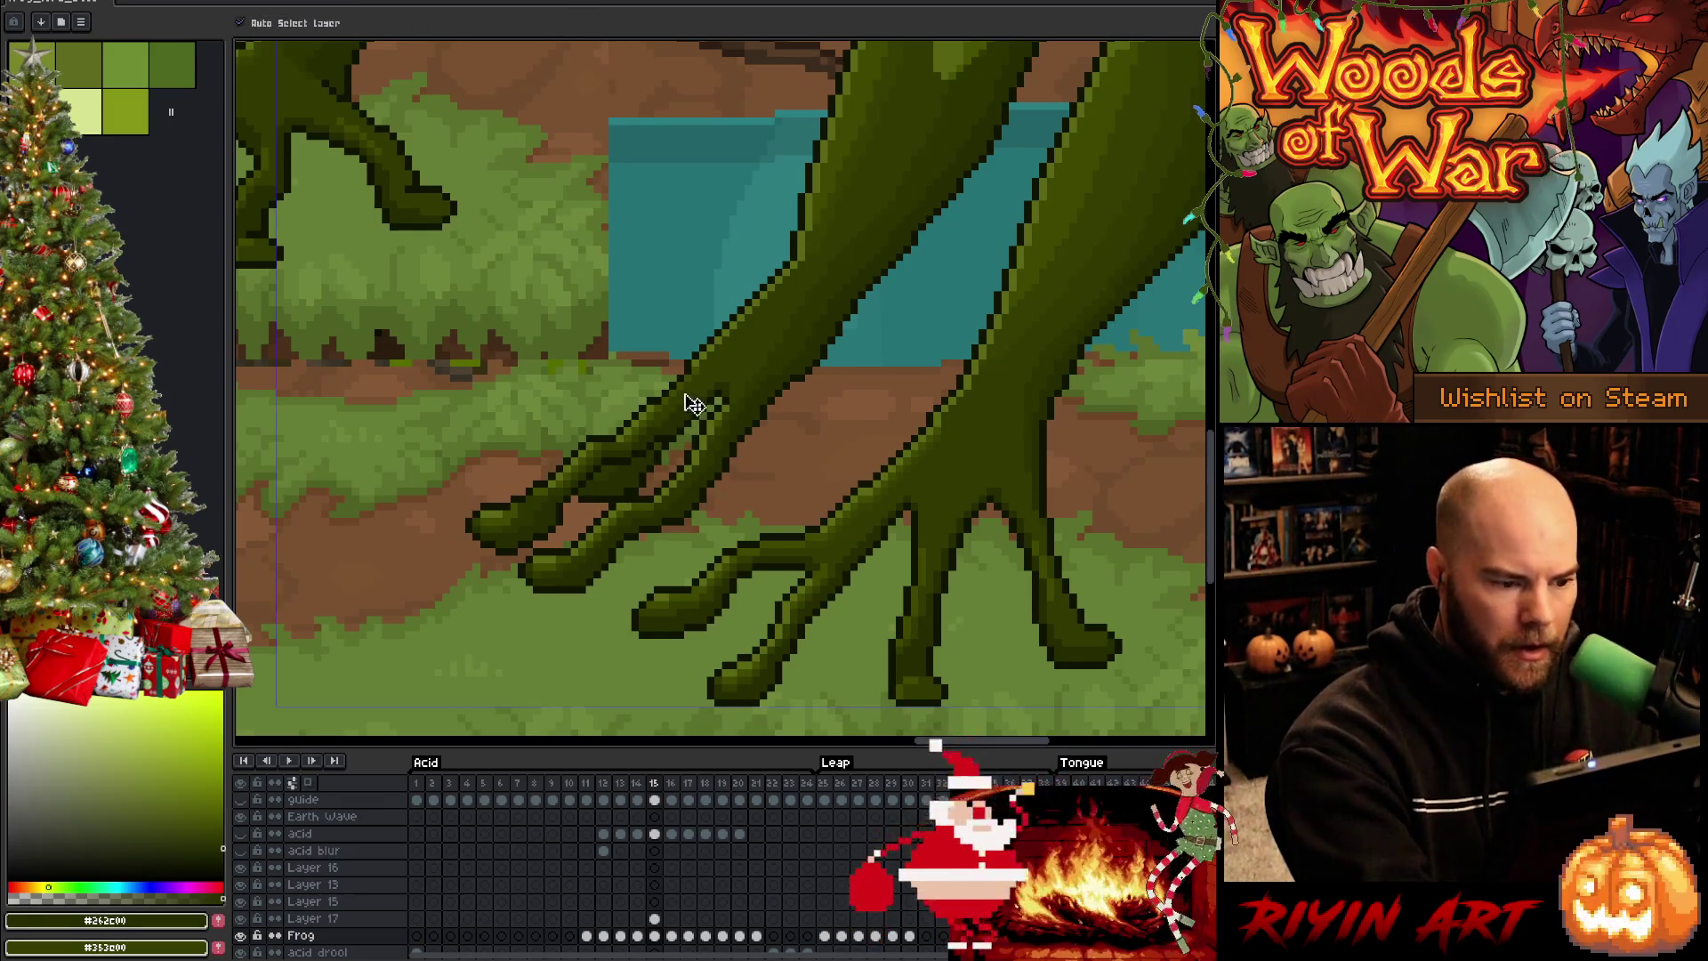
key(ctrl+s)
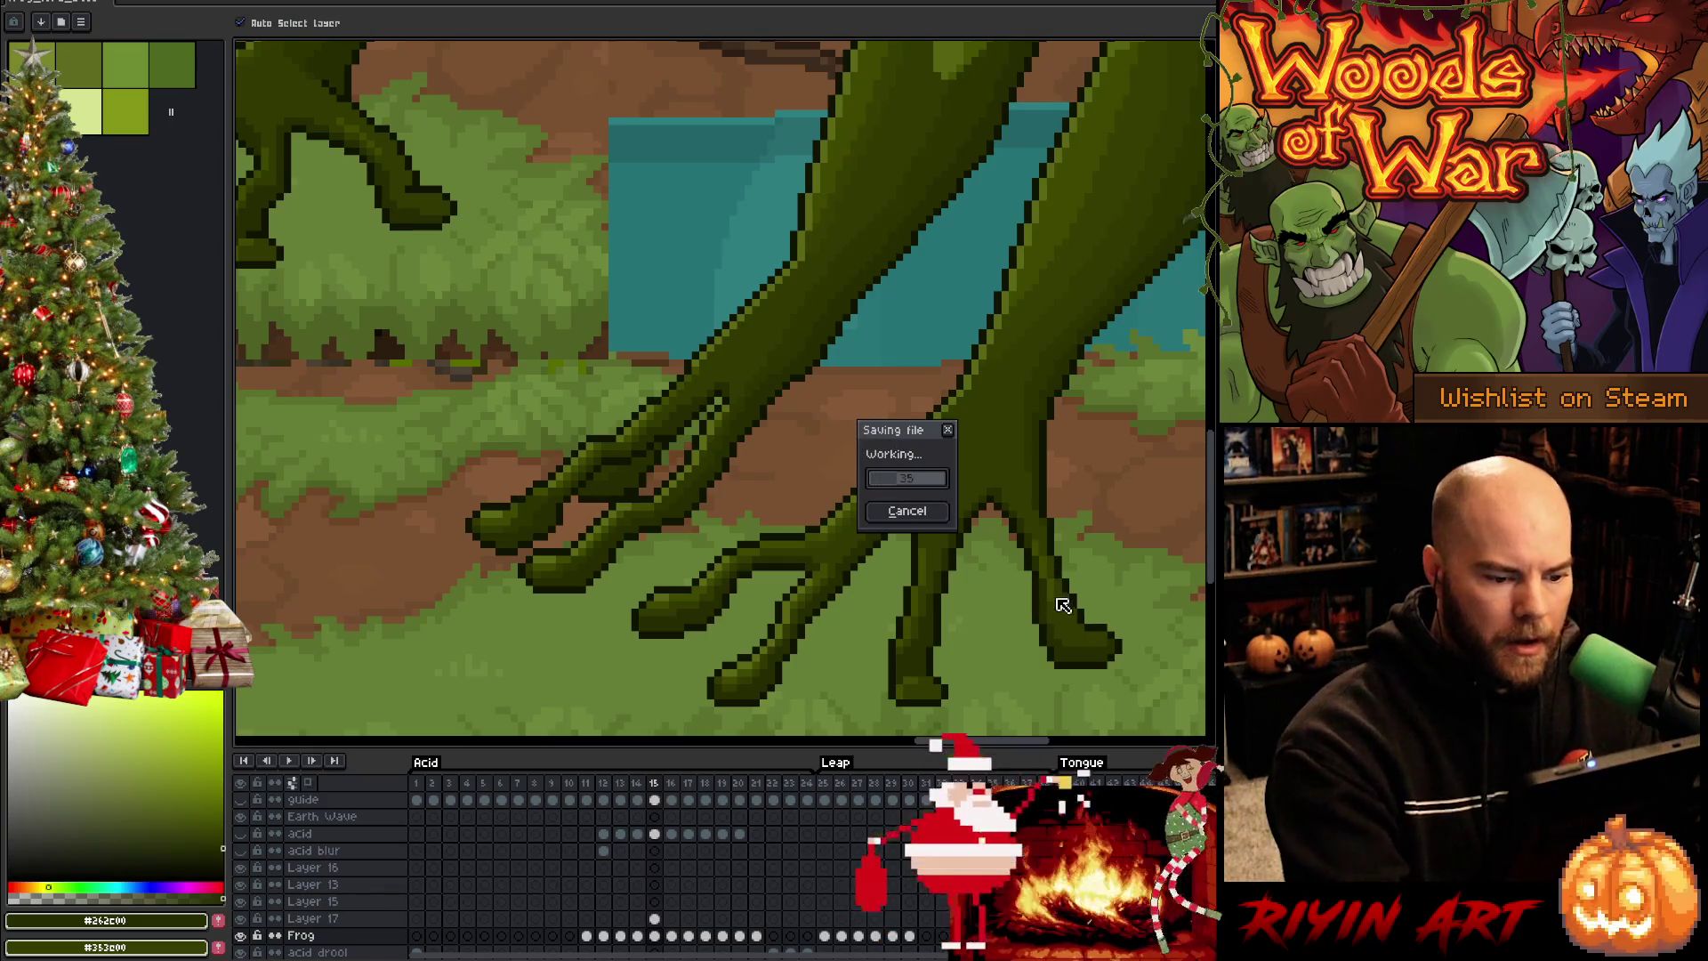
Compare frame 15's feet with frame 14 and pick a darker green for shading
key(Left)
key(Right)
key(Left)
key(Right)
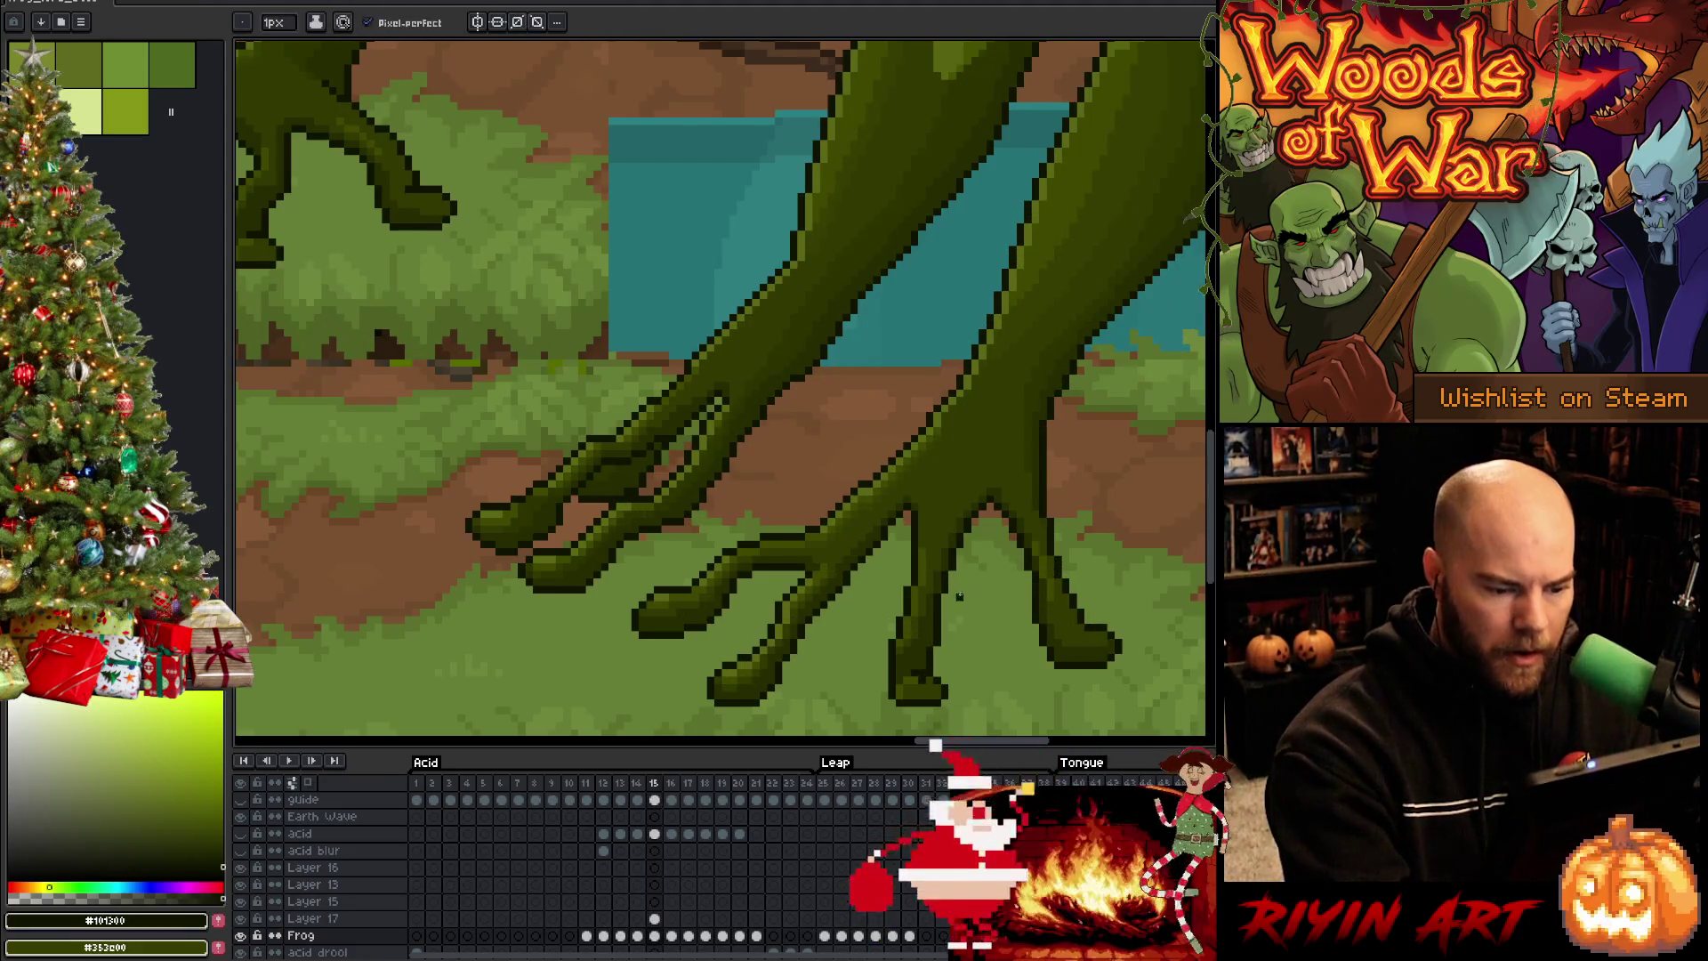
key(Left)
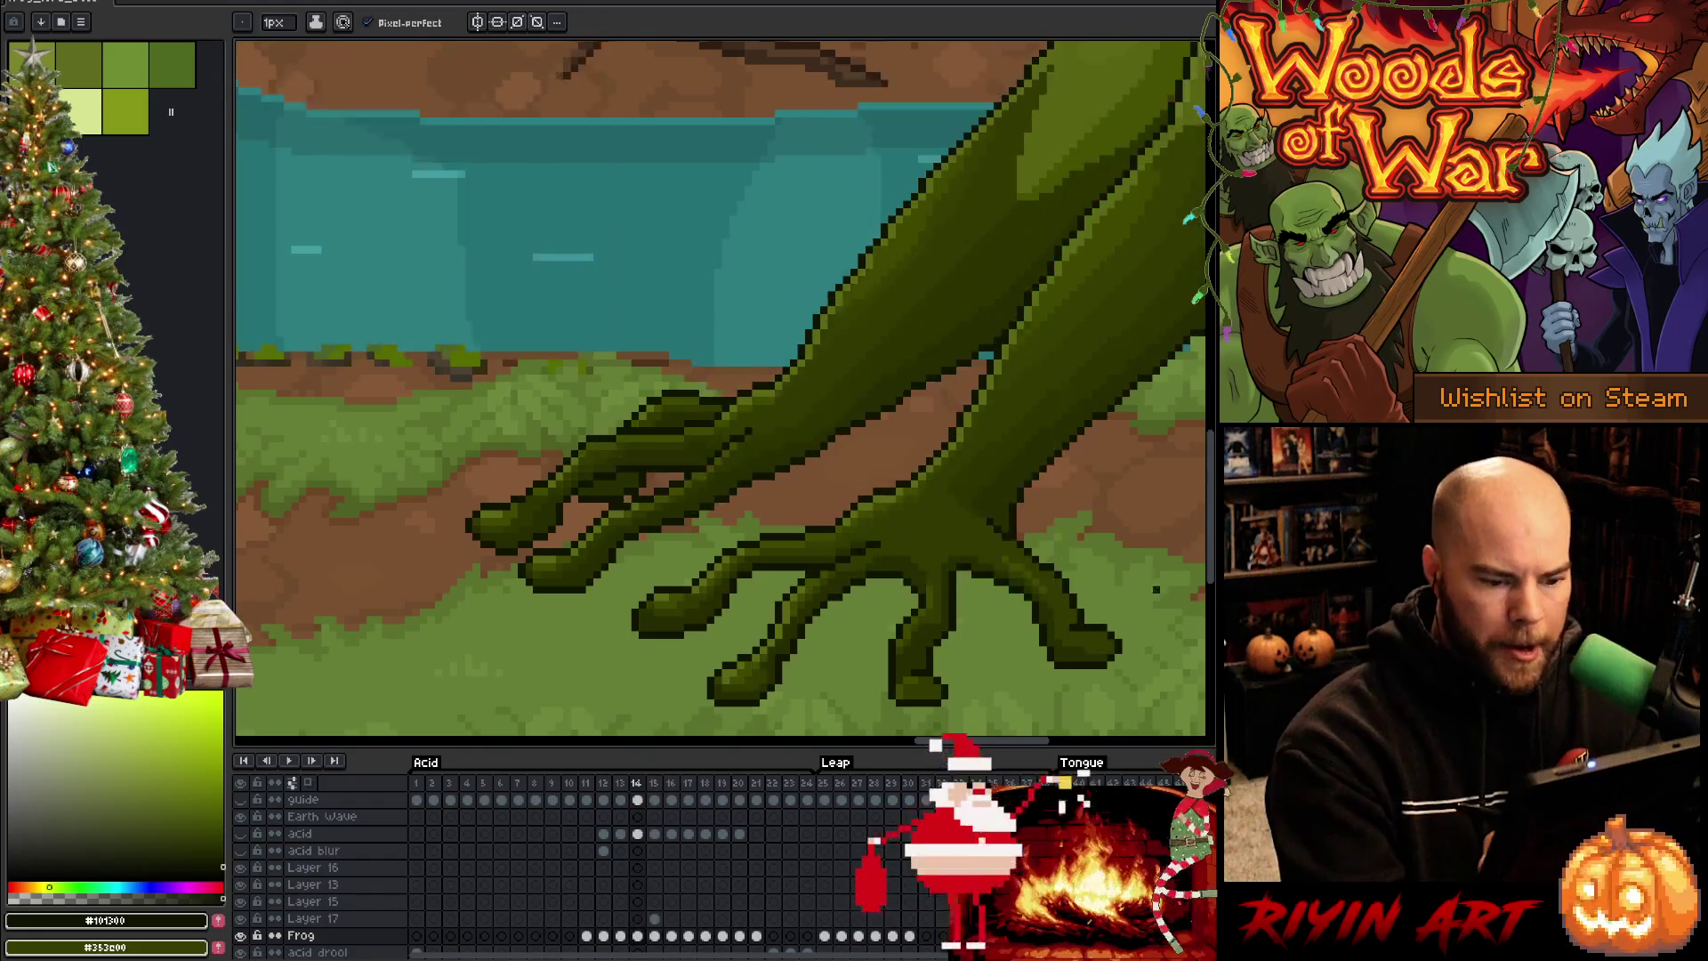
key(Right)
key(Left)
key(Right)
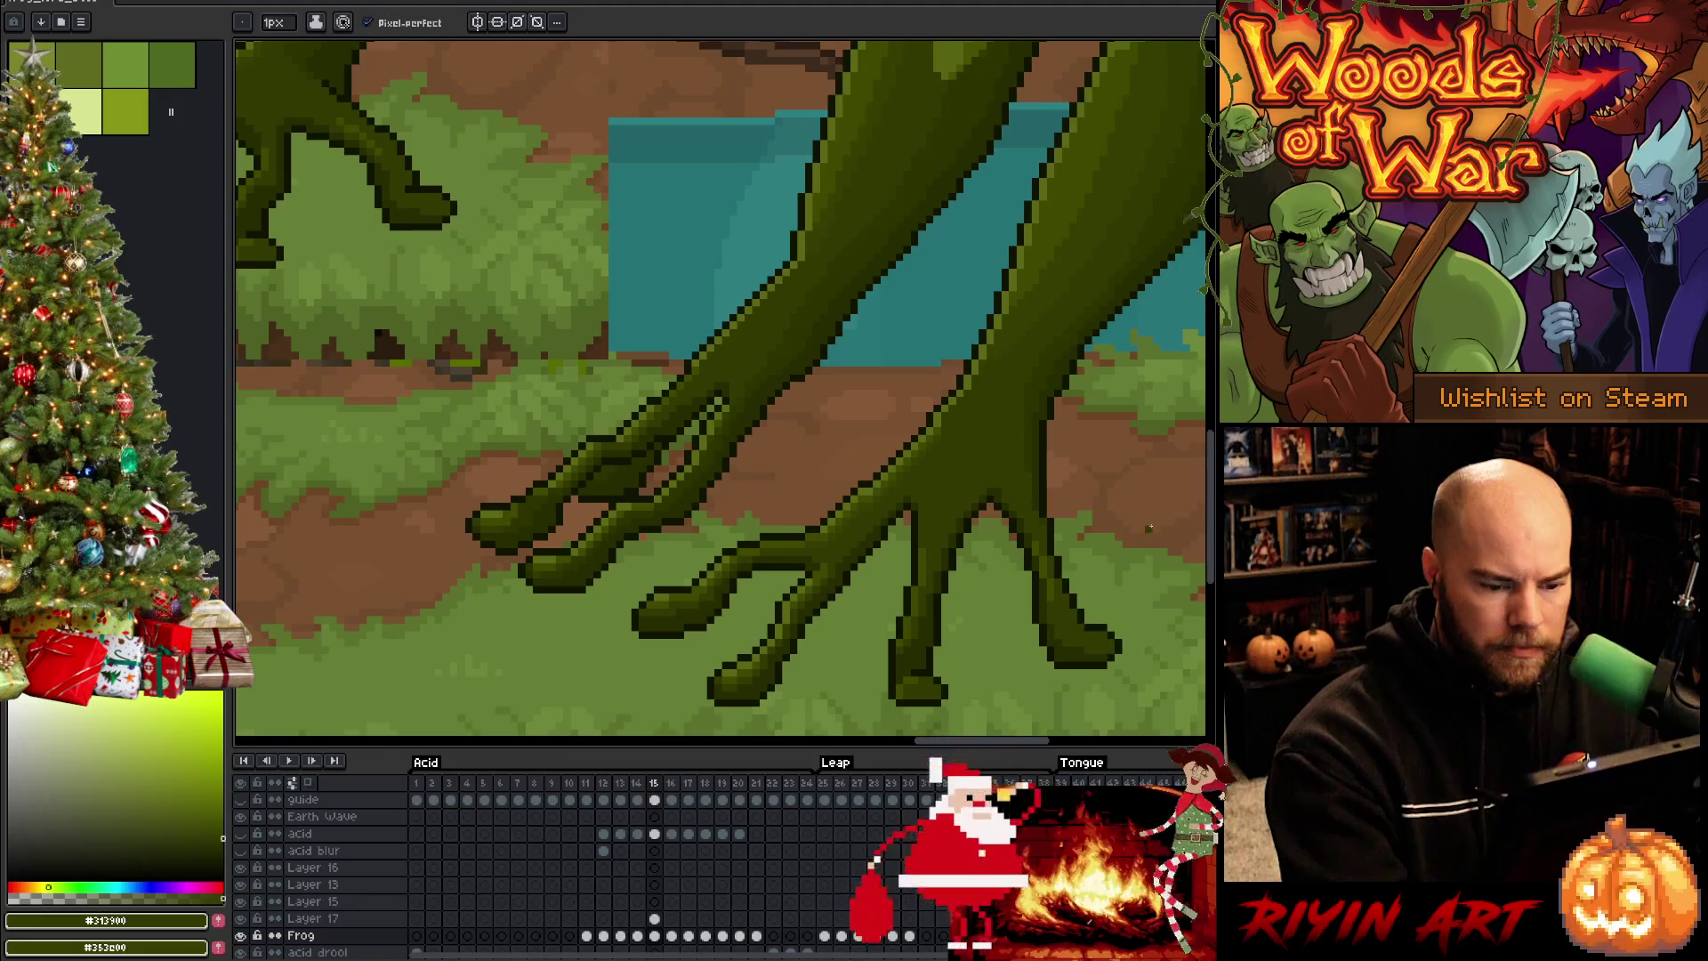
key(Left)
key(Right)
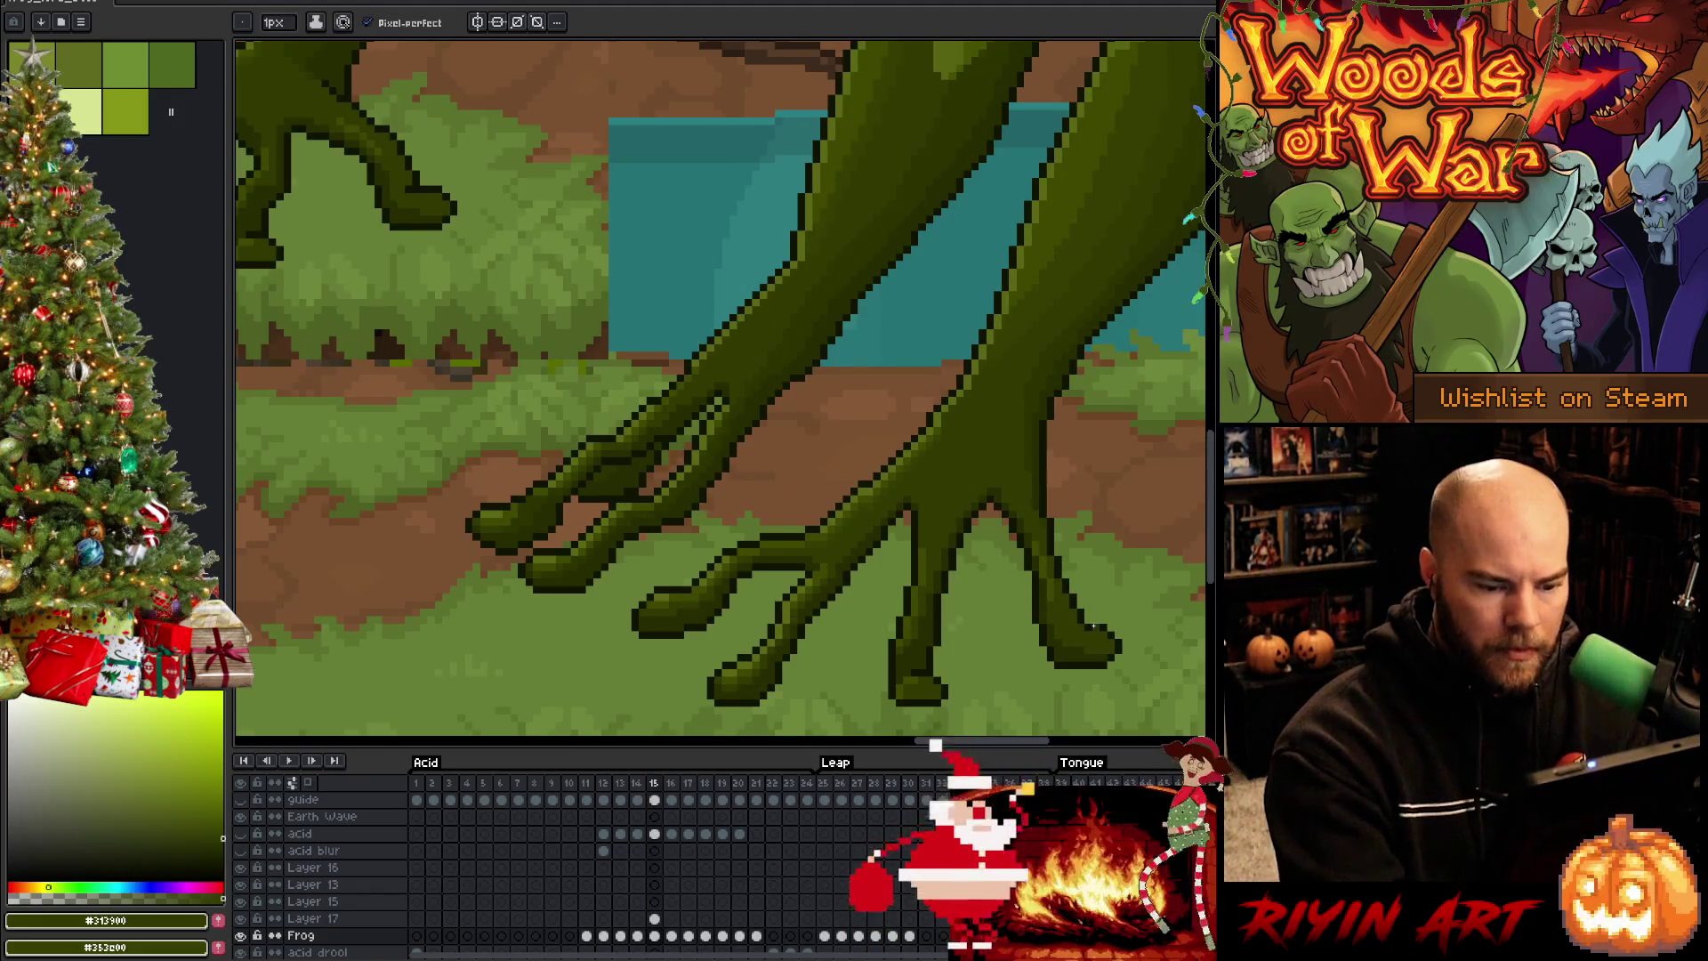
alt+click(1147, 484)
Check frame 14 once more, then sample several dark greens from the frog's foot
key(Left)
key(Right)
key(Left)
key(Right)
key(Left)
key(Right)
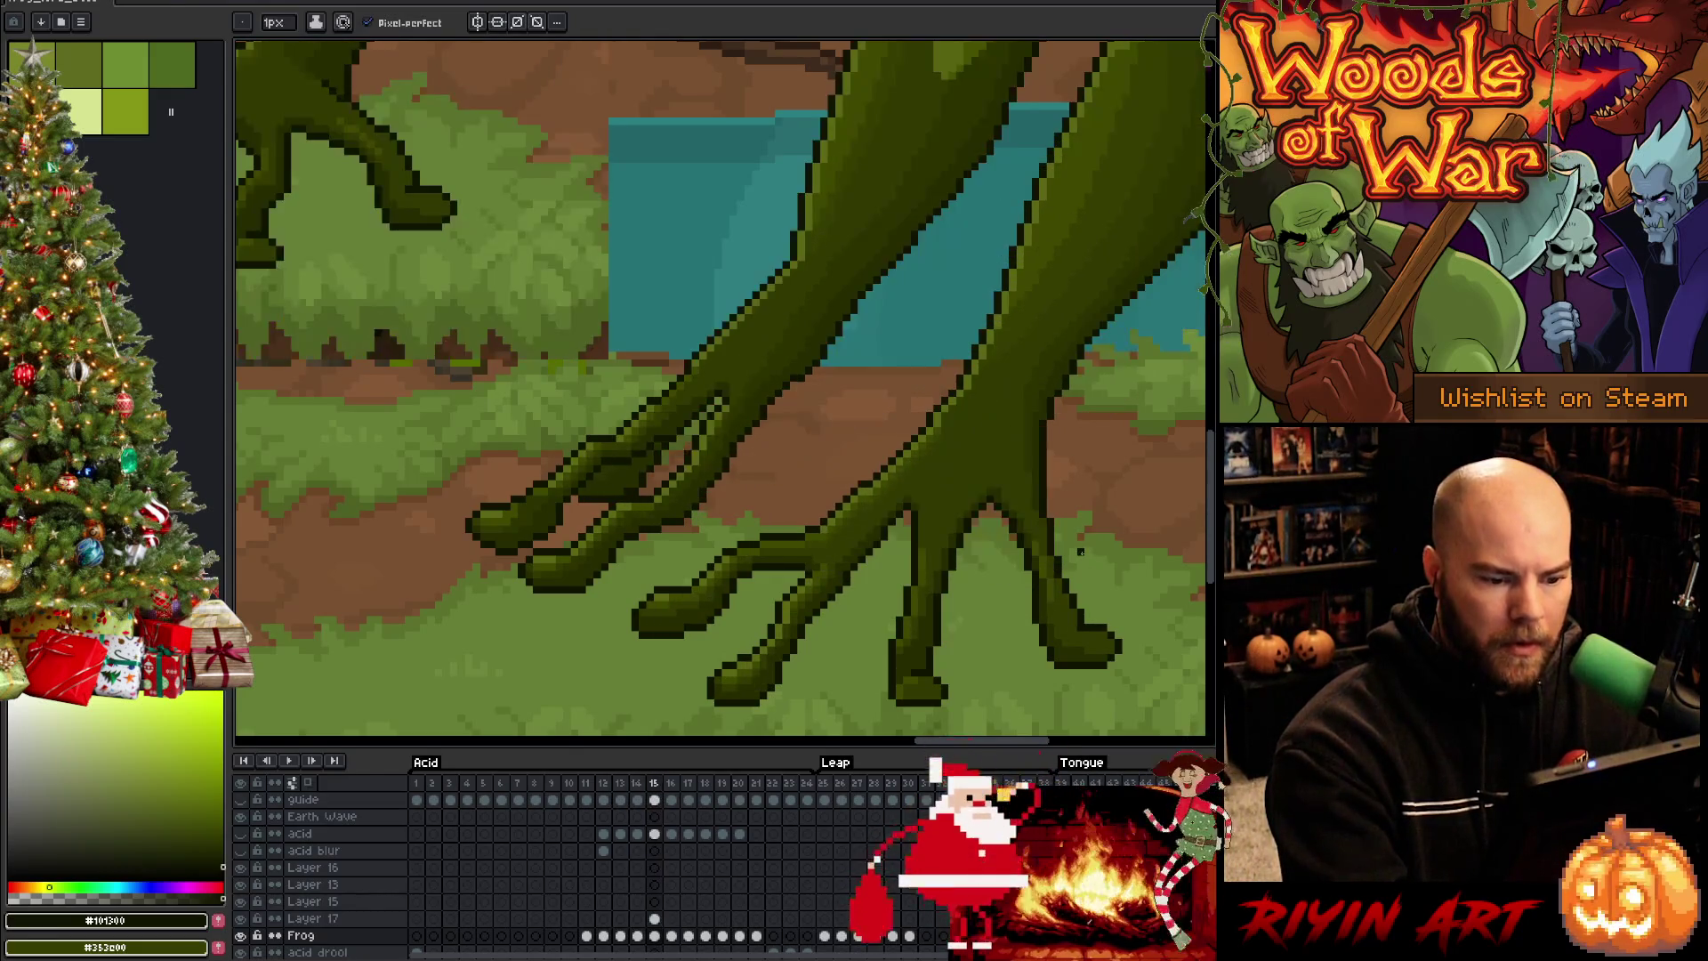
alt+click(1028, 400)
alt+click(1037, 402)
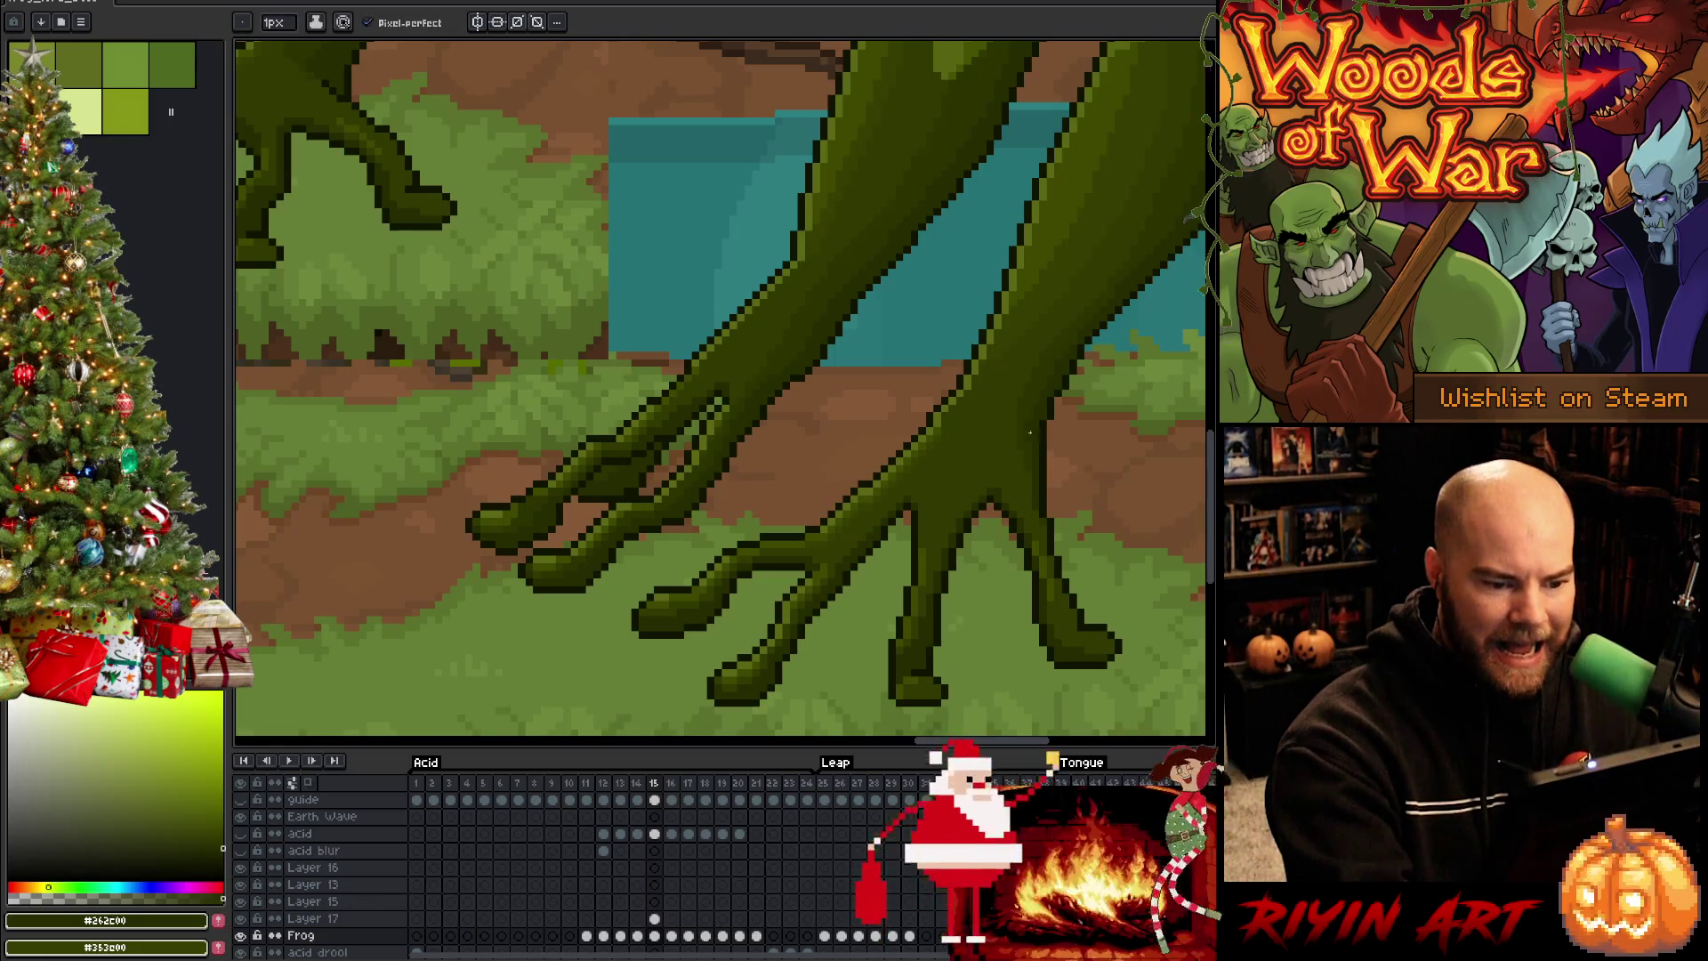
alt+click(732, 395)
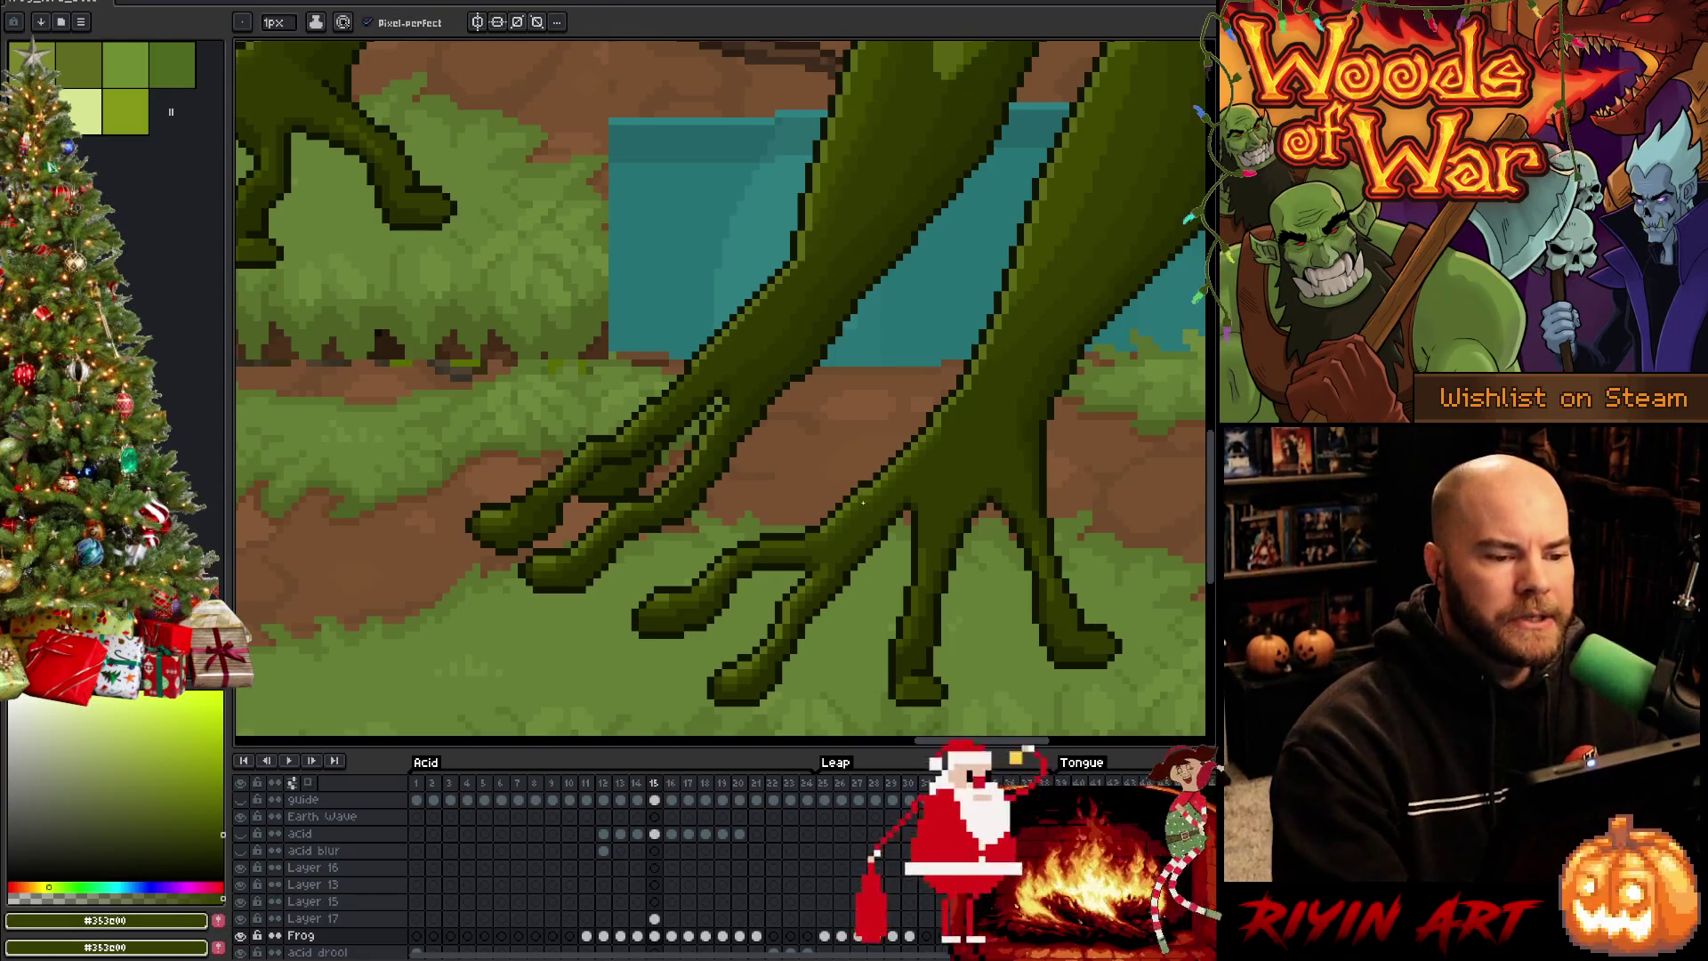
Save the animation, sample three darker greens from the frog's legs, and save again
key(ctrl+s)
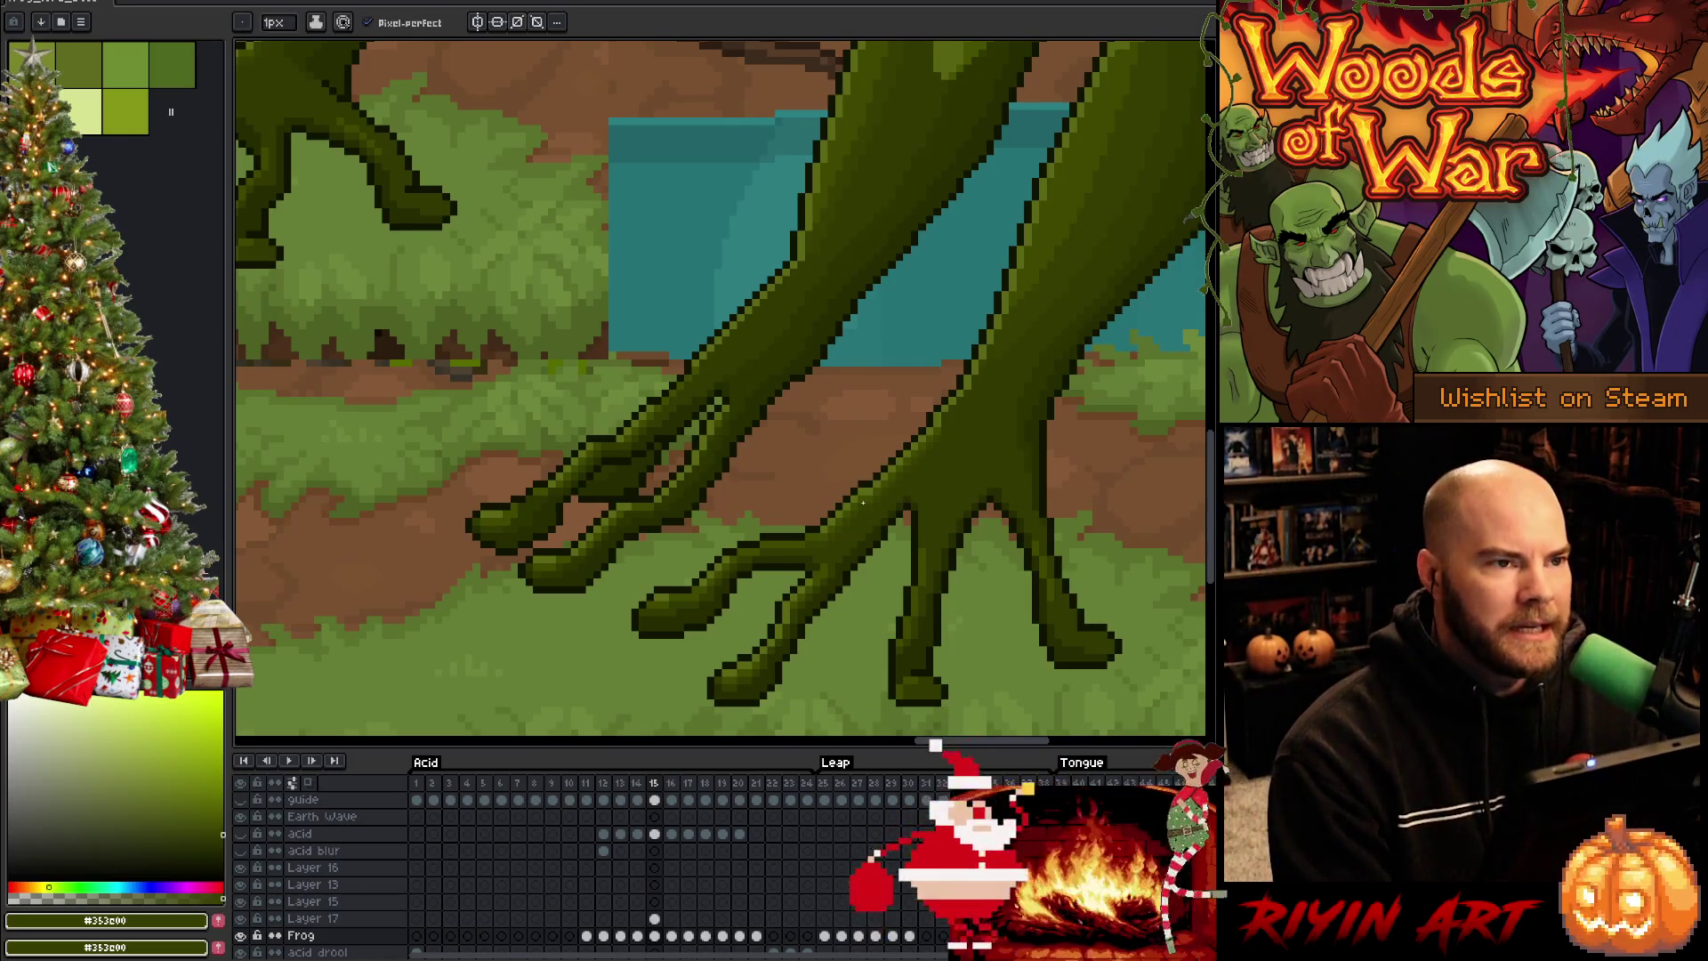
alt+click(880, 532)
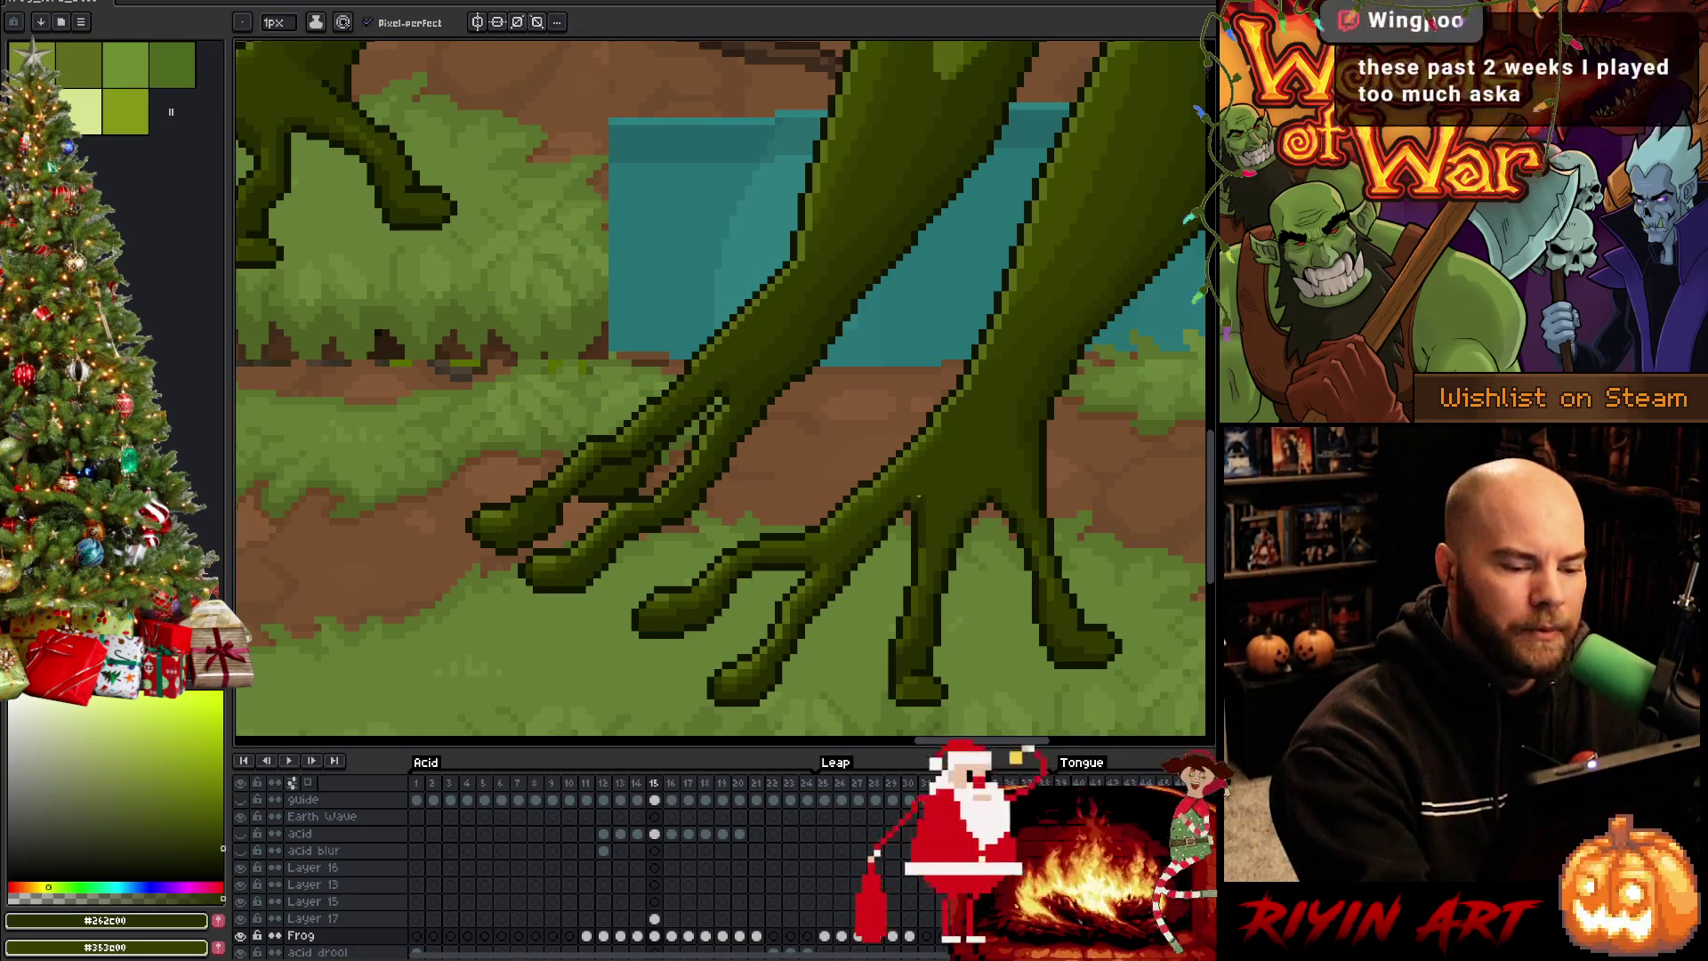
alt+click(922, 531)
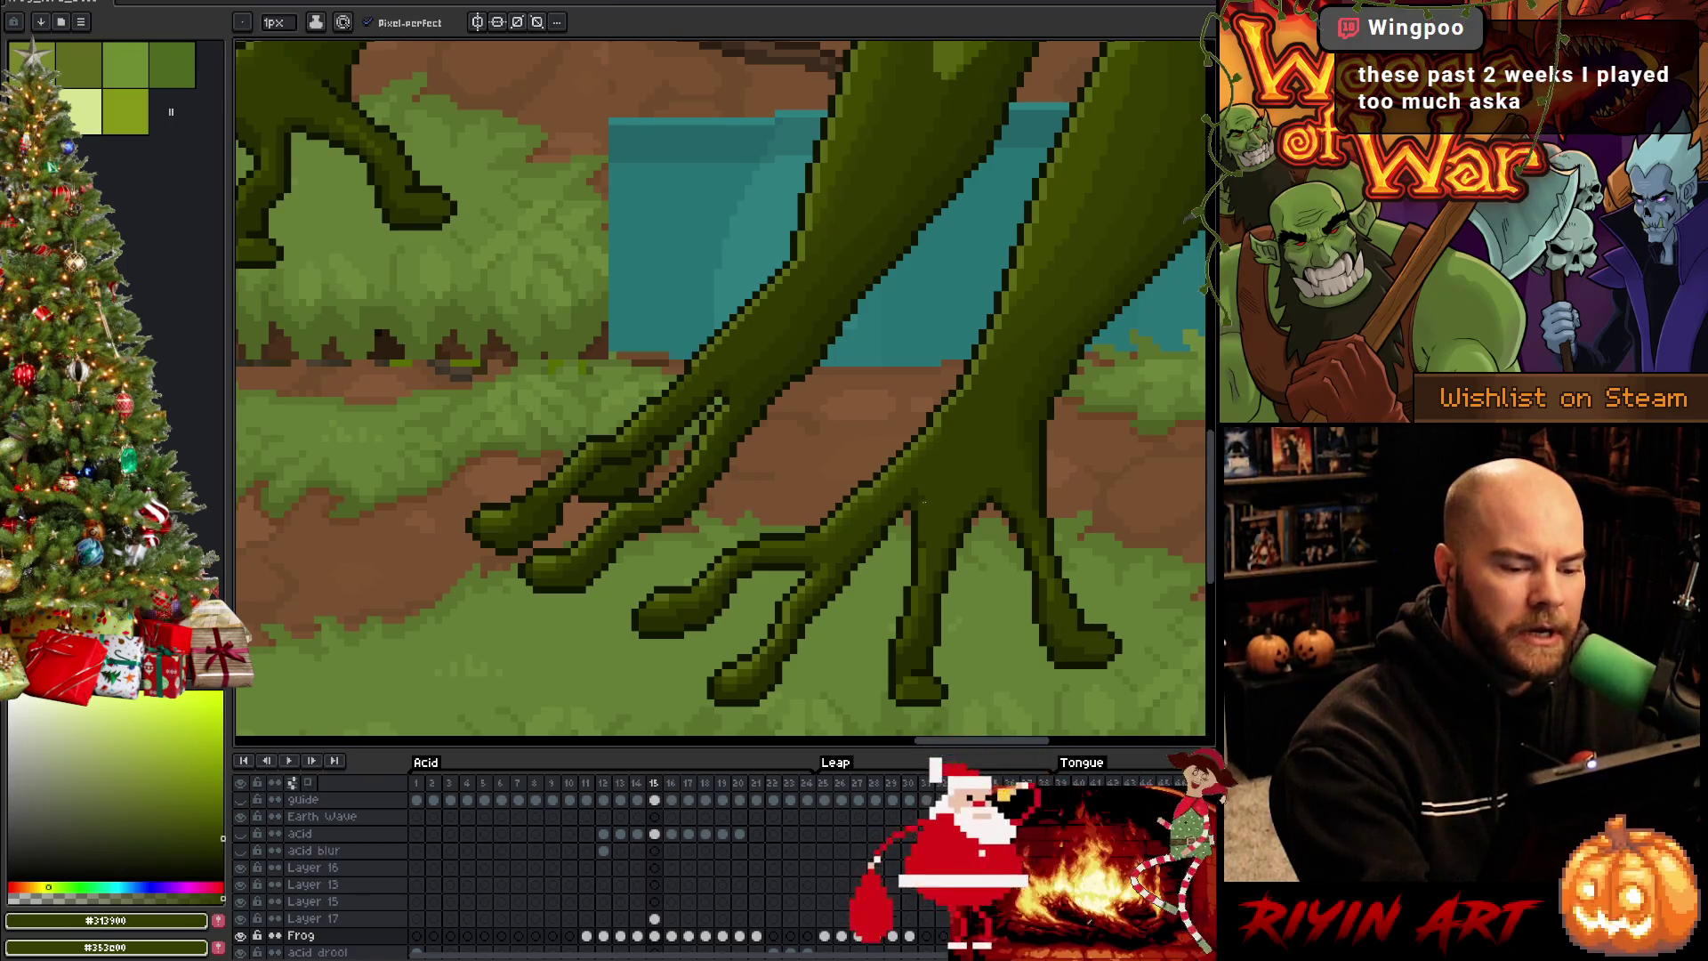
alt+click(919, 492)
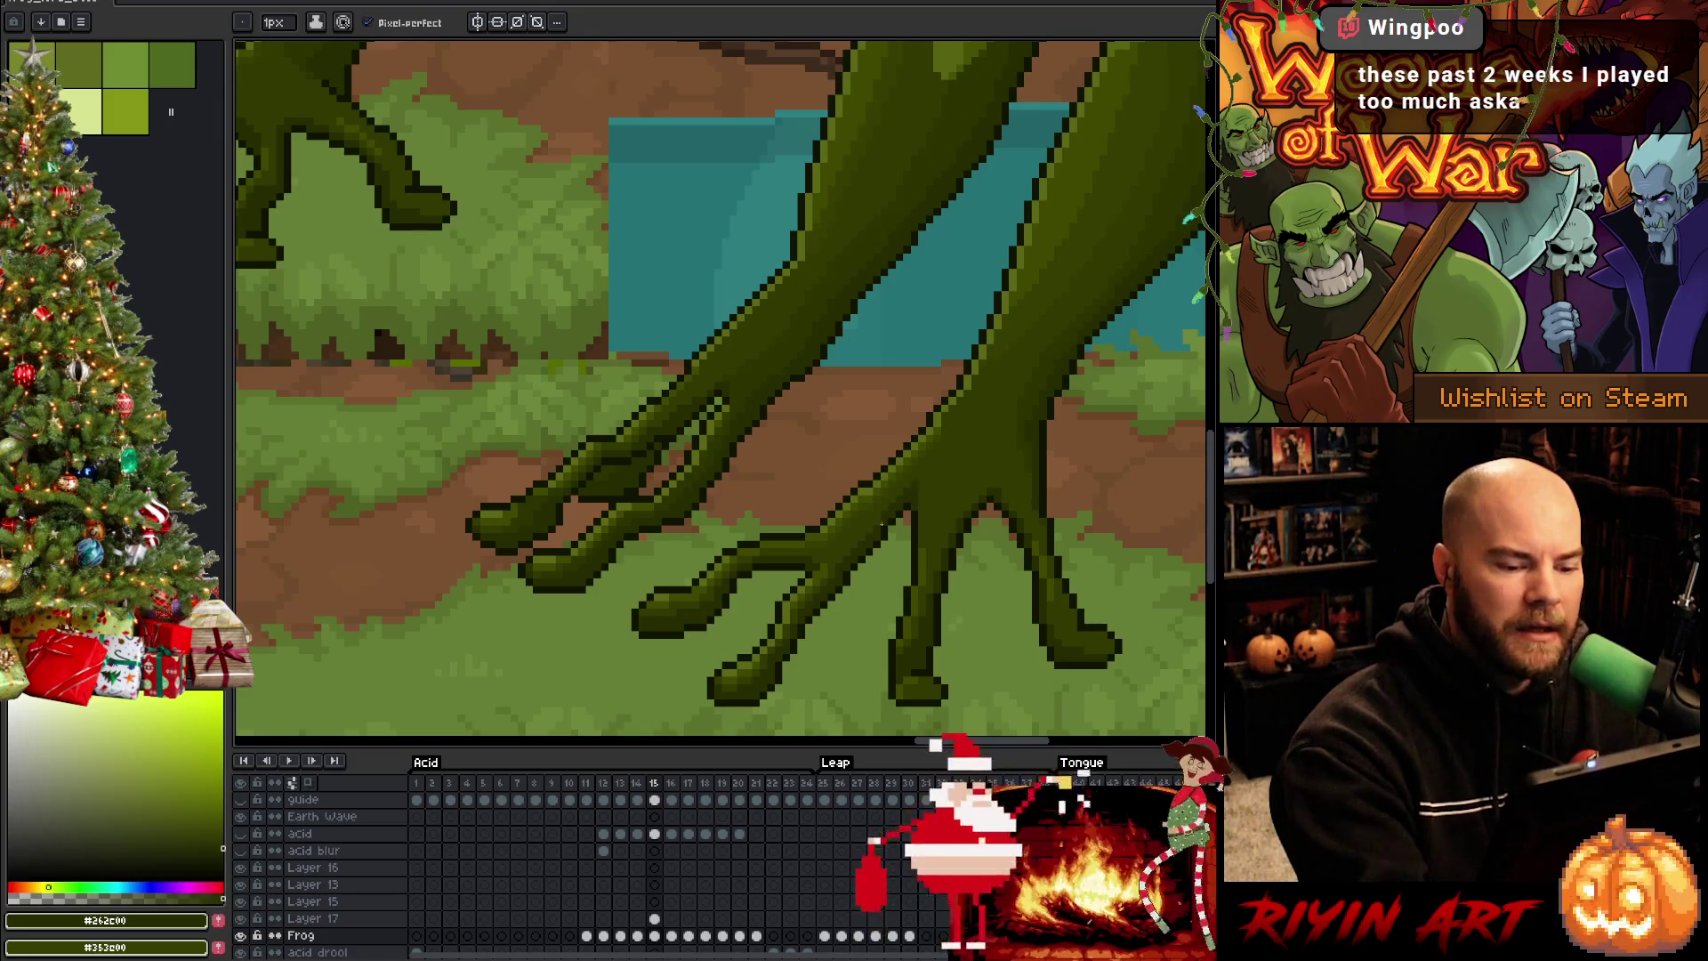
scroll(880, 549, right, 2)
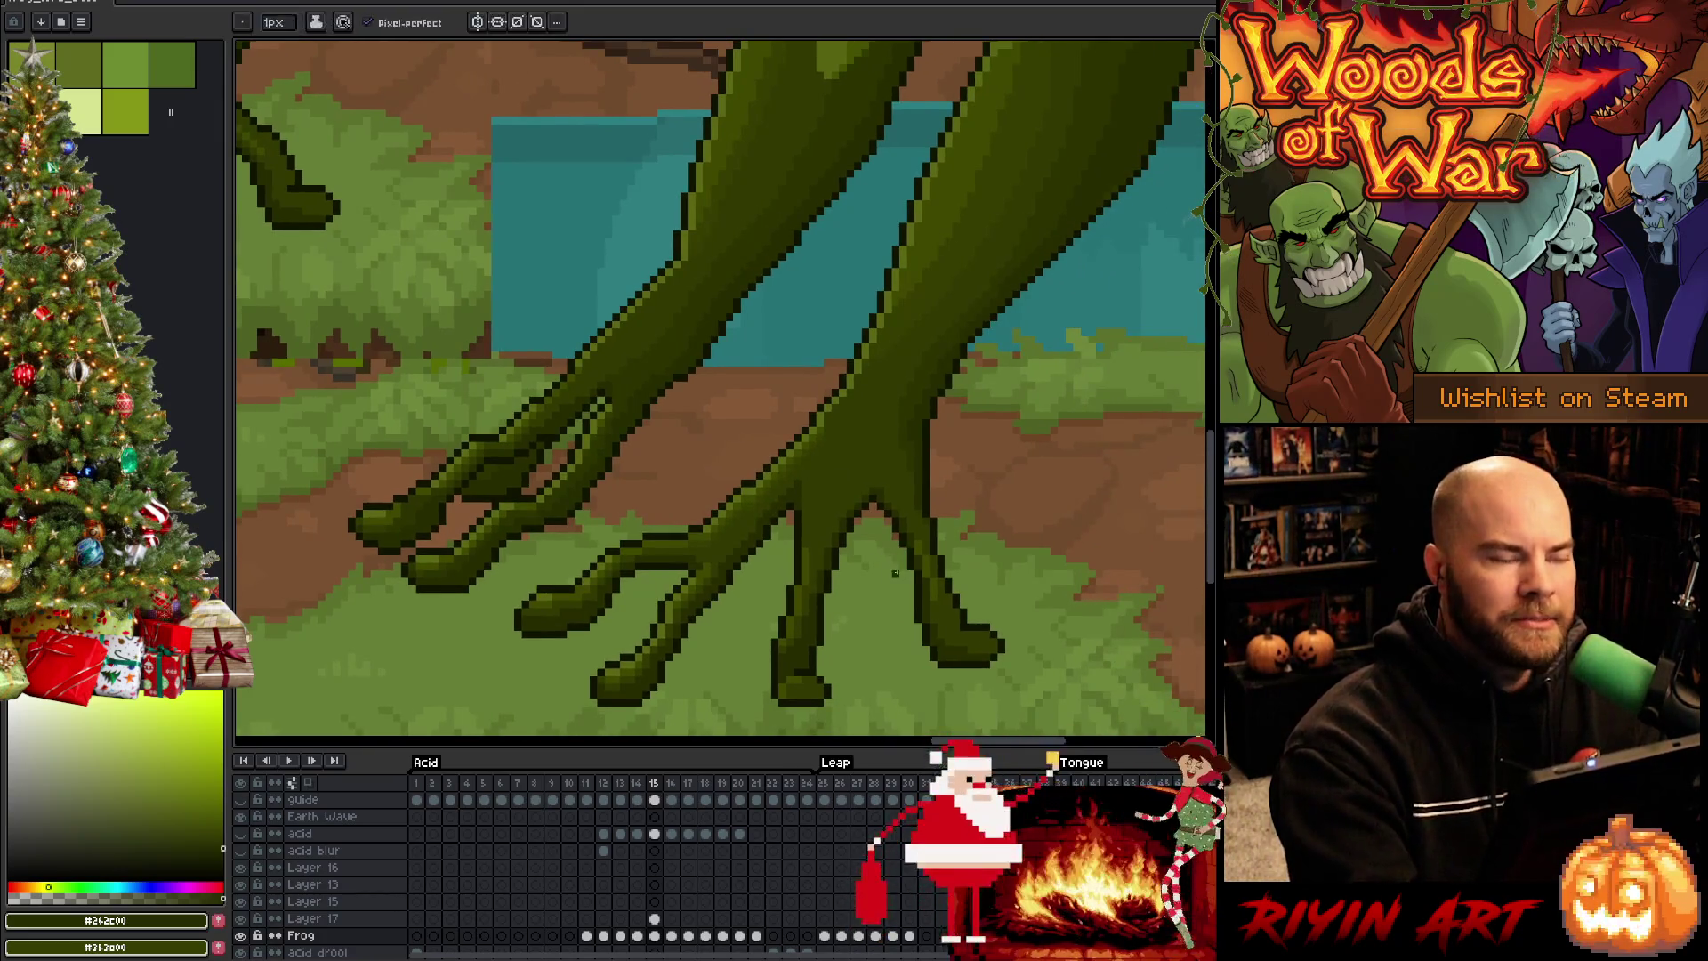
key(ctrl+s)
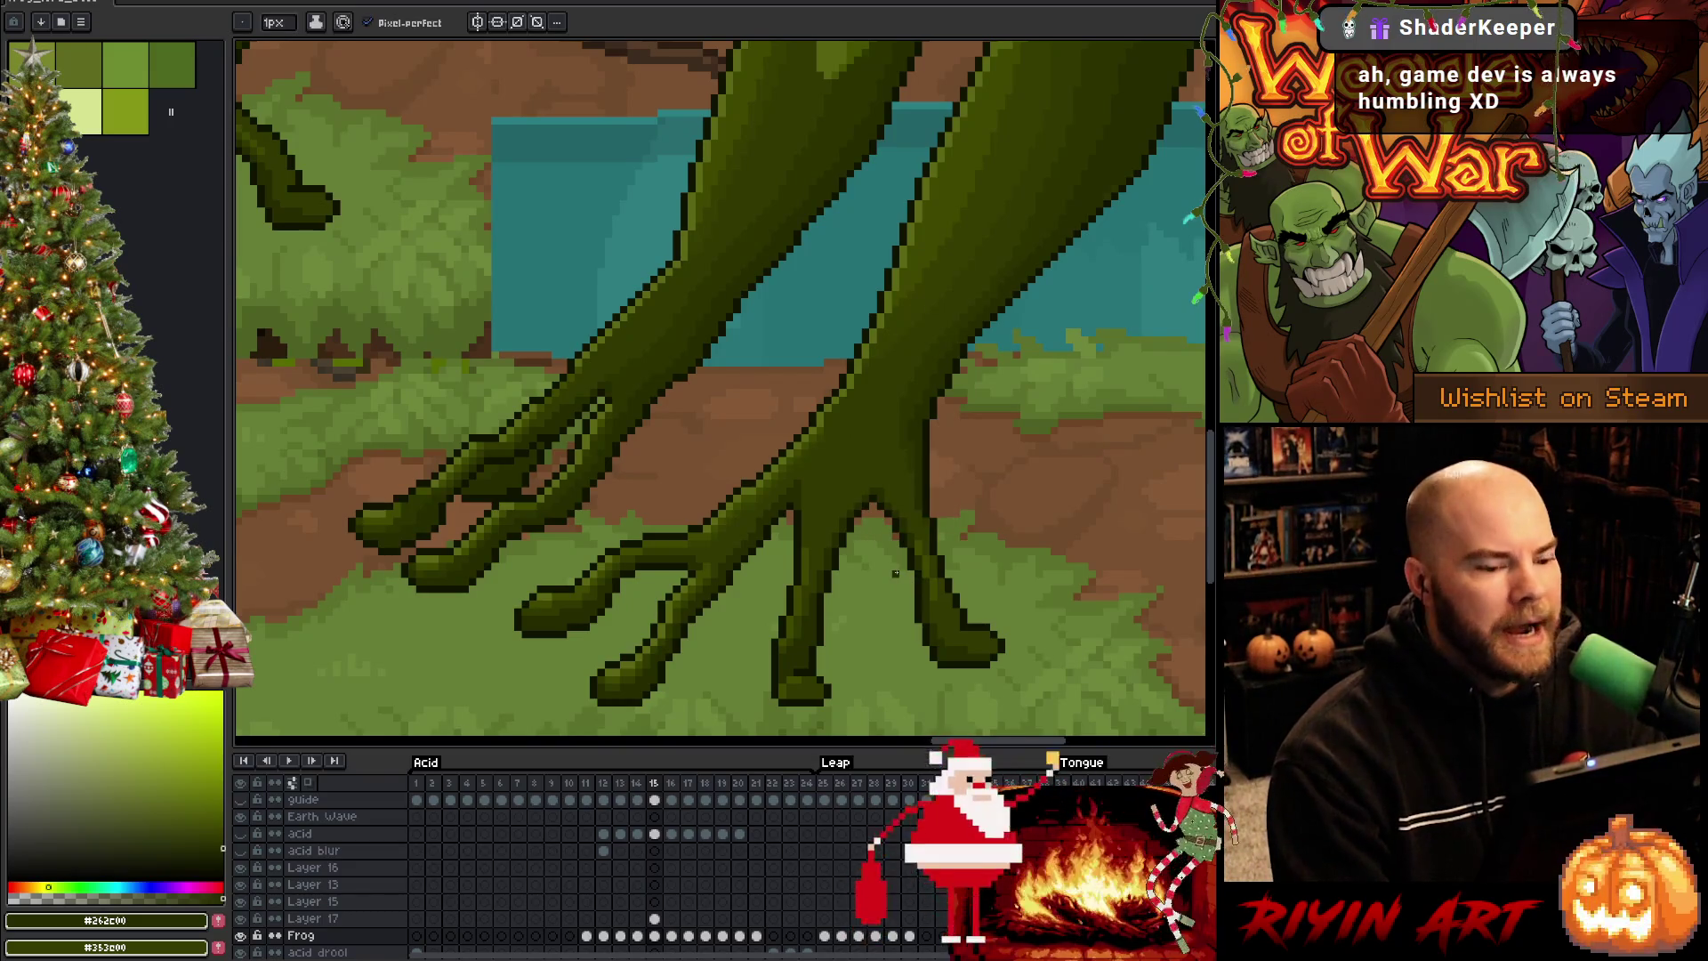
scroll(944, 417, down, 1)
scroll(943, 417, up, 2)
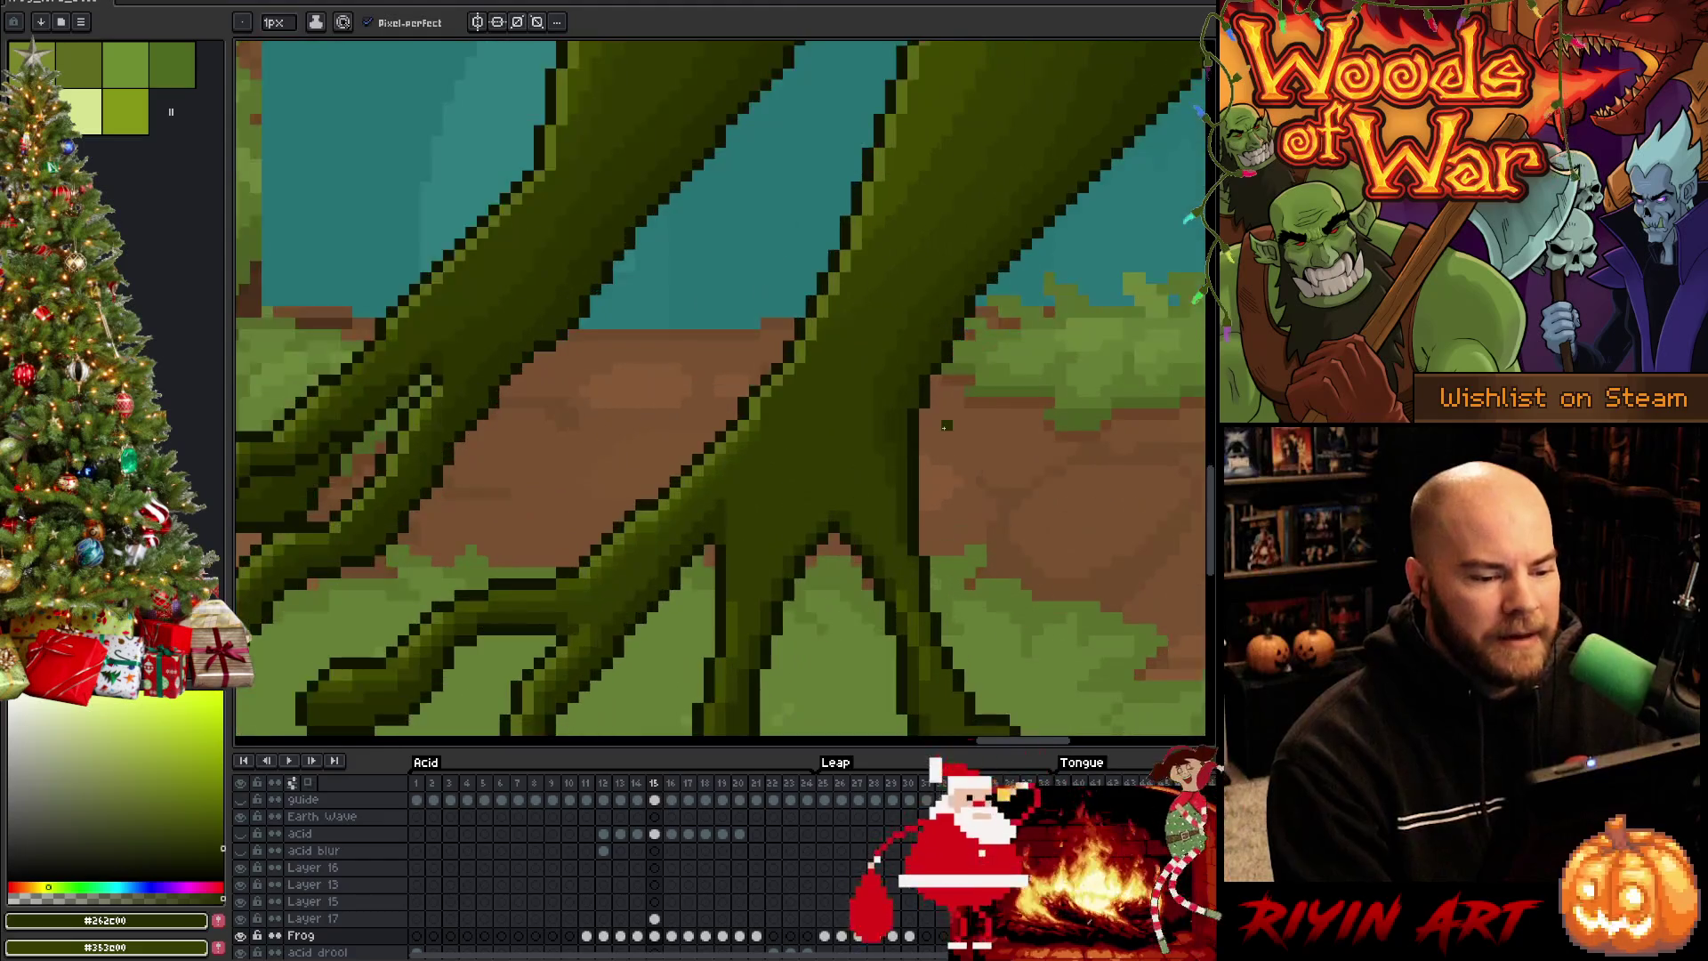
Sample the right leg's dark greens around the ankle, centre the view on it, and save
key(i)
key(b)
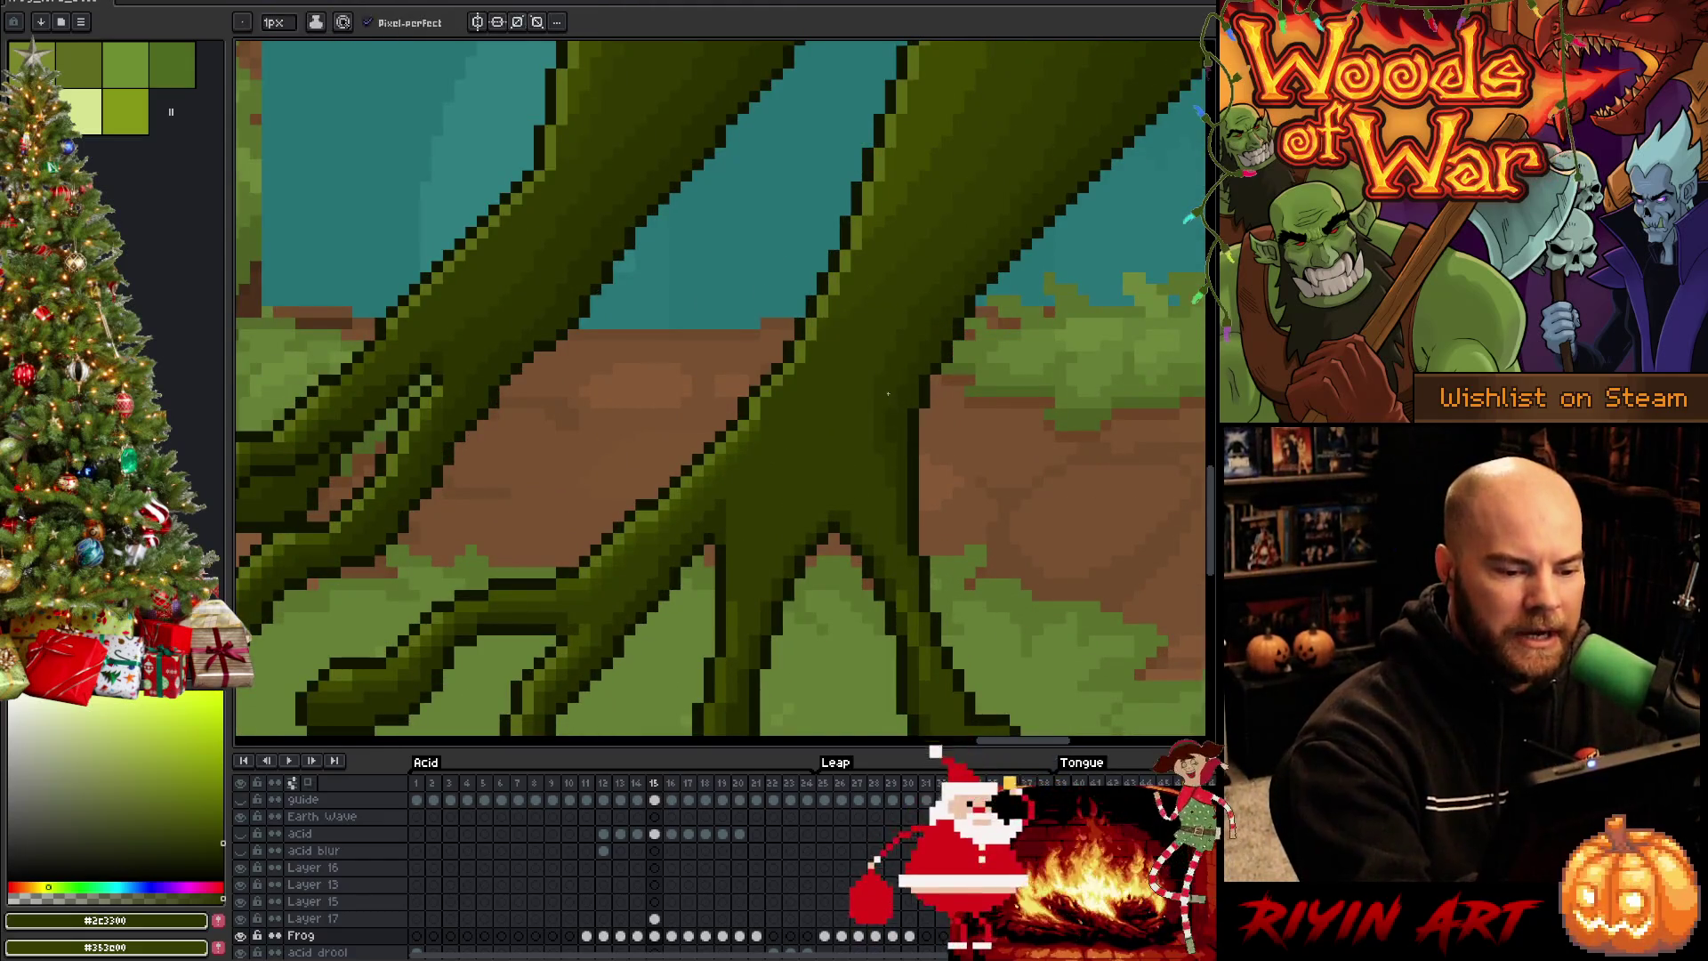
alt+click(959, 284)
drag(954, 552, 846, 560)
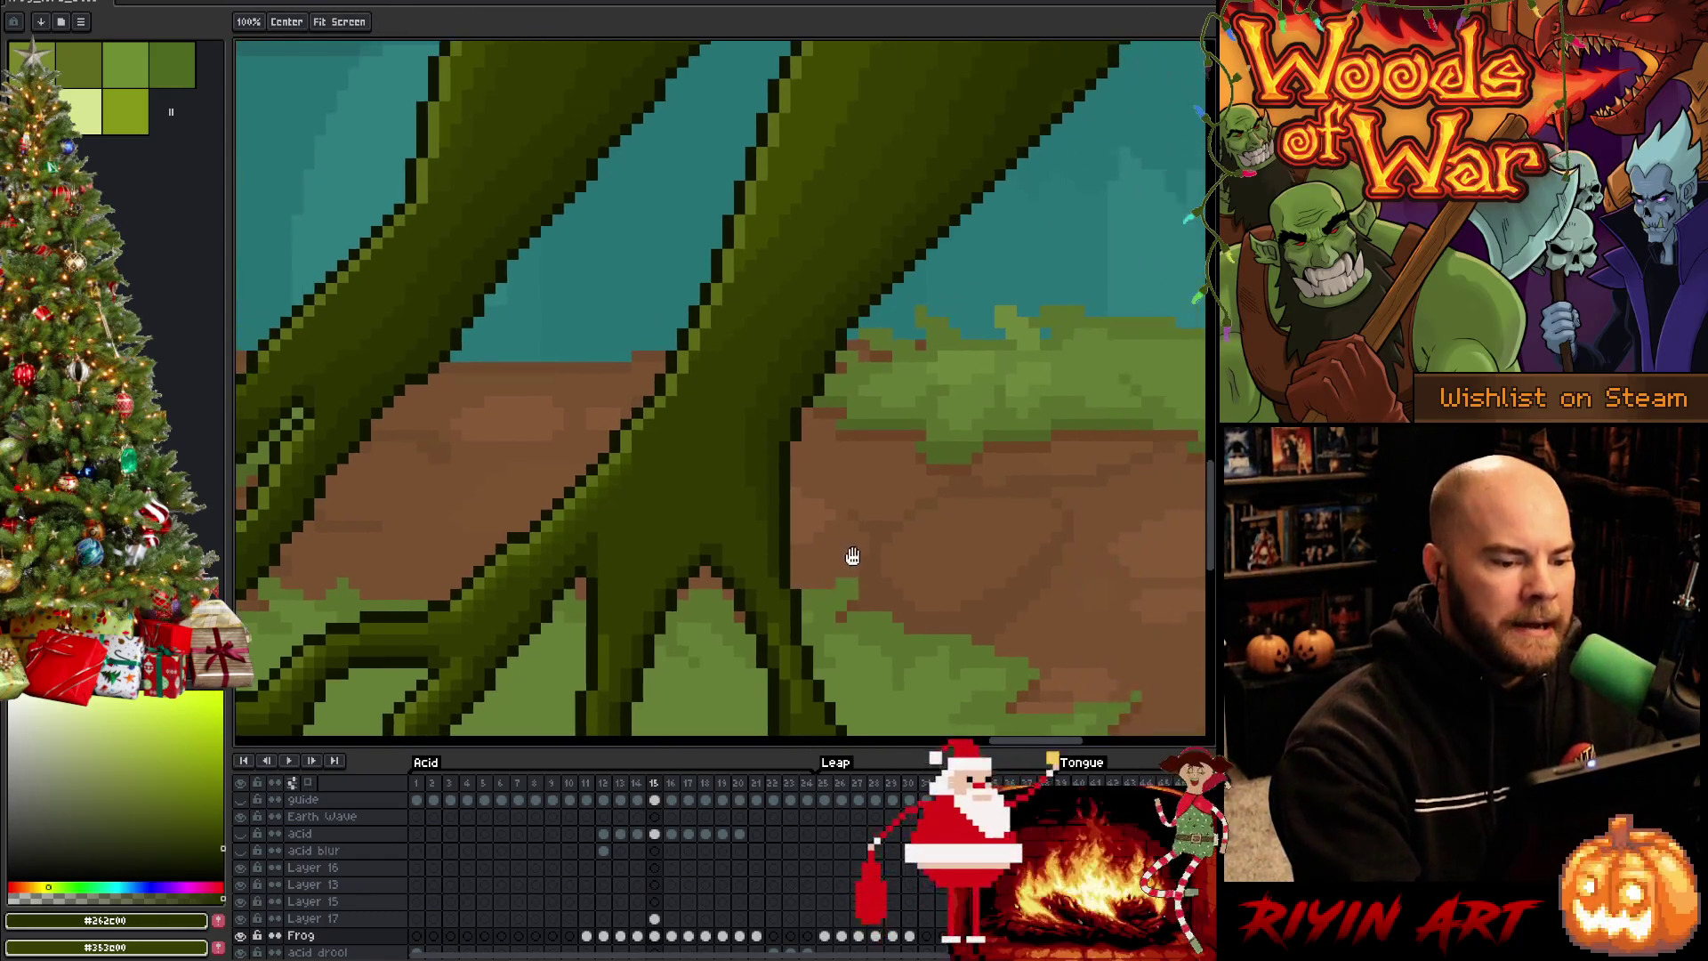
alt+click(771, 487)
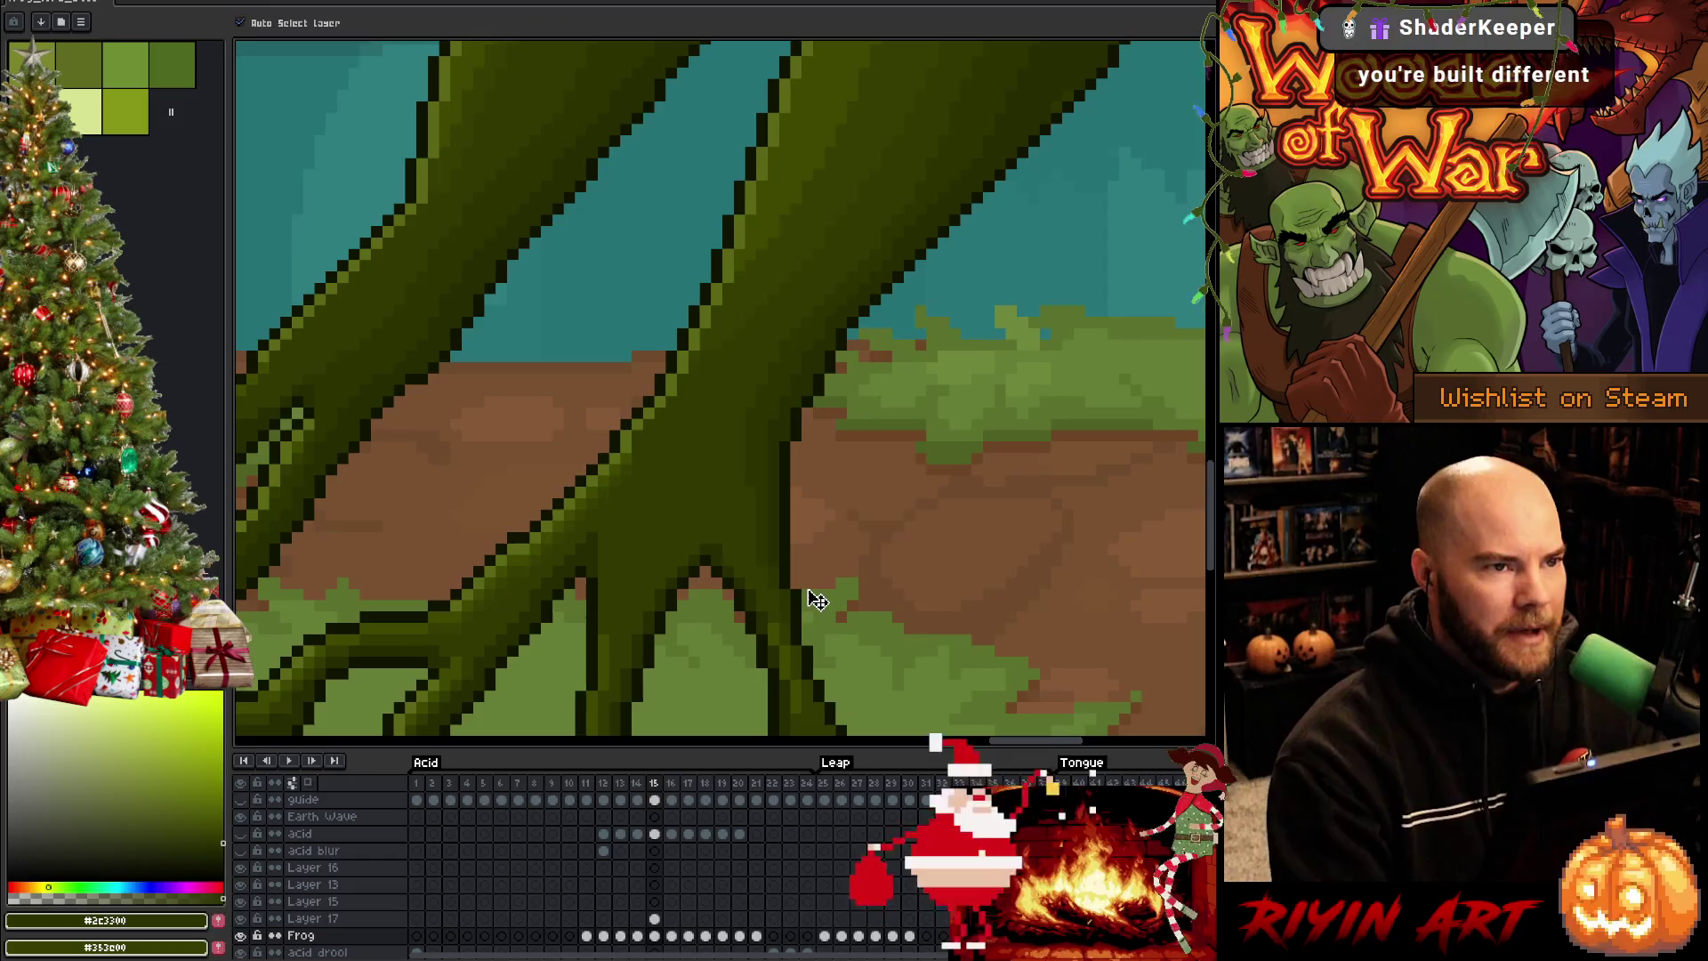
key(ctrl+s)
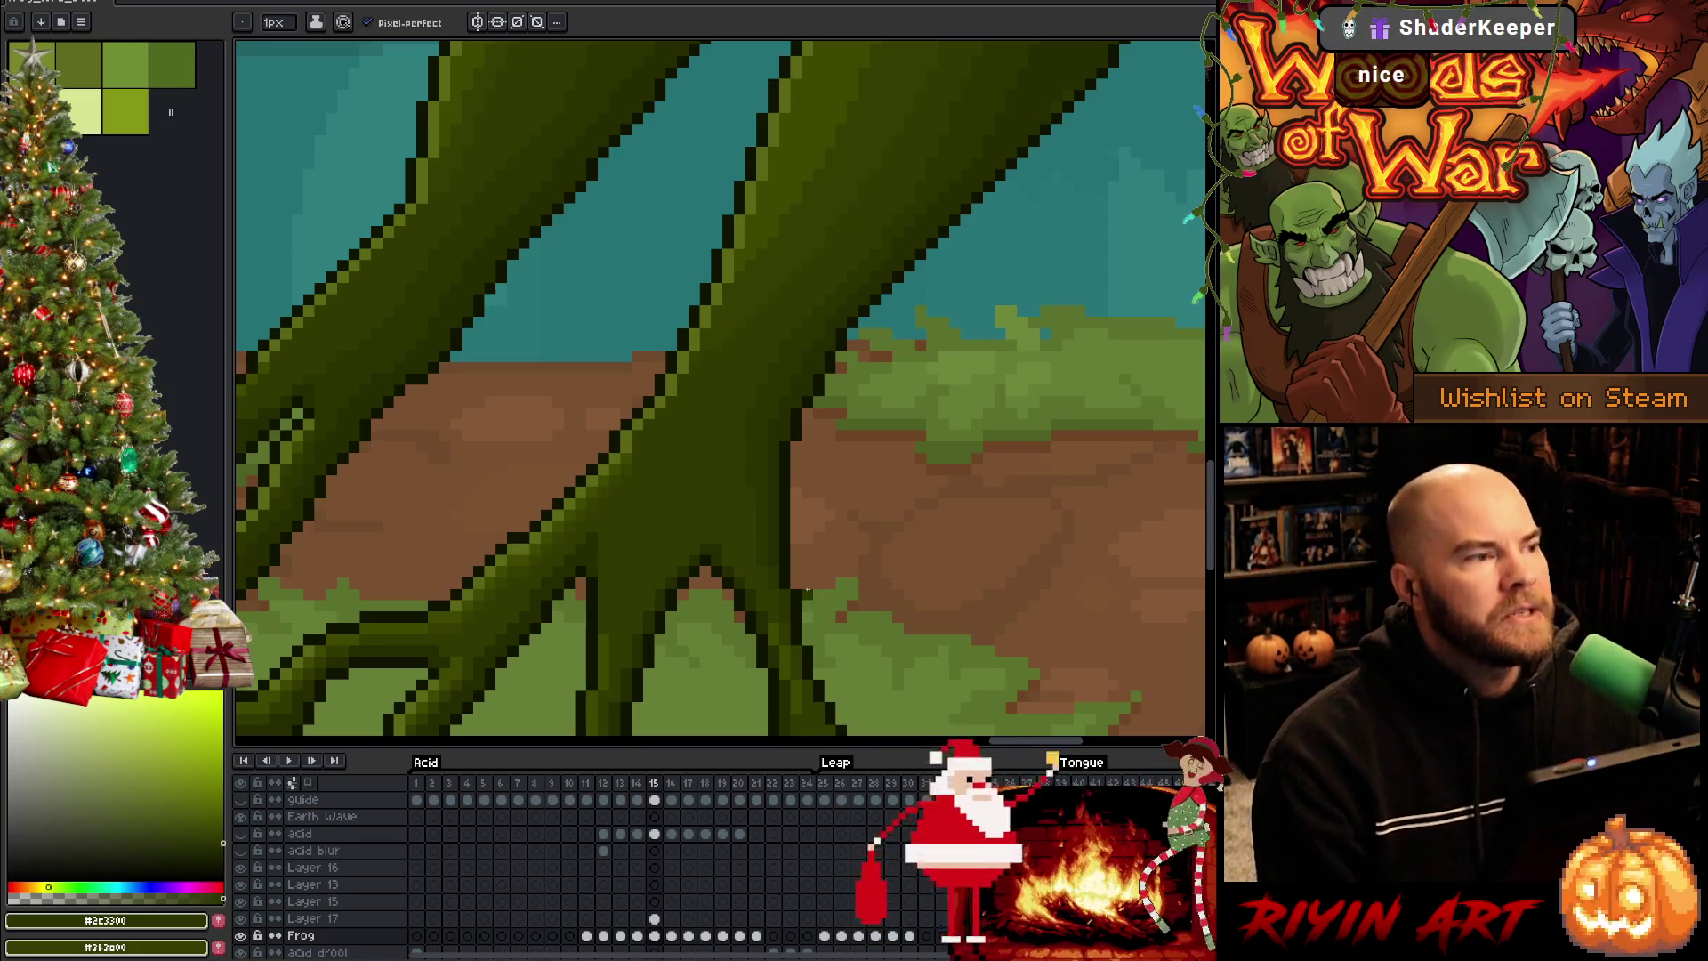
key(i)
Save the animation and pan so the frog's body and upper legs fill the canvas
key(v)
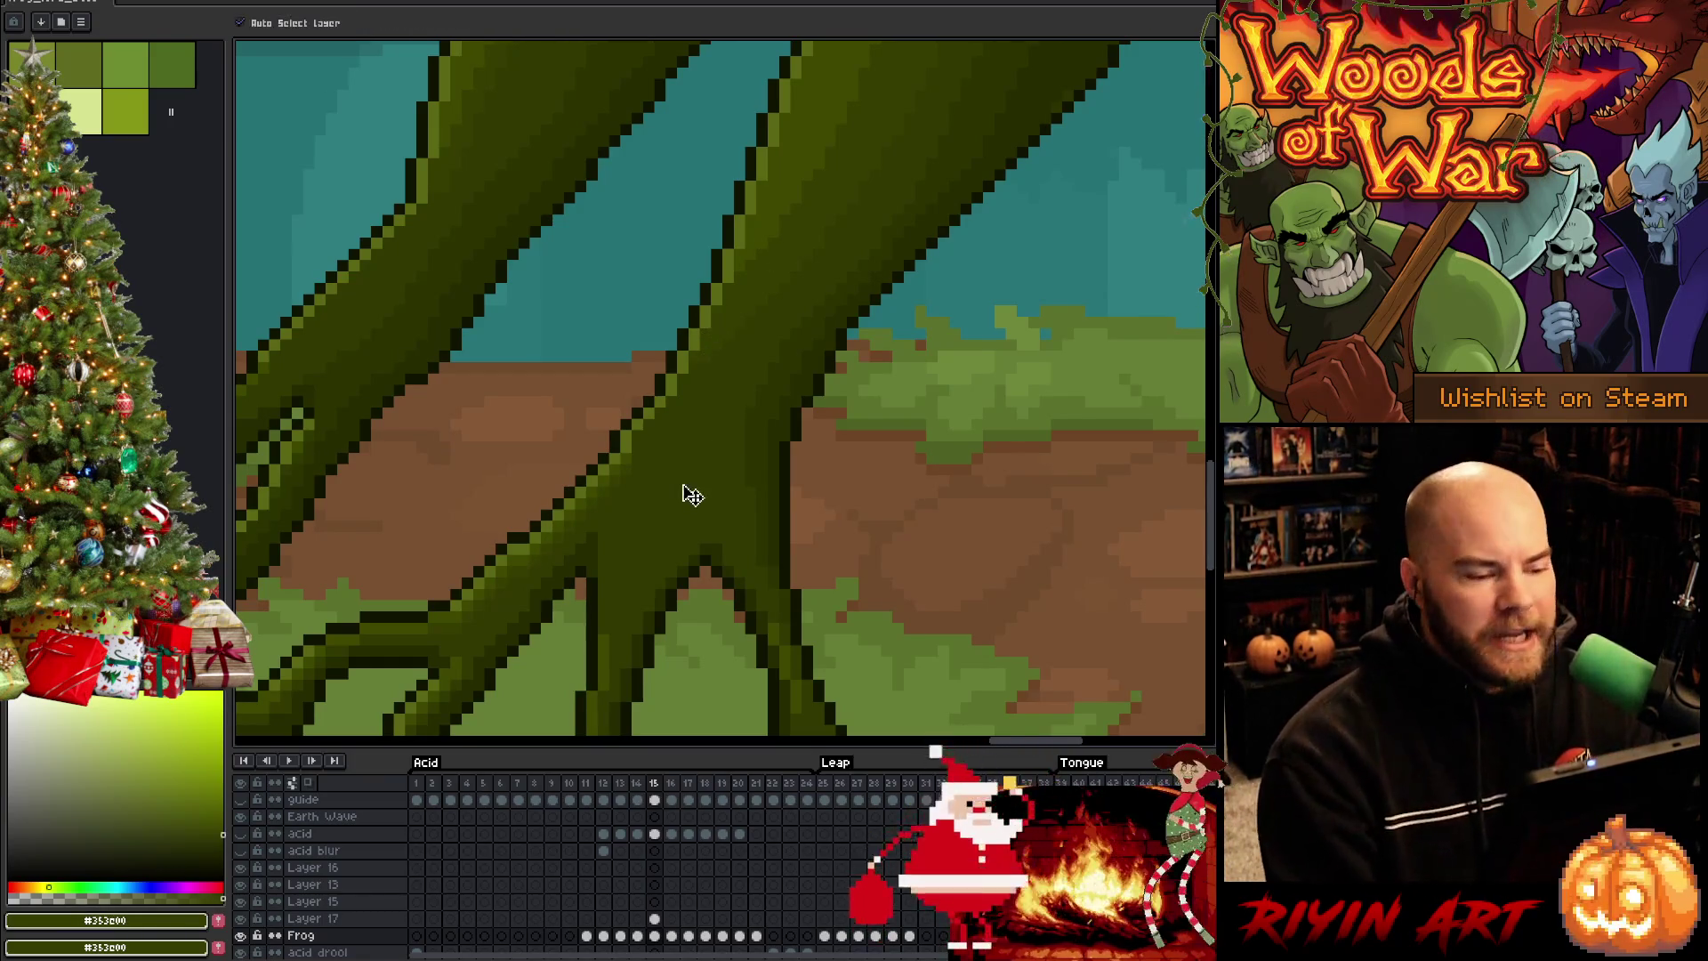
key(ctrl+s)
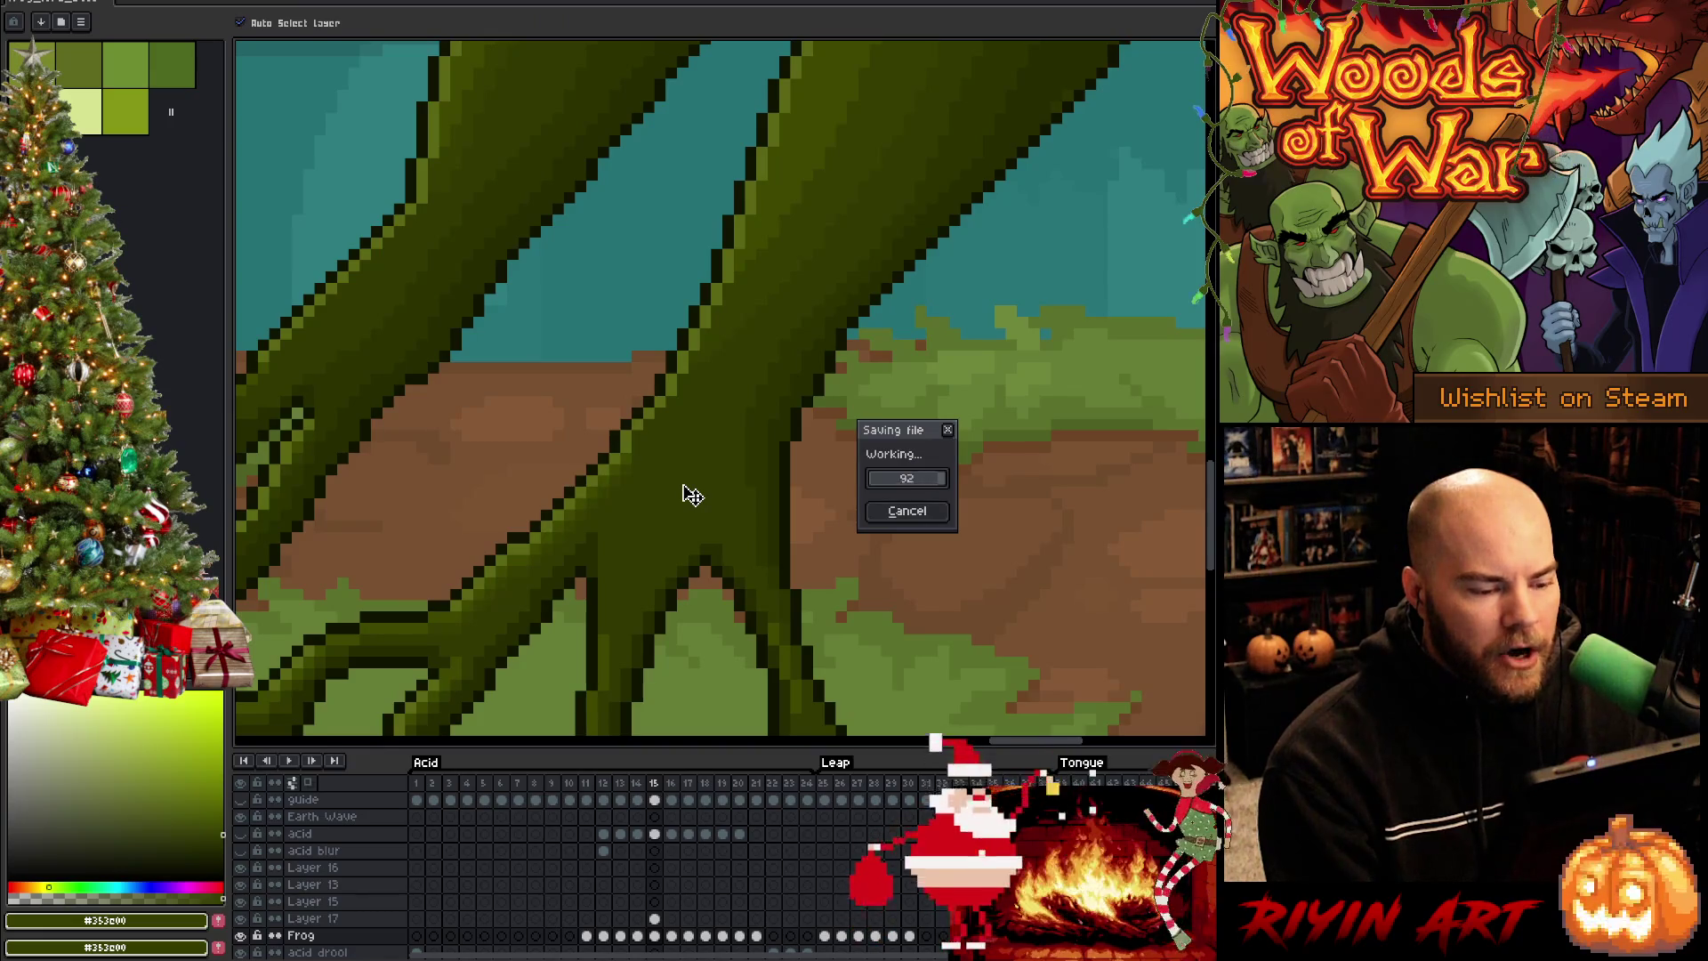
key(b)
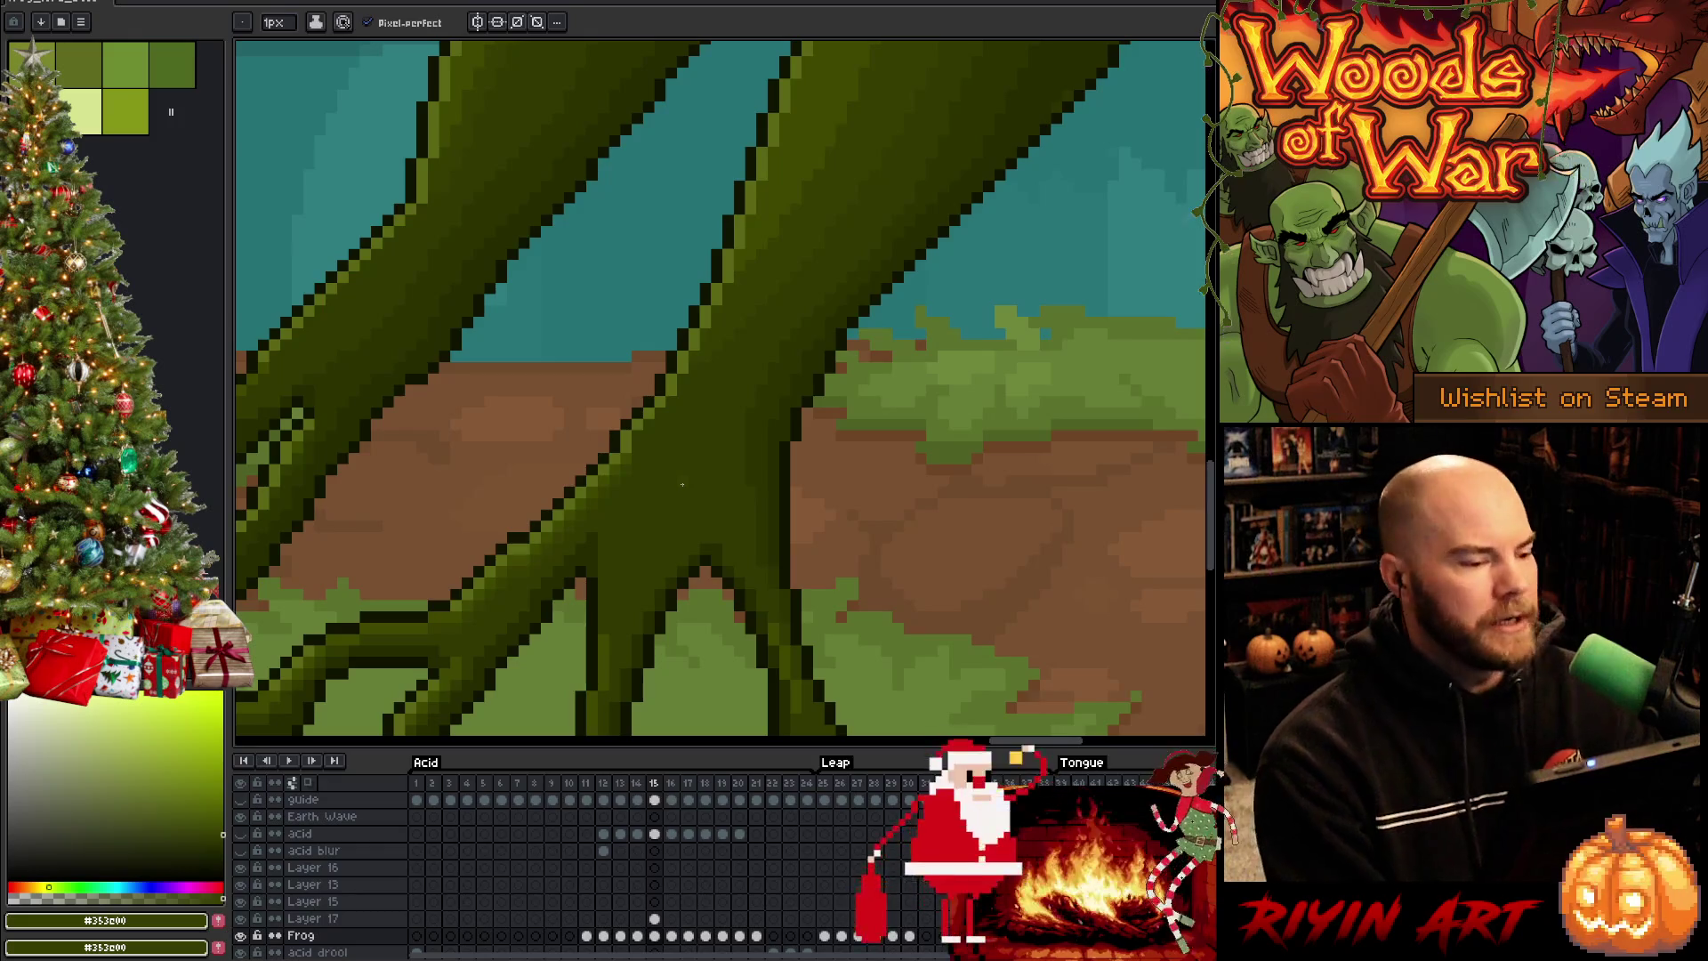
scroll(569, 366, down, 2)
scroll(570, 367, down, 2)
drag(772, 398, 816, 525)
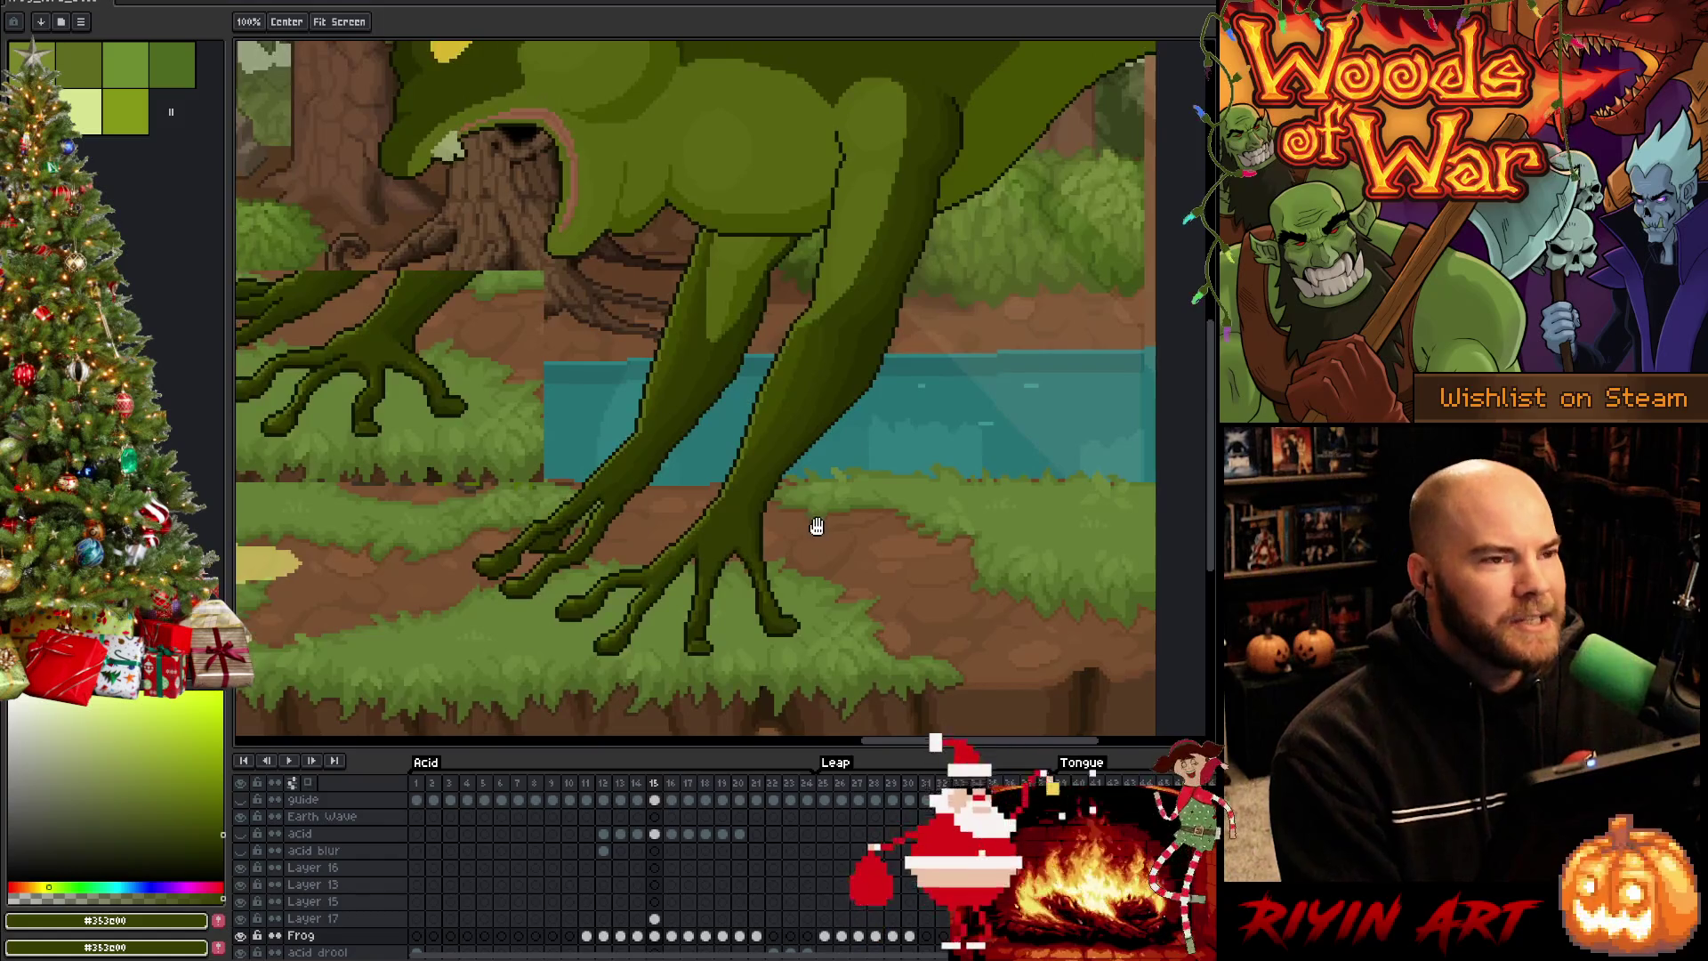
key(b)
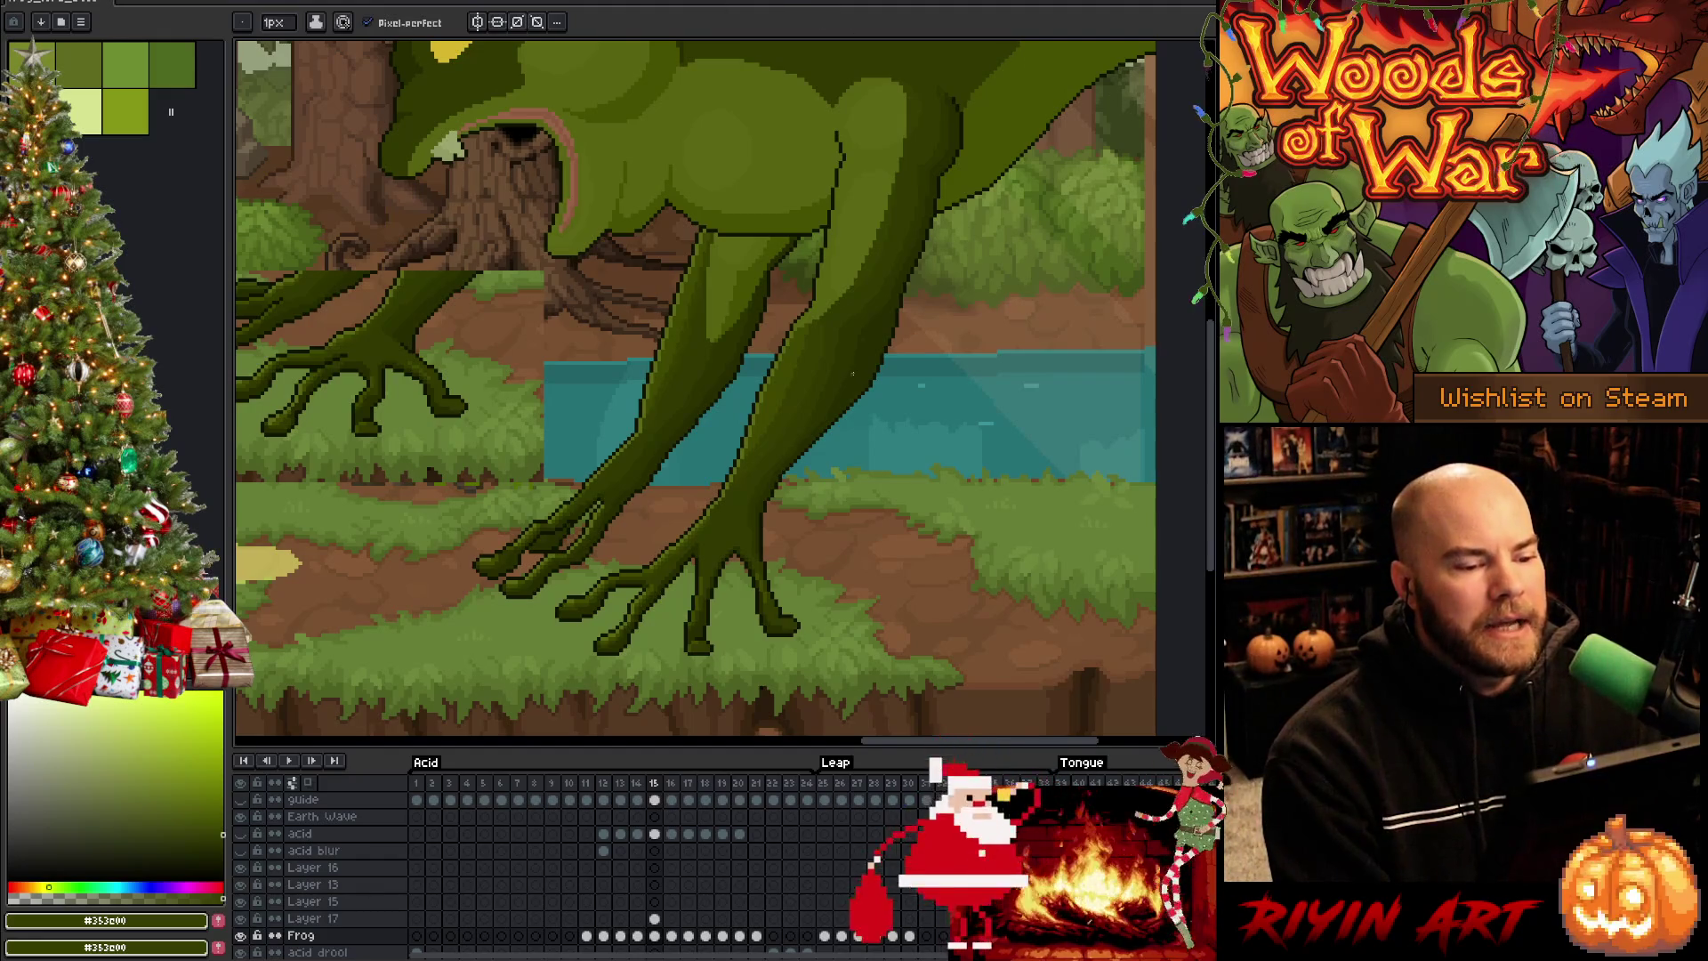
scroll(975, 114, up, 1)
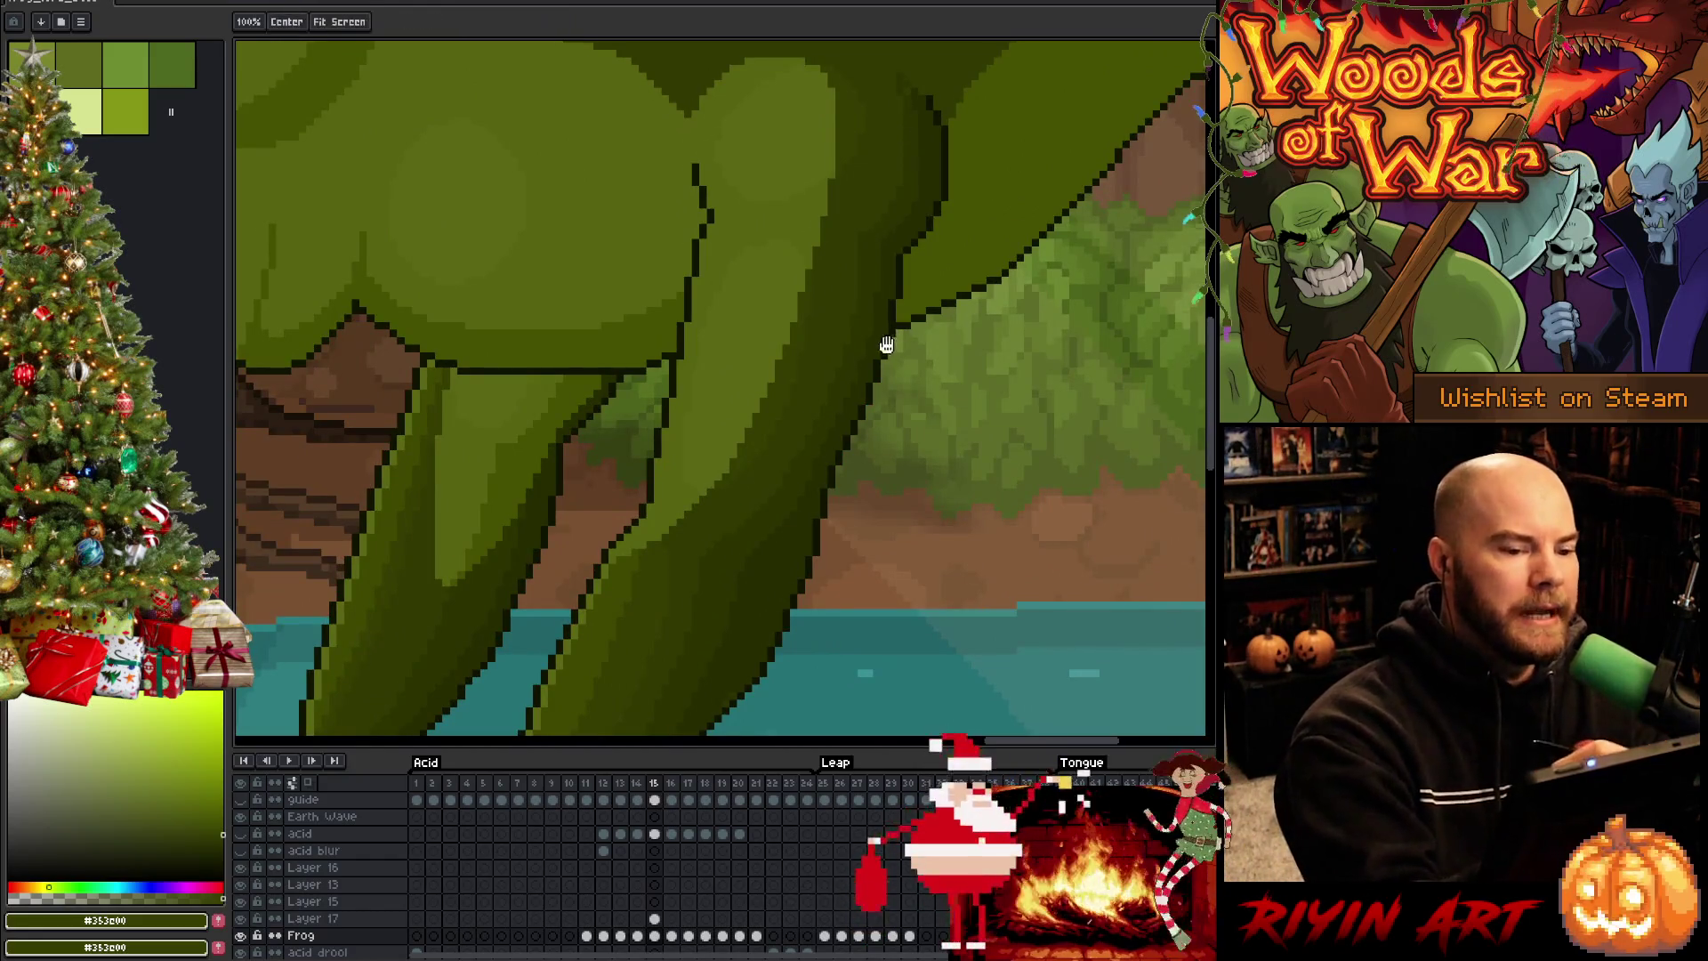
scroll(890, 343, up, 1)
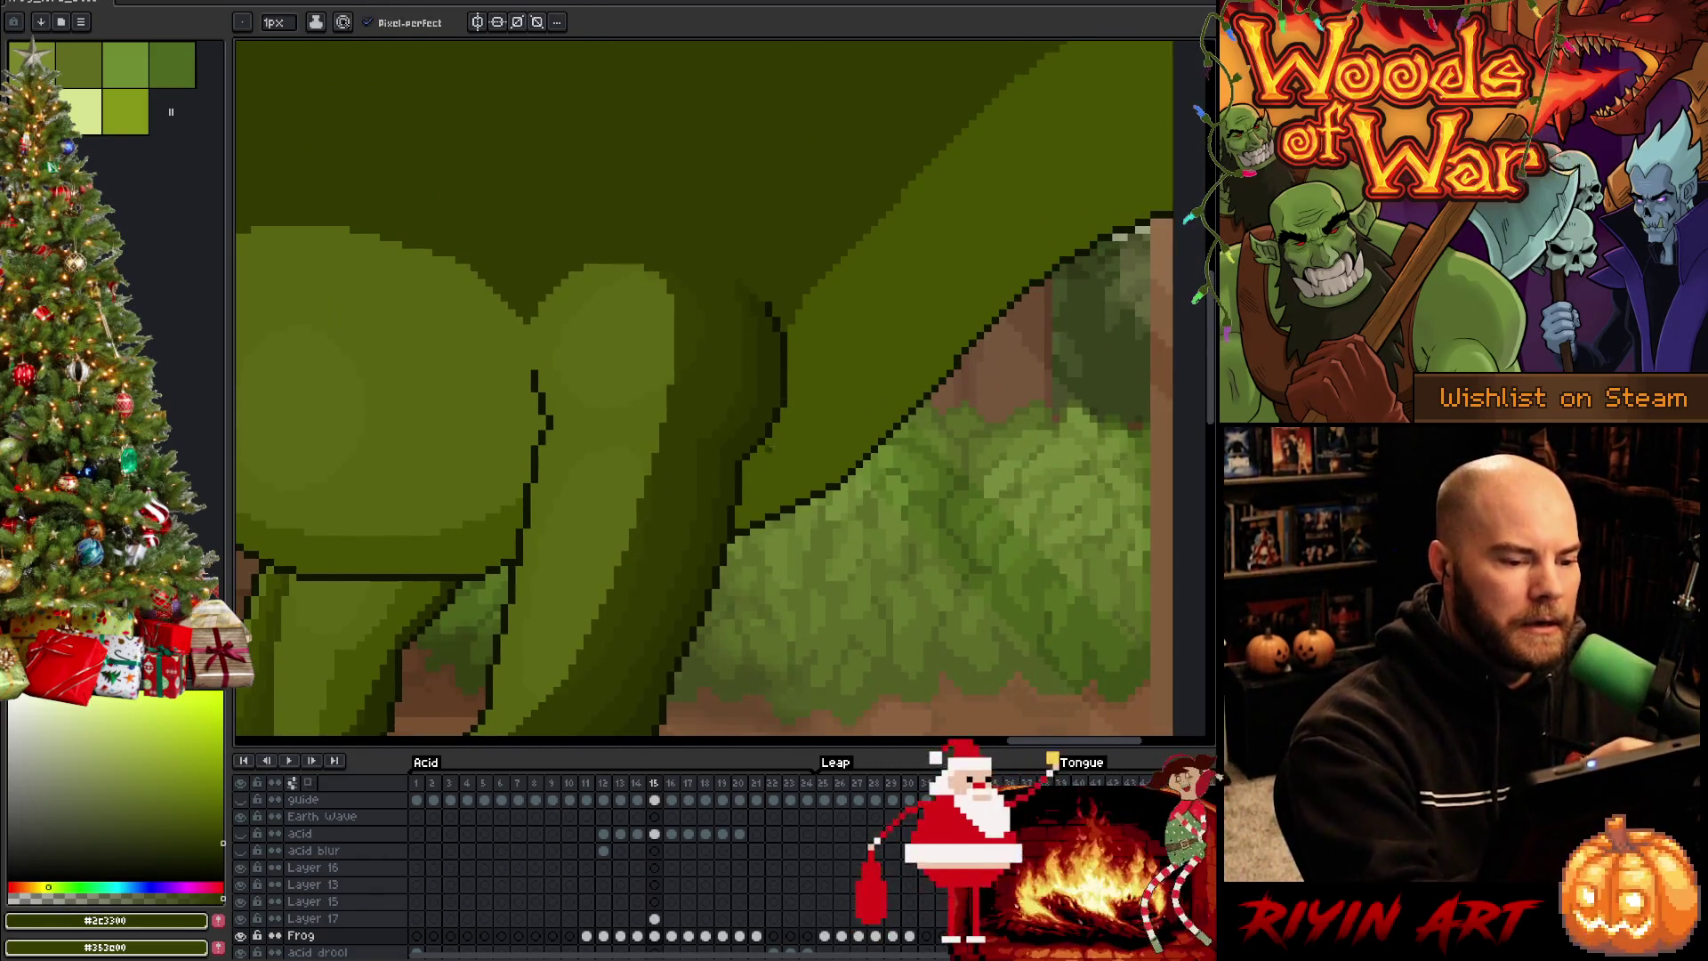
scroll(744, 297, down, 2)
scroll(732, 508, up, 1)
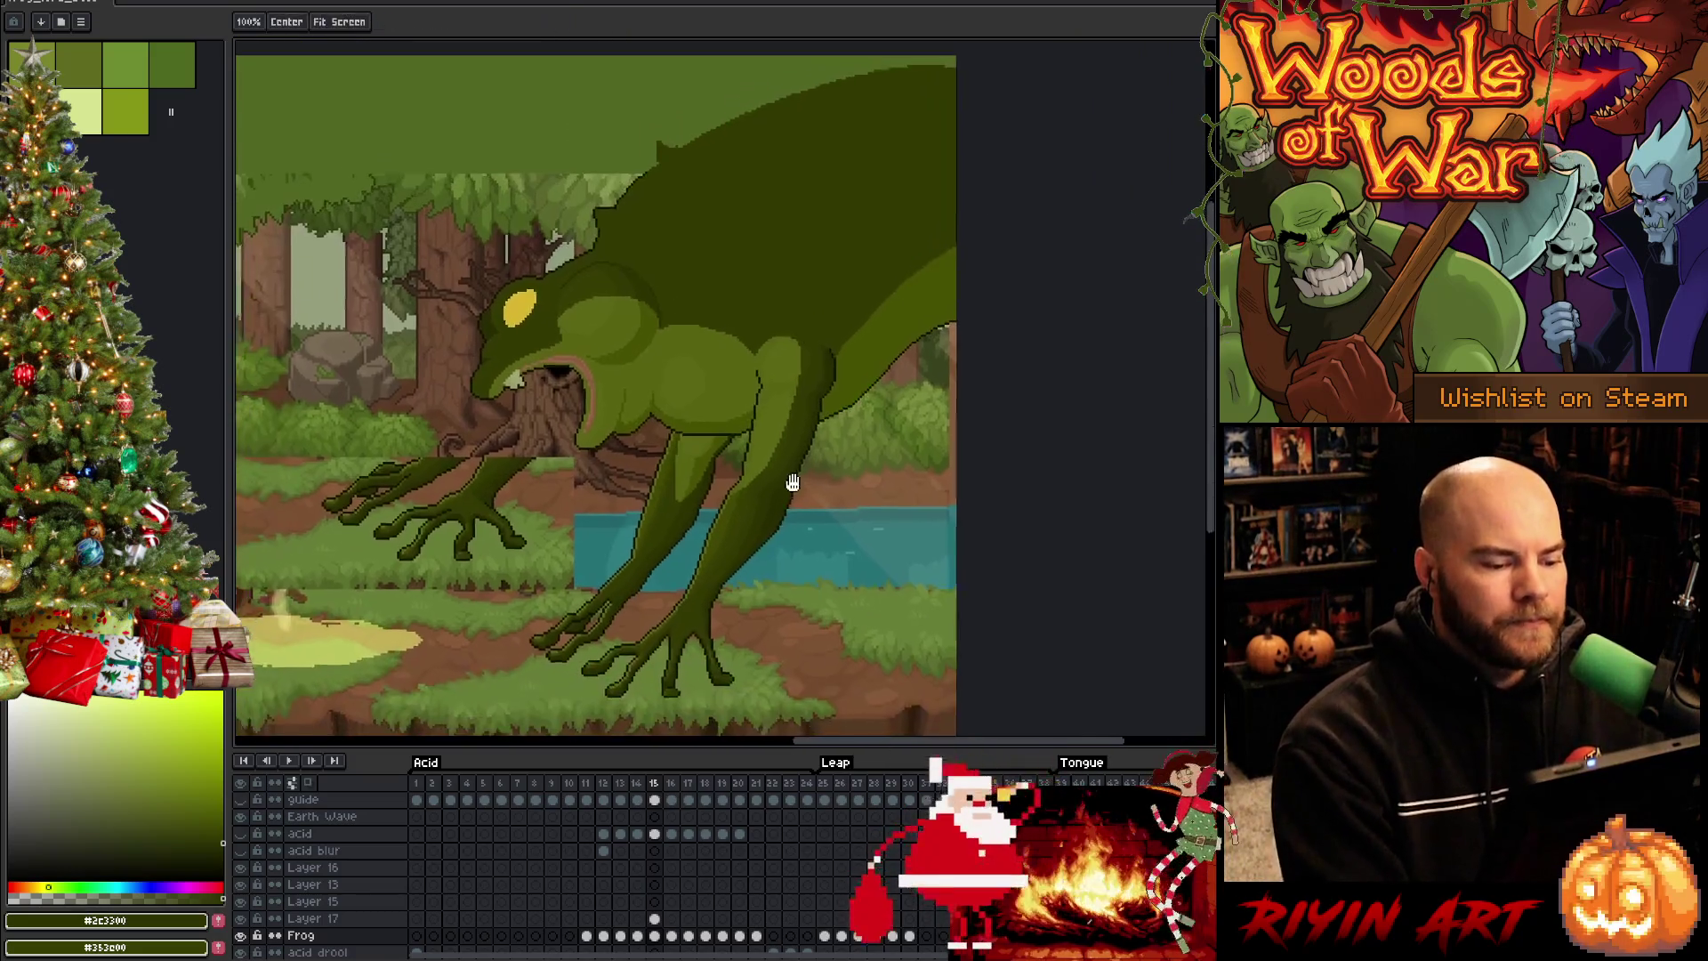
scroll(749, 509, up, 1)
scroll(767, 511, up, 2)
scroll(785, 512, up, 1)
scroll(785, 512, down, 1)
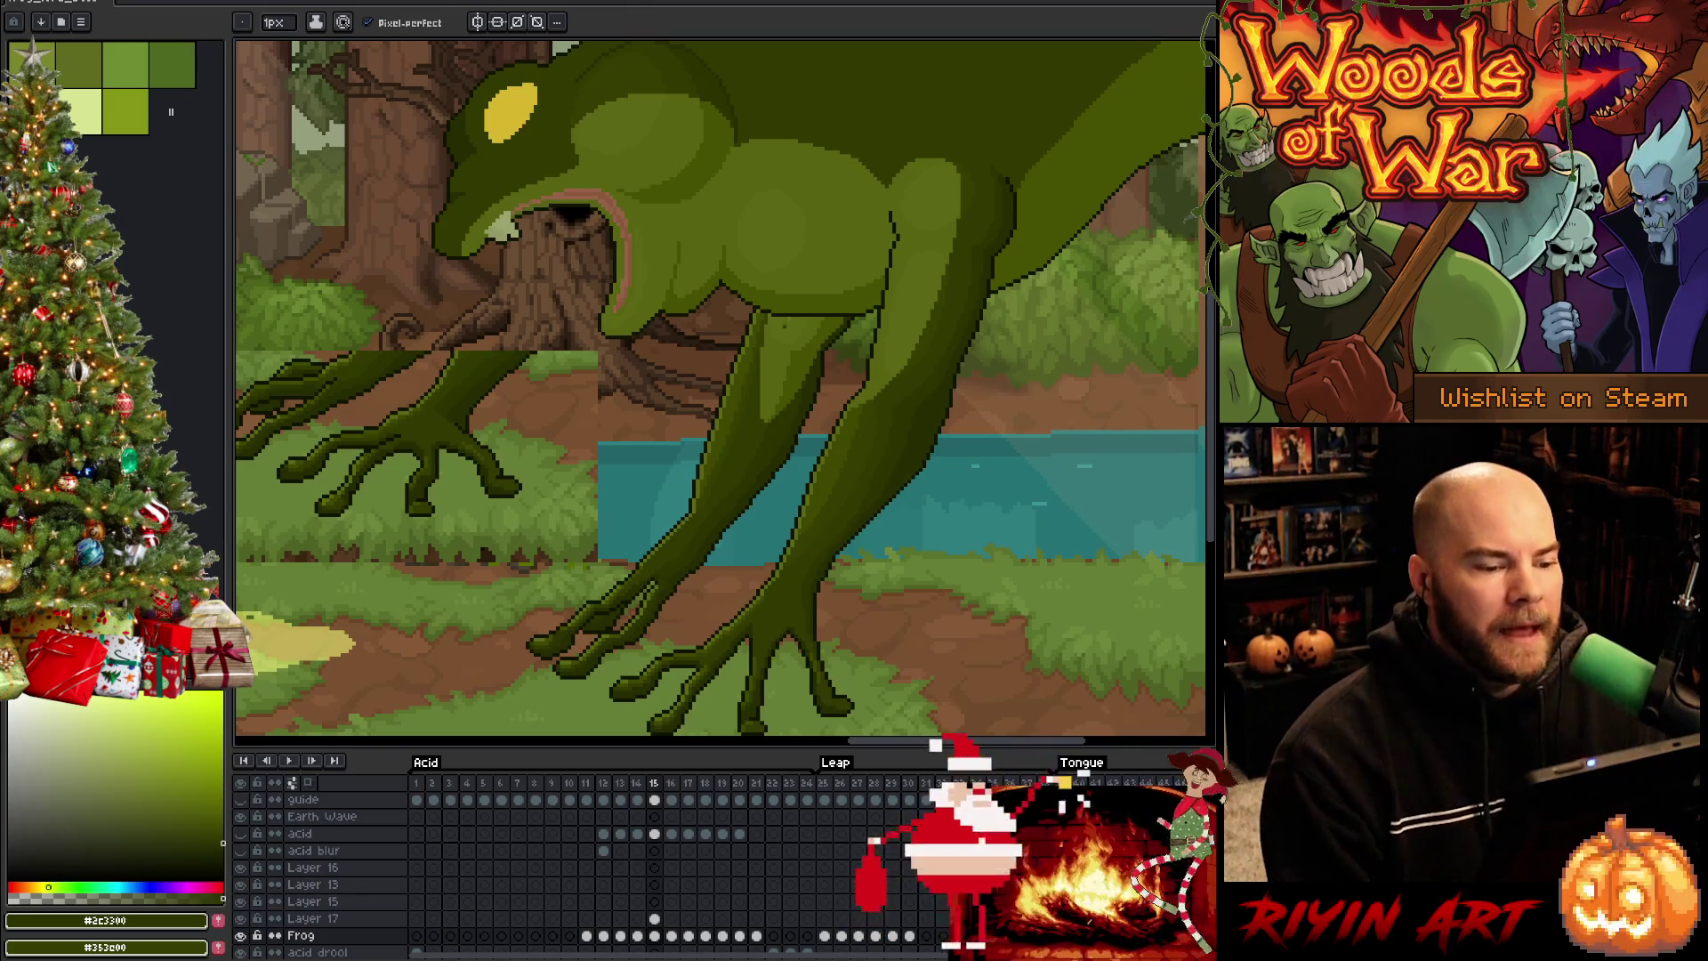
scroll(915, 216, up, 1)
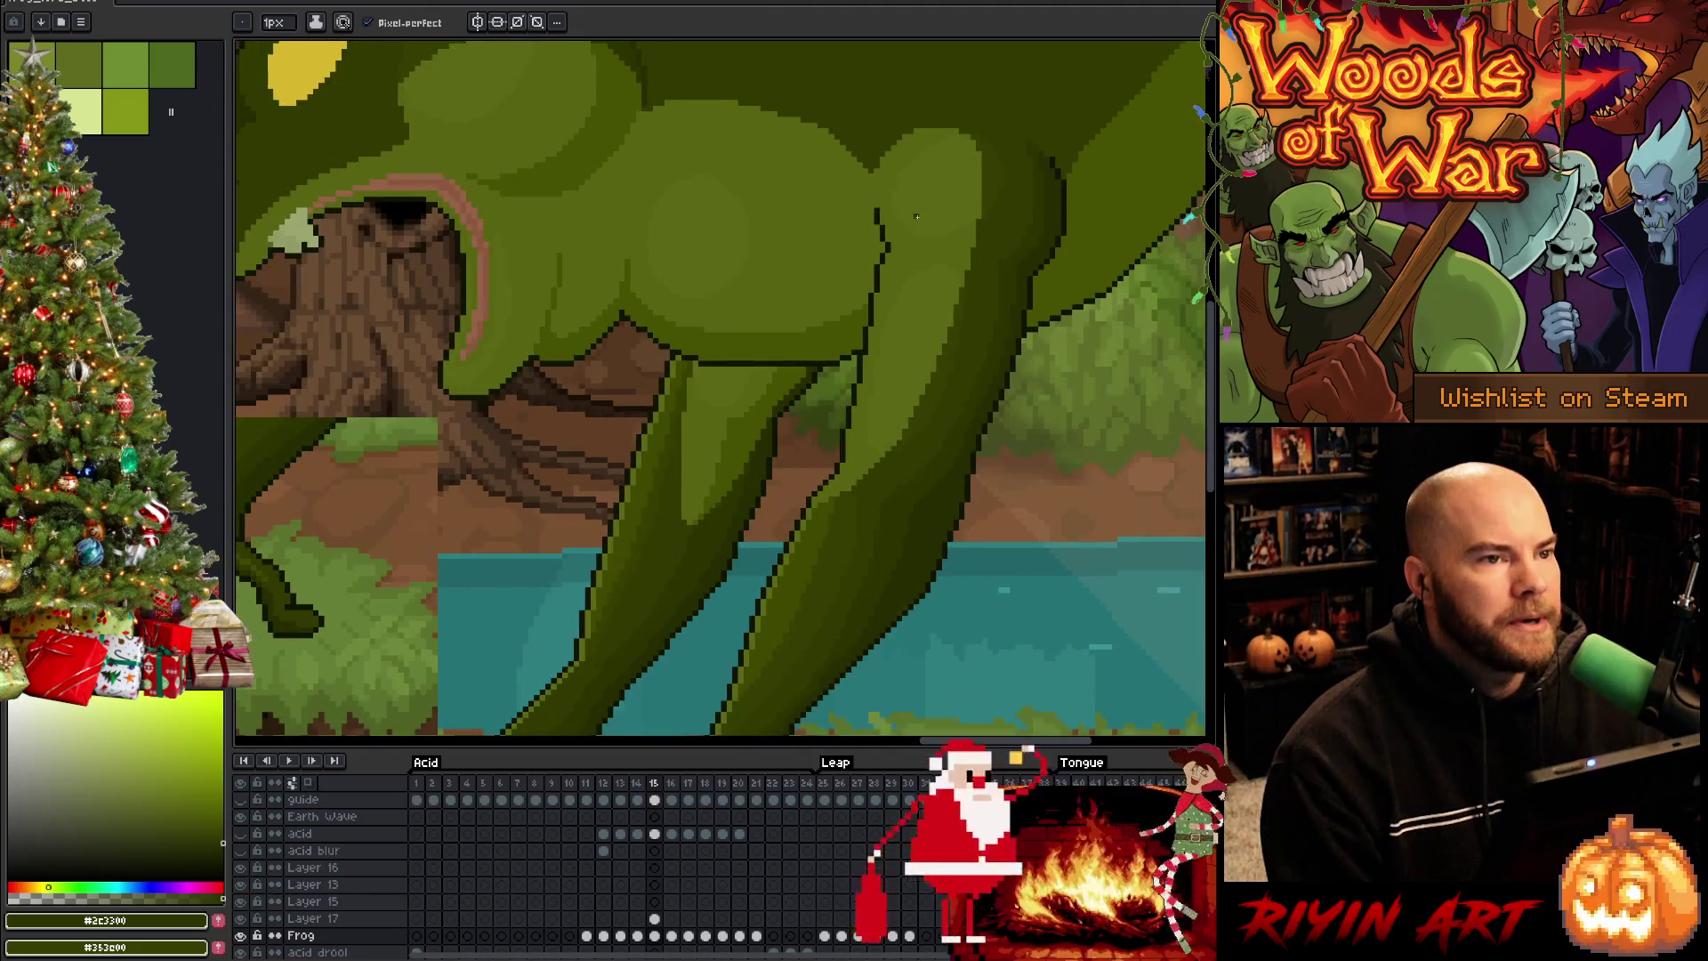
scroll(916, 216, down, 2)
scroll(915, 216, down, 1)
scroll(915, 217, down, 1)
scroll(916, 217, up, 2)
scroll(920, 216, down, 1)
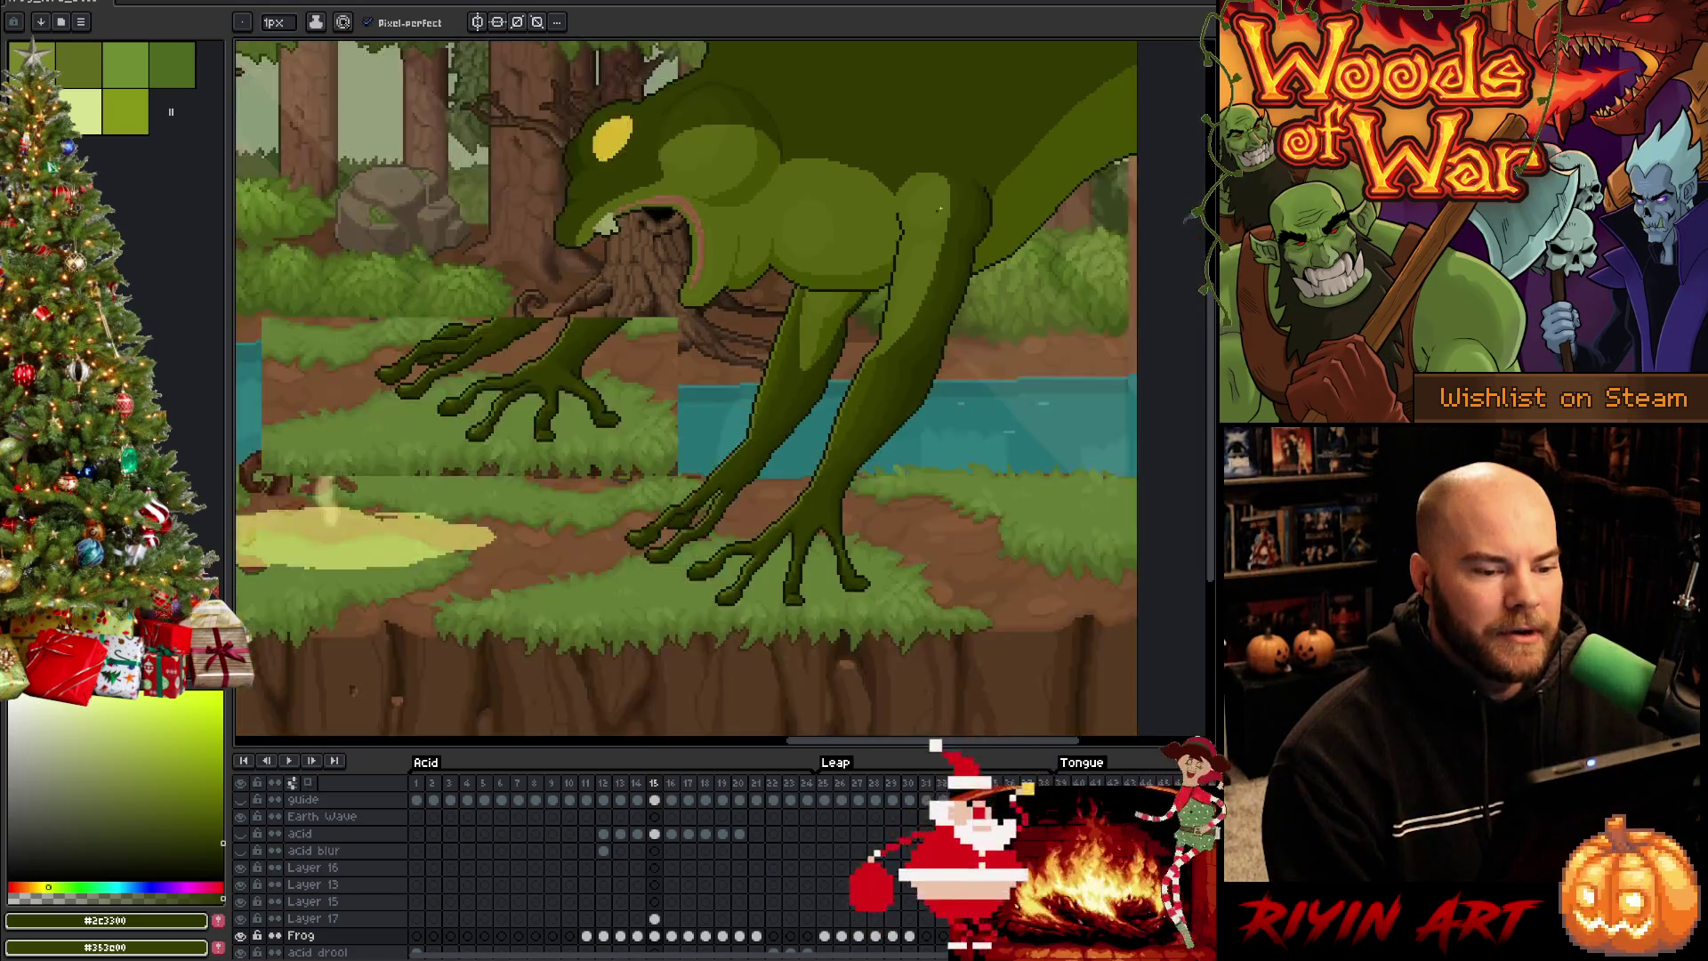
scroll(920, 217, up, 2)
Shift the scene left onto the frog's feet and pick up a green from the toe
key(space)
drag(945, 458, 874, 467)
scroll(868, 320, down, 3)
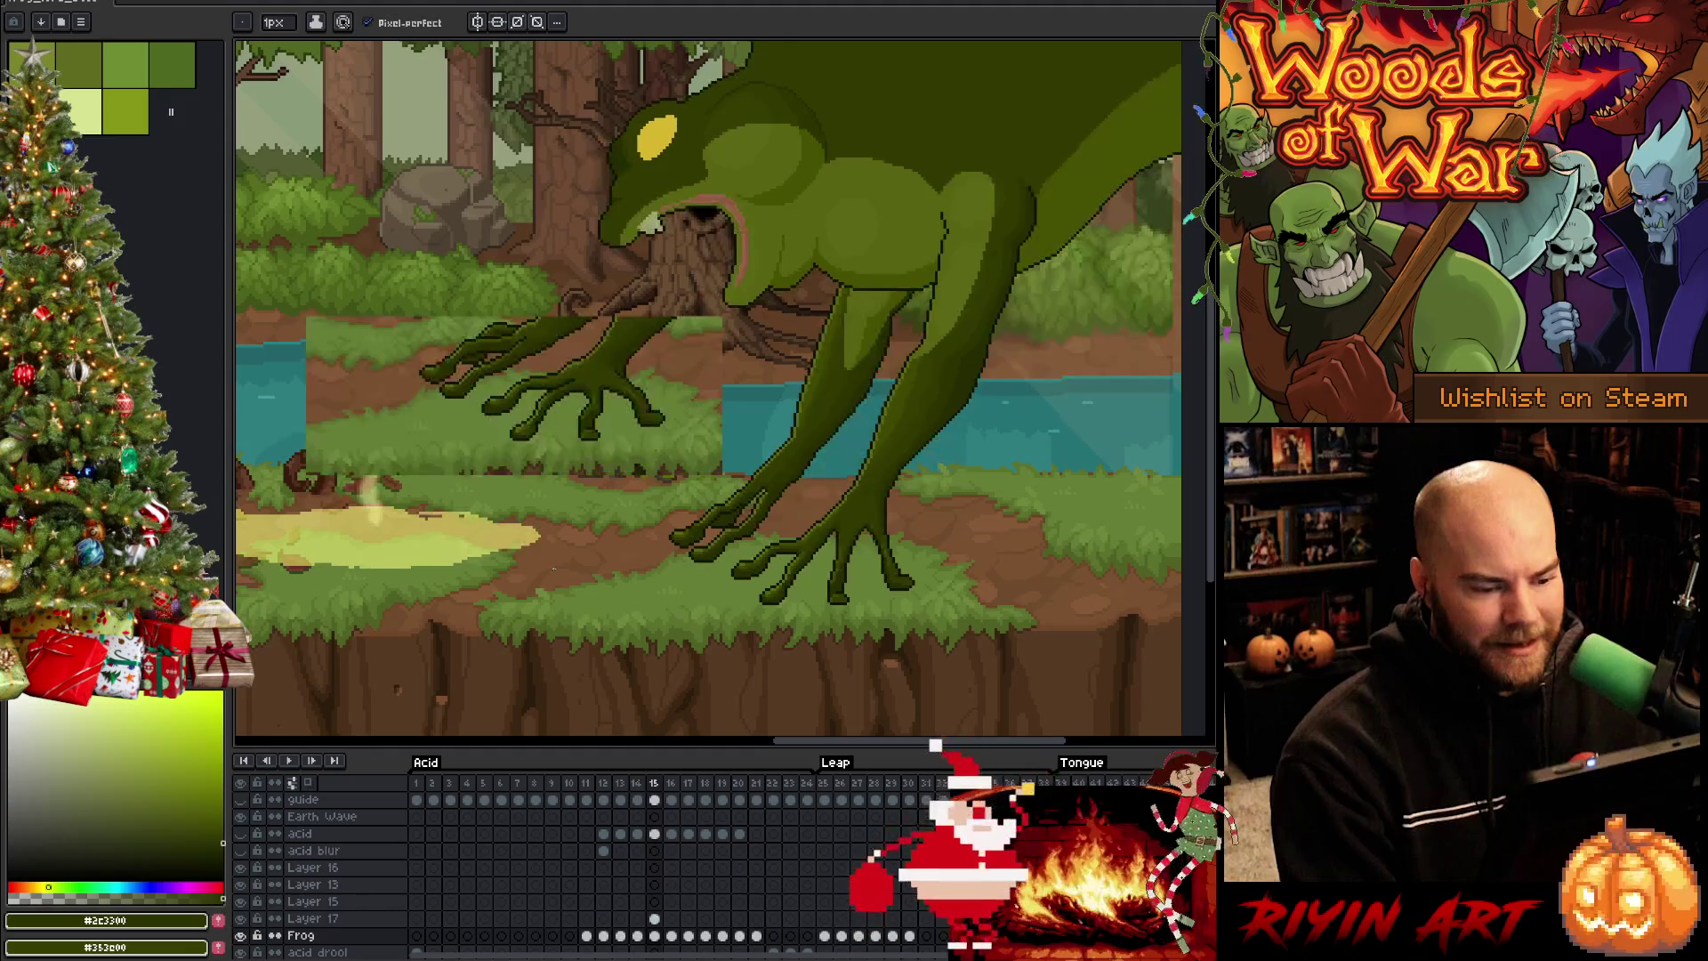
scroll(774, 601, up, 3)
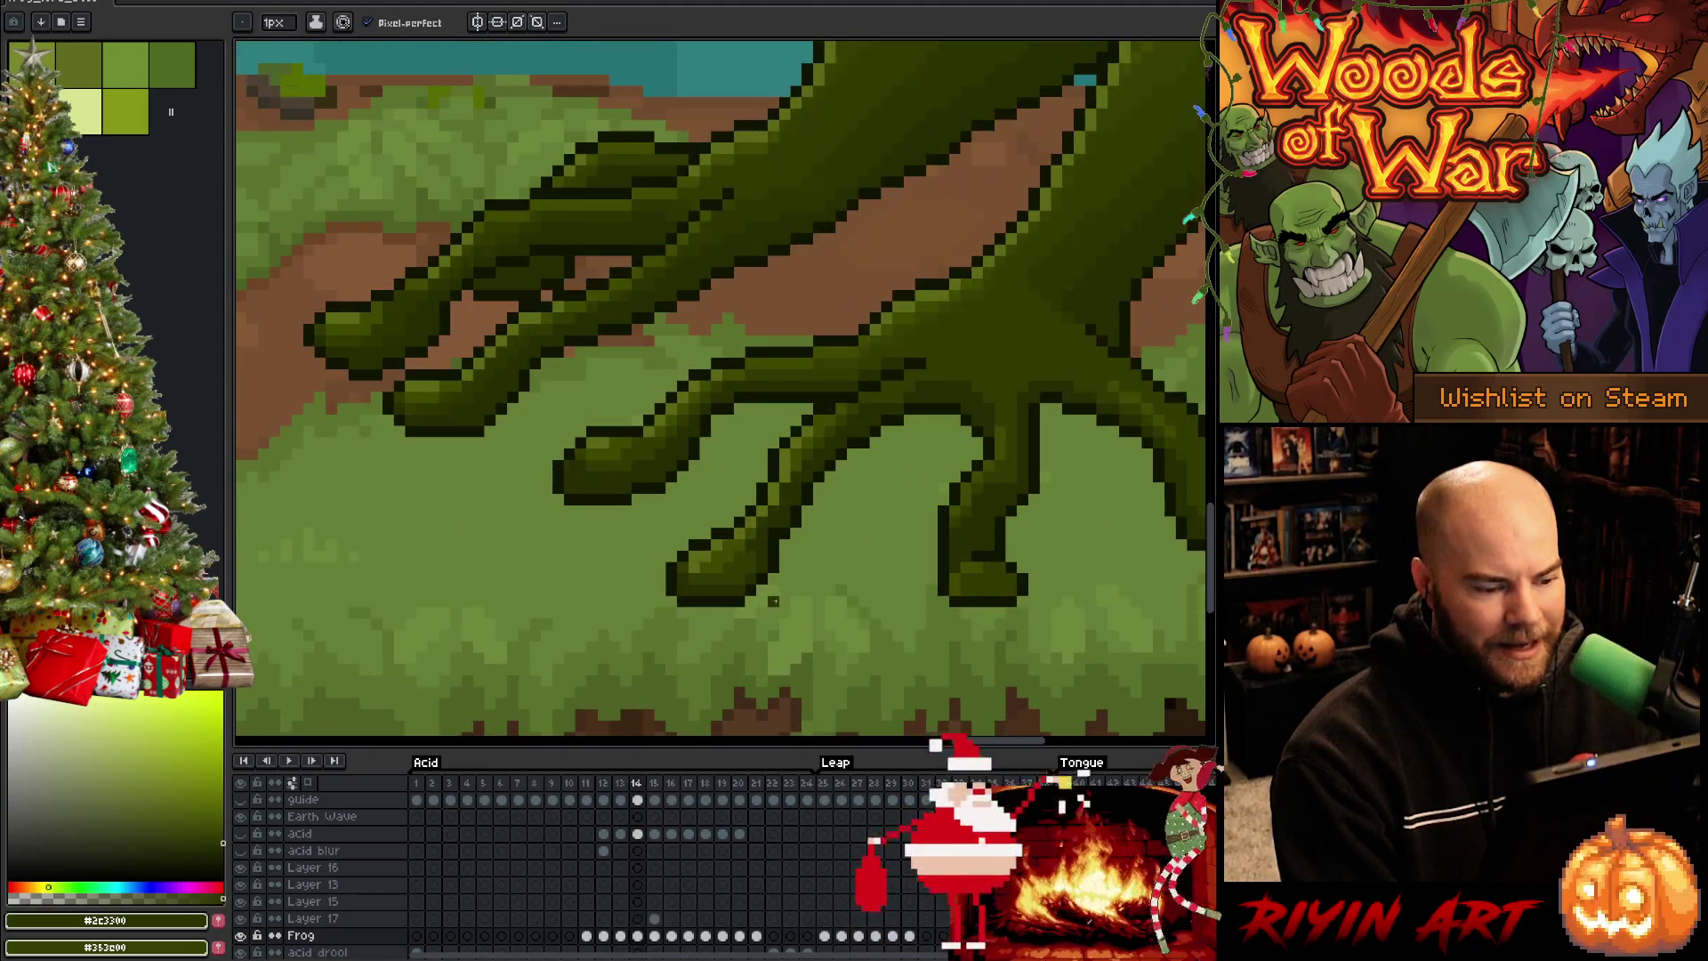
scroll(559, 499, up, 1)
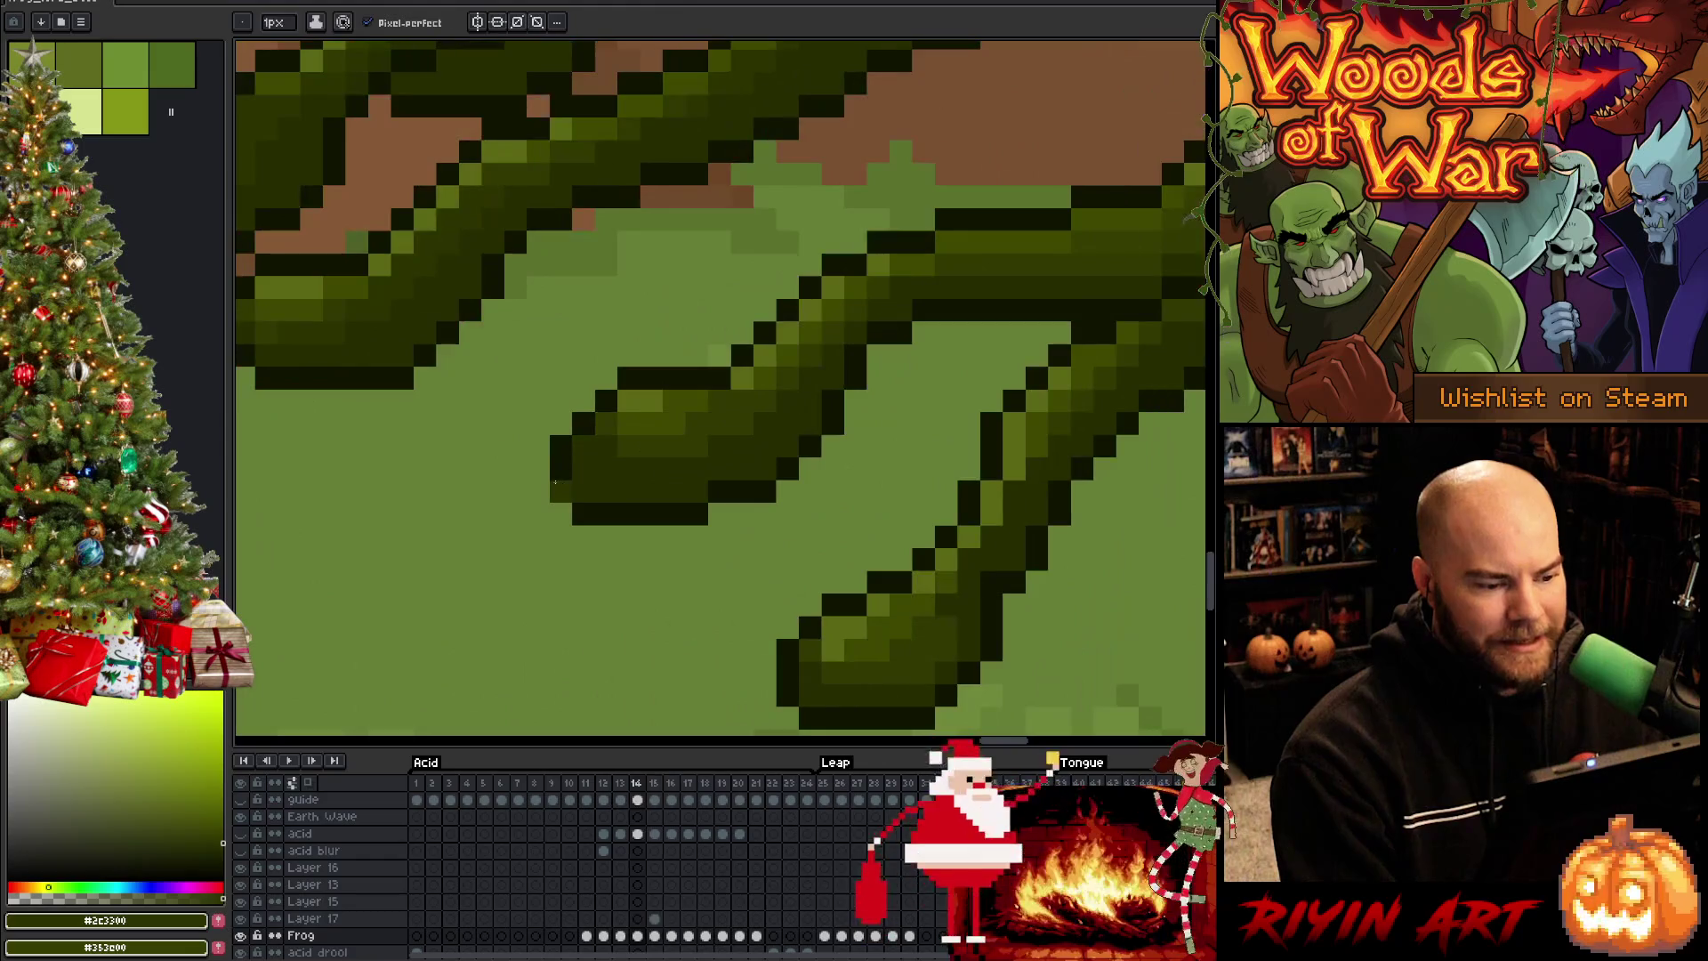
key(alt)
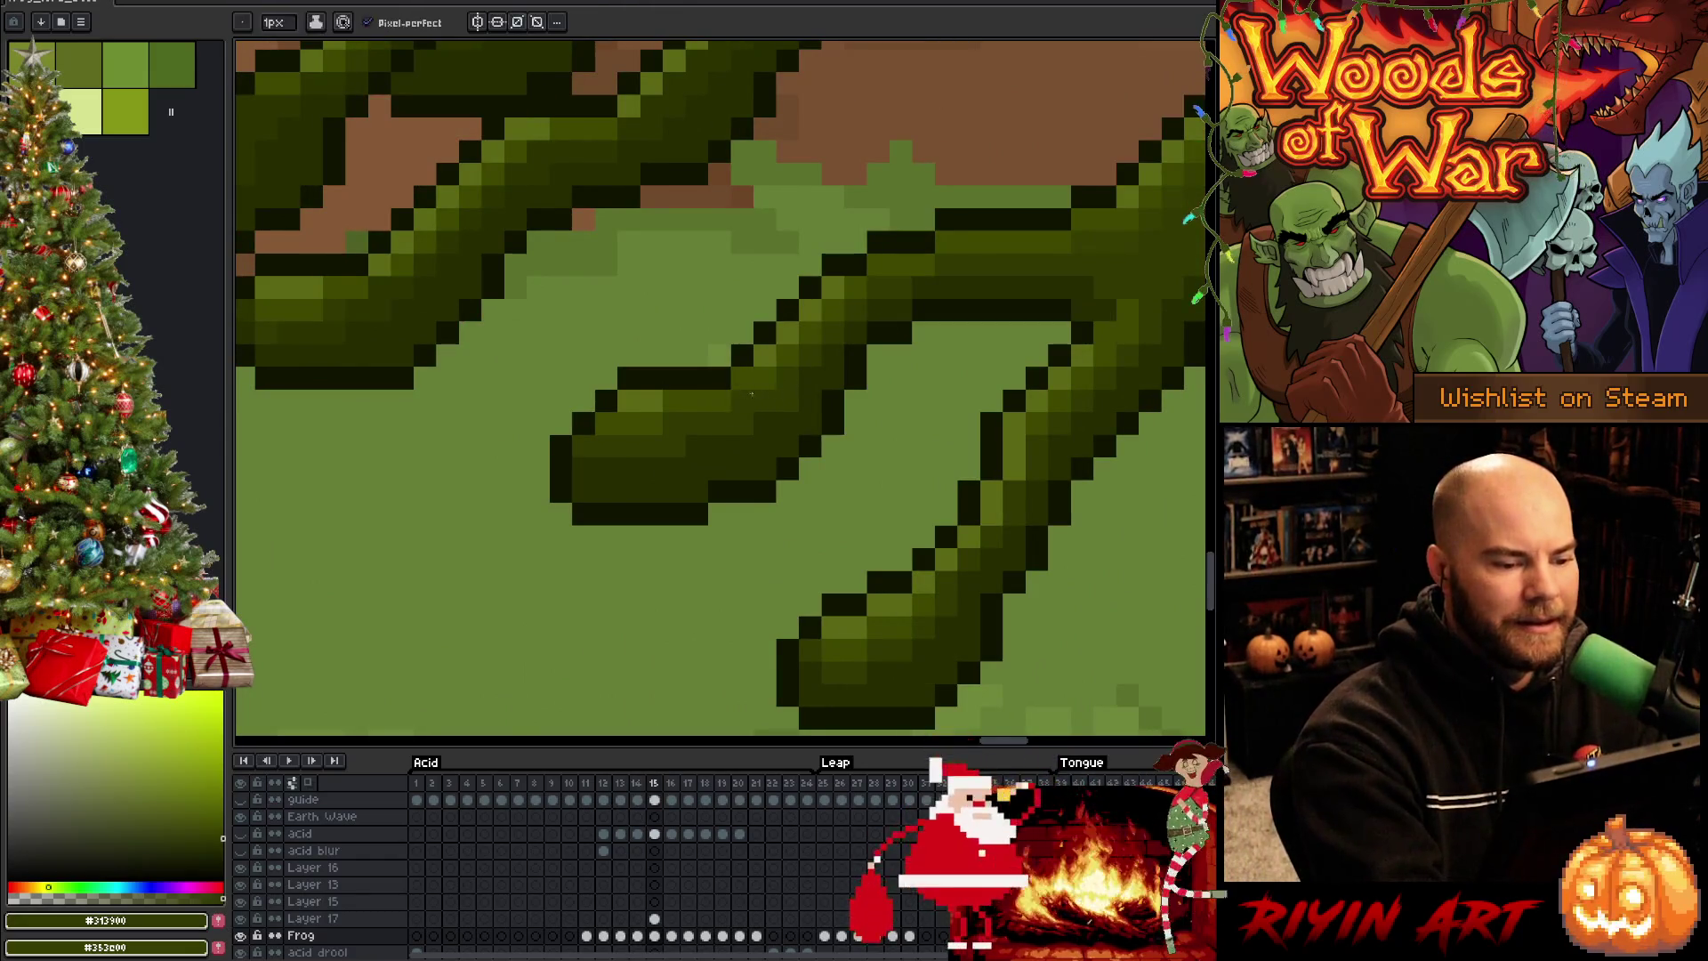
scroll(768, 366, down, 2)
scroll(764, 357, down, 2)
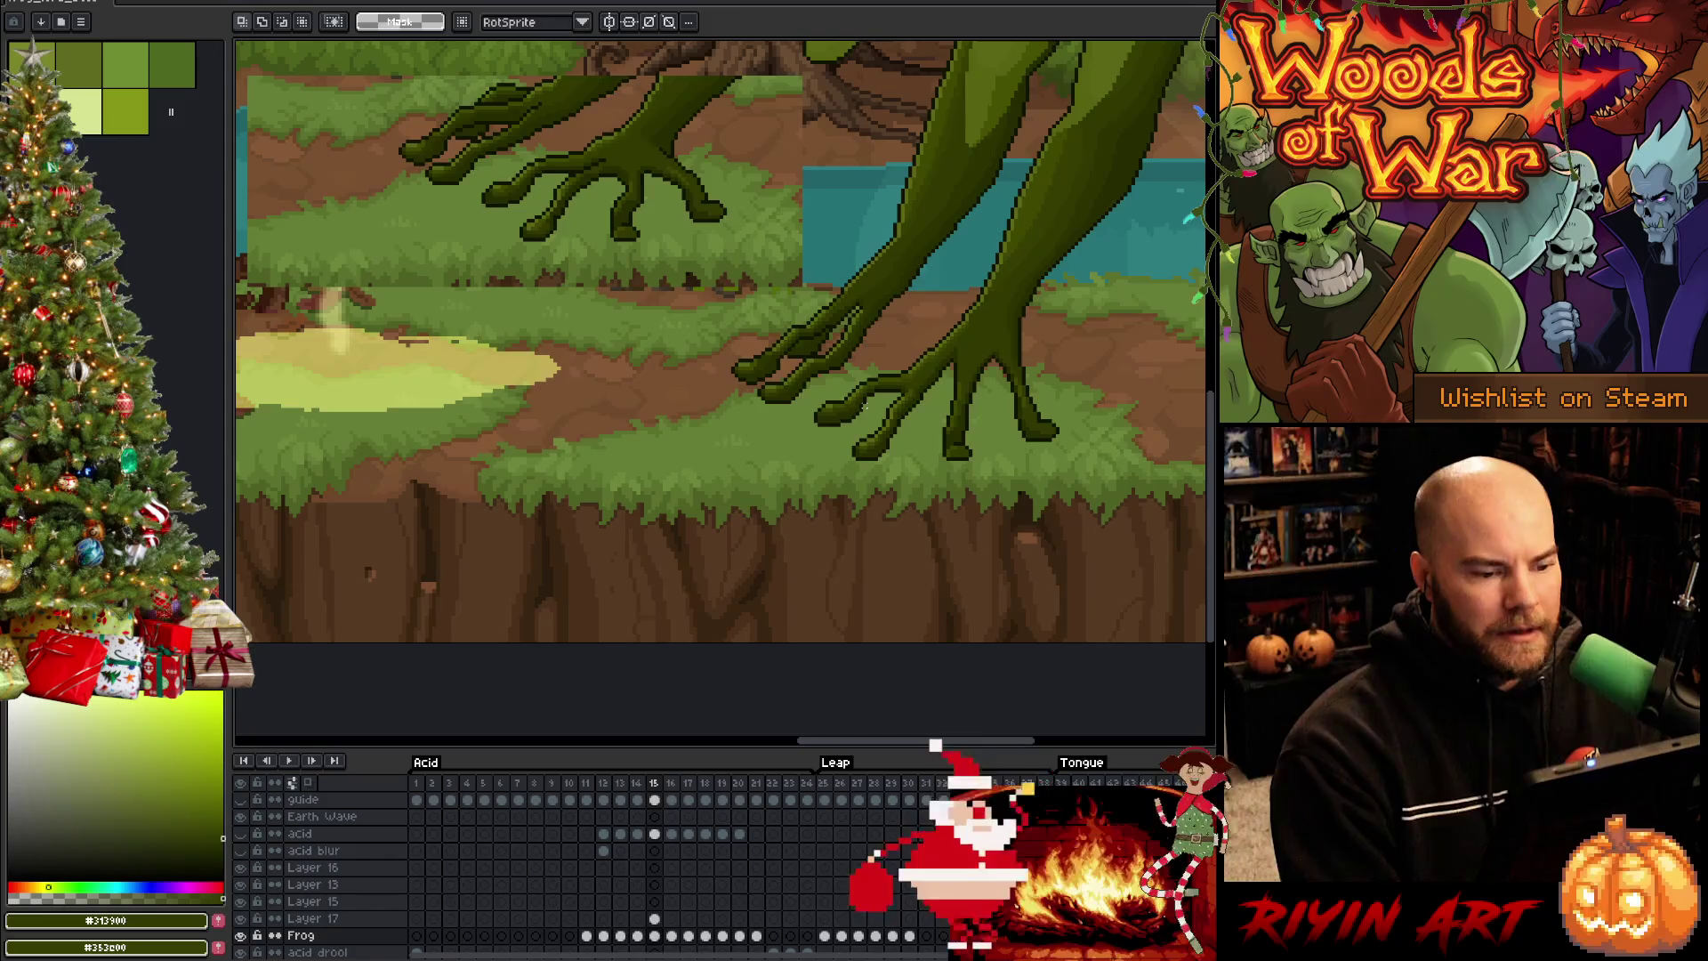
Pan to the feet and water, make Layer 17 the active layer, and save the file
drag(1182, 191, 1170, 389)
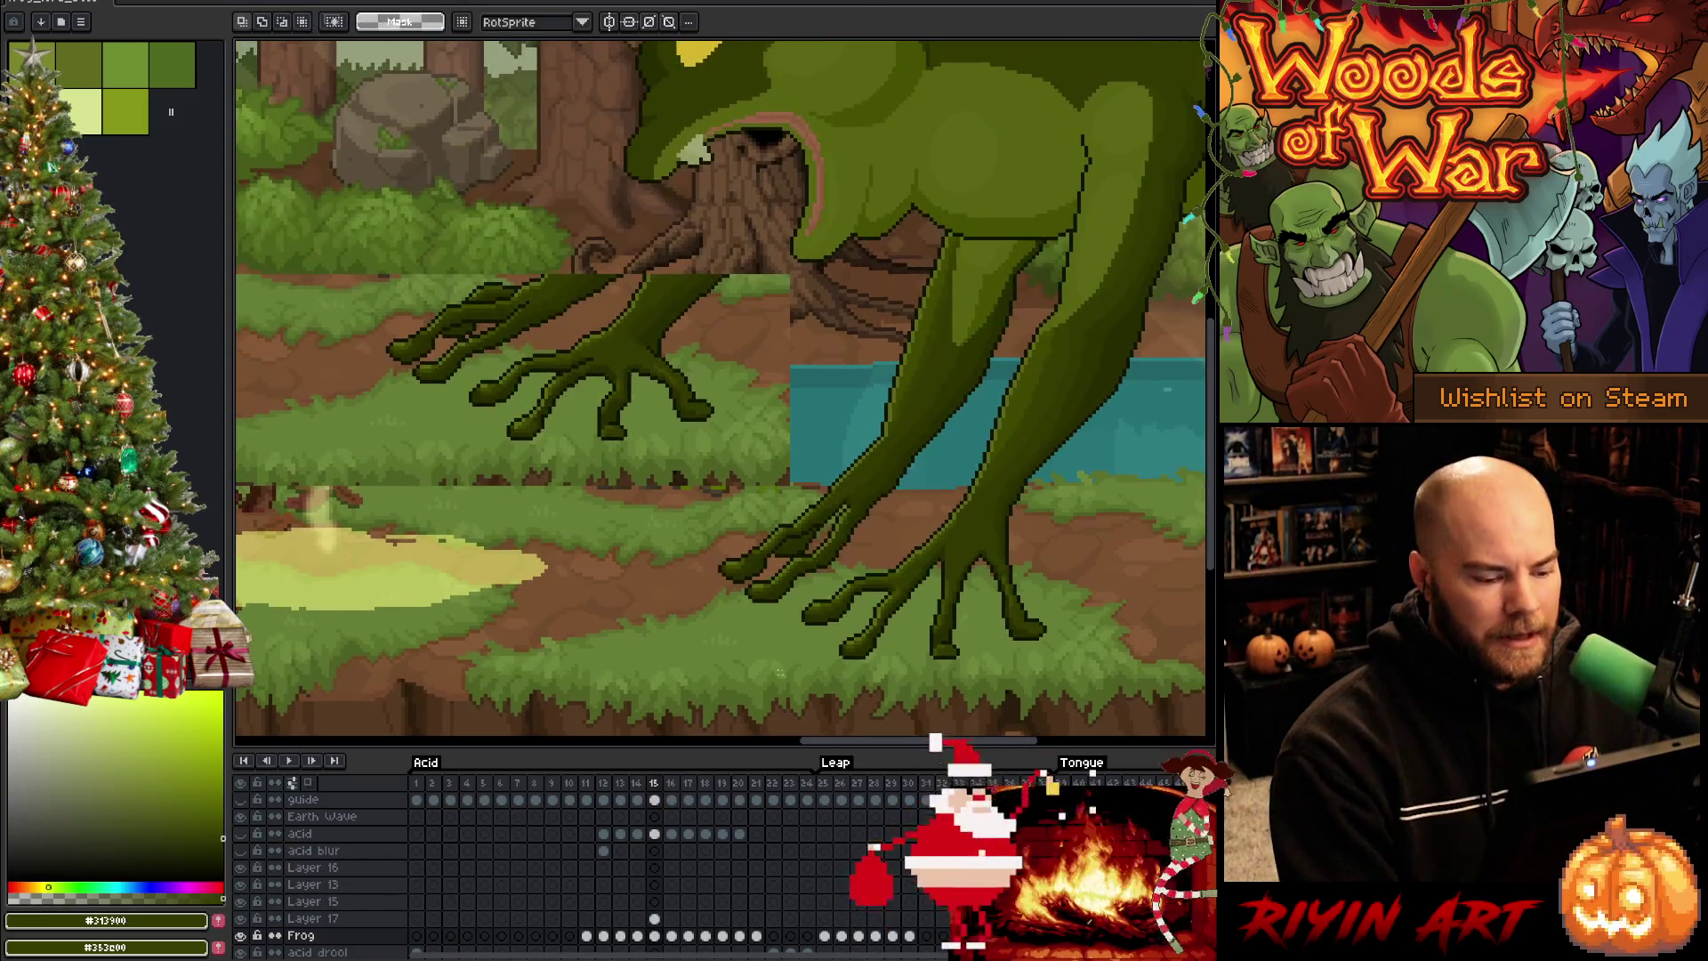
click(656, 921)
scroll(712, 520, down, 1)
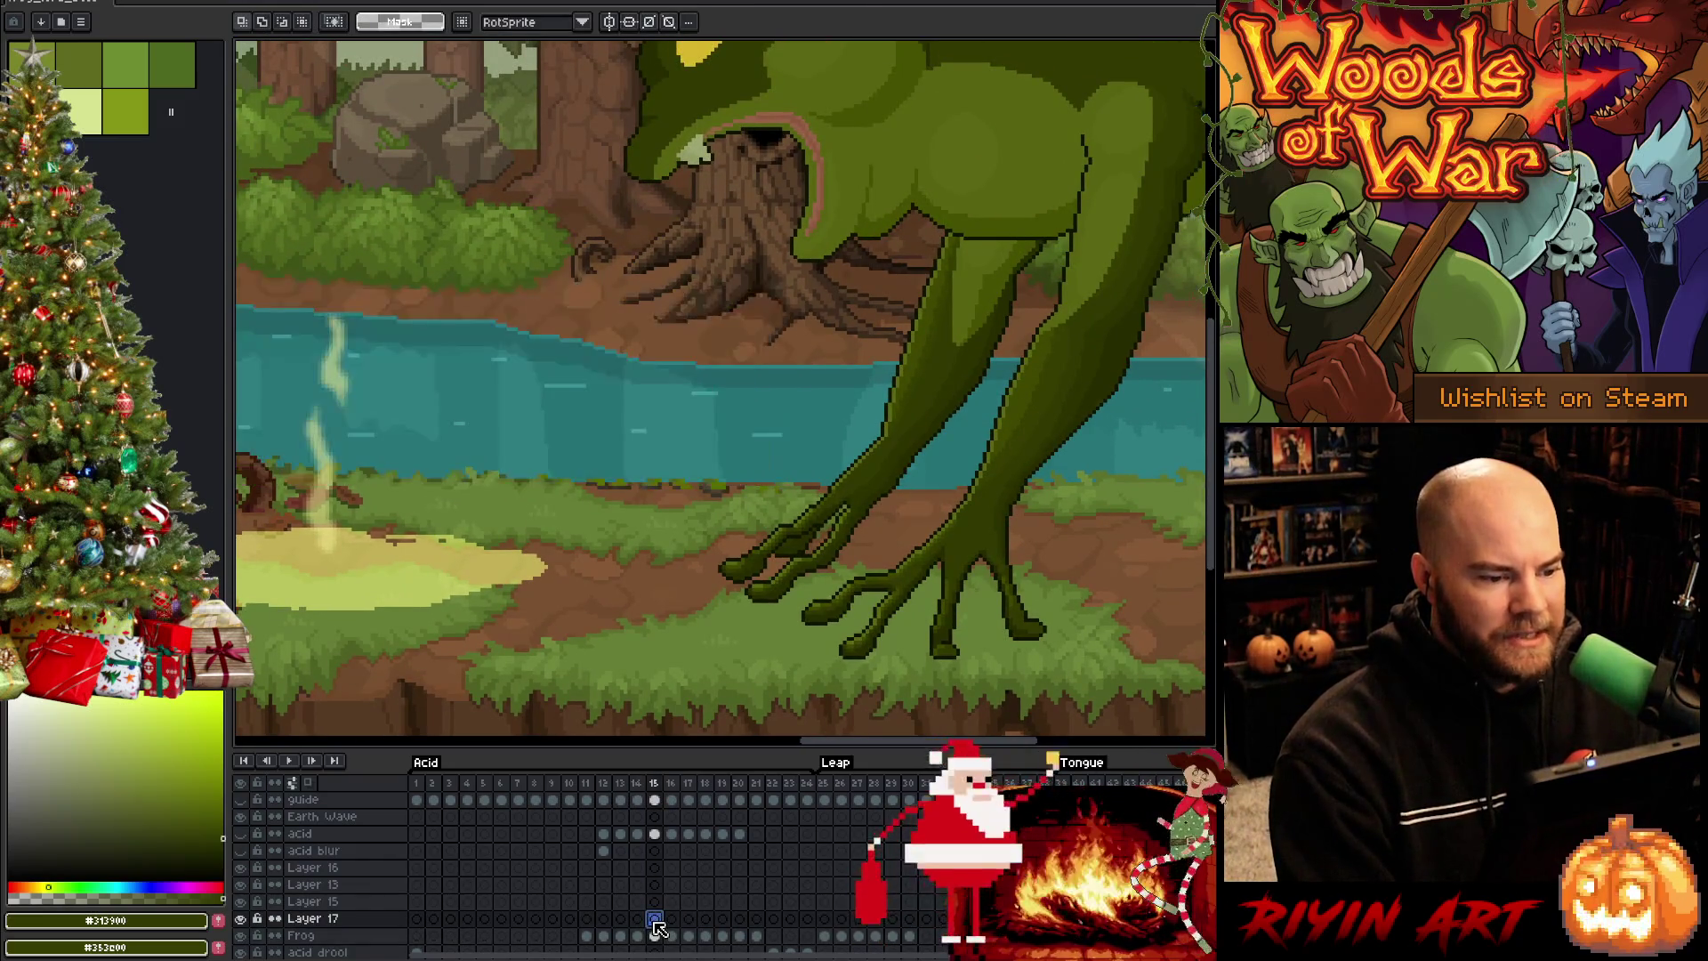
scroll(711, 521, down, 1)
scroll(712, 520, down, 1)
scroll(711, 522, down, 1)
scroll(711, 521, up, 1)
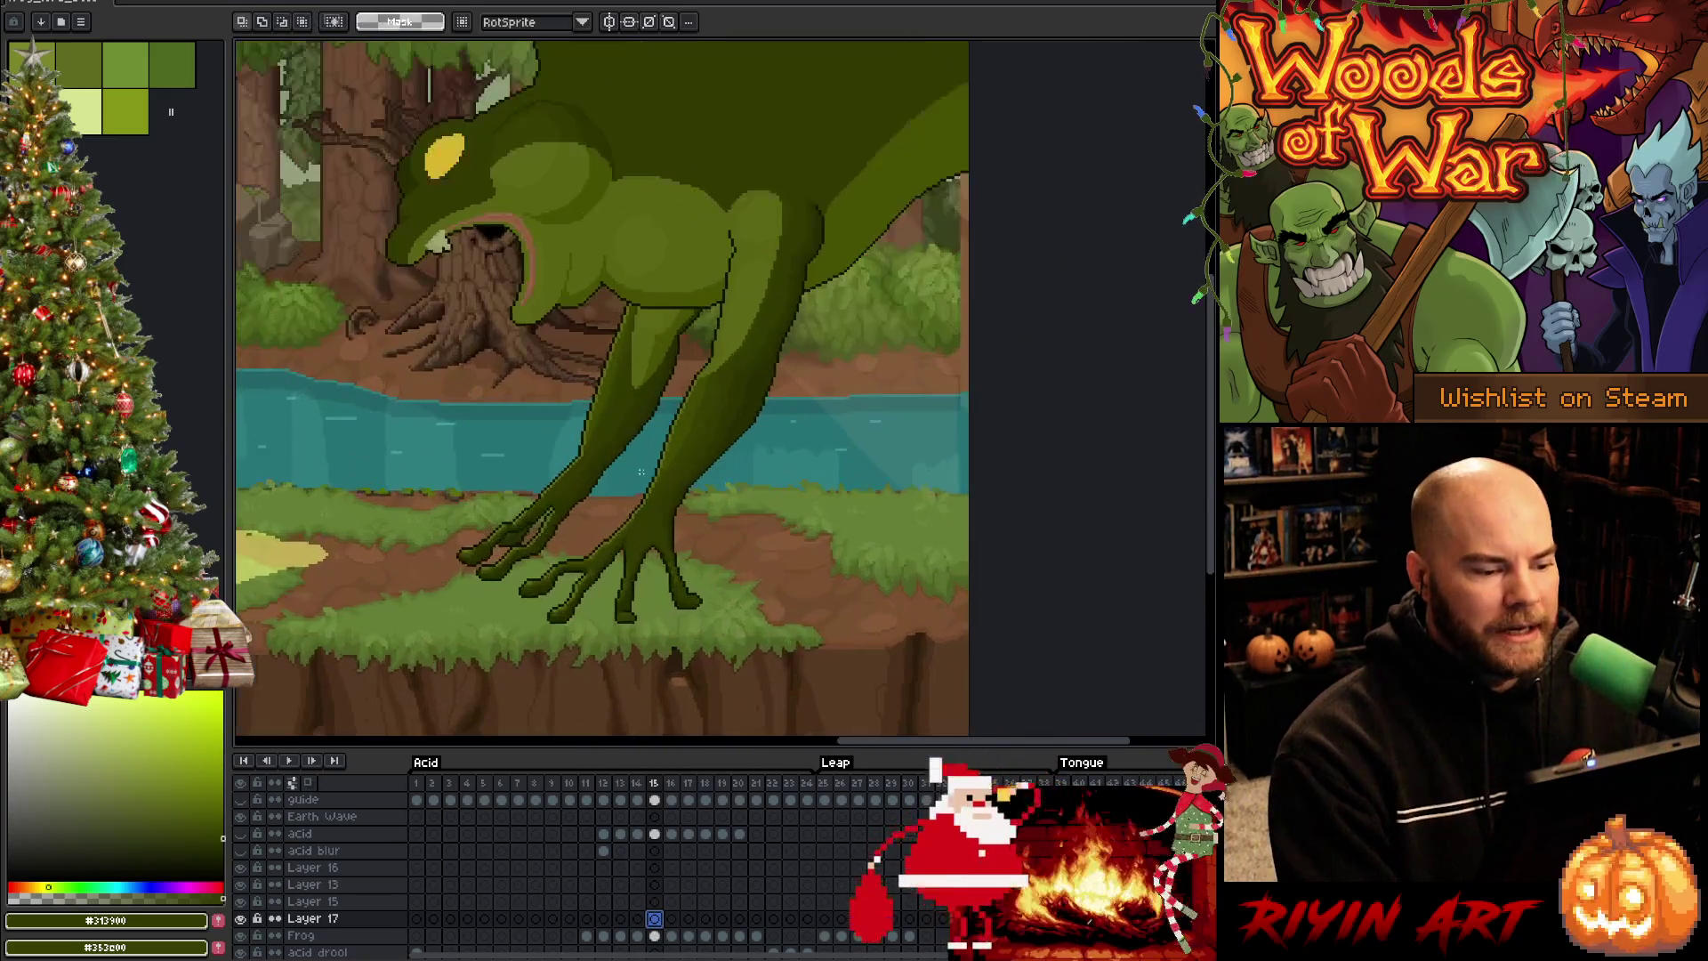
scroll(503, 489, up, 1)
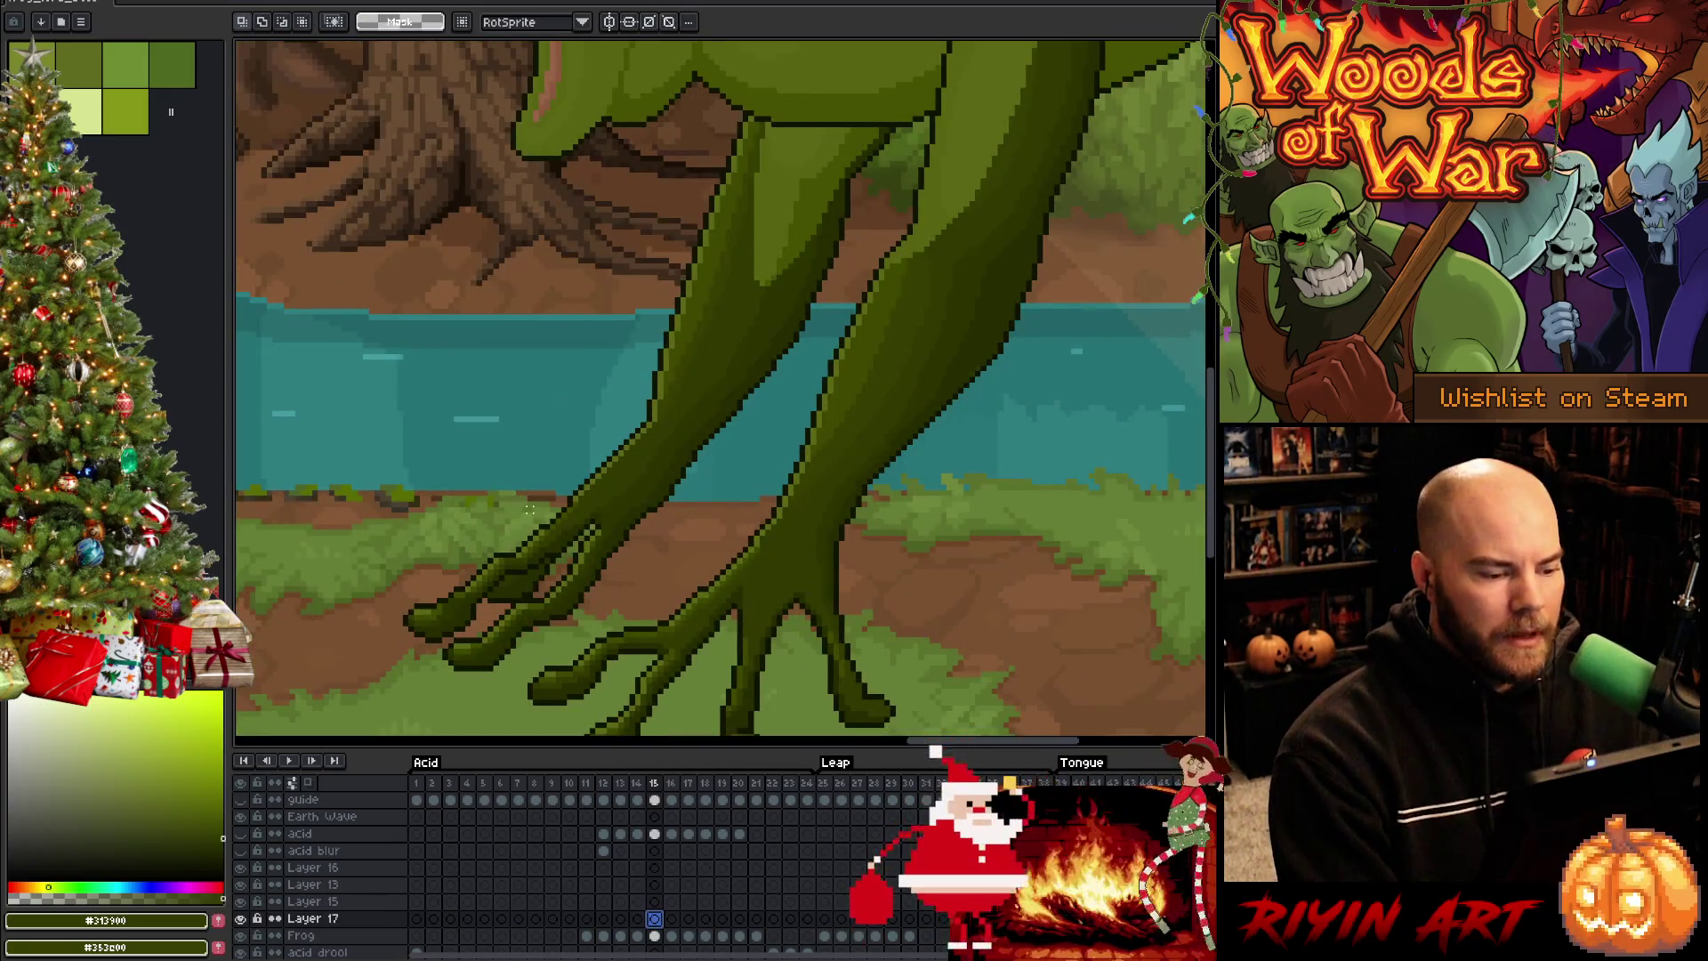
scroll(611, 495, down, 1)
scroll(612, 495, down, 1)
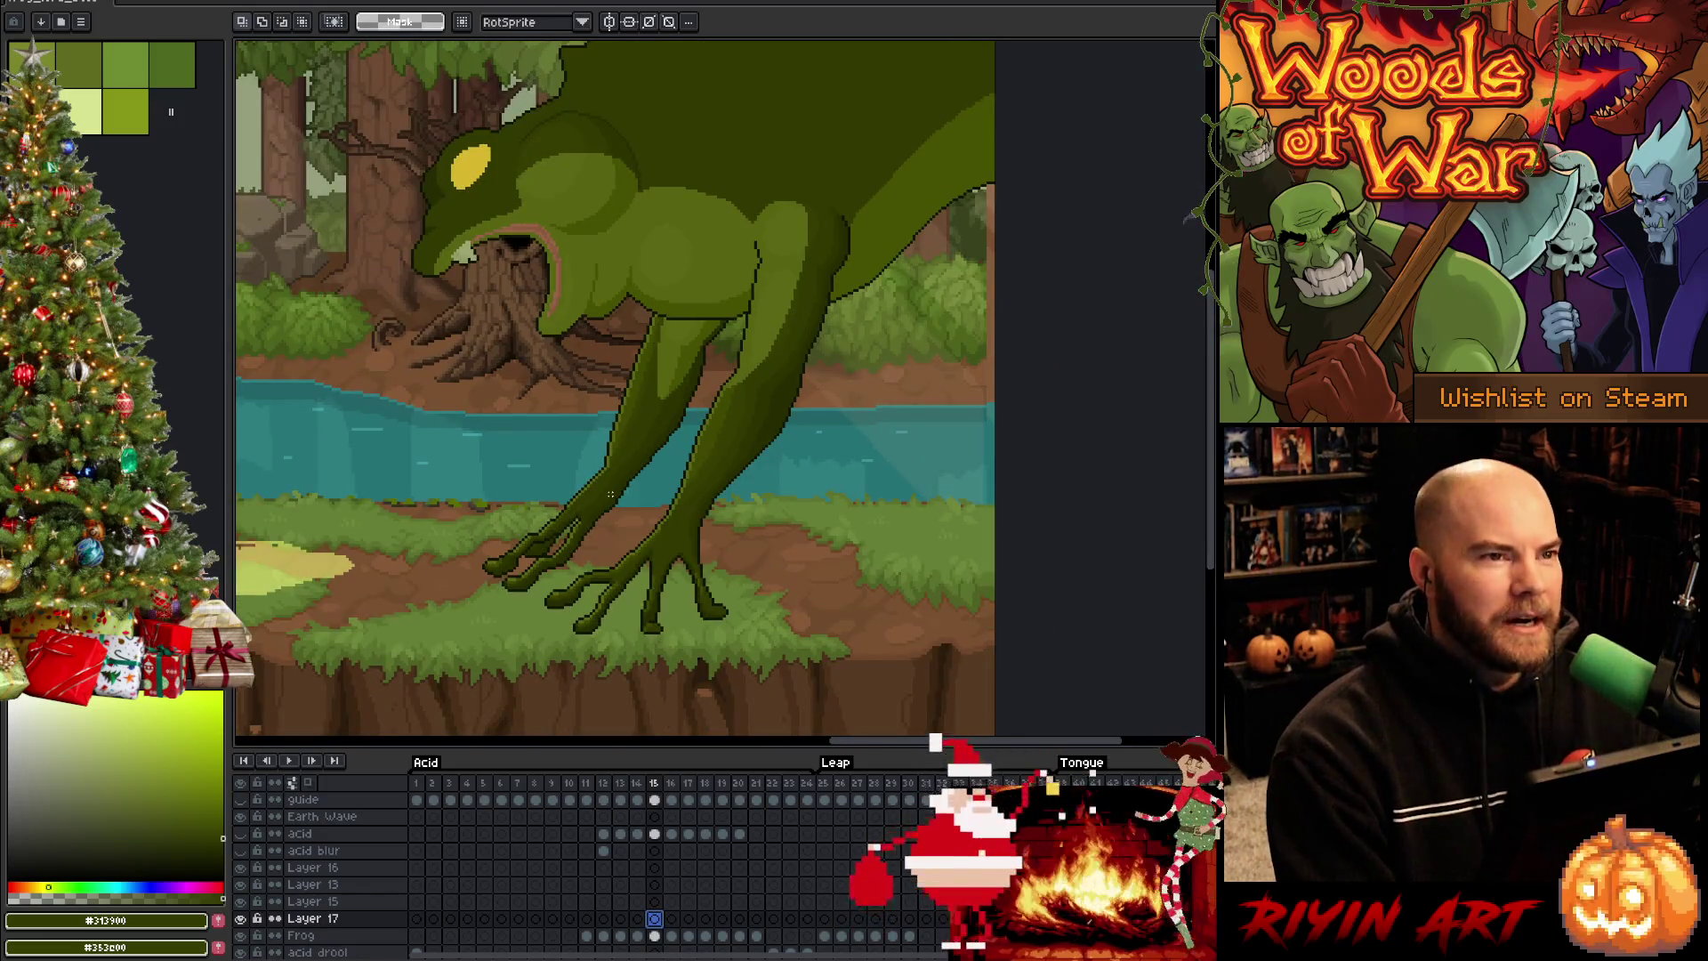
scroll(610, 494, up, 1)
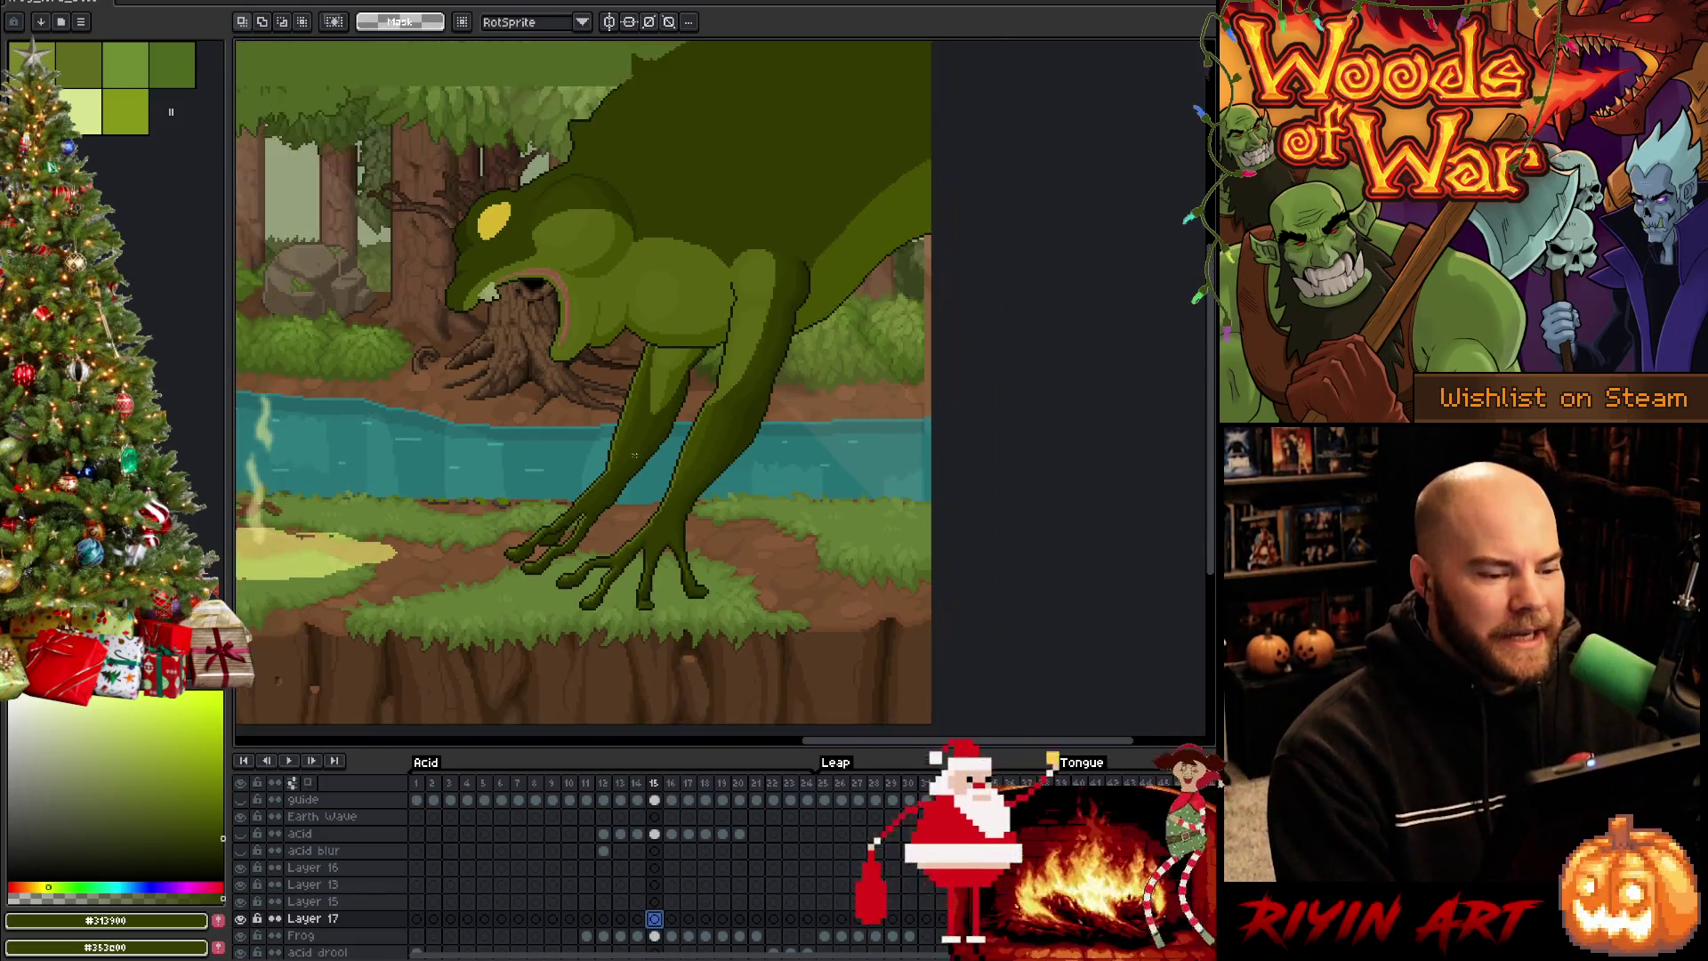
scroll(709, 432, up, 1)
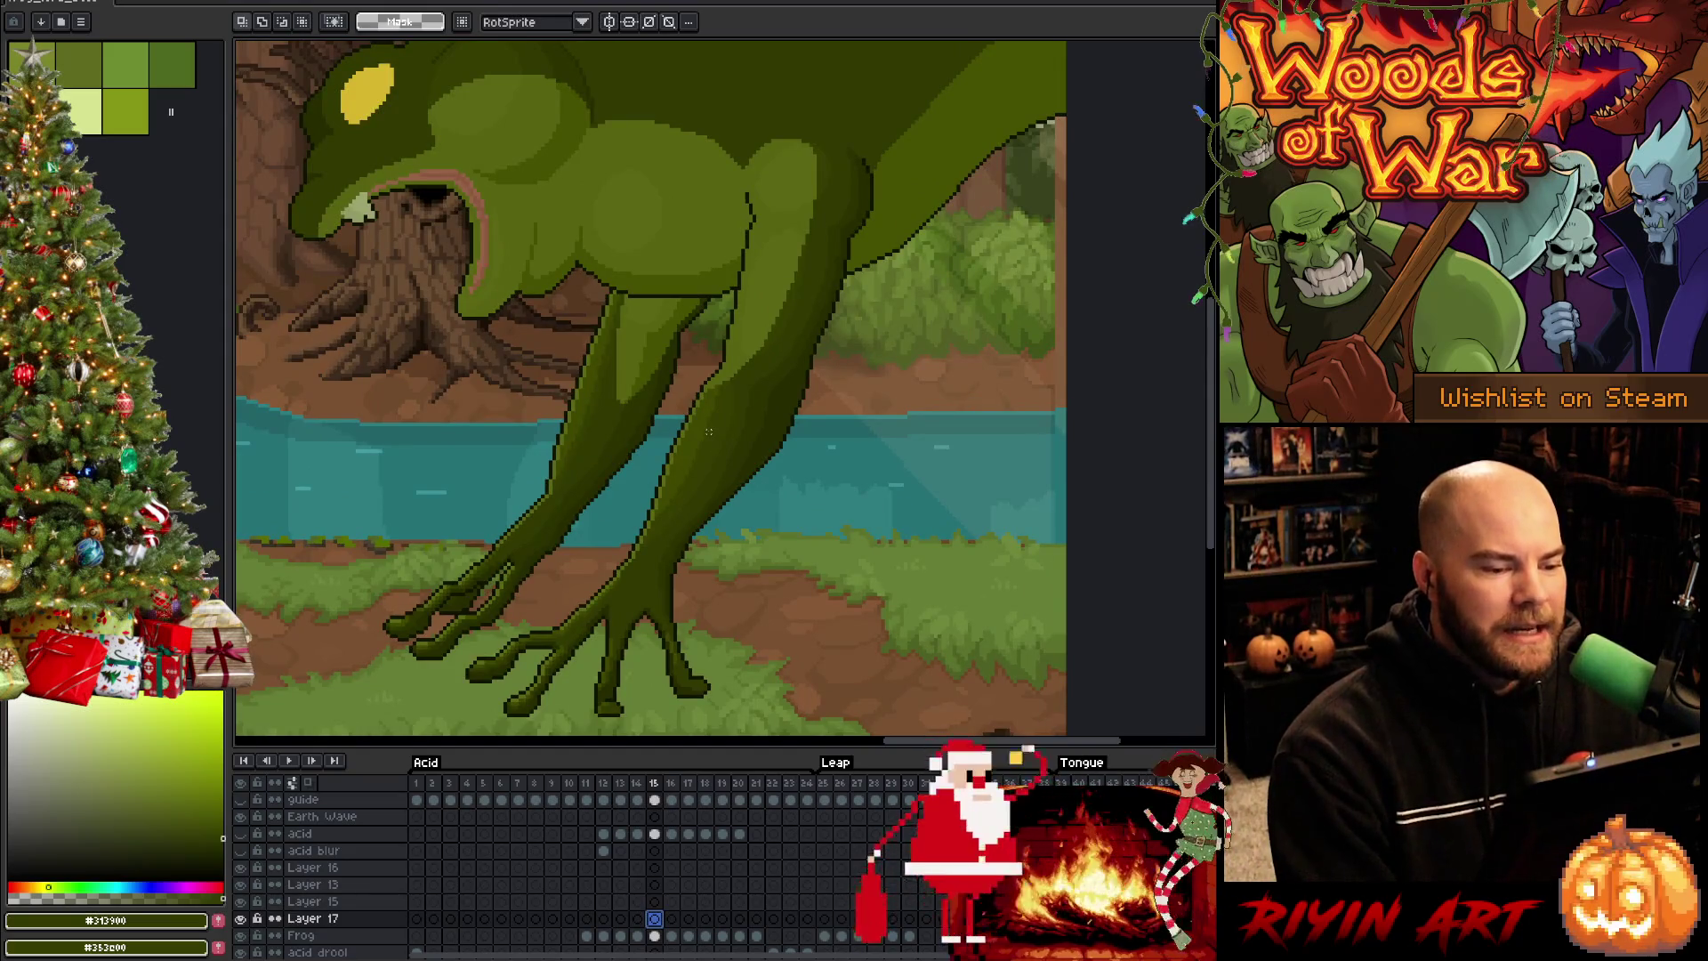
key(ctrl+s)
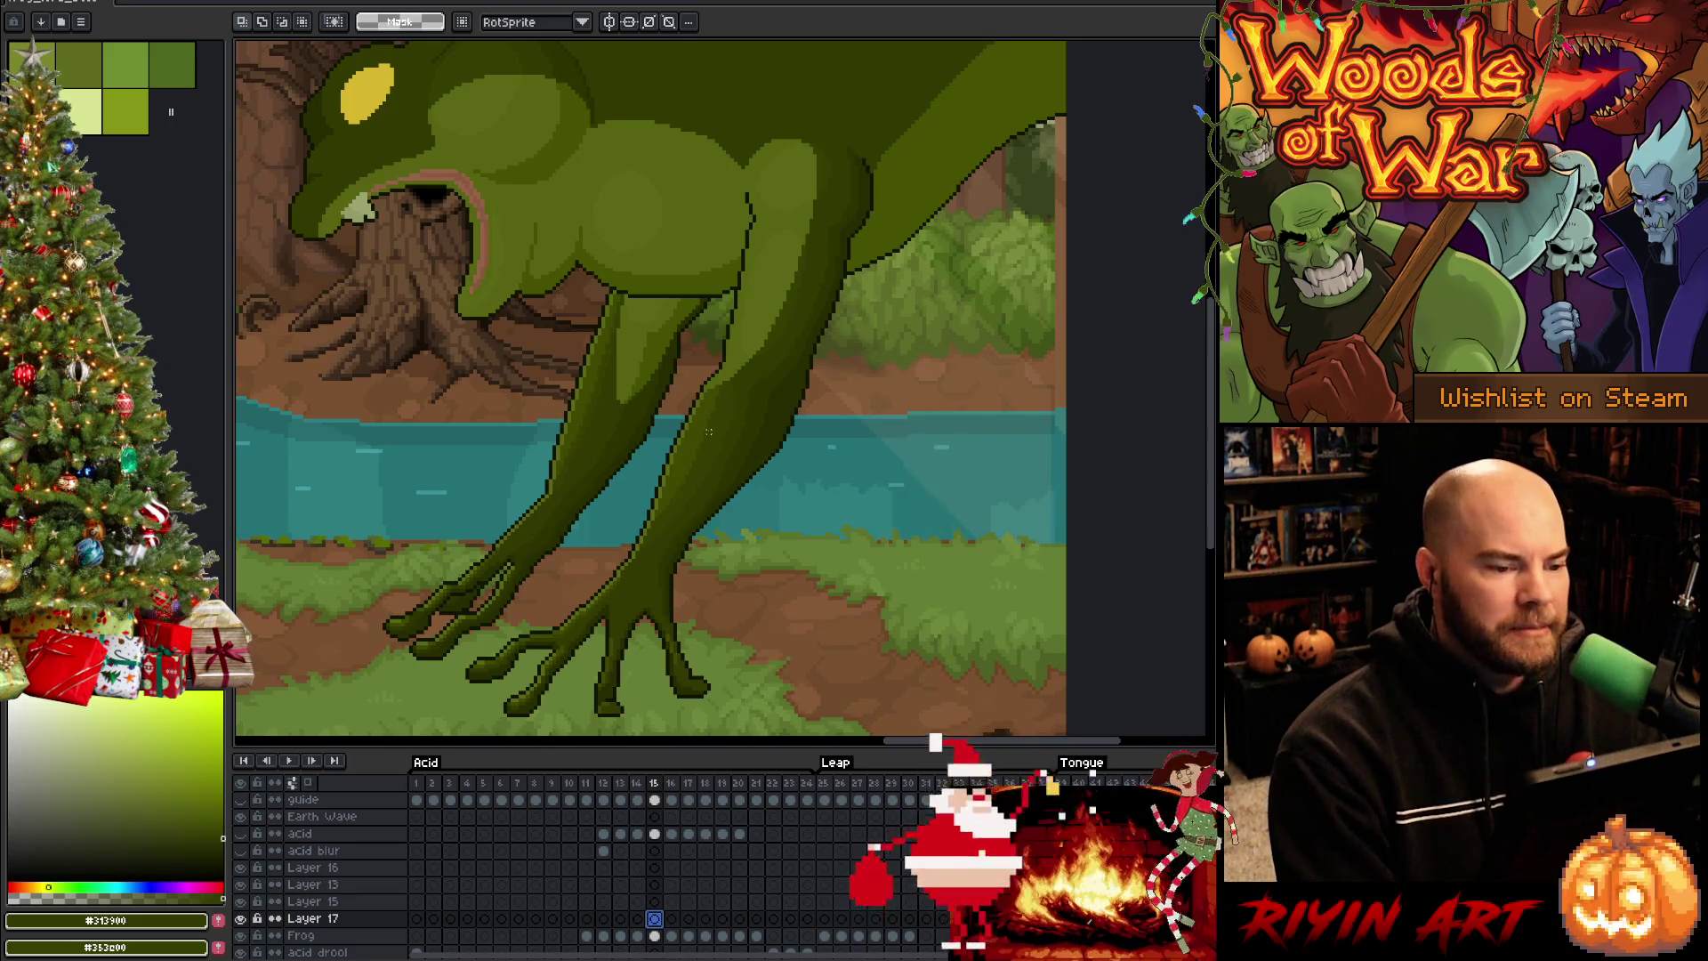
scroll(601, 499, up, 2)
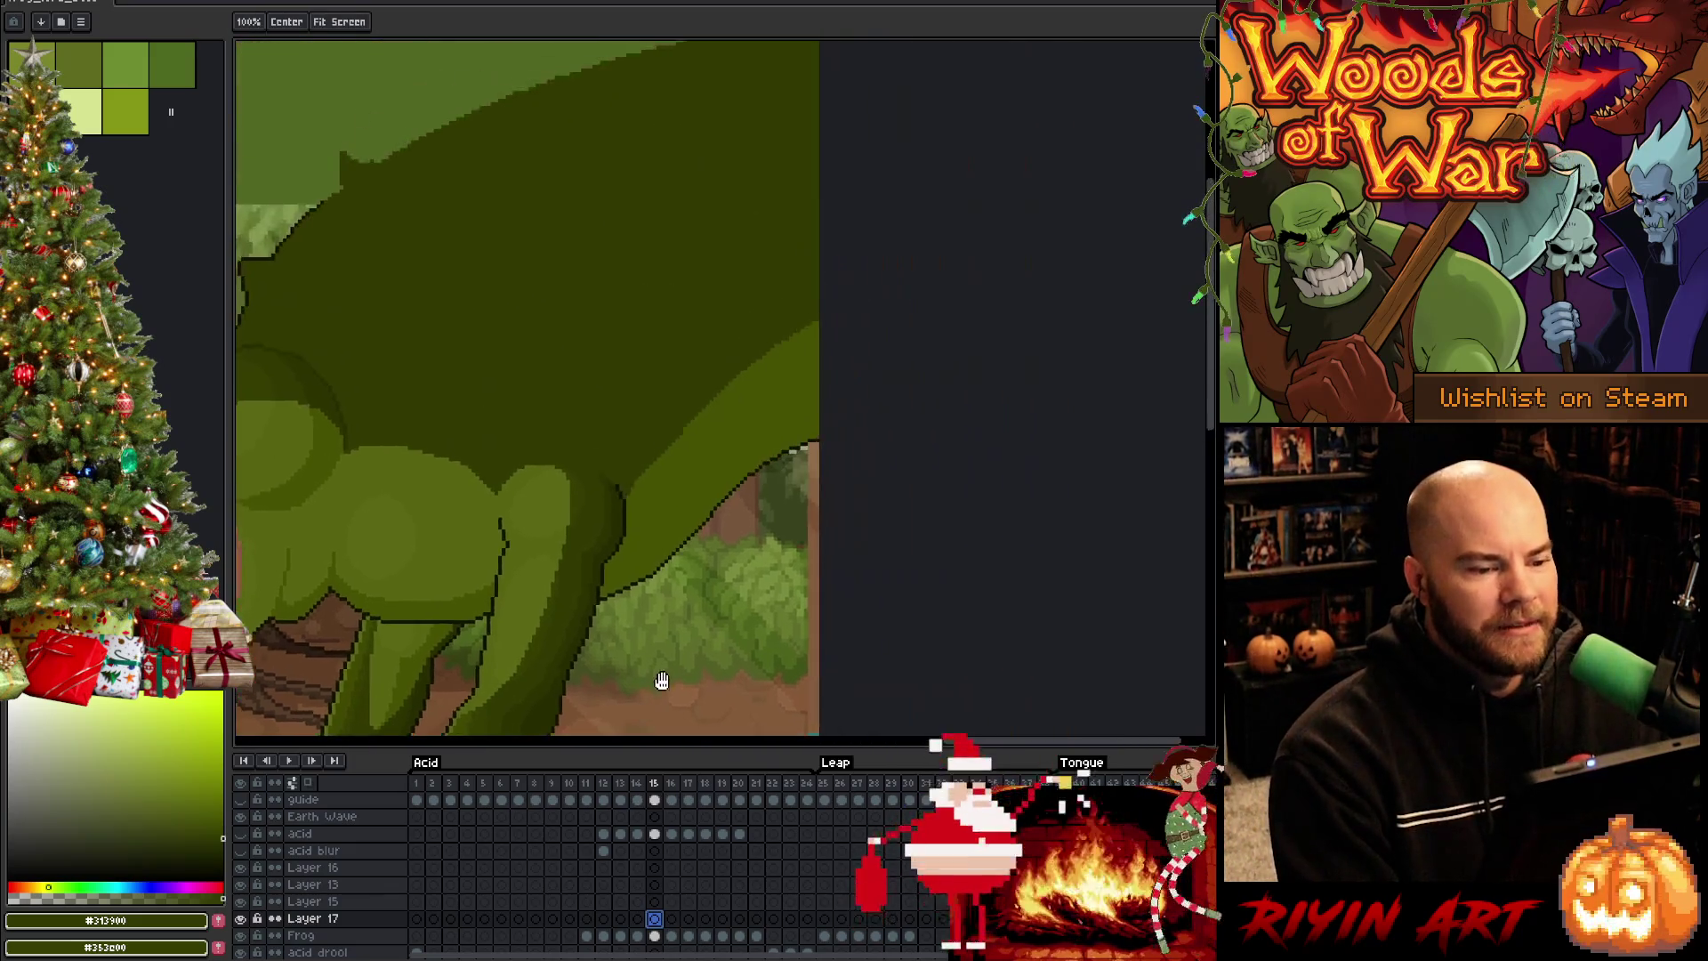
Magic Wand the frog's dark body region on the Frog layer and sample its darker green
key(w)
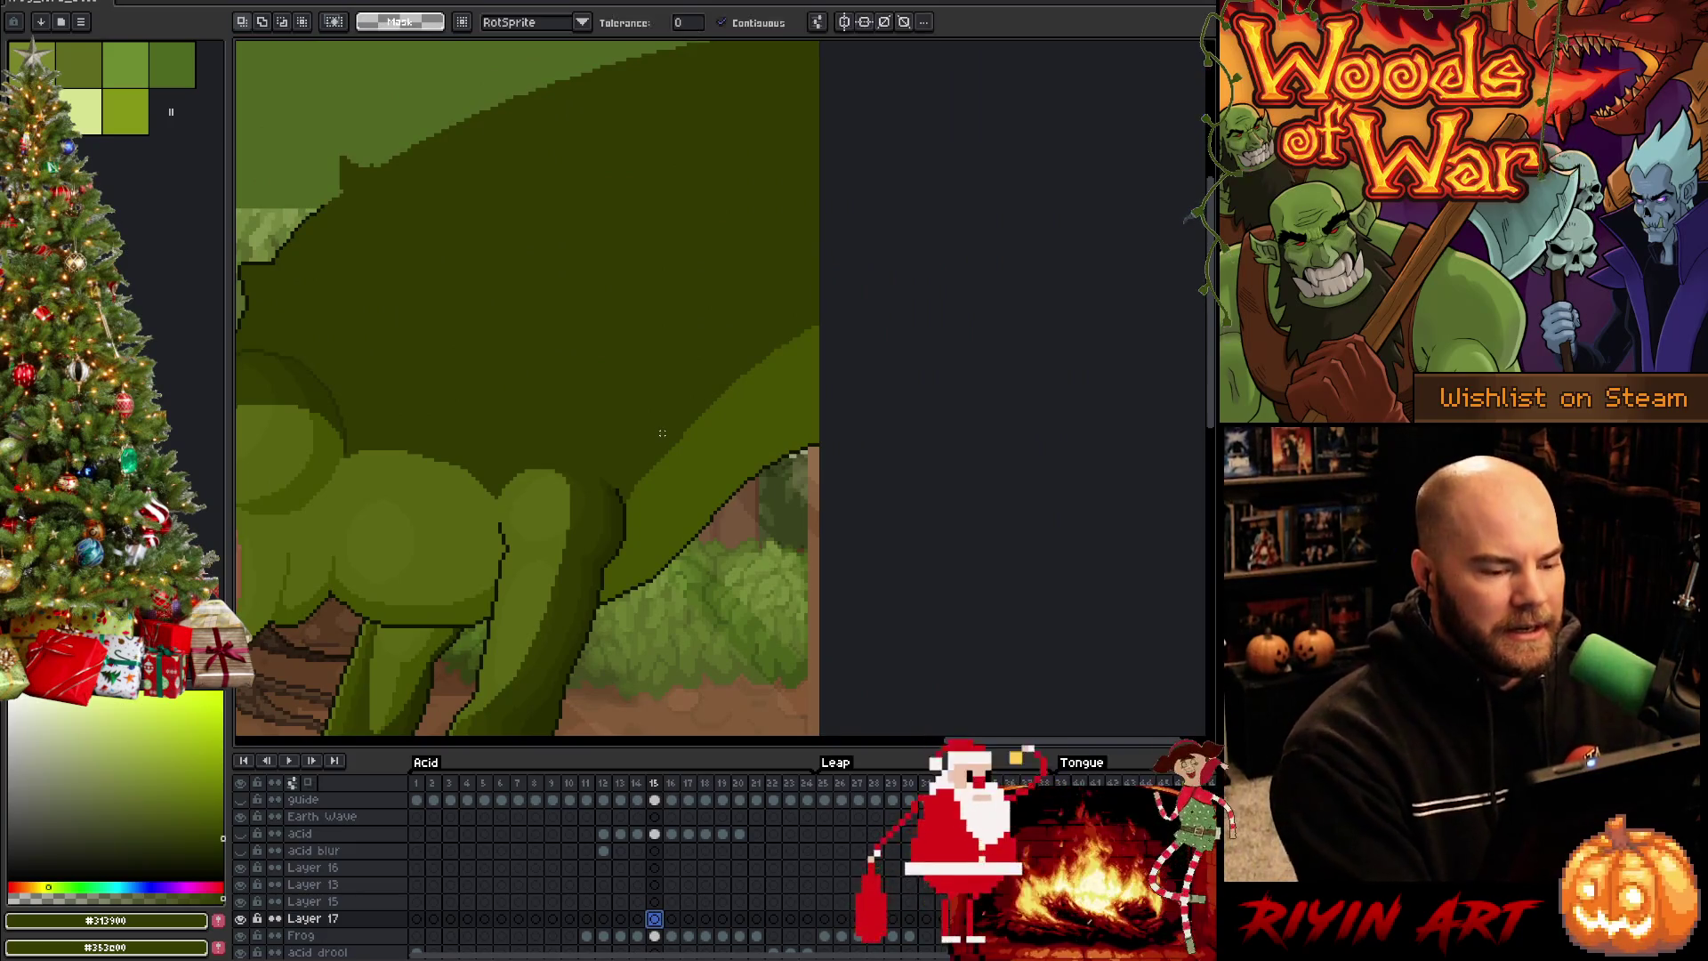
click(655, 939)
click(654, 320)
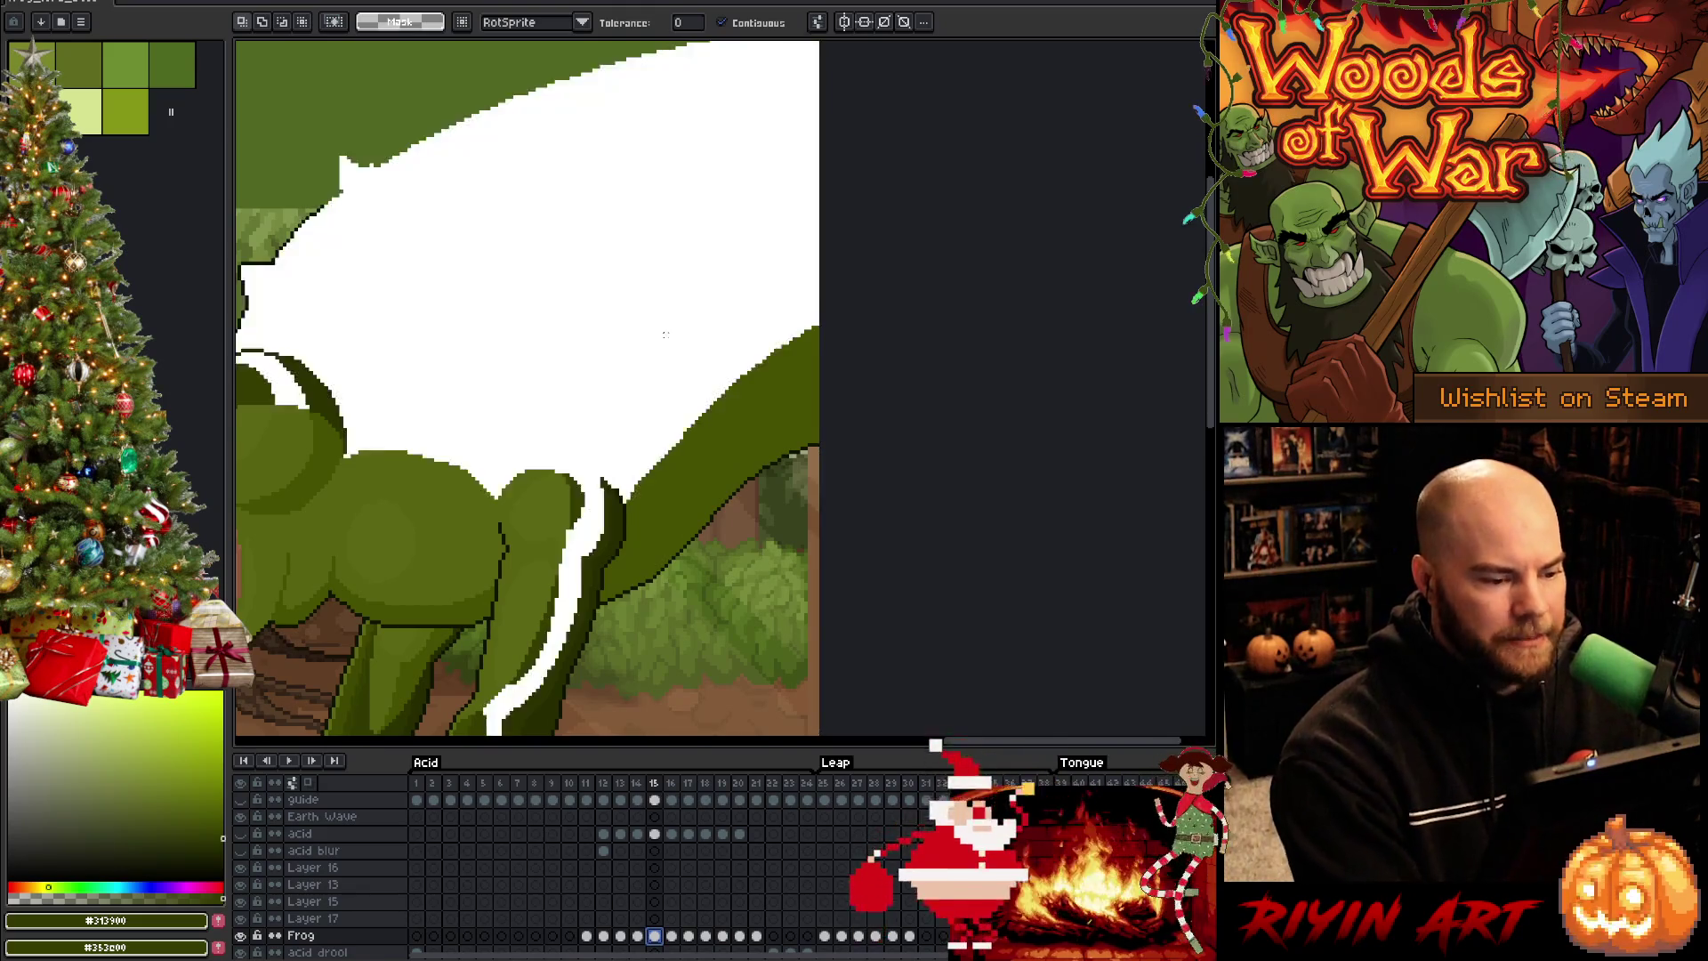
key(f)
scroll(665, 334, up, 2)
scroll(672, 388, up, 1)
key(i)
click(581, 630)
key(b)
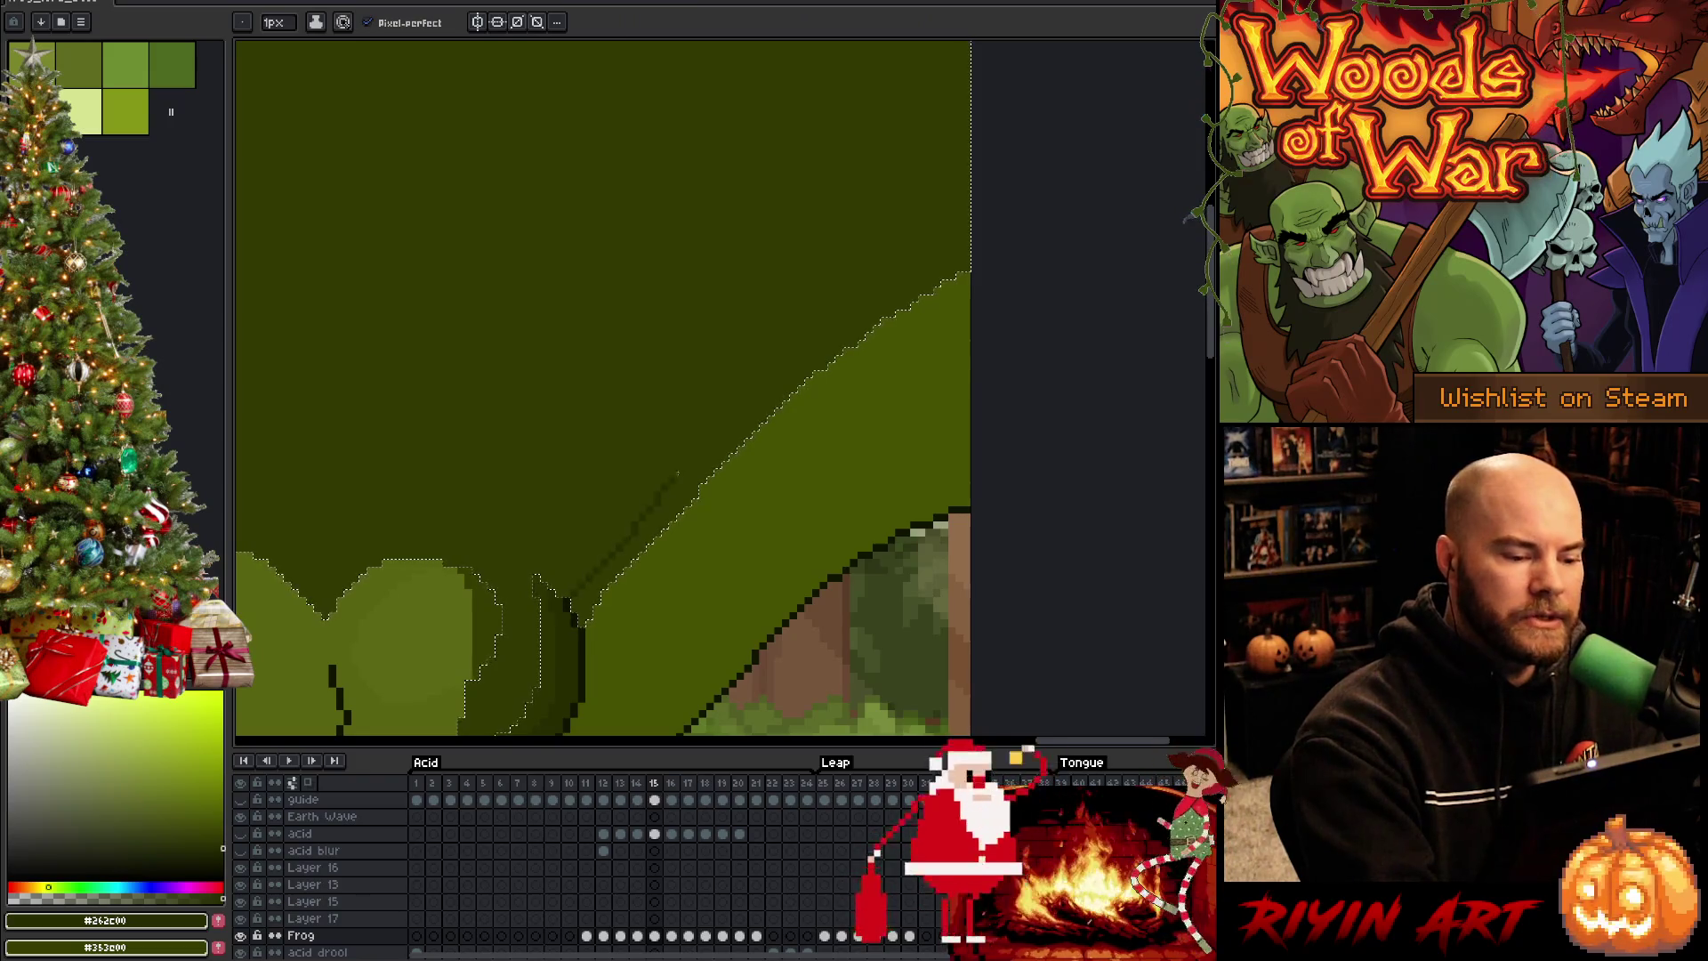
Pencil the darker green hip crease where the leg meets the body, bucket-filling light strokes
key(w)
key(b)
drag(579, 648, 755, 382)
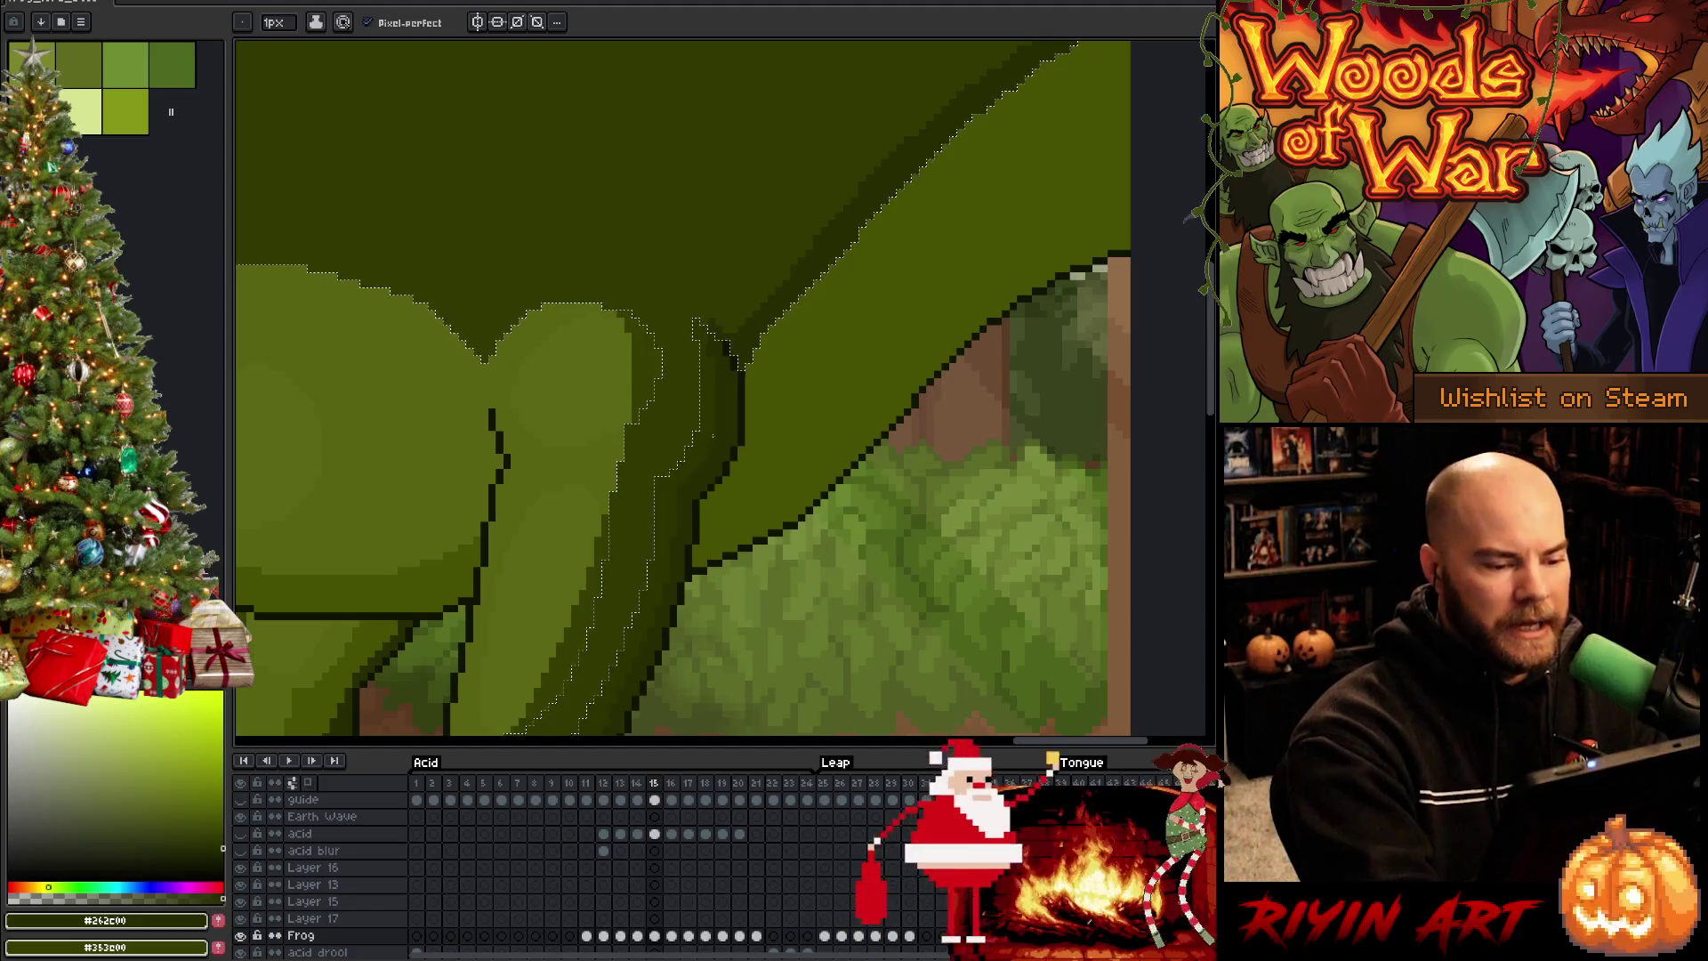
key(w)
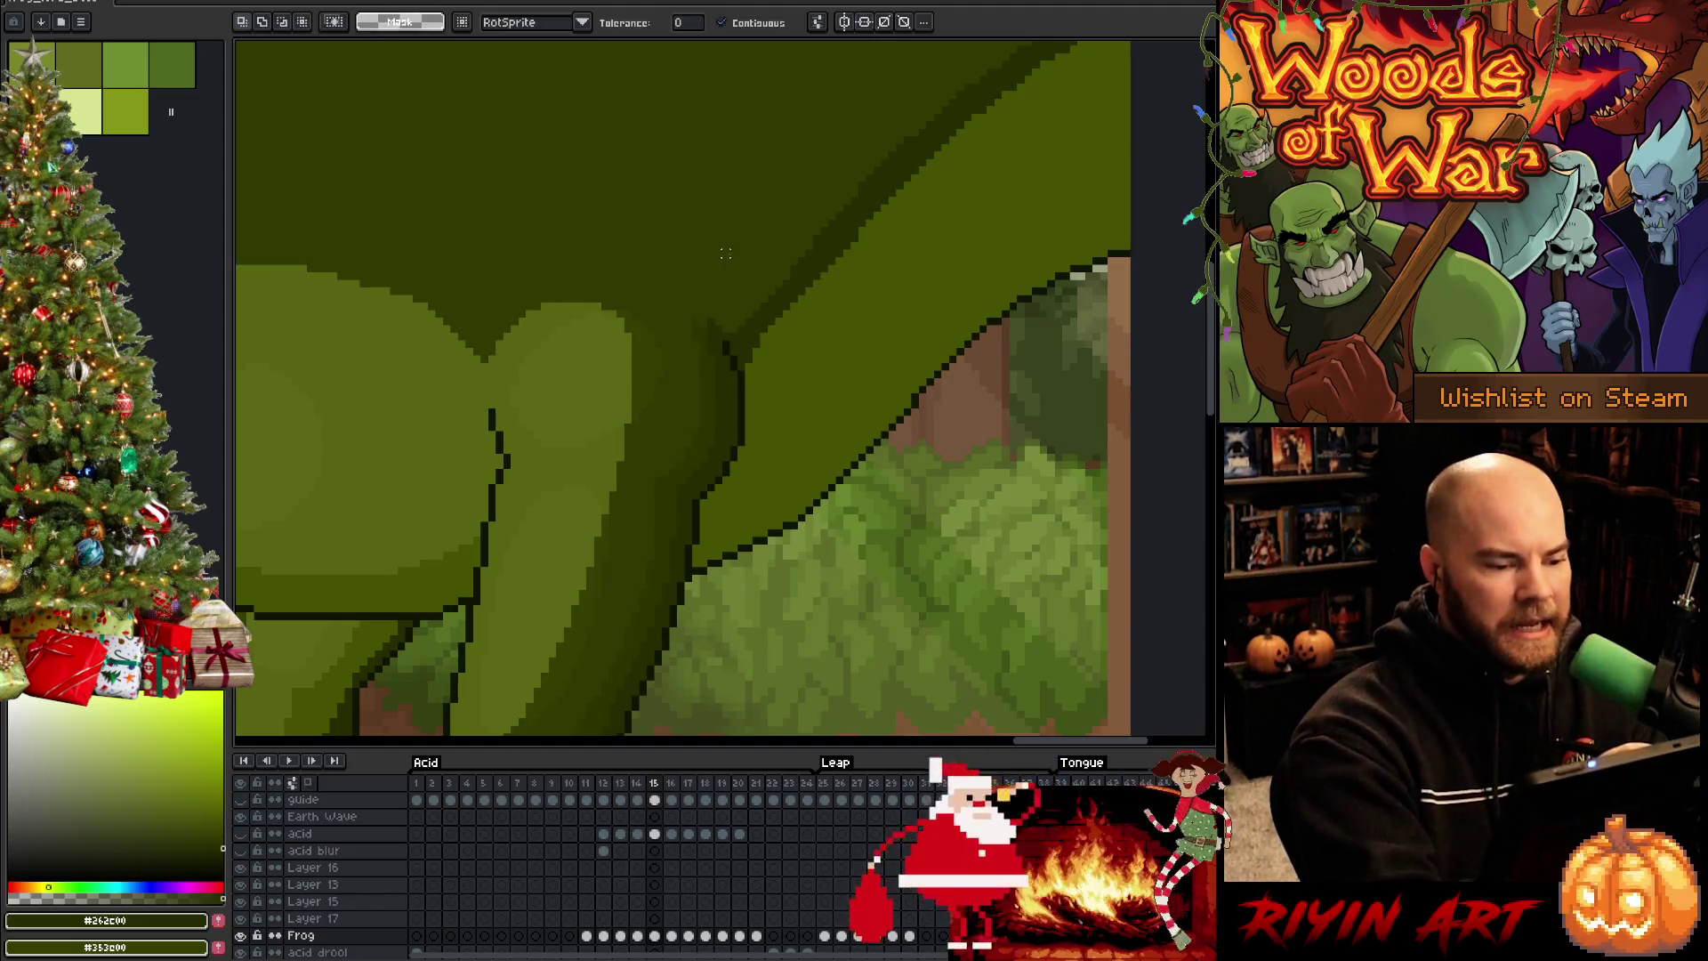
key(b)
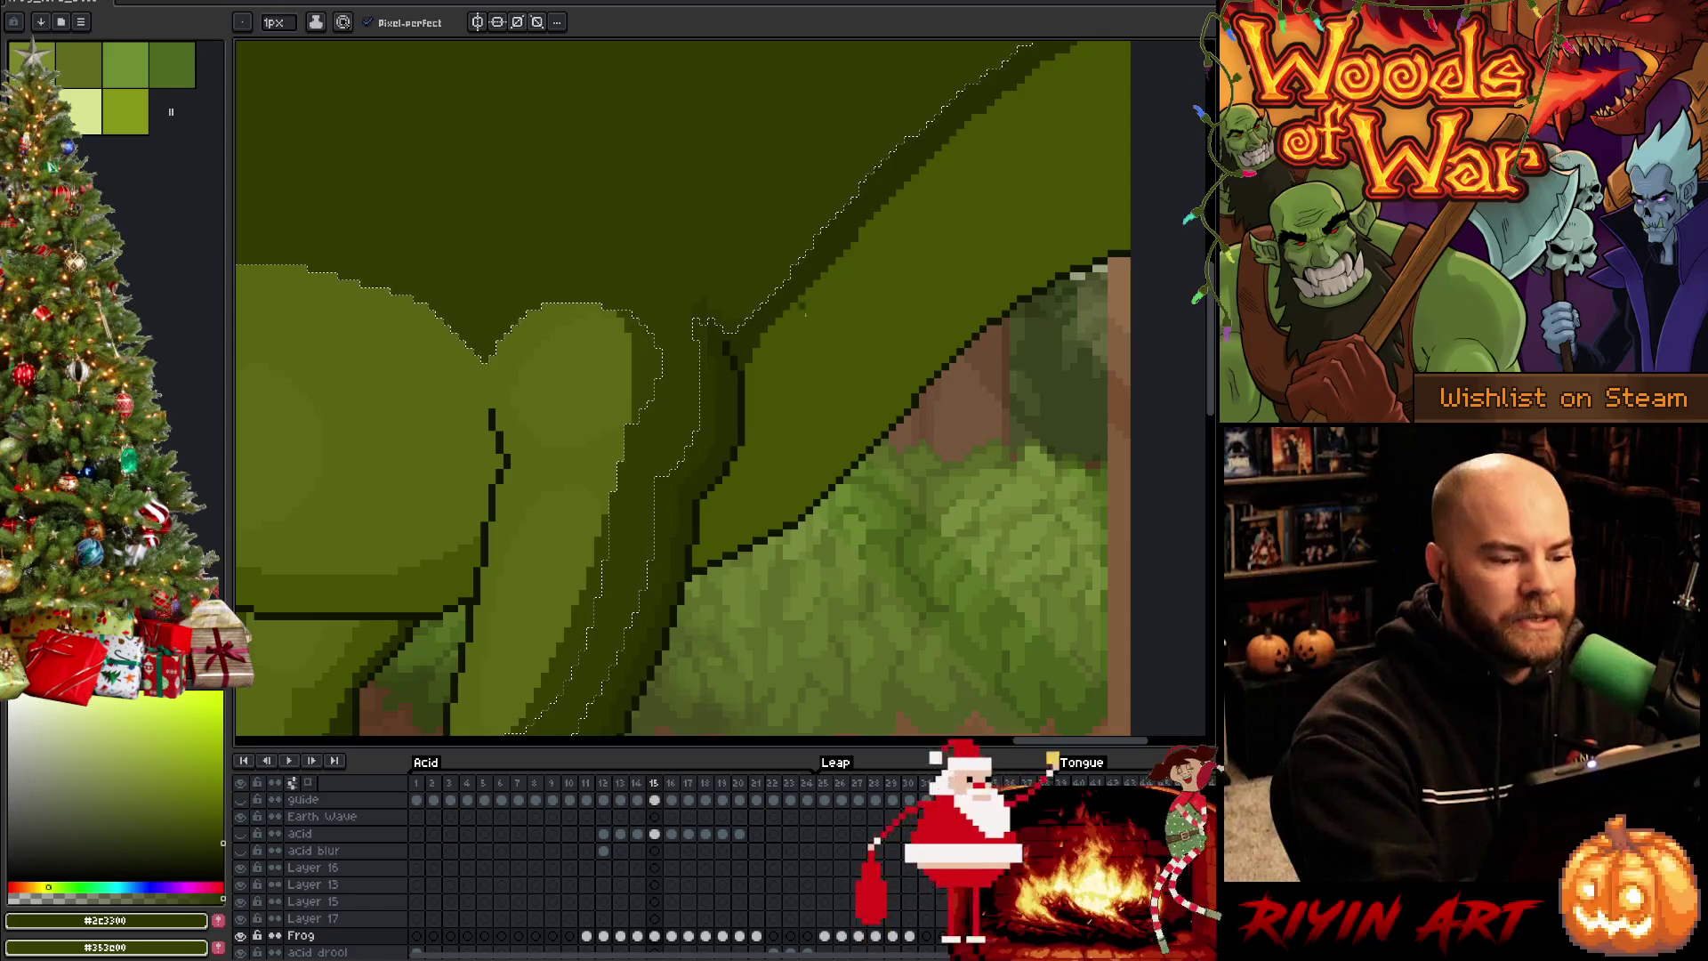
drag(868, 401, 763, 641)
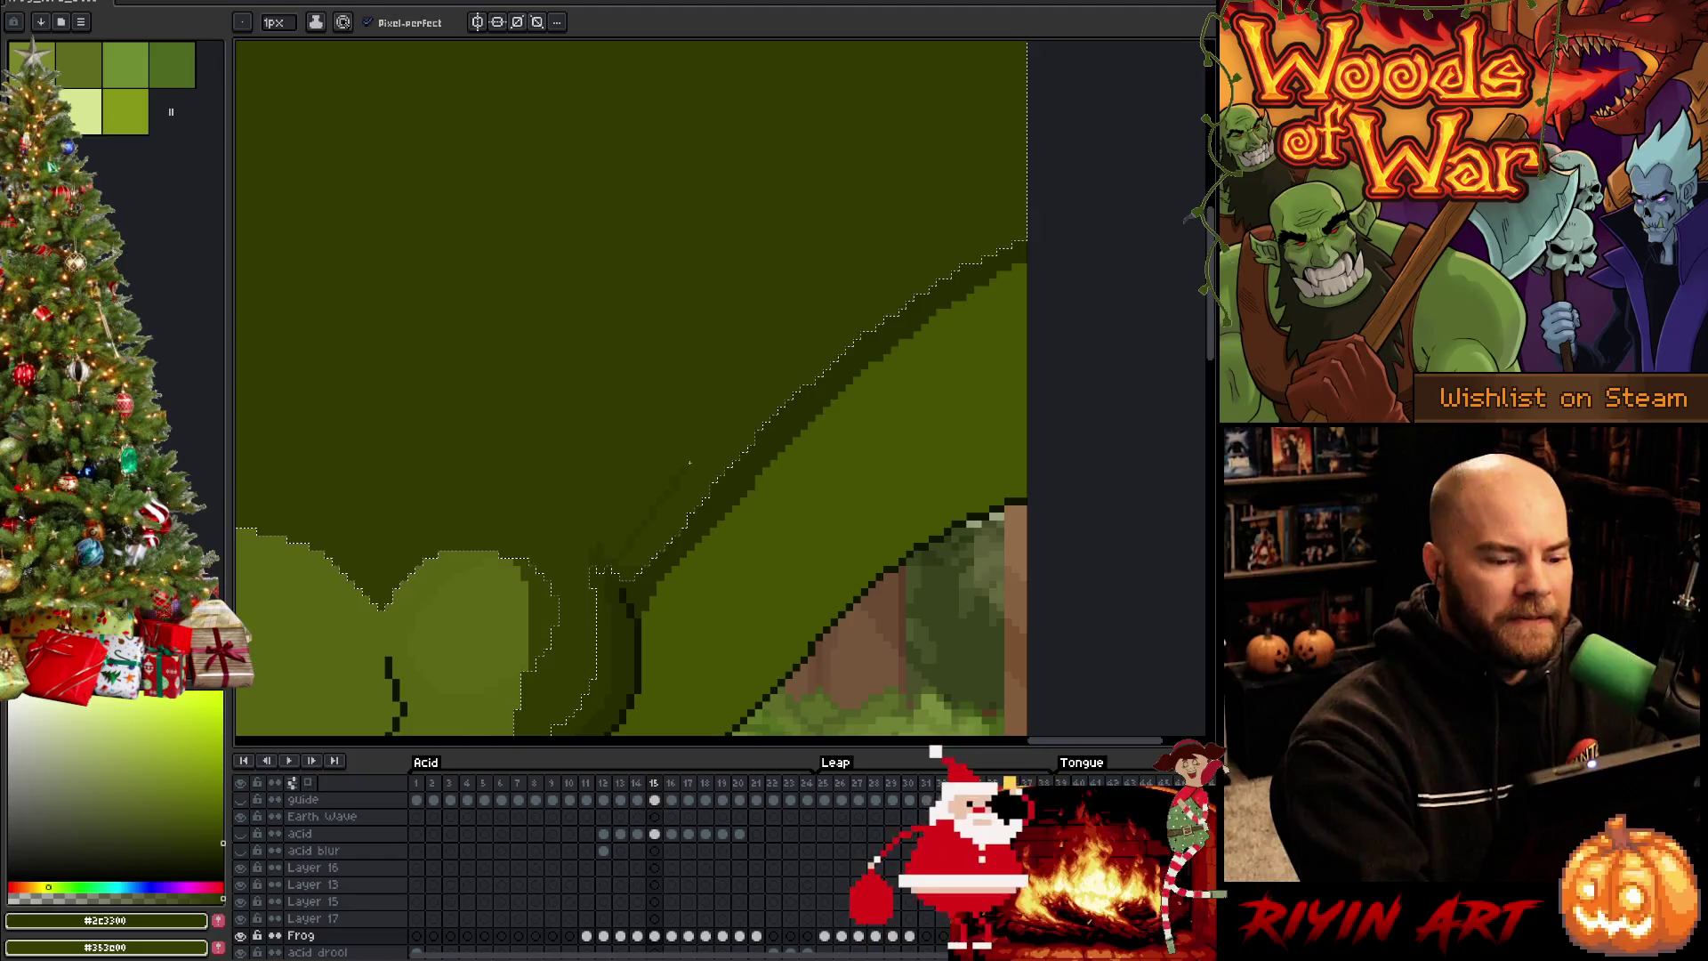
key(g)
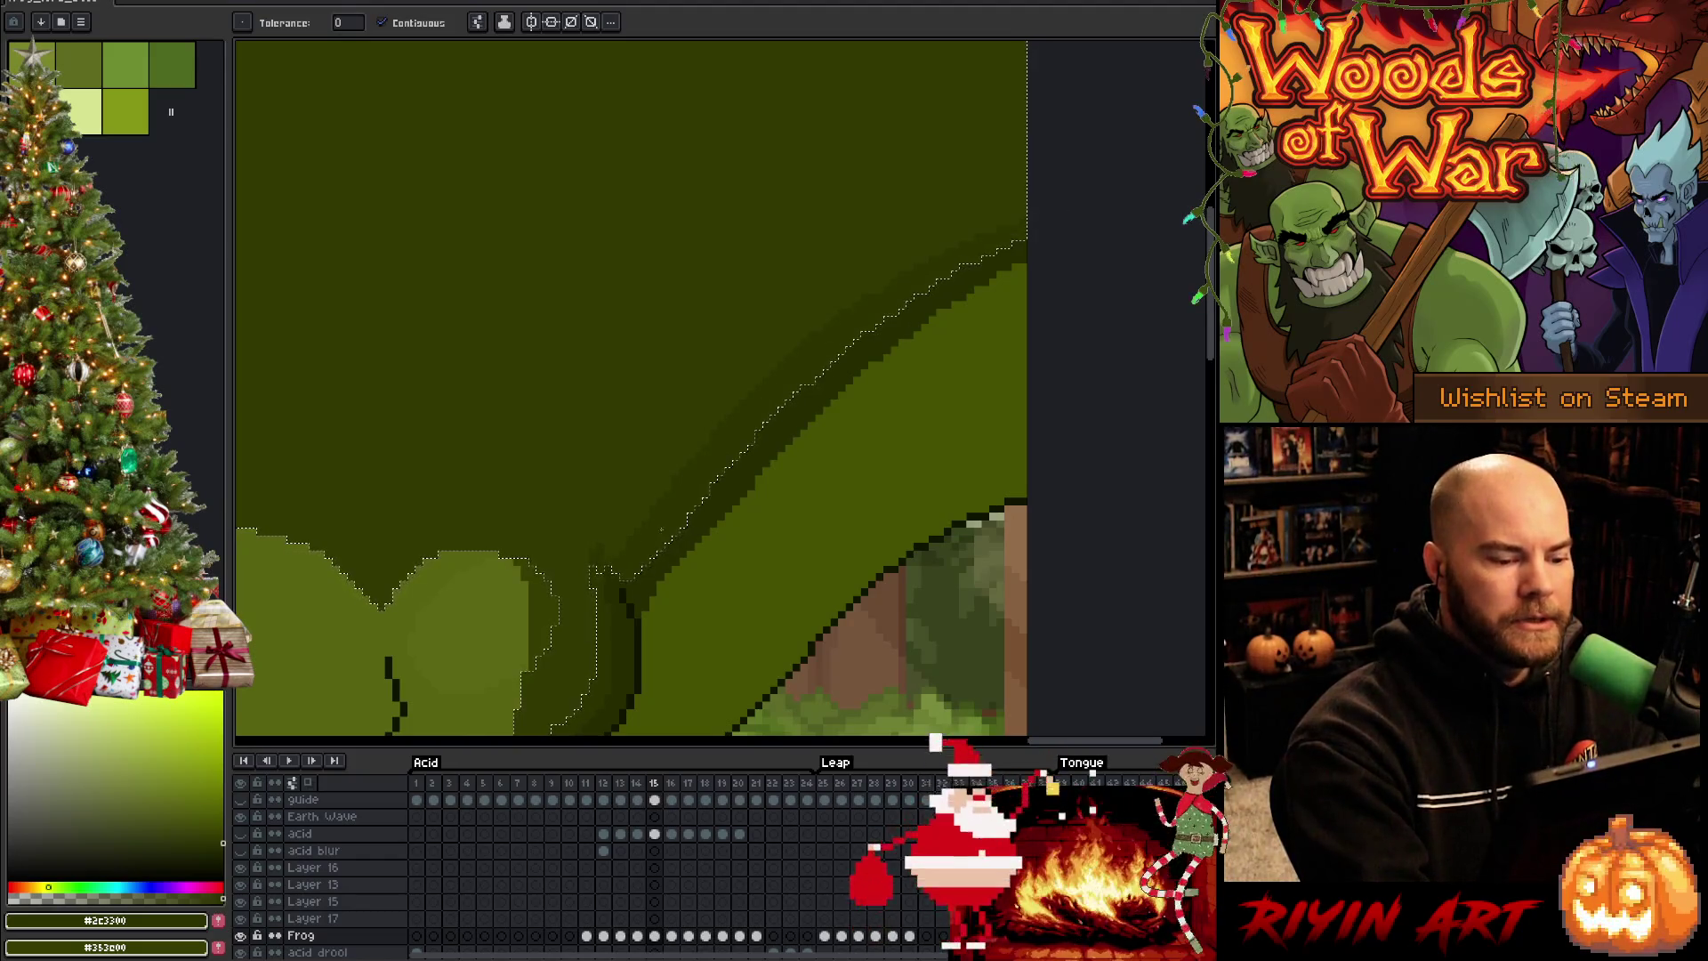
key(b)
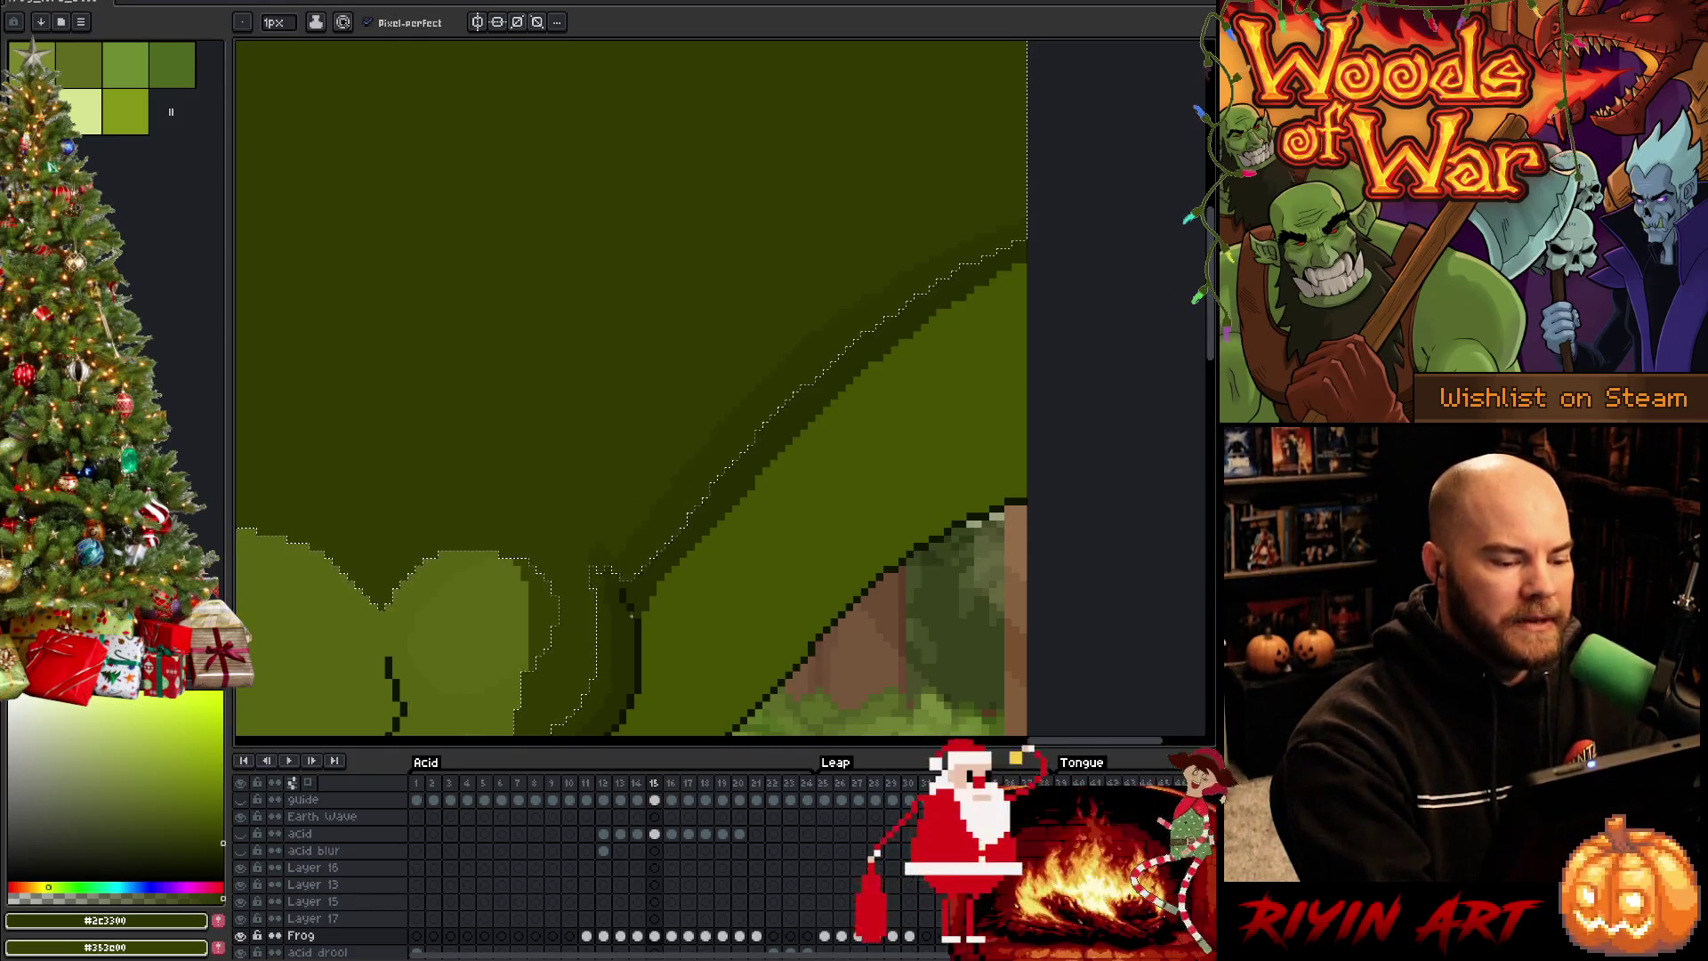
key(g)
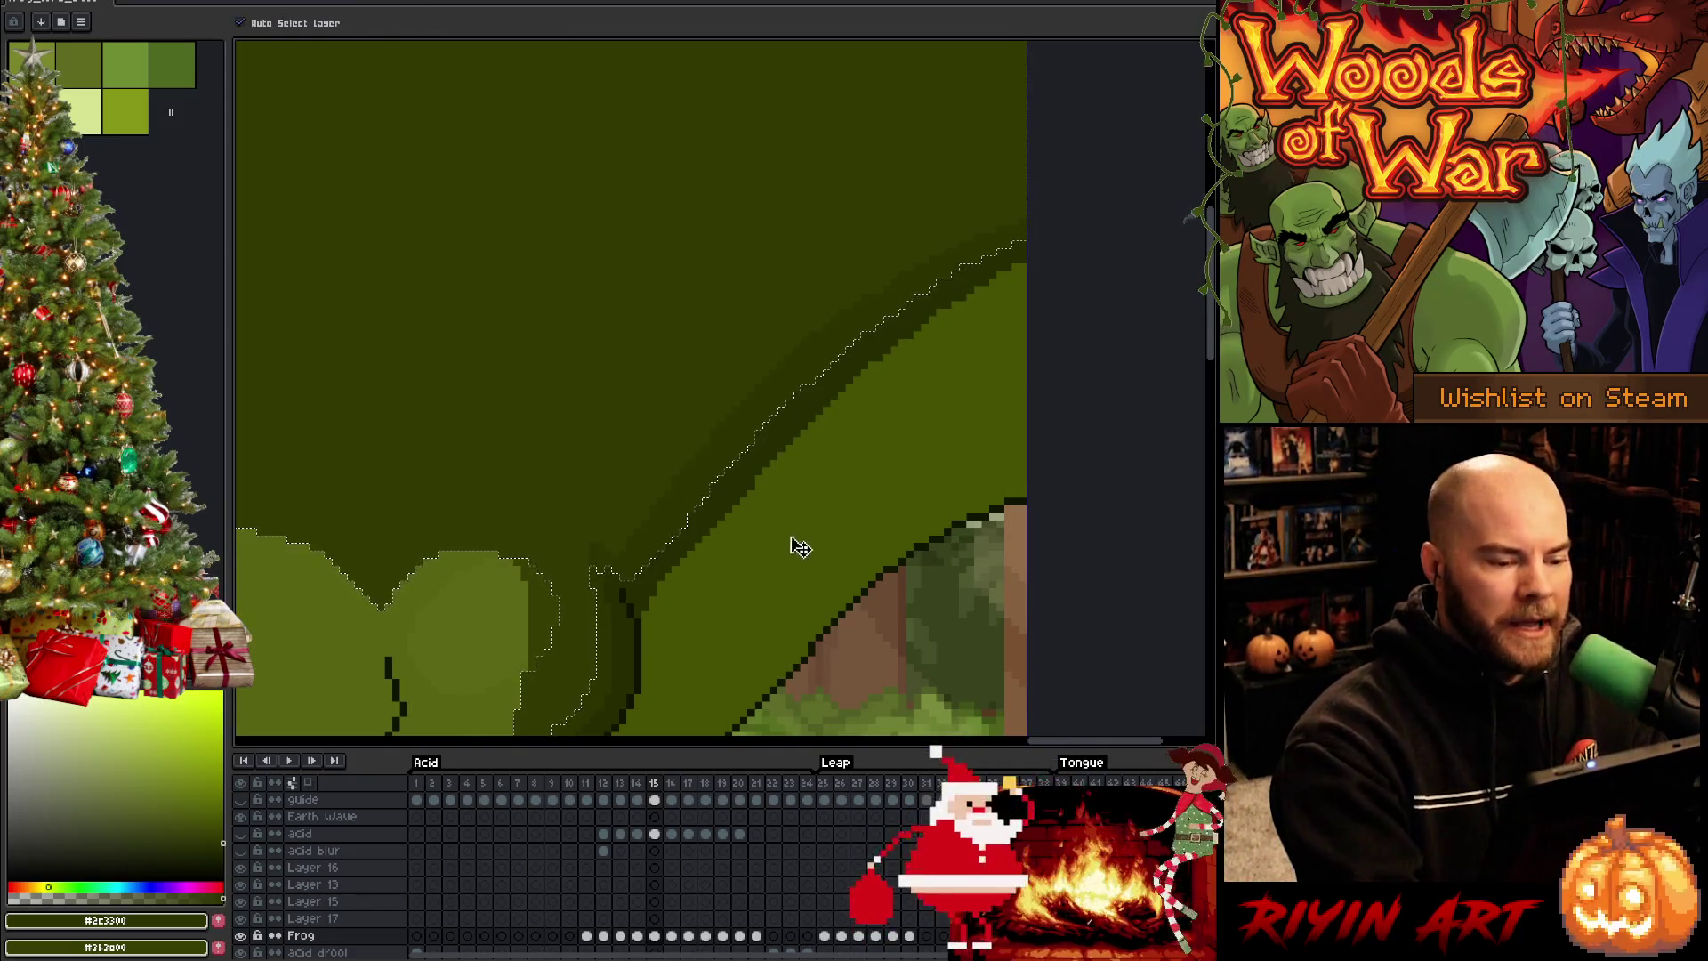
Fill the remaining light diagonal strokes with darker green and save the file
click(781, 554)
key(b)
key(g)
key(b)
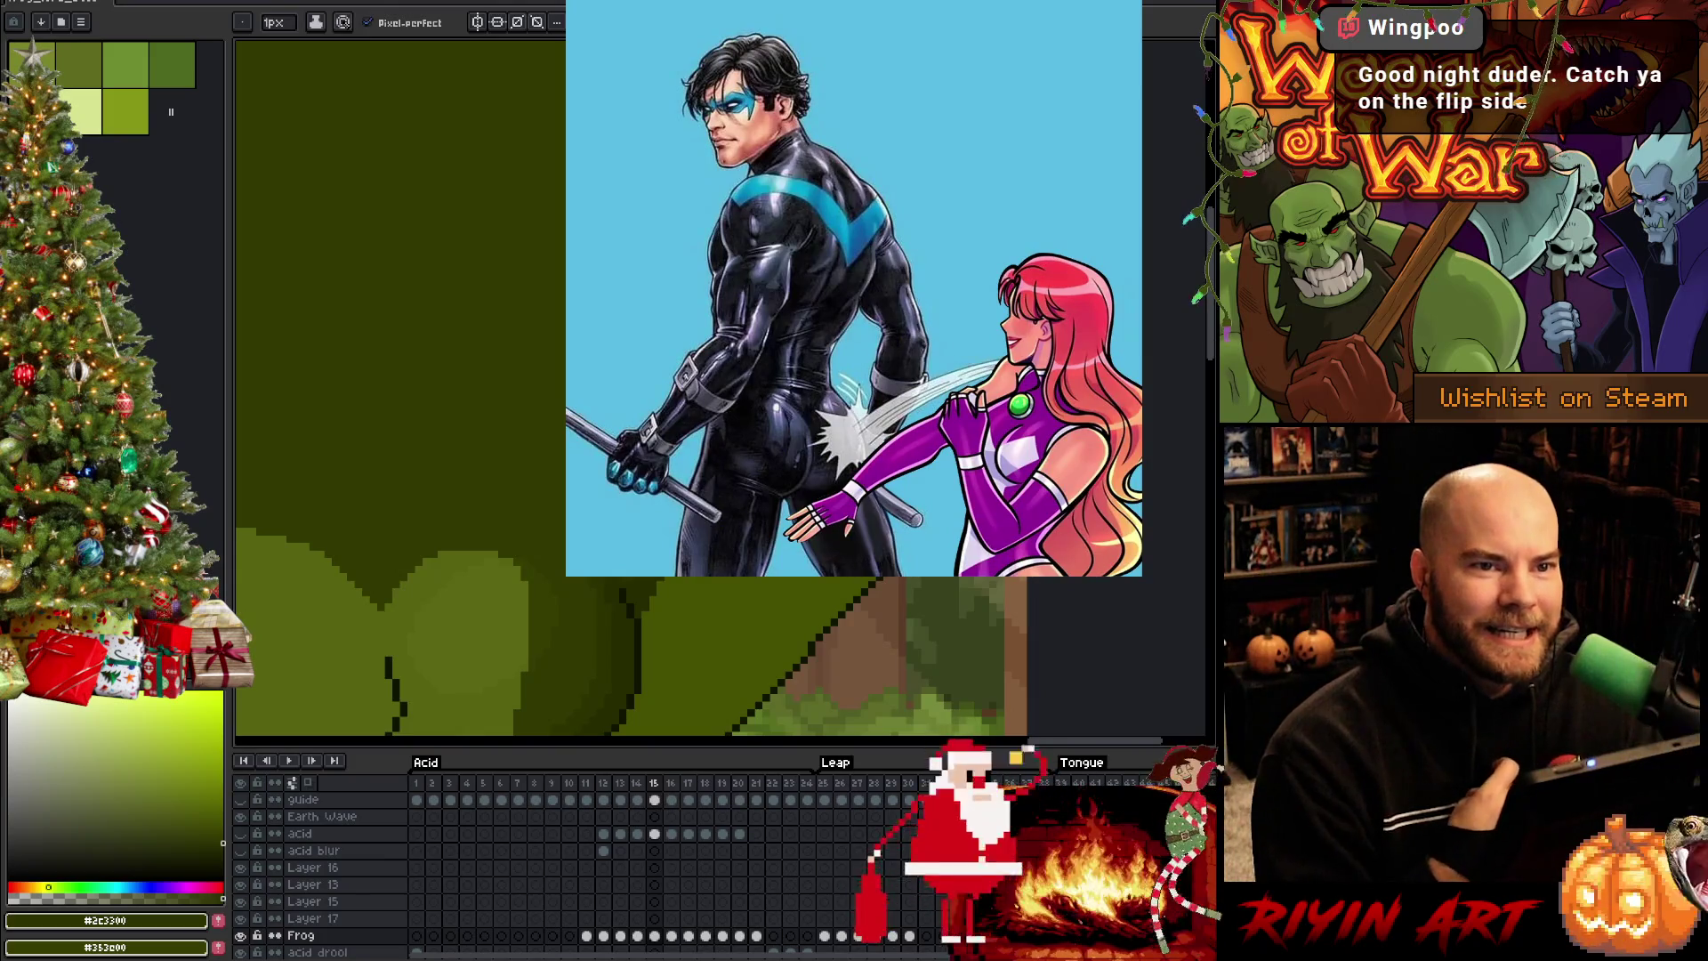
key(v)
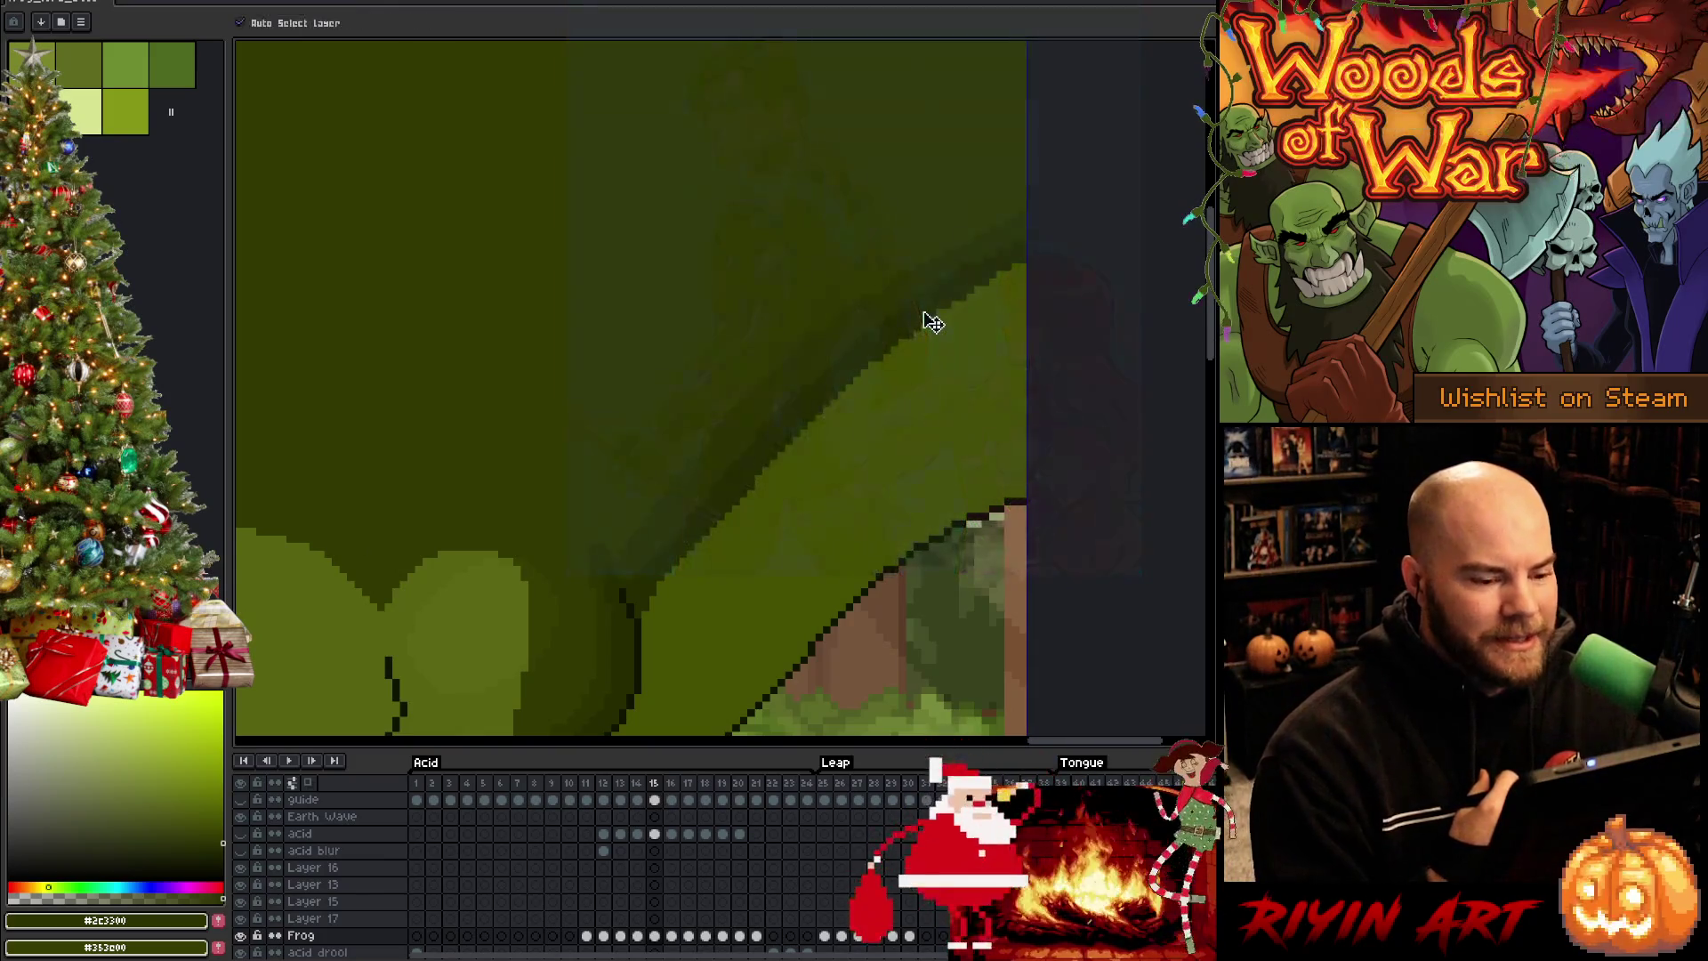
key(ctrl+s)
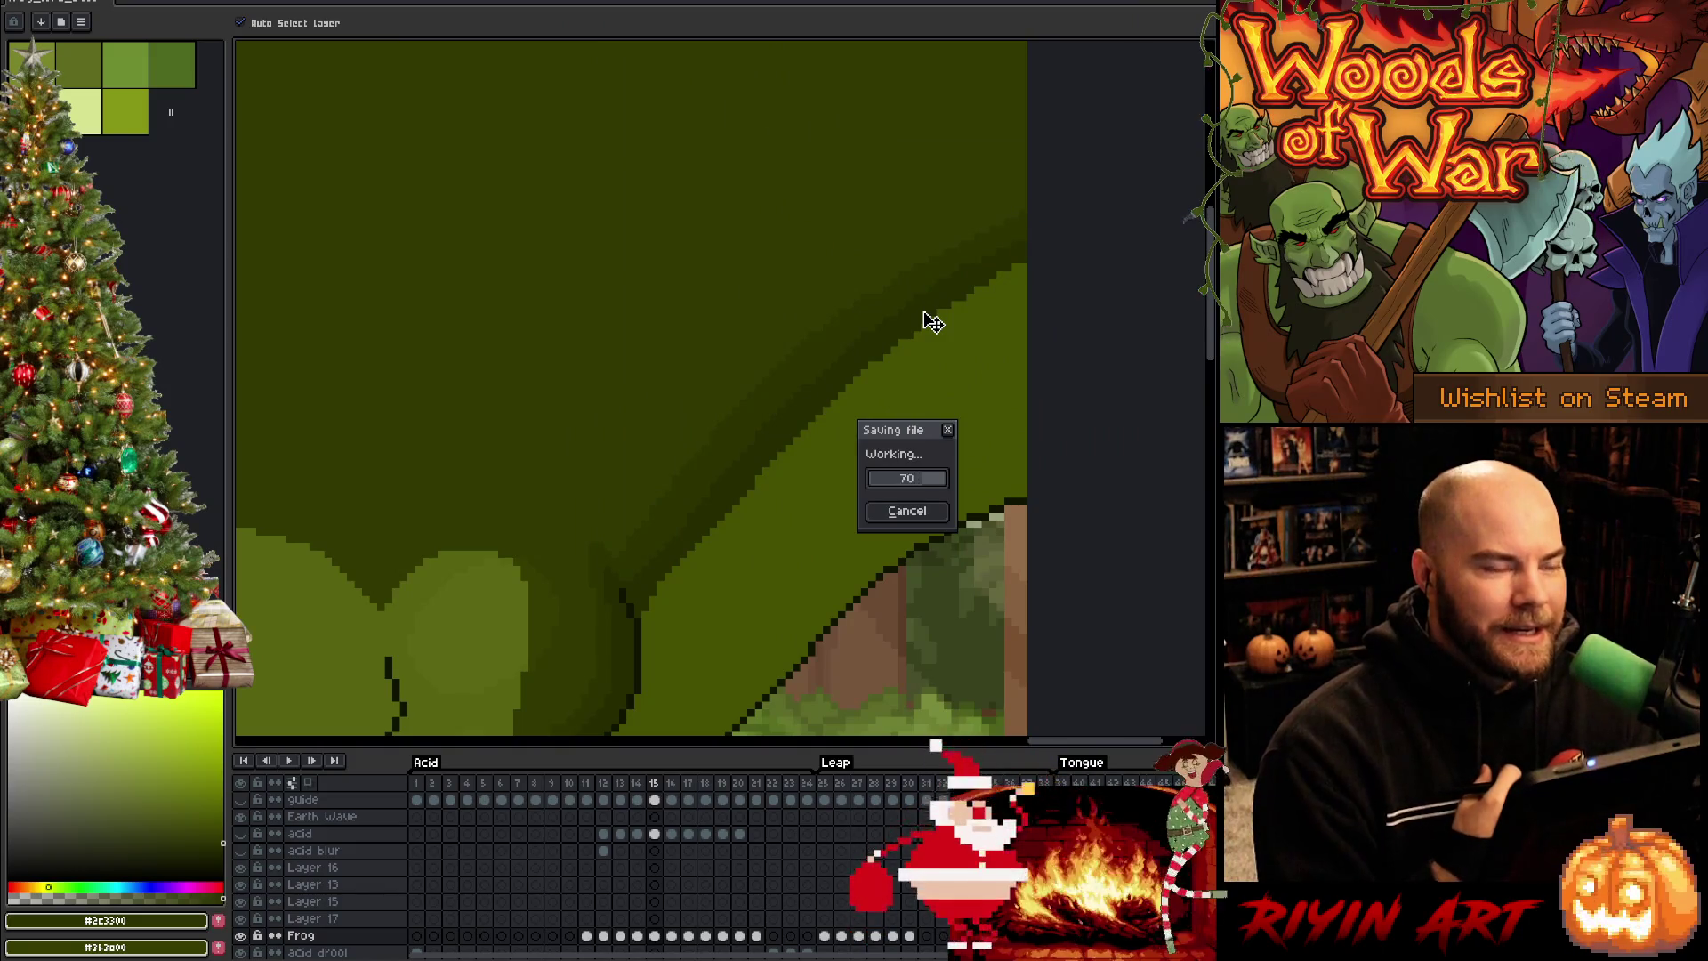
key(b)
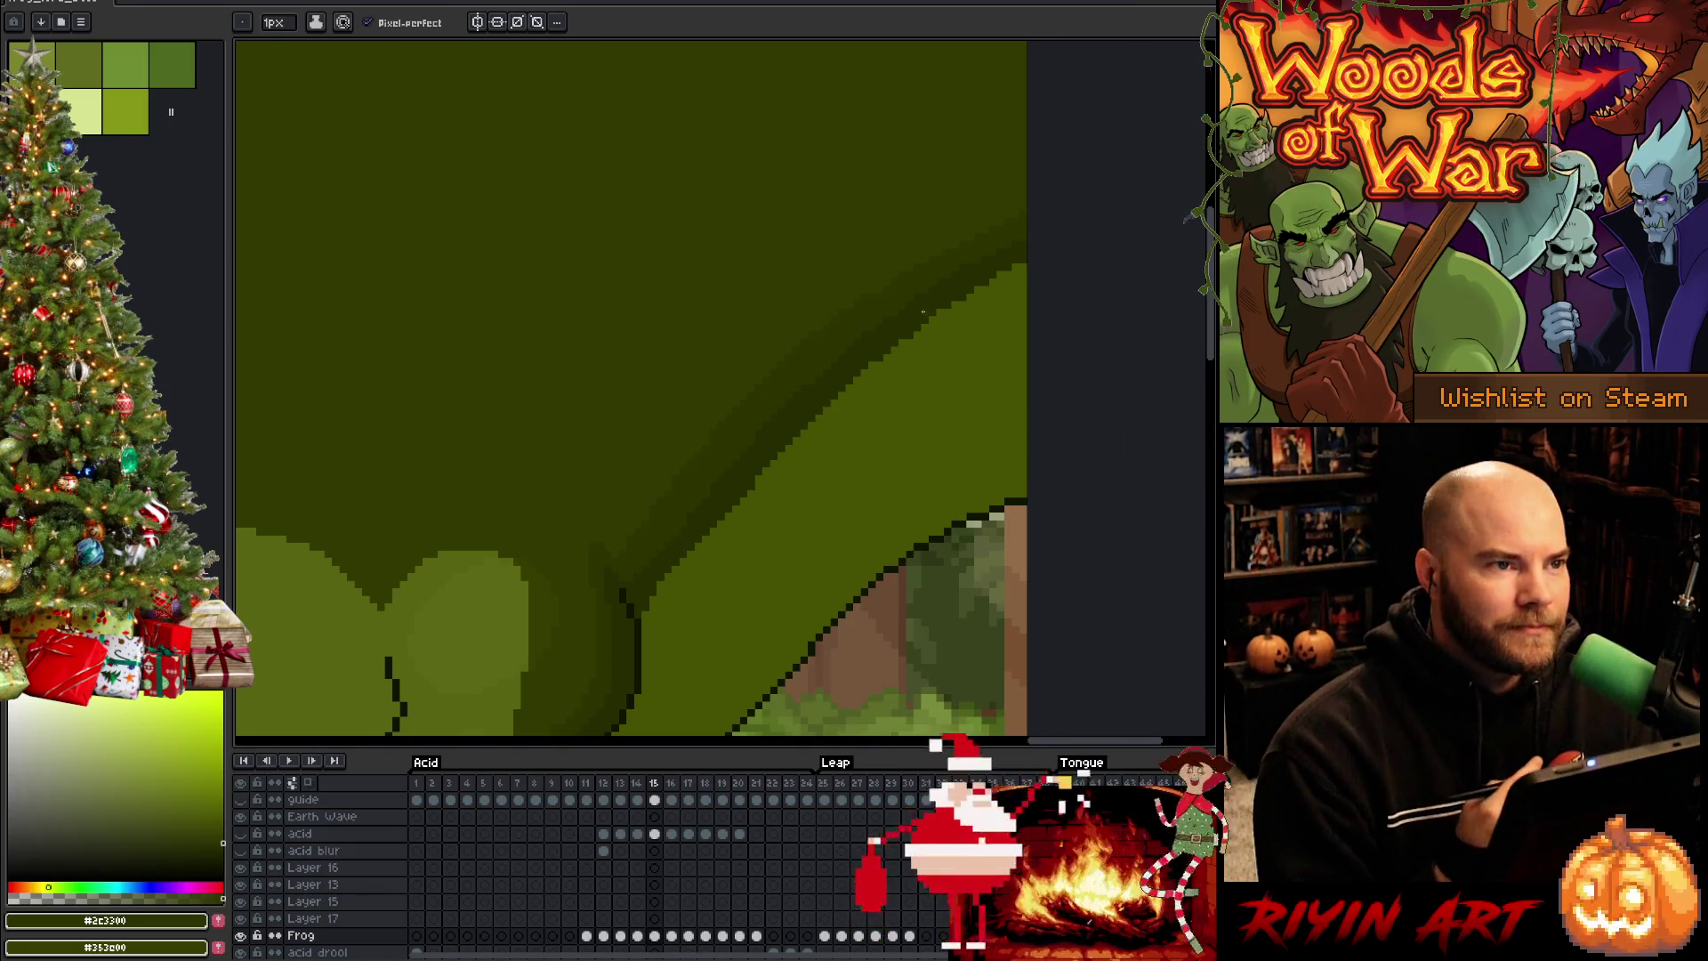
Sample the darker green from the frog's body as drawing colour, save, and pan across the scene
alt+click(655, 572)
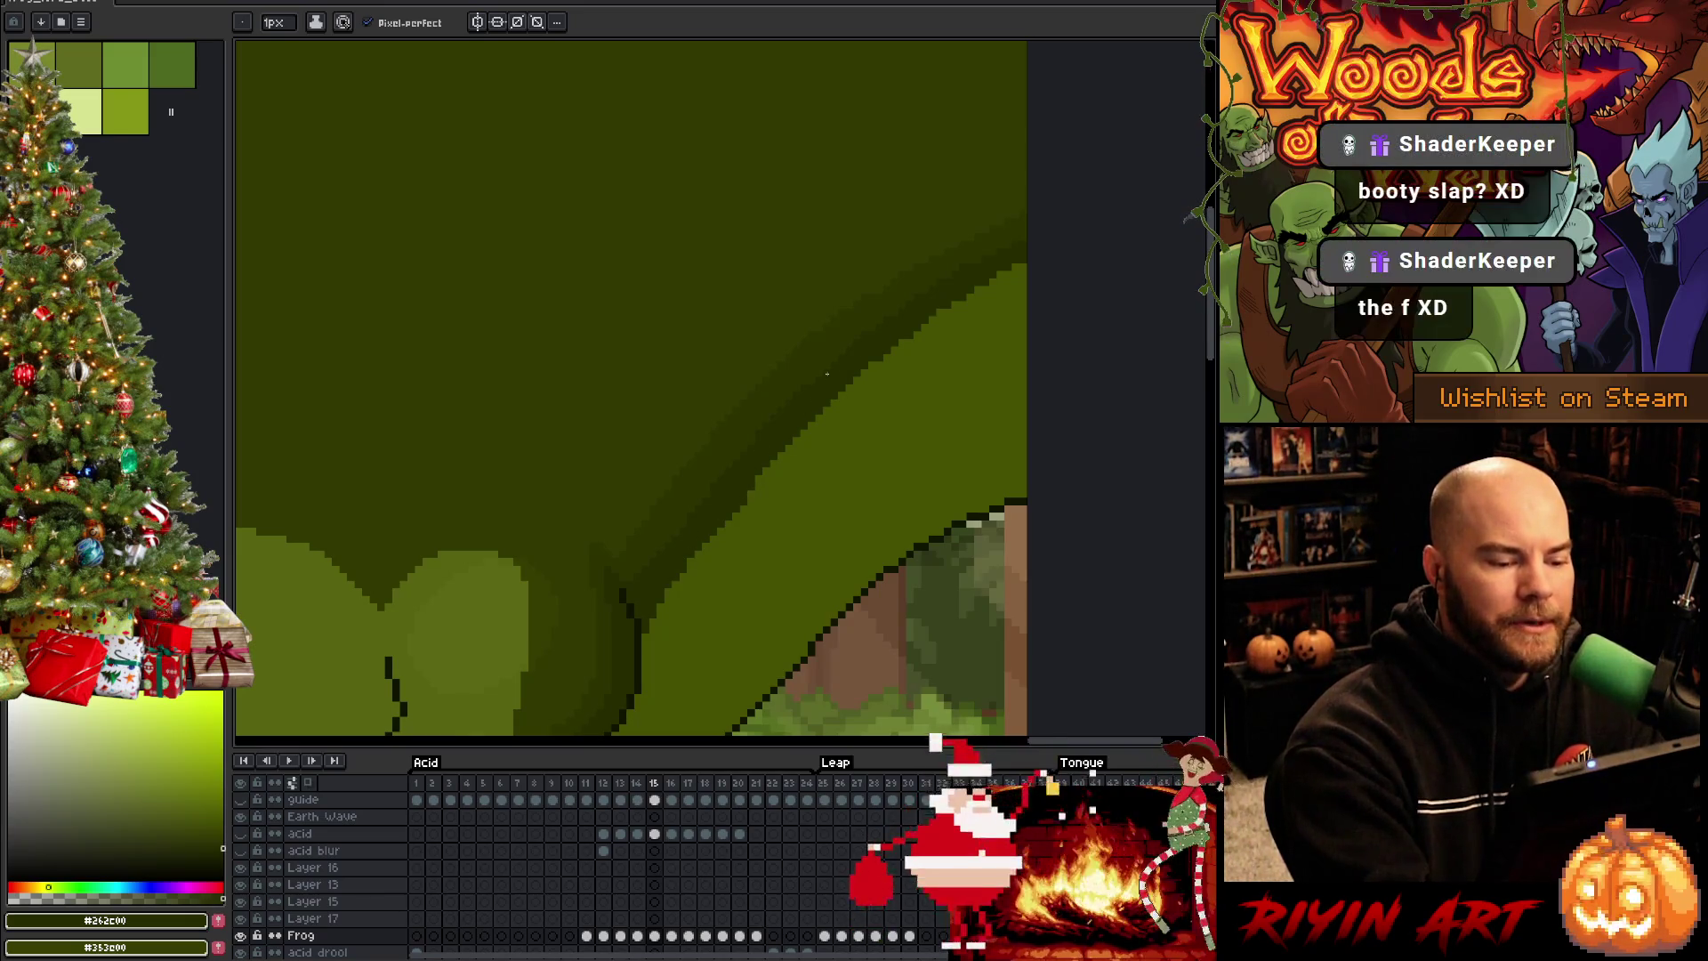
alt+click(890, 356)
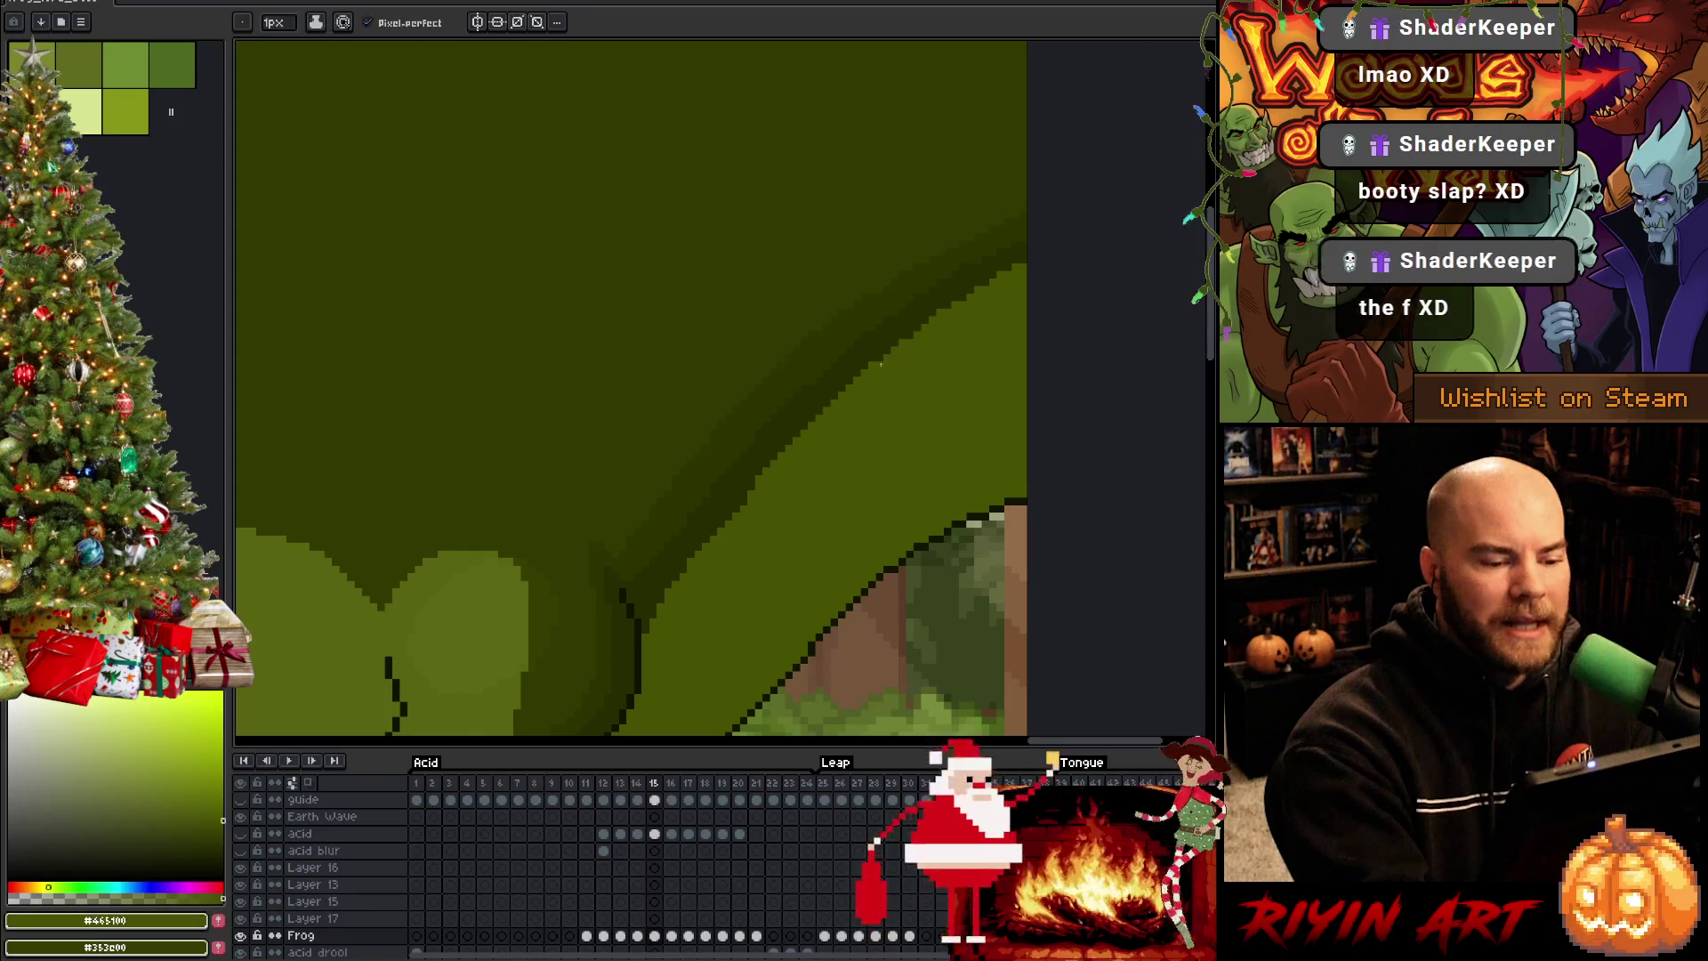
alt+click(957, 287)
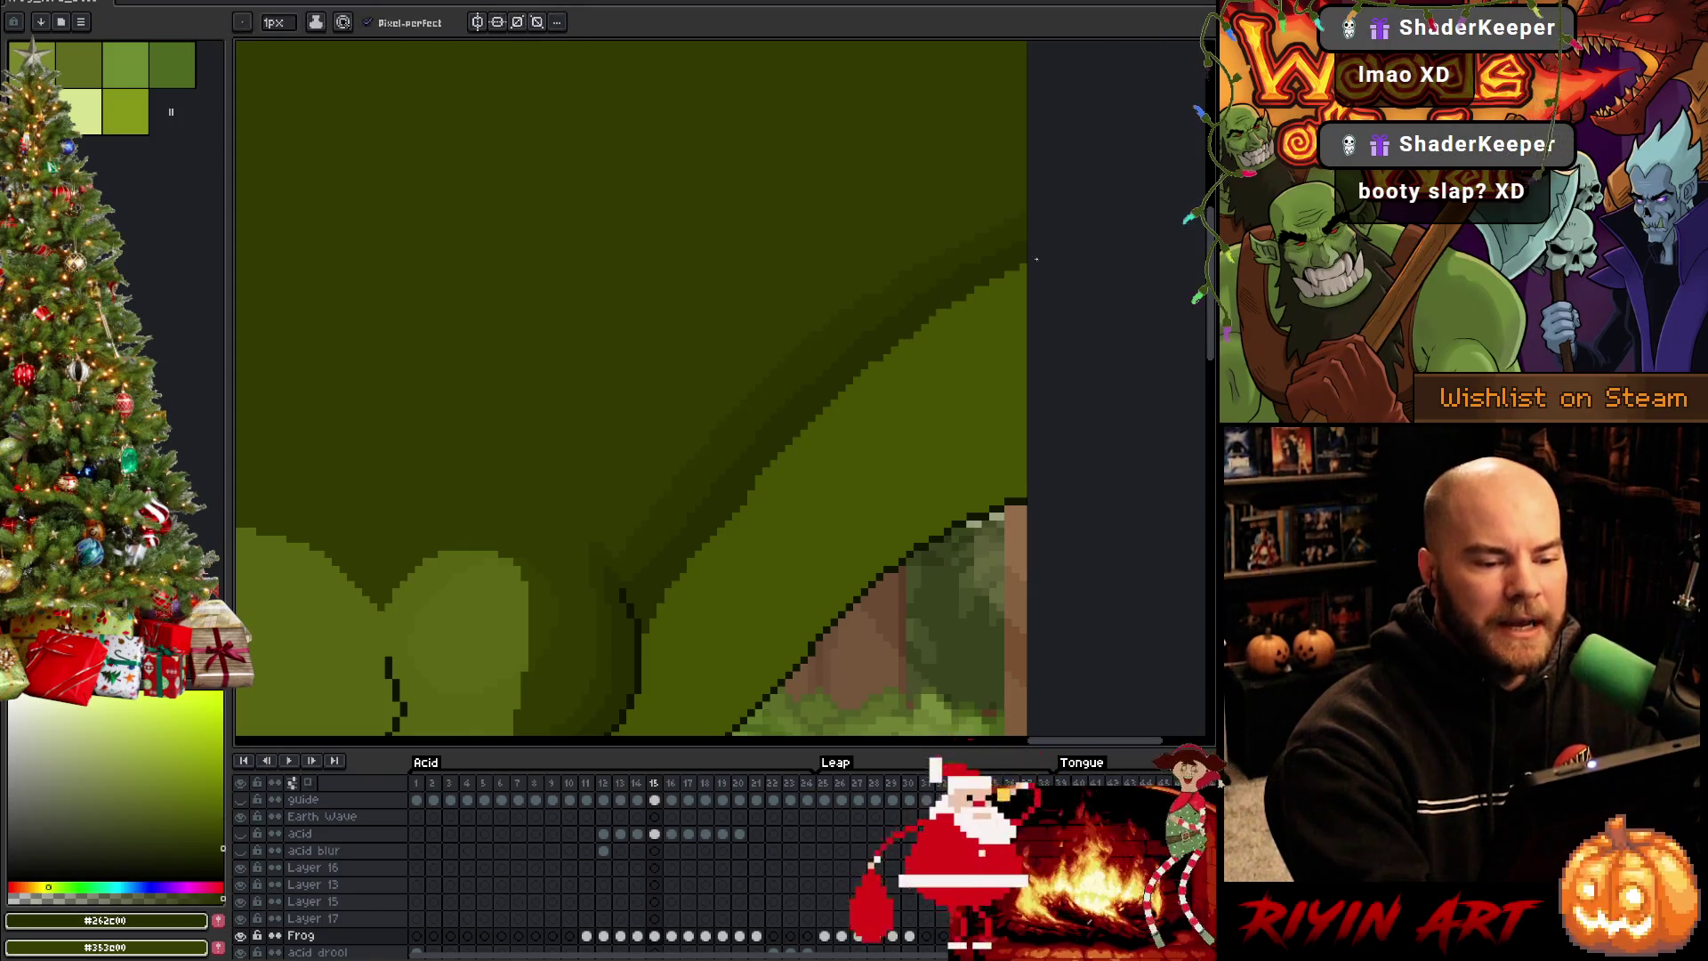
key(ctrl+s)
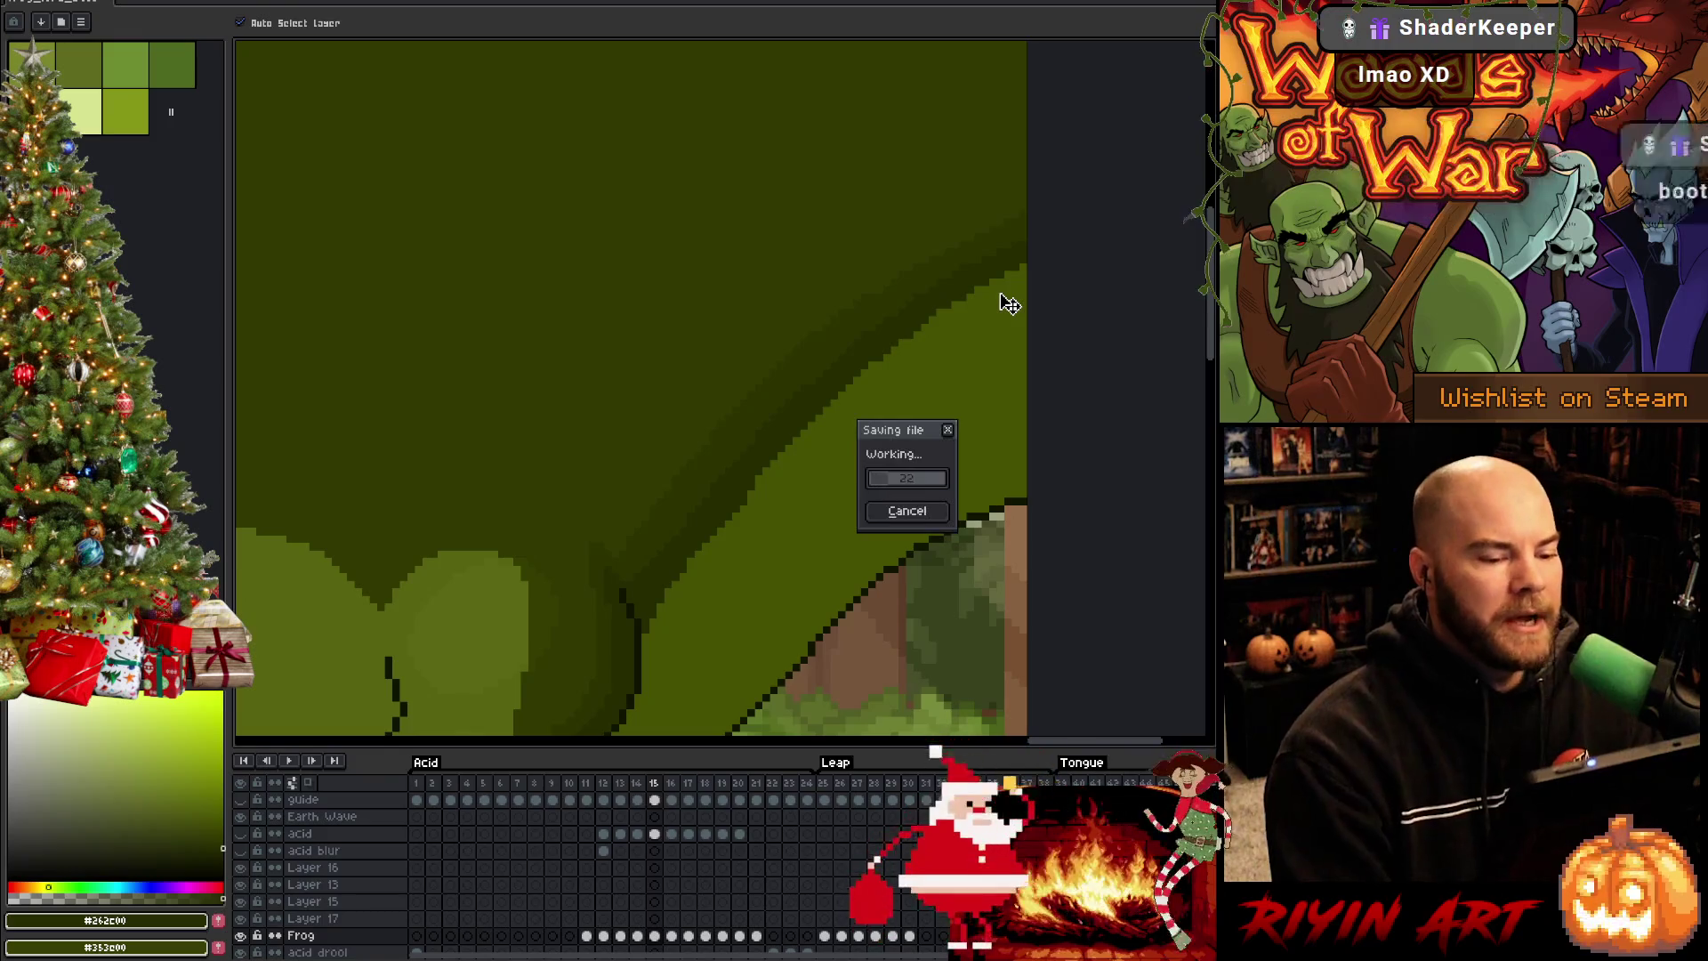
scroll(1003, 298, down, 2)
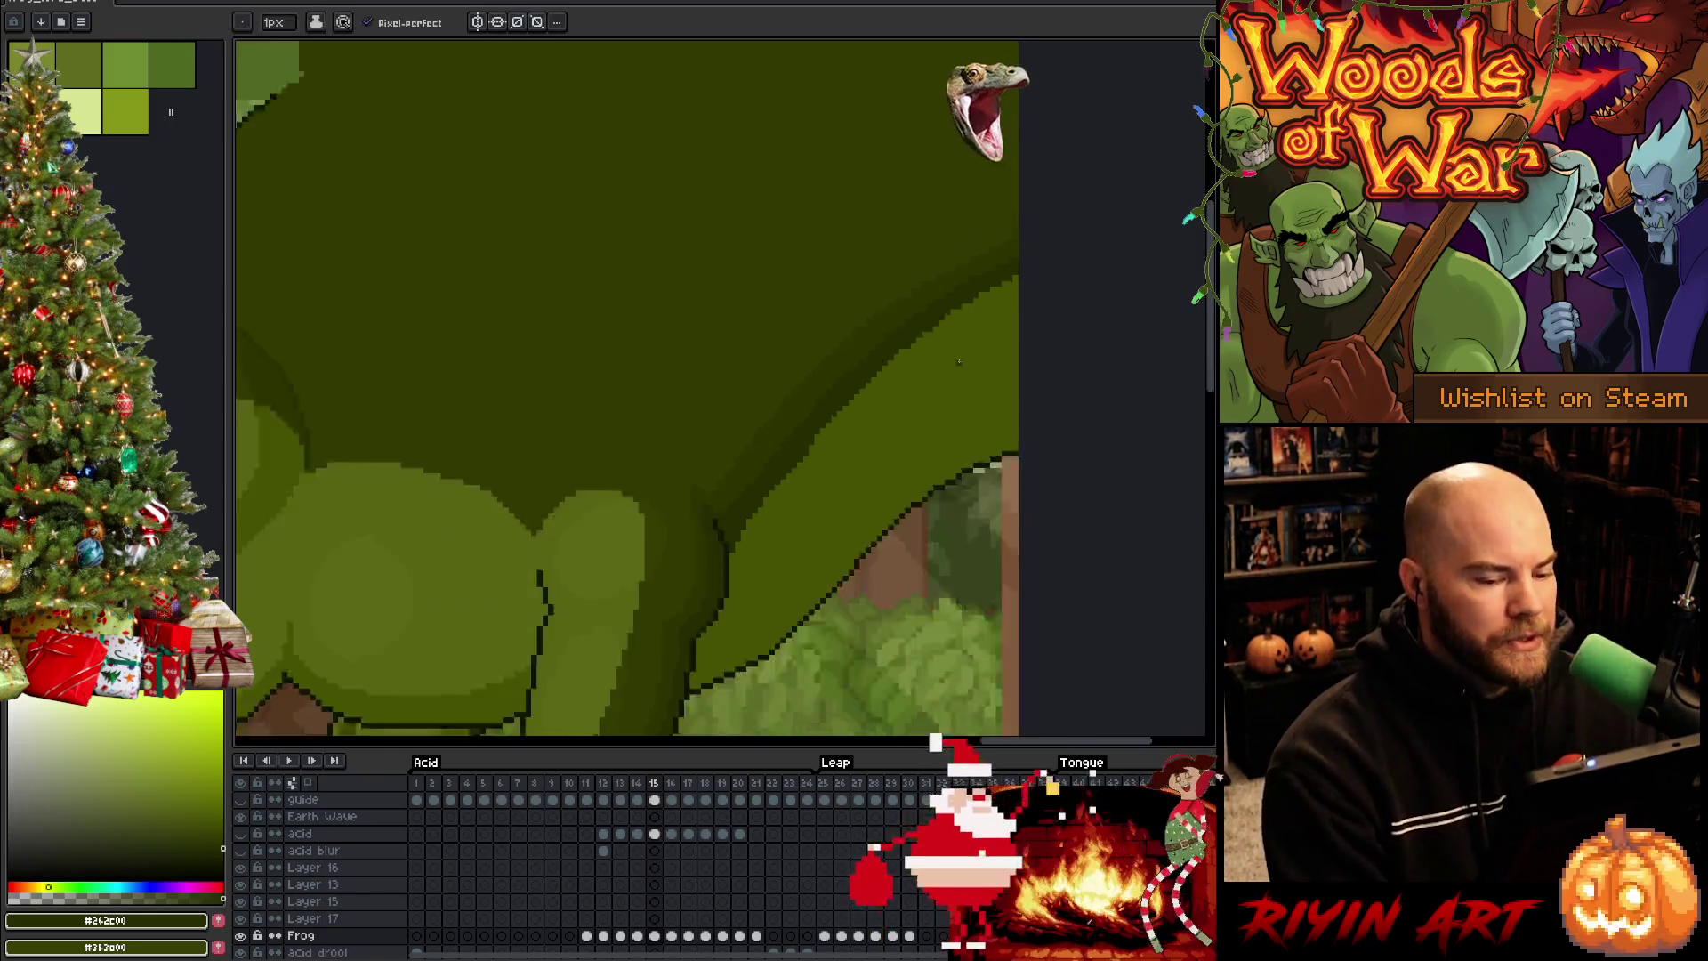
scroll(1004, 298, down, 2)
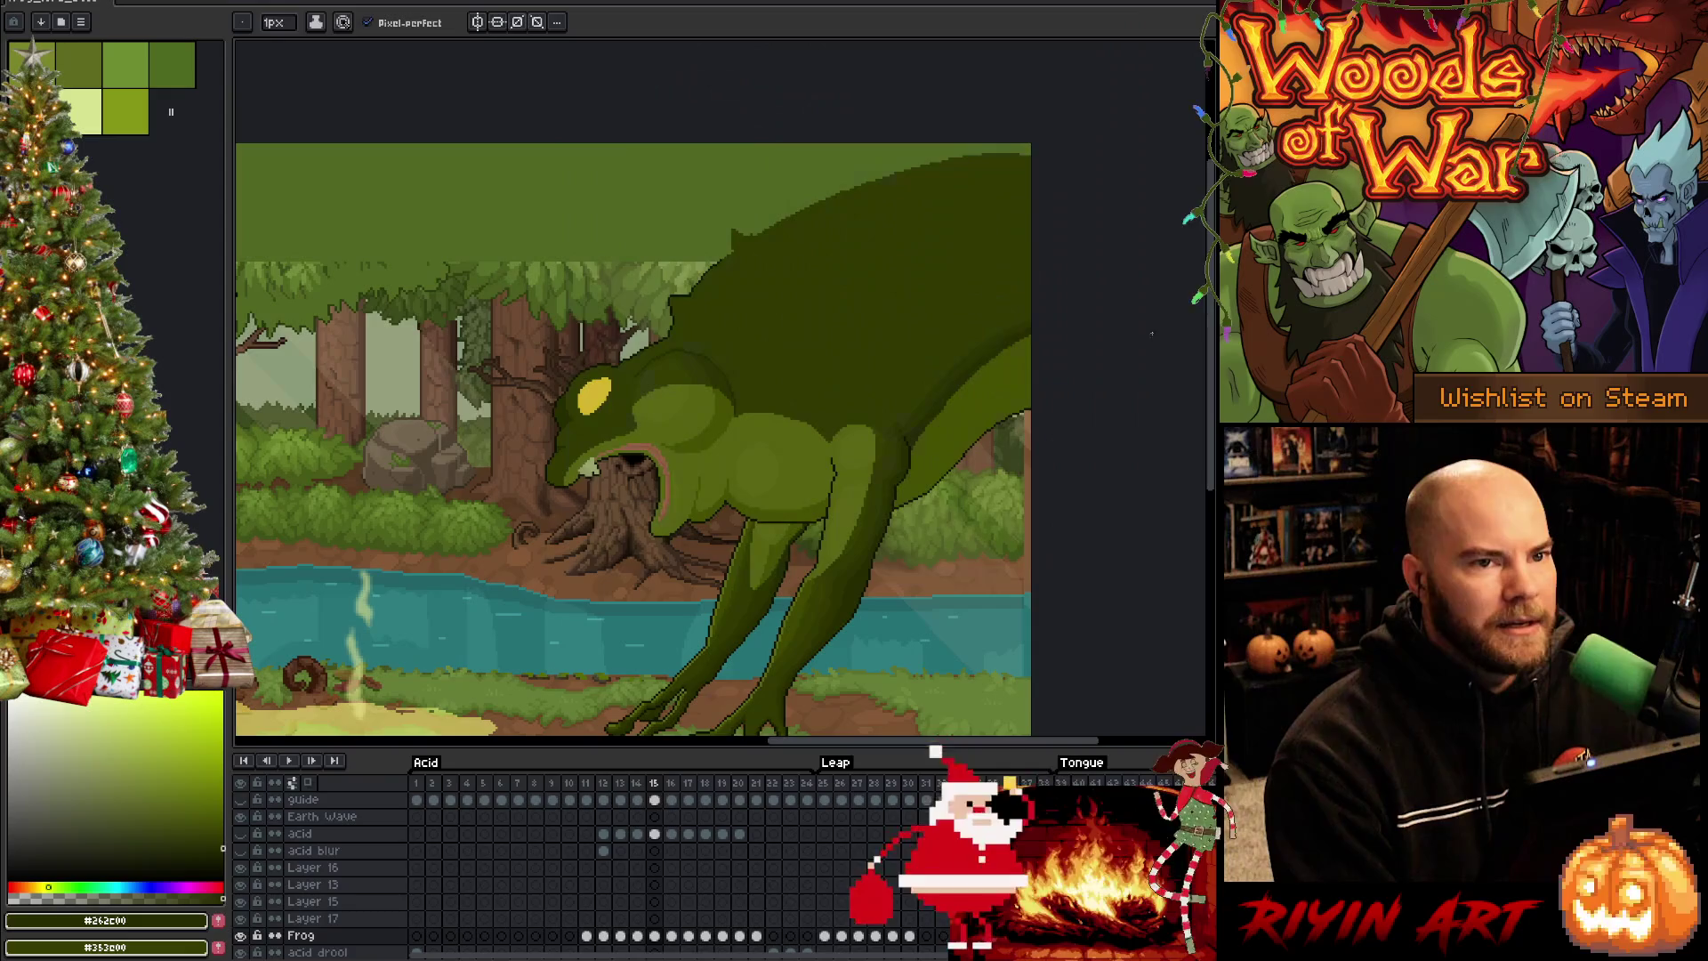
scroll(813, 377, up, 2)
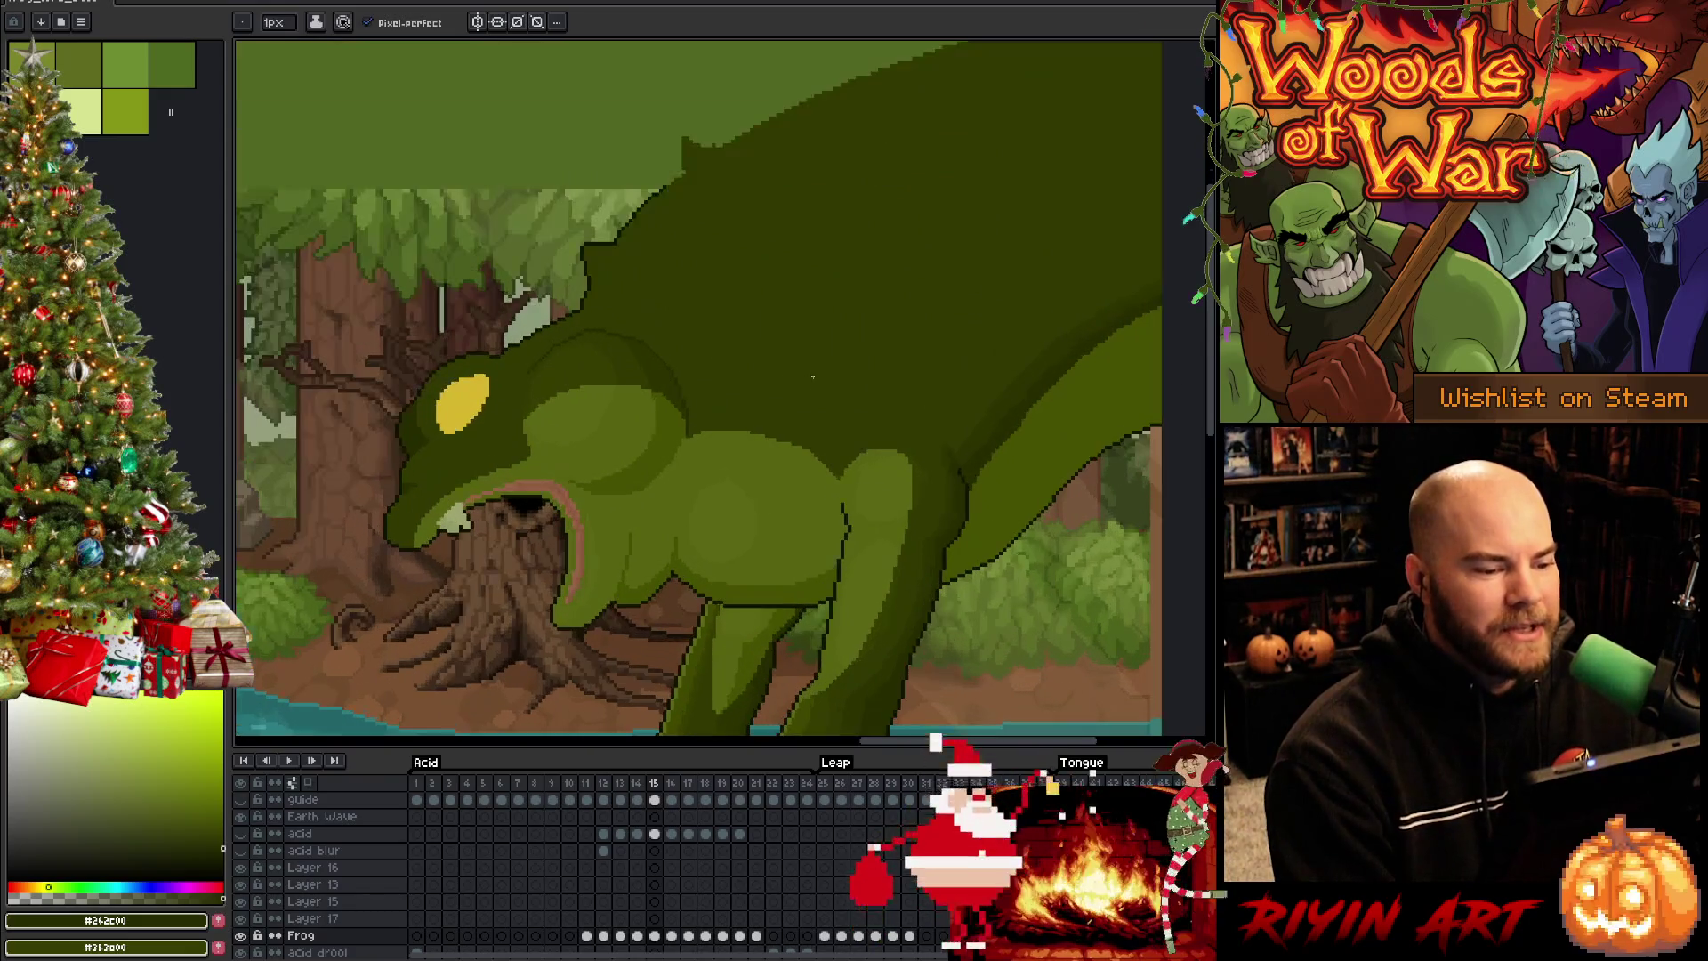
scroll(819, 364, down, 1)
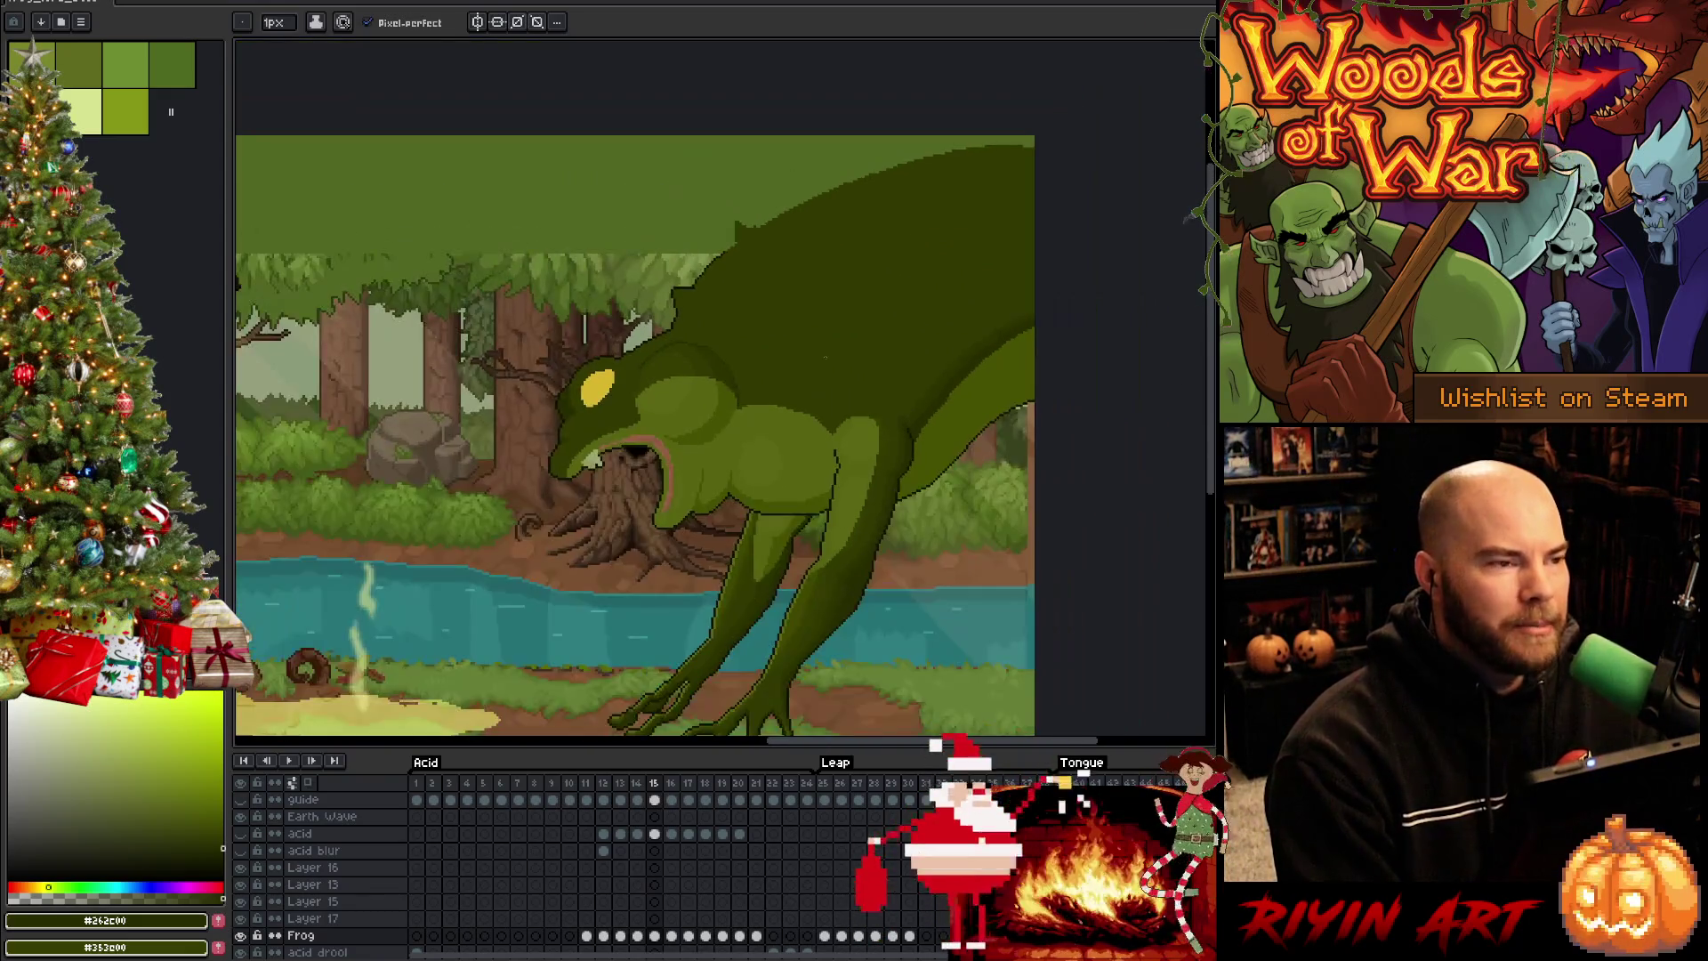
scroll(891, 384, up, 1)
scroll(892, 384, down, 1)
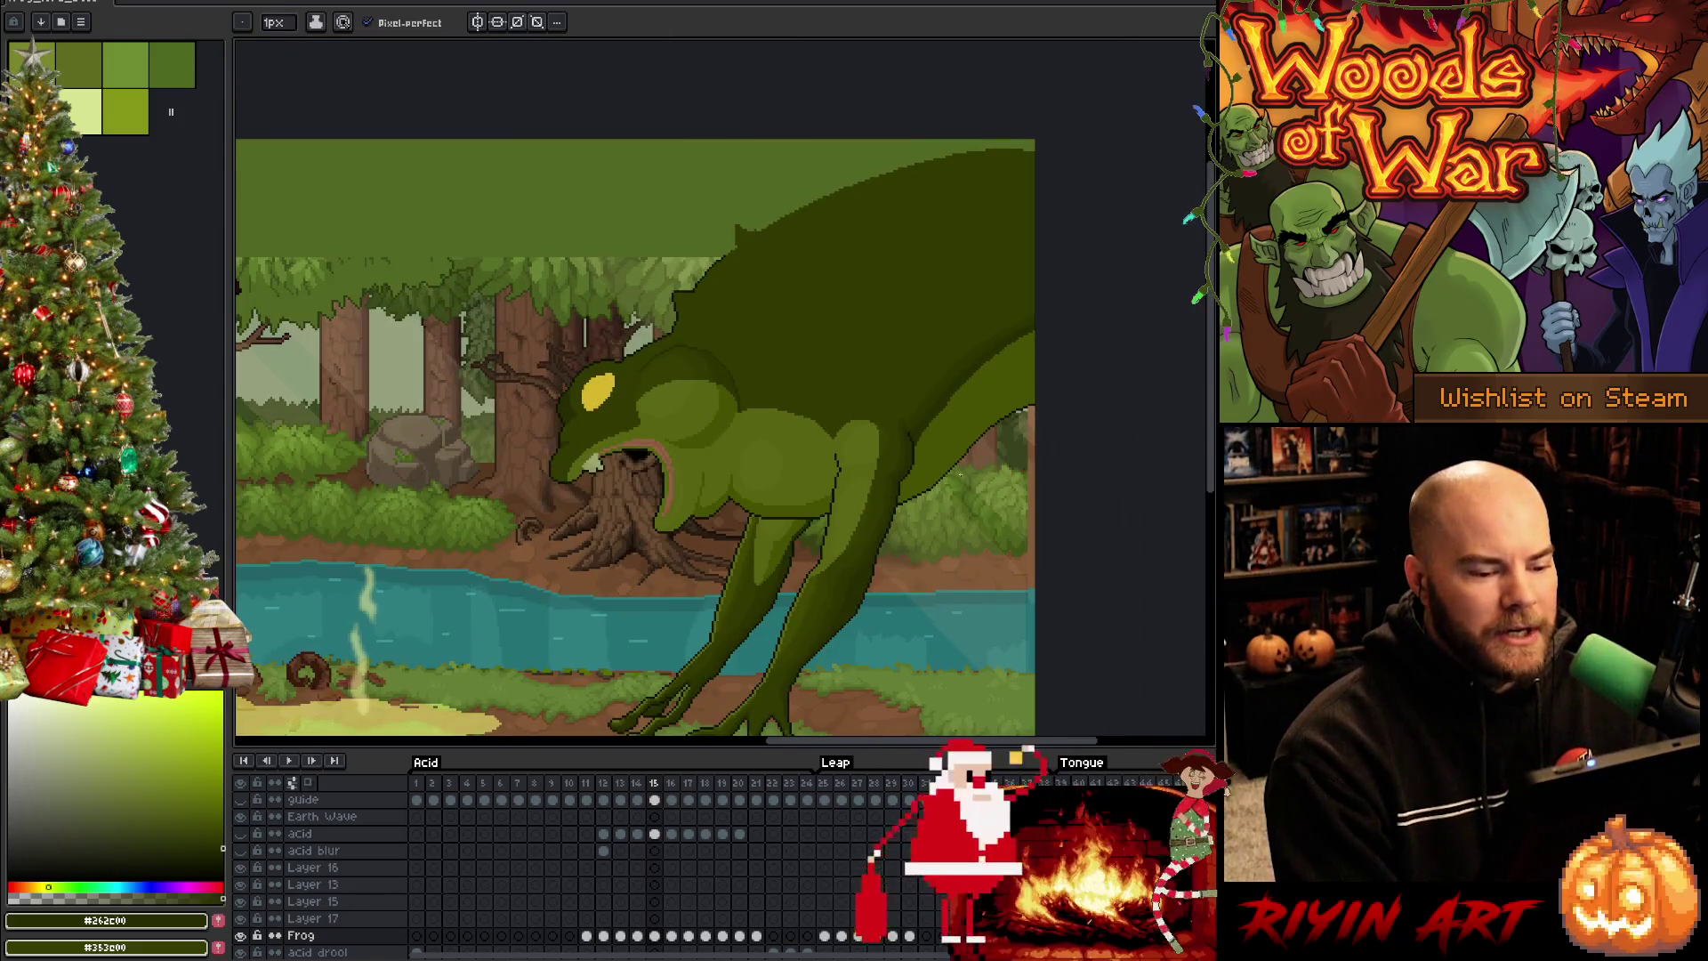
scroll(679, 288, up, 1)
scroll(678, 288, up, 1)
scroll(678, 289, up, 1)
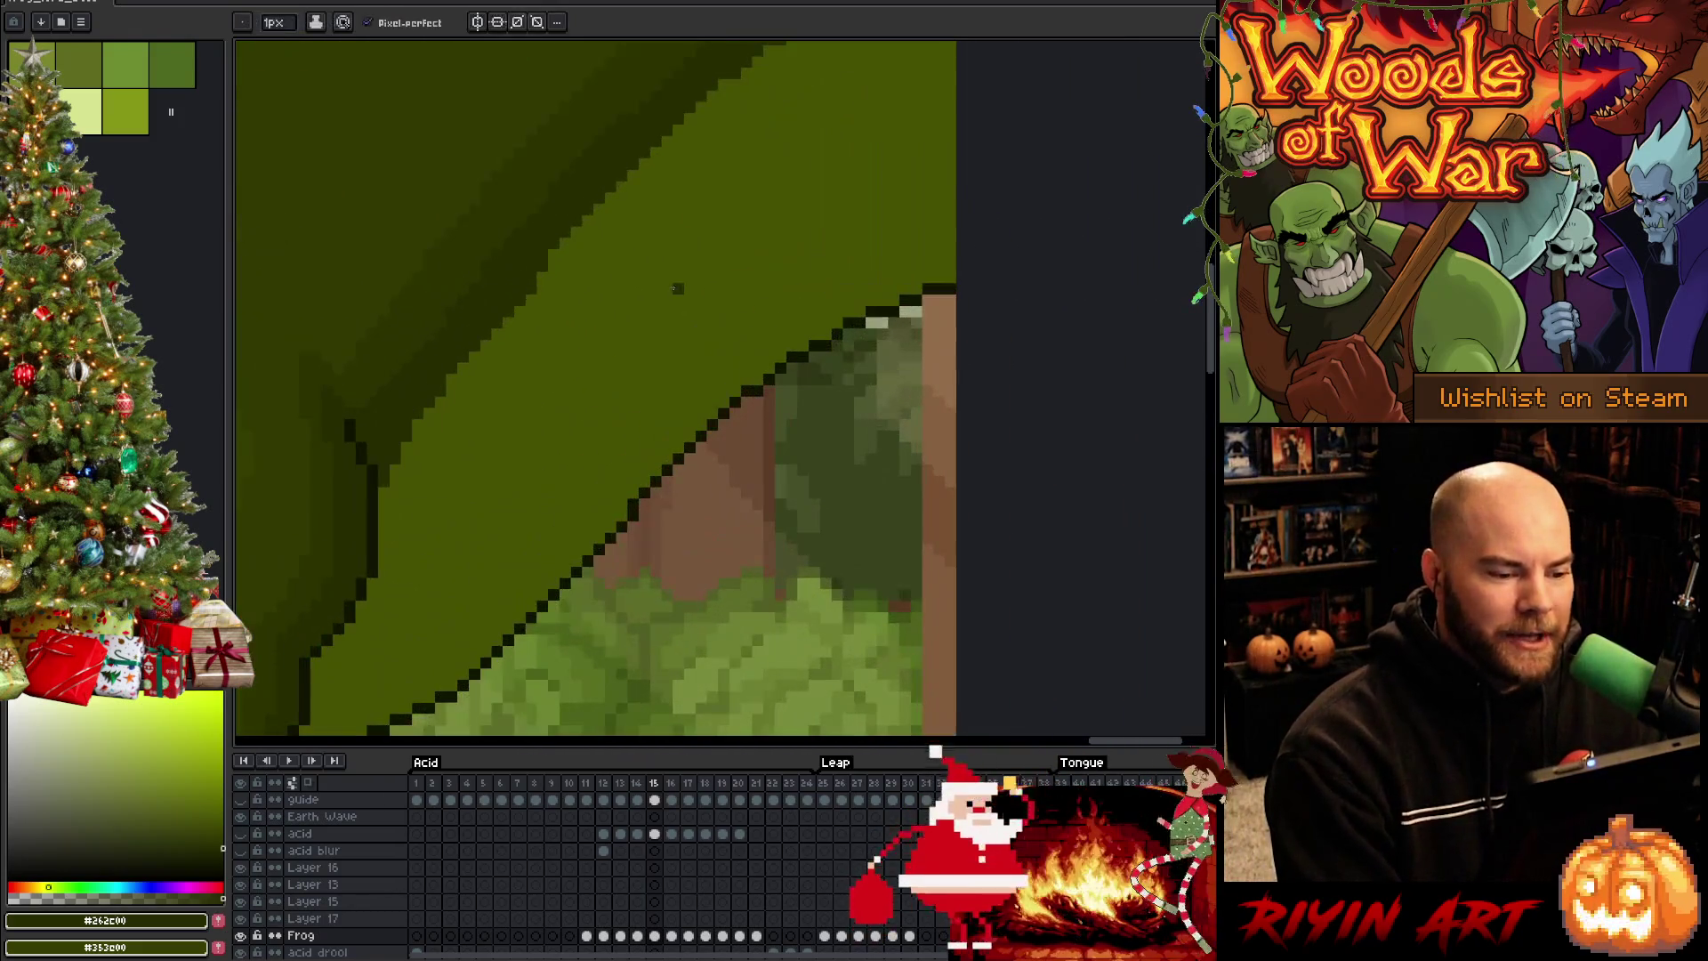
scroll(678, 288, up, 1)
scroll(694, 490, down, 1)
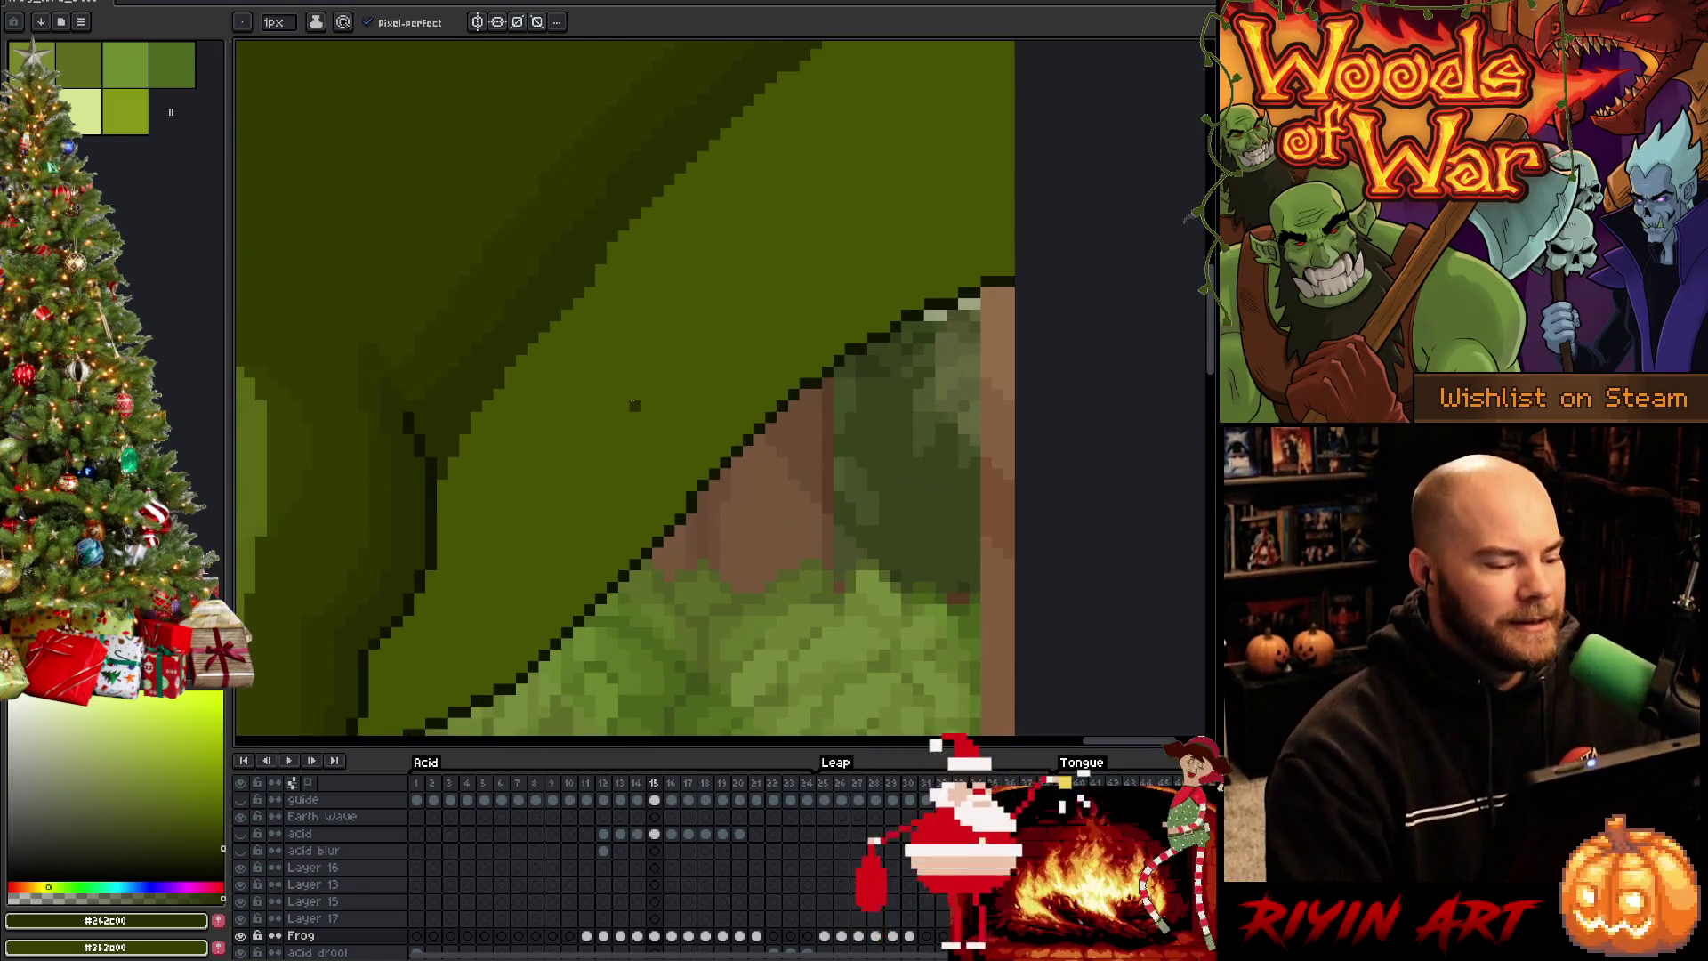
scroll(639, 414, down, 2)
drag(665, 457, 924, 431)
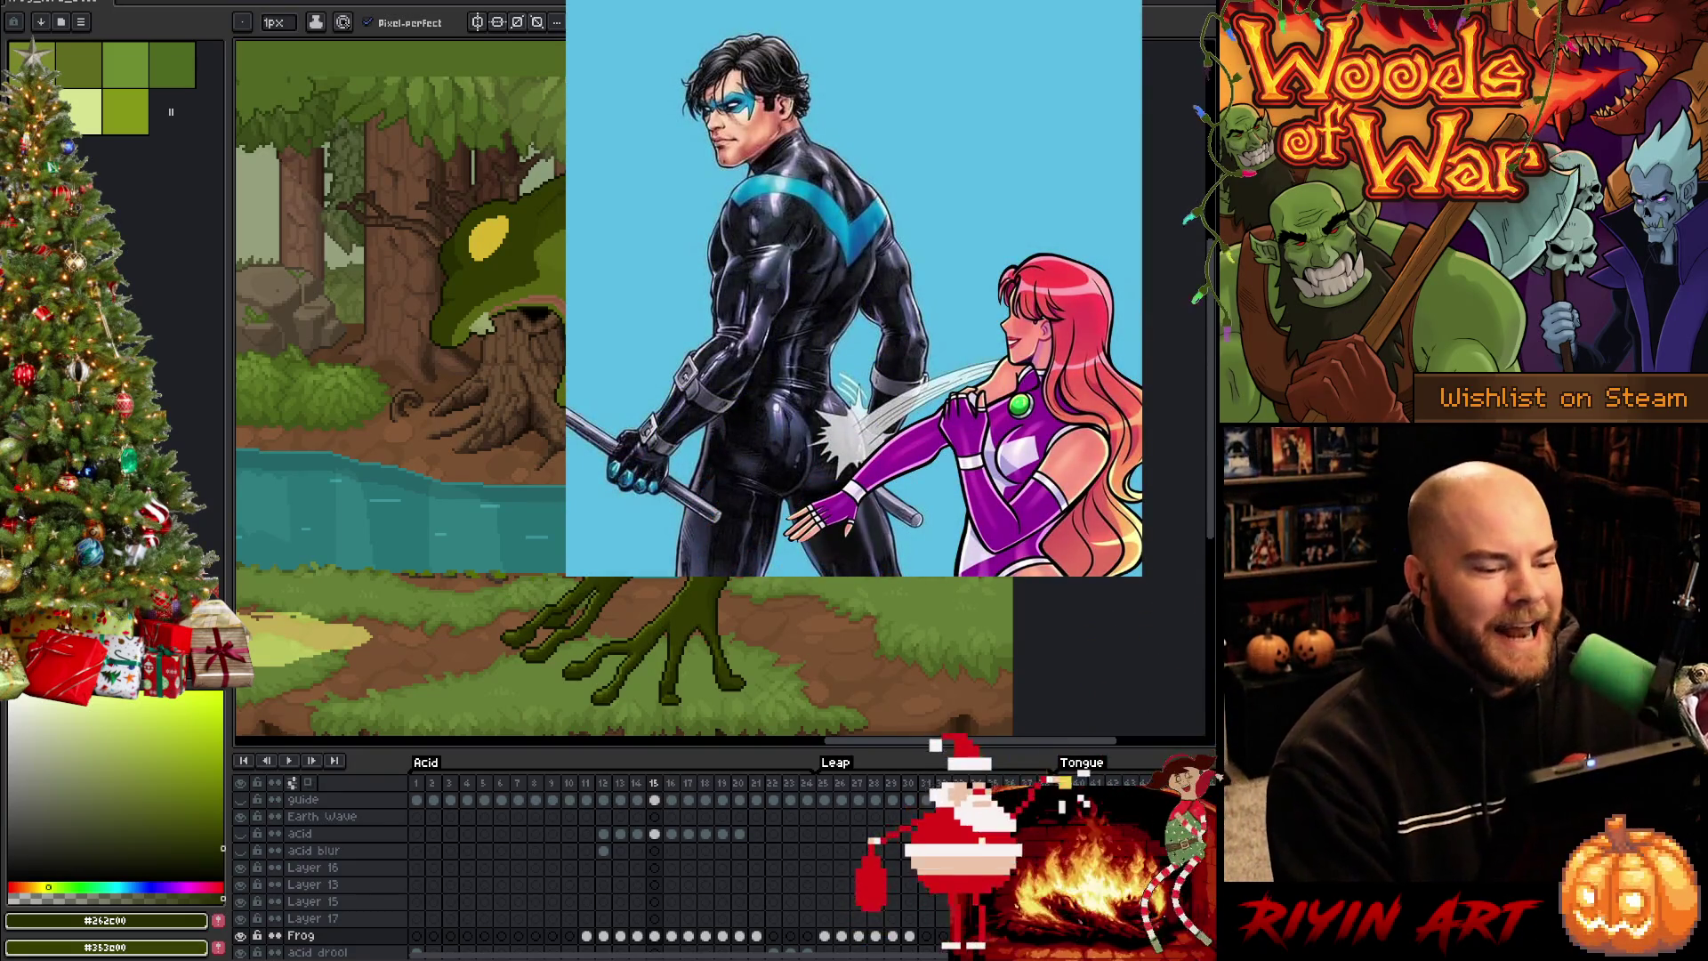
scroll(761, 410, up, 3)
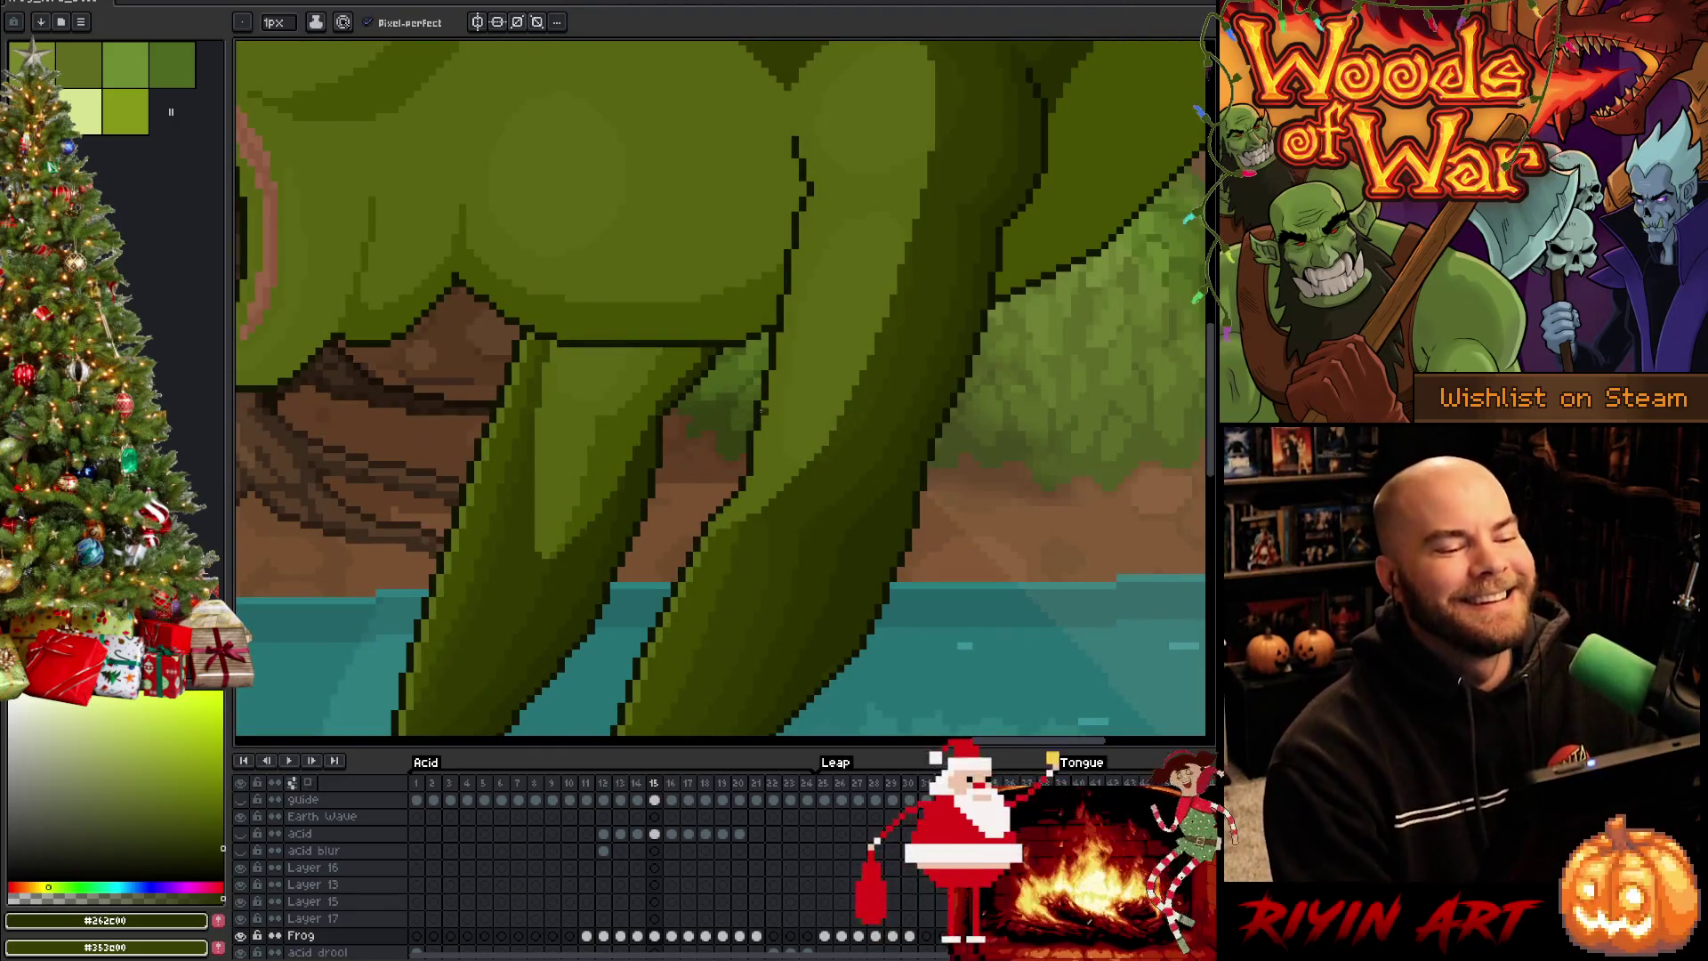
scroll(761, 411, down, 3)
scroll(740, 332, up, 2)
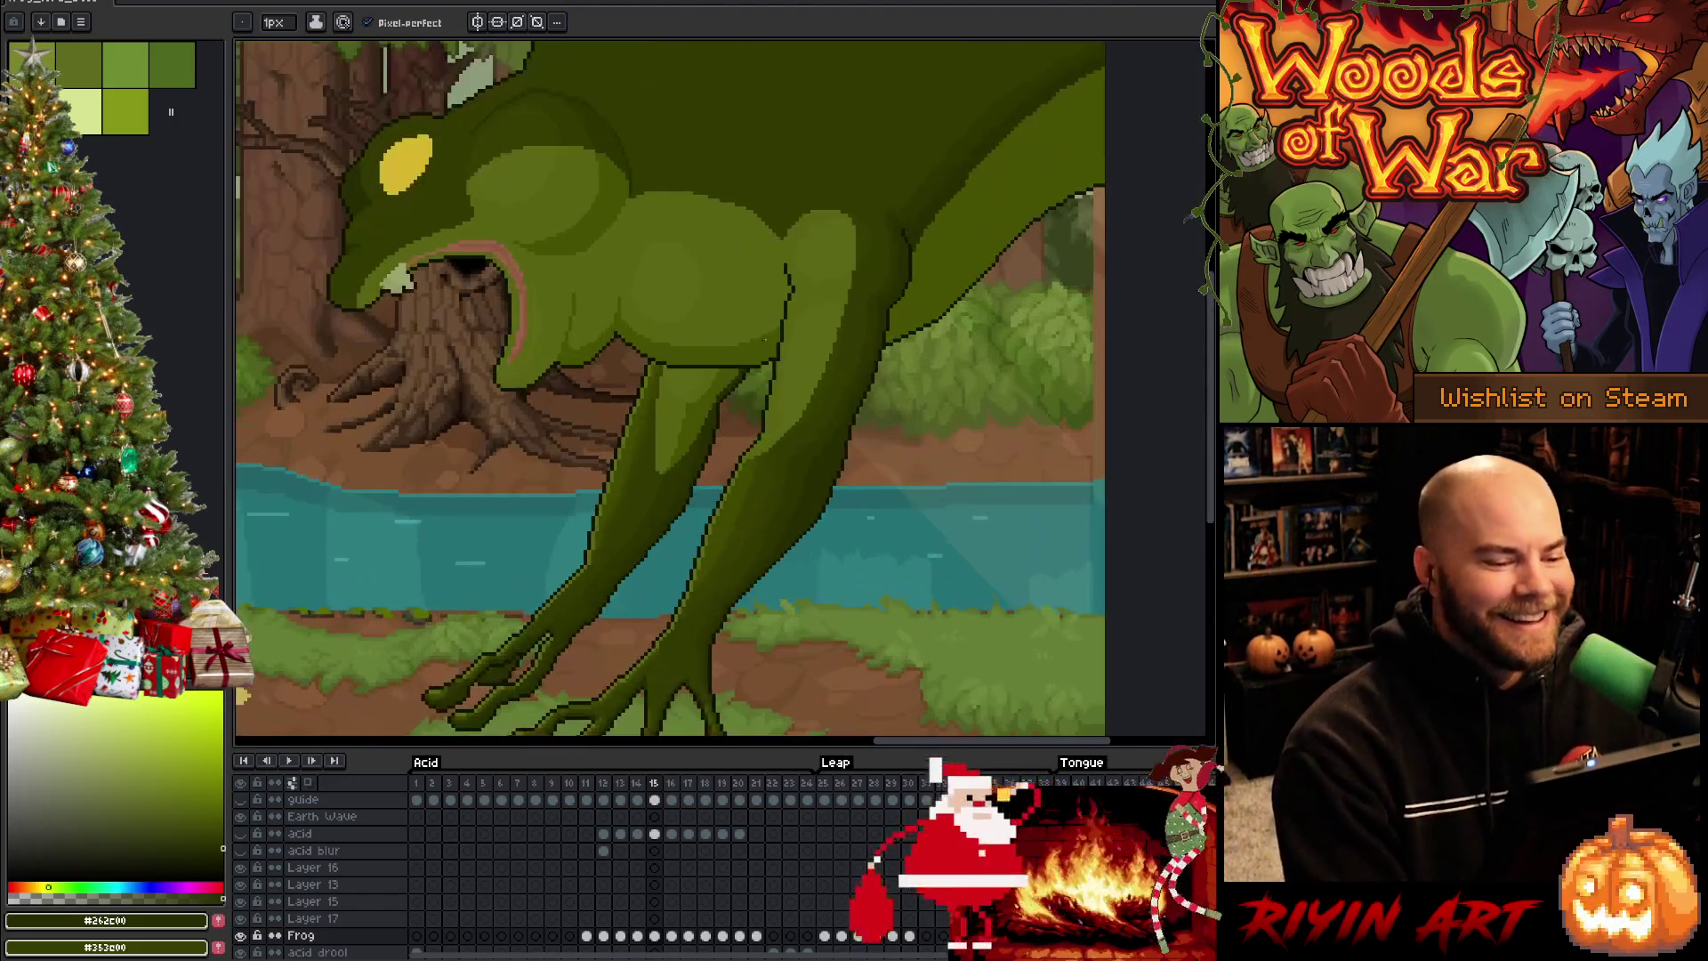
scroll(901, 306, up, 1)
scroll(801, 347, up, 1)
scroll(756, 368, up, 1)
scroll(756, 369, down, 1)
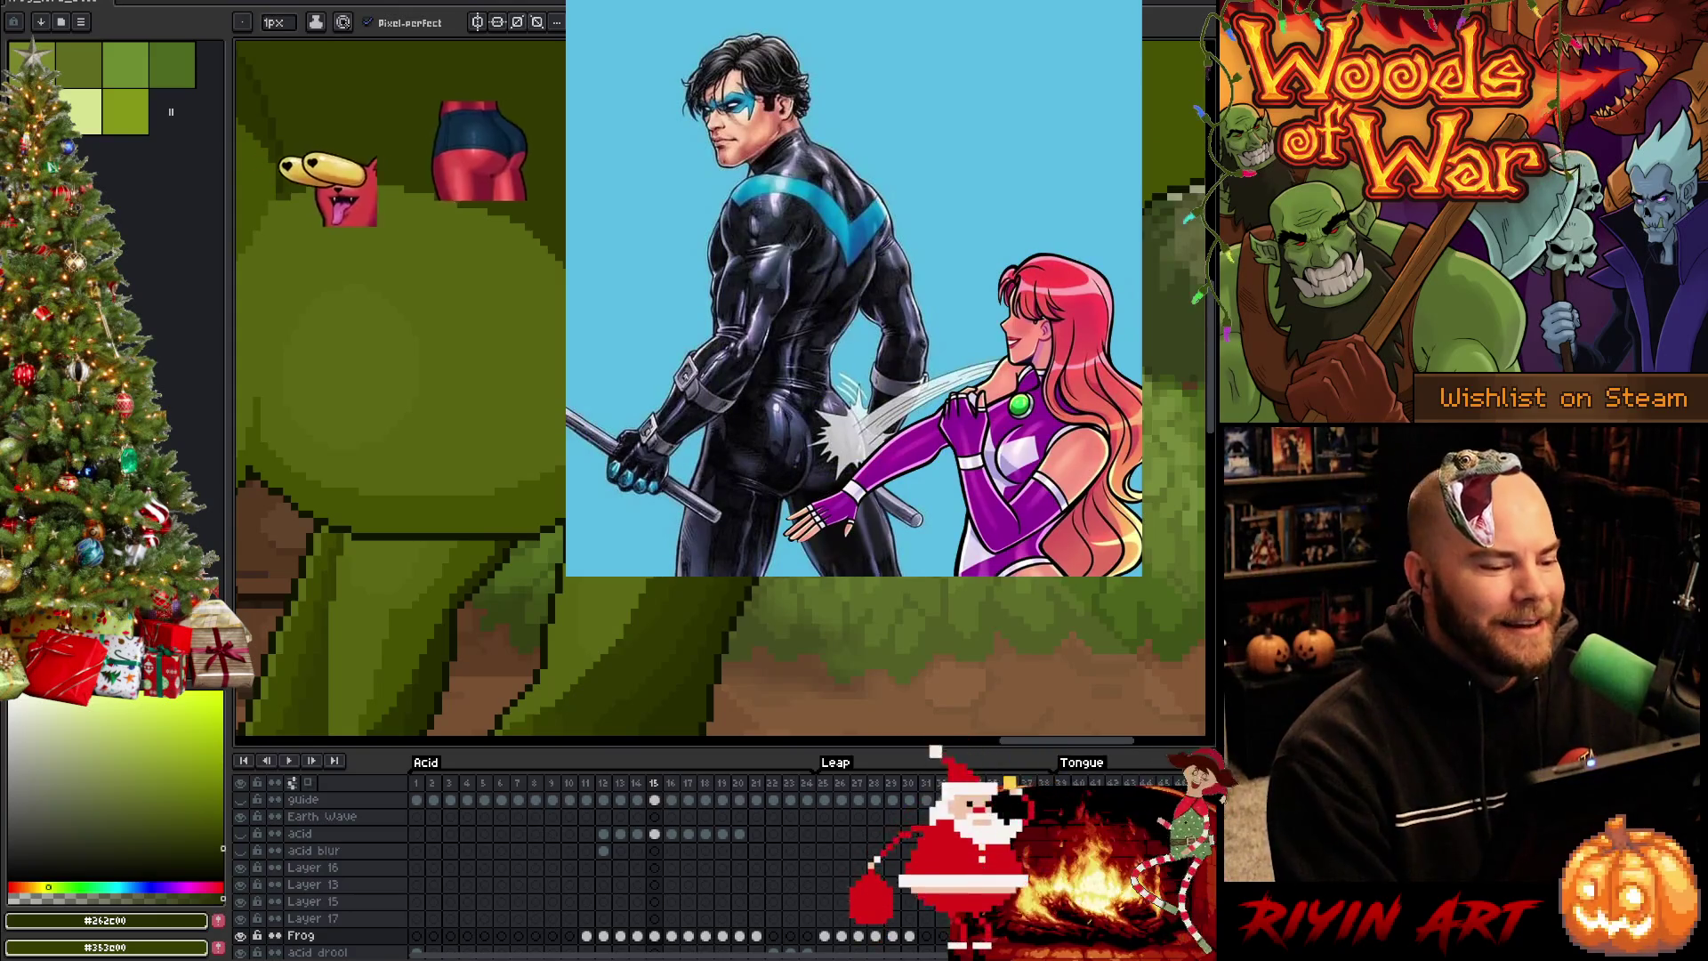
scroll(672, 408, up, 2)
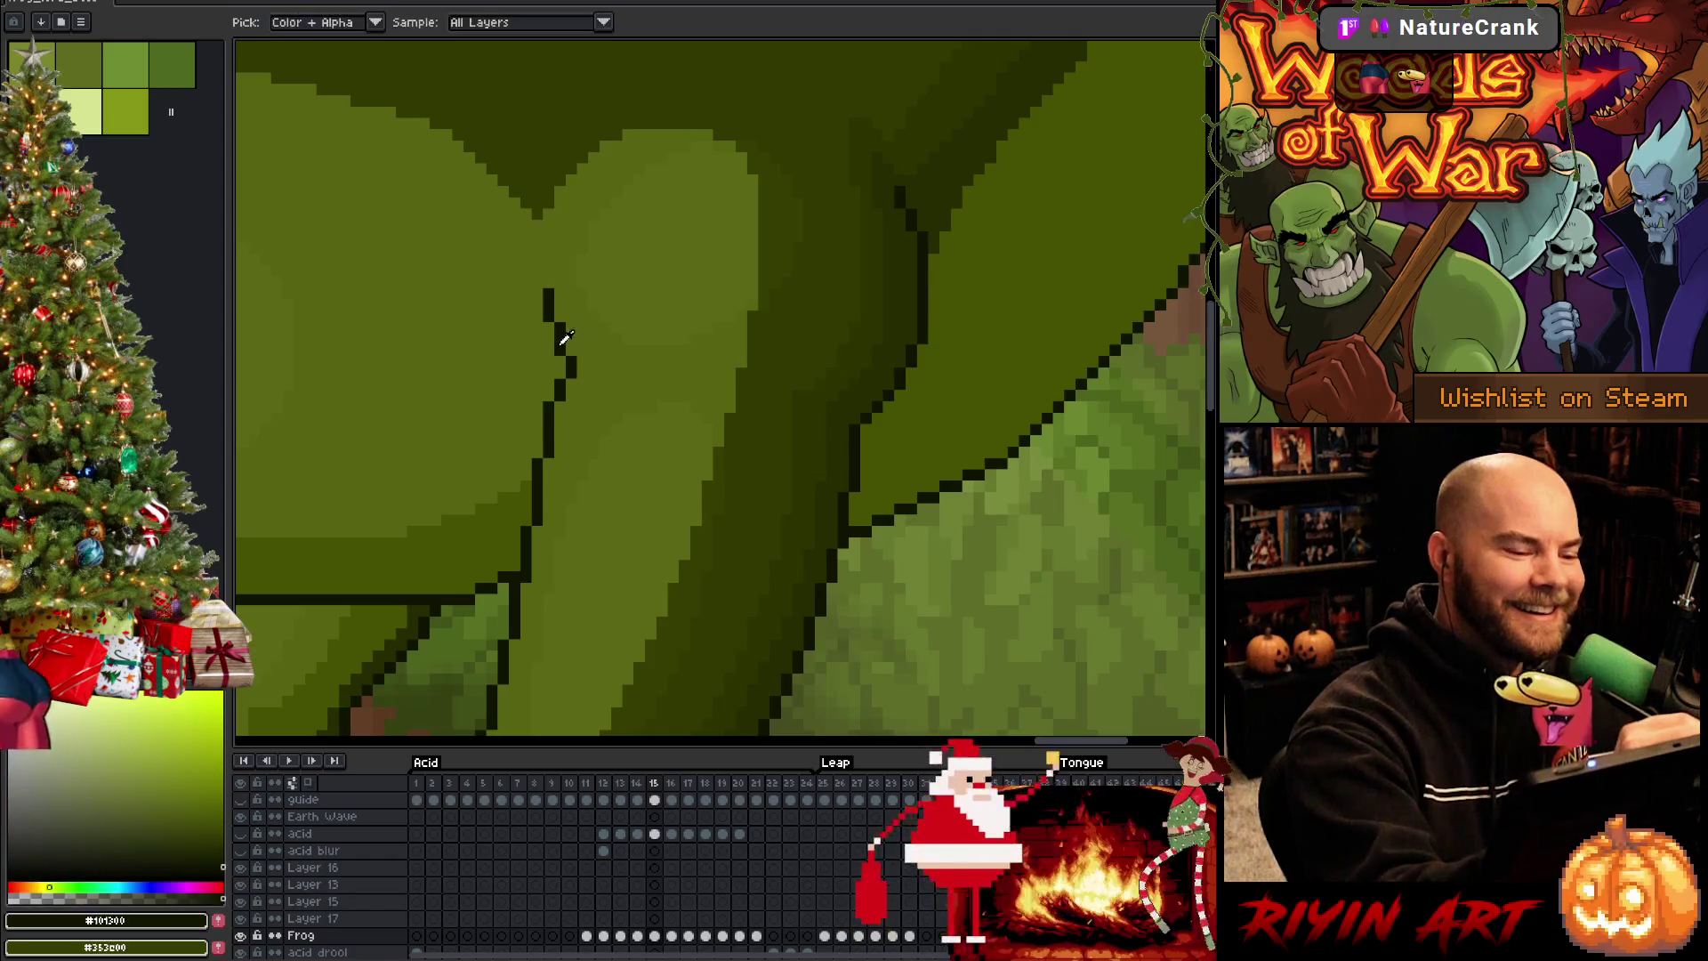
Draw a small dark crease at the frog's hip in frame 15, then pick a brighter green
key(Left)
key(Right)
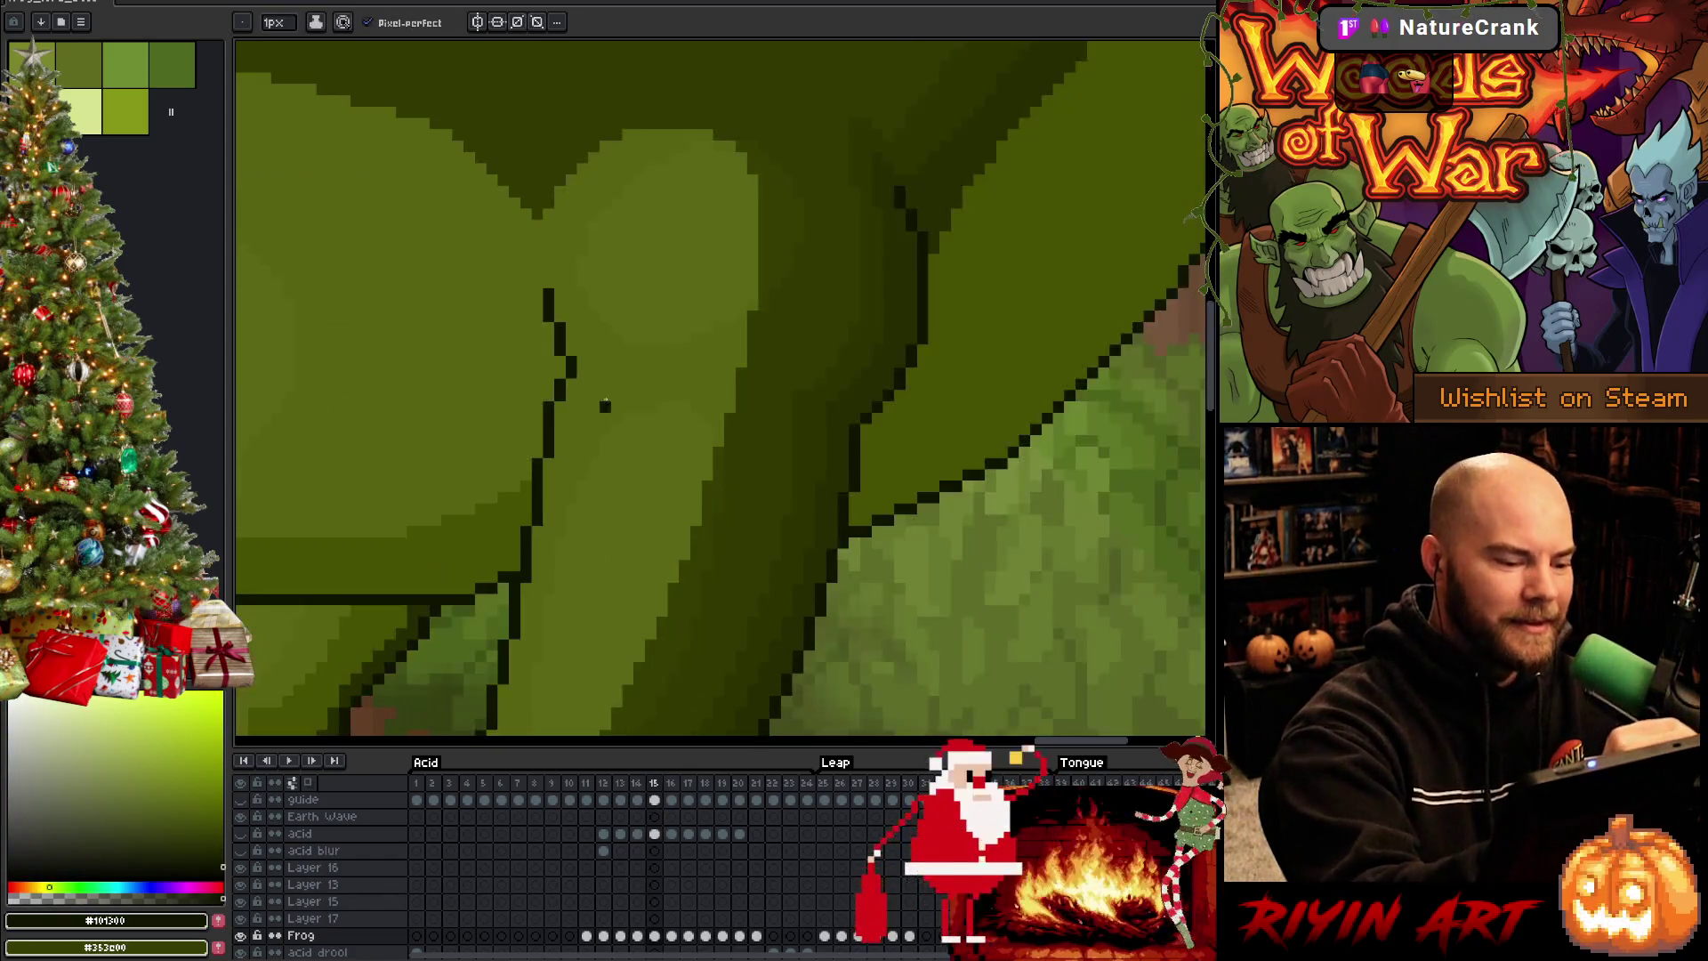
drag(526, 338, 556, 358)
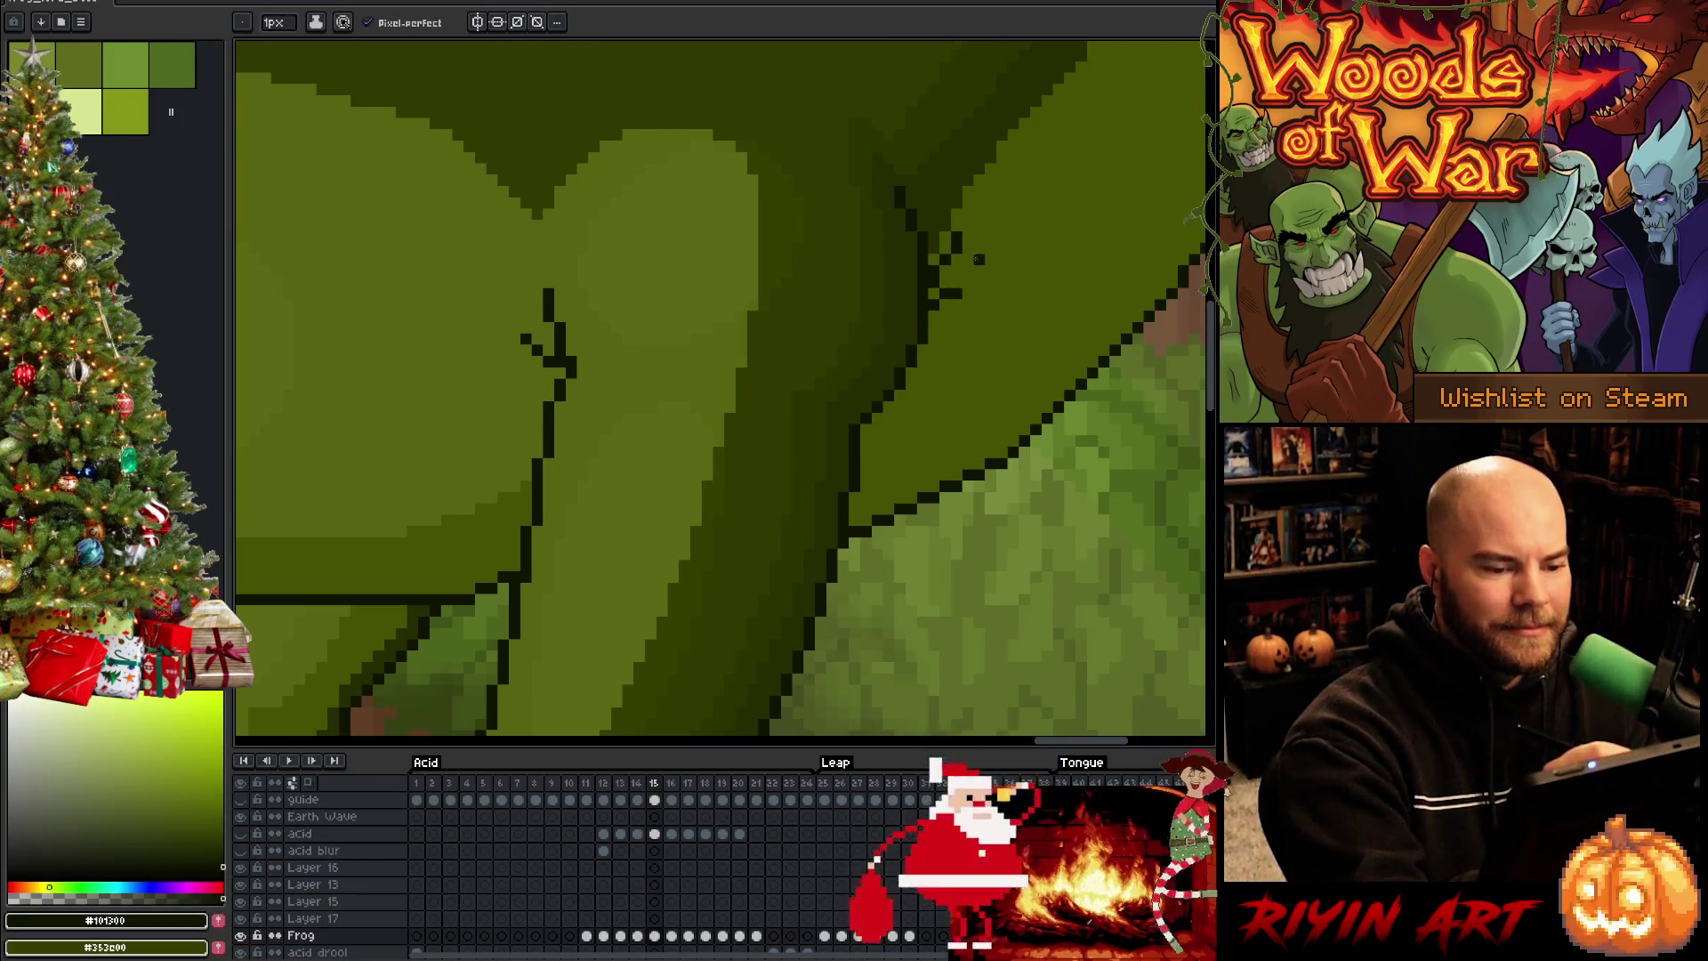
alt+click(968, 260)
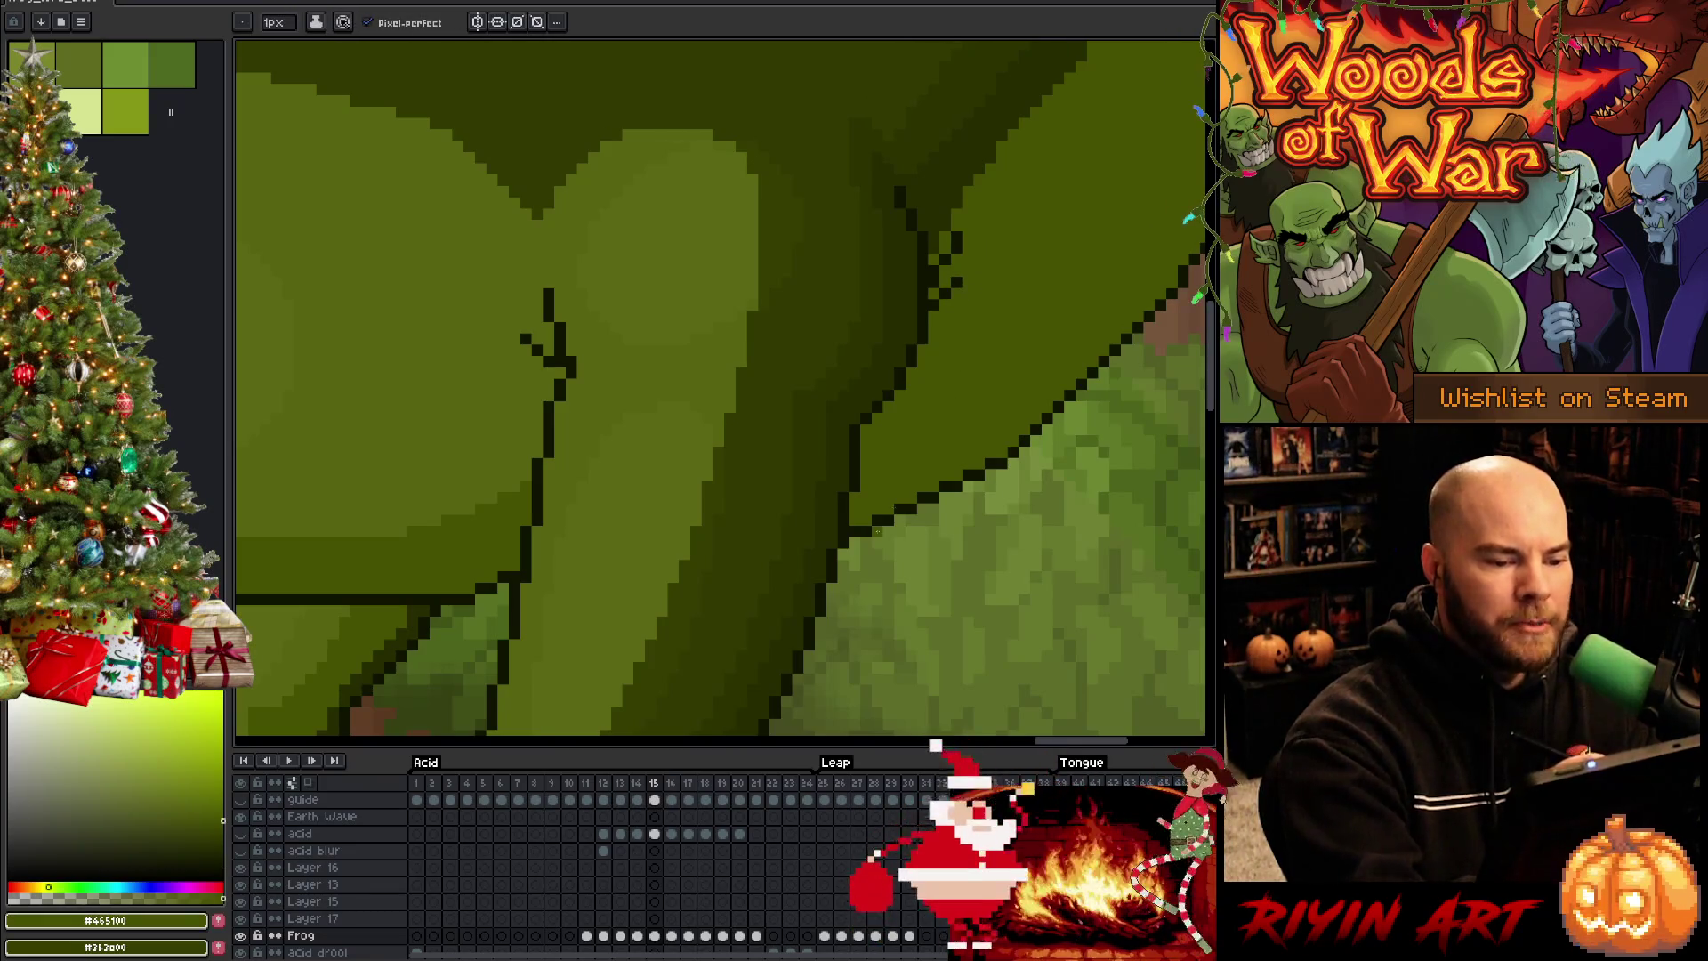
scroll(824, 529, down, 2)
scroll(823, 529, down, 2)
scroll(824, 528, down, 2)
key(comma)
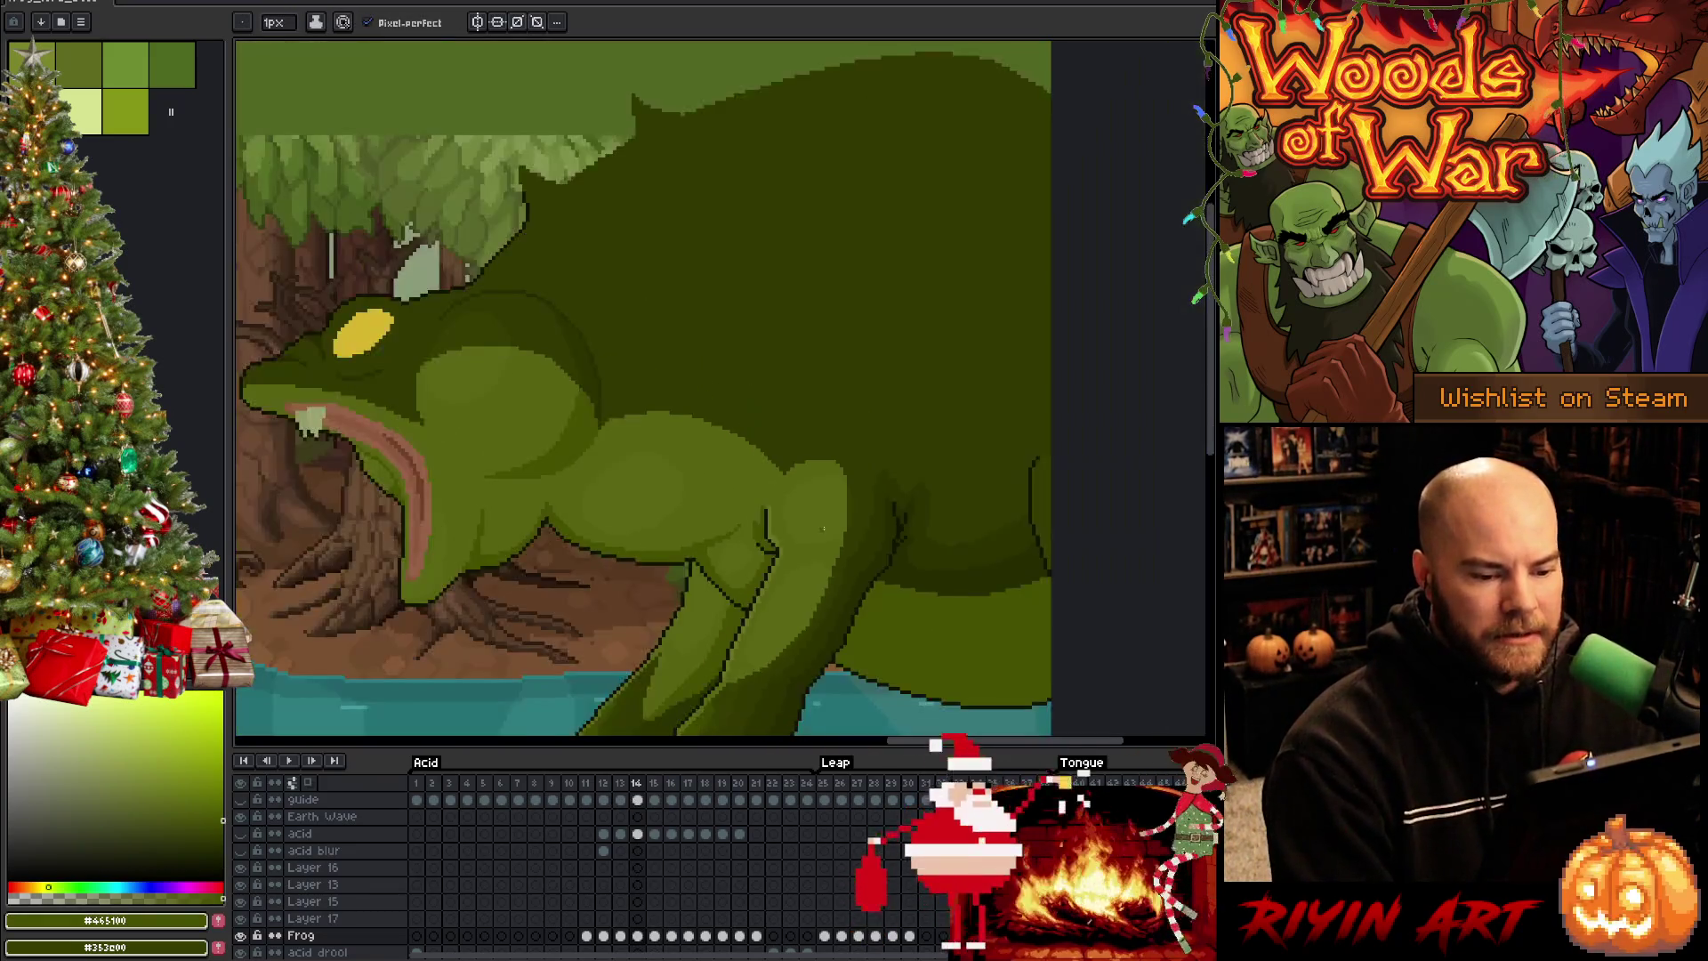
Compare frames 14 and 15, touch up the hip creases with sampled dark green, and save
key(period)
key(comma)
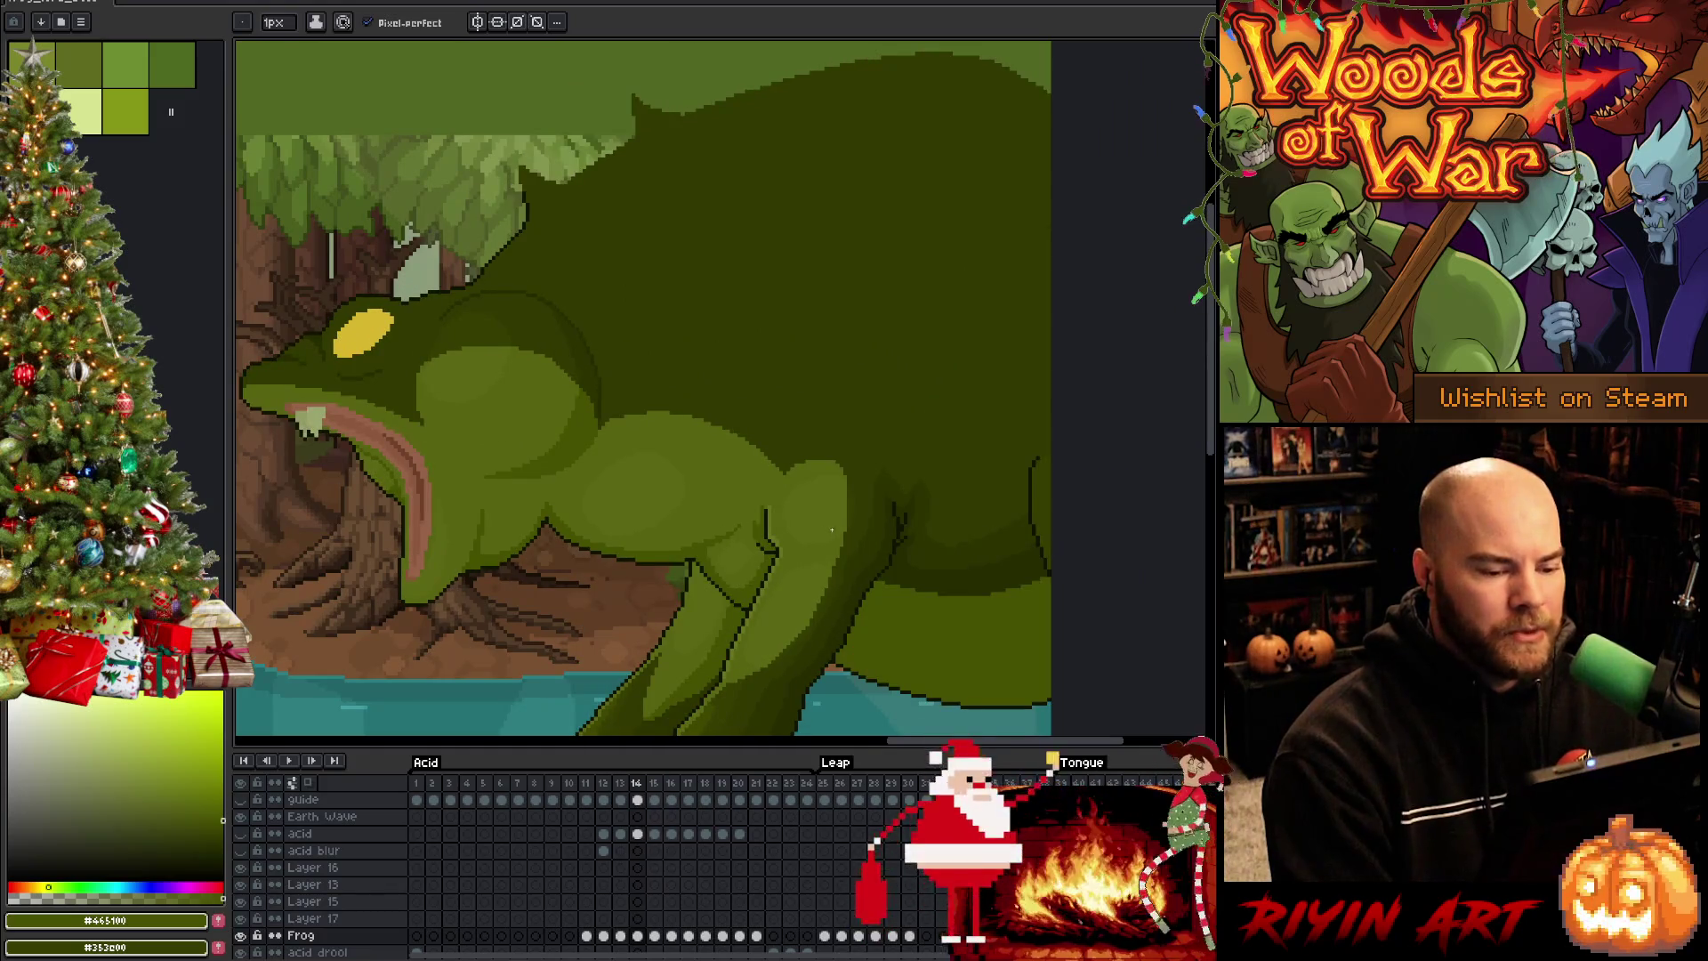
key(period)
scroll(607, 434, up, 1)
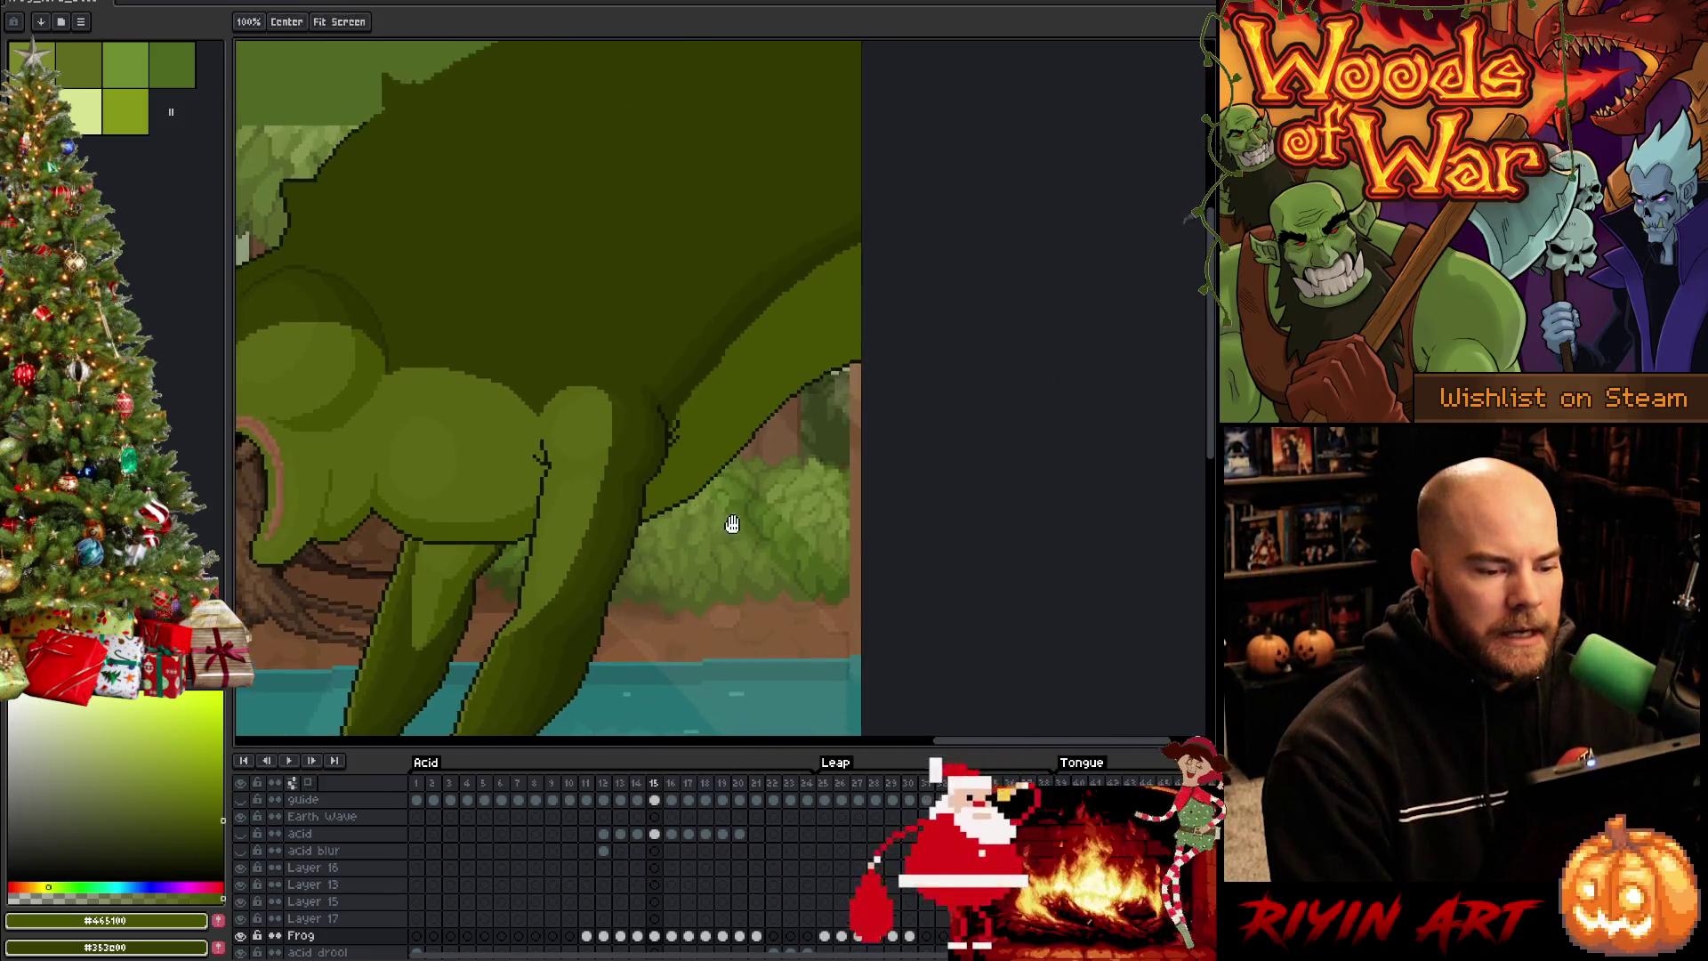
scroll(608, 433, up, 2)
alt+click(706, 467)
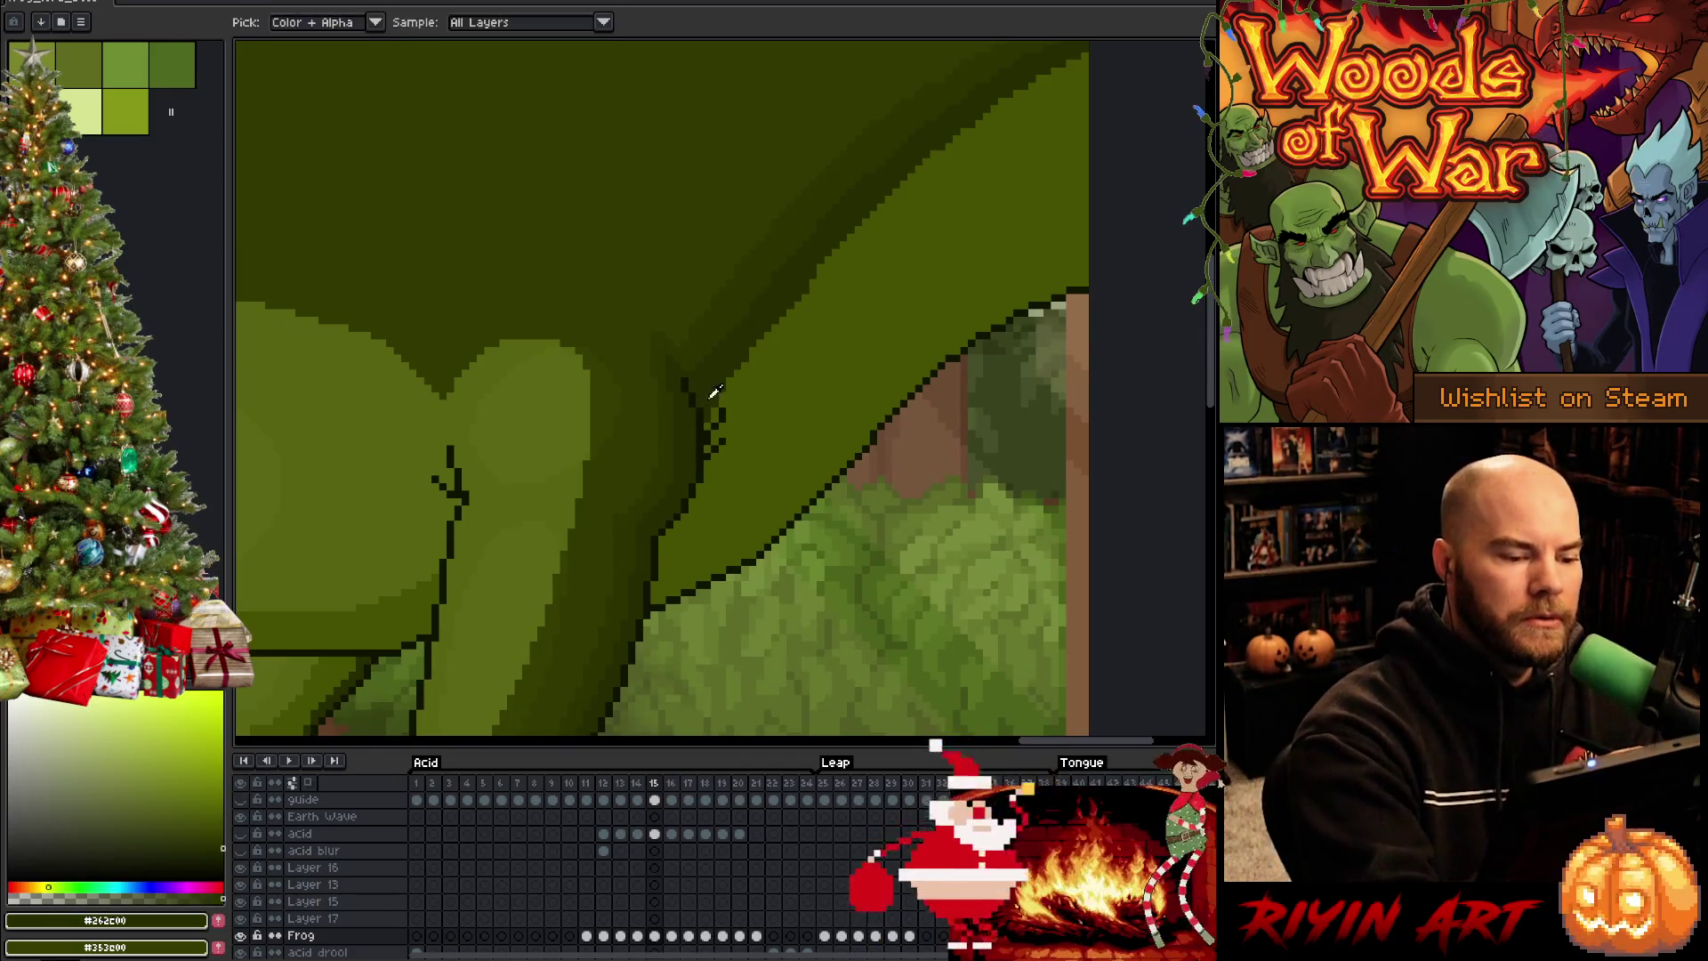
key(g)
key(b)
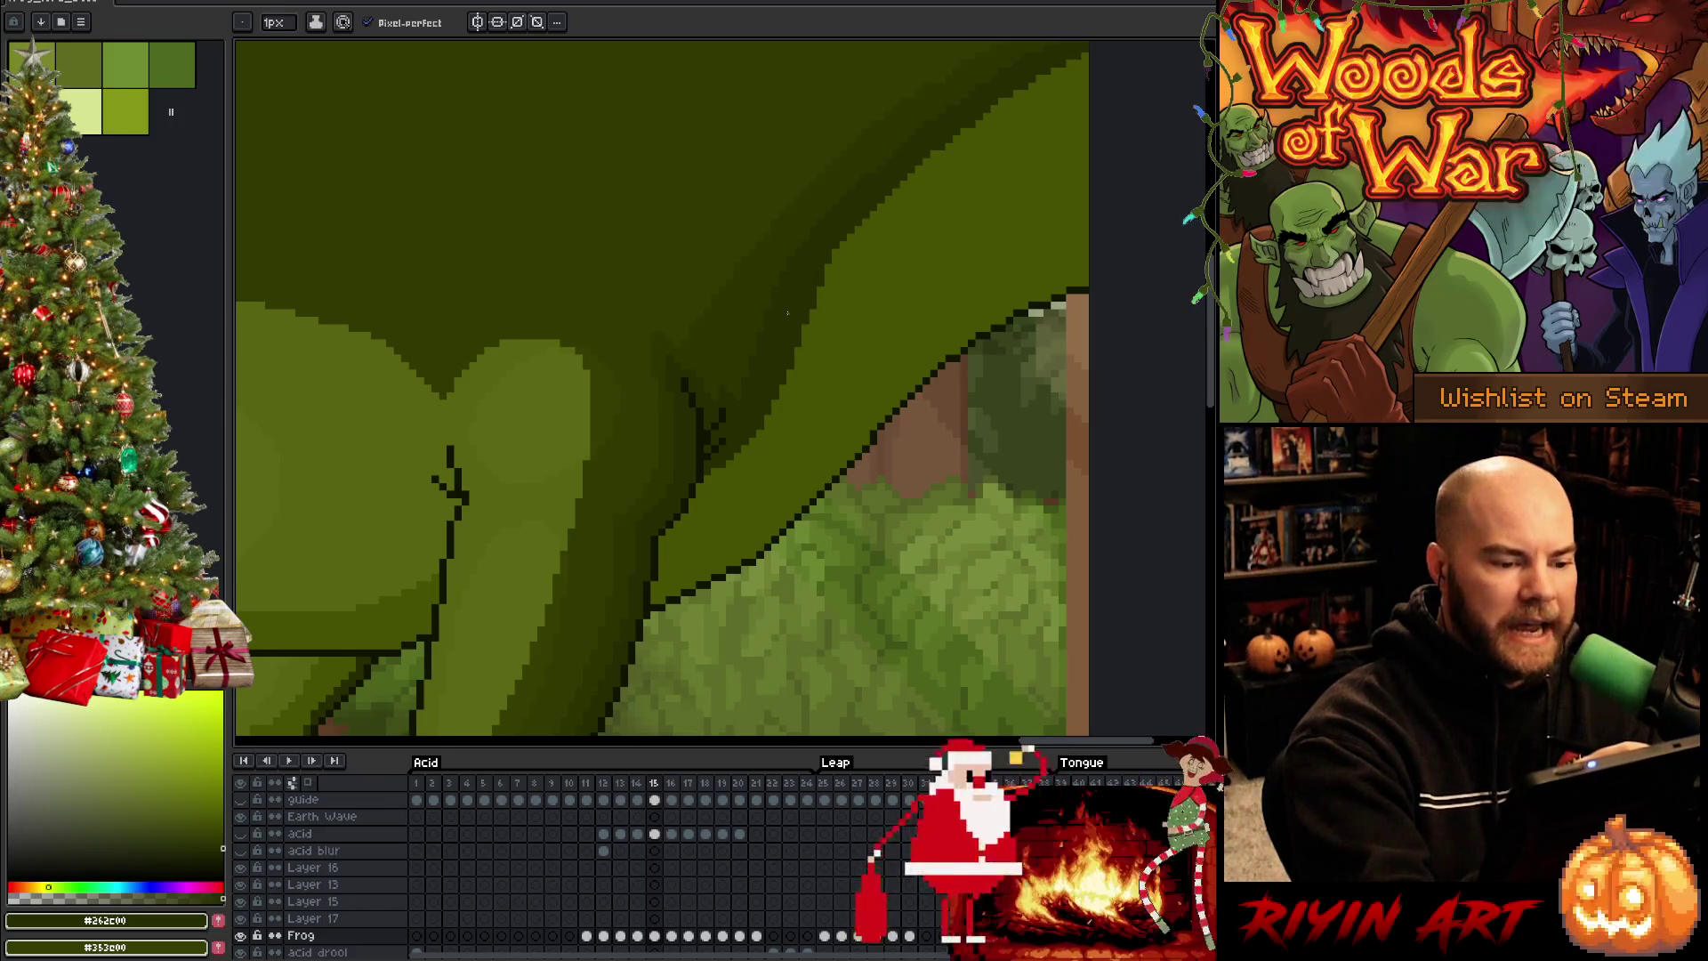
scroll(784, 354, up, 3)
scroll(832, 369, right, 2)
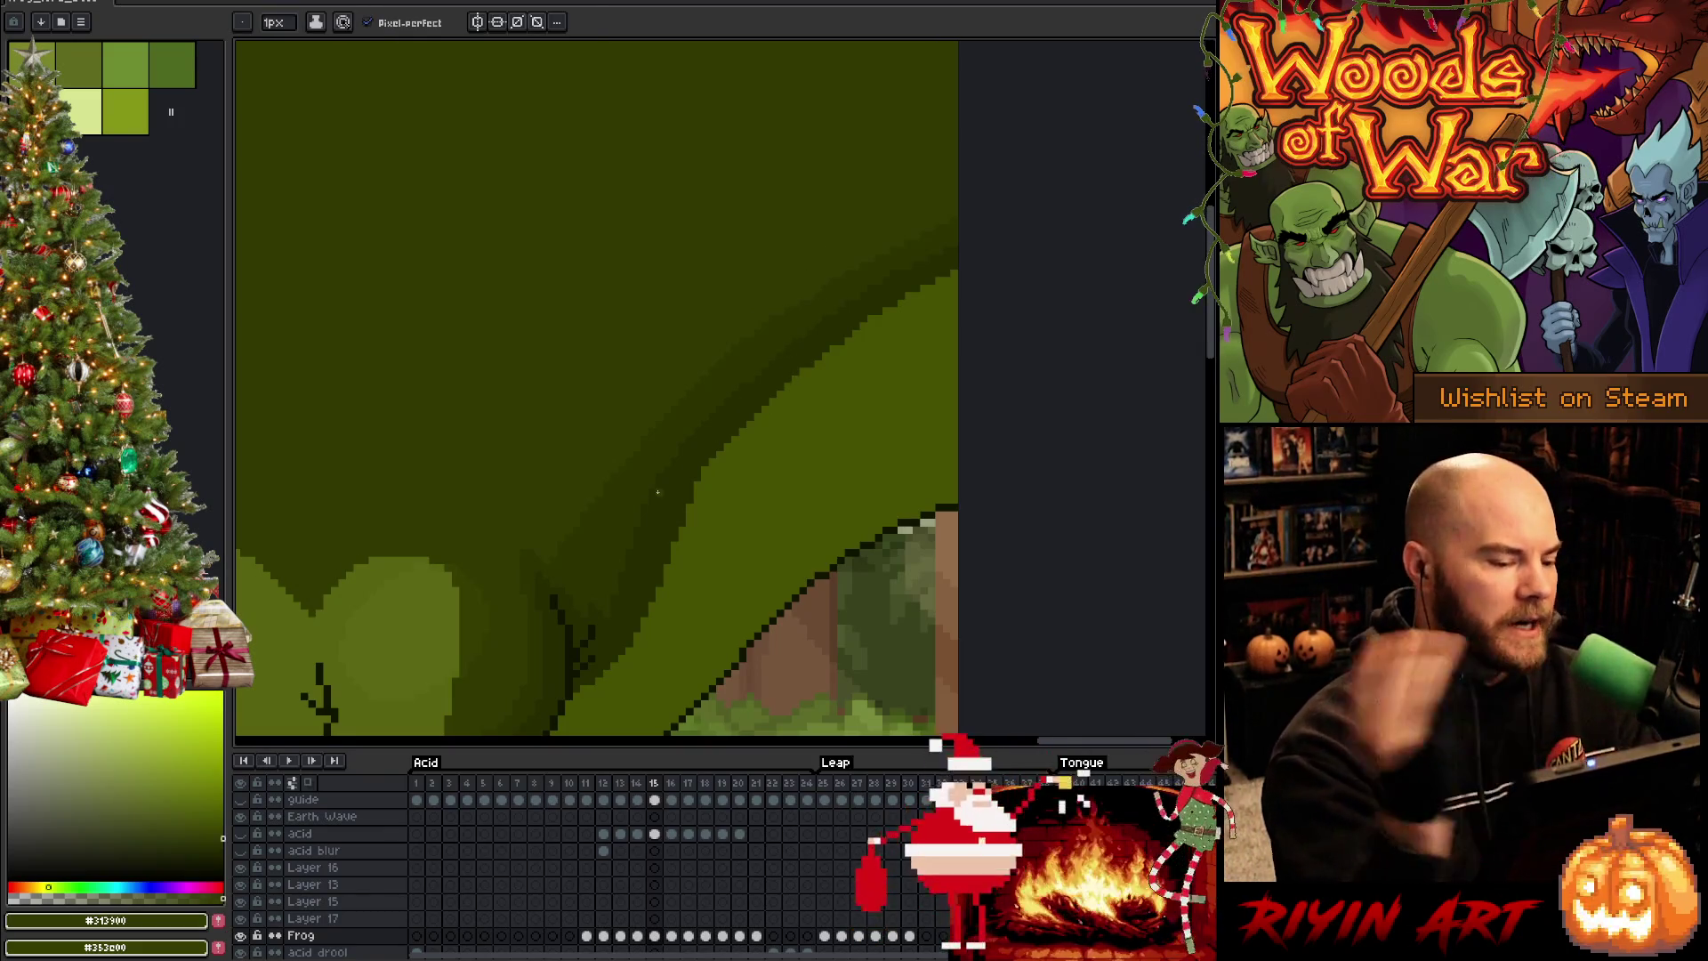
key(ctrl+s)
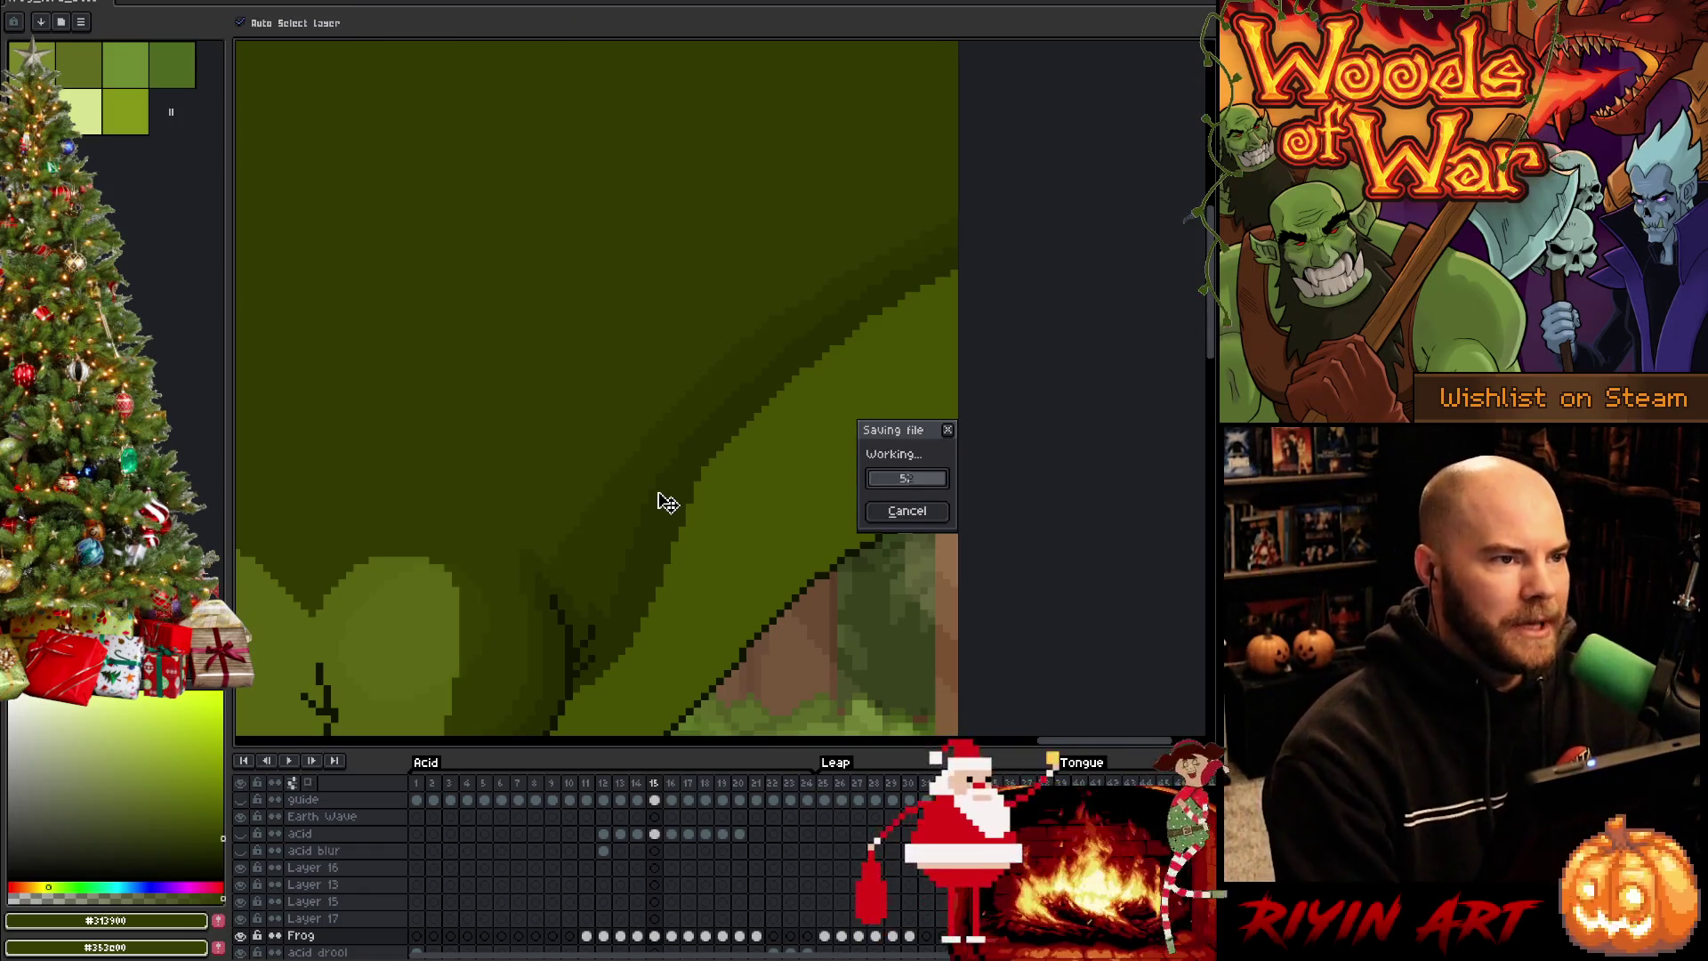
scroll(642, 508, down, 2)
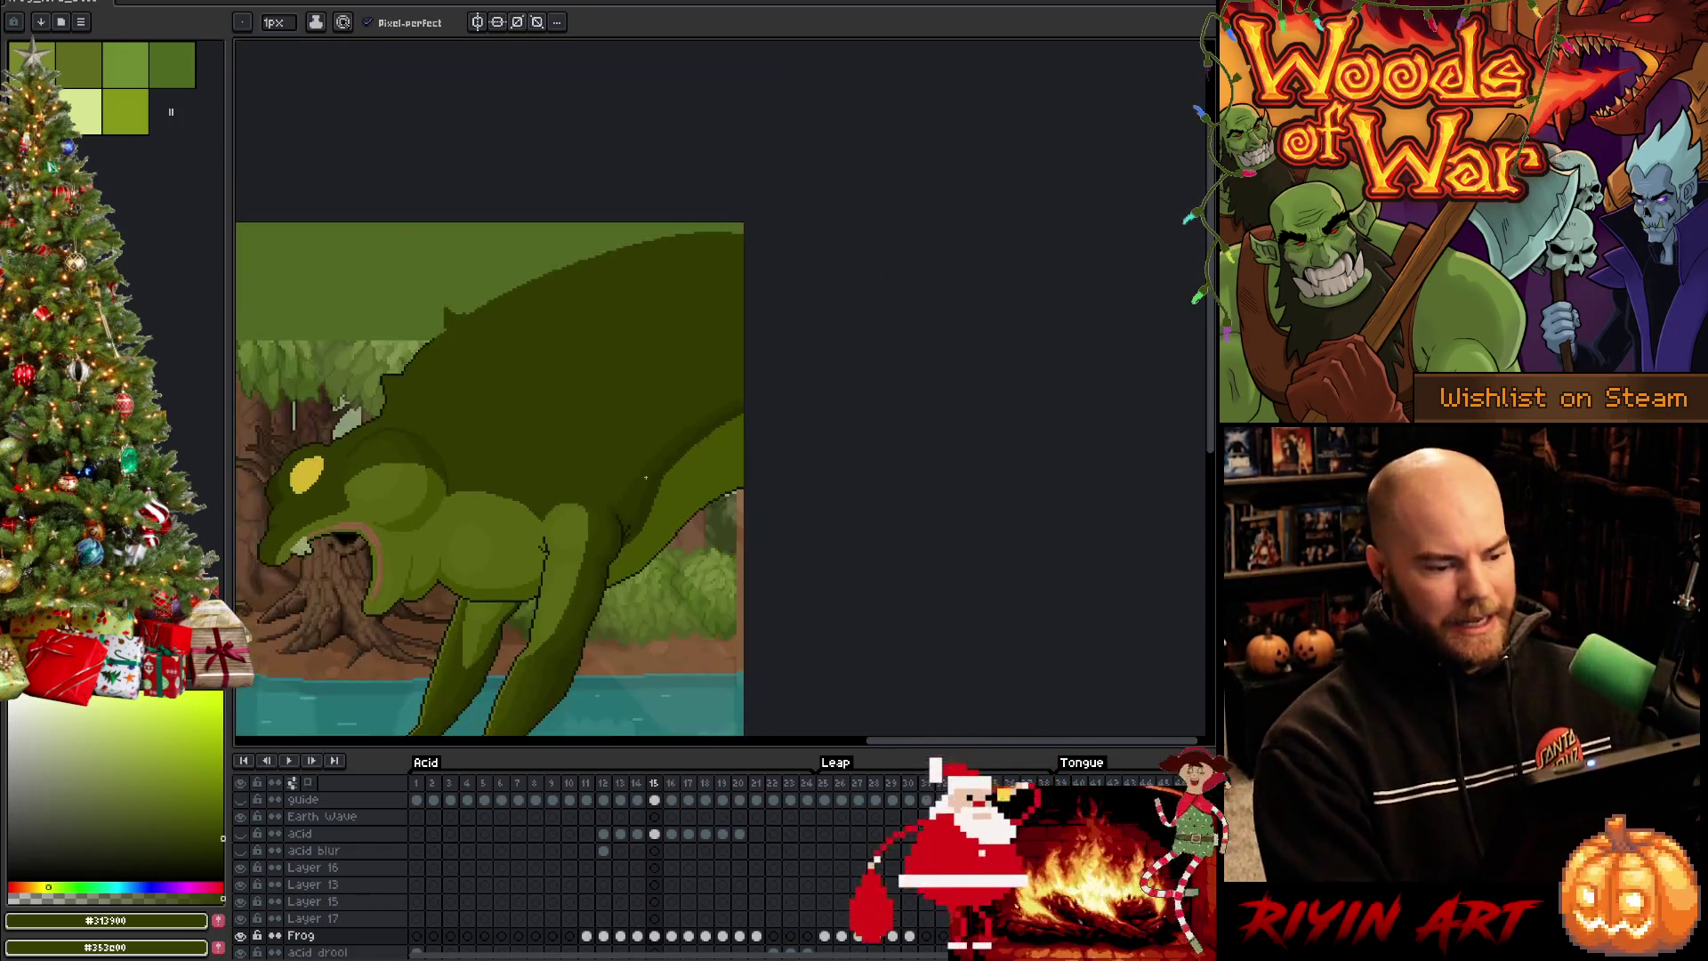
scroll(611, 517, up, 1)
scroll(814, 457, up, 2)
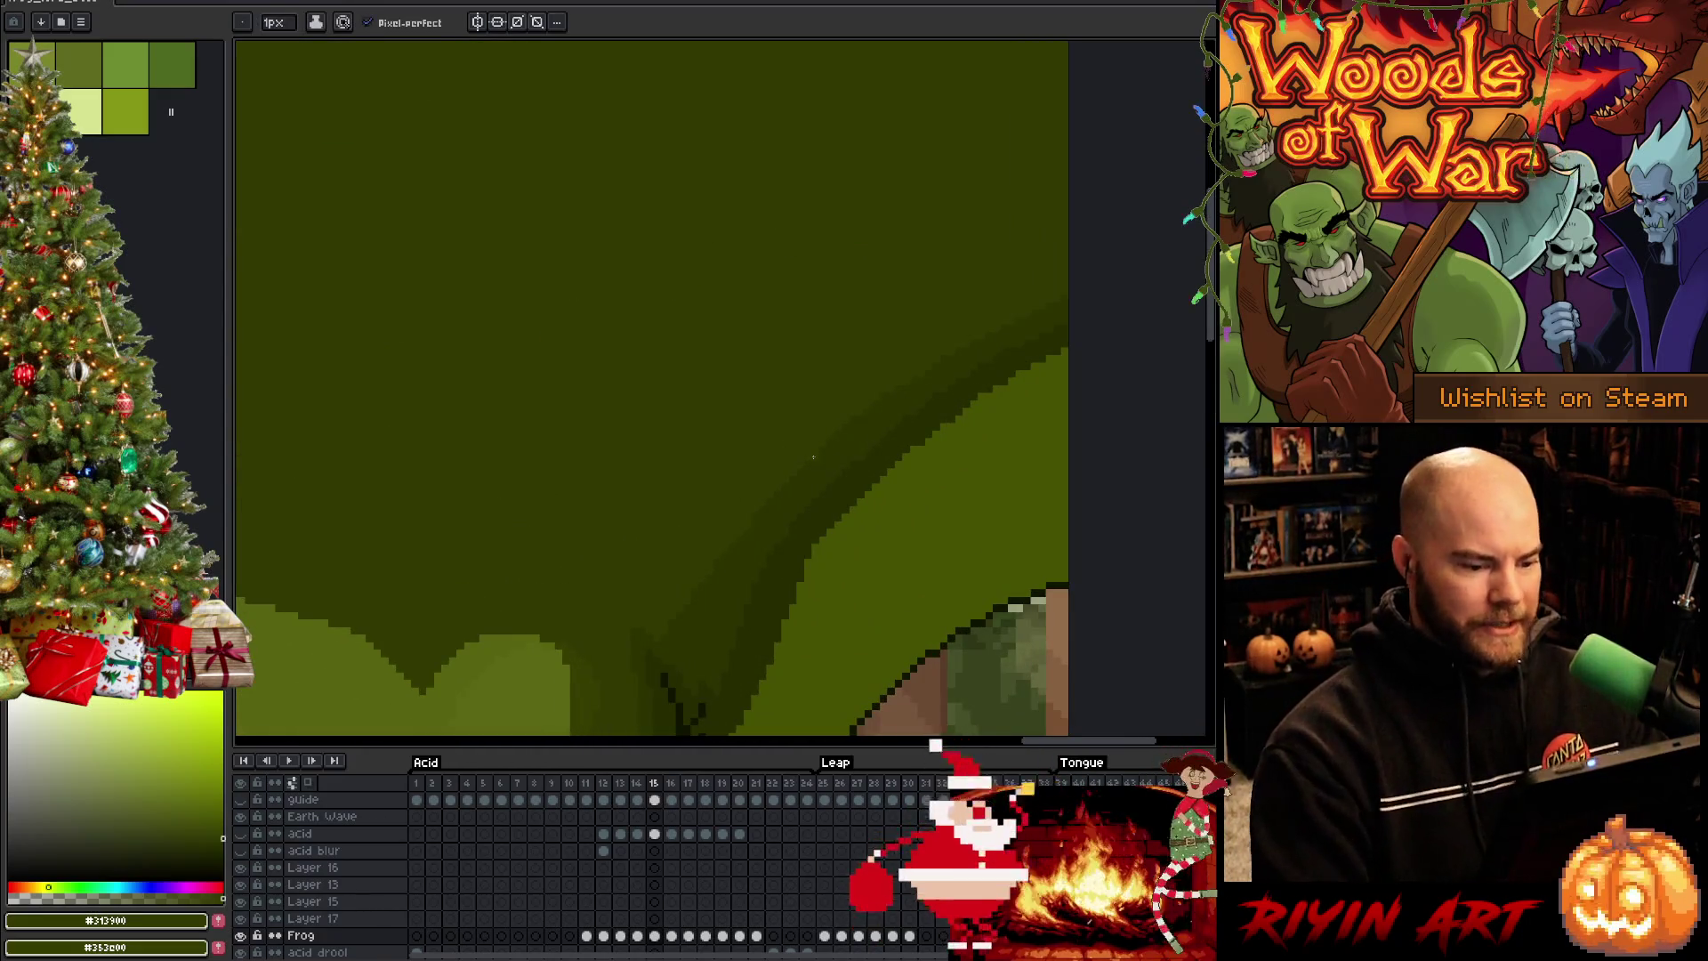
Touch up the crease lines on the frog's upper leg near the hip and save the animation twice
drag(812, 456, 762, 457)
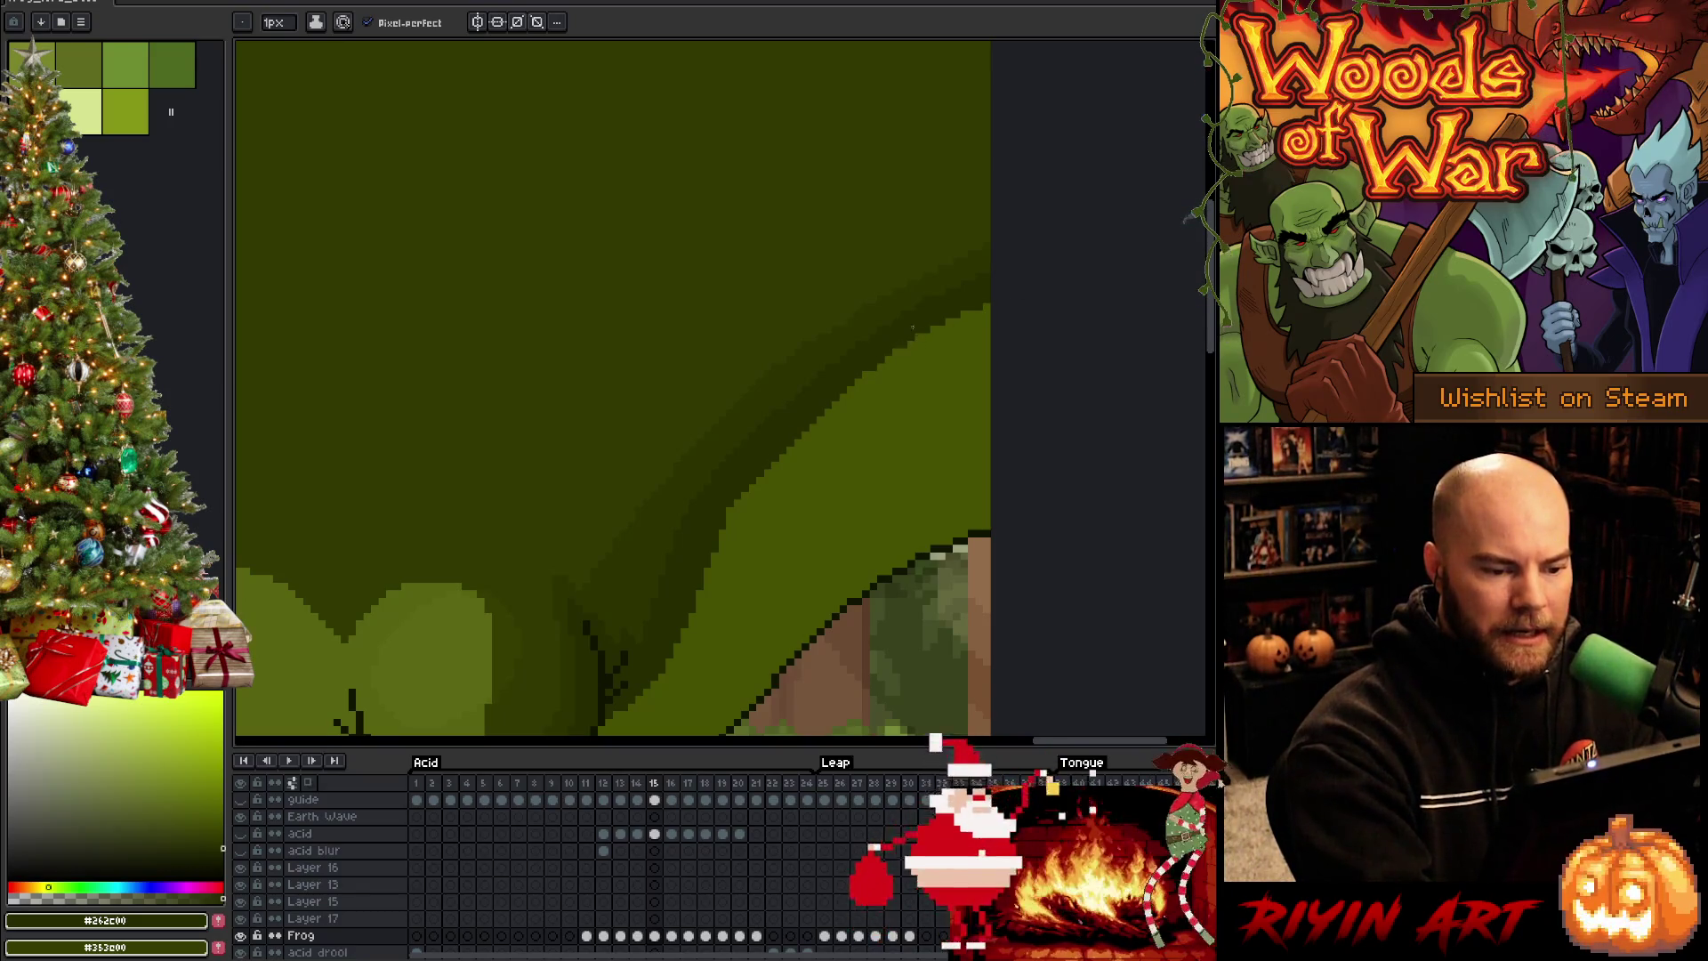
scroll(913, 329, down, 3)
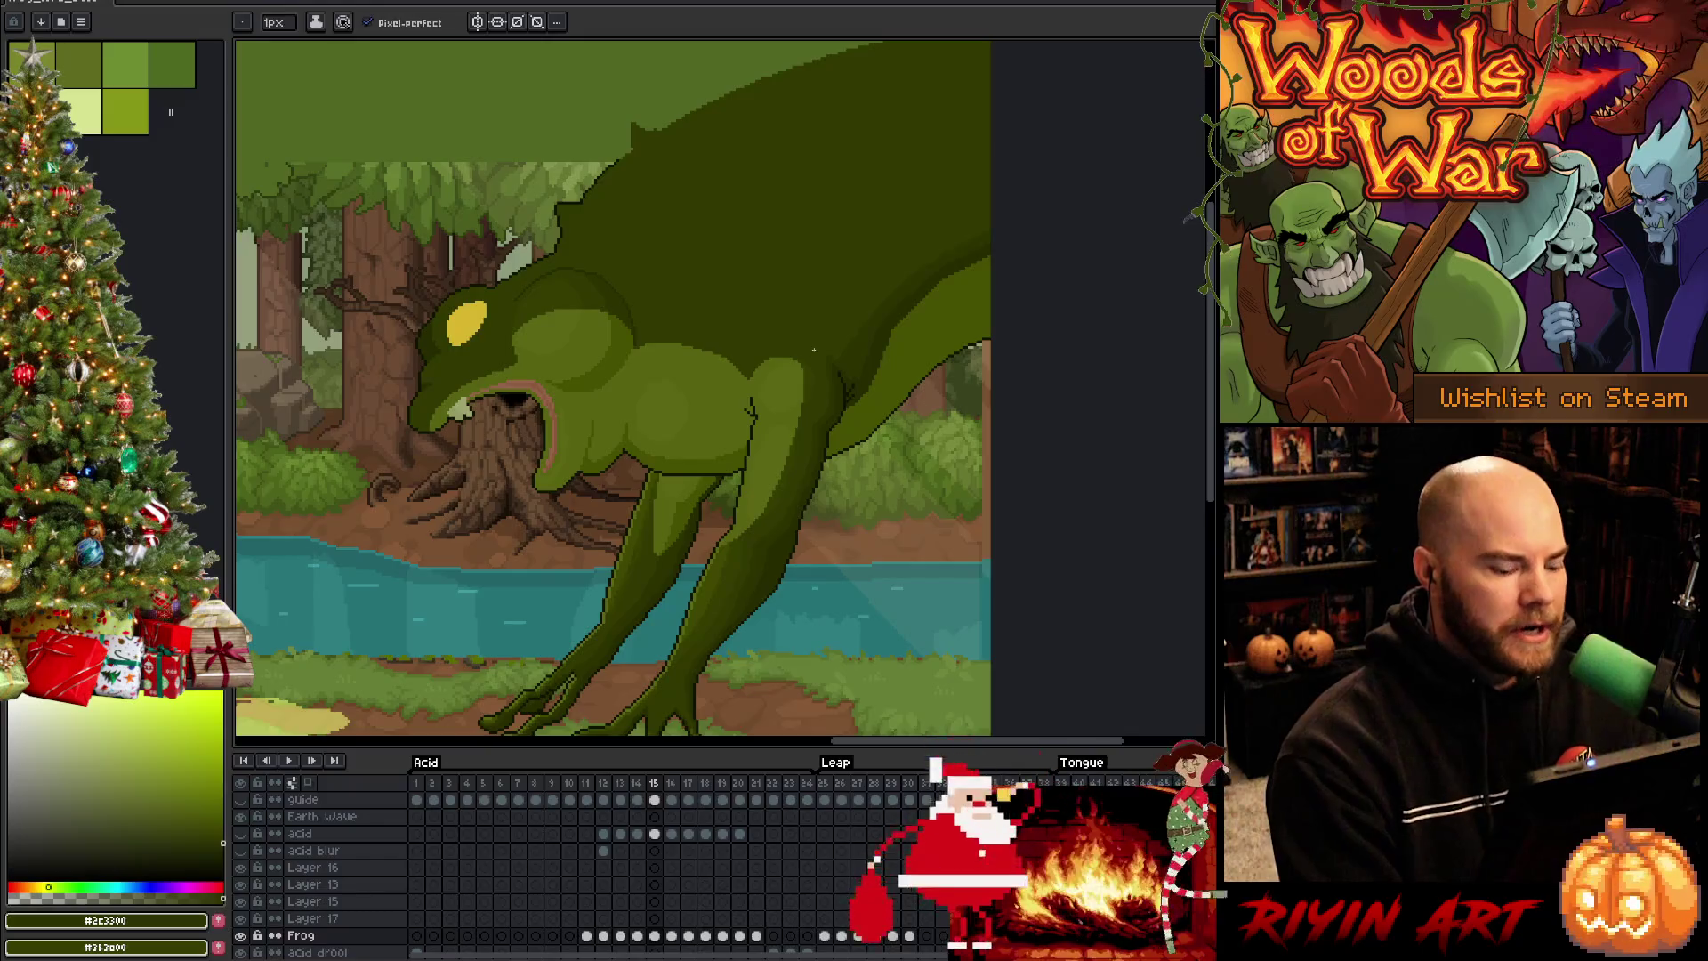
key(ctrl+s)
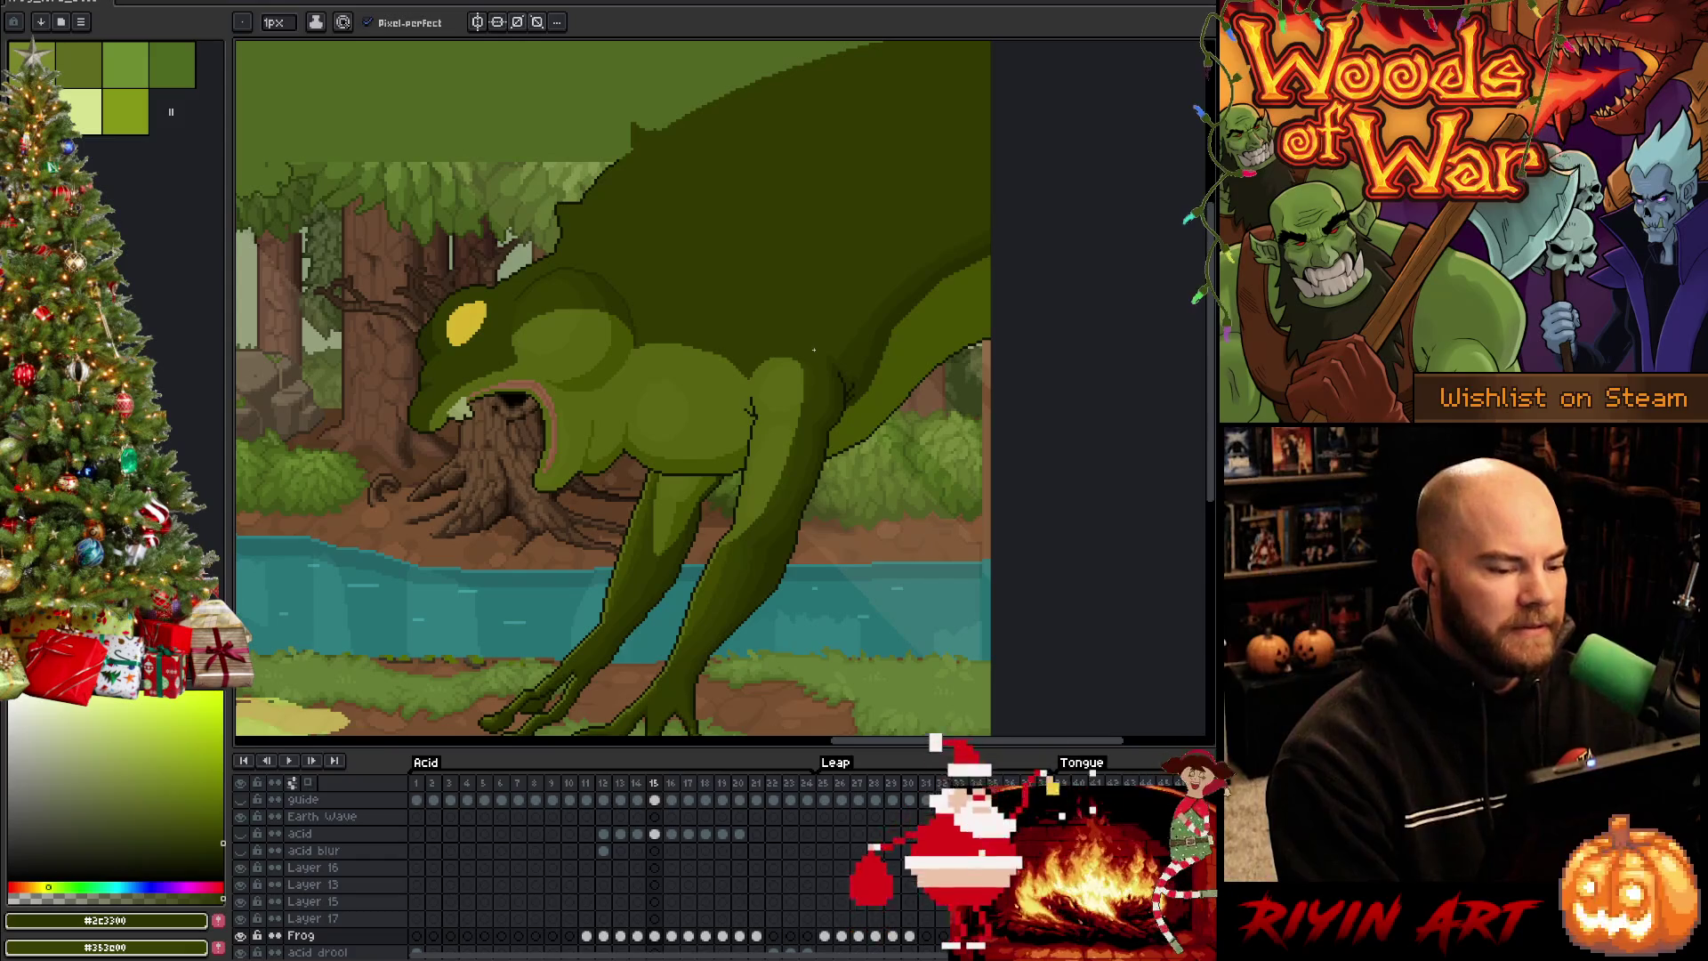
scroll(812, 350, down, 1)
scroll(703, 395, up, 2)
scroll(915, 373, up, 2)
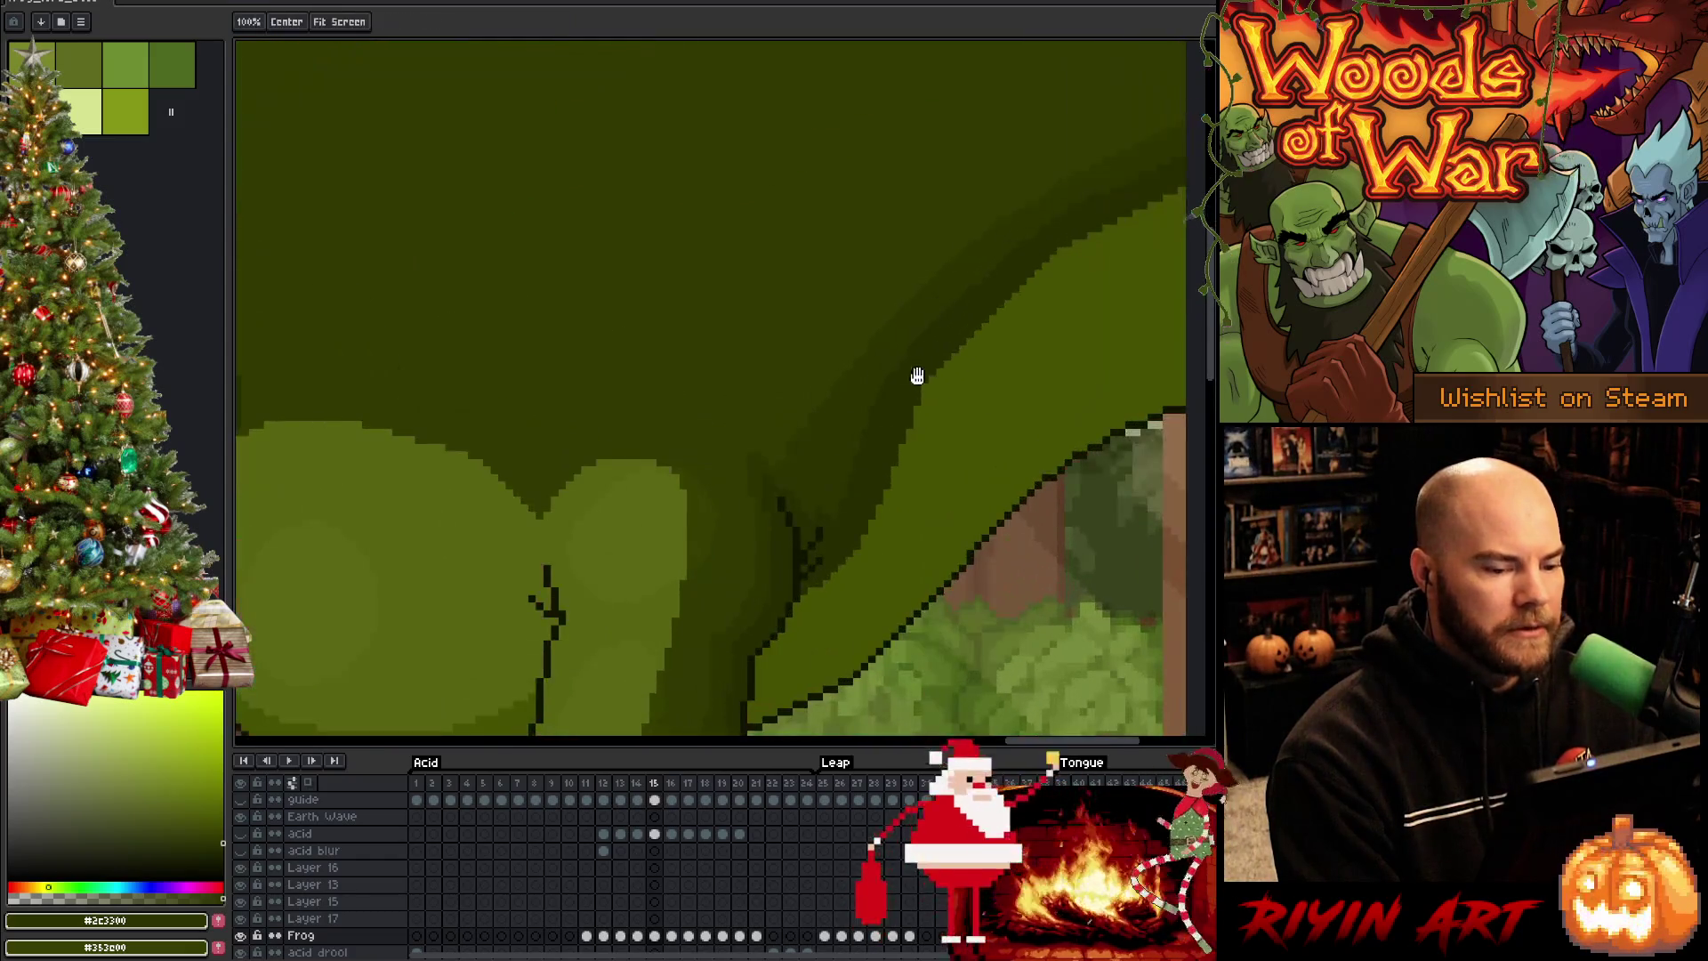
scroll(588, 444, up, 1)
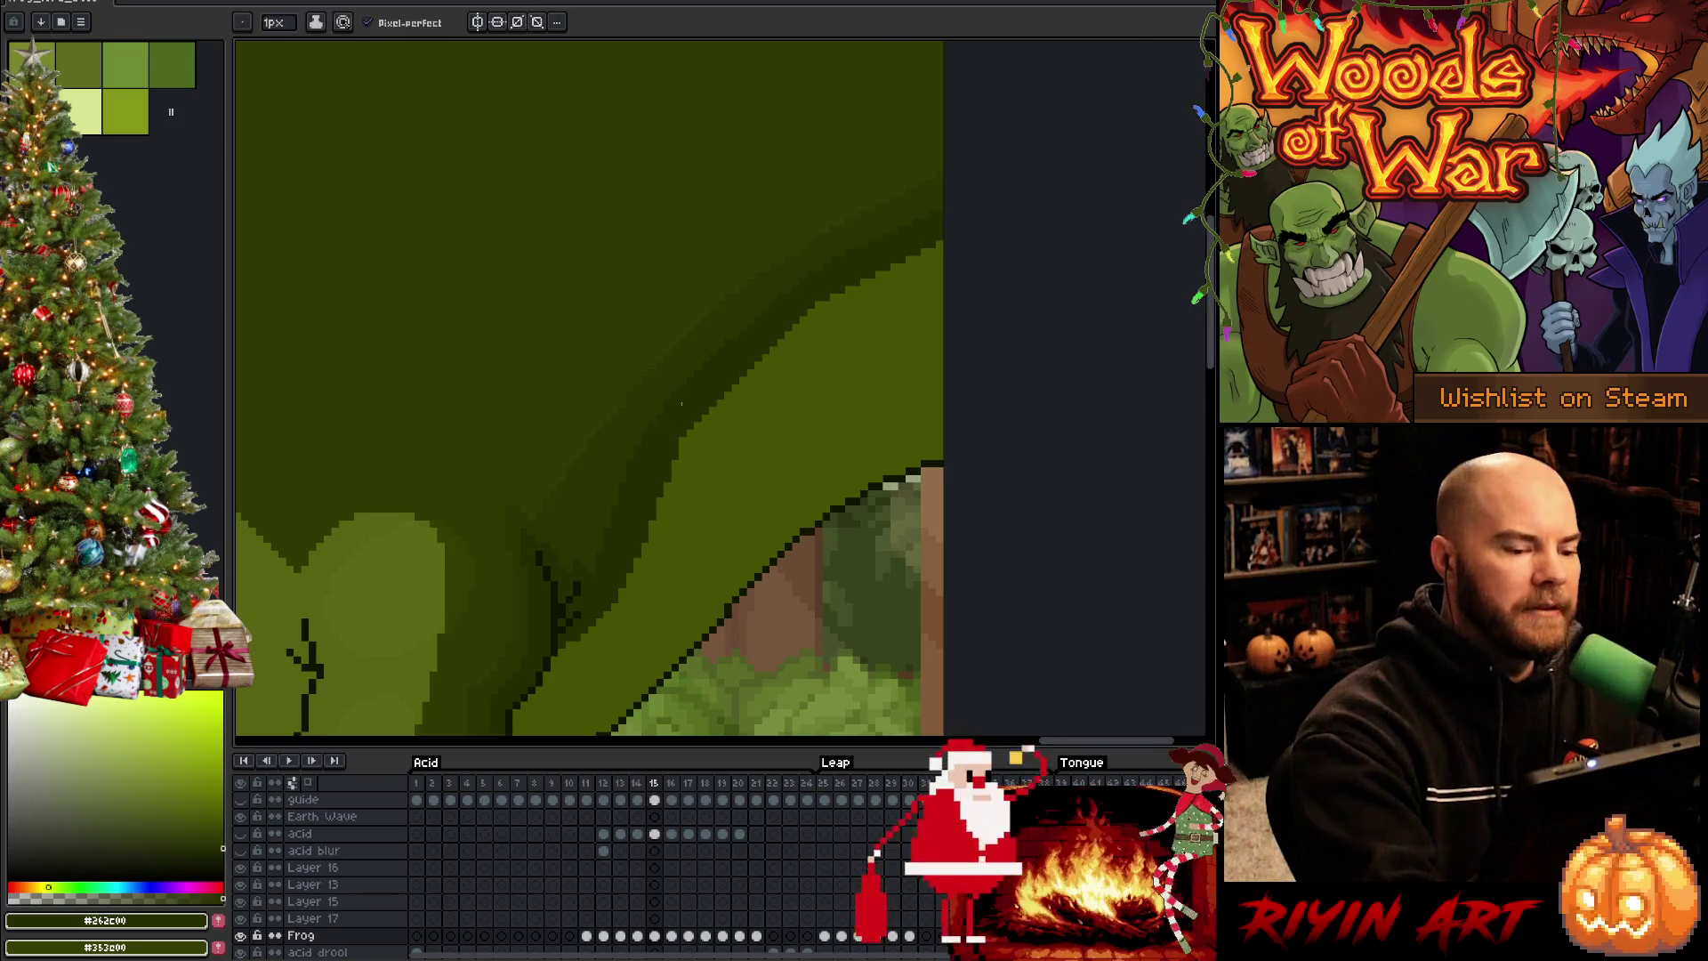
key(ctrl+s)
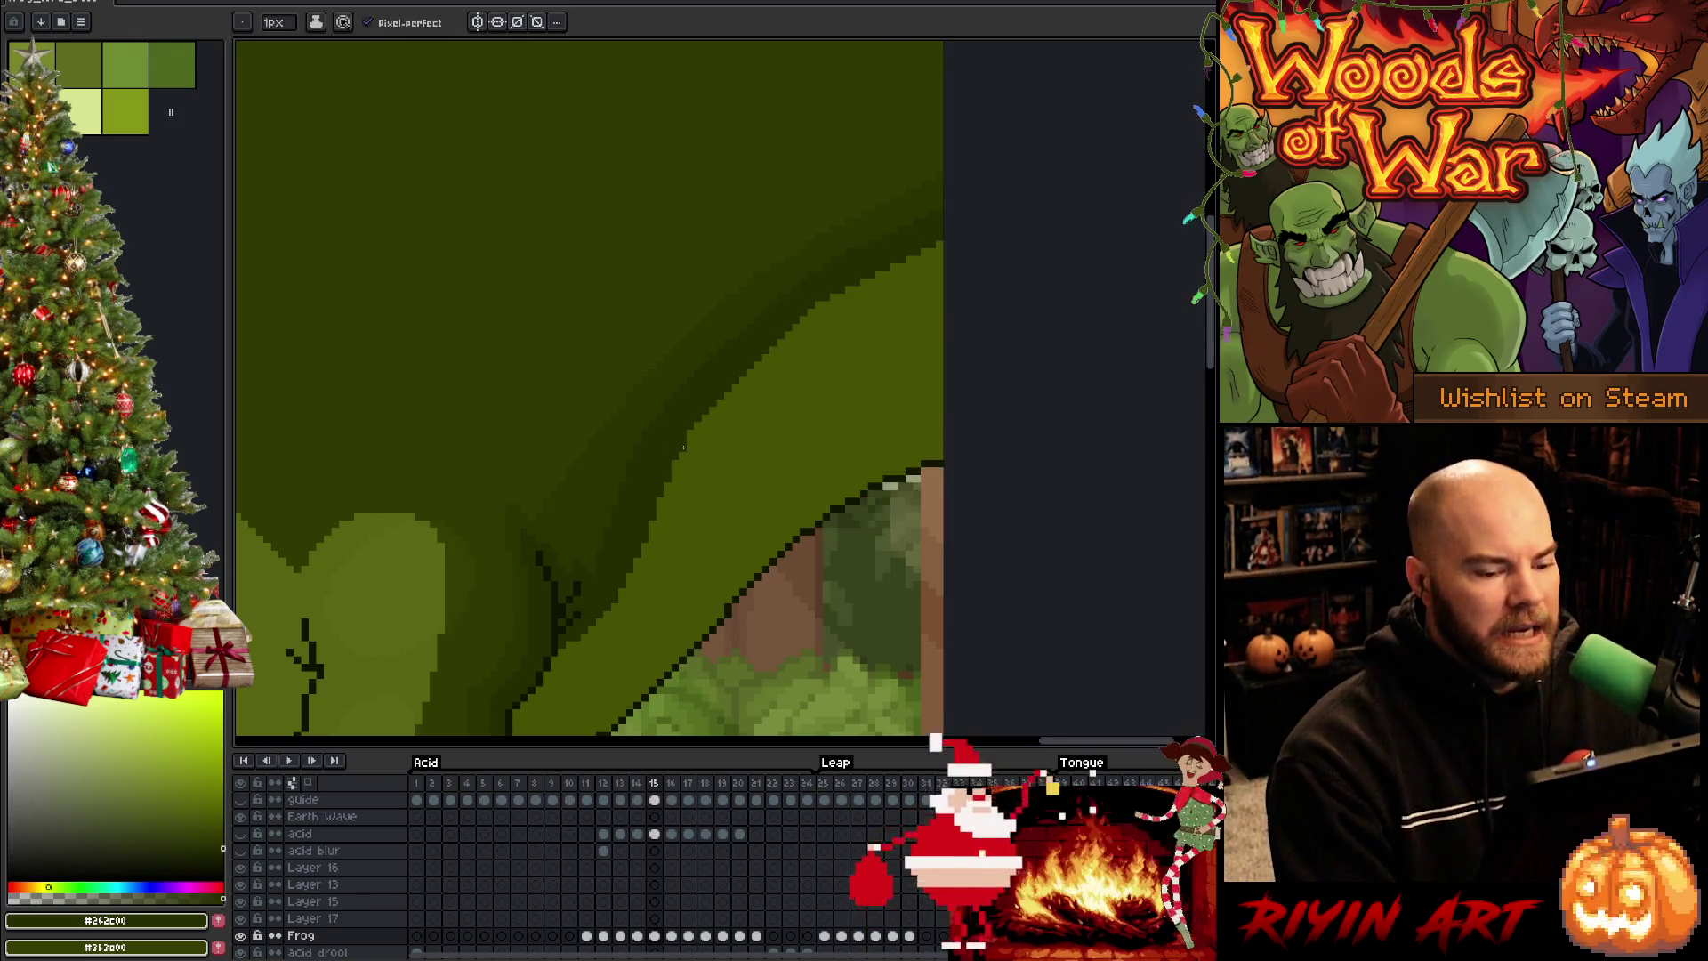
scroll(519, 502, down, 4)
scroll(520, 501, up, 3)
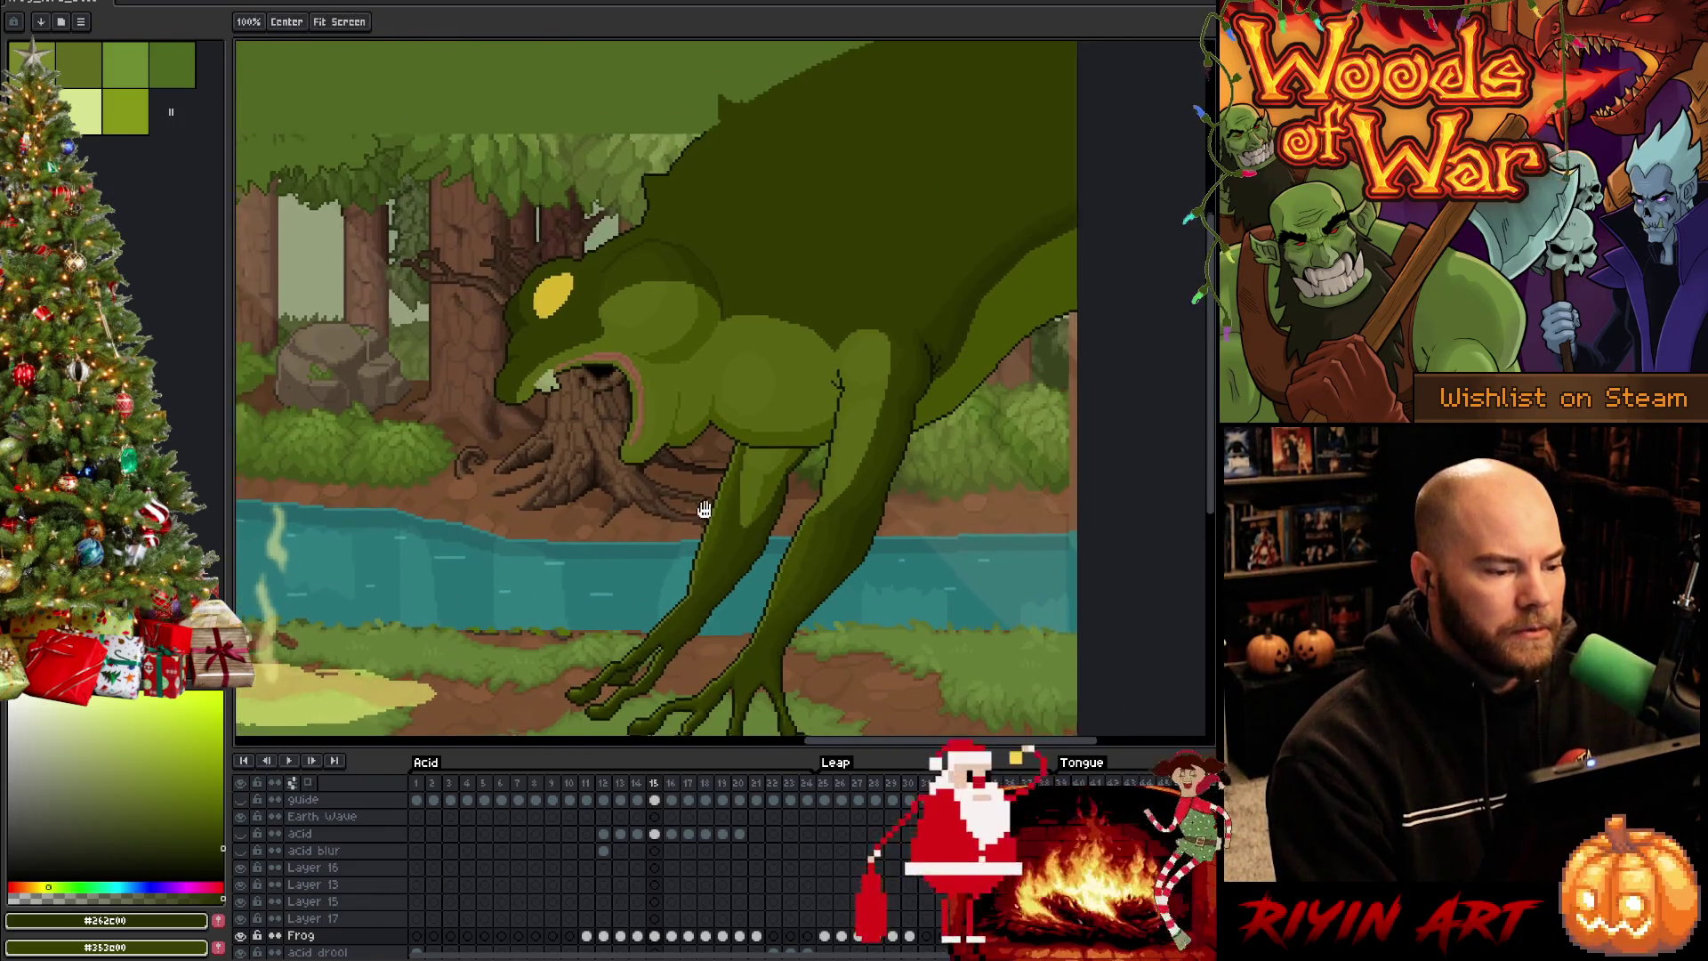
drag(688, 484, 747, 490)
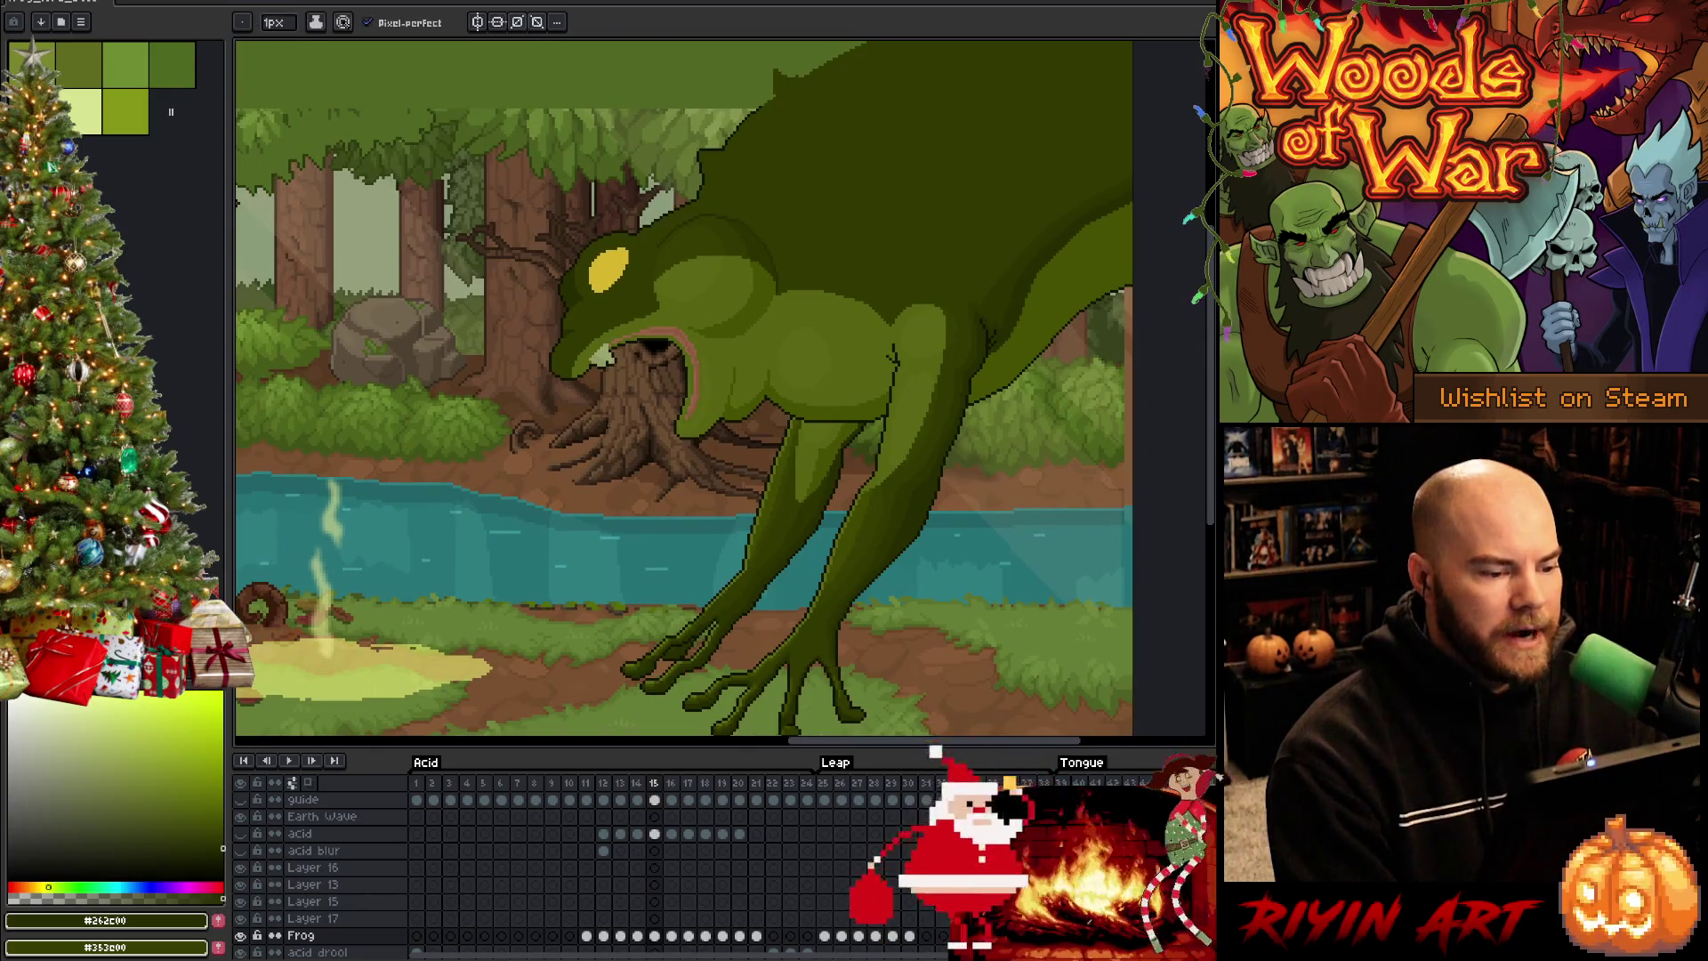
scroll(641, 380, up, 3)
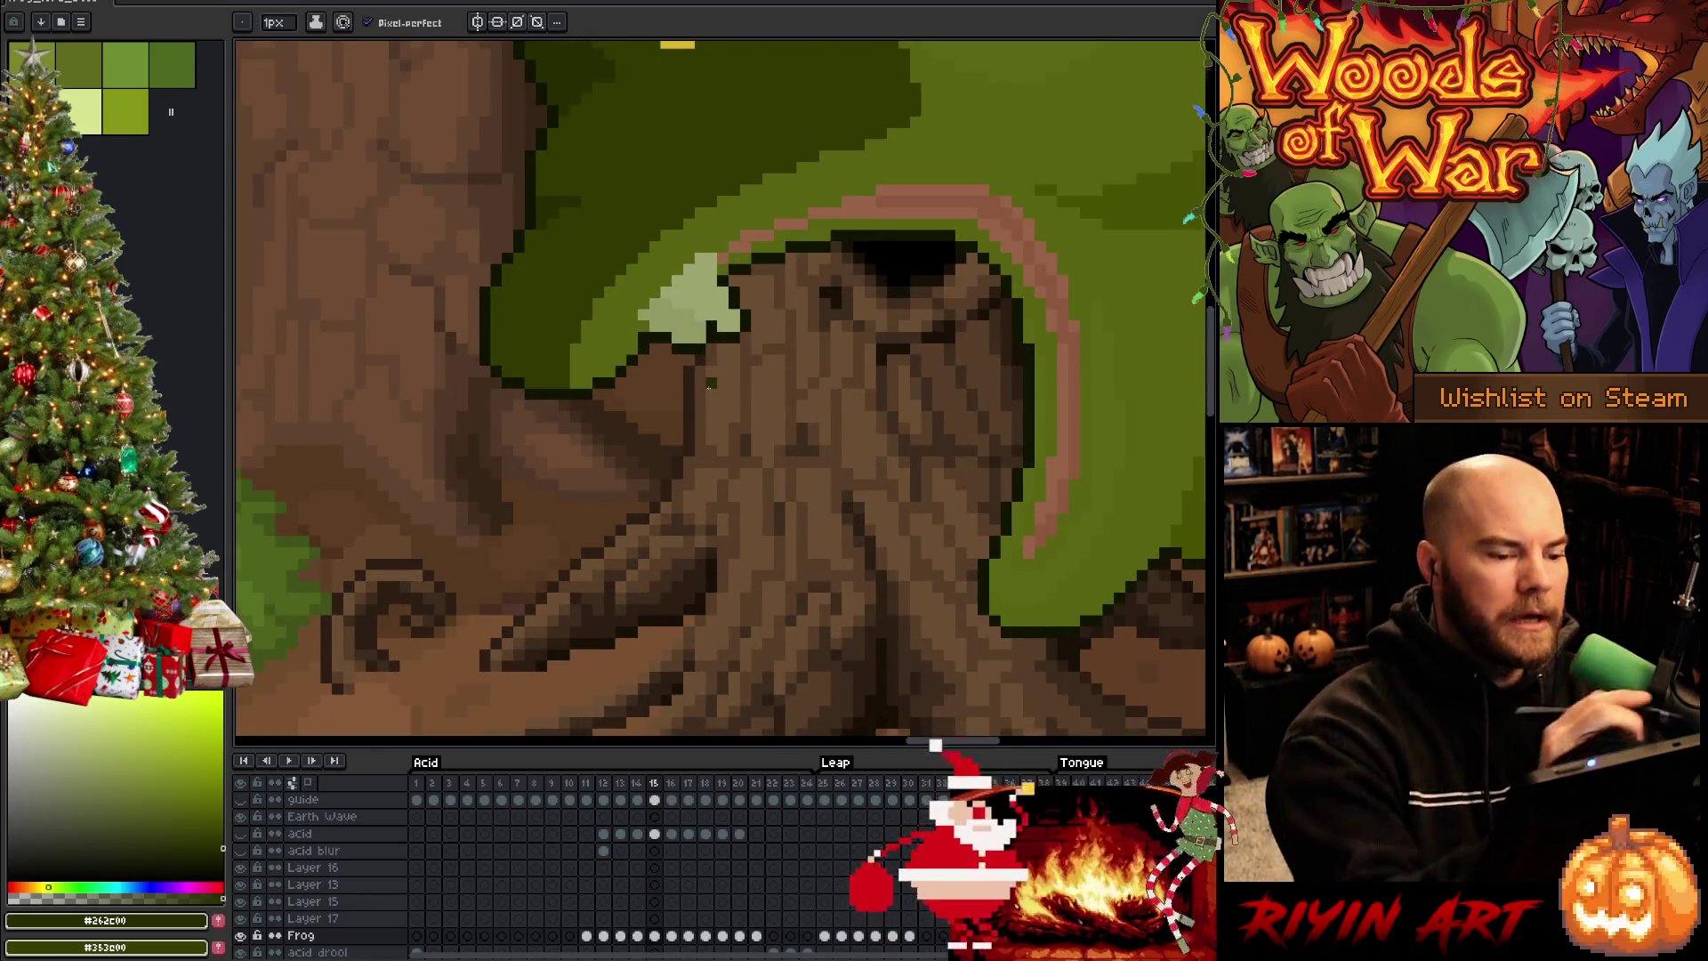
Sample a colour from the frog's mouth, save, and step back to the previous frame's pose
alt+click(731, 621)
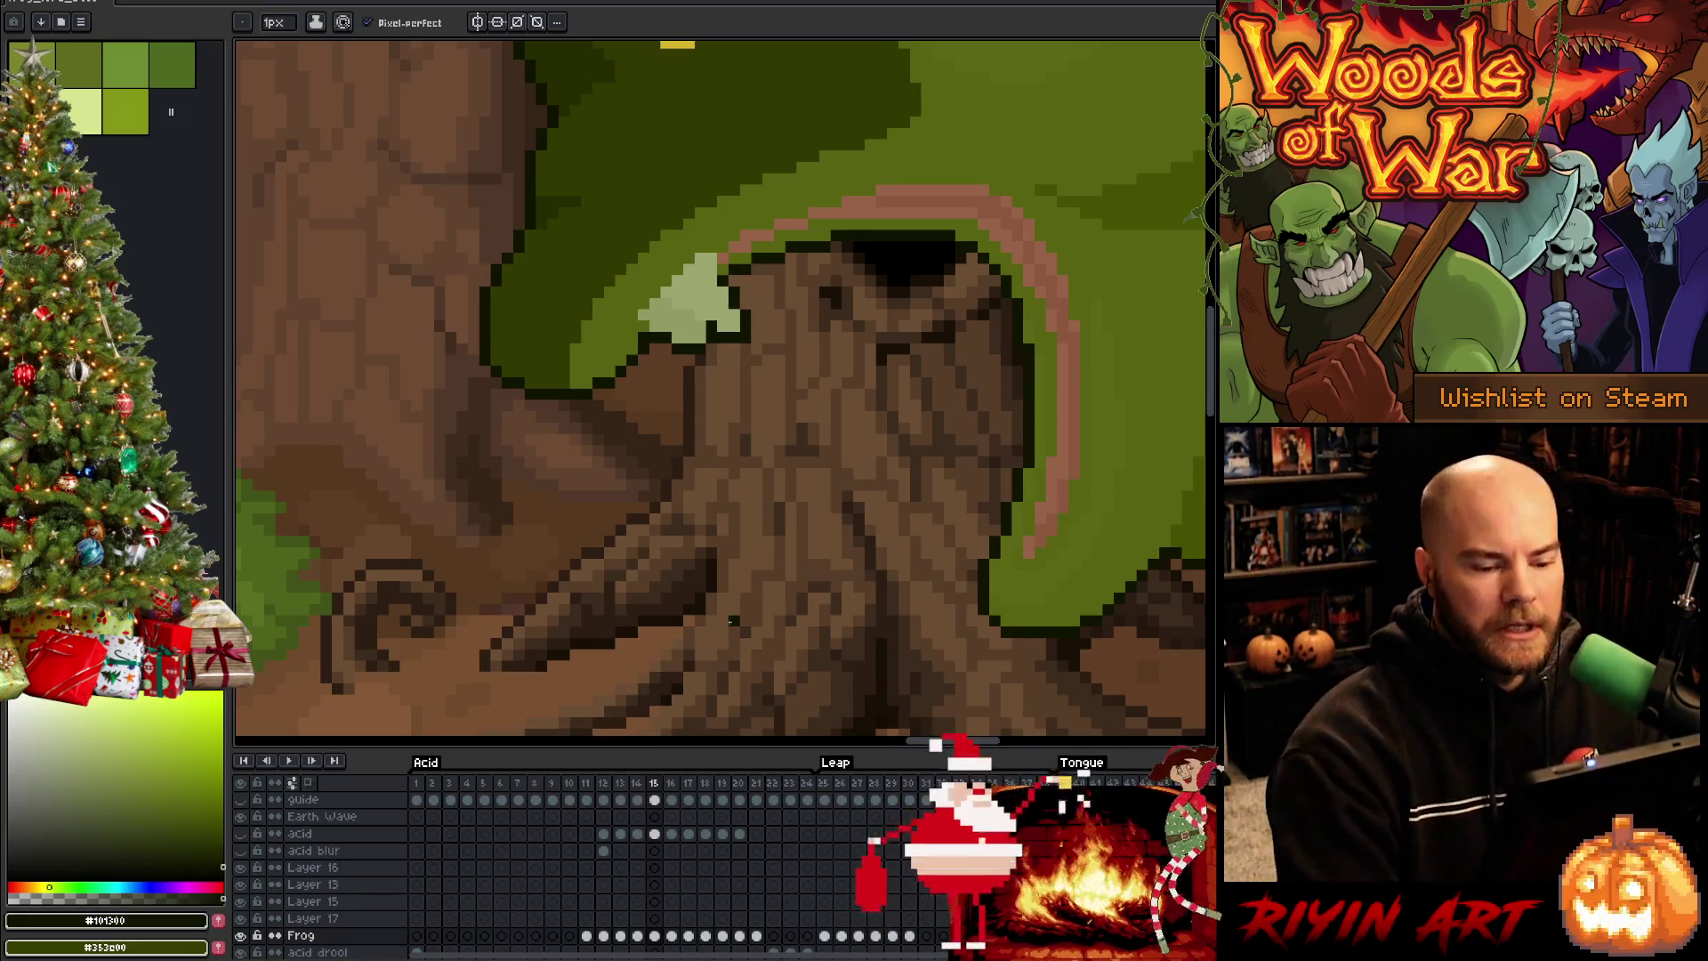
scroll(732, 621, down, 2)
scroll(895, 575, up, 2)
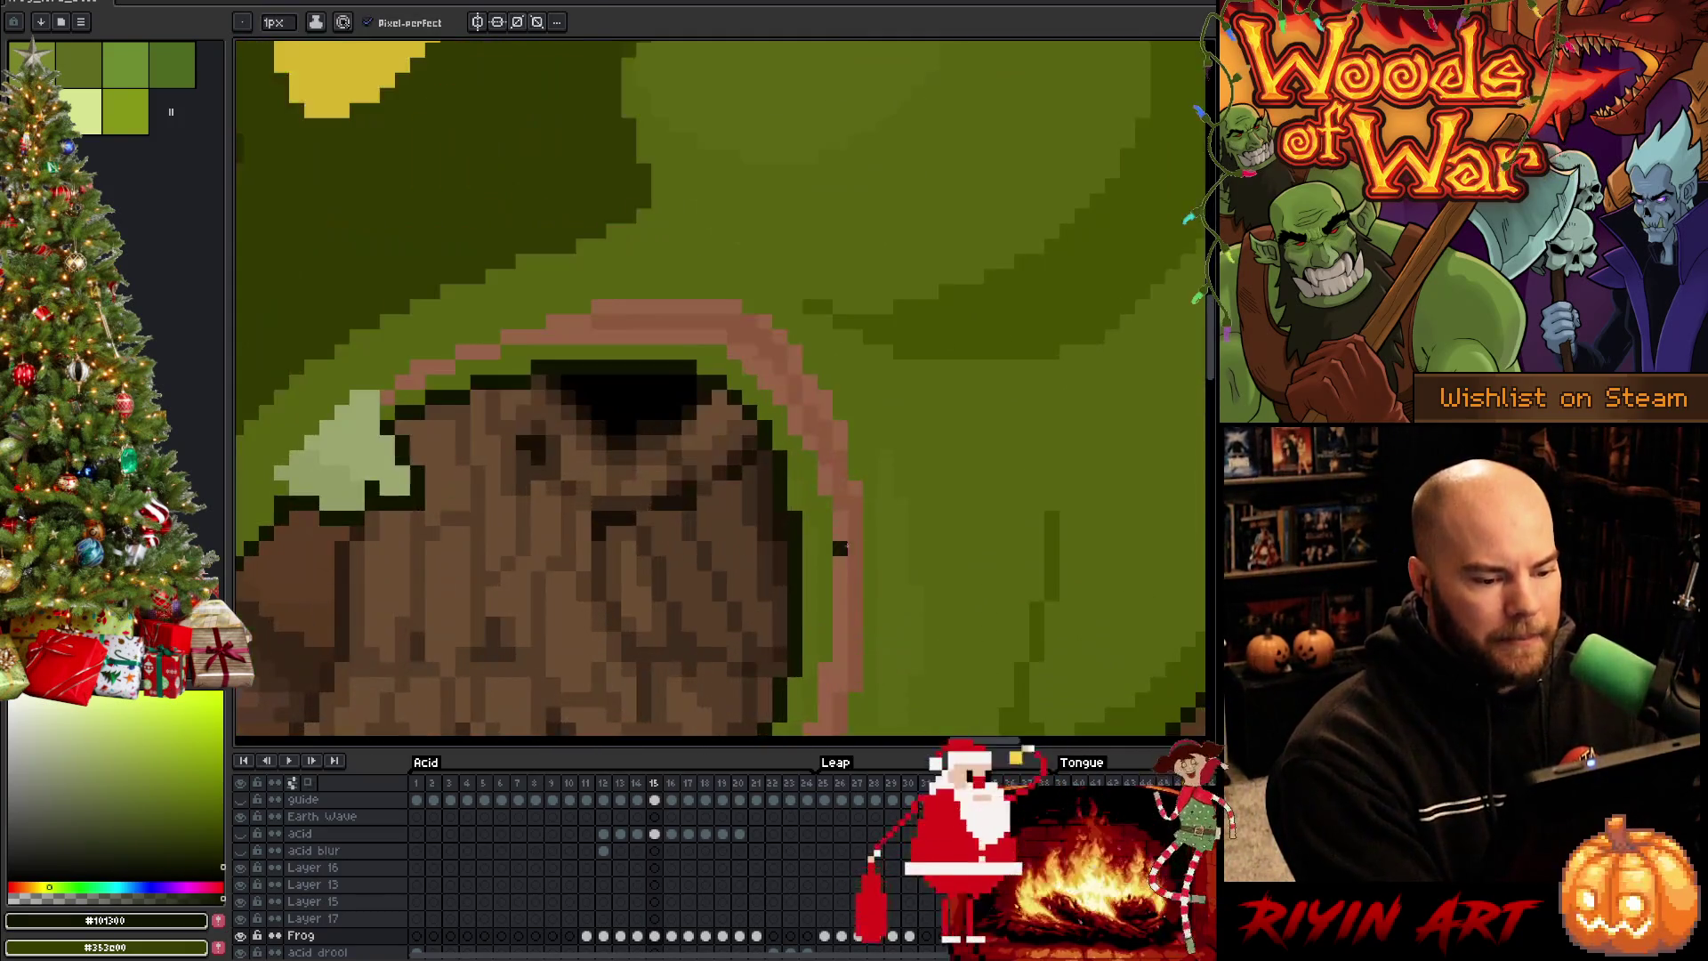
scroll(887, 587, down, 2)
key(ctrl+s)
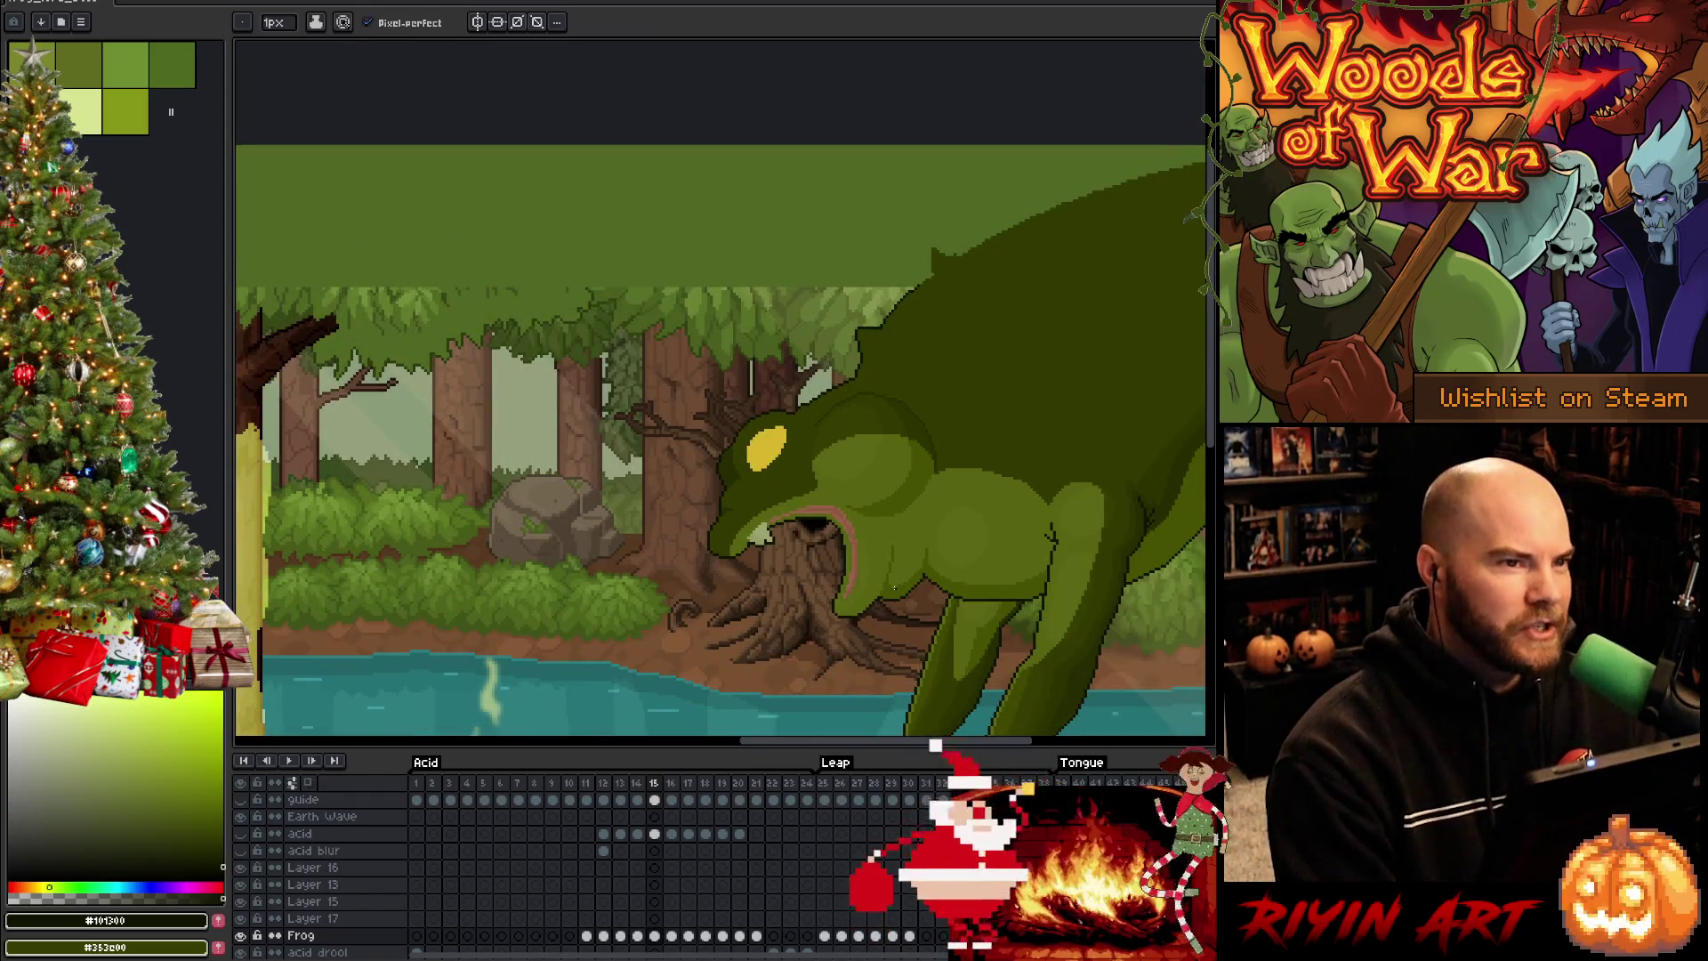
scroll(414, 286, down, 1)
scroll(413, 287, down, 1)
scroll(734, 481, up, 1)
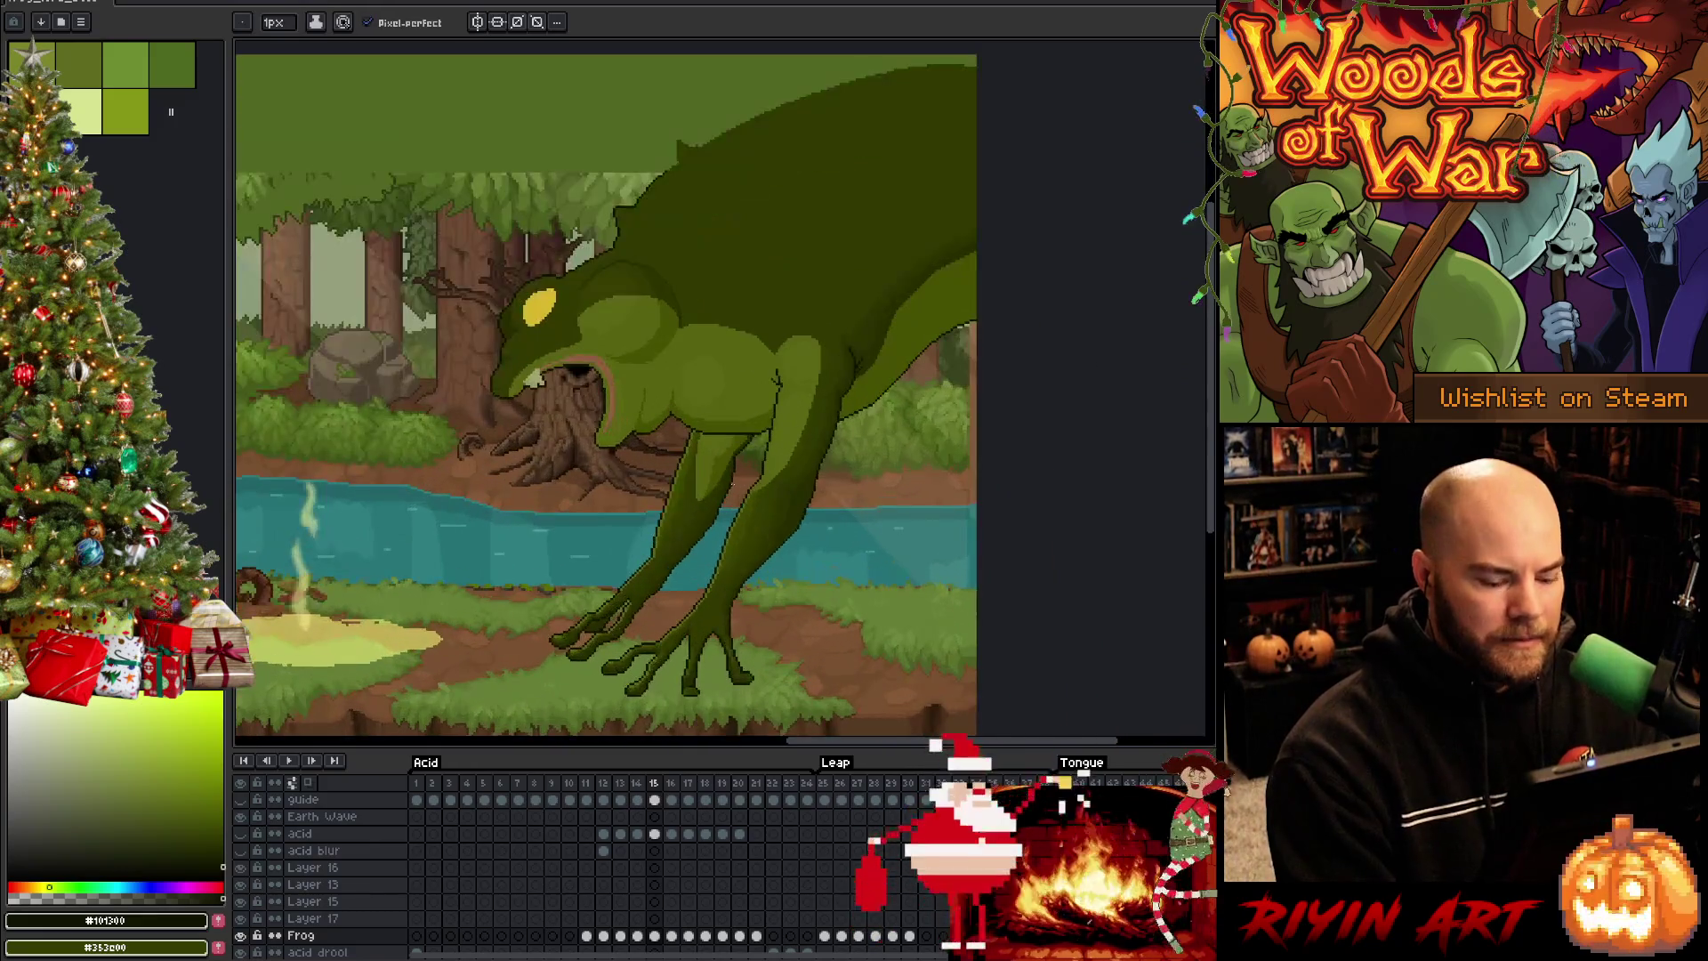
key(Left)
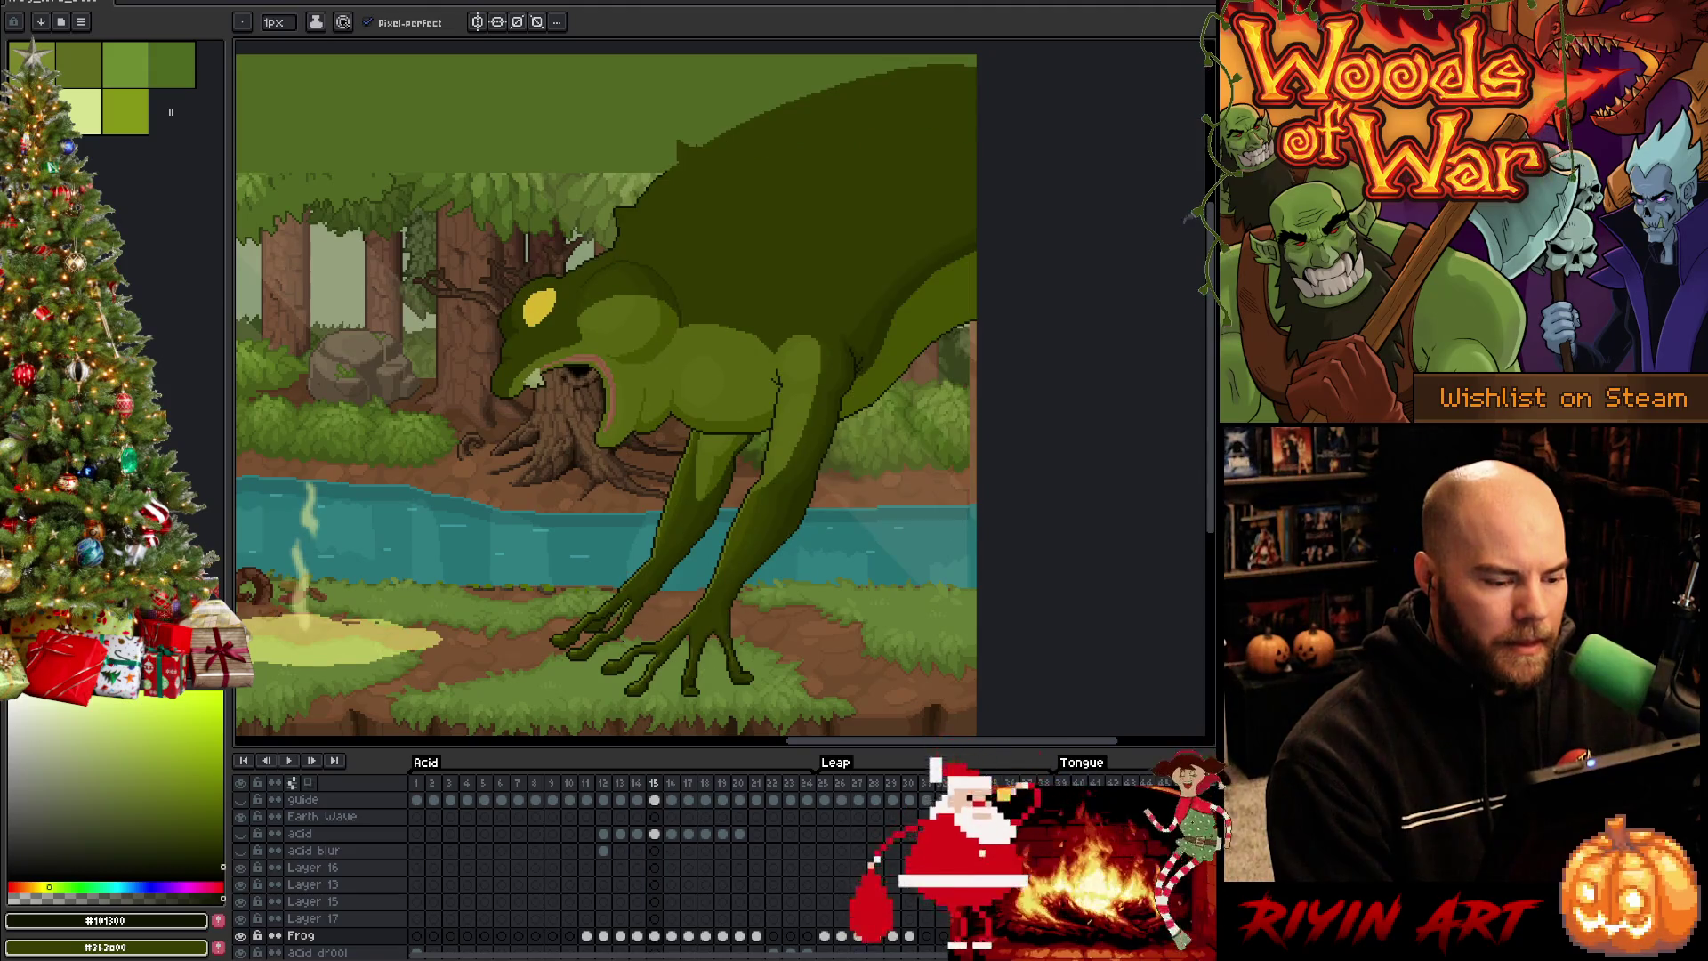
scroll(642, 624, up, 3)
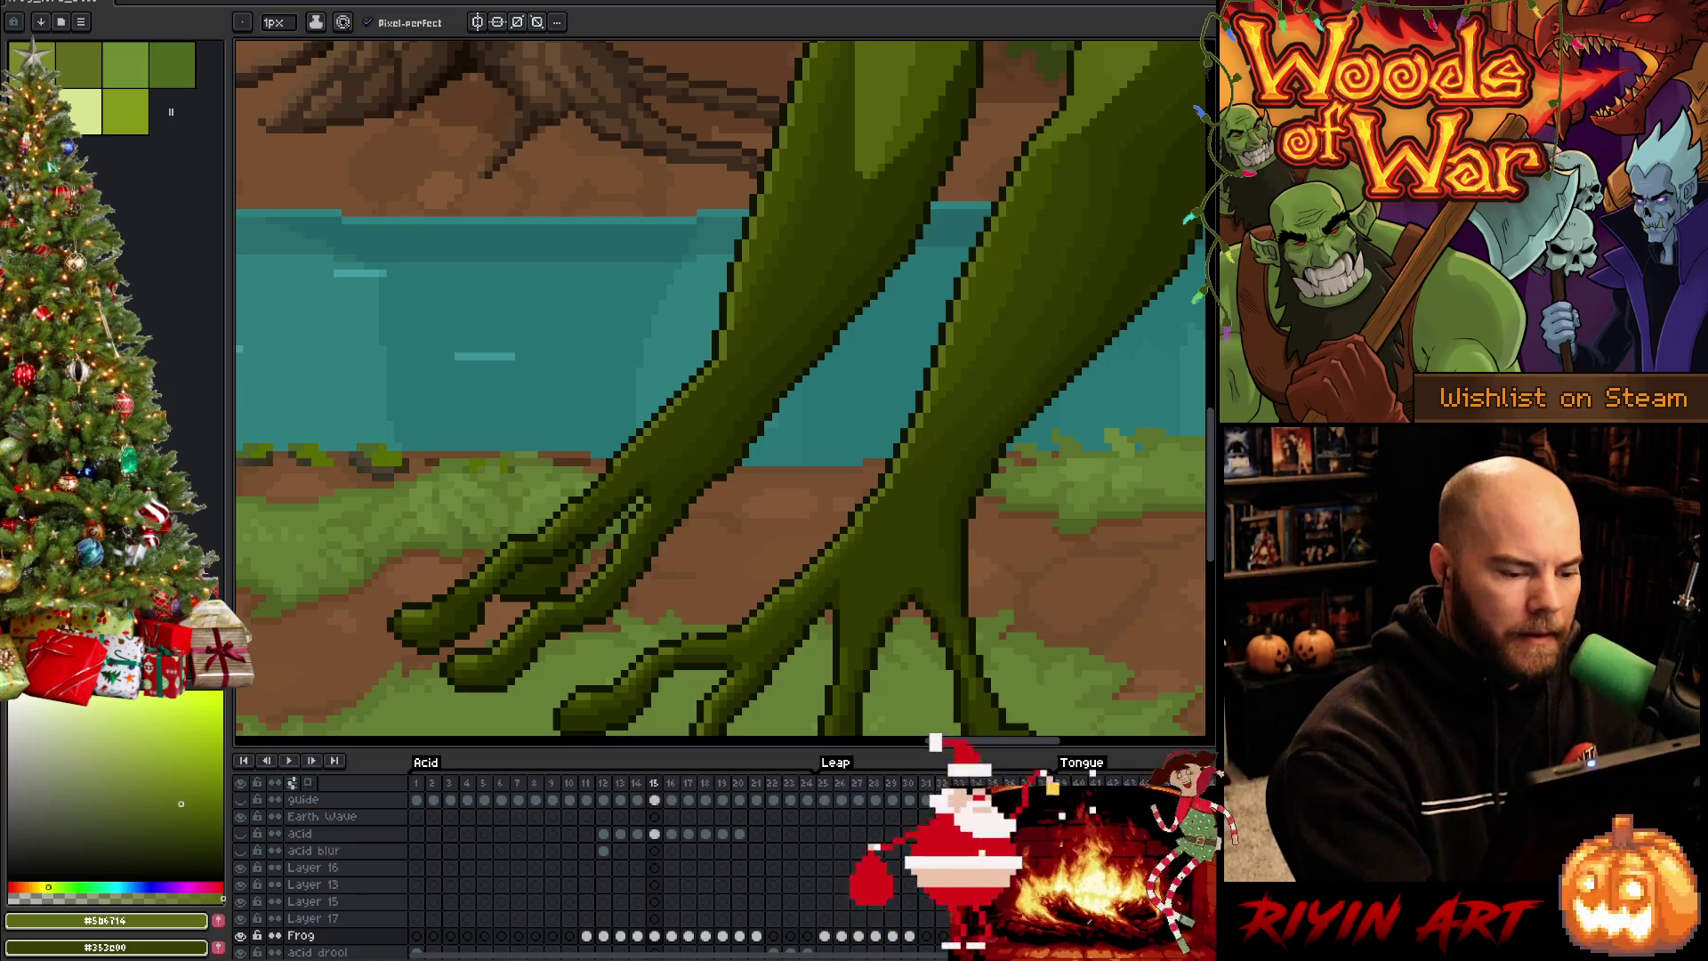
scroll(687, 636, down, 3)
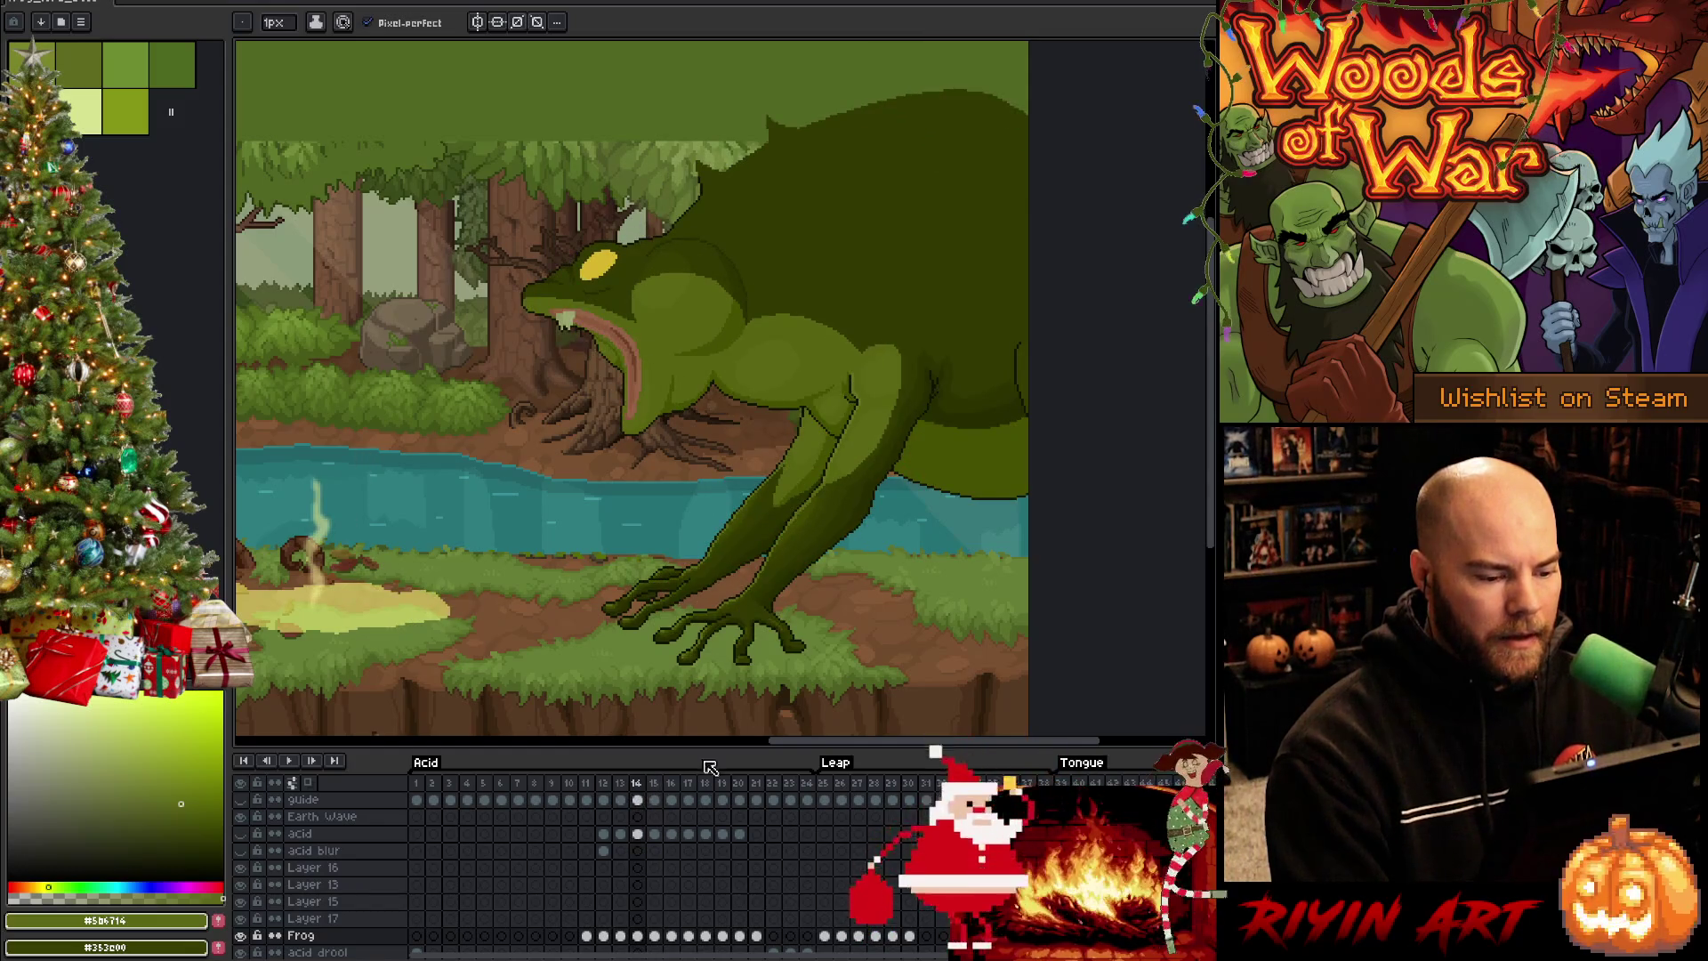
scroll(698, 604, up, 3)
scroll(705, 565, up, 1)
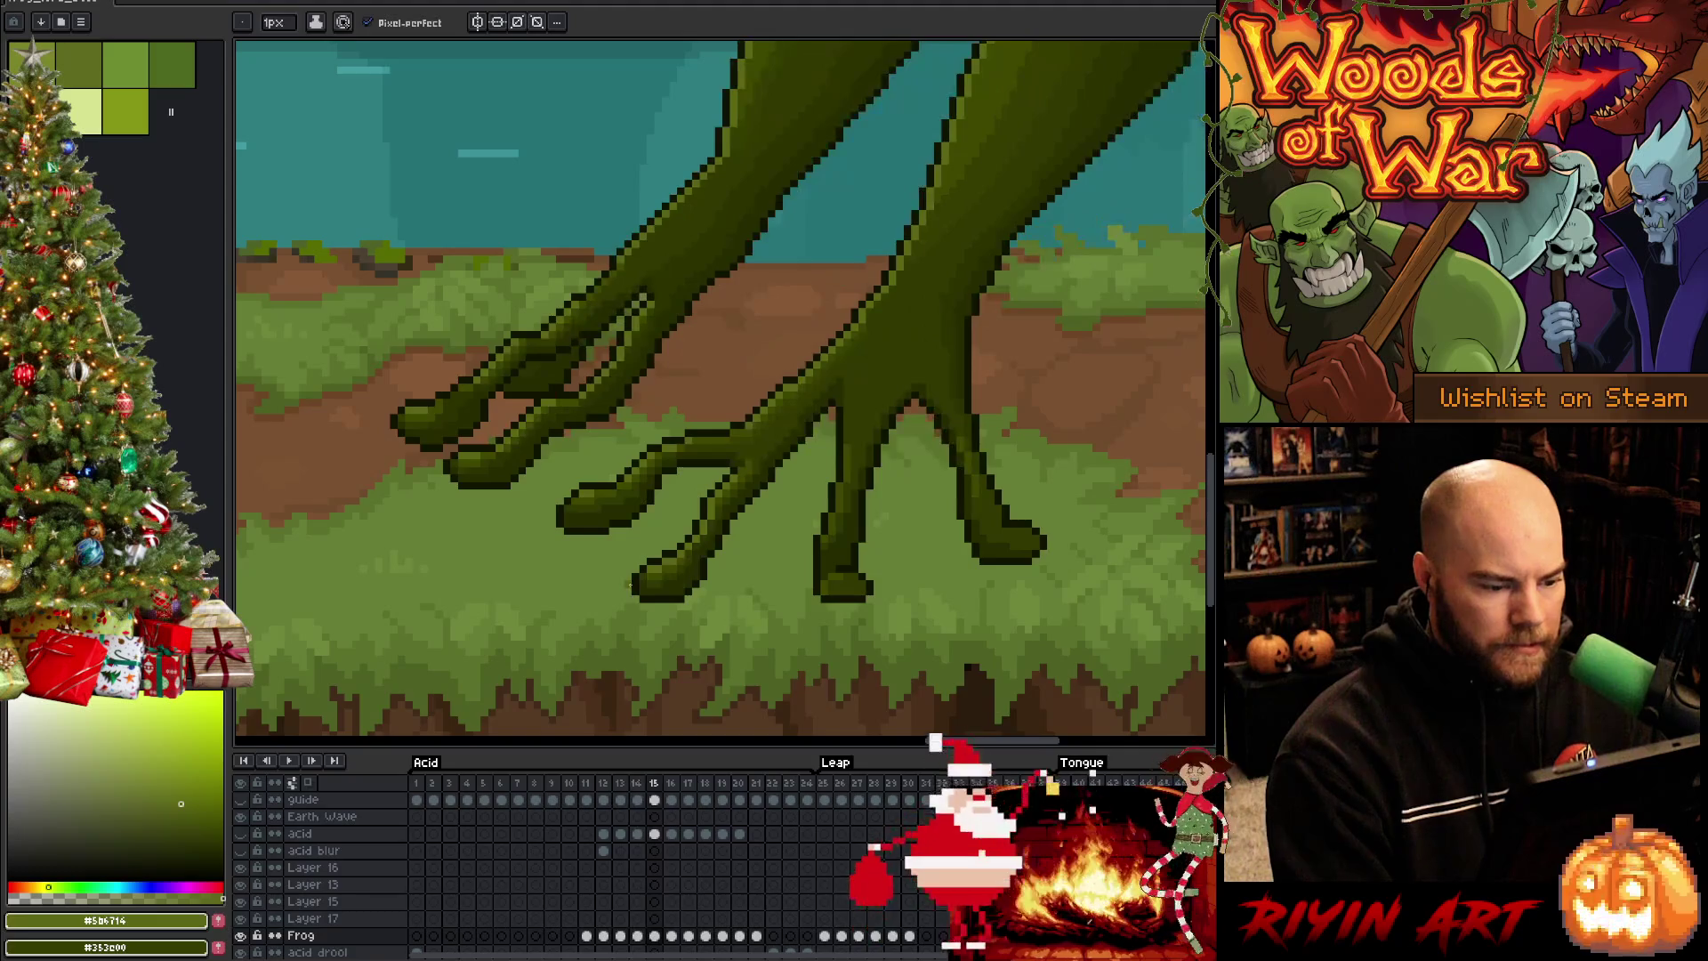
Shade the frog's toes with sampled greens while flipping frames 14 and 15, then save
alt+click(664, 570)
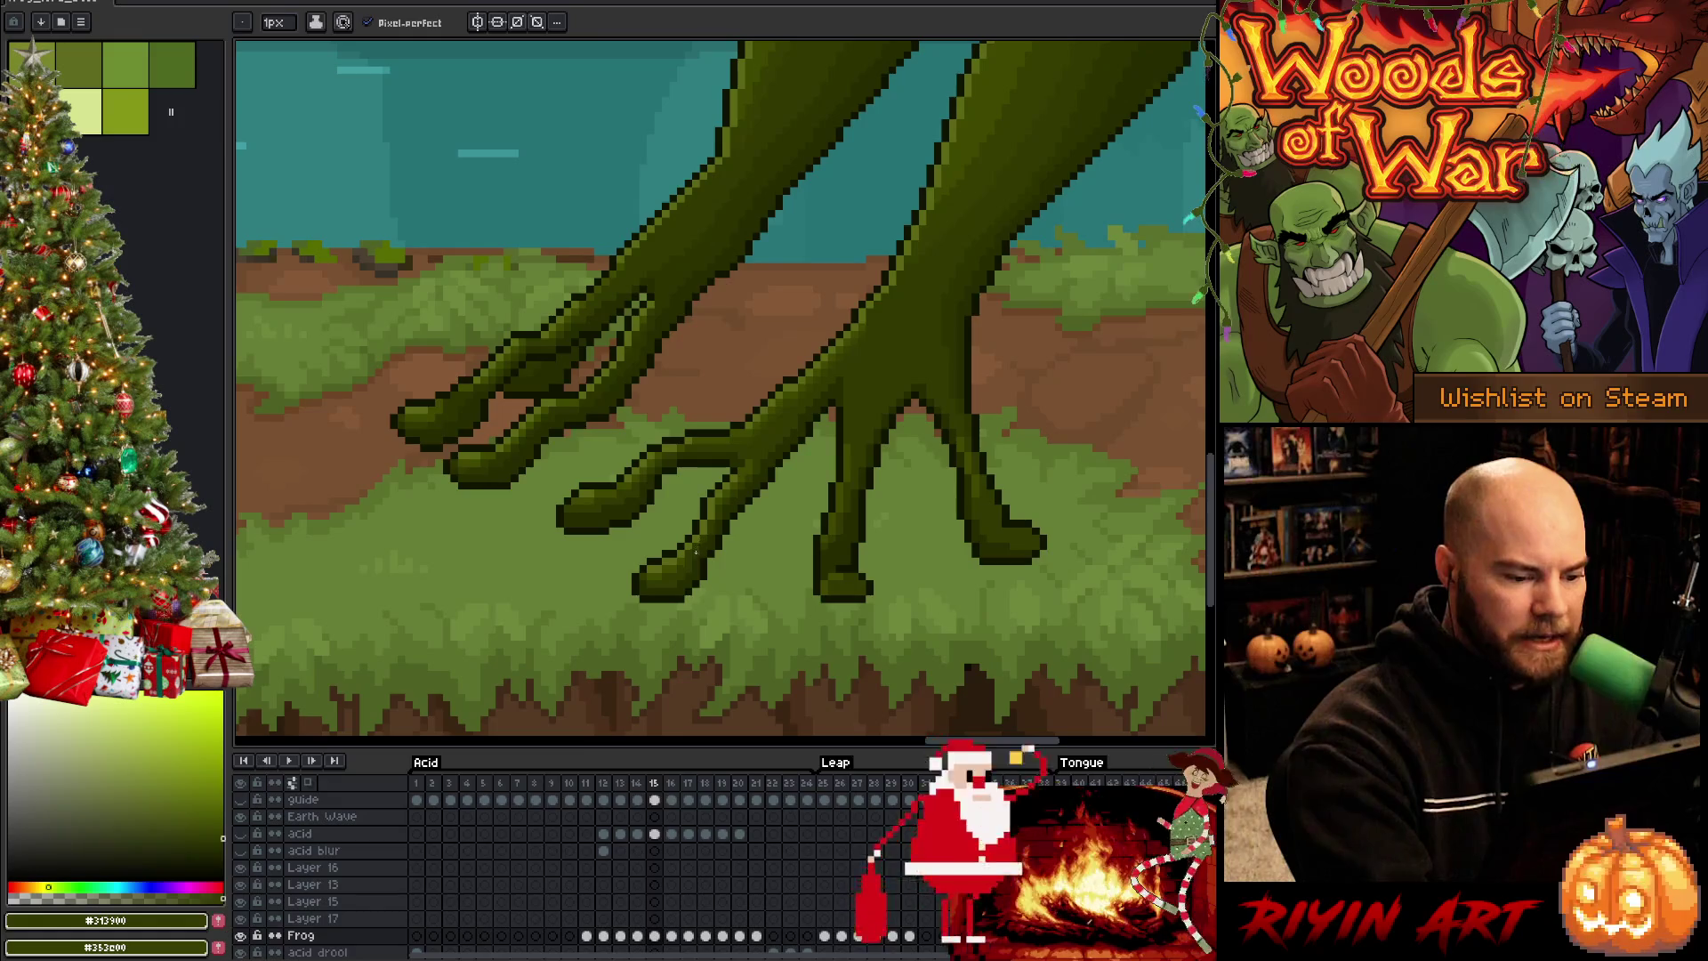
key(Left)
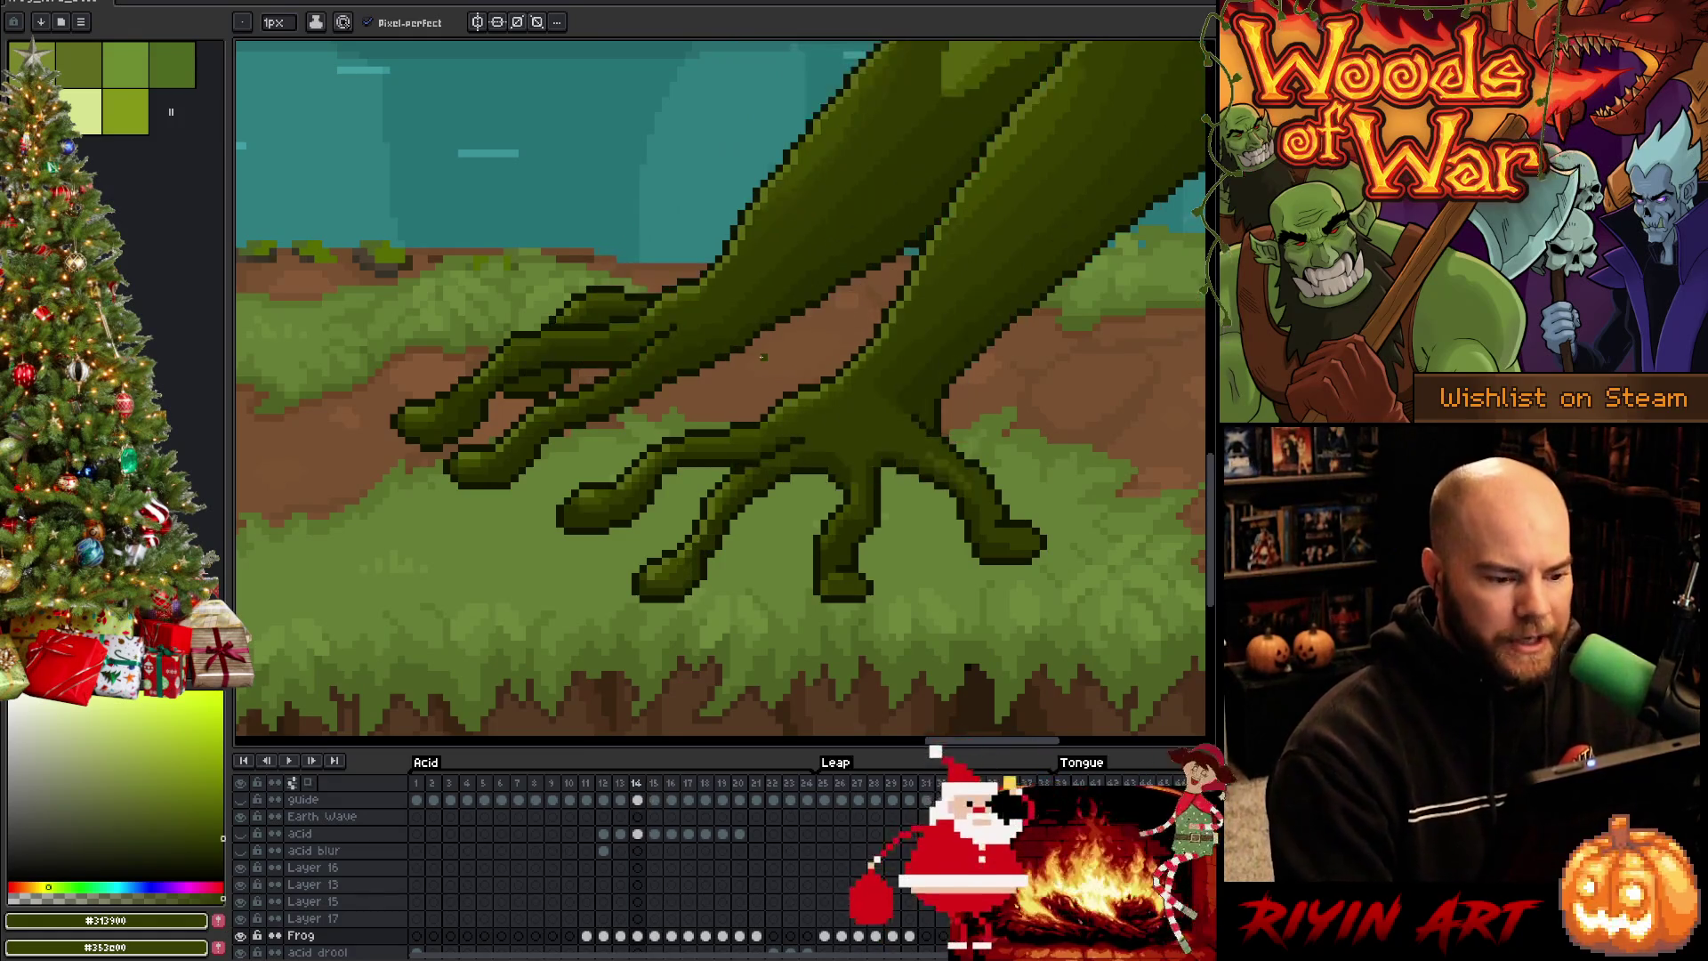
key(Right)
alt+click(674, 561)
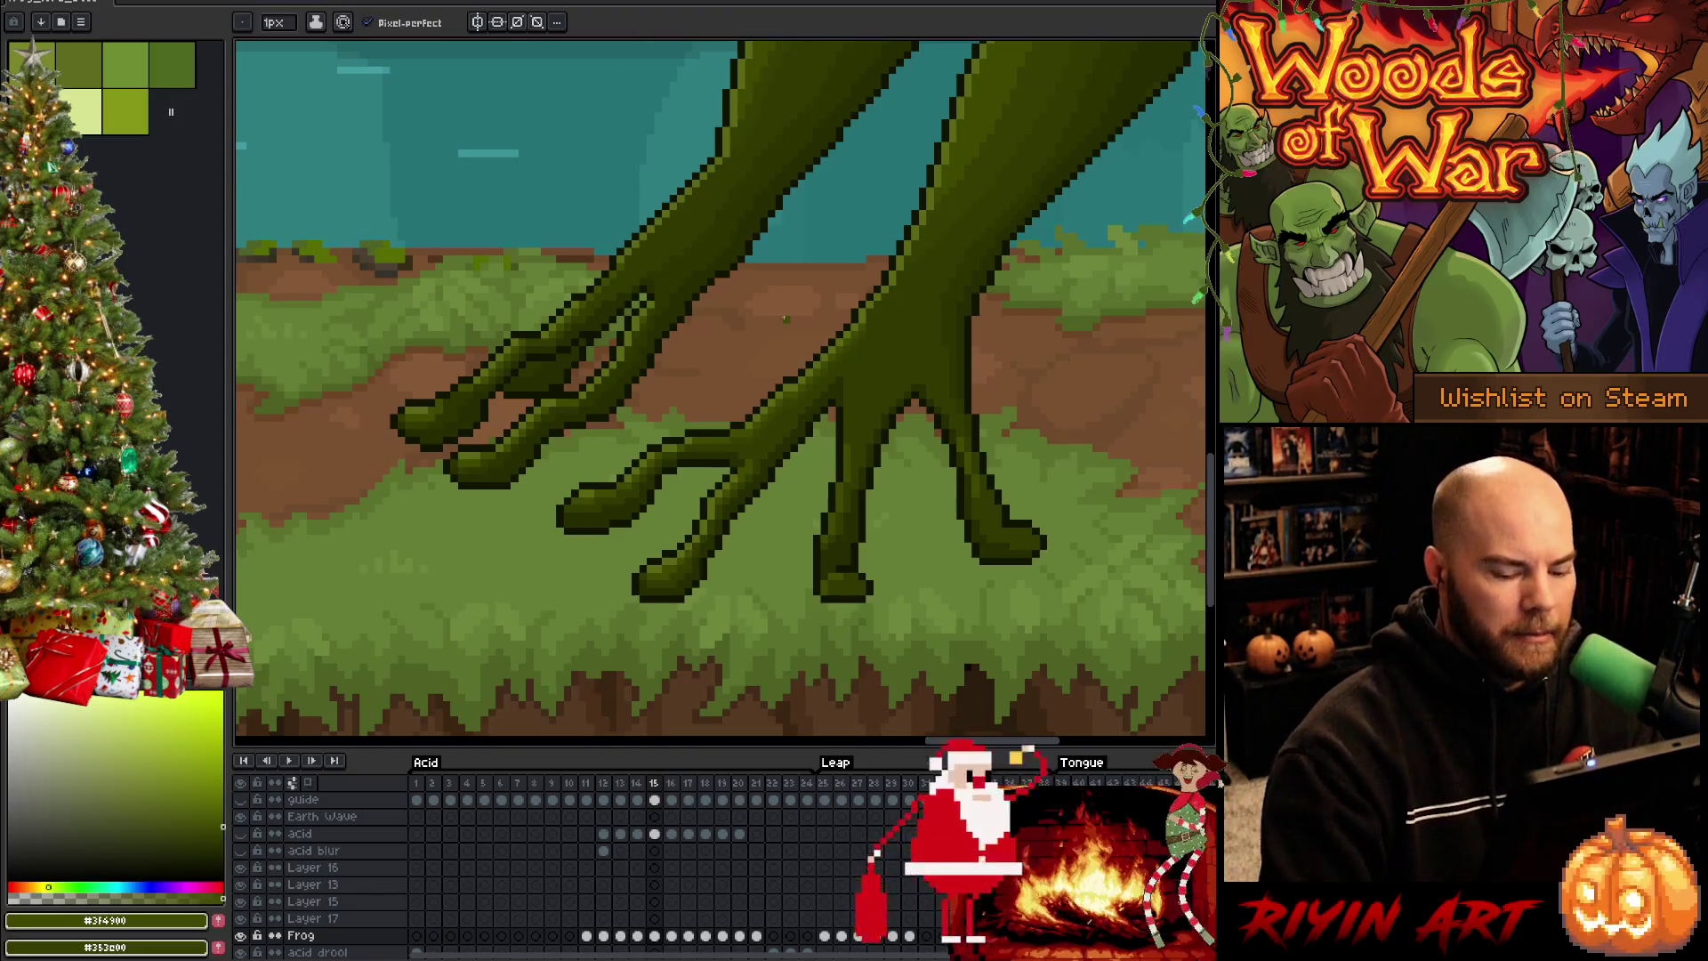
key(Left)
key(Right)
key(Left)
key(Right)
key(Left)
key(Right)
key(ctrl+s)
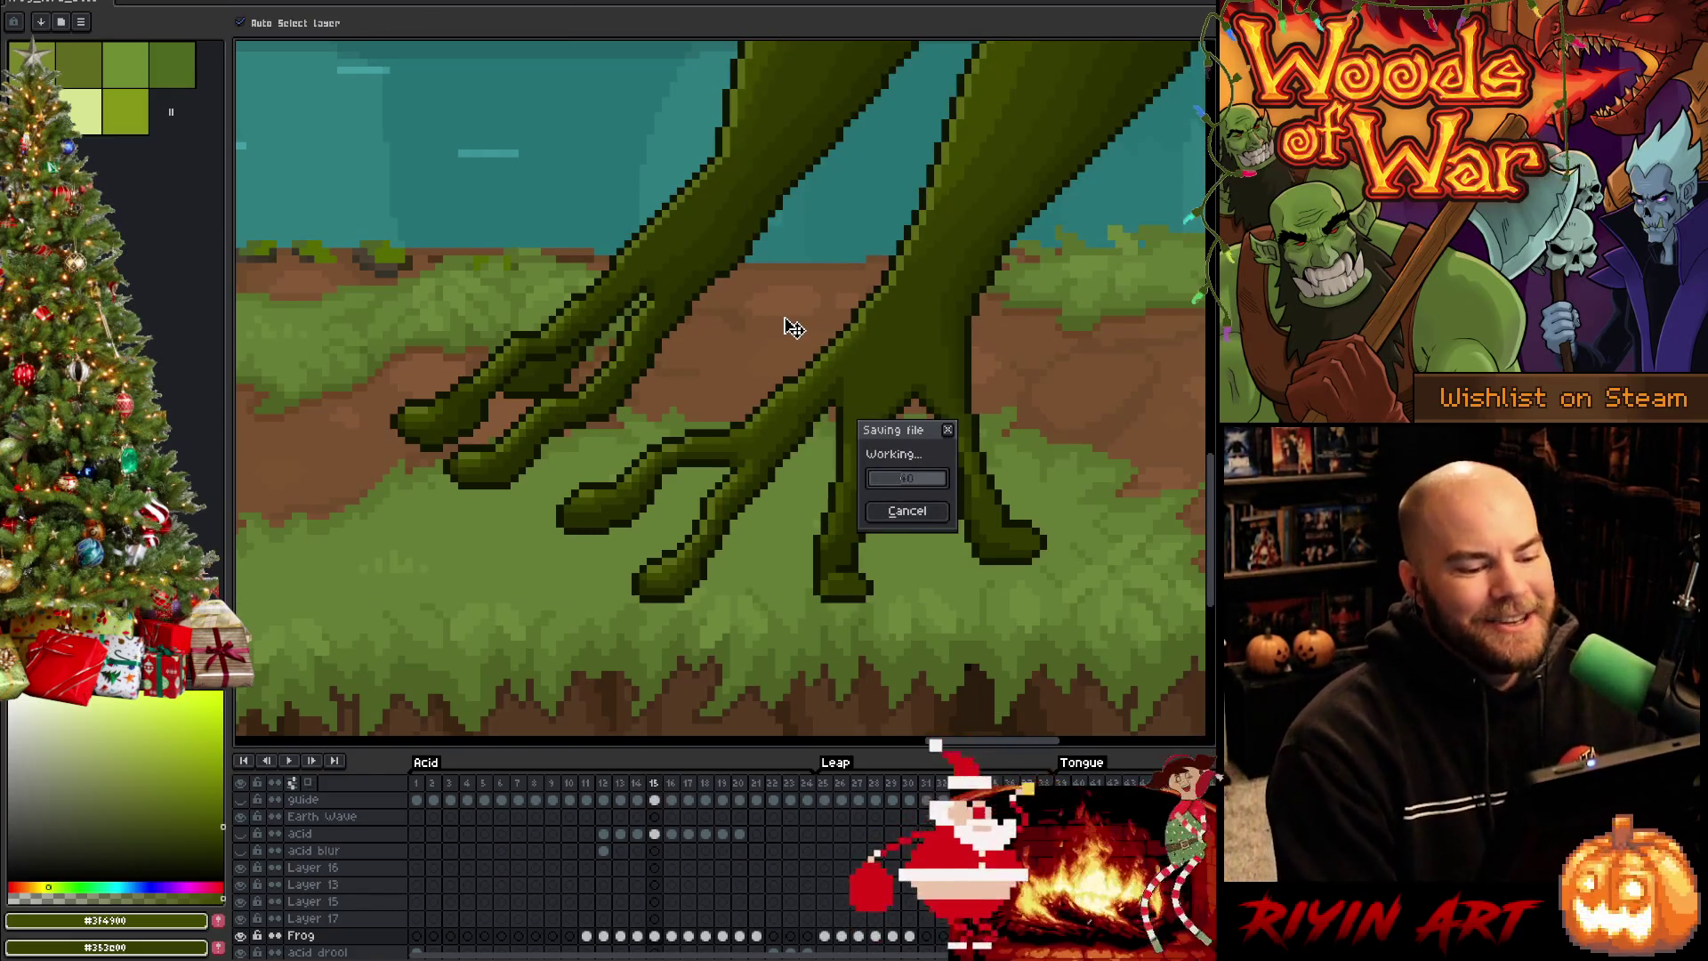
Flip through frames 13-15 with the pencil ready to compare the foot poses
key(b)
key(Left)
key(Right)
key(Left)
key(Right)
key(Left)
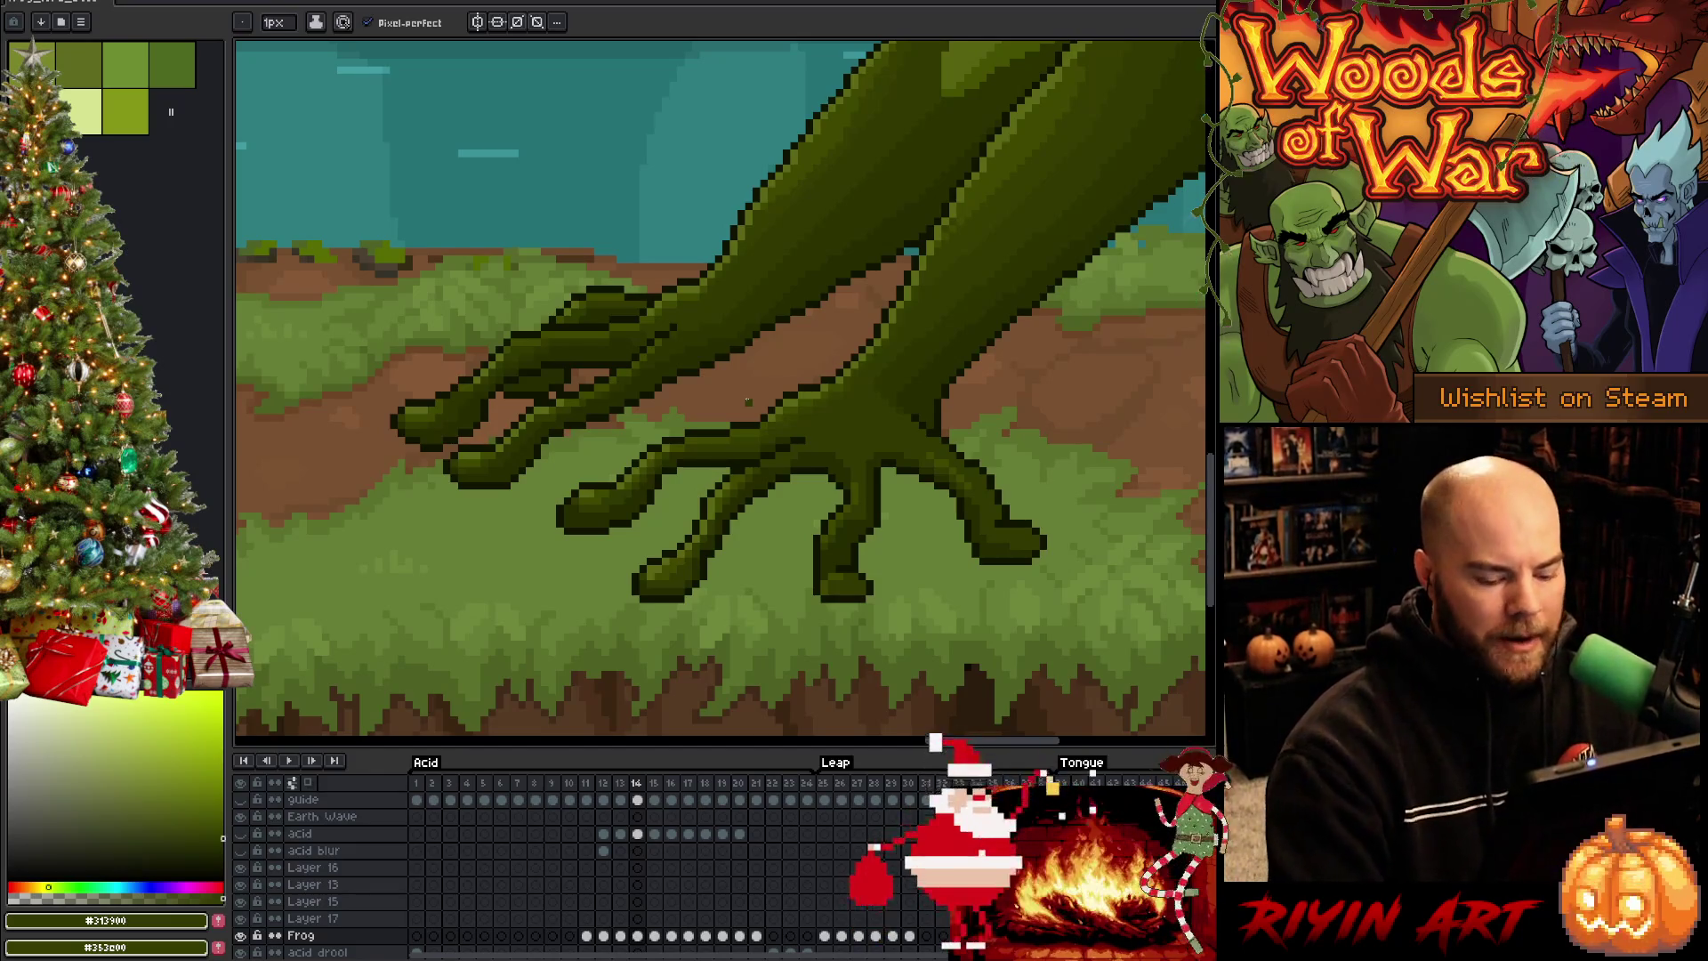
key(Left)
key(Right)
scroll(747, 401, down, 2)
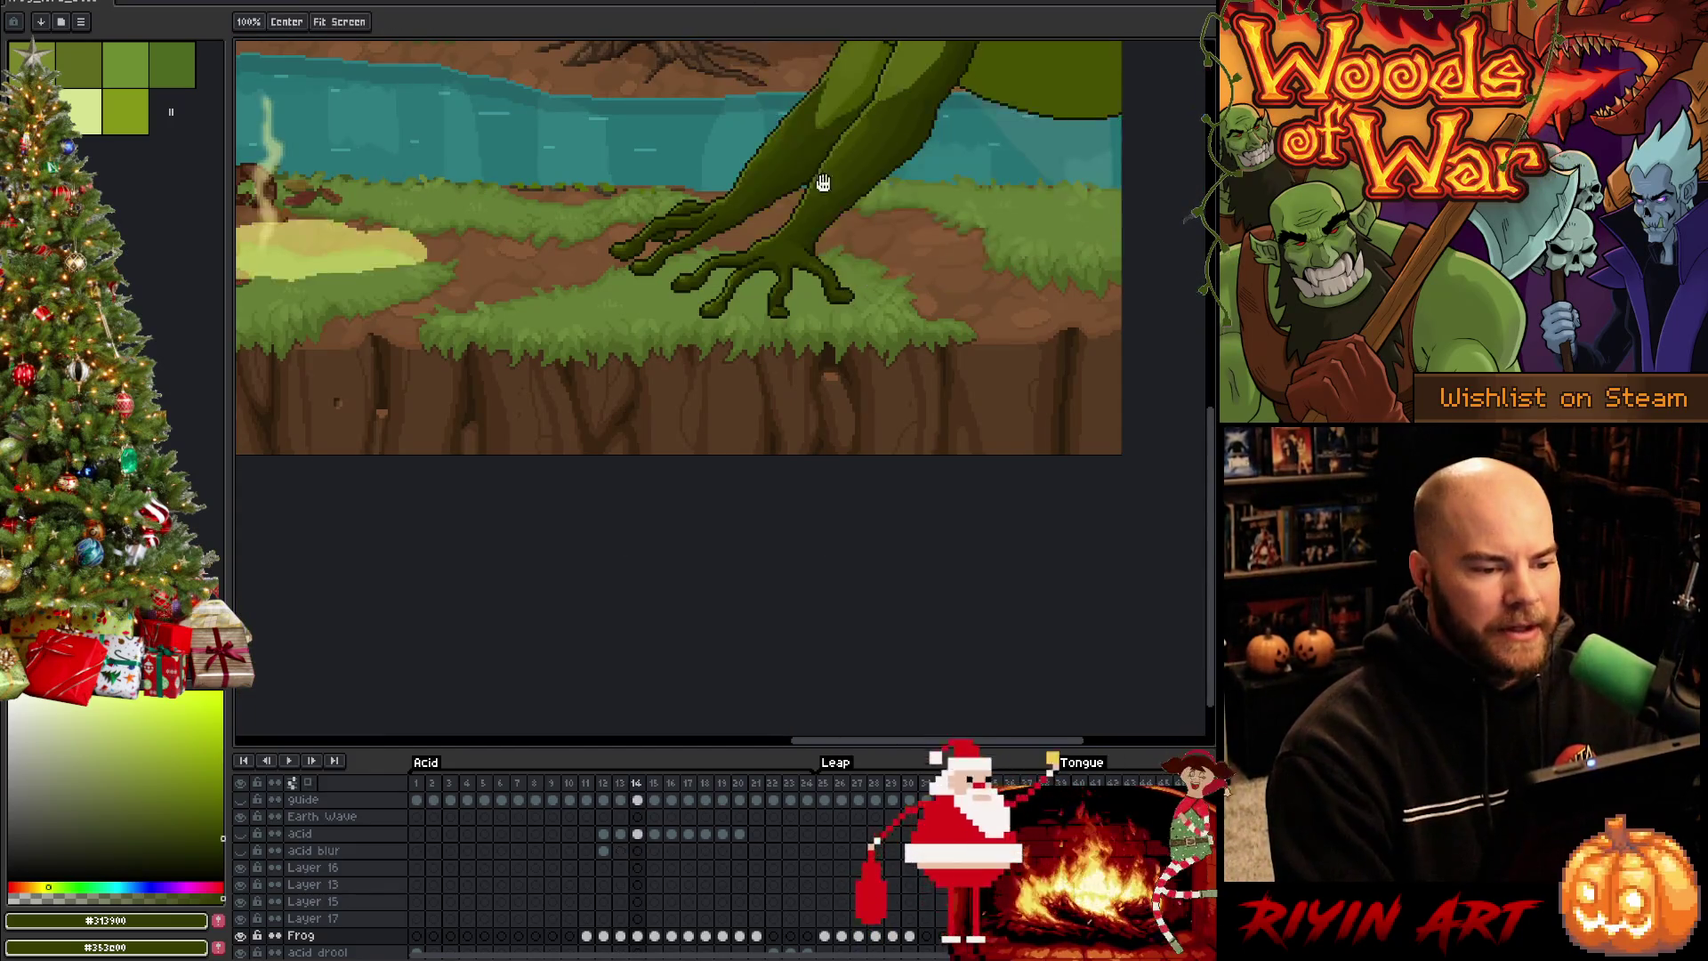
scroll(724, 483, down, 1)
Check motion between frames 13 and 14, then shade the frame-15 lower leg with sampled greens
key(Left)
key(Right)
key(Left)
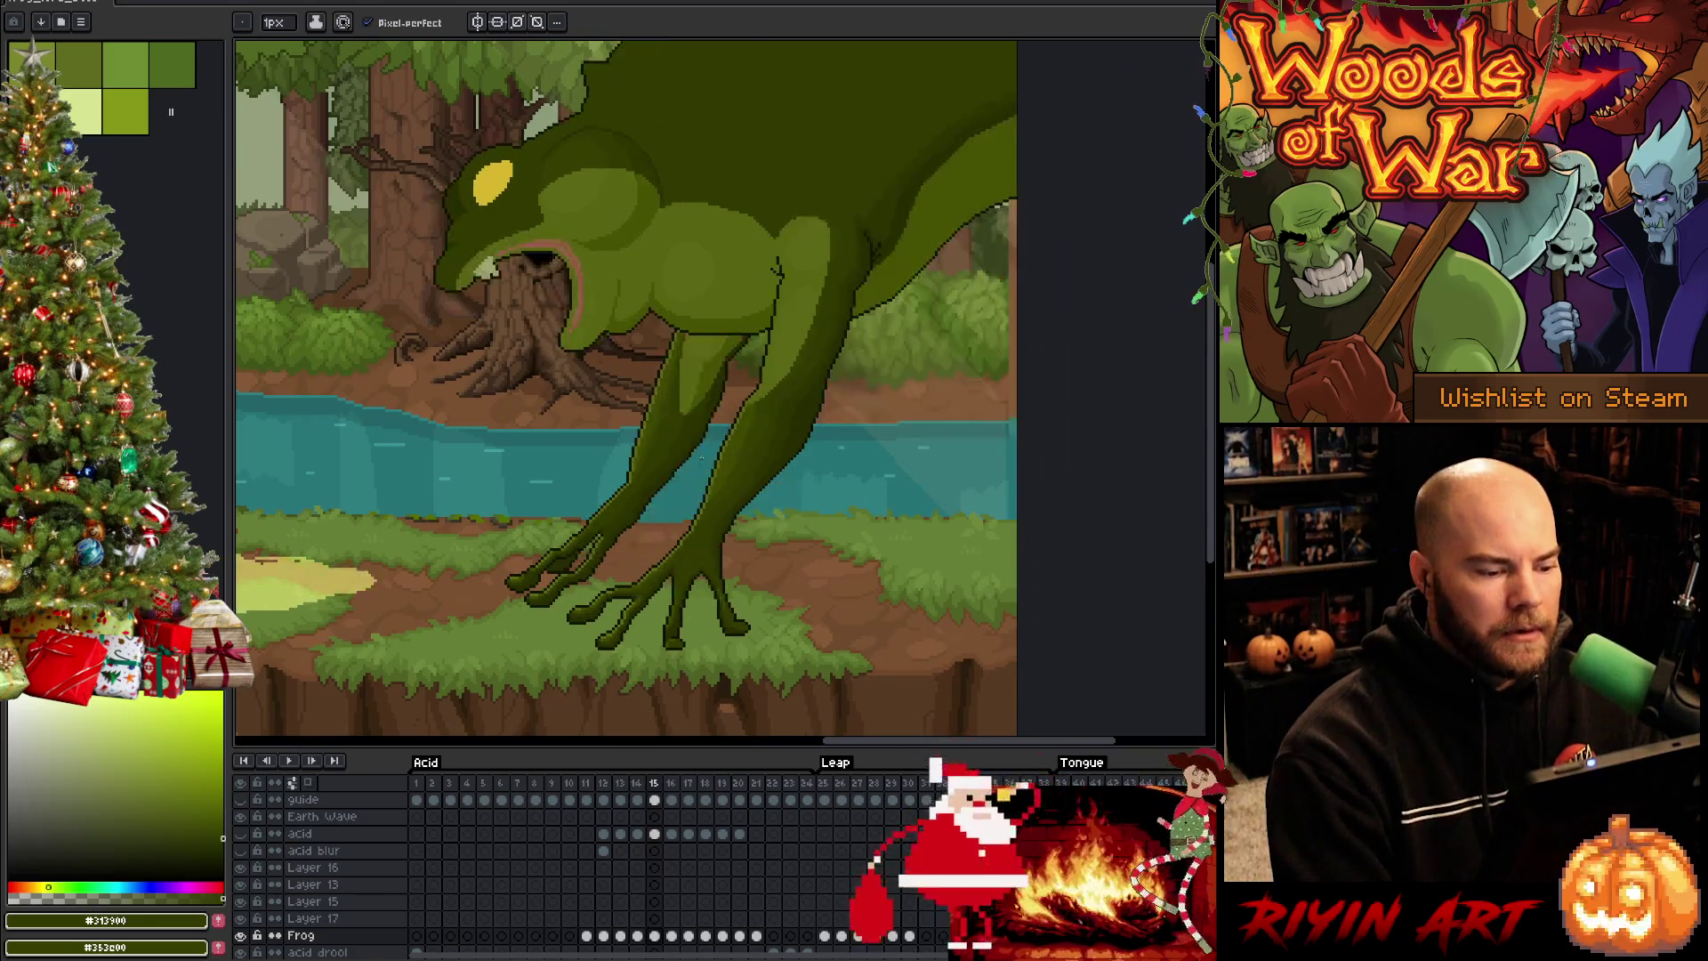
key(Right)
key(Right)
scroll(614, 541, up, 3)
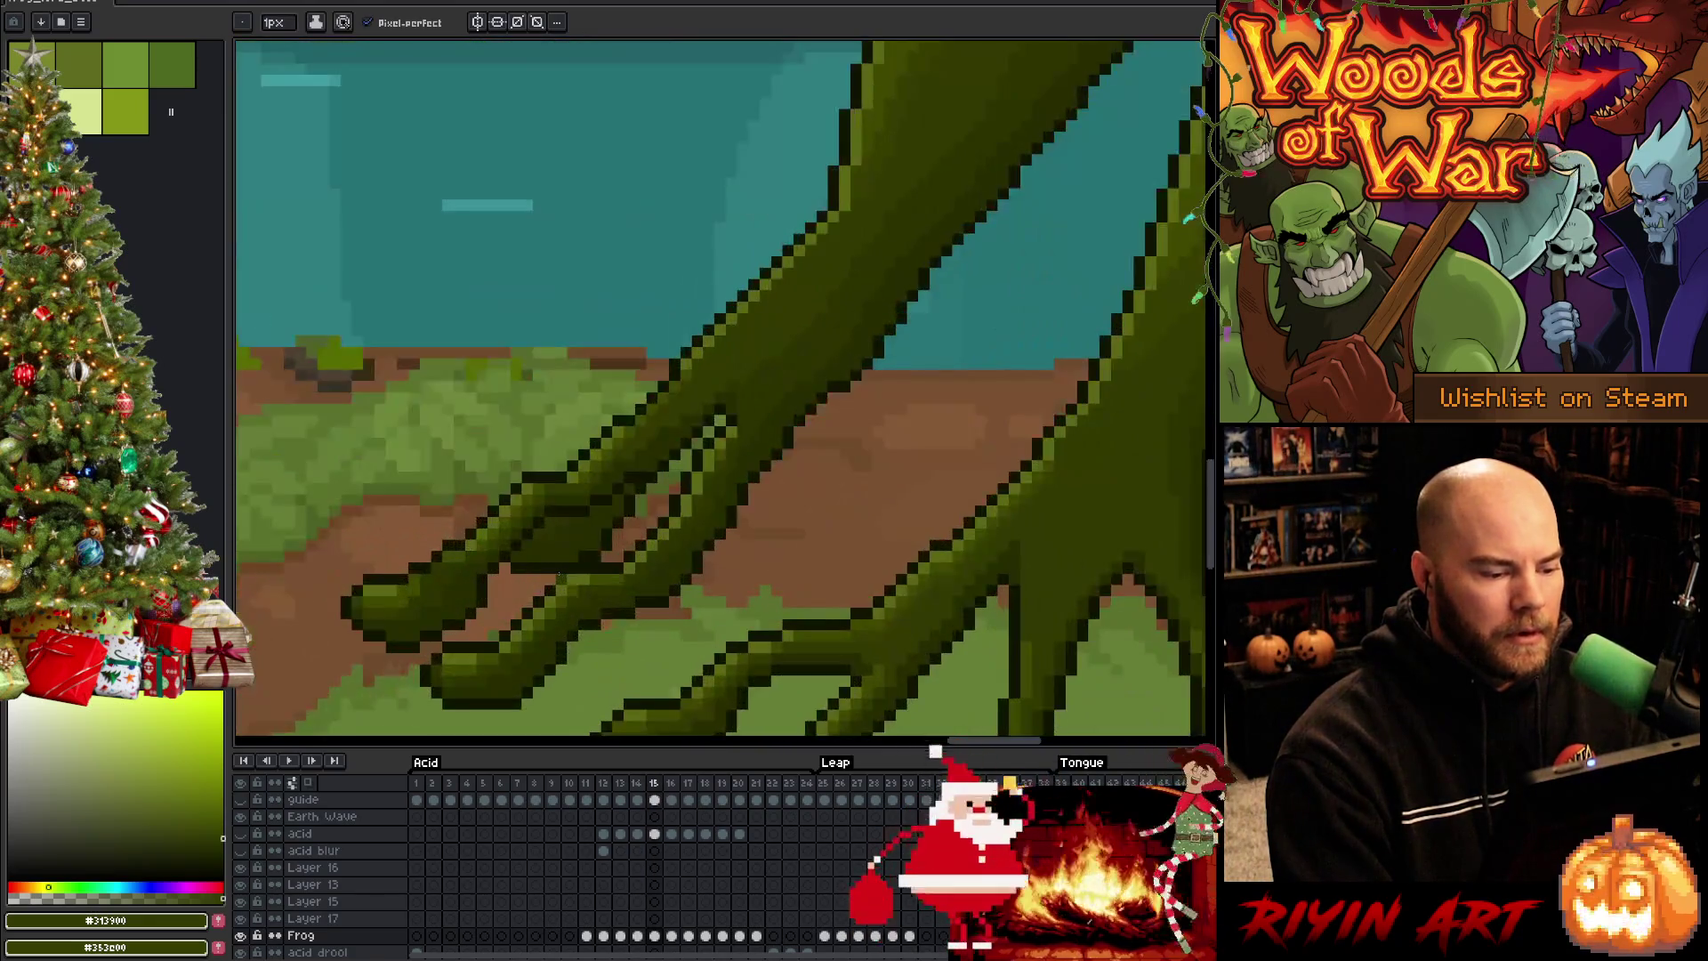
key(alt)
alt+click(615, 541)
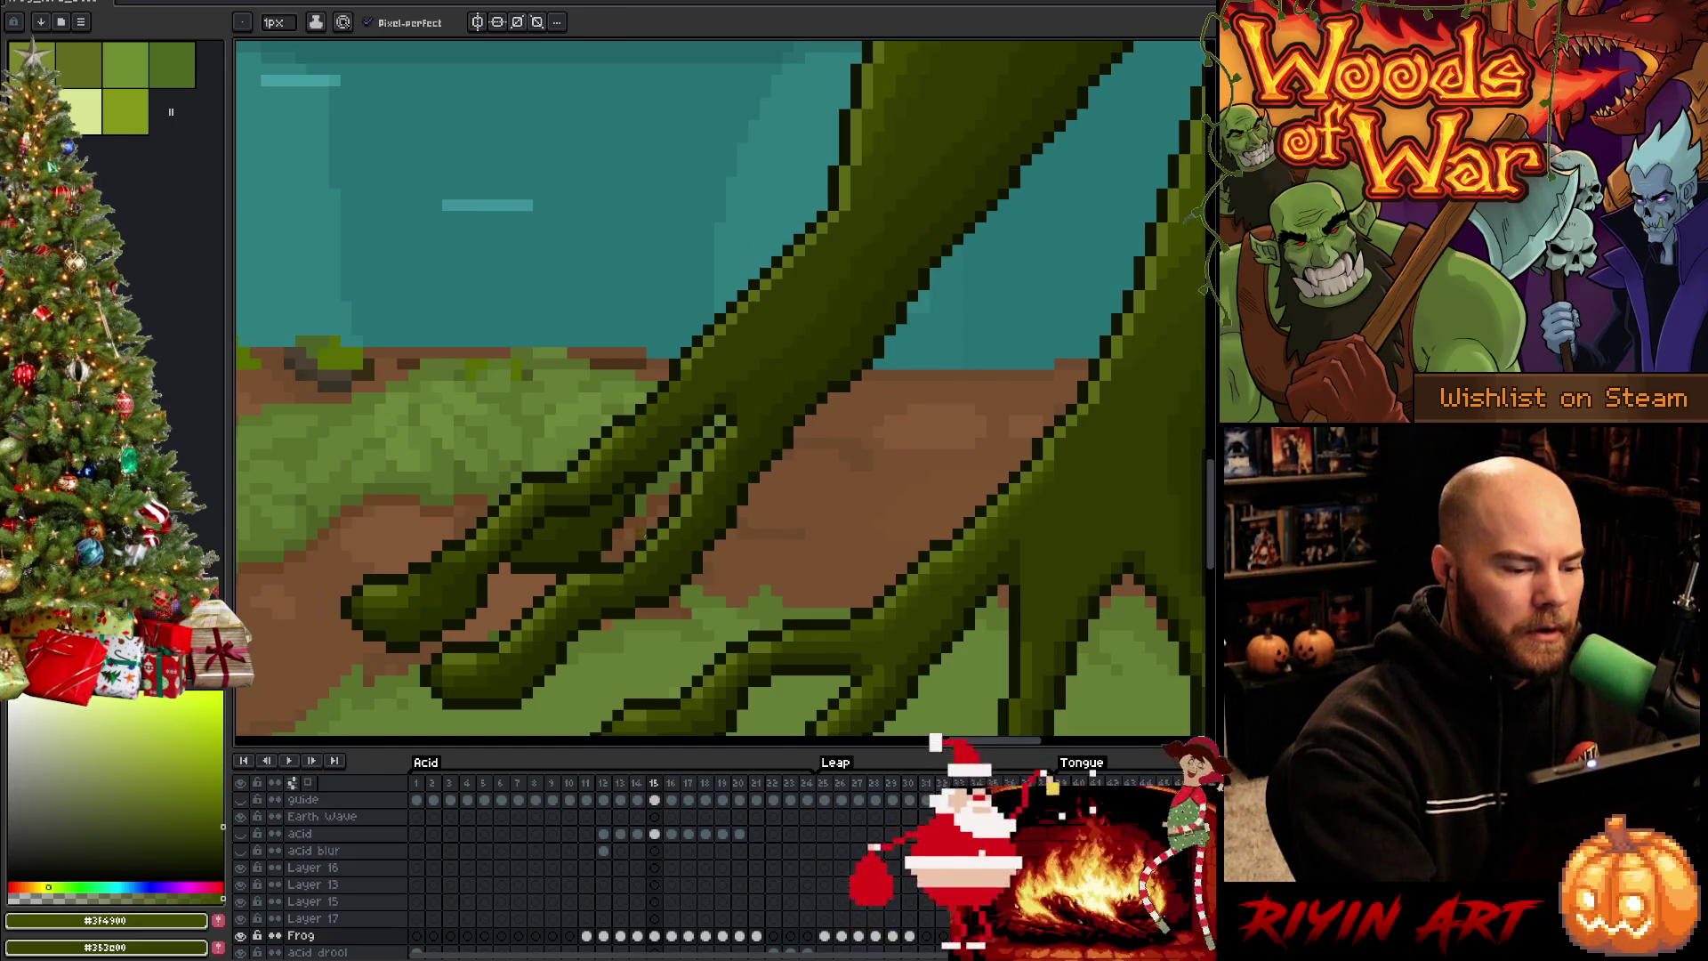
key(g)
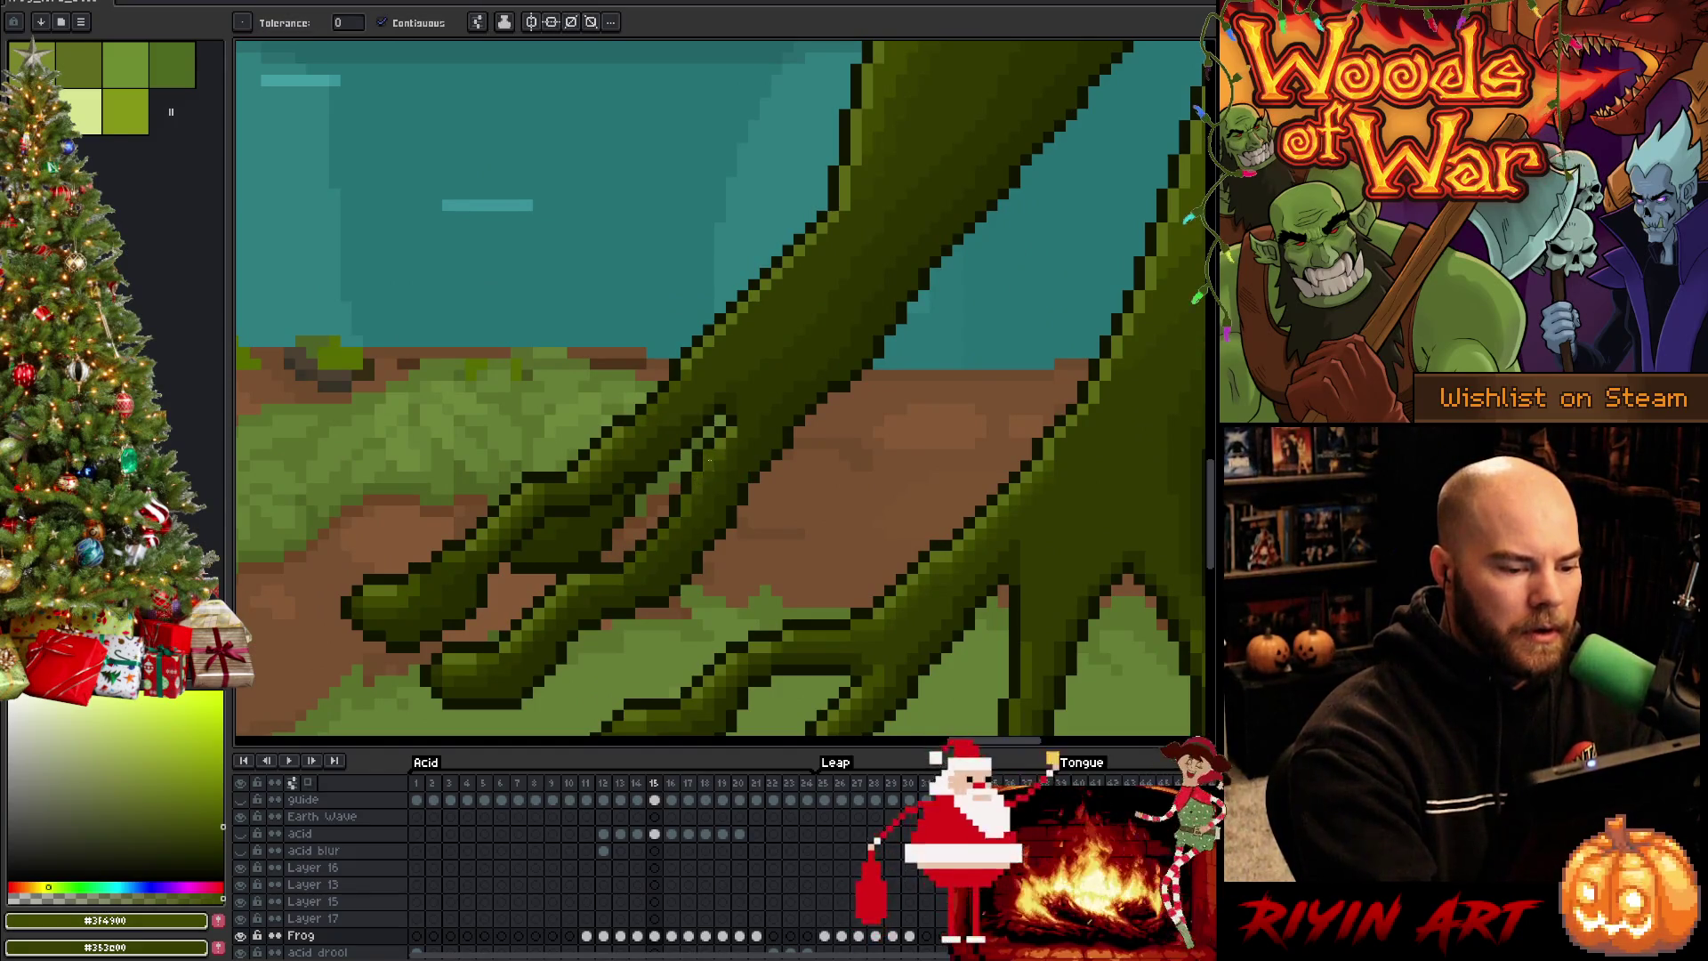
key(b)
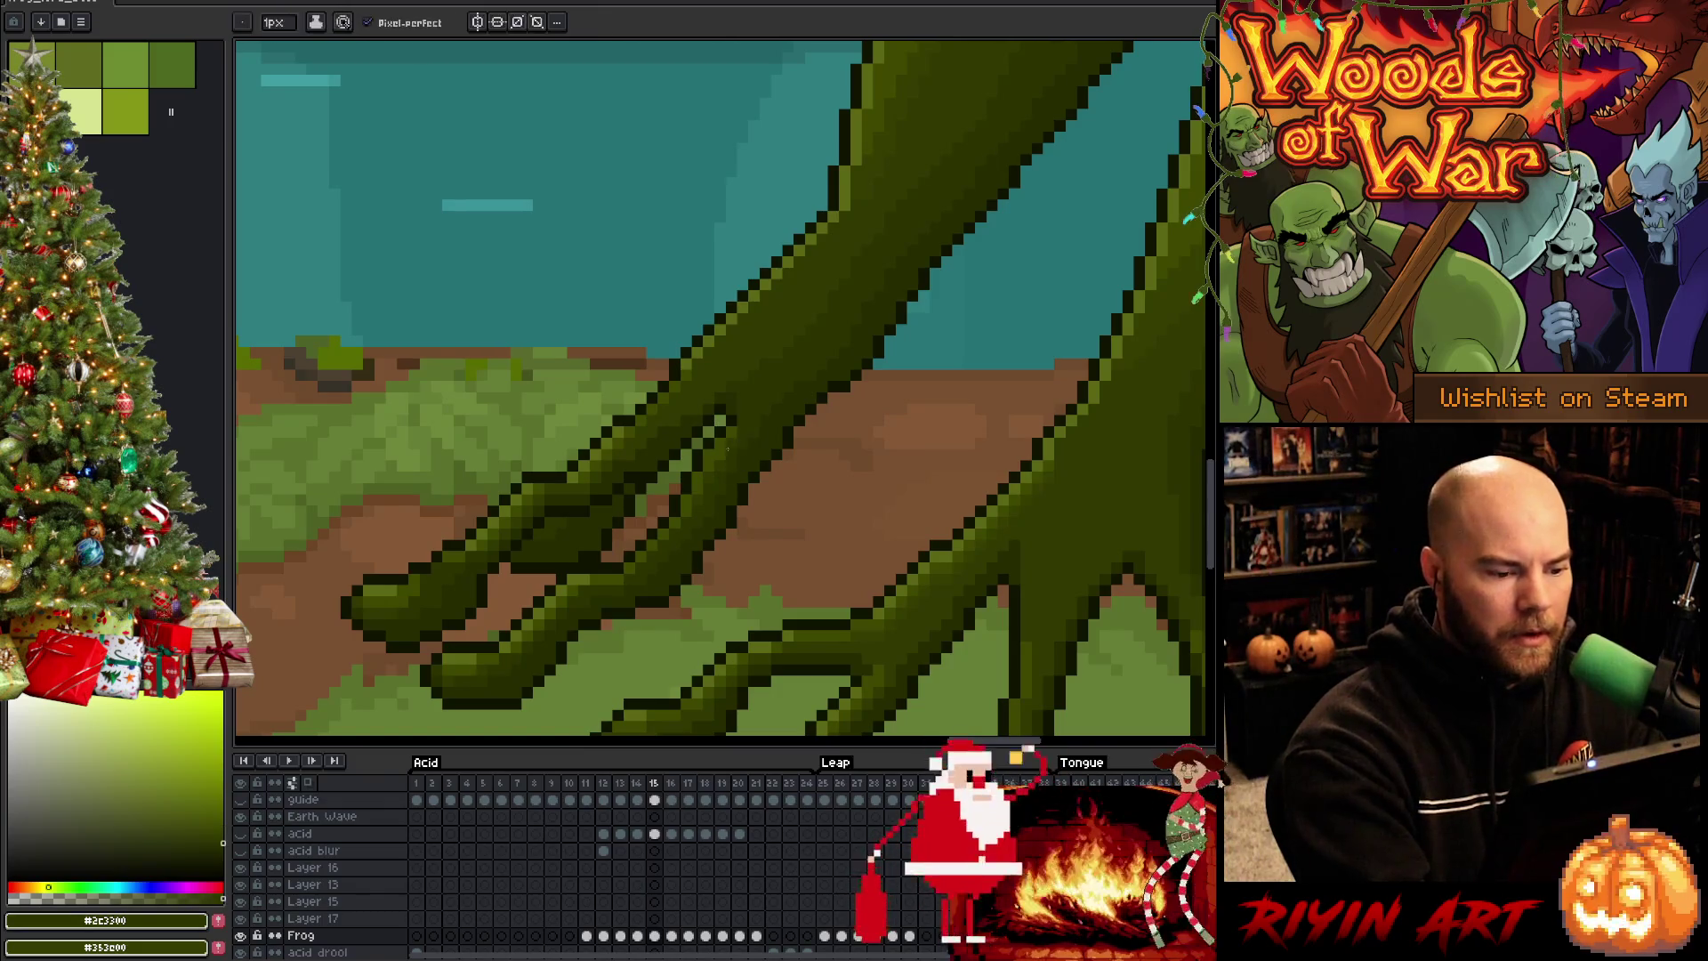
alt+click(729, 427)
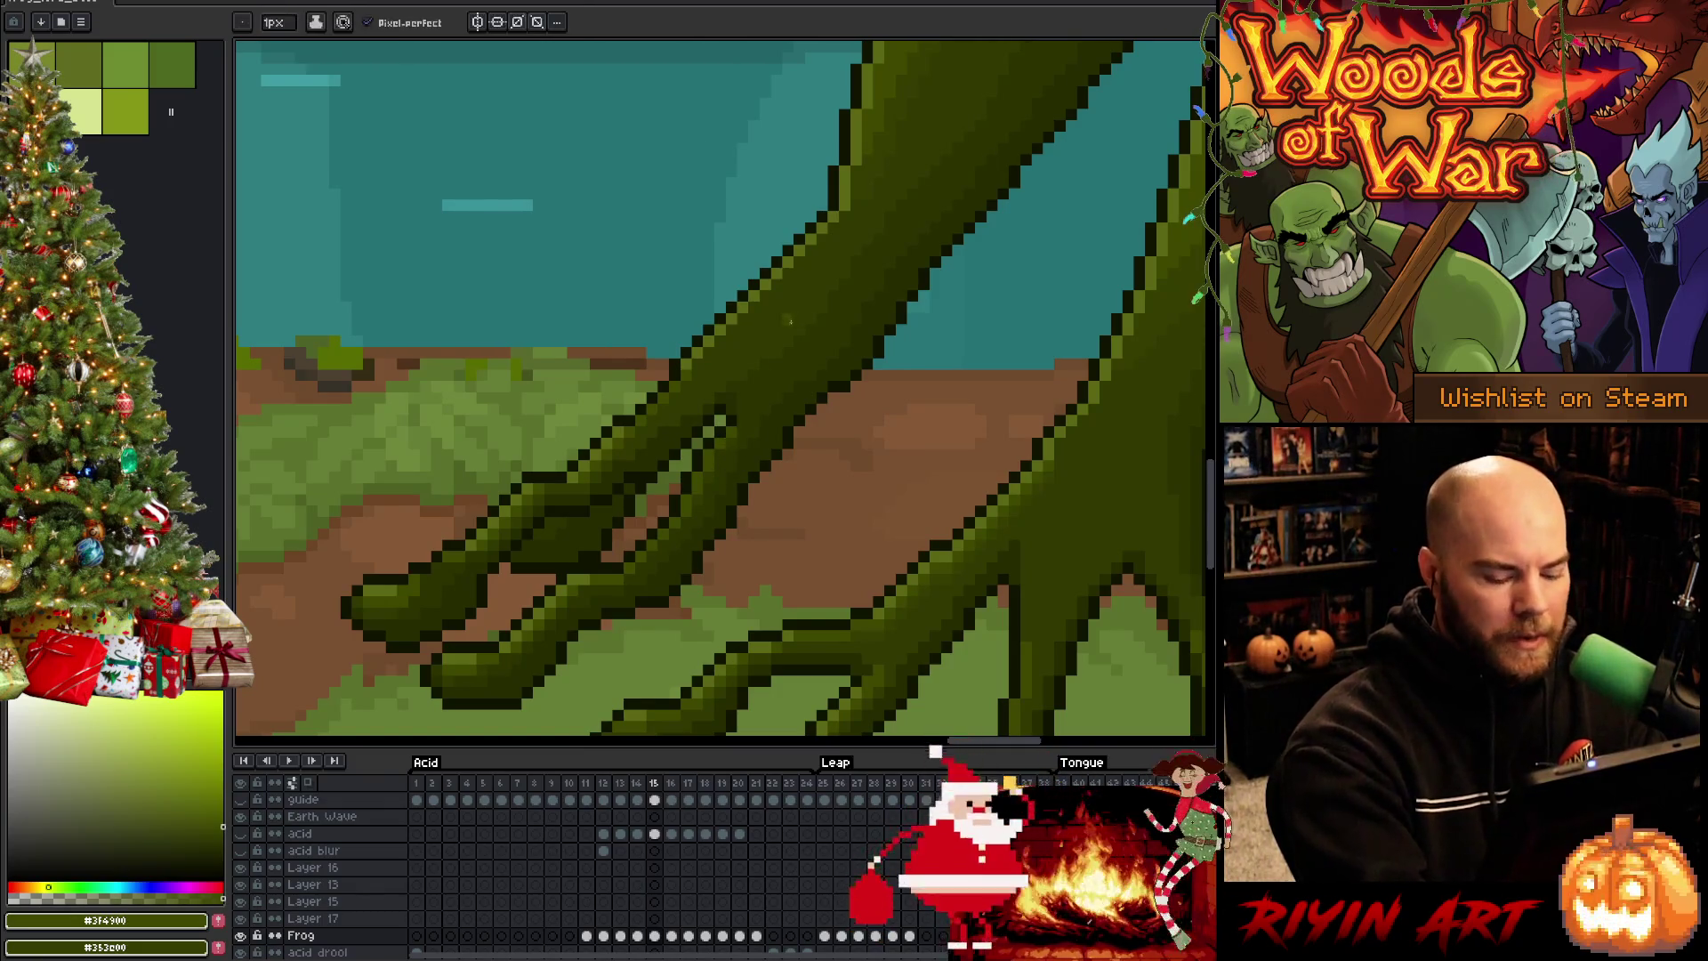
Flip frames 14 and 15 to compare the leg, fit the scene in view, and return to frame 15
key(Left)
key(Right)
key(Left)
key(Right)
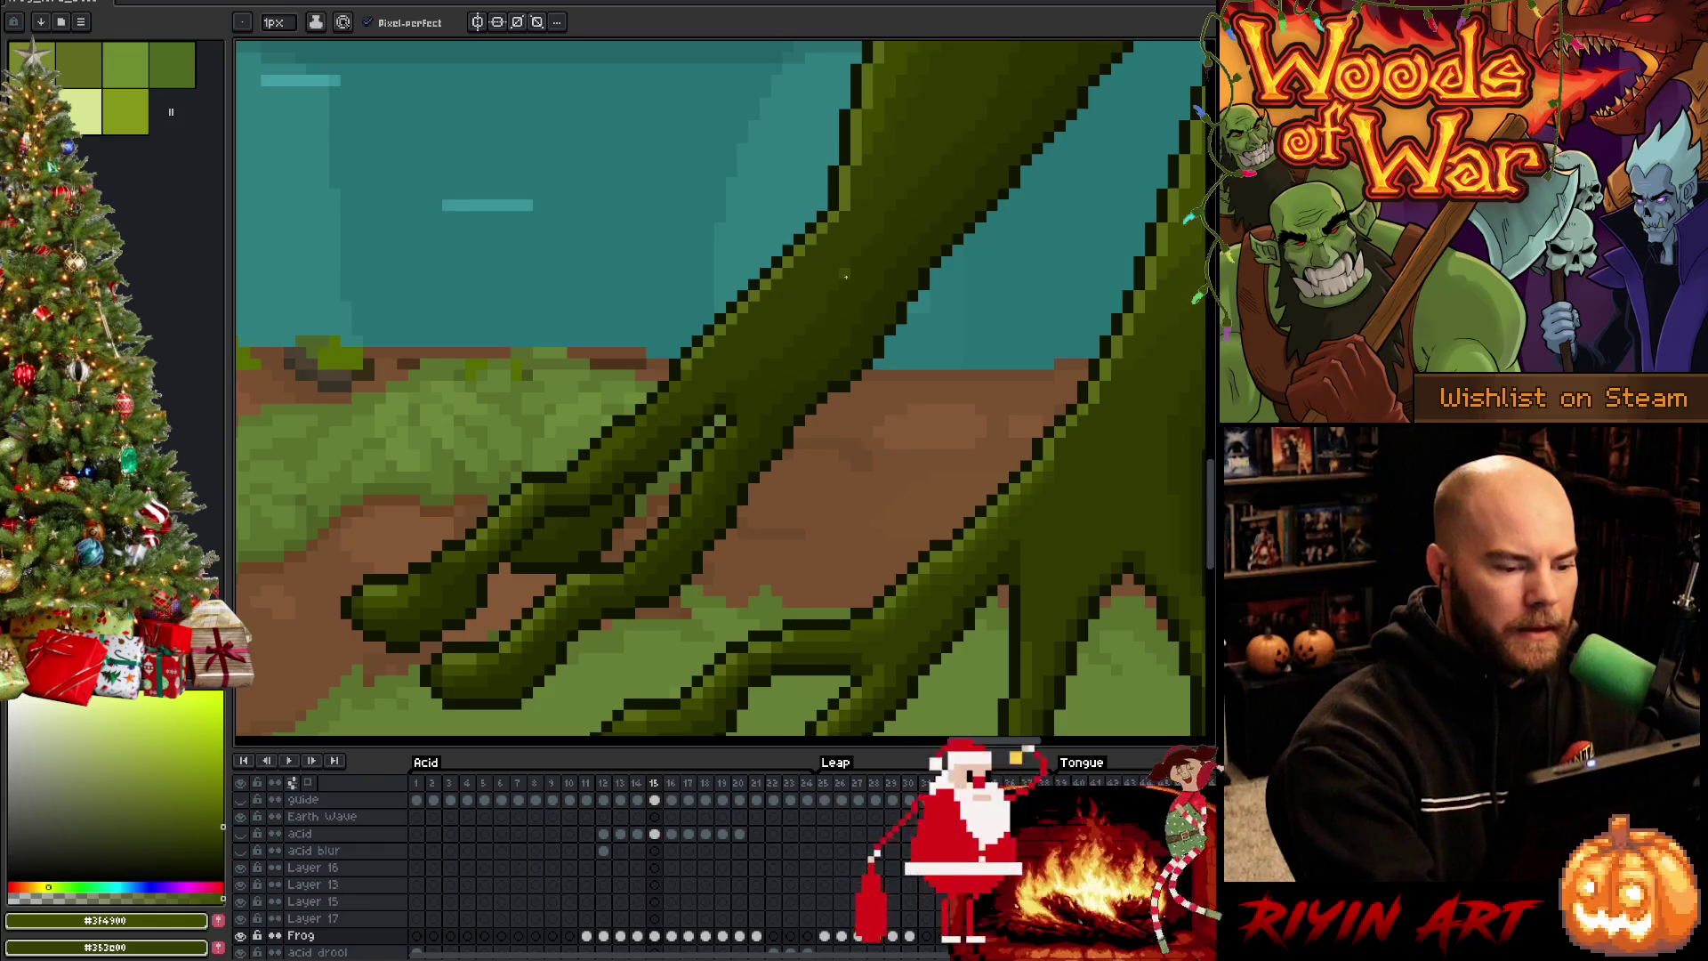
key(minus)
scroll(826, 287, up, 1)
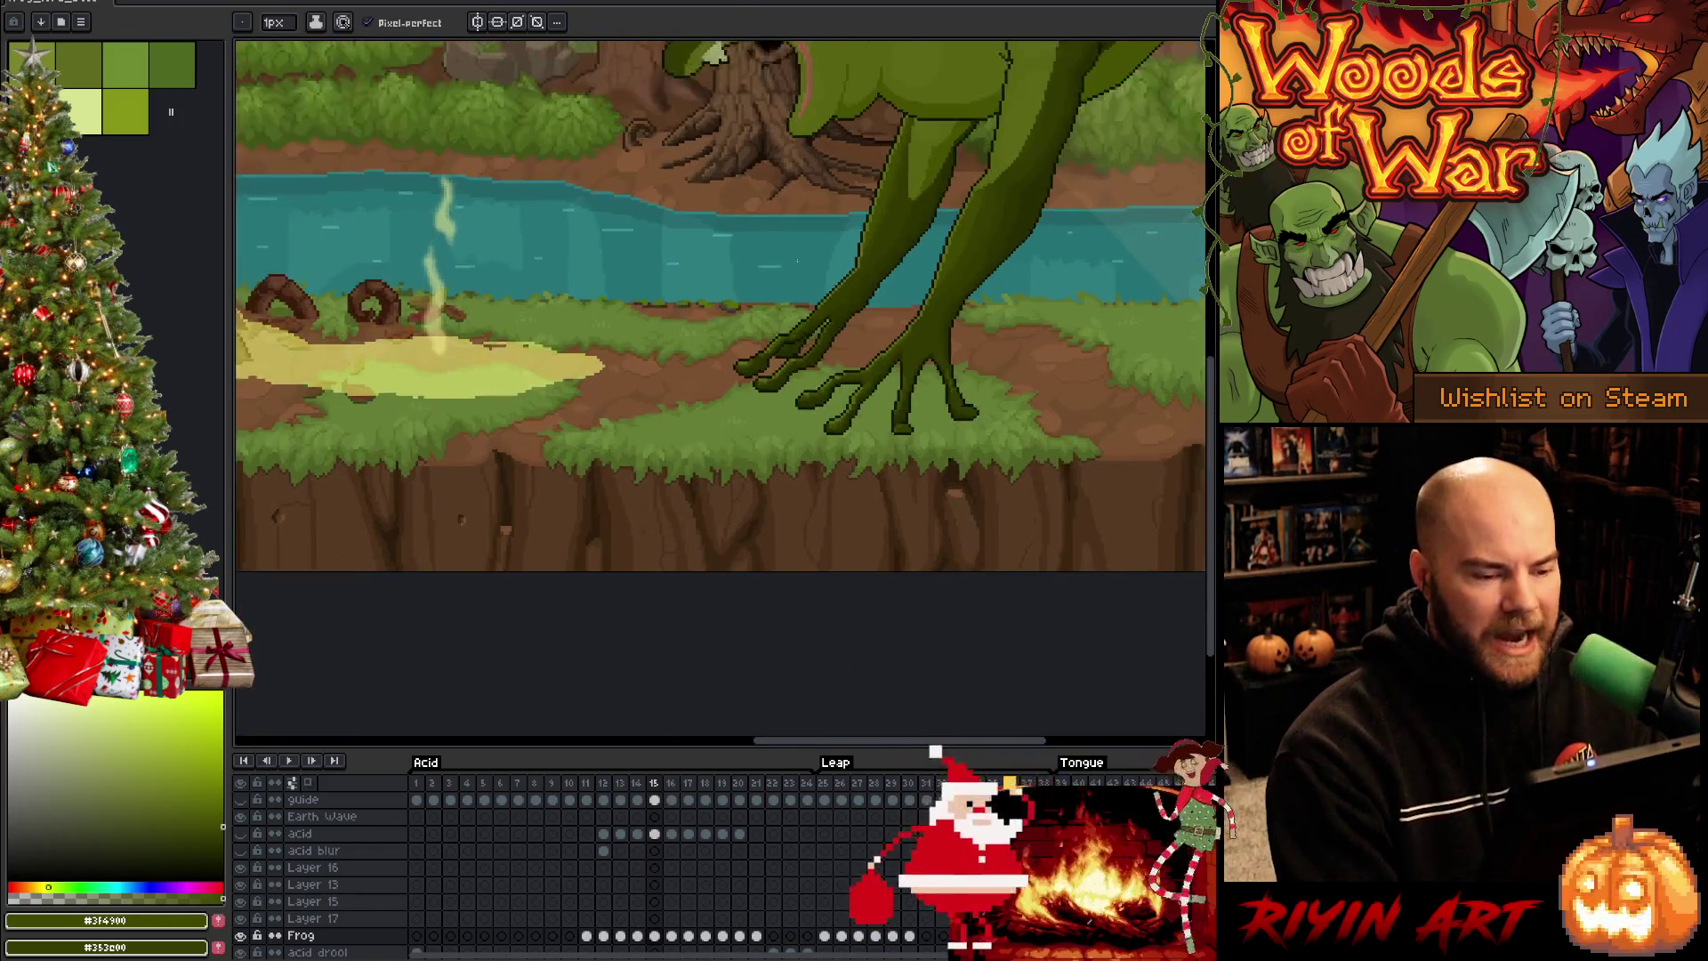
scroll(827, 286, up, 2)
scroll(827, 285, up, 1)
key(period)
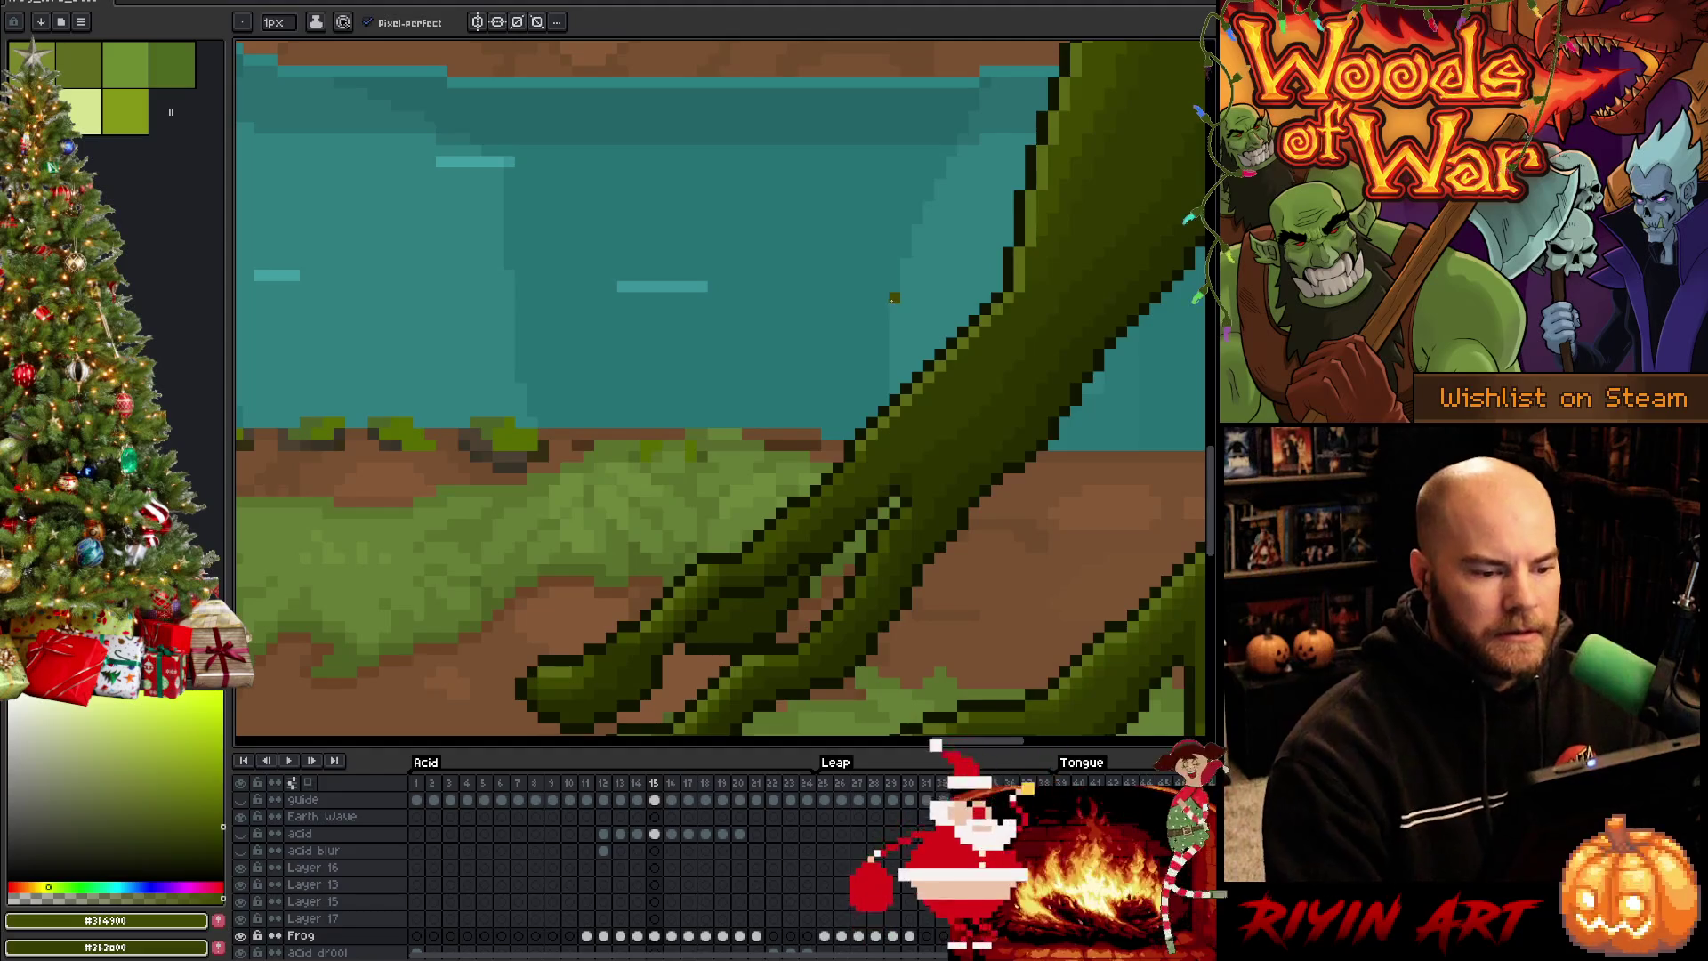
key(i)
key(b)
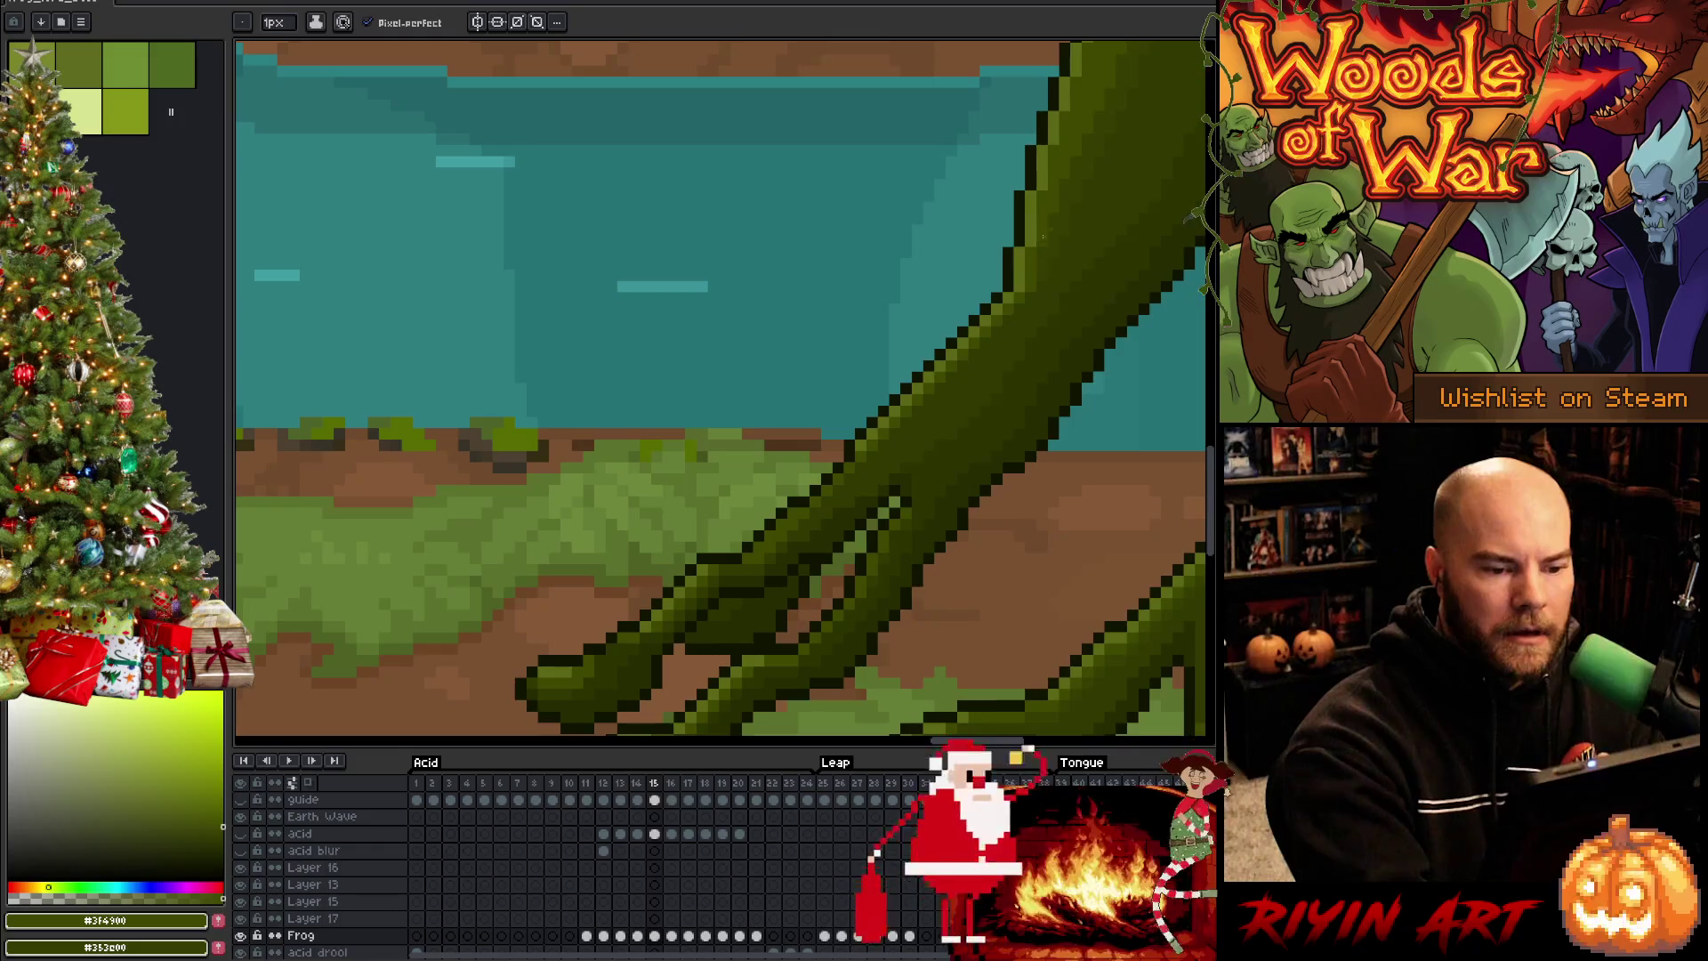
scroll(720, 387, down, 3)
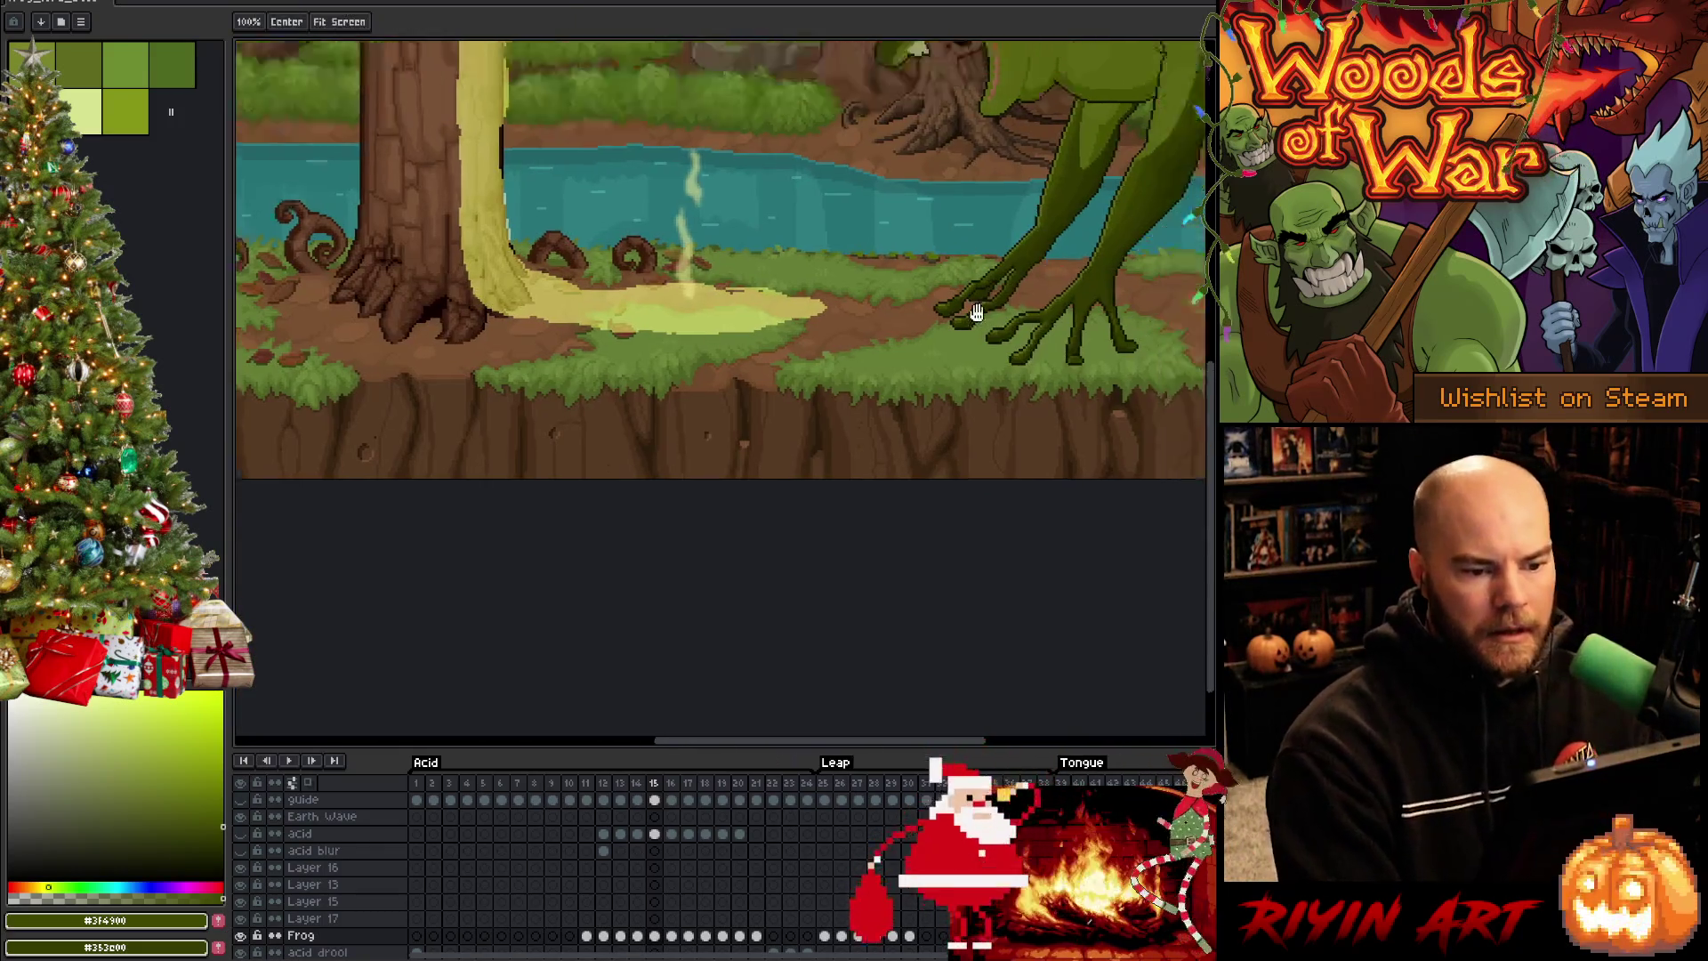
scroll(618, 348, down, 2)
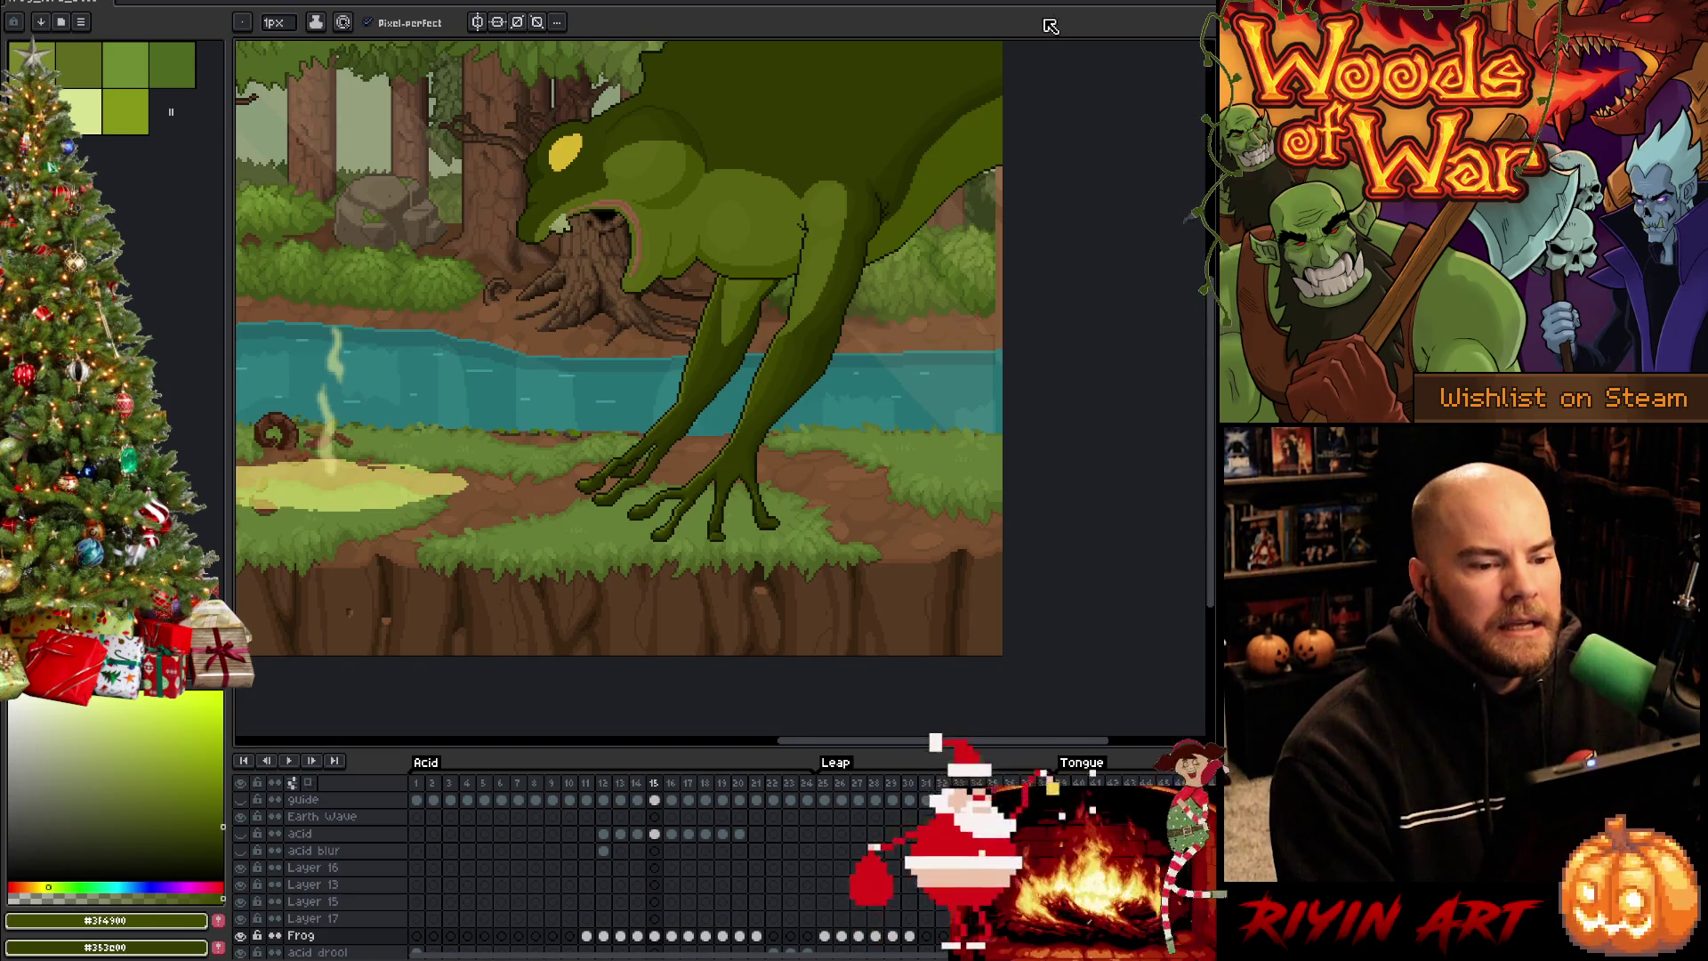
scroll(620, 352, right, 1)
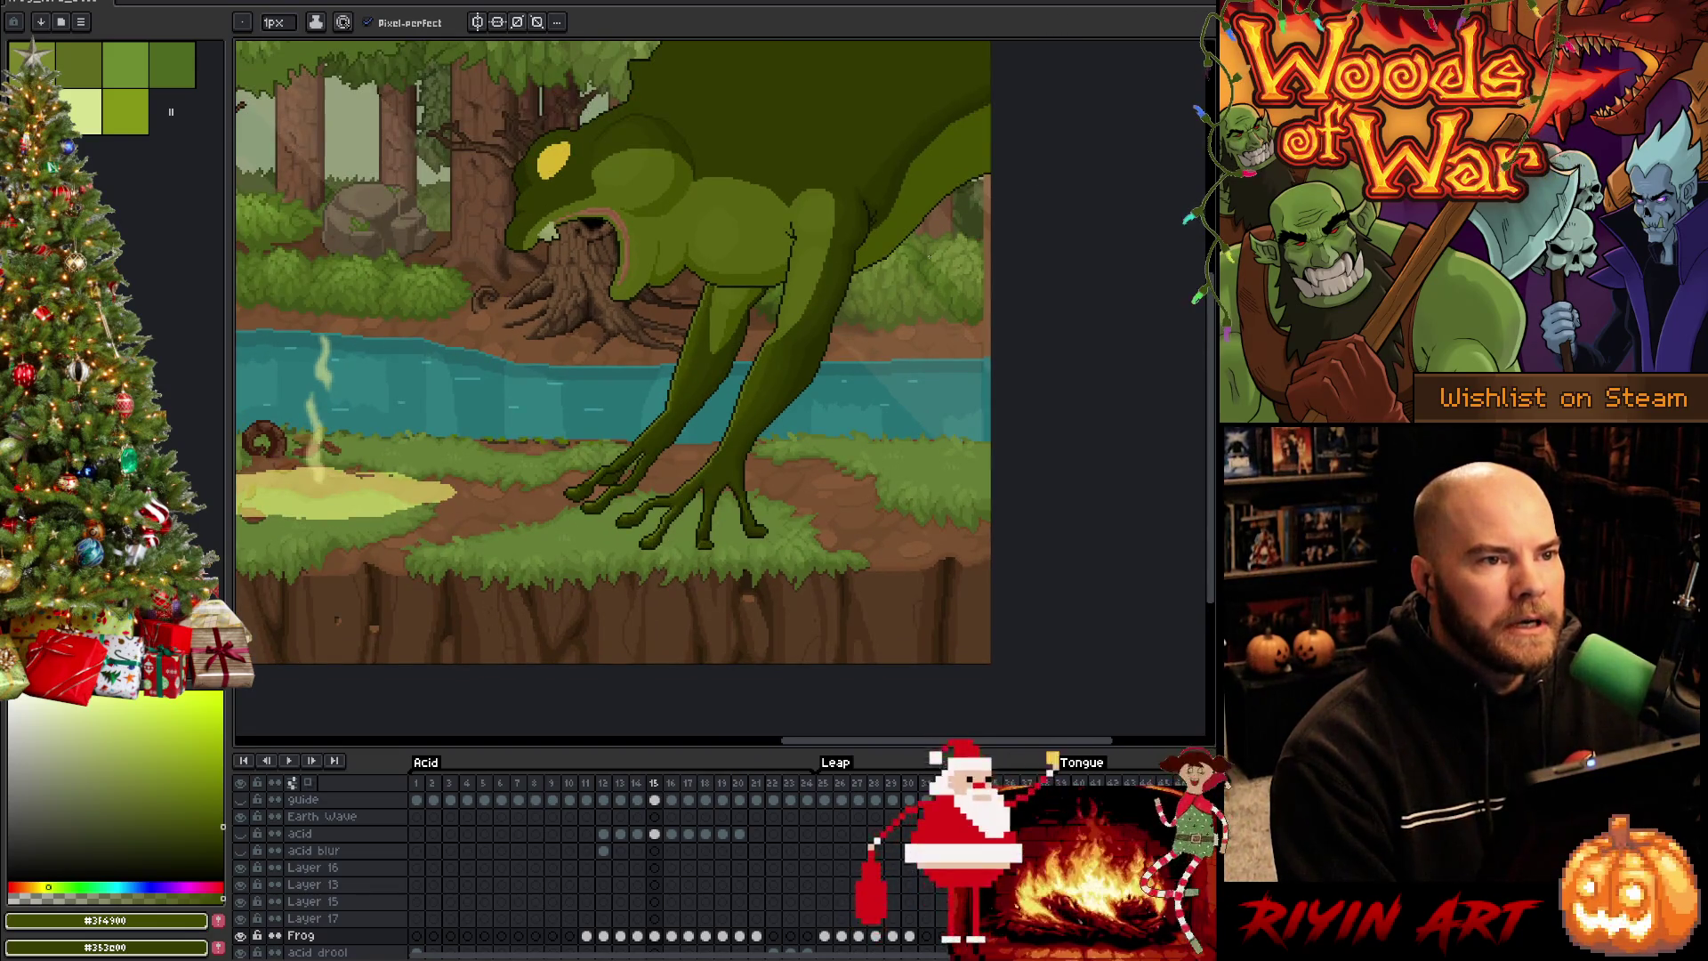
Reframe the view around the whole frog scene and save the animation file
mouse_move(951, 390)
mouse_down()
mouse_move(818, 464)
mouse_move(884, 463)
mouse_up()
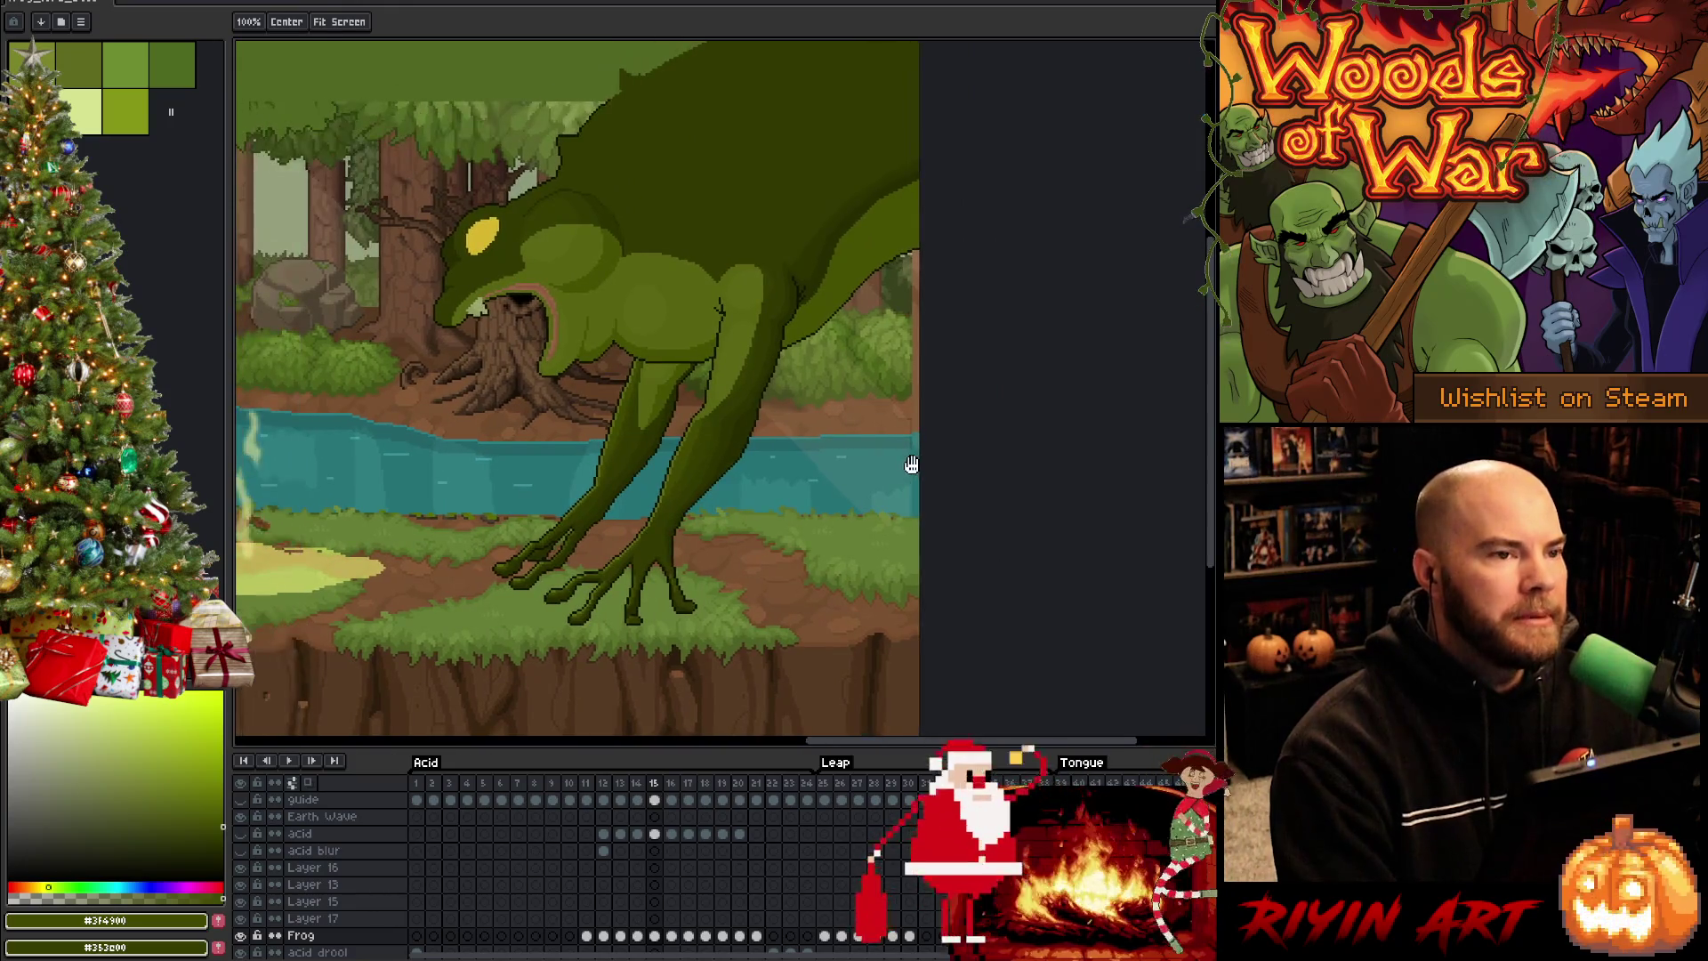
key(ctrl+s)
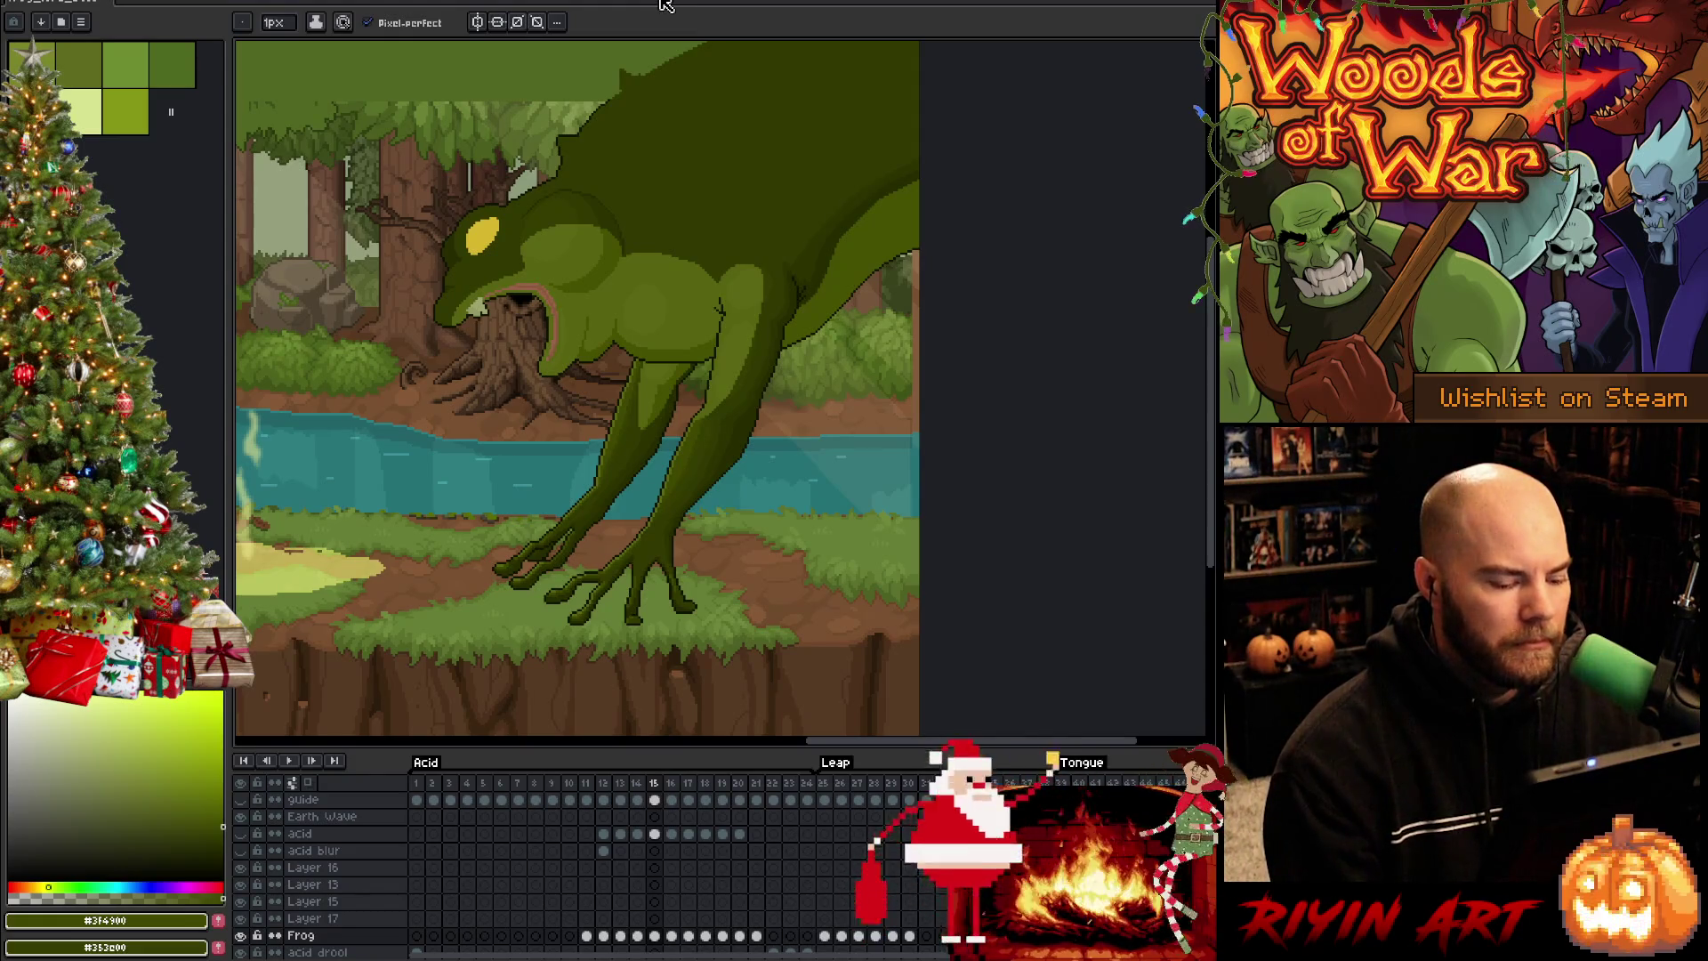
Add a sampled dark green pixel to the frog's leg edge, pick a lighter dark green, and save
key(Right)
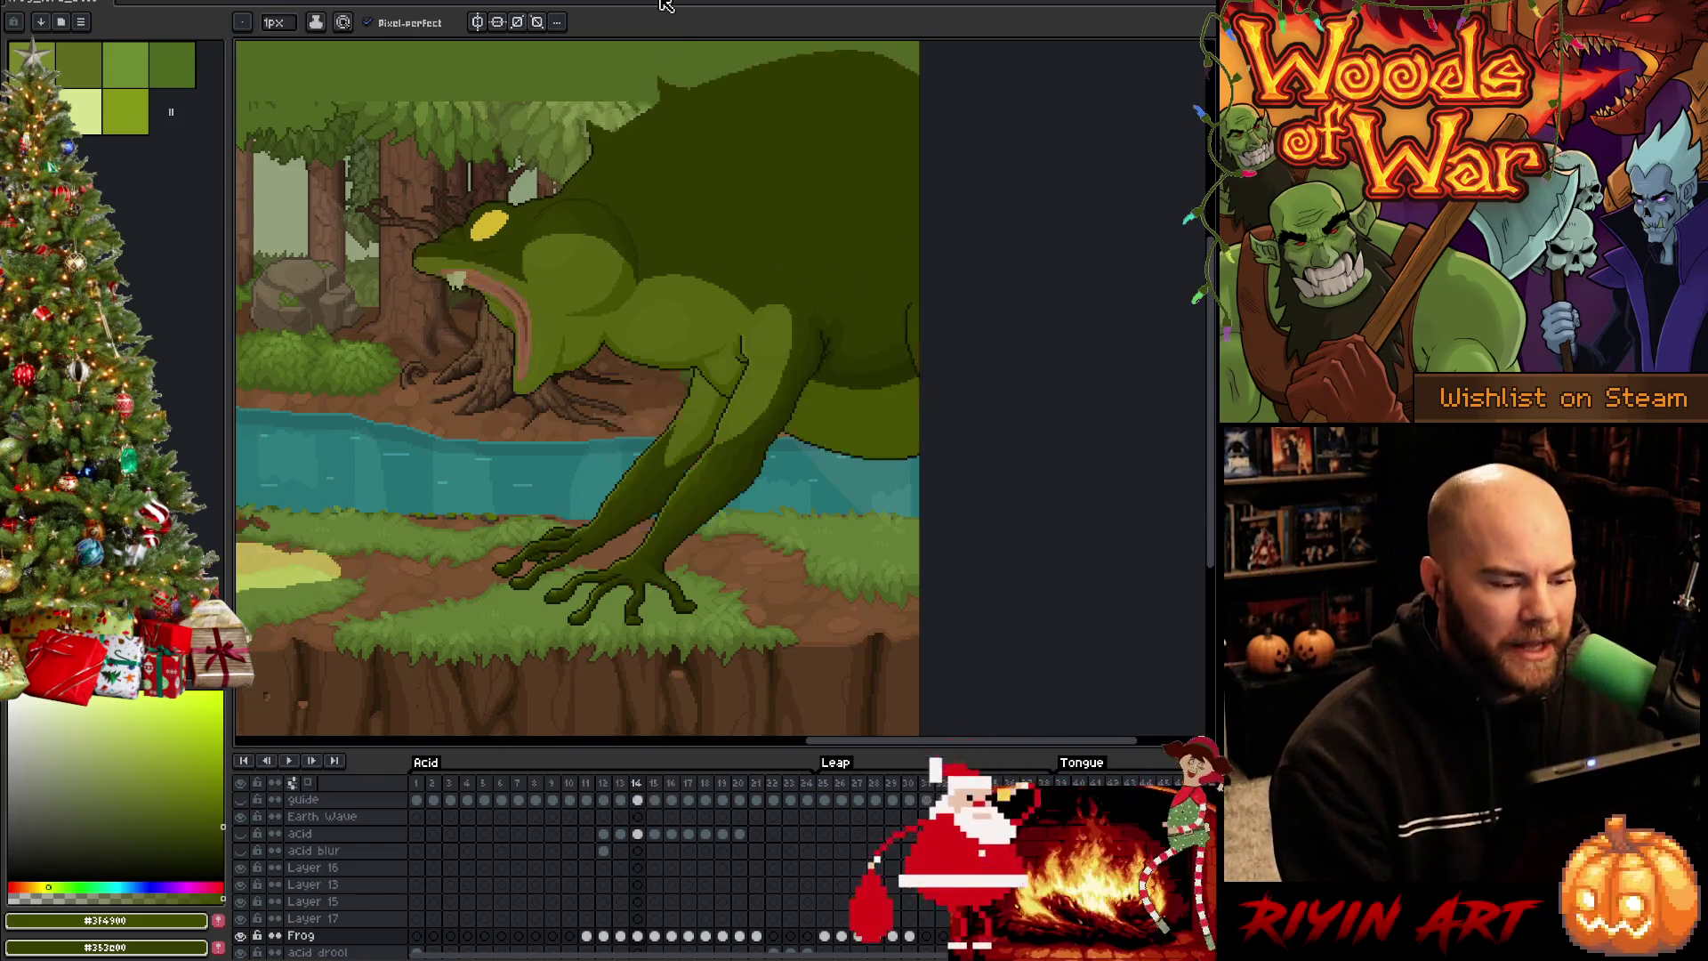
key(Left)
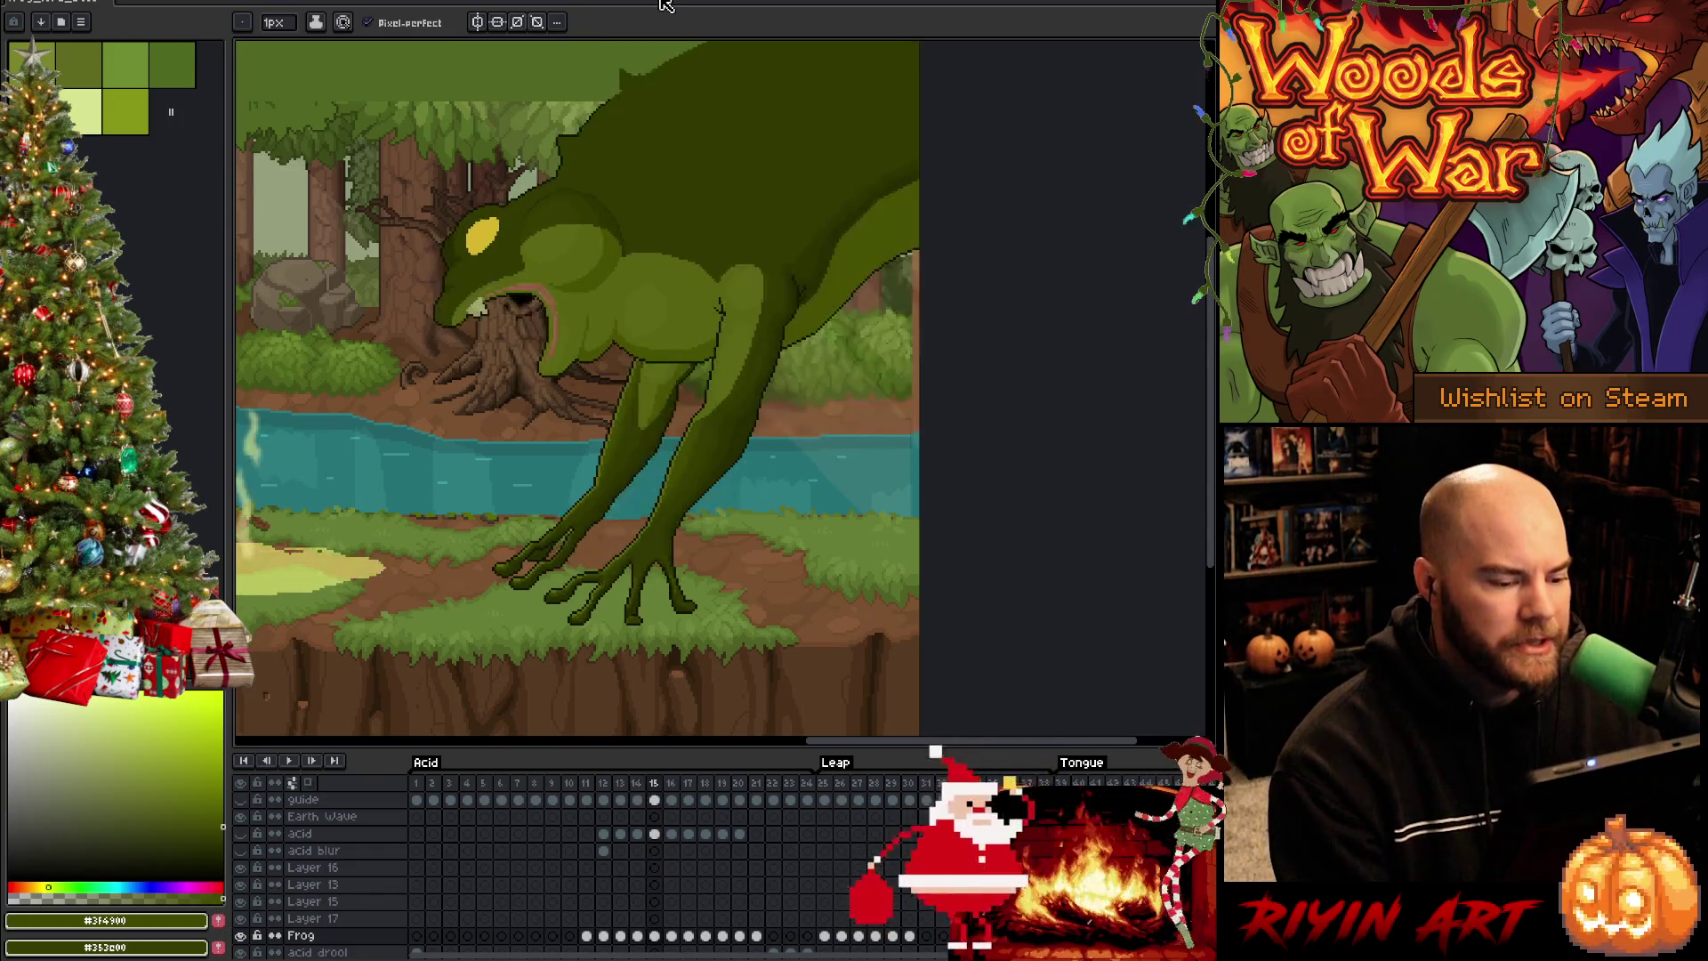
scroll(789, 628, up, 3)
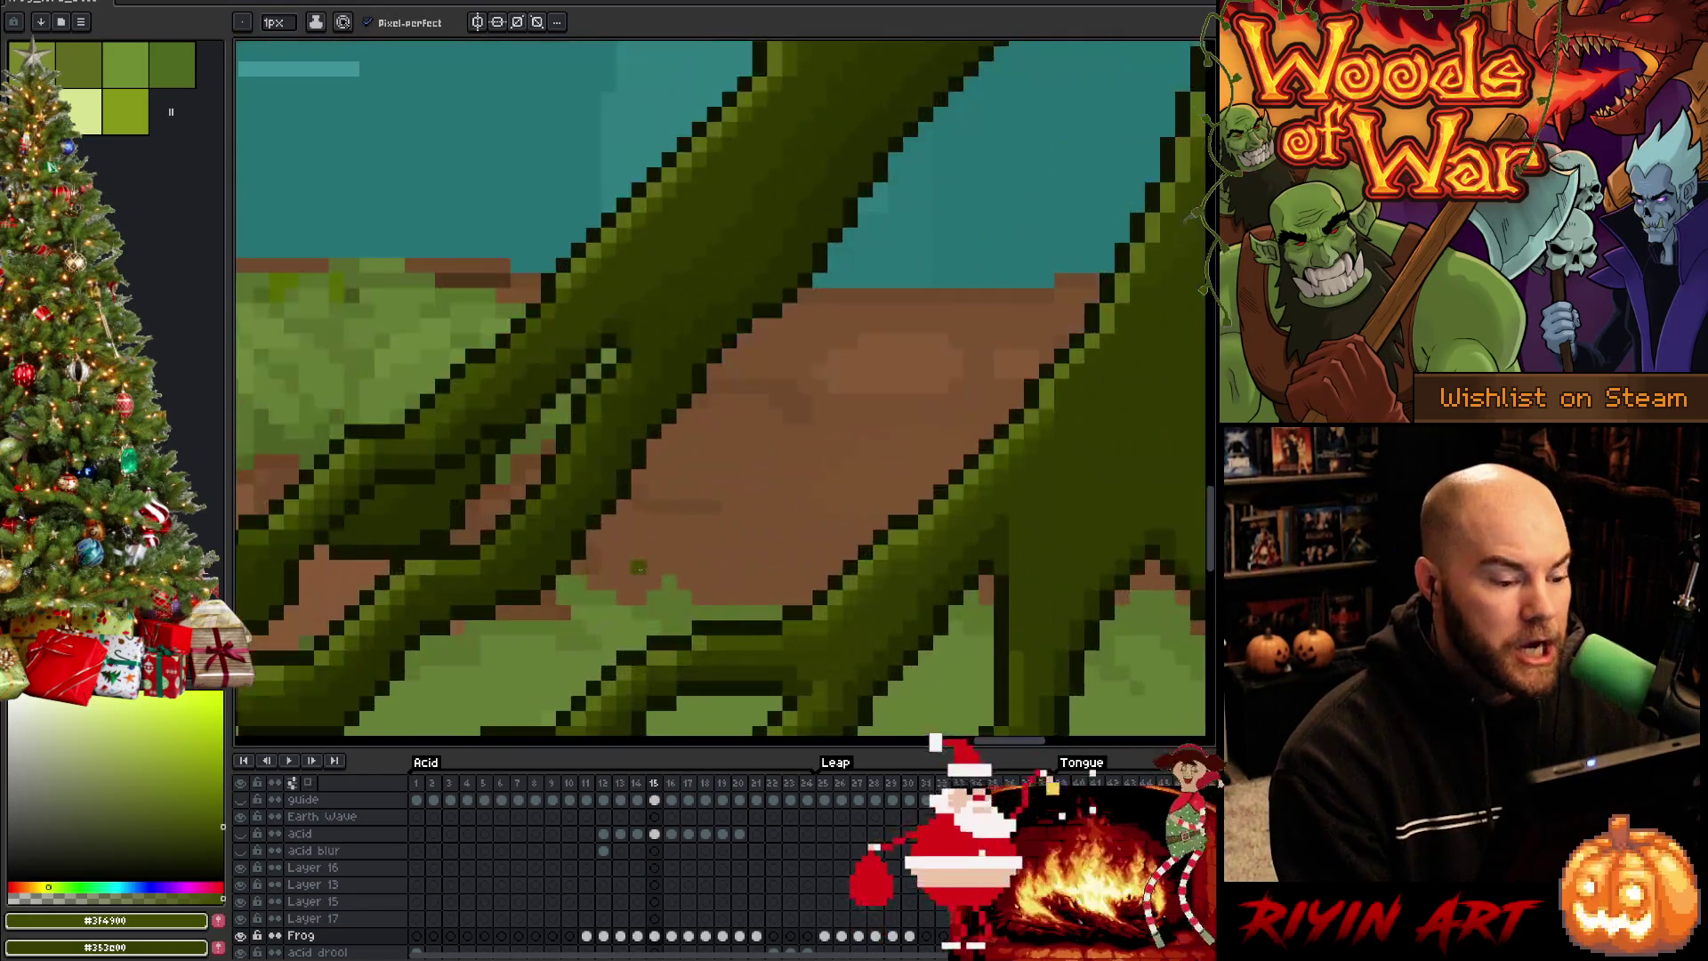
scroll(788, 627, up, 2)
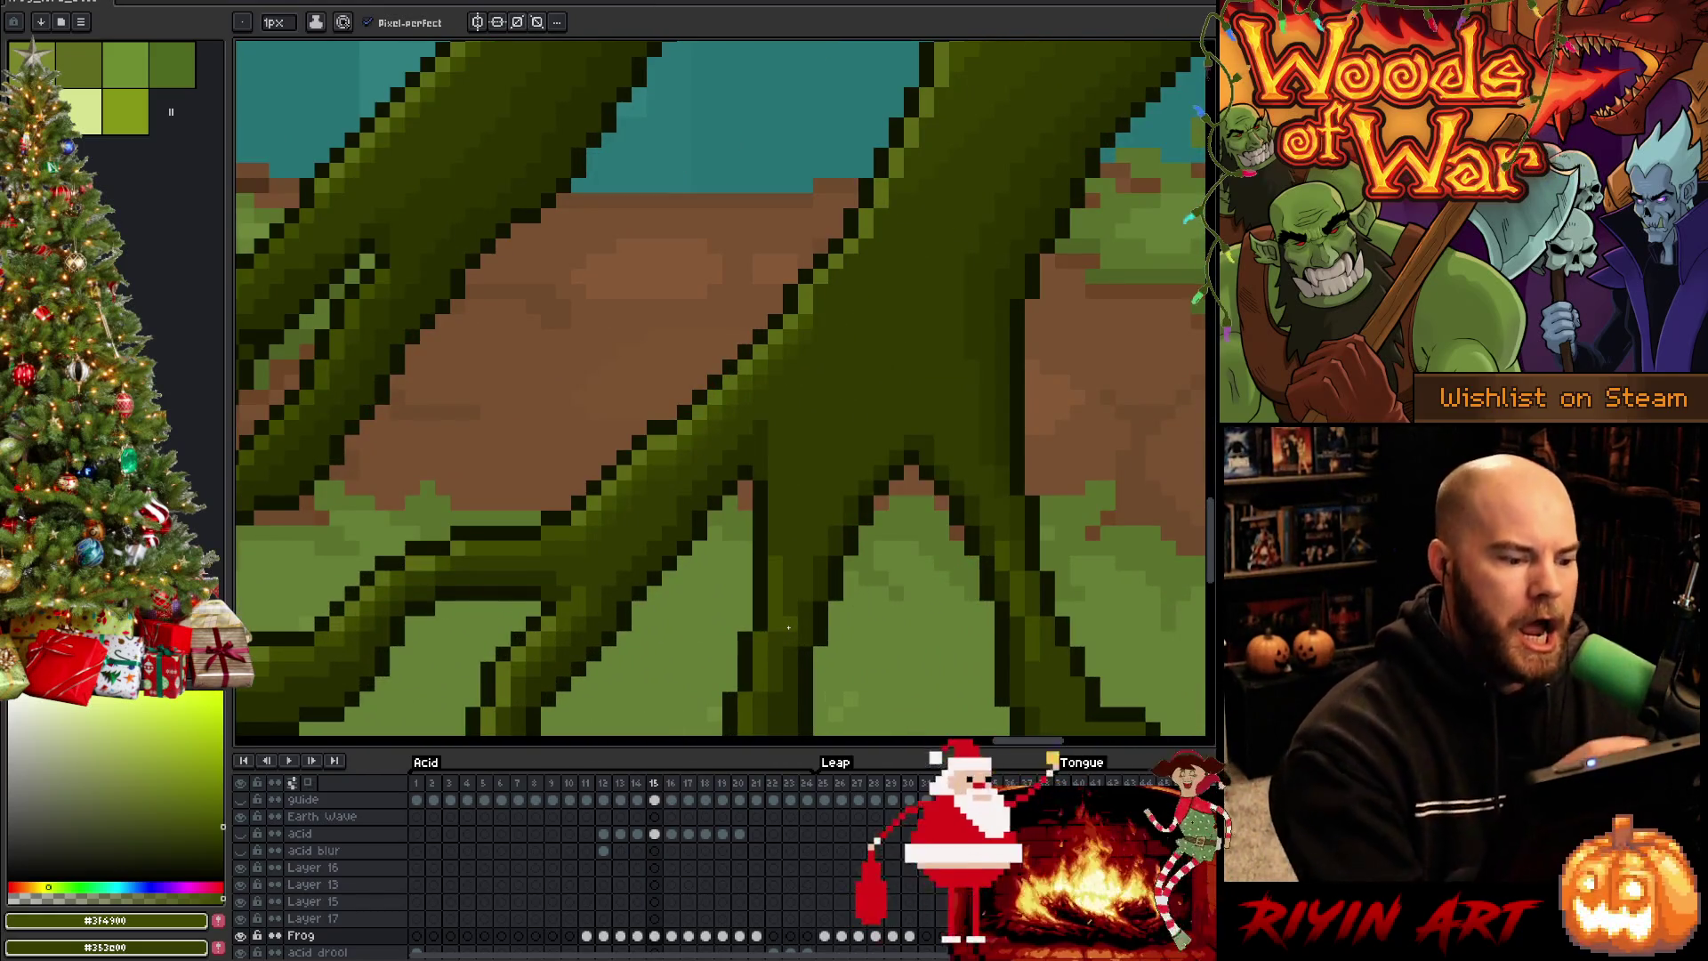
alt+click(554, 591)
click(563, 584)
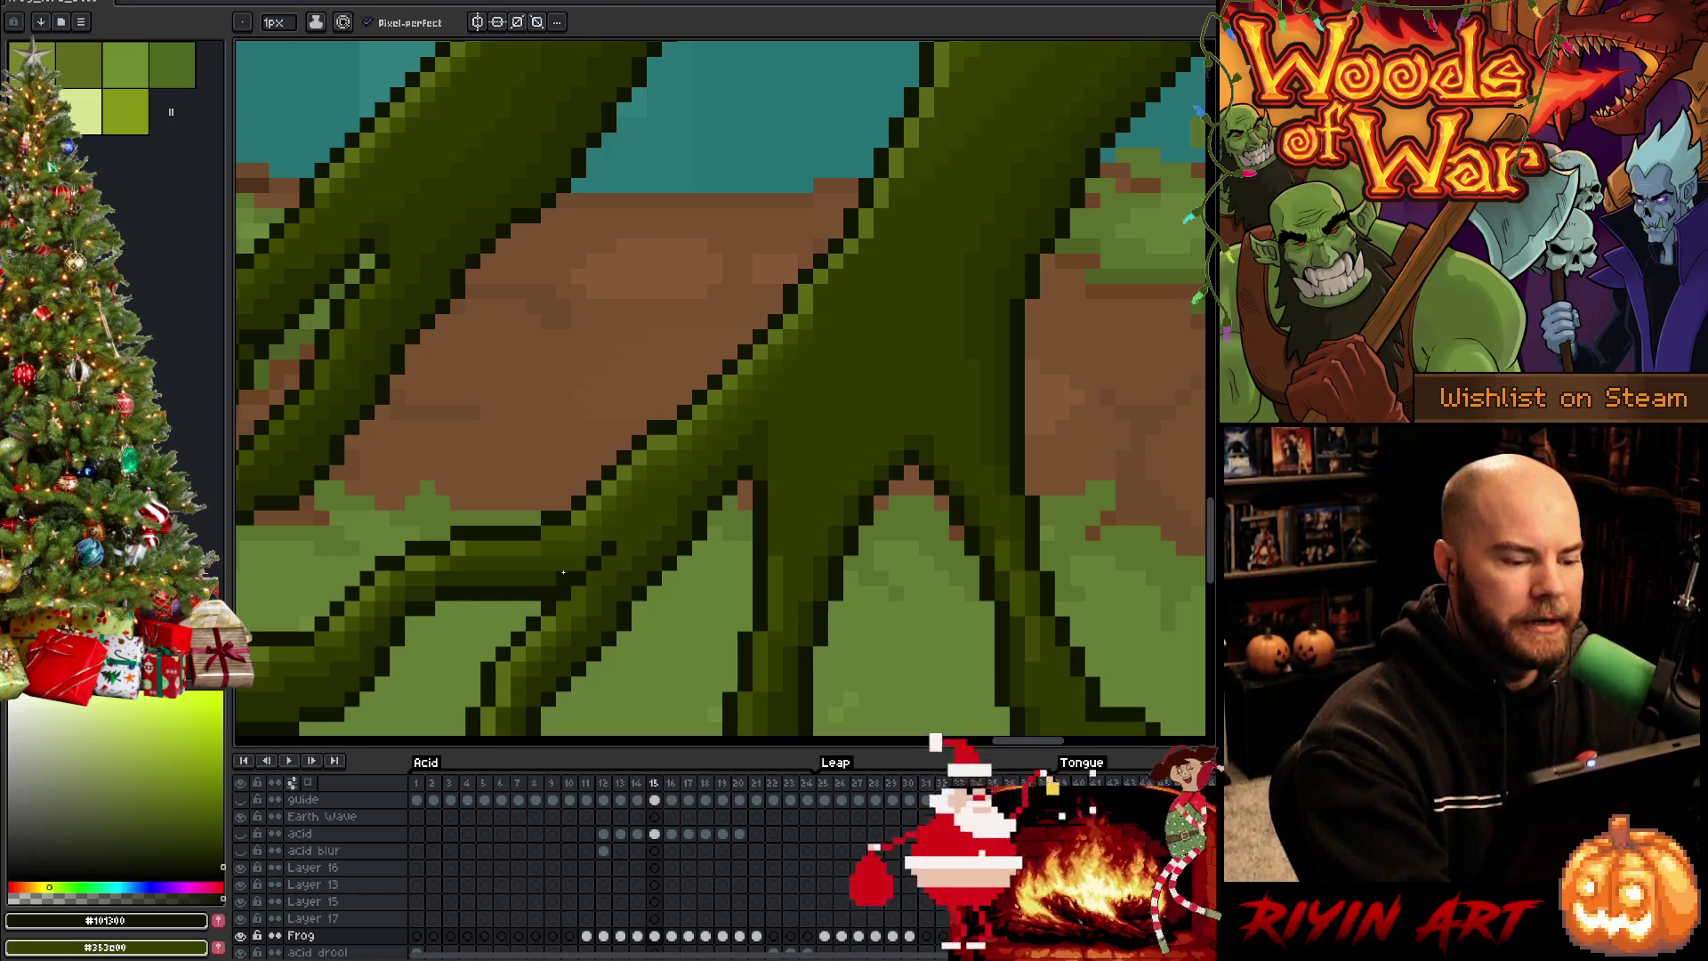
alt+click(563, 575)
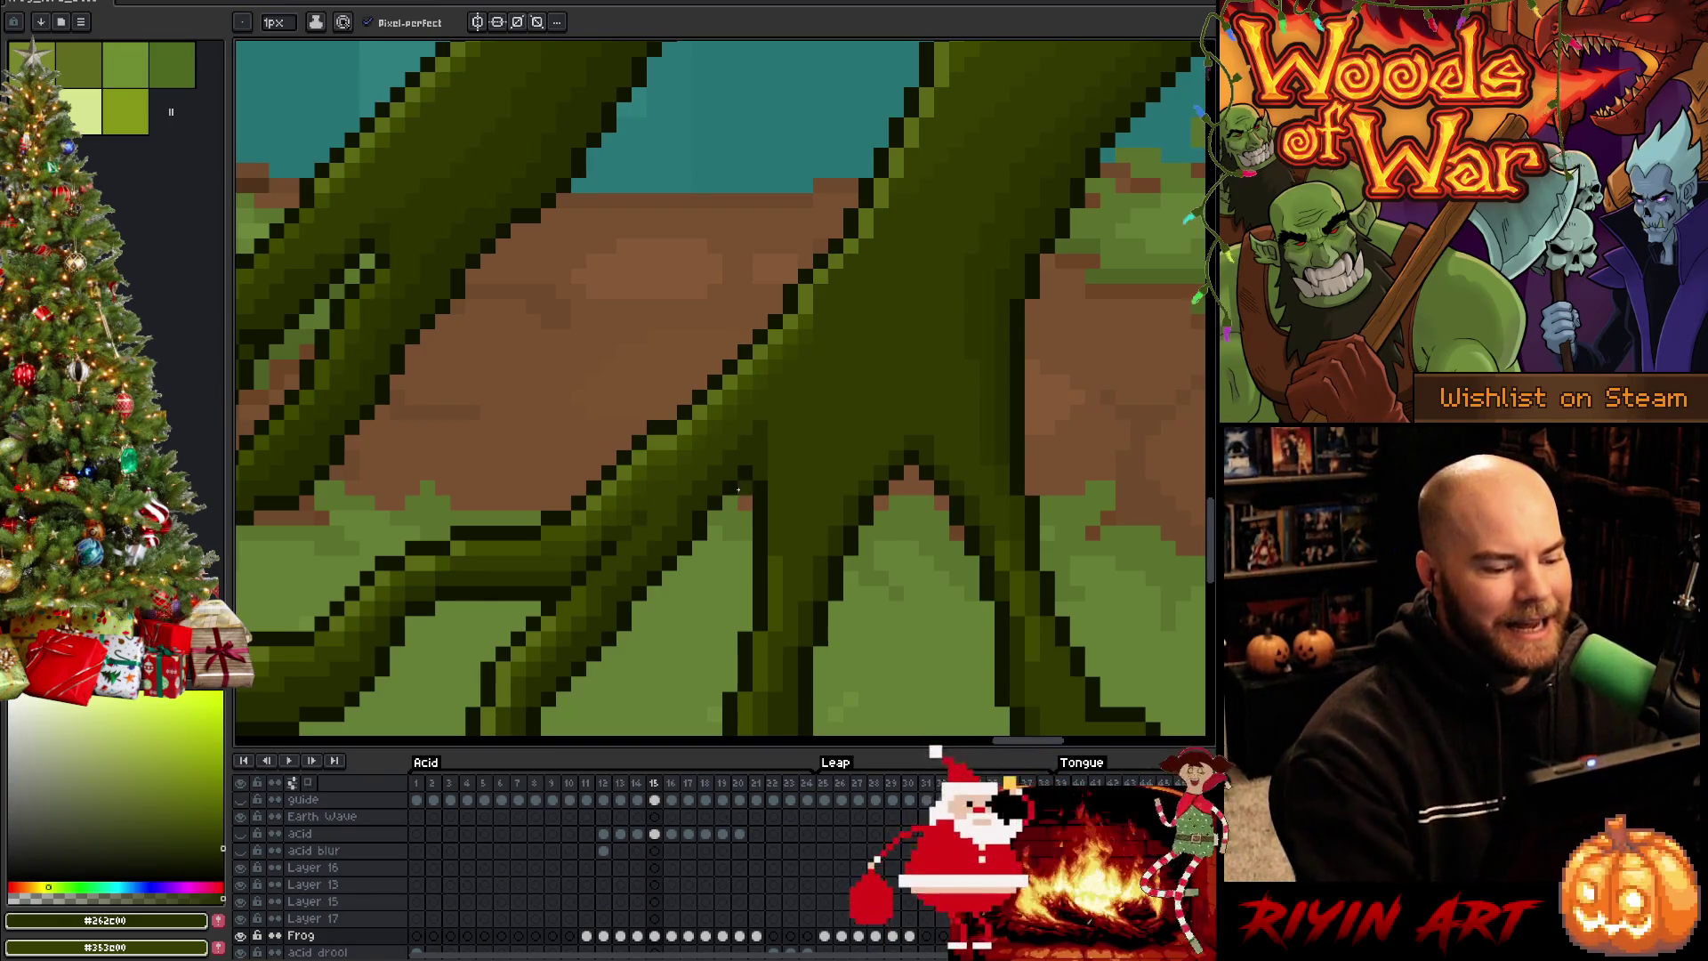
scroll(660, 539, down, 5)
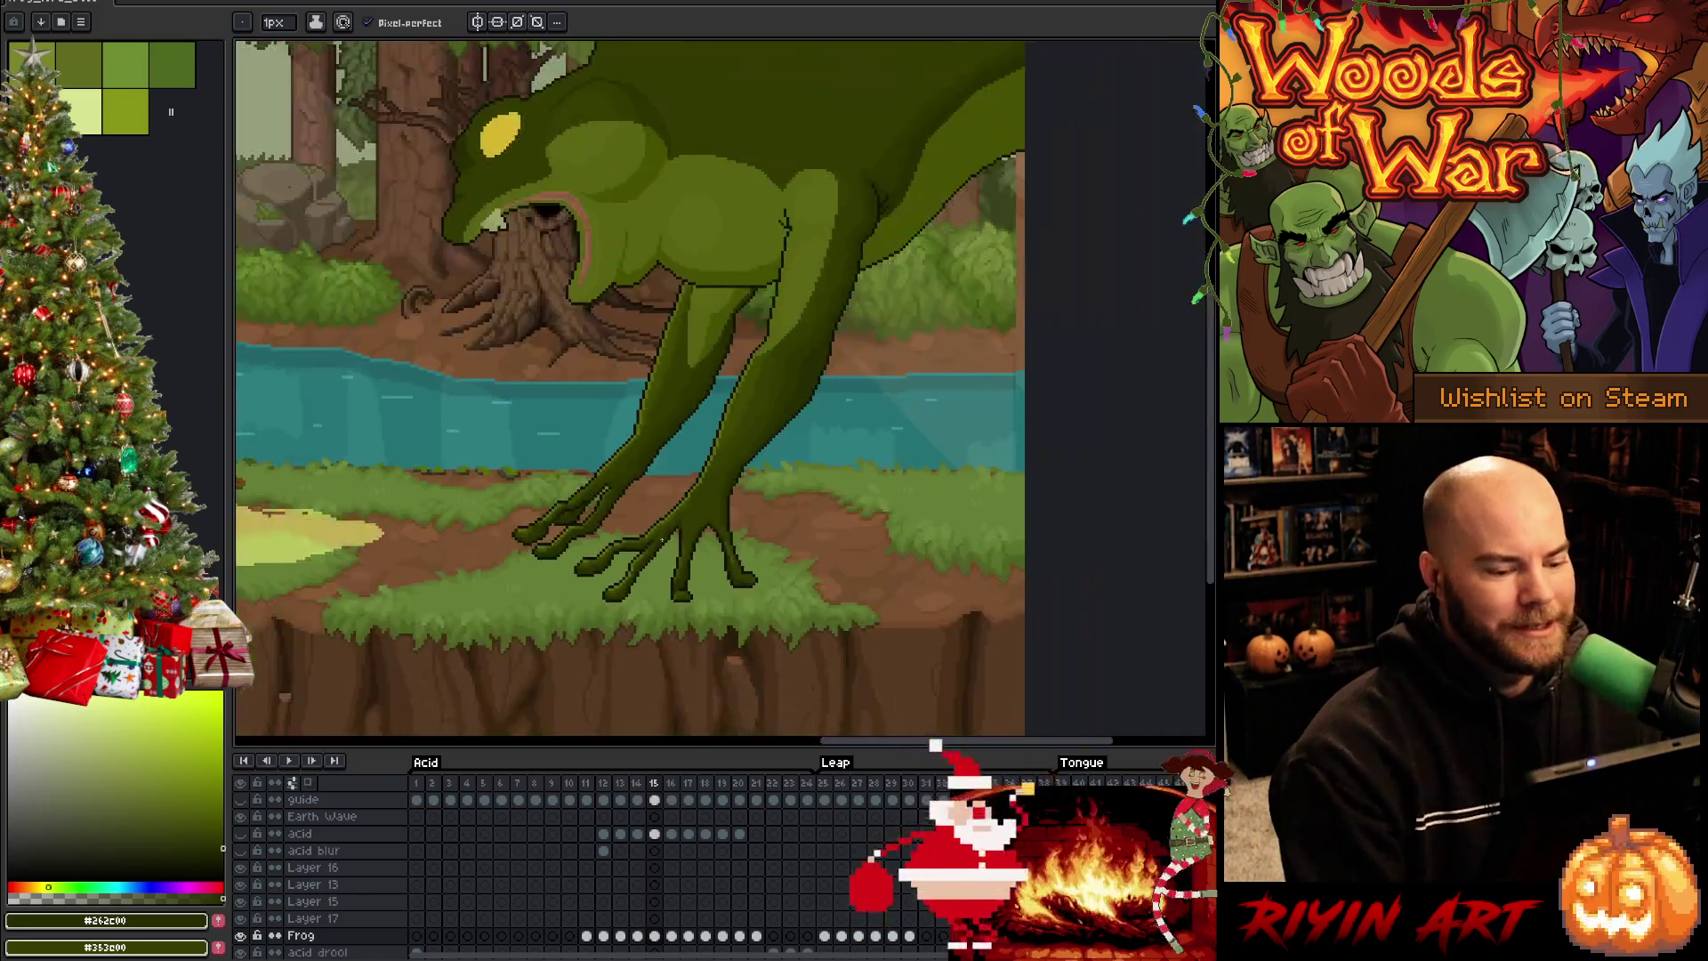
key(ctrl+s)
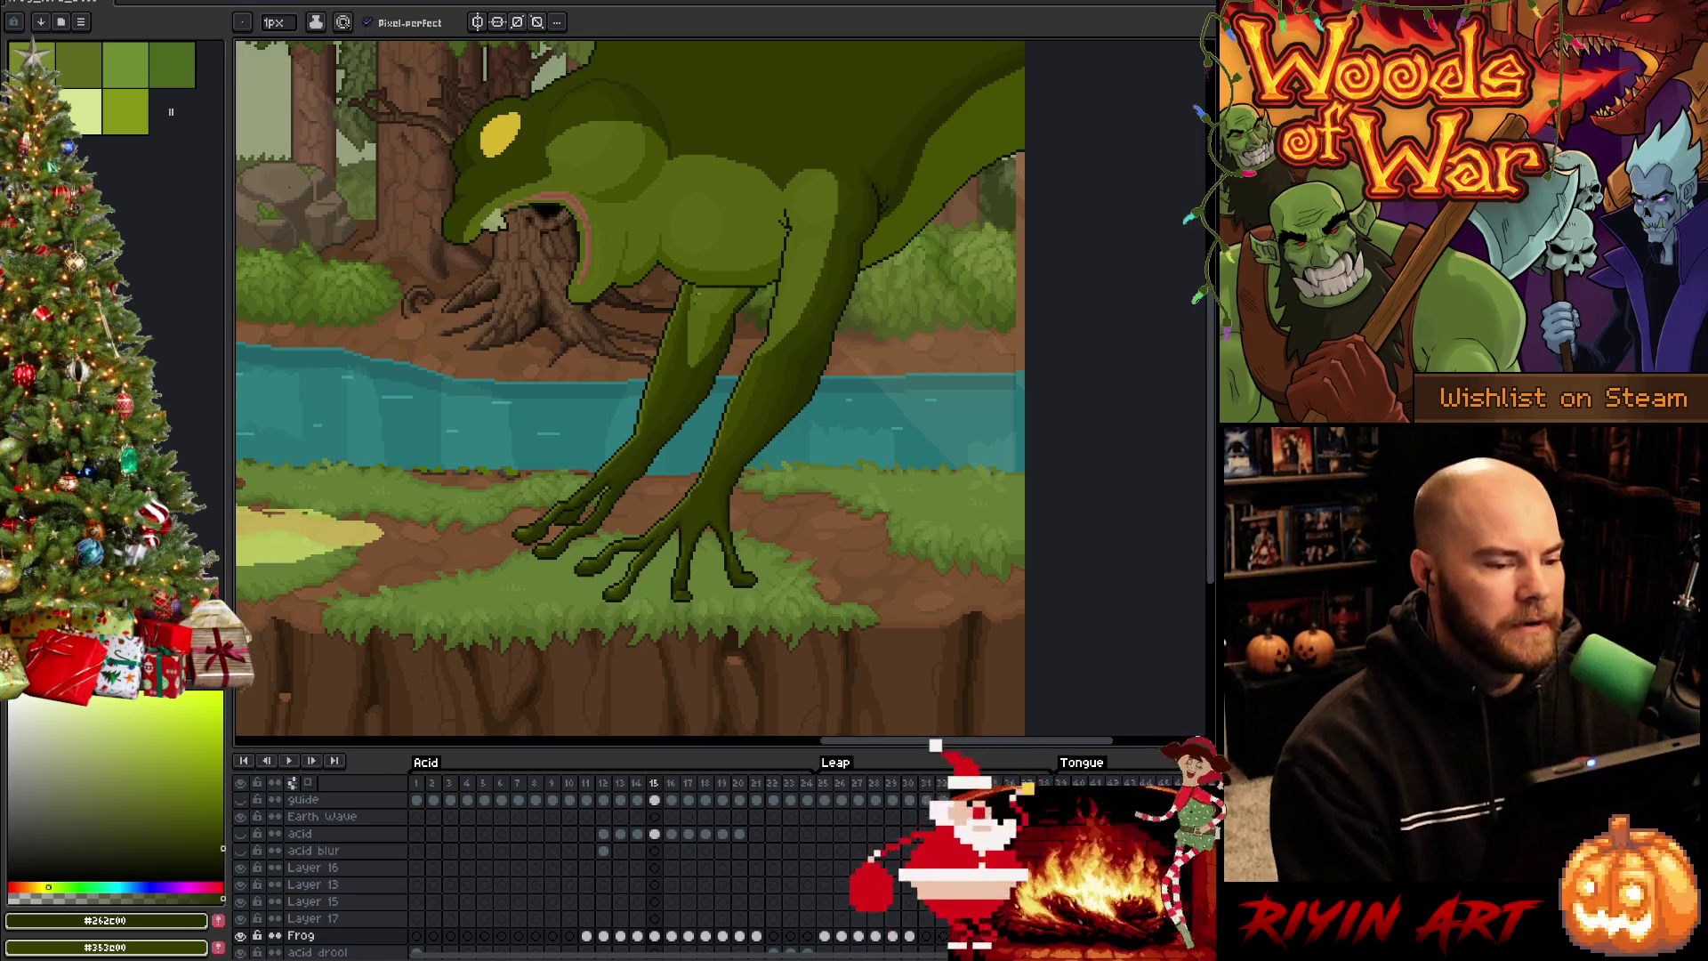
scroll(769, 394, up, 2)
scroll(768, 394, up, 1)
scroll(768, 394, up, 2)
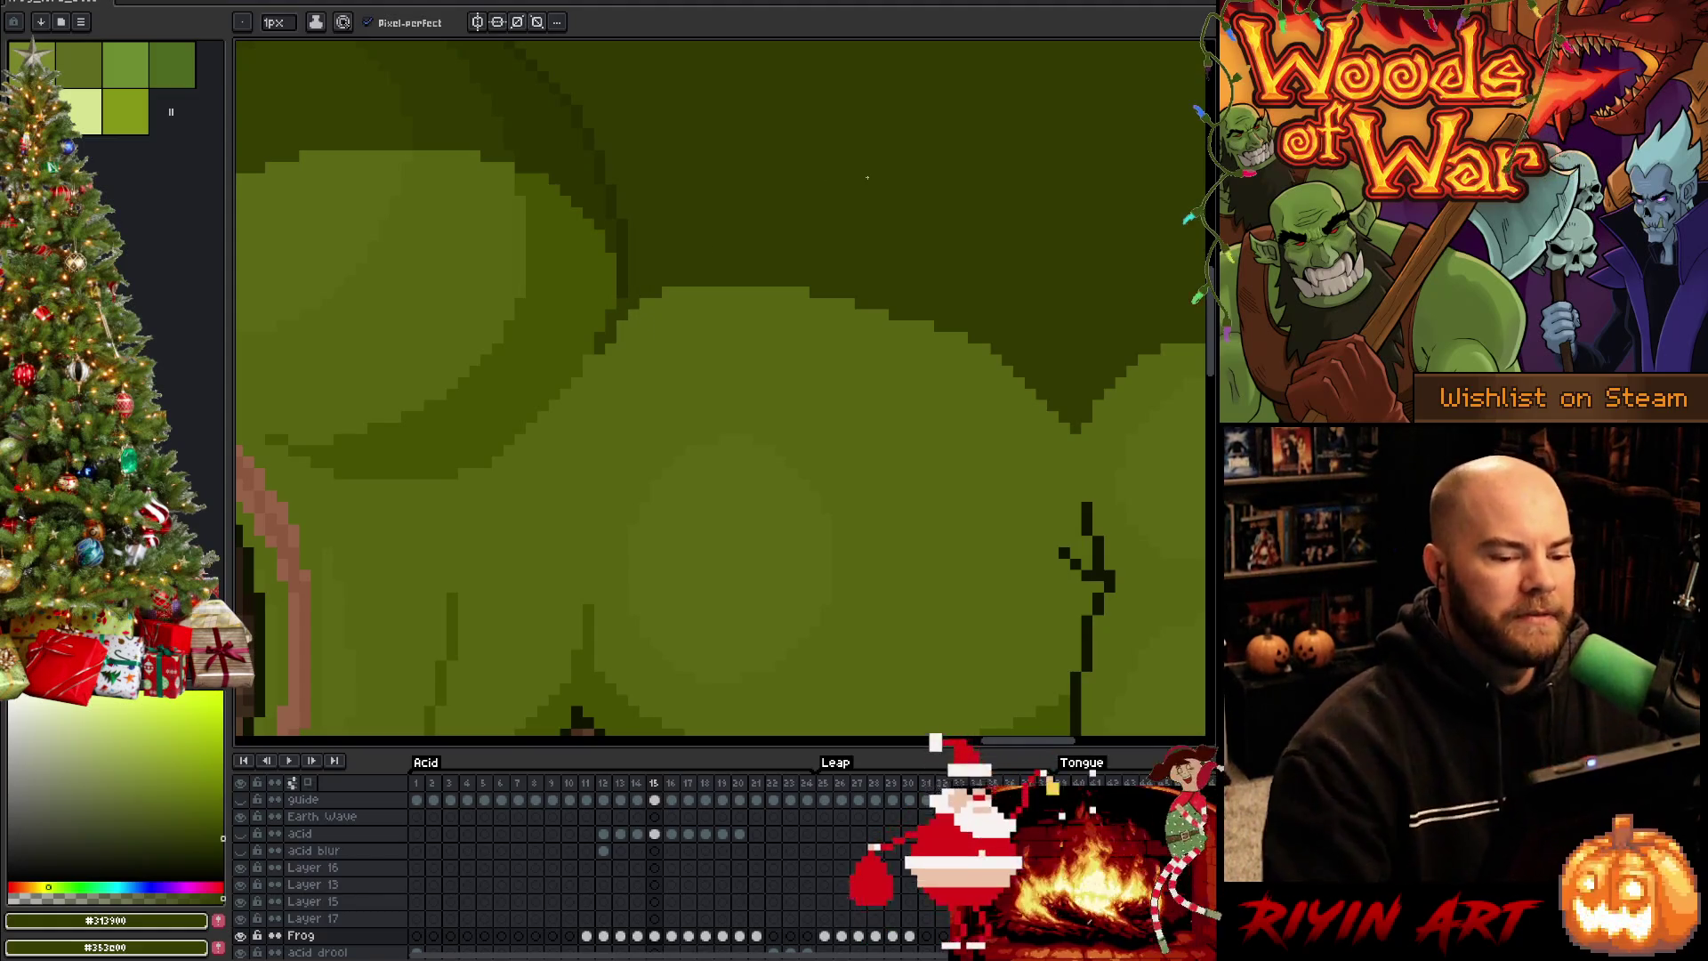
scroll(765, 188, down, 3)
scroll(787, 257, down, 1)
scroll(788, 255, up, 2)
scroll(788, 255, up, 2)
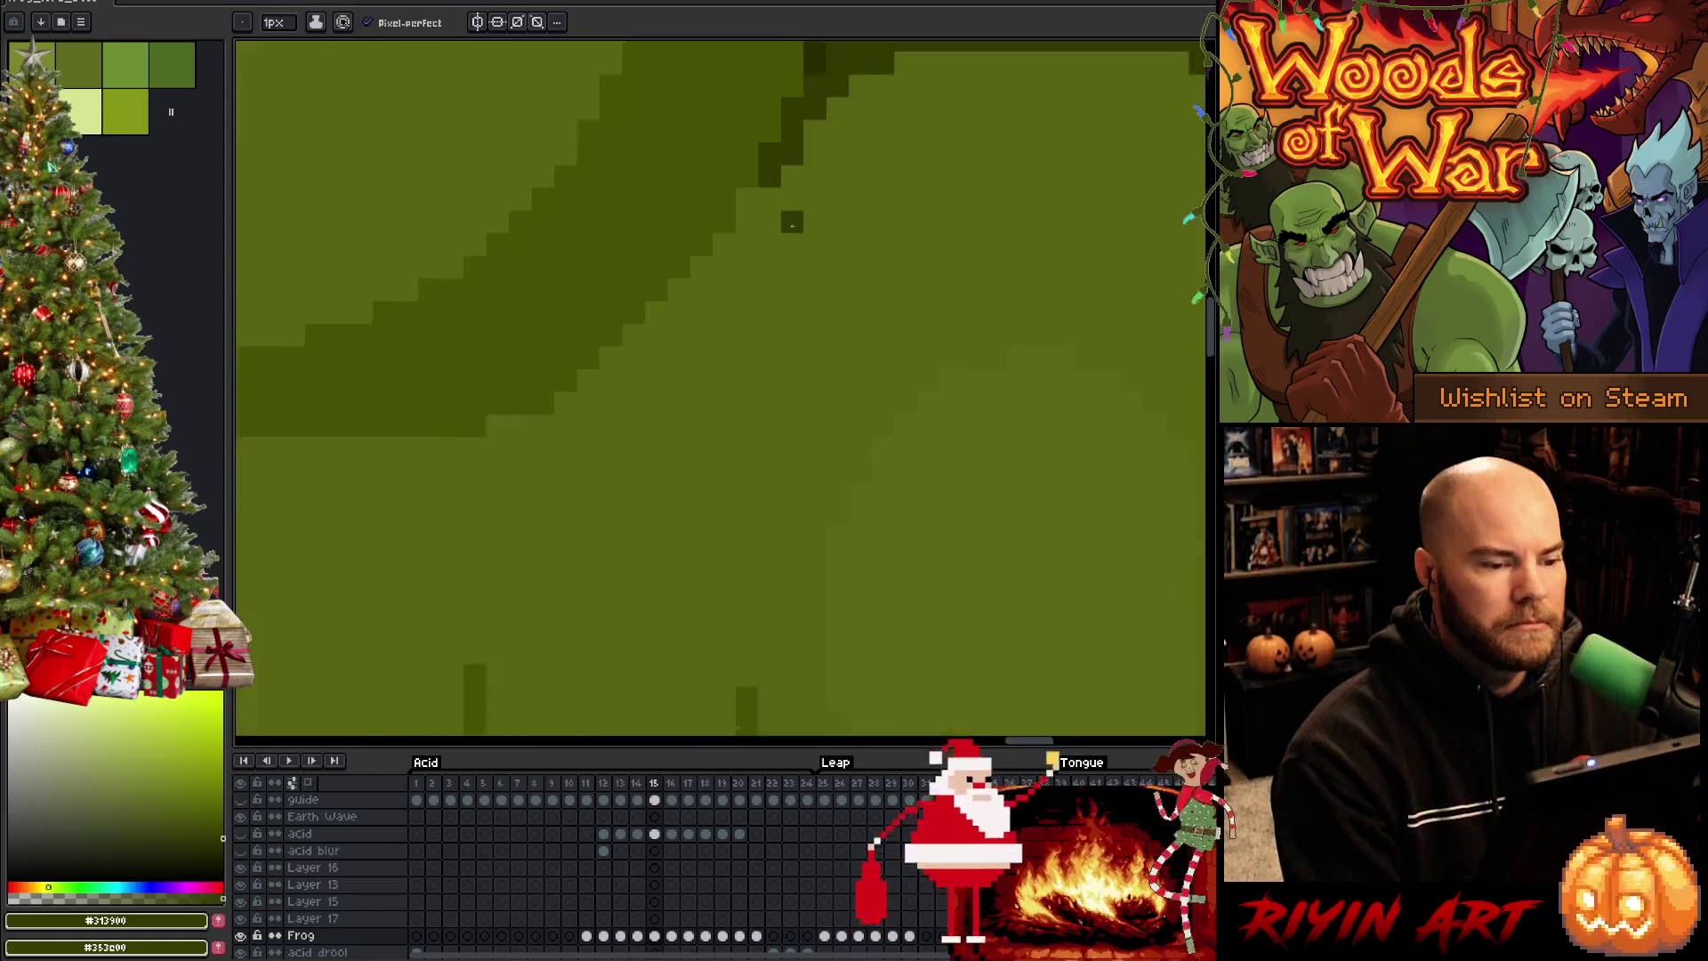
scroll(699, 467, up, 1)
scroll(670, 523, up, 1)
Repaint a couple of dark body-shading pixels with the sampled lighter green and save the animation
alt+click(670, 521)
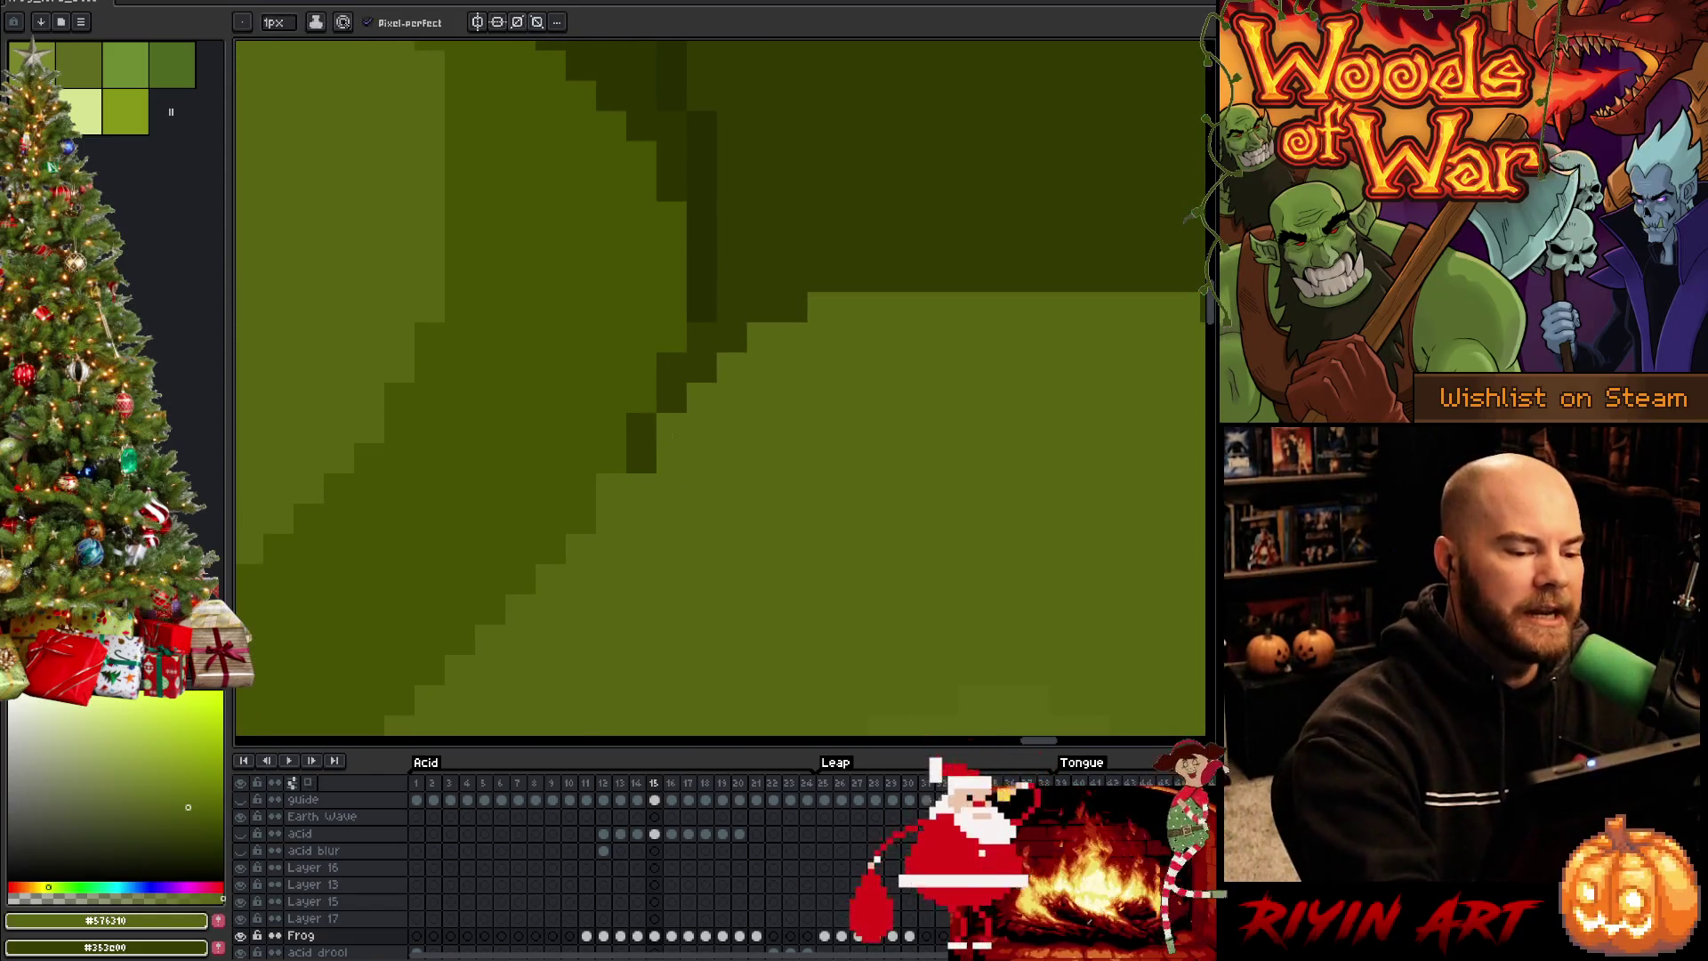
drag(641, 459, 640, 428)
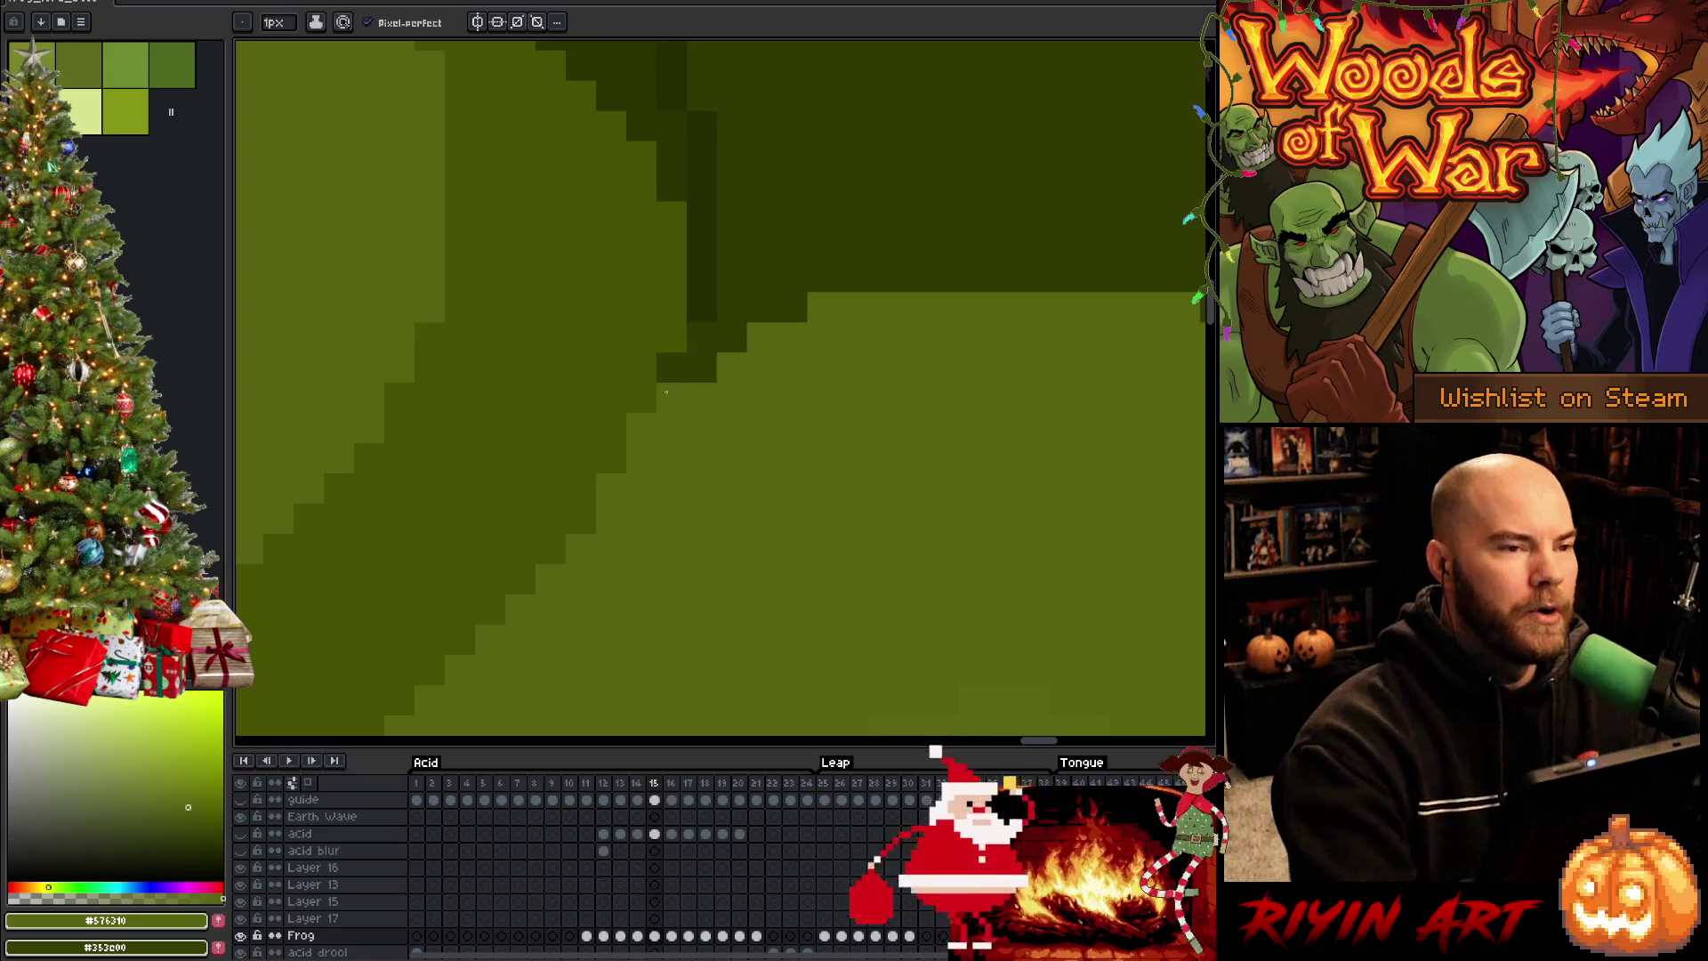
key(ctrl+s)
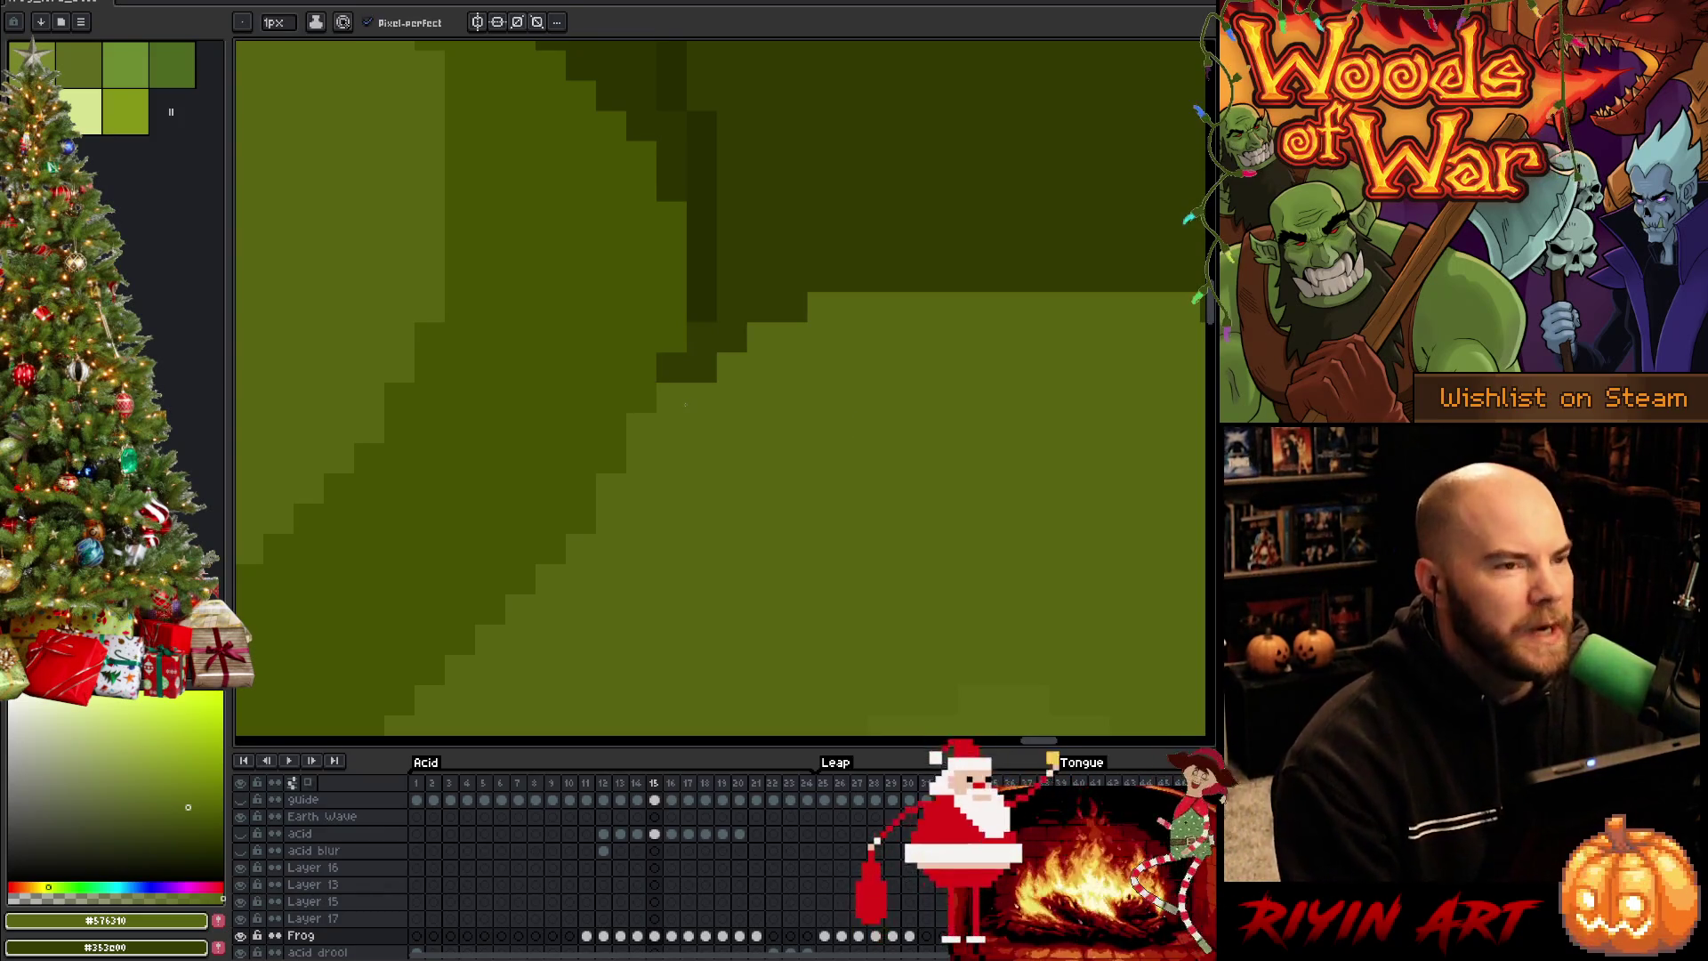
scroll(785, 425, down, 5)
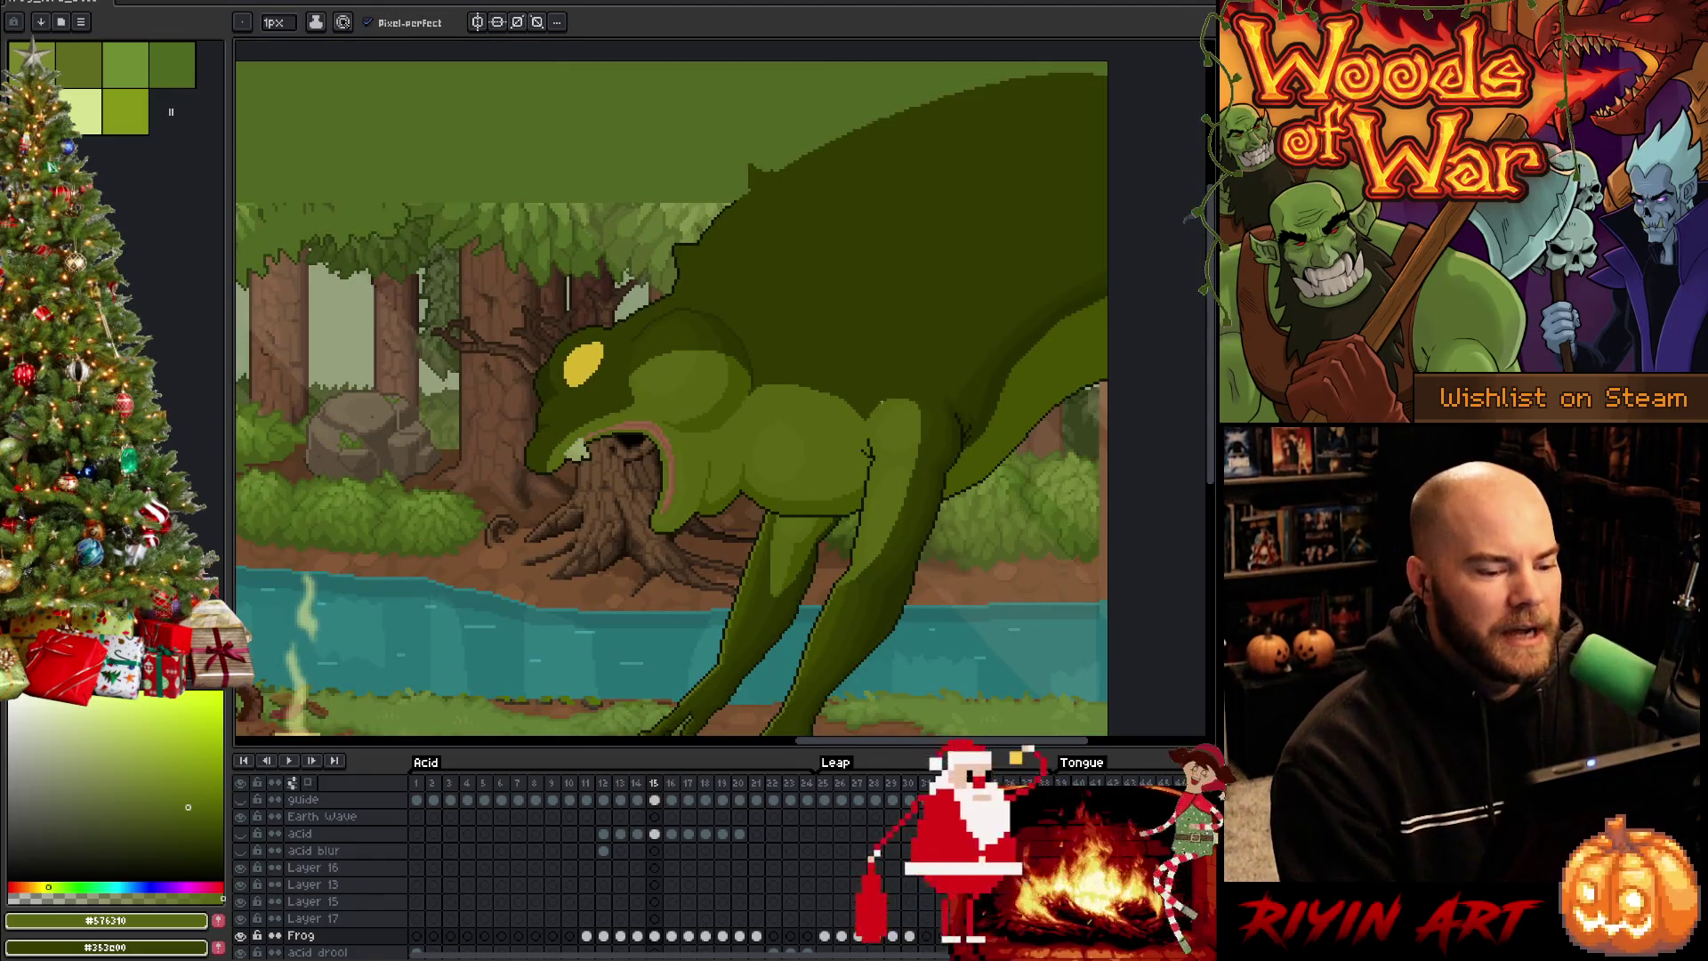
scroll(868, 424, up, 5)
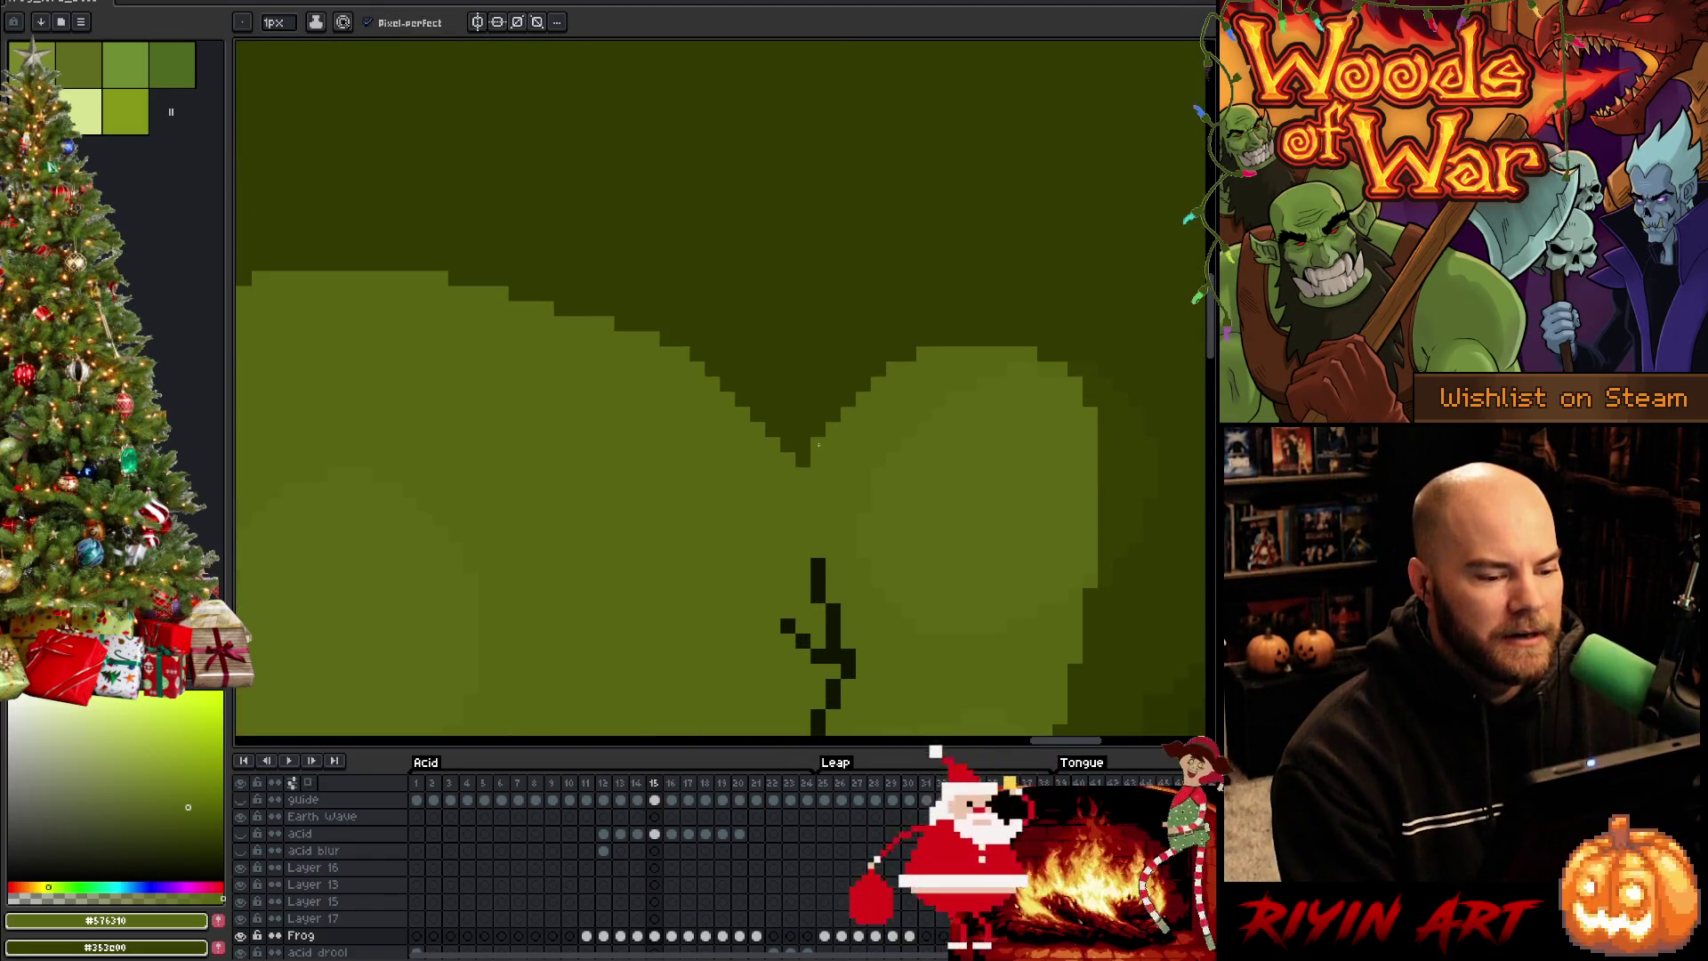
scroll(818, 445, down, 2)
scroll(817, 445, down, 3)
drag(737, 558, 738, 415)
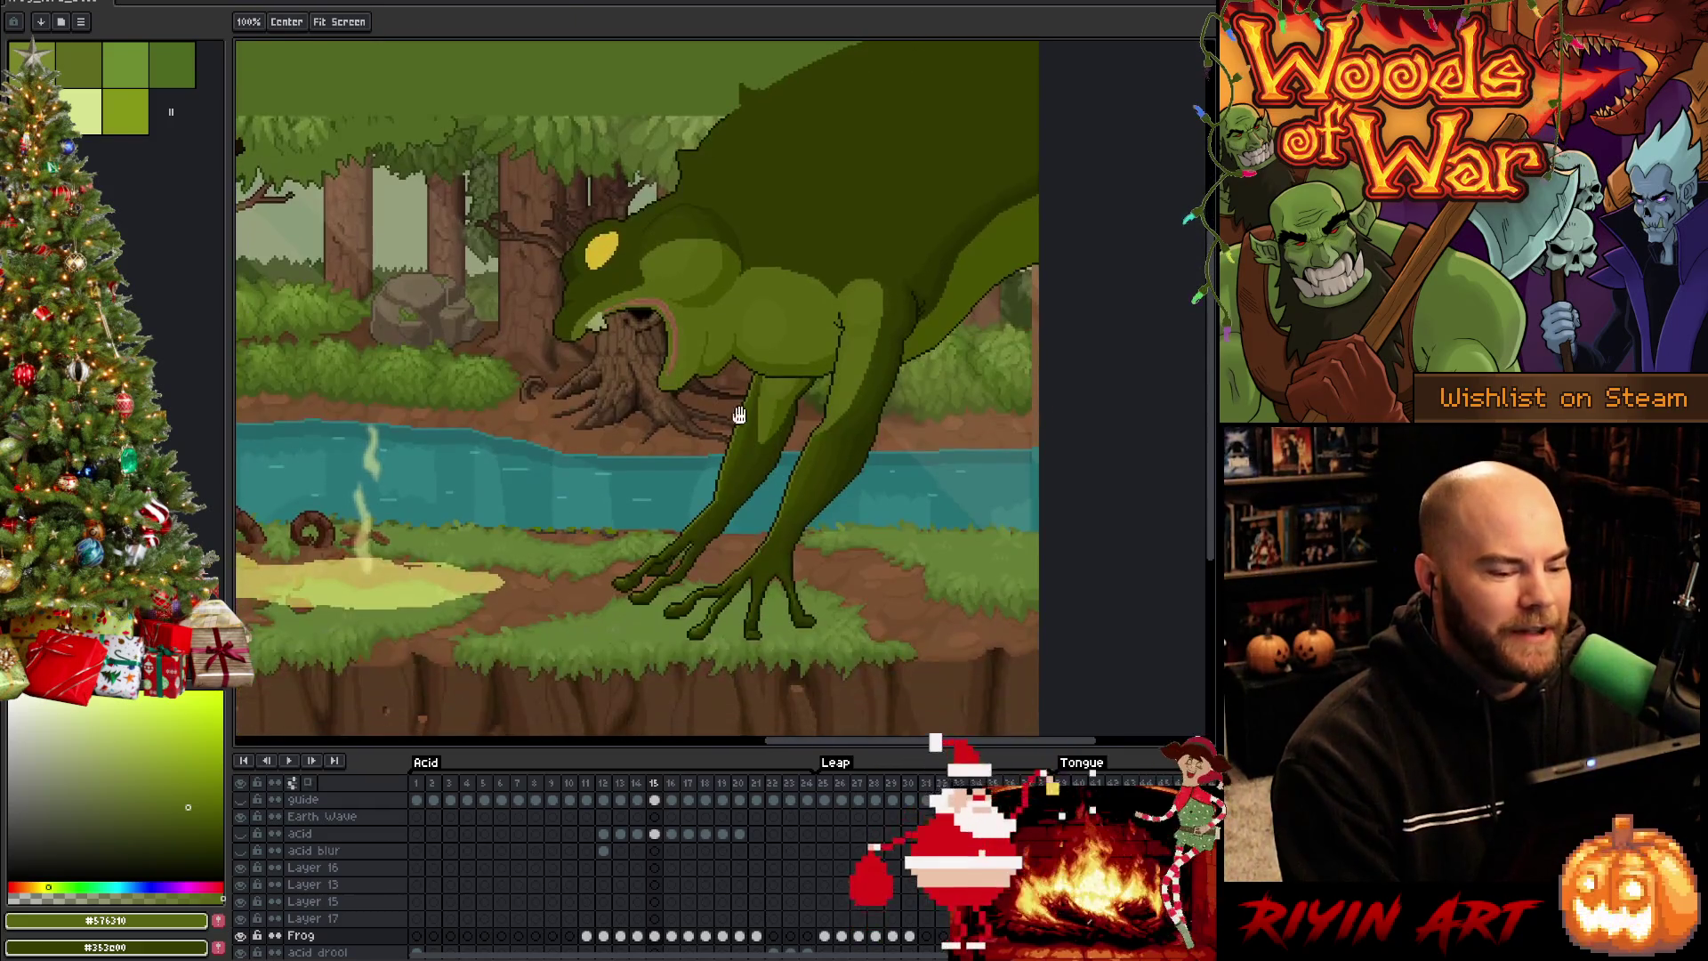
scroll(737, 415, up, 1)
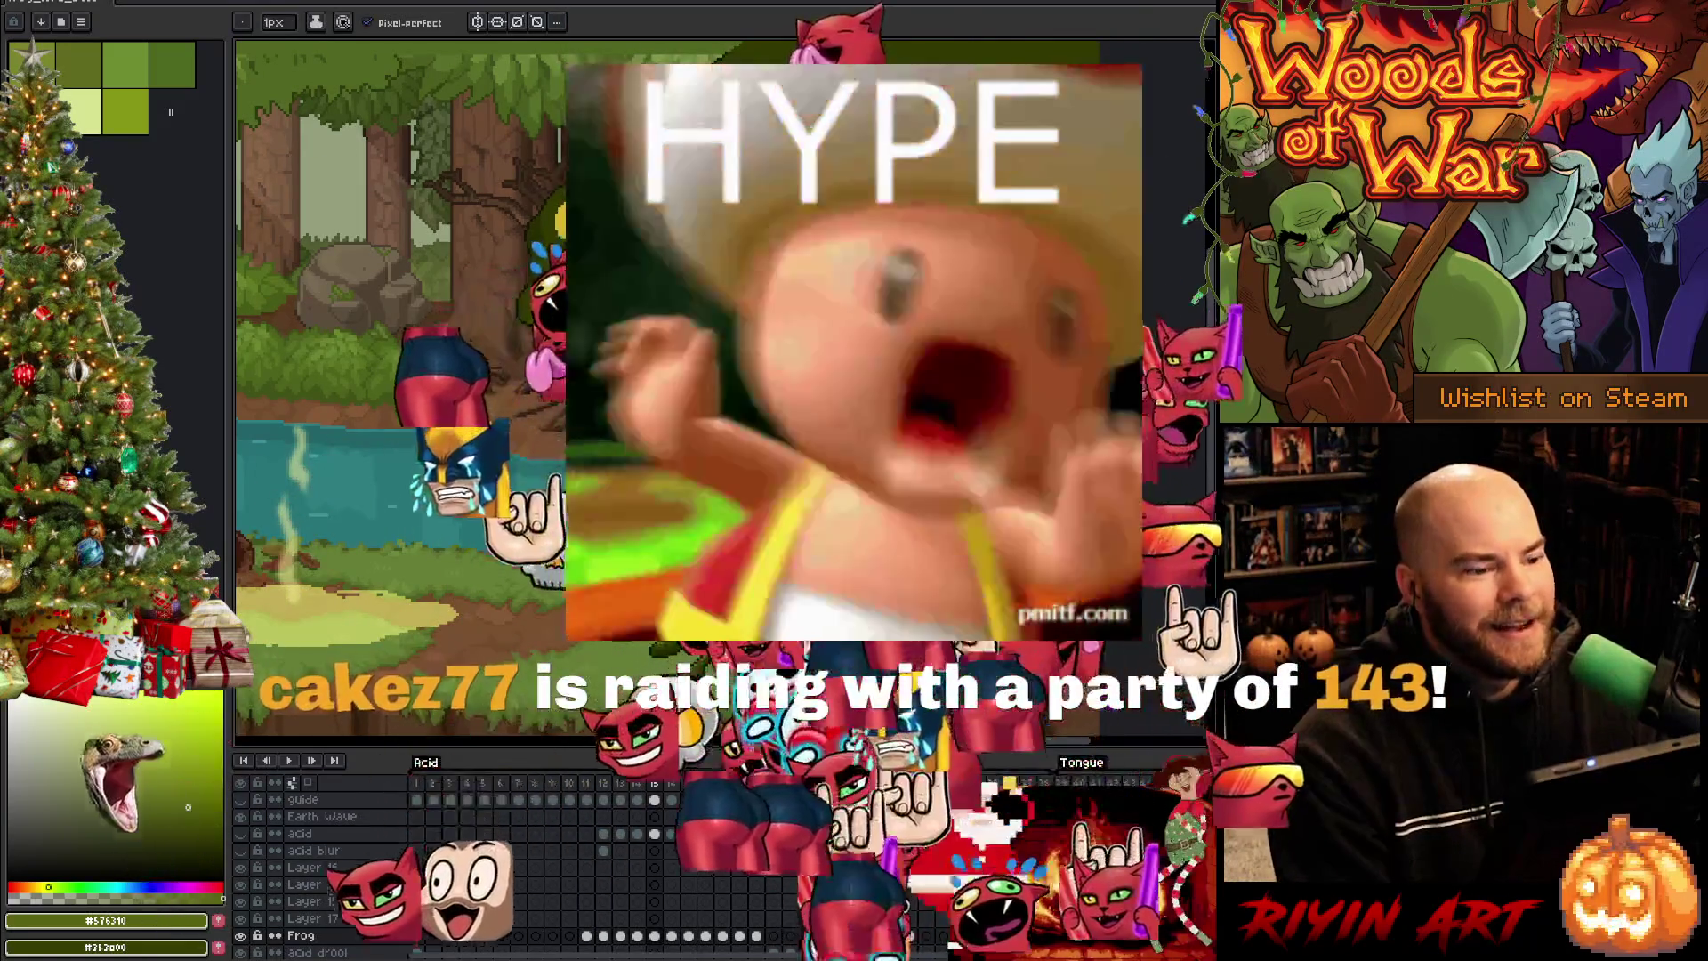
scroll(400, 441, down, 2)
scroll(400, 440, up, 2)
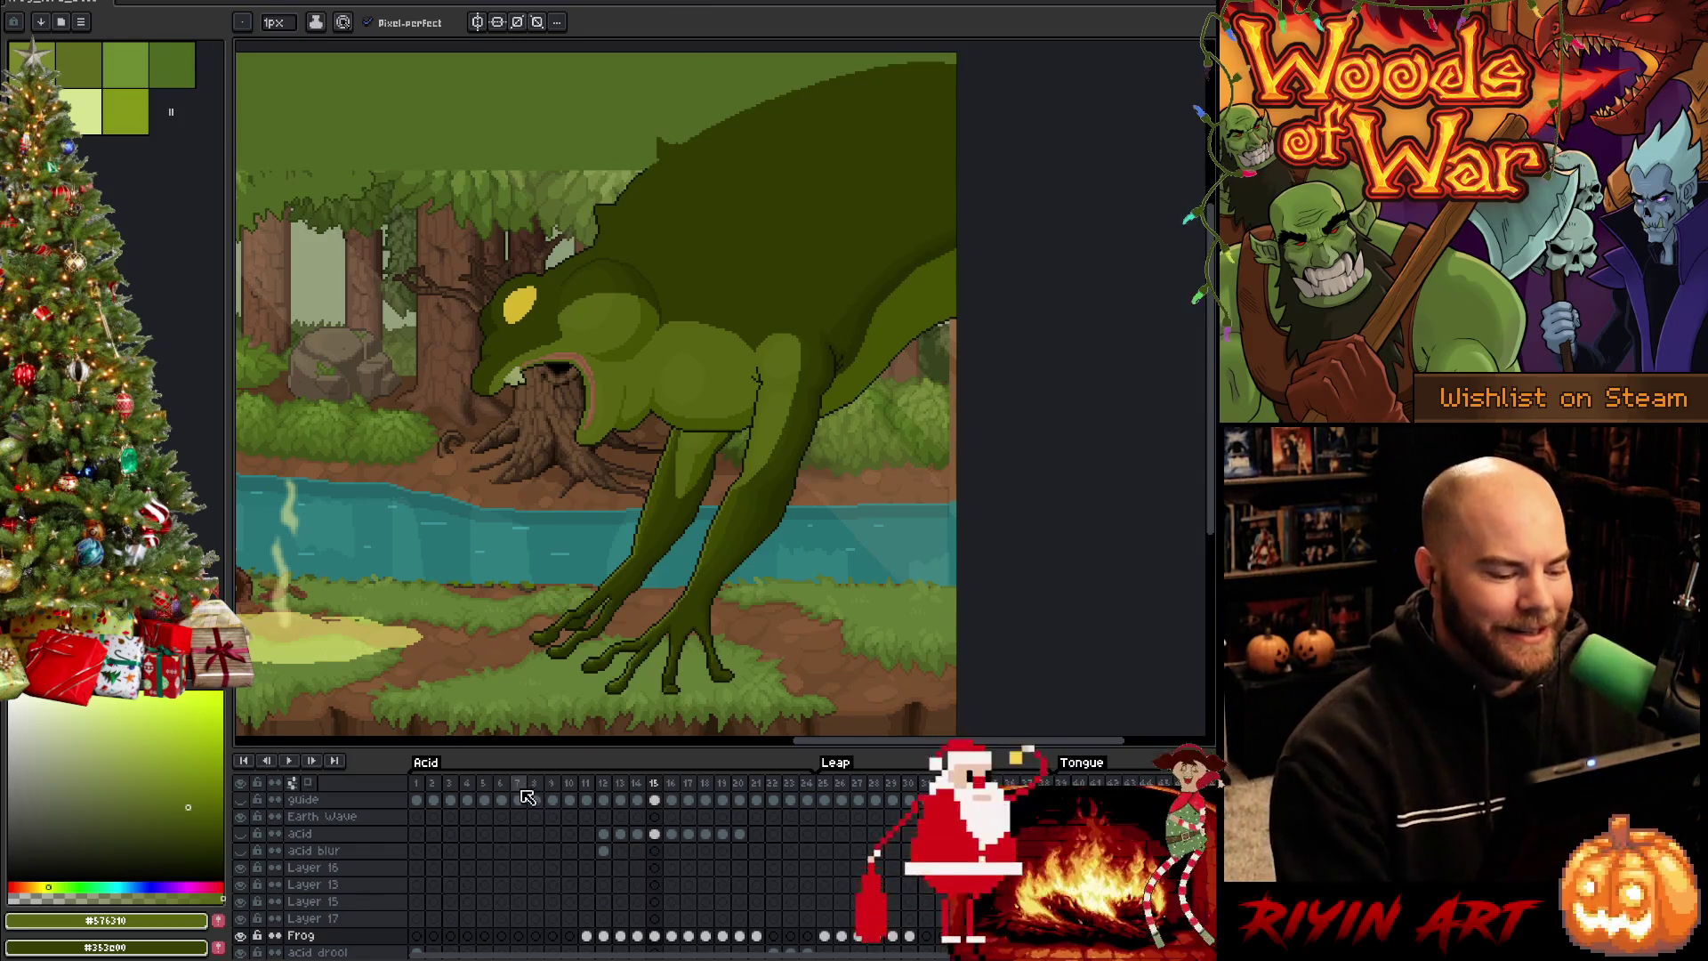
Play the frog boss animation, then jump back to frame 1's upright idle pose
key(Return)
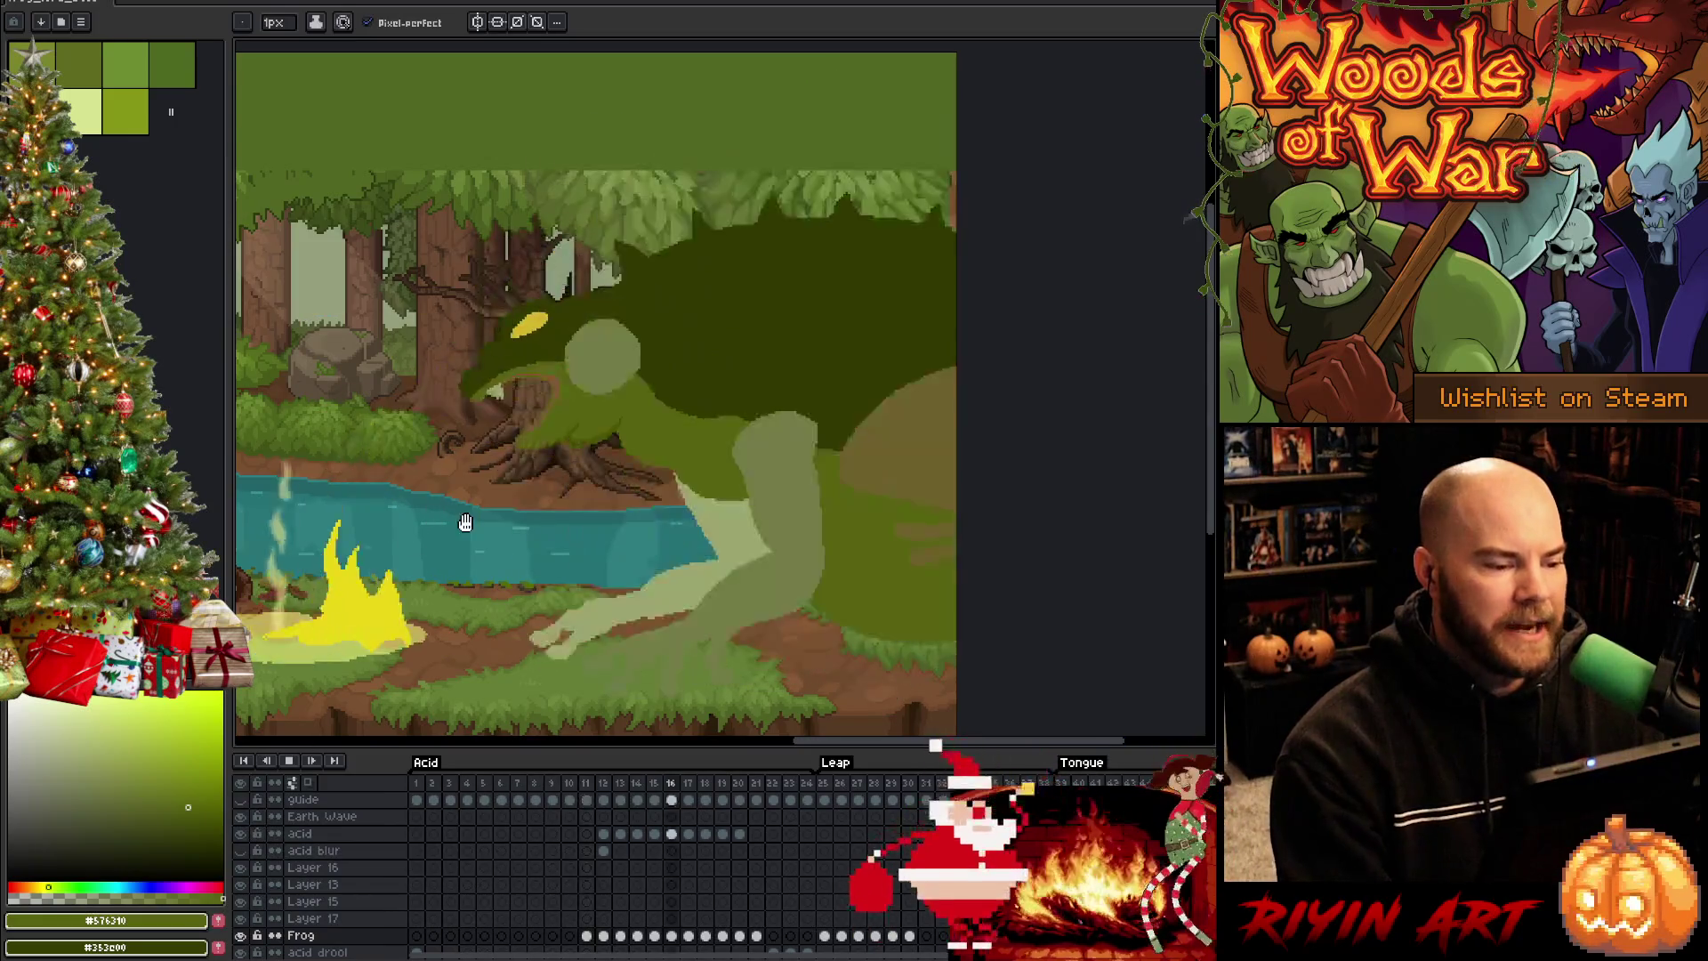
scroll(533, 453, down, 1)
scroll(534, 454, down, 1)
drag(527, 454, 697, 453)
scroll(697, 453, up, 1)
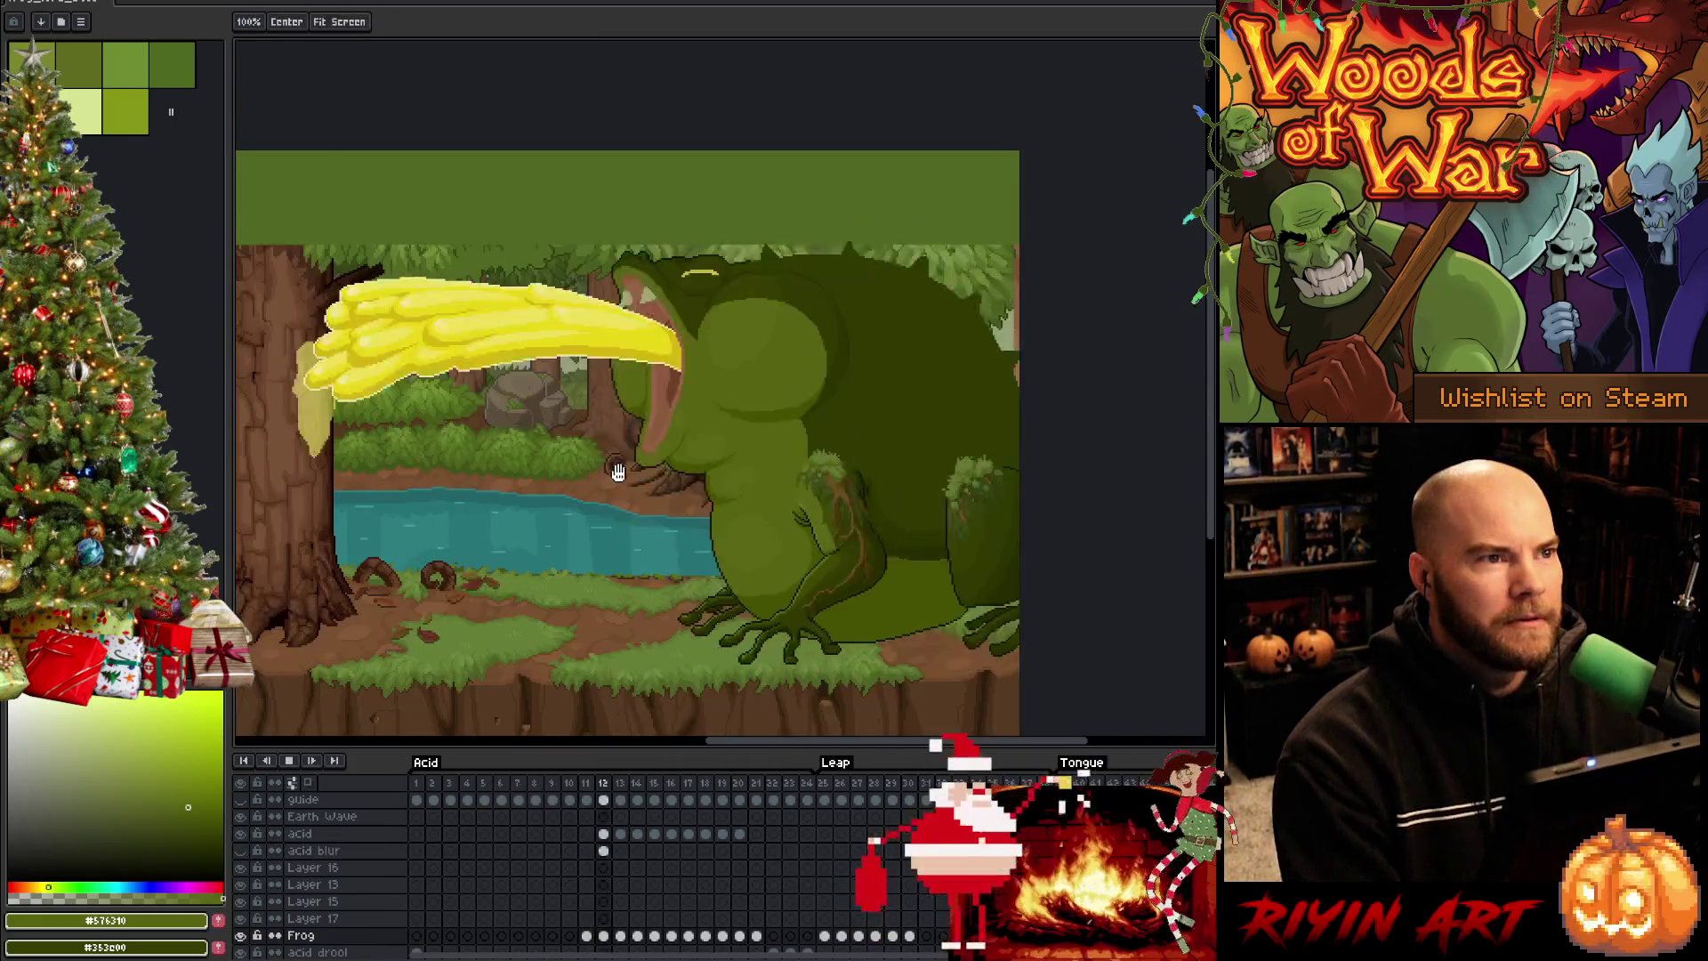
scroll(707, 443, up, 1)
scroll(724, 432, up, 1)
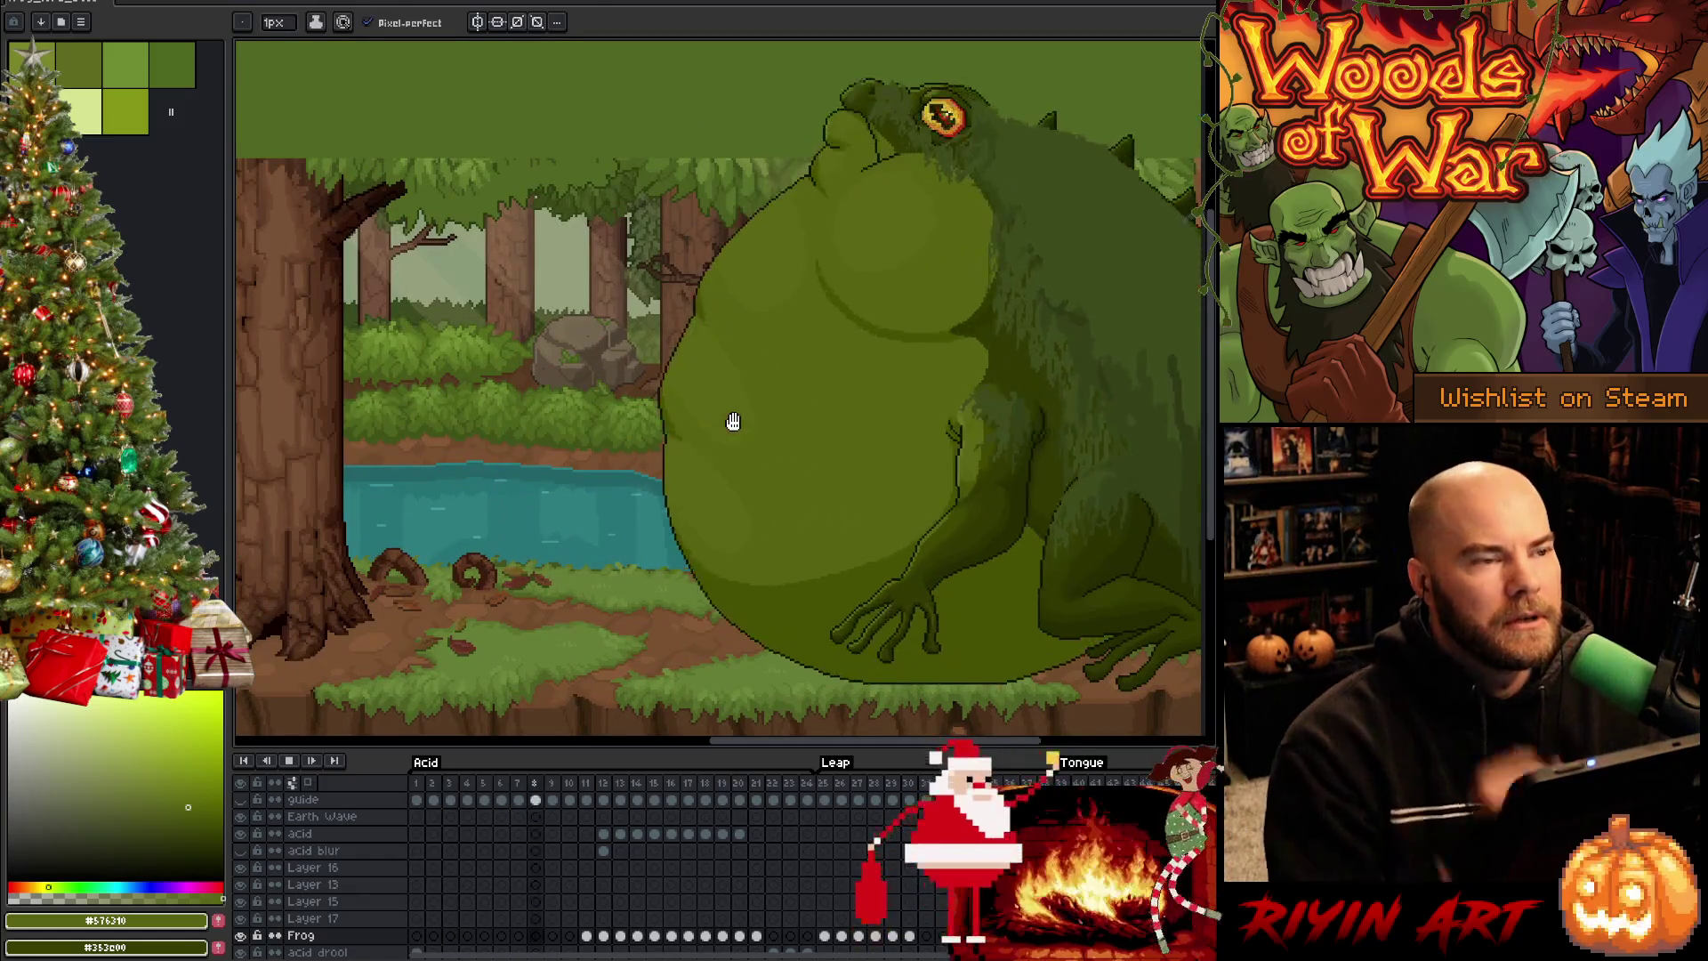
click(420, 788)
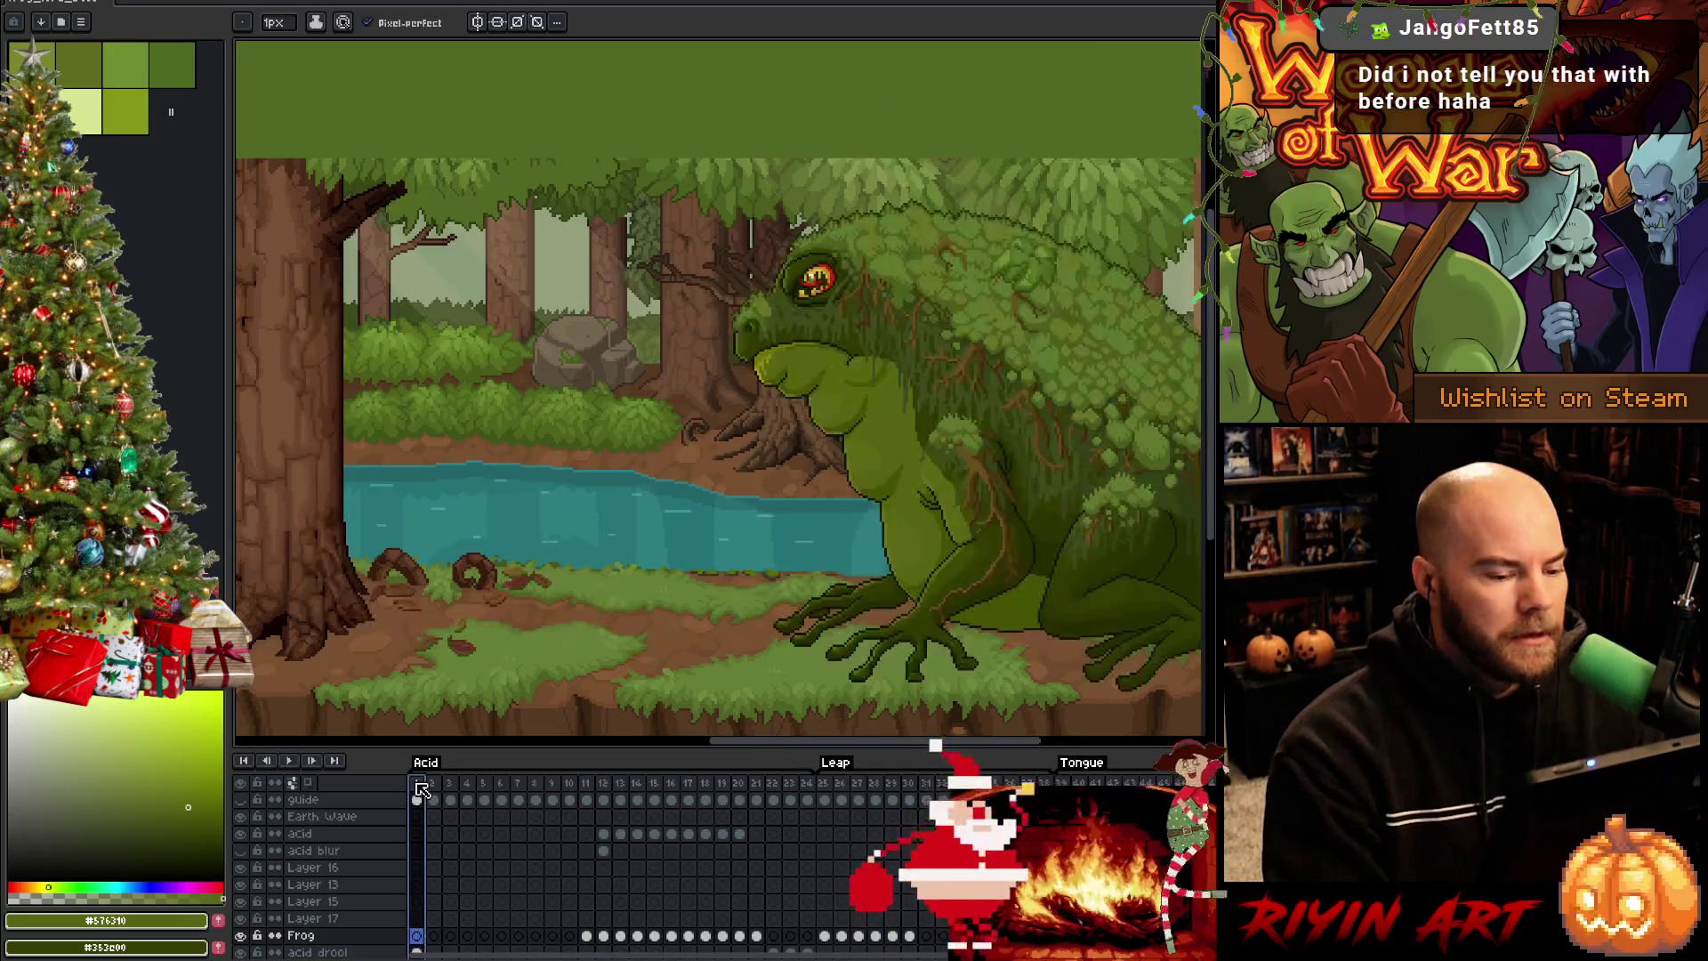
drag(962, 454, 945, 445)
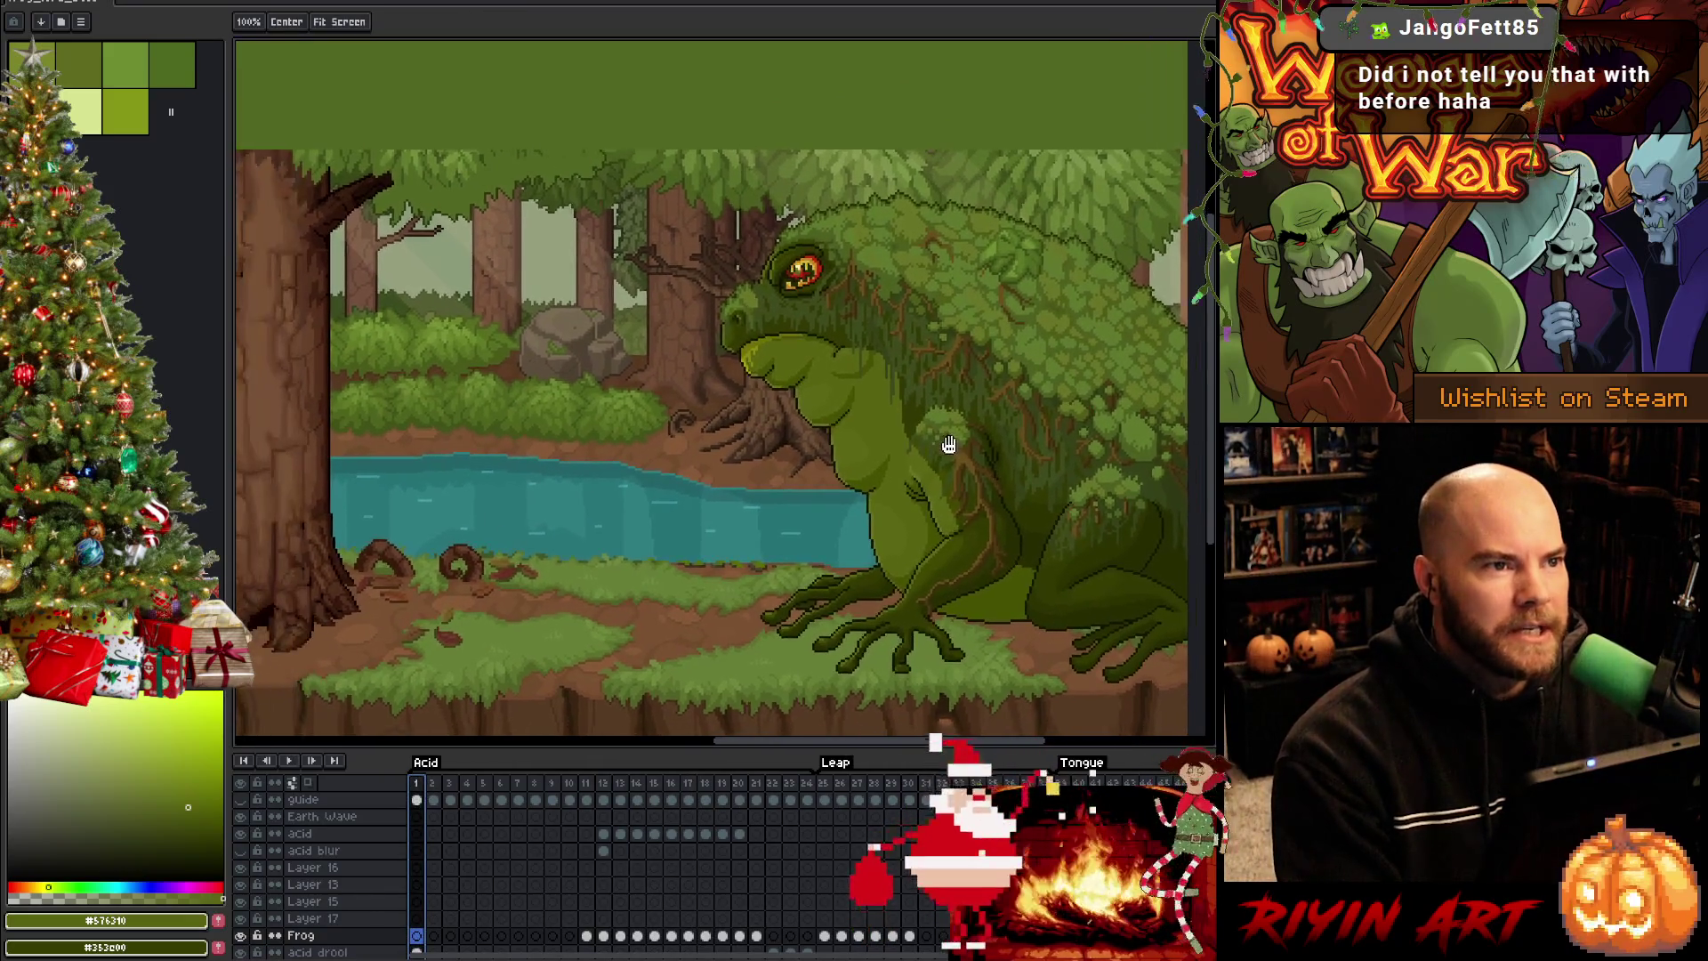
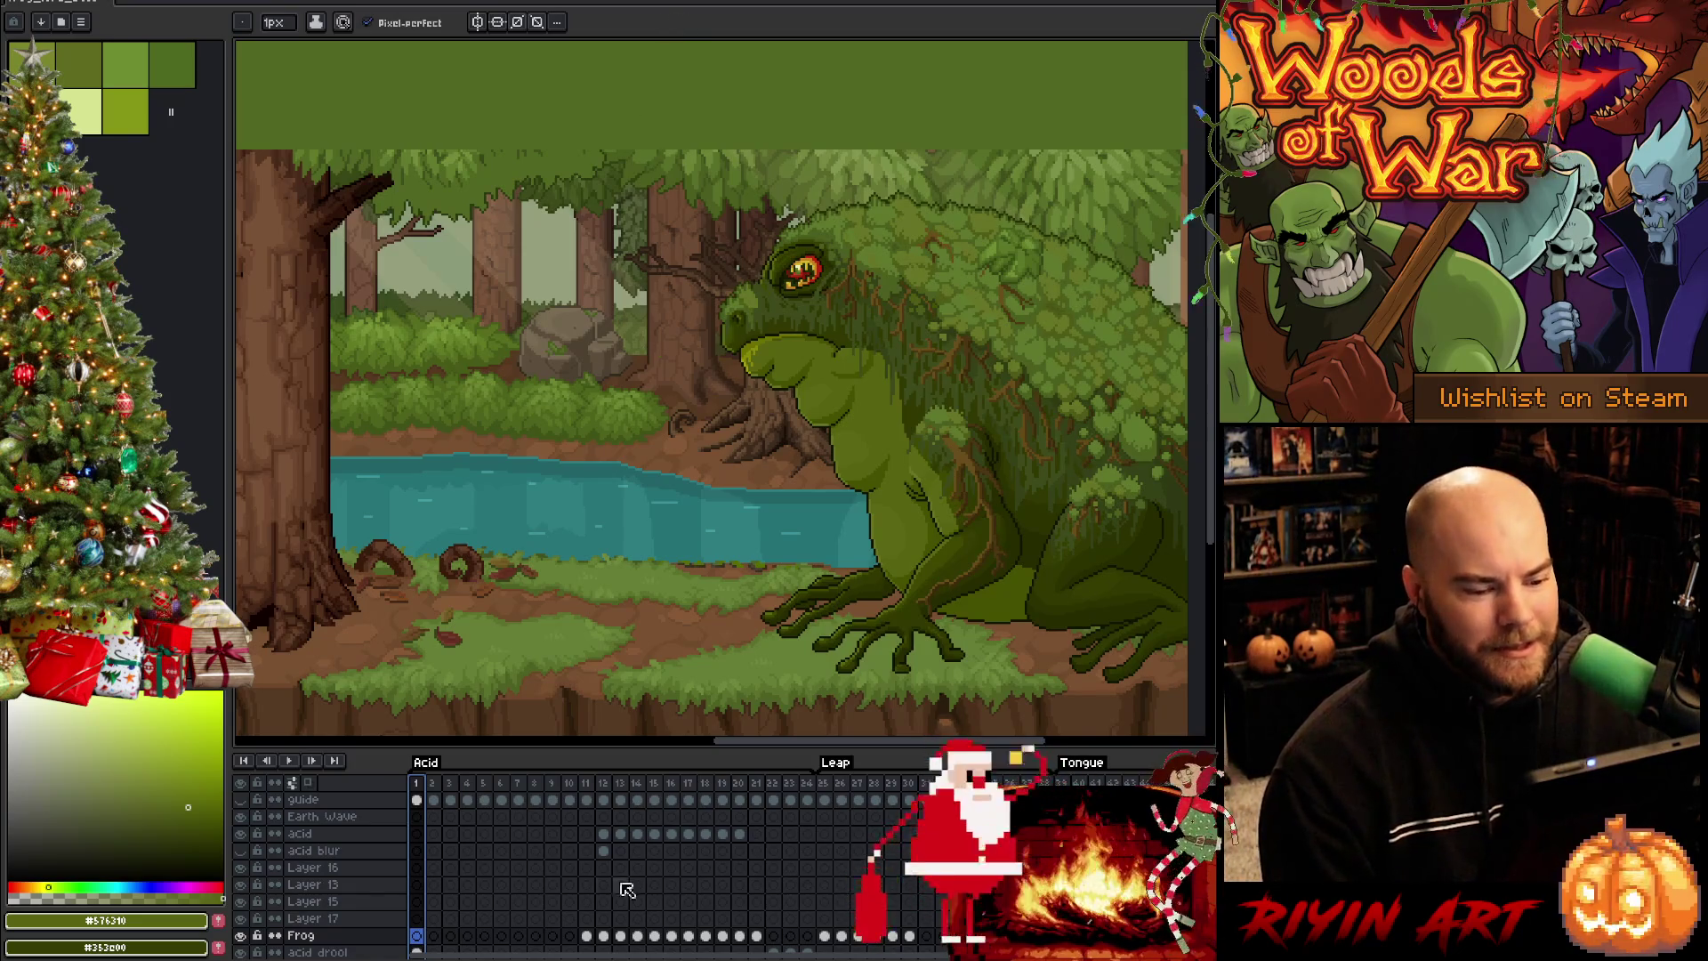
Flip through the tongue and acid-spitting frames and on to the leaping frame, comparing neighbours
click(610, 787)
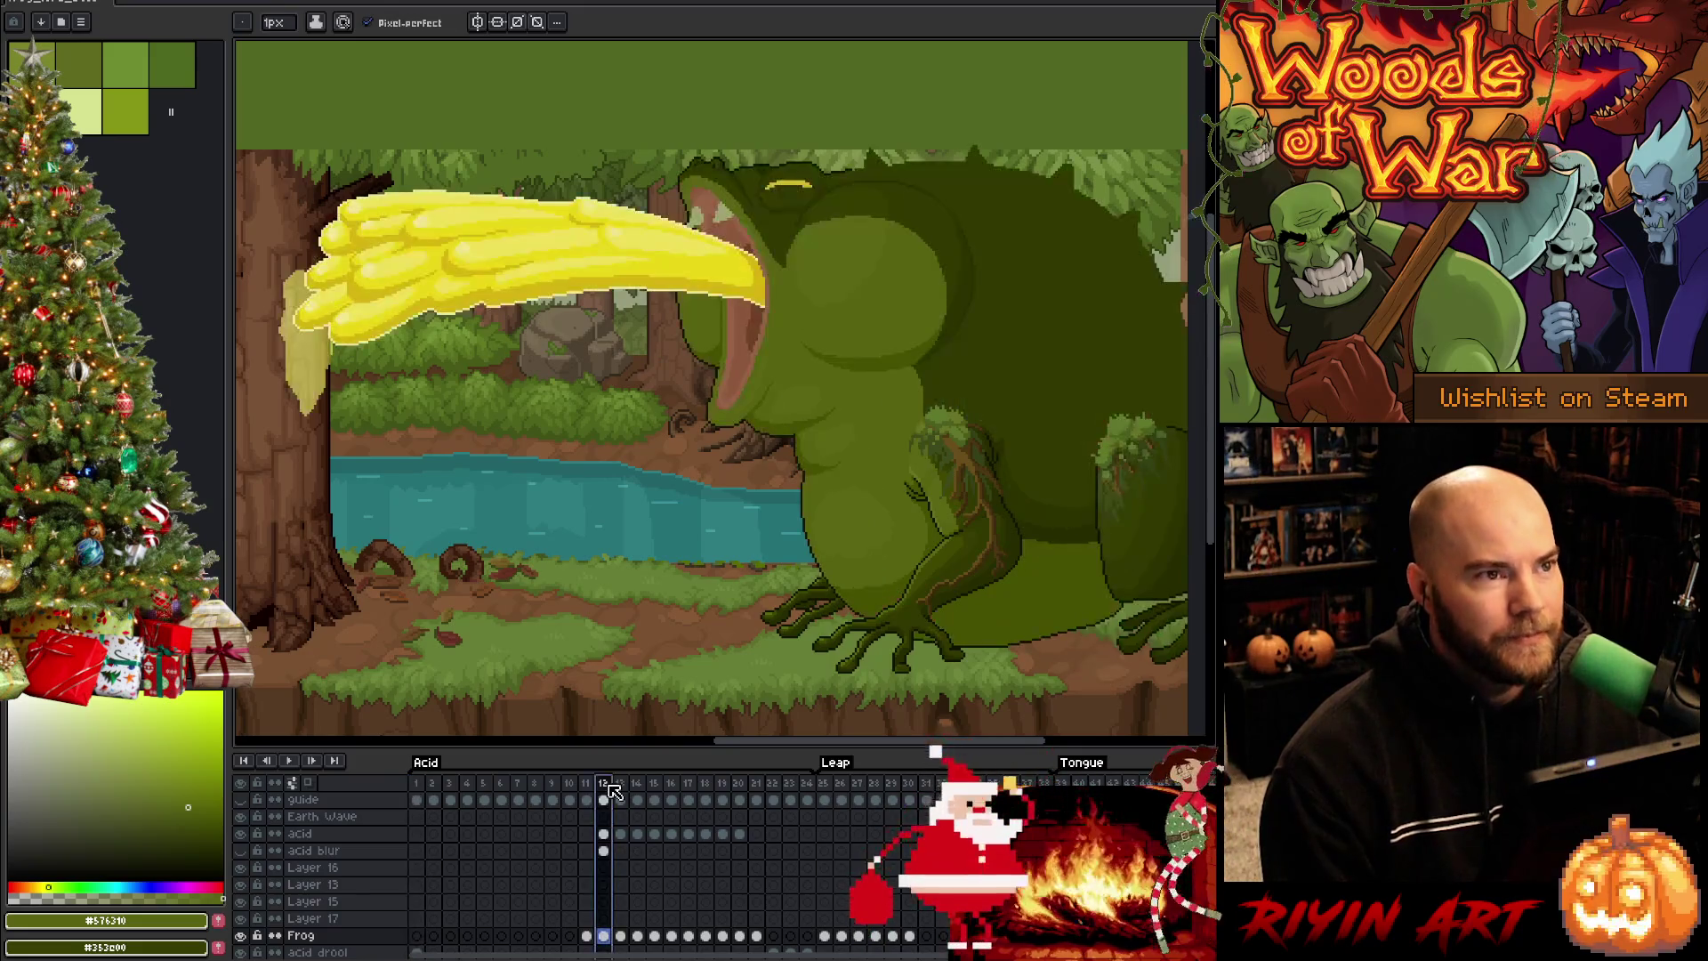
key(Left)
scroll(923, 497, up, 1)
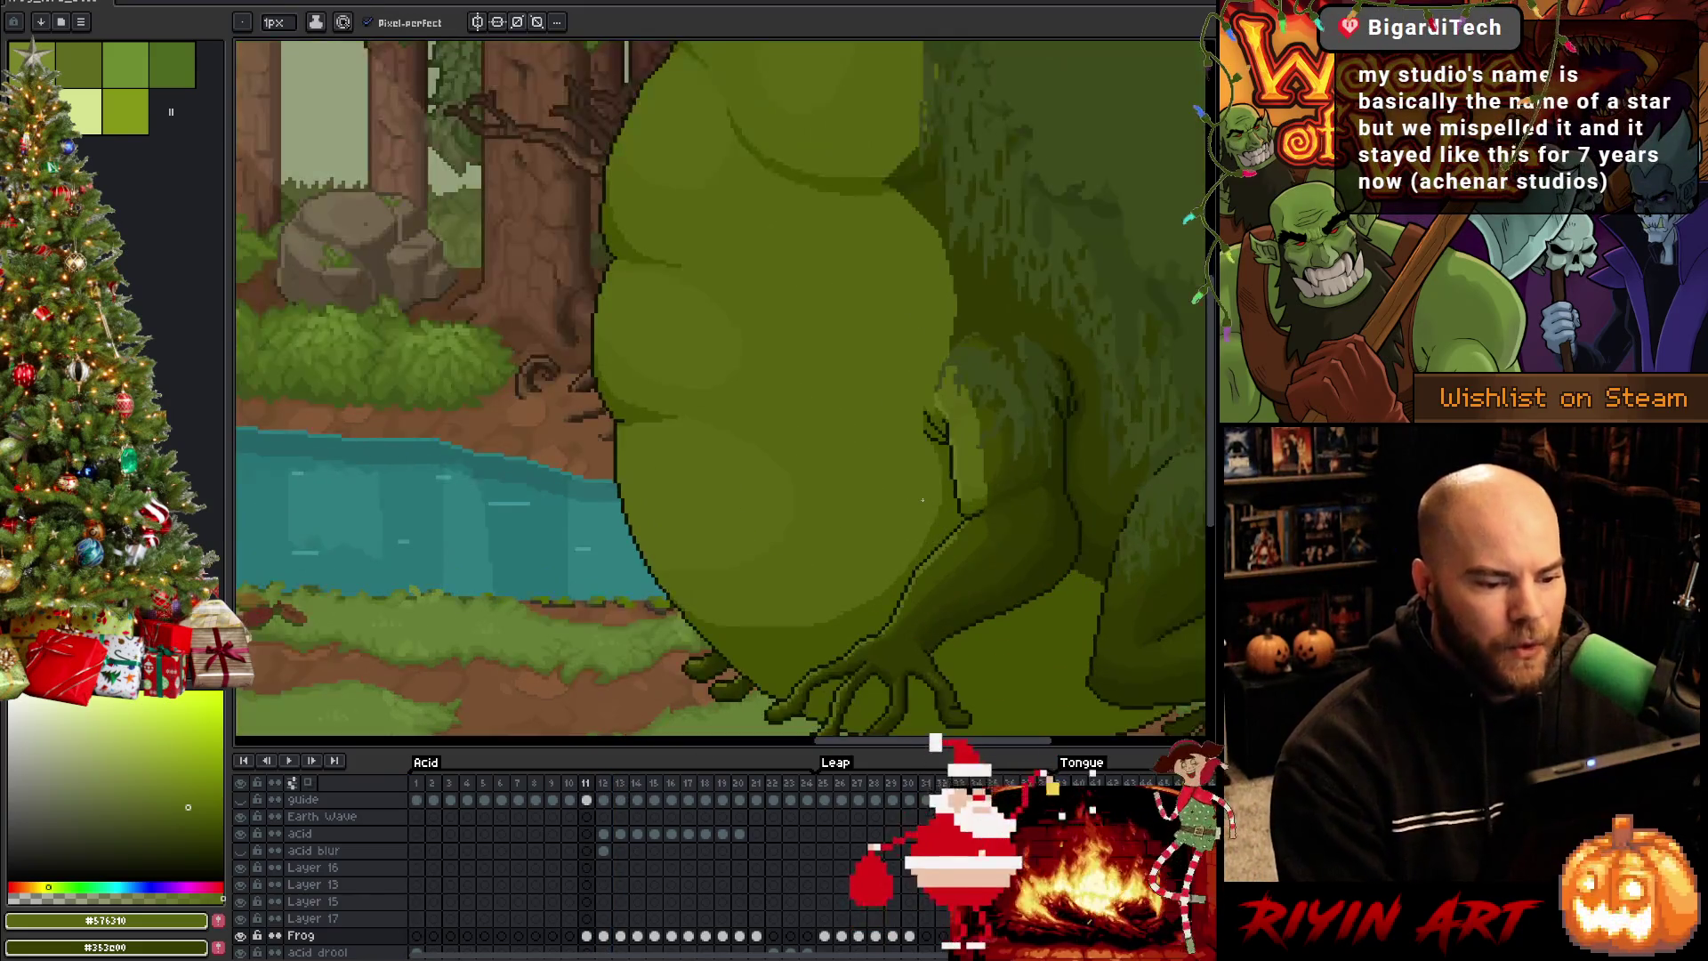
scroll(709, 396, up, 1)
scroll(694, 428, up, 1)
key(Left)
key(Left)
scroll(638, 491, down, 2)
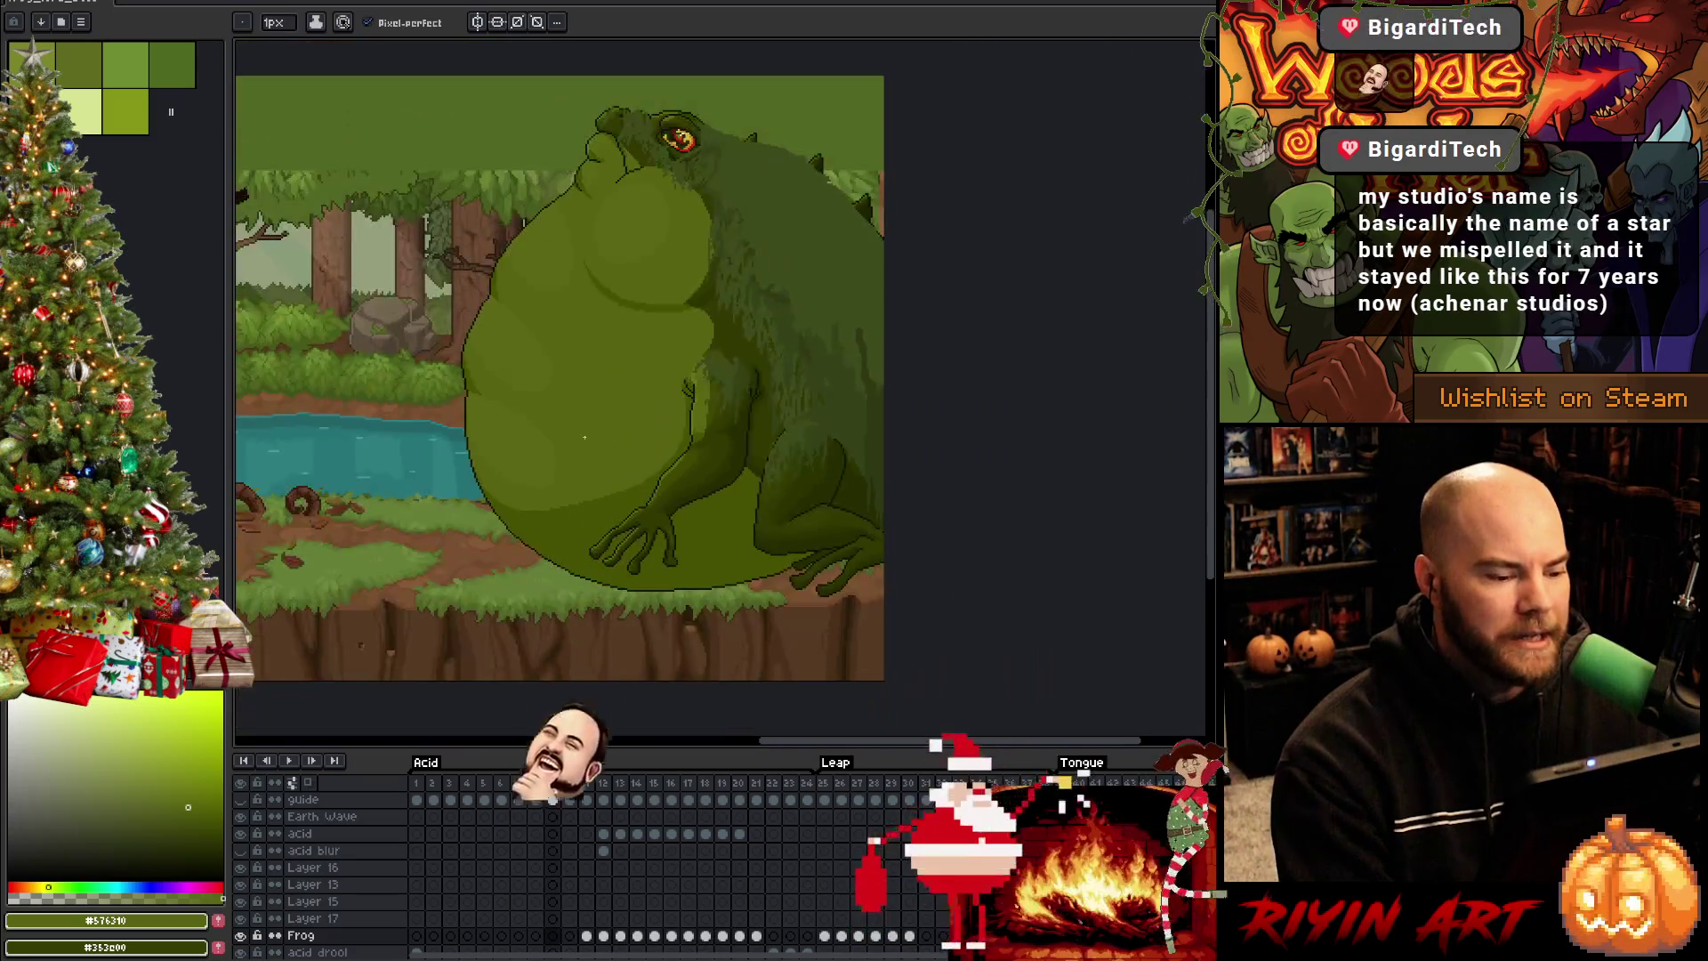
key(Left)
key(Right)
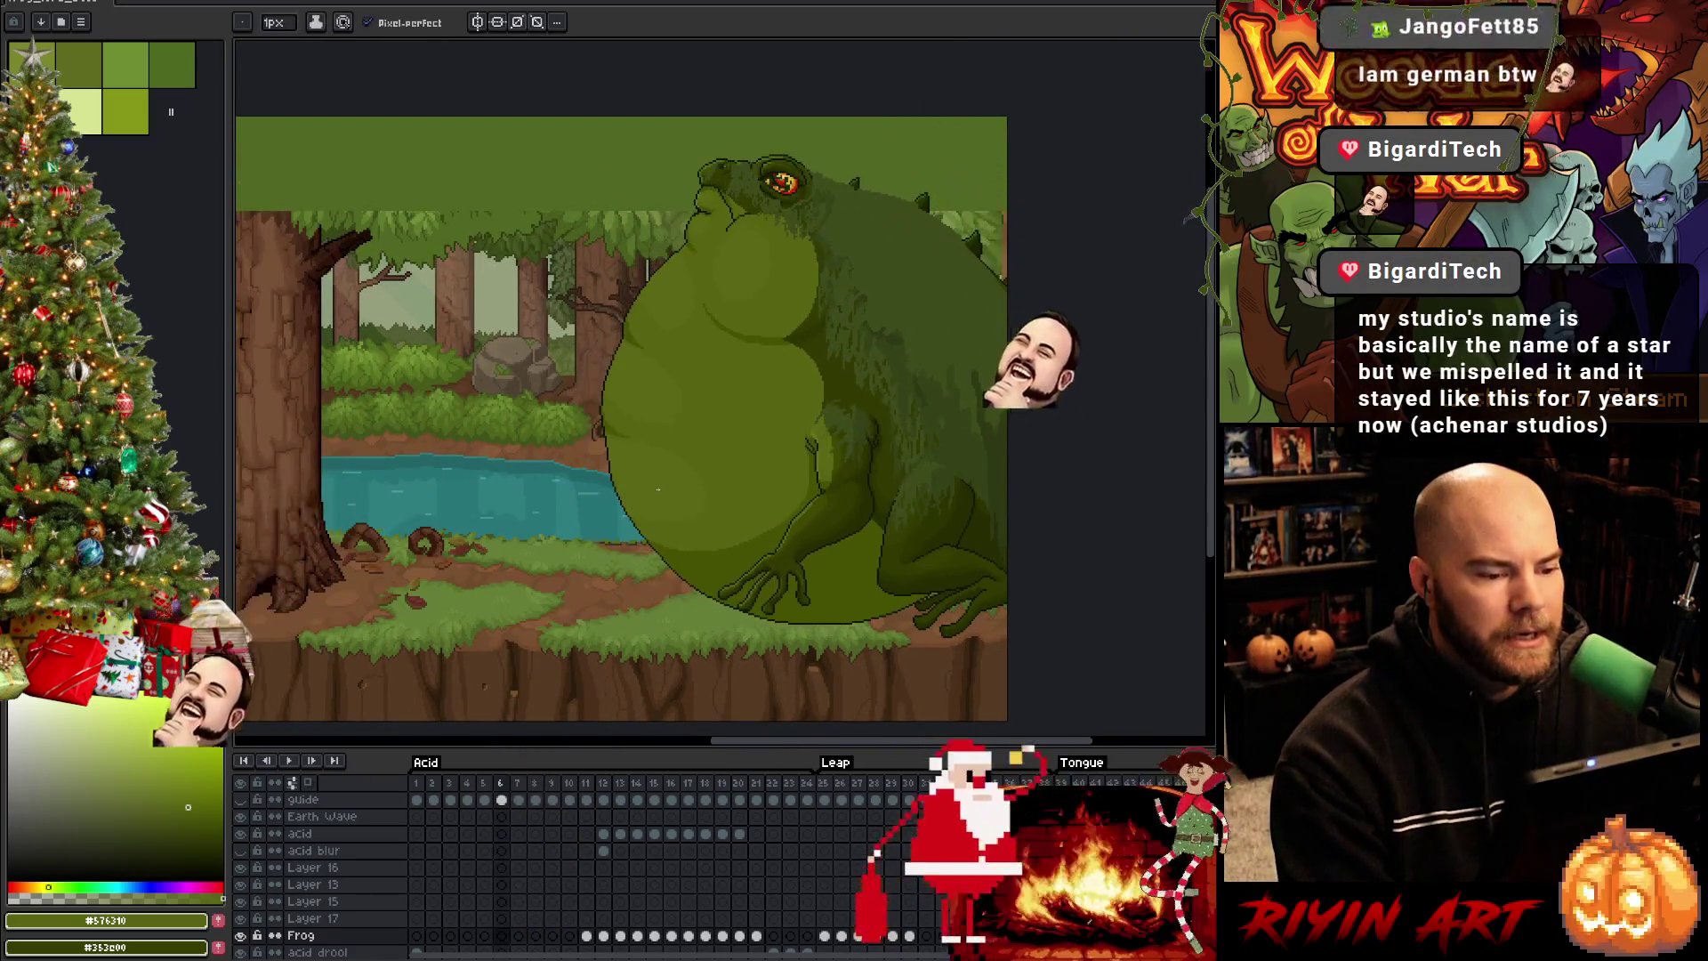
key(Right)
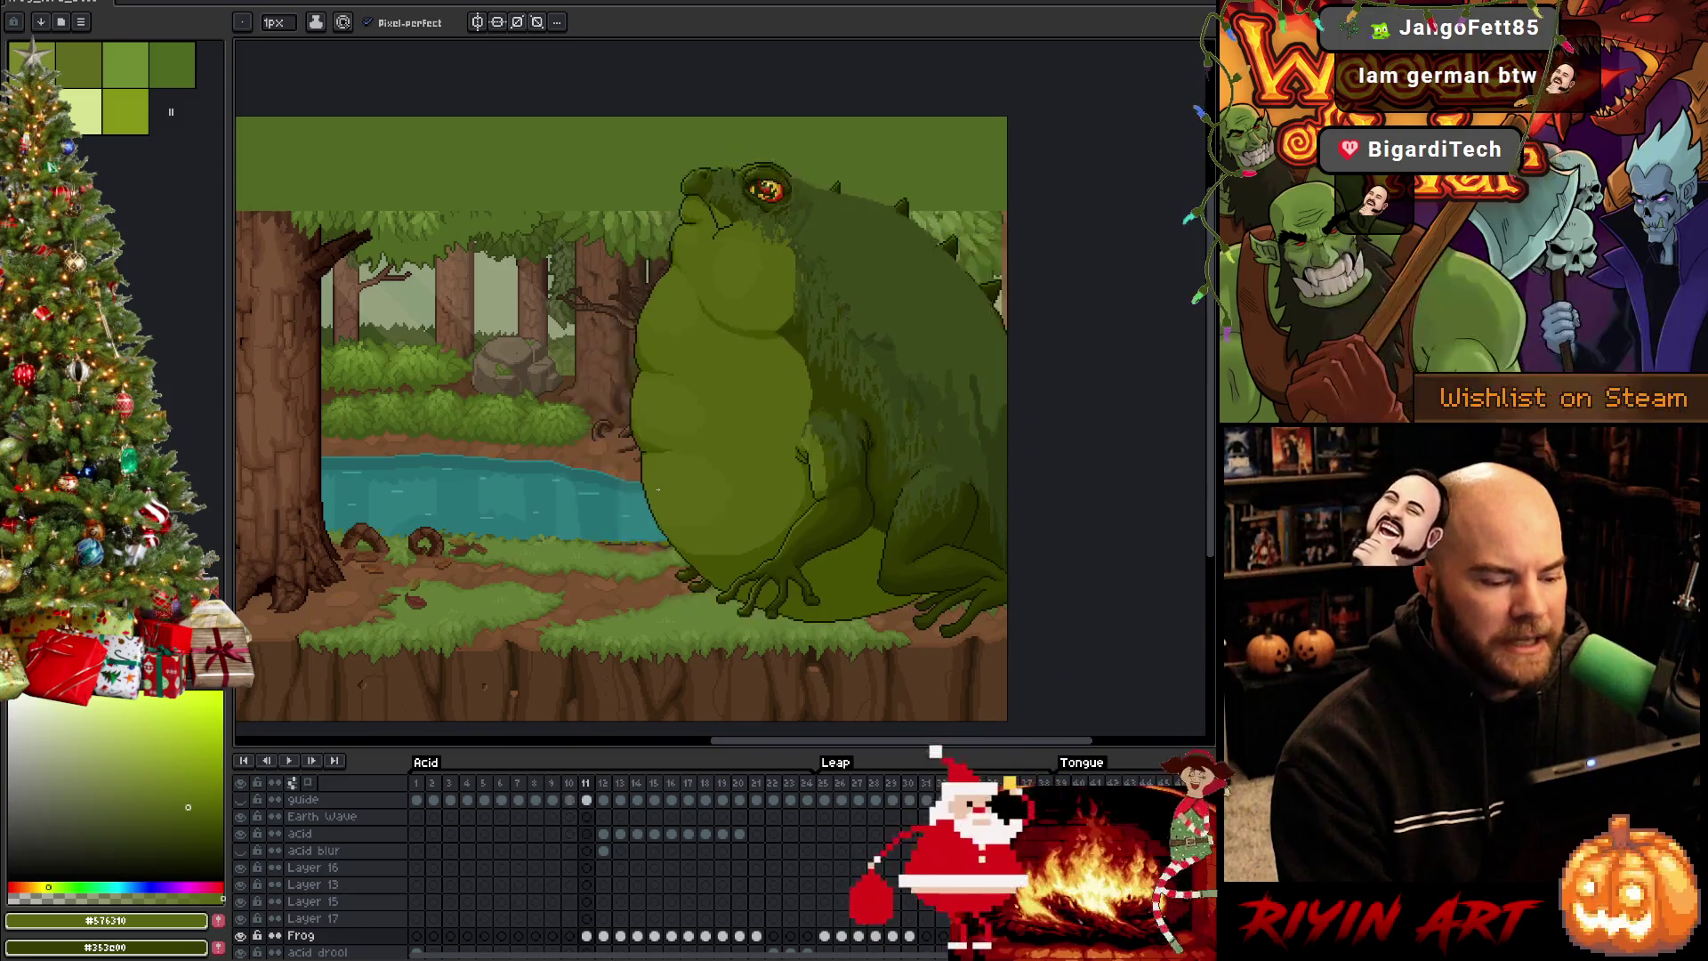
key(Right)
key(Right)
key(Right)
key(Right)
key(Right)
key(Right)
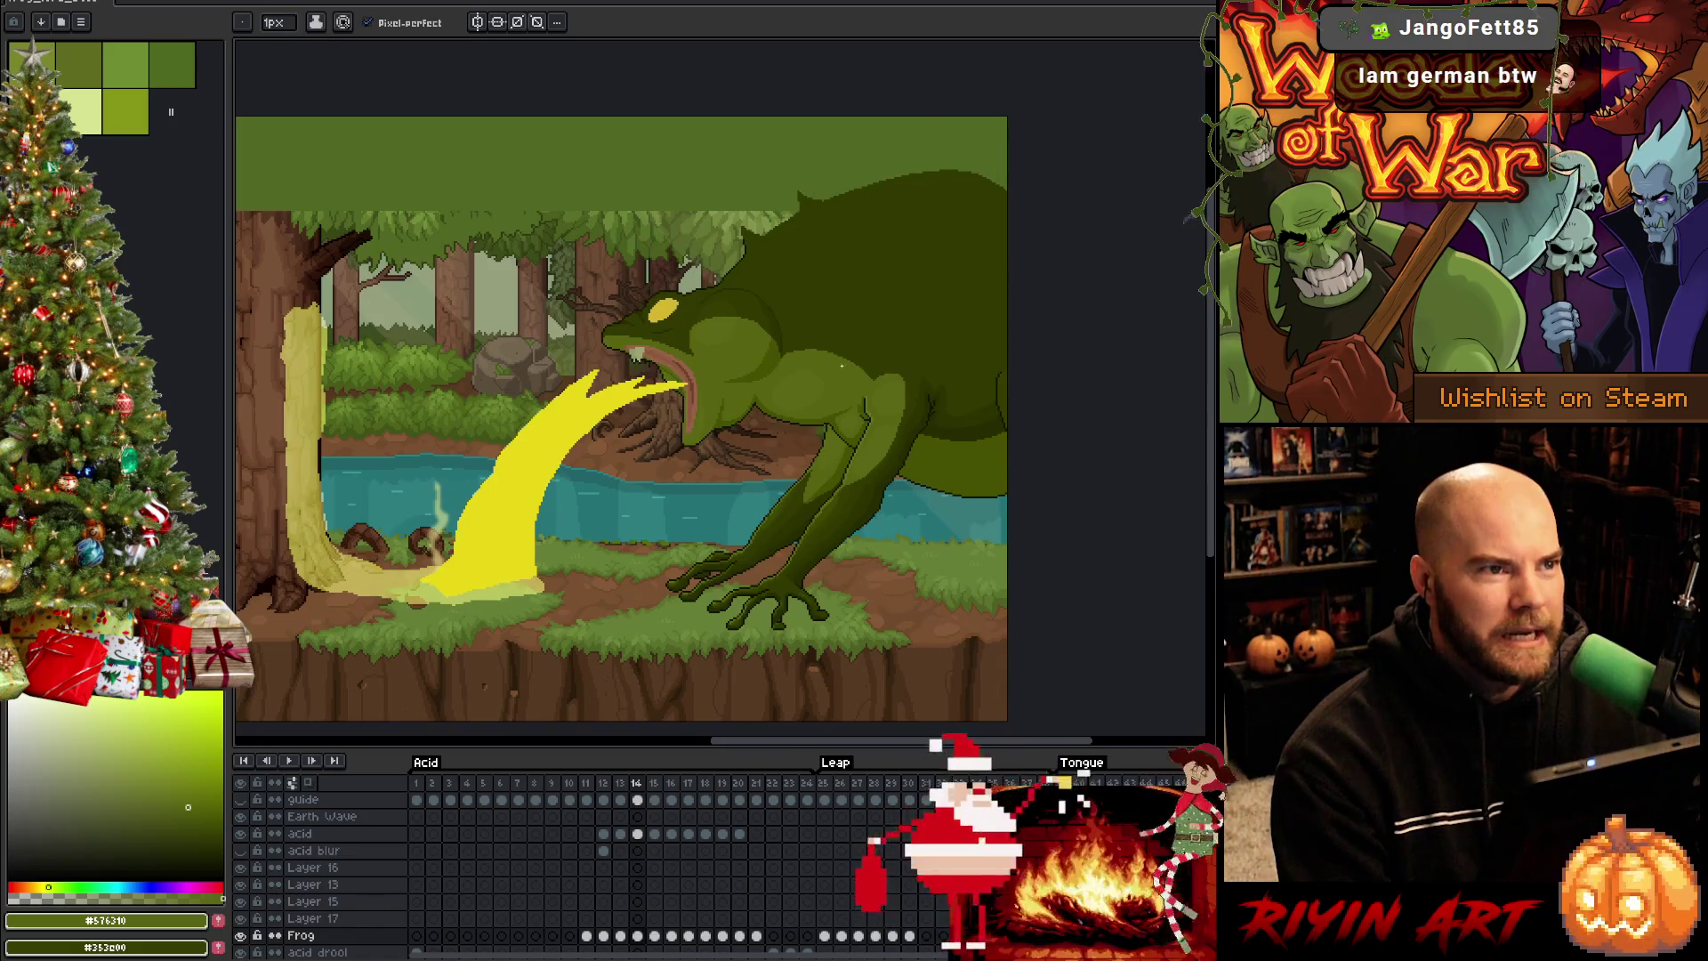
key(Left)
key(Right)
scroll(892, 372, up, 1)
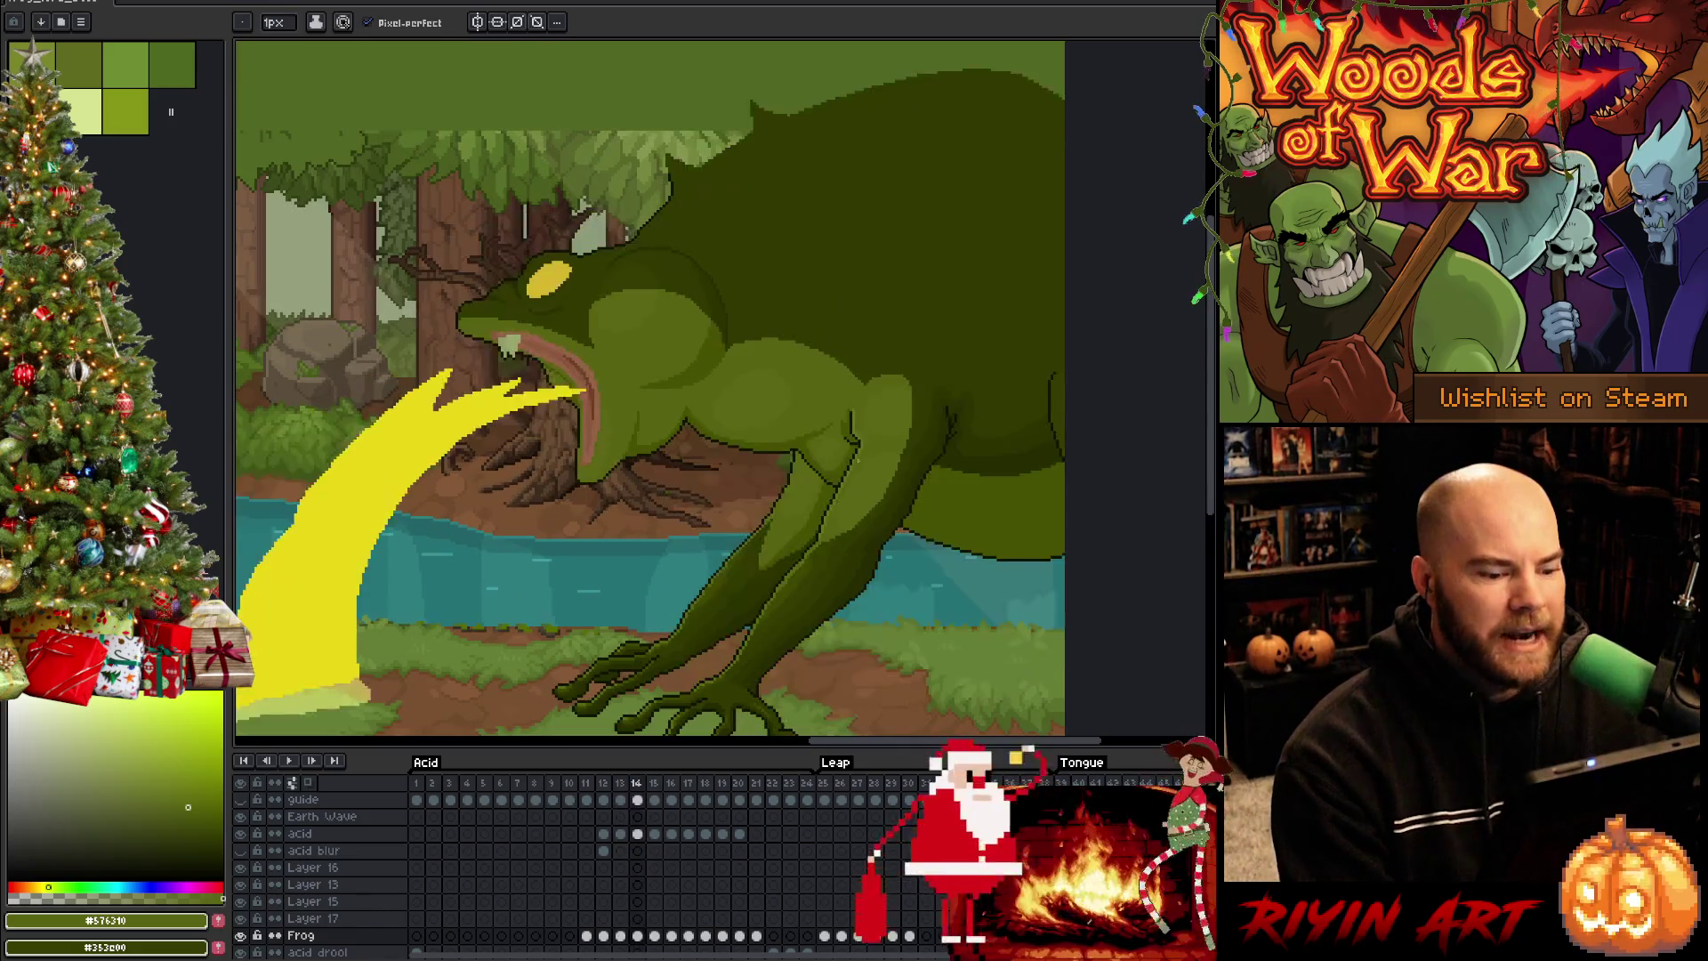
key(Right)
scroll(736, 517, up, 1)
key(Left)
key(Right)
key(Left)
key(Right)
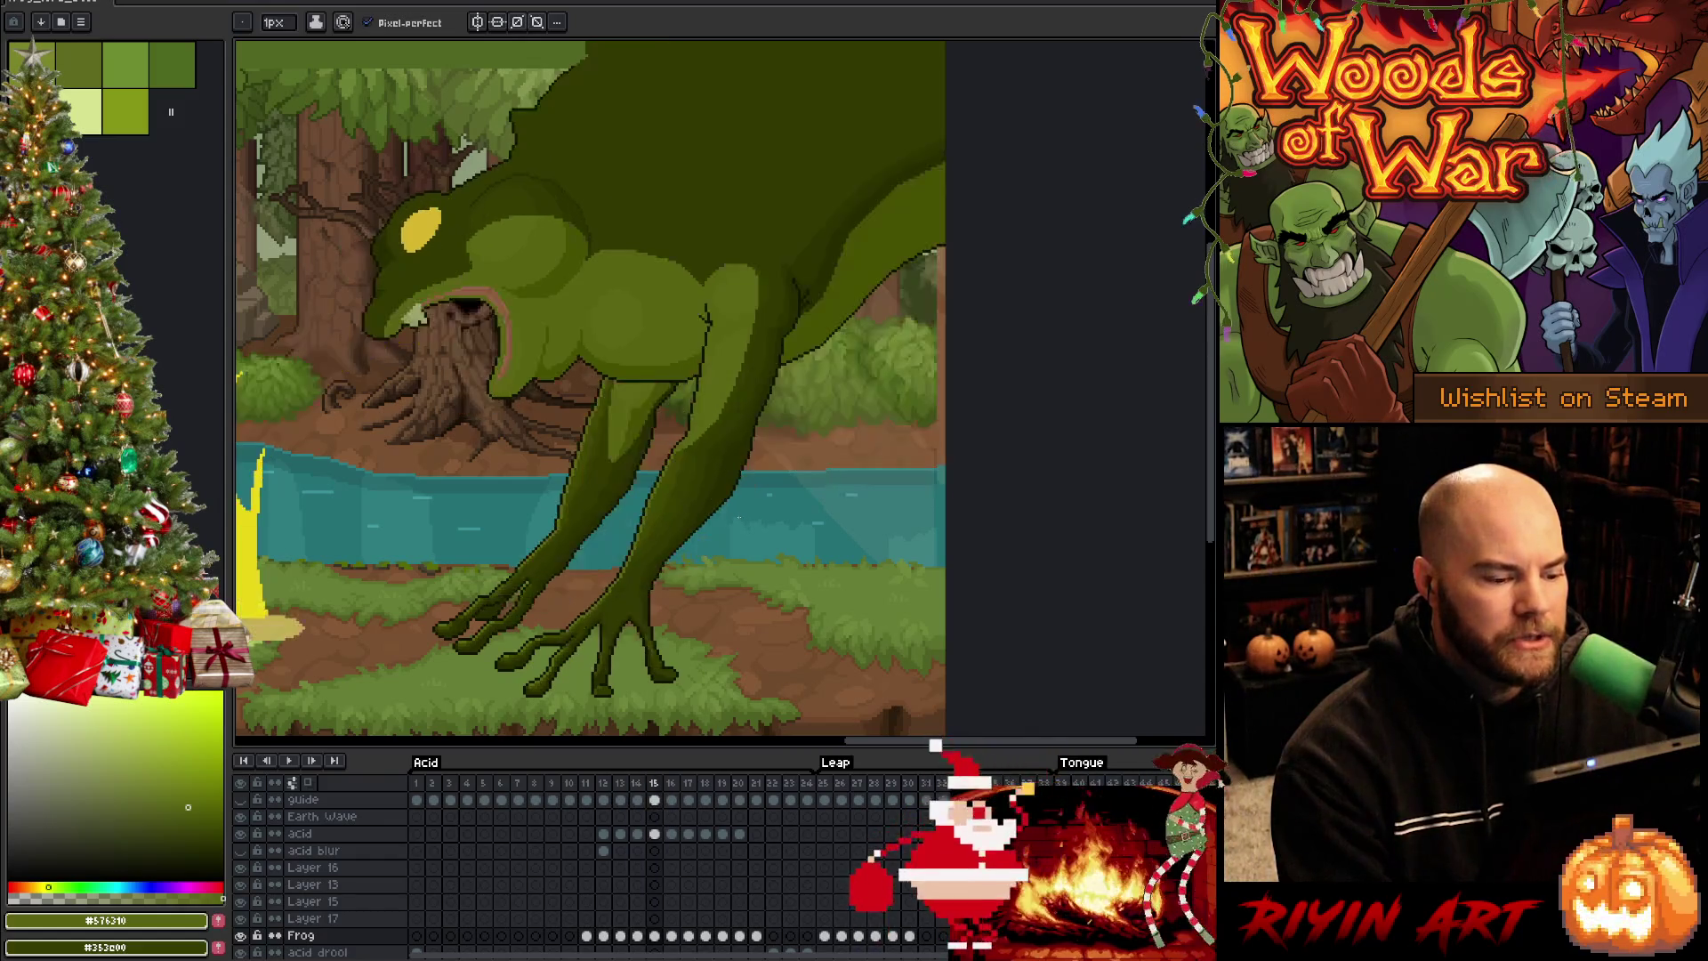
key(Right)
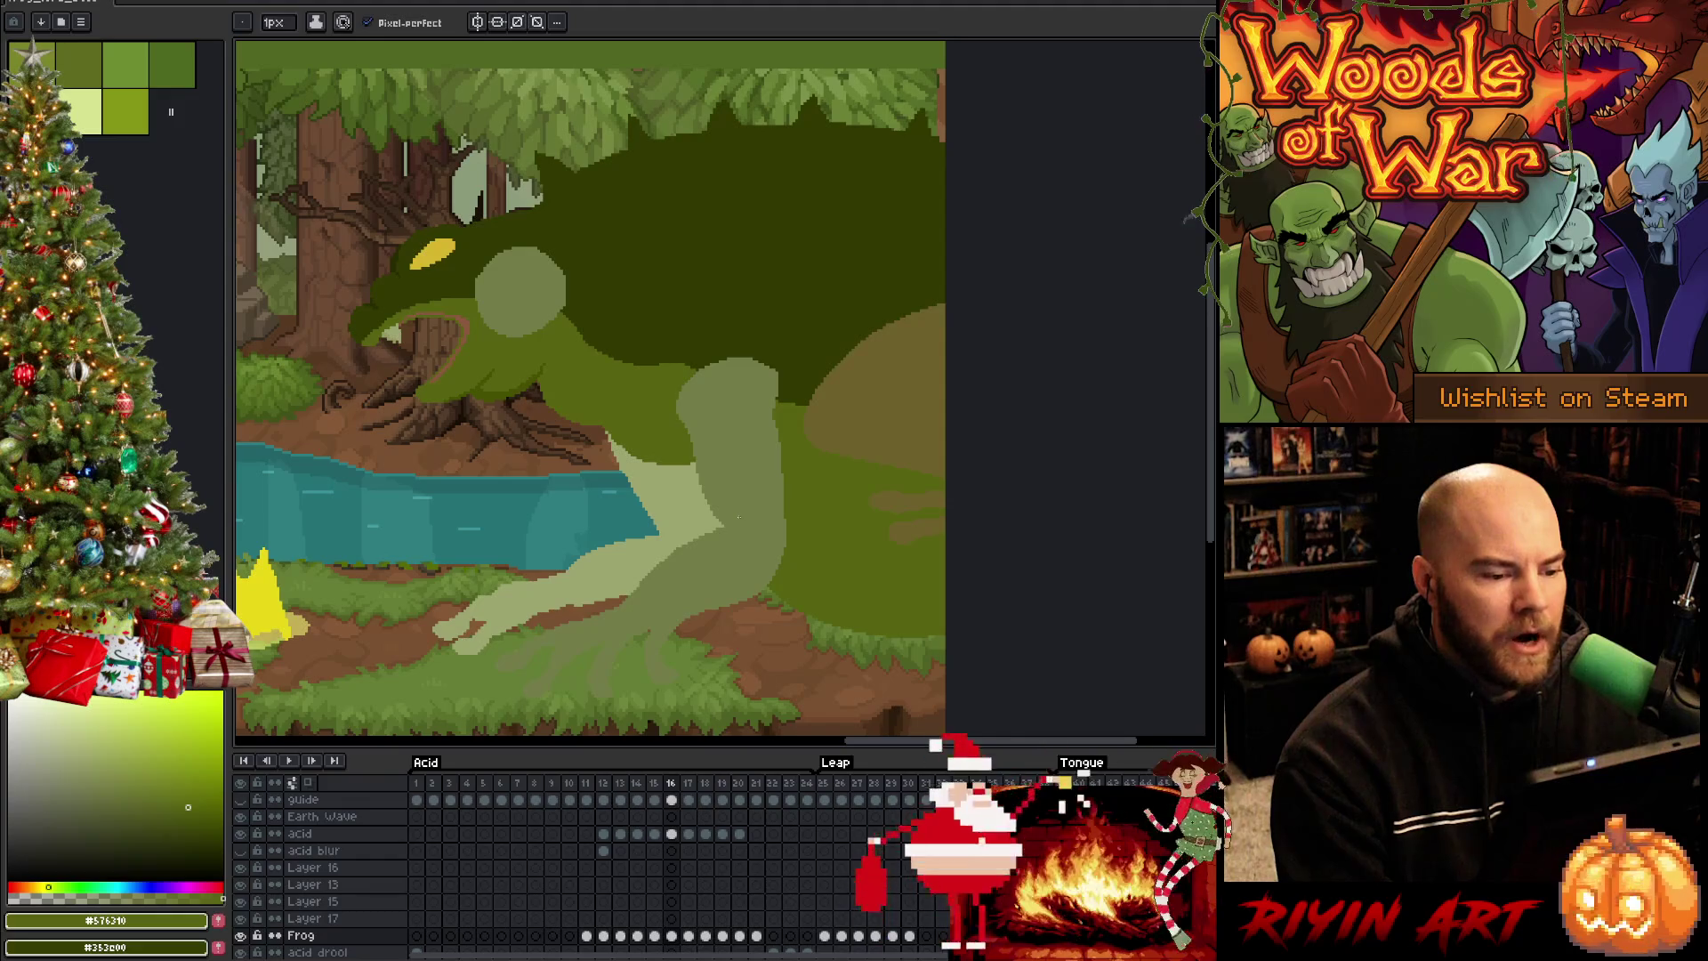
Flip between the detailed leap frame and the frame 16 sketch, ending centred on the leaping frog
key(Left)
key(Right)
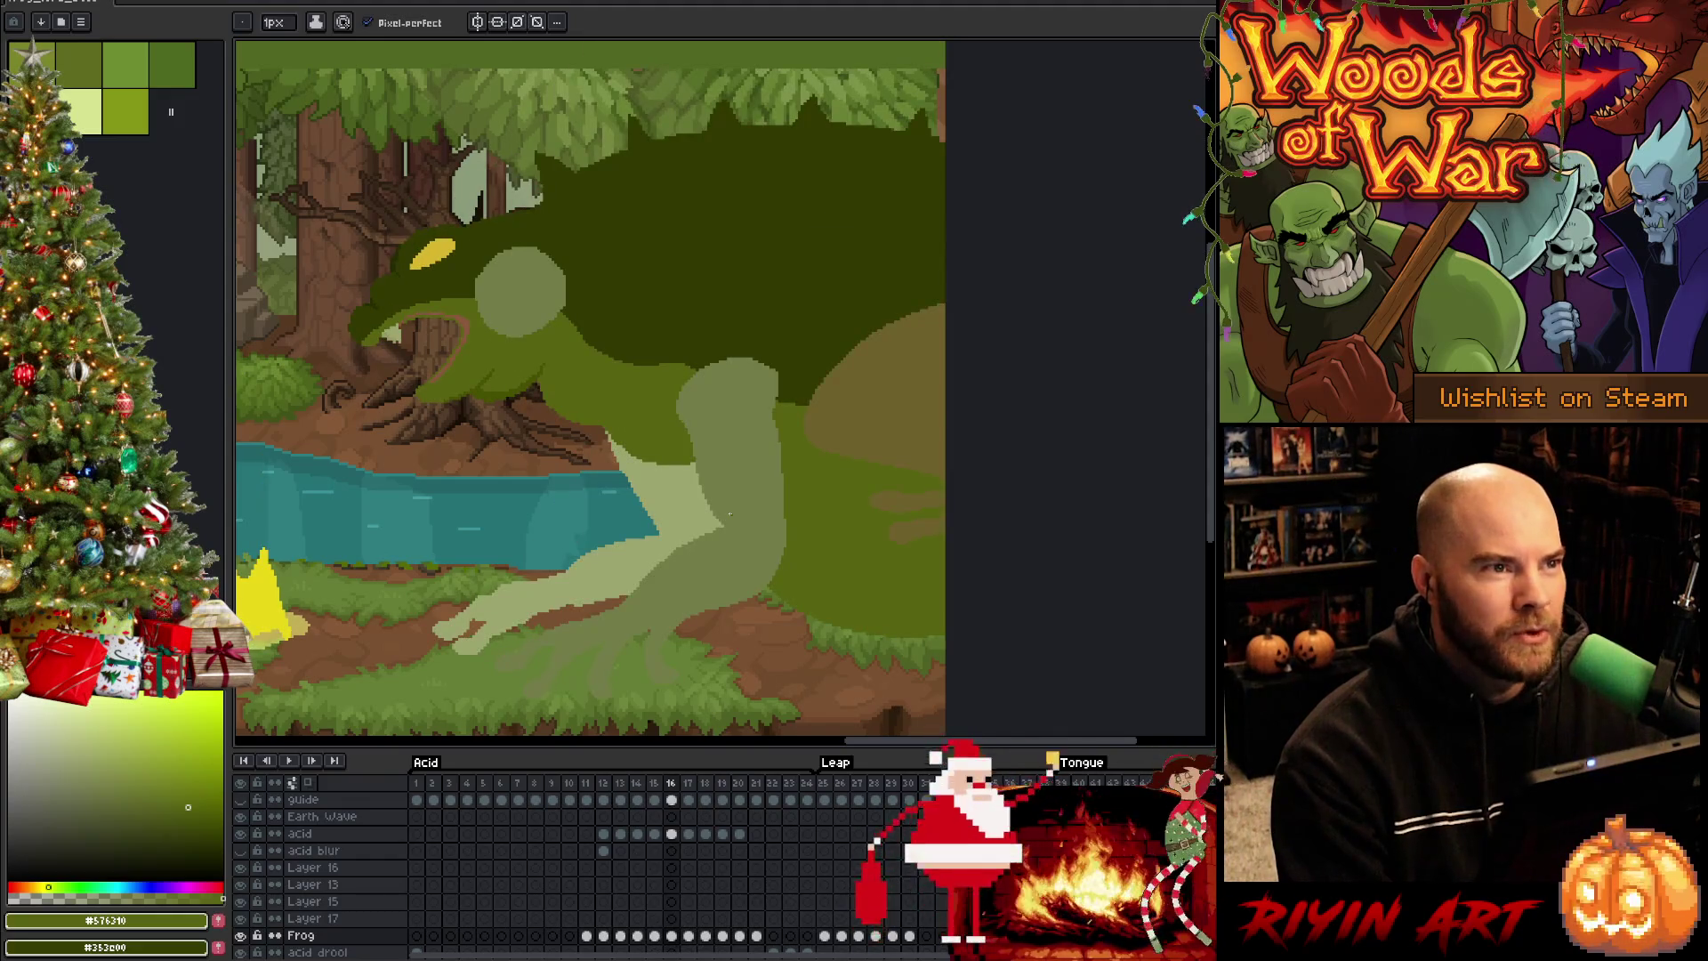
key(Left)
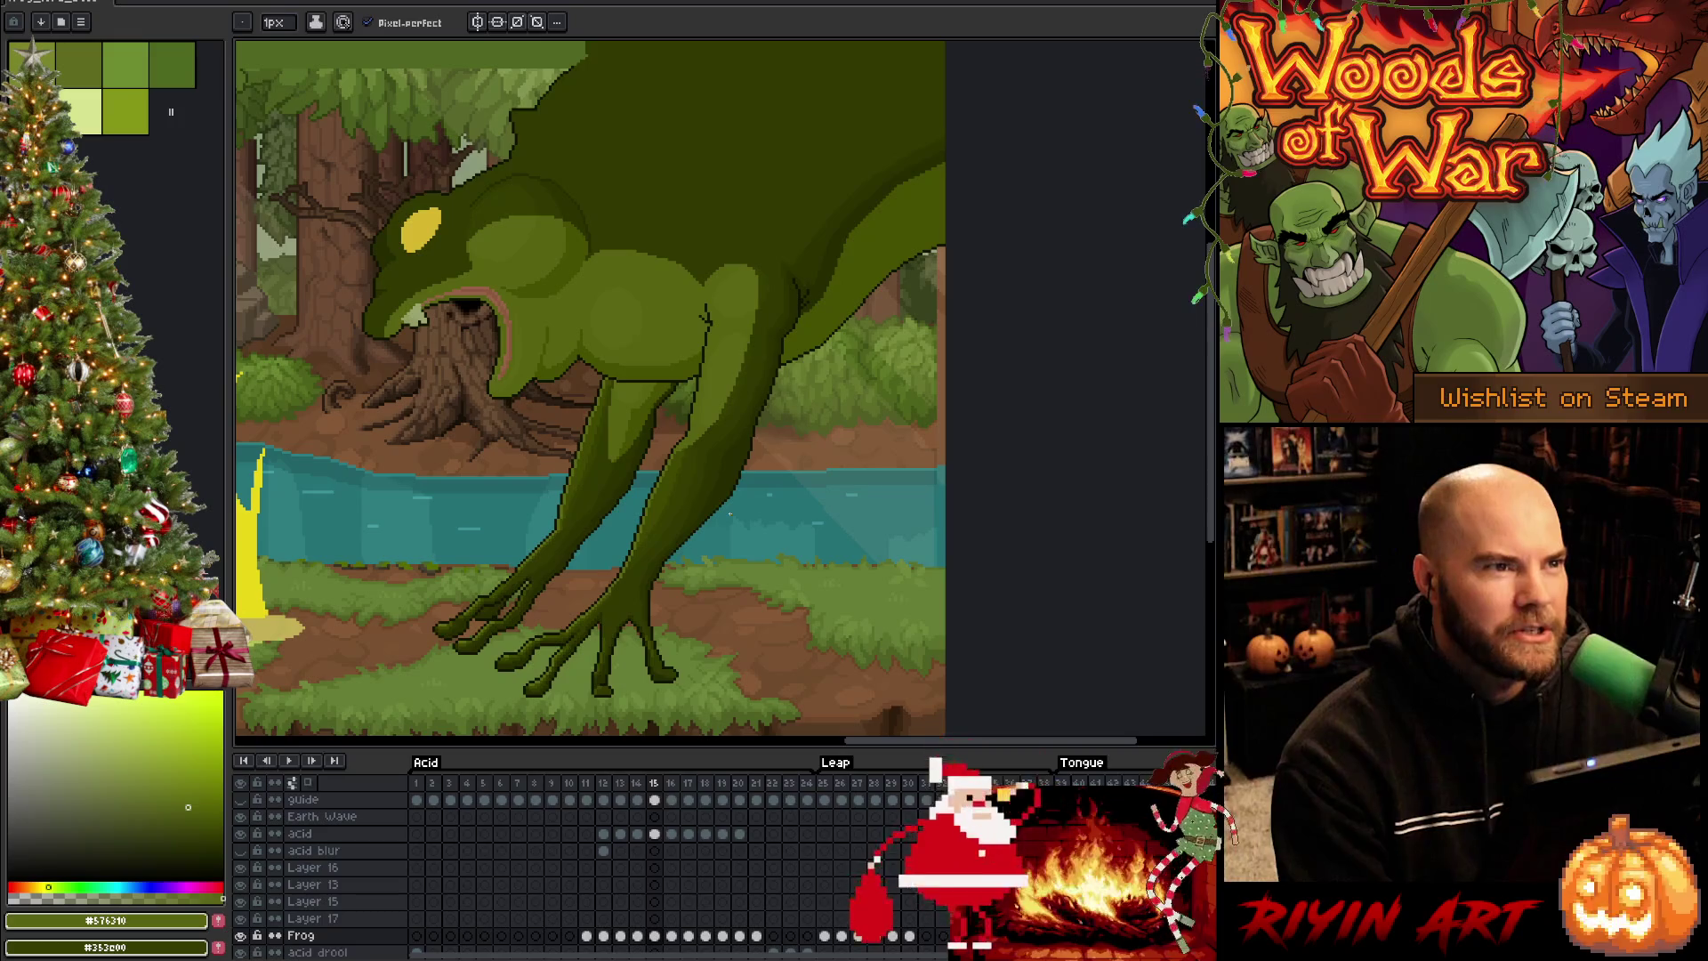
key(Left)
key(Right)
key(Right)
key(Right)
key(Left)
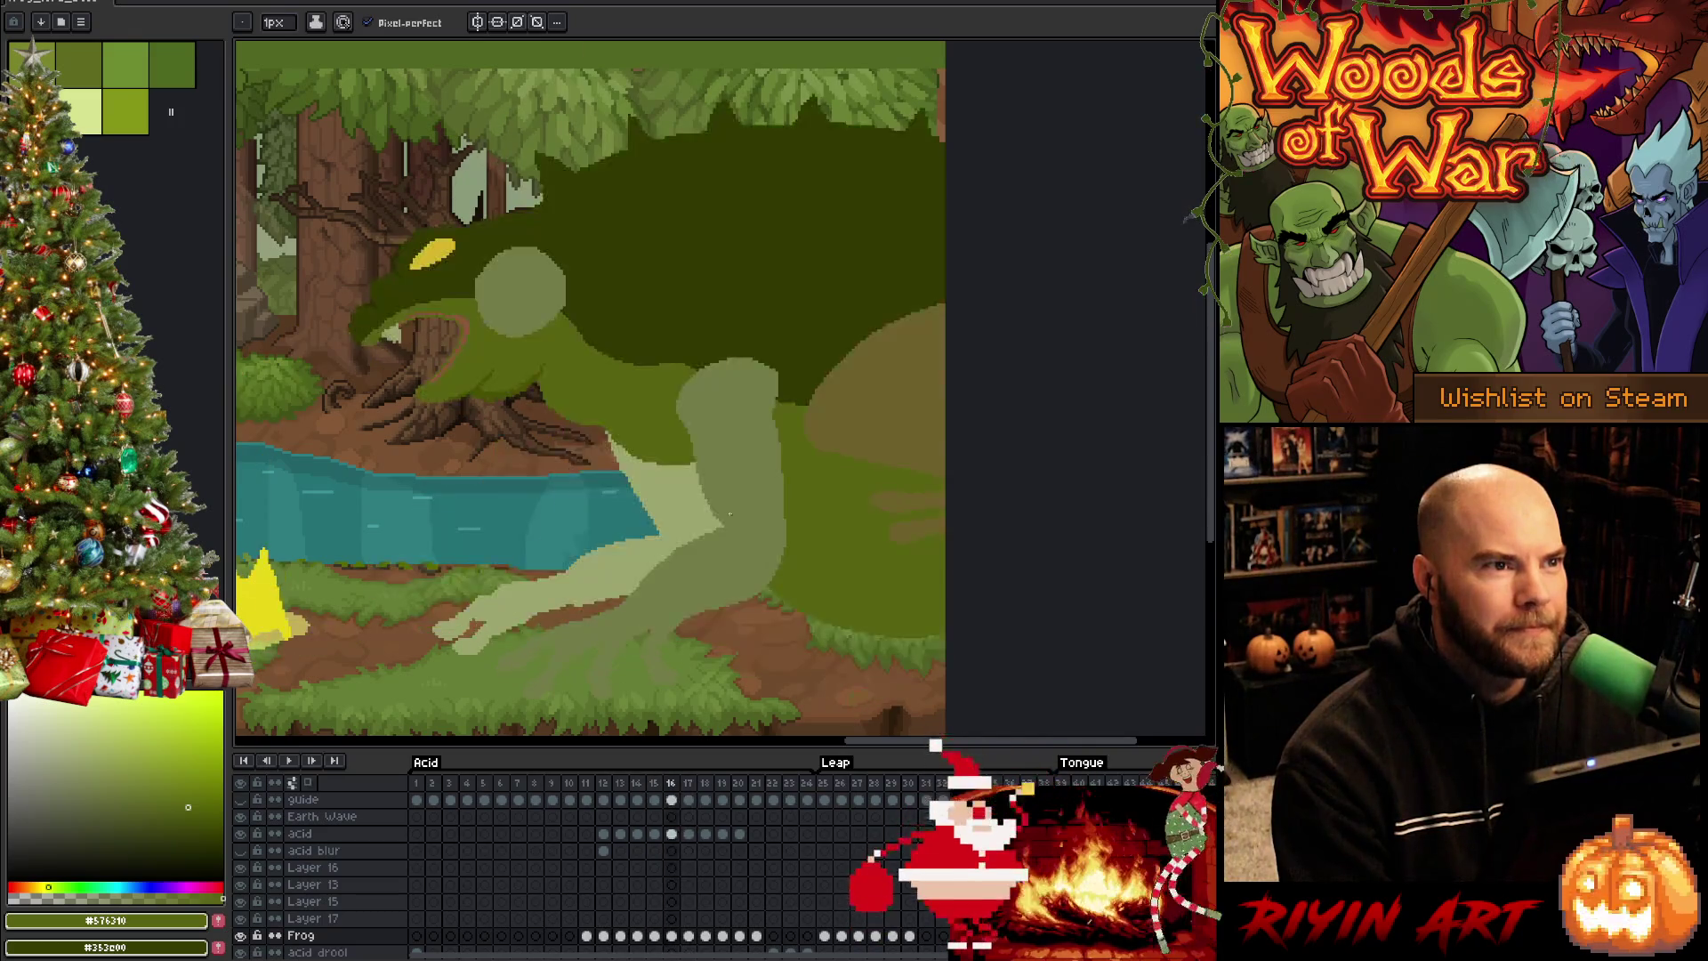
key(Left)
key(Left)
key(Right)
key(Right)
key(Right)
key(Right)
key(Left)
key(Left)
key(Left)
key(Right)
key(Right)
key(Left)
key(Left)
key(Right)
key(Left)
key(Right)
key(Left)
key(Right)
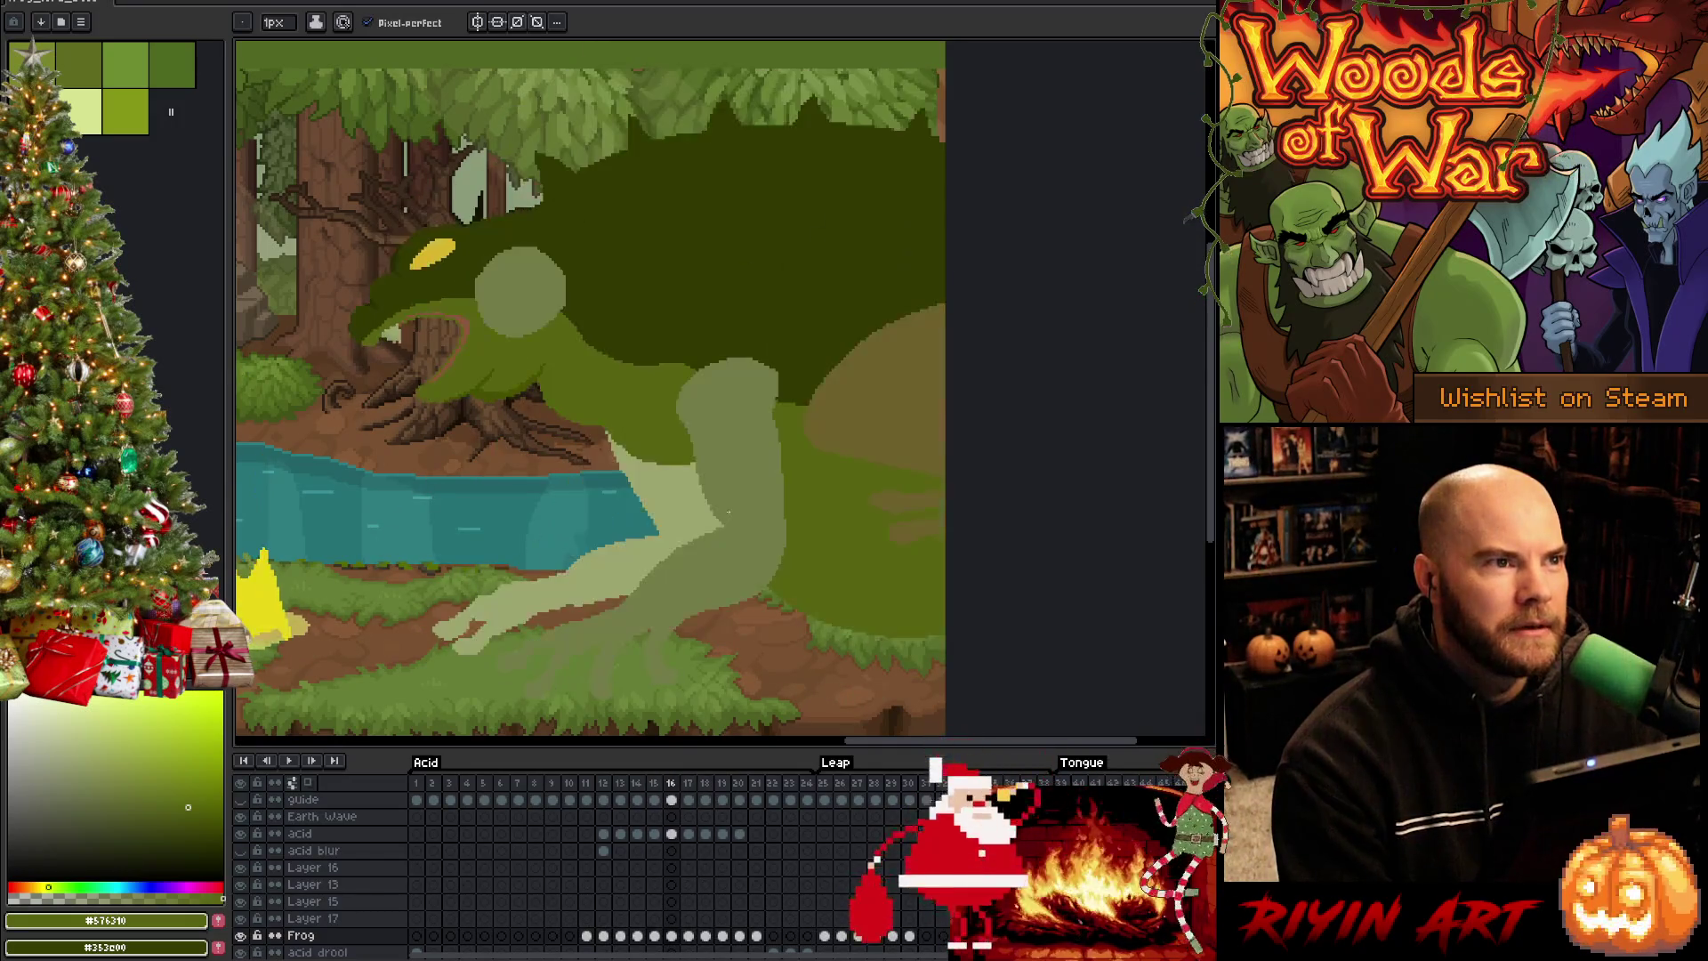
key(Right)
key(Right)
key(Left)
key(Left)
key(Right)
key(Left)
key(Left)
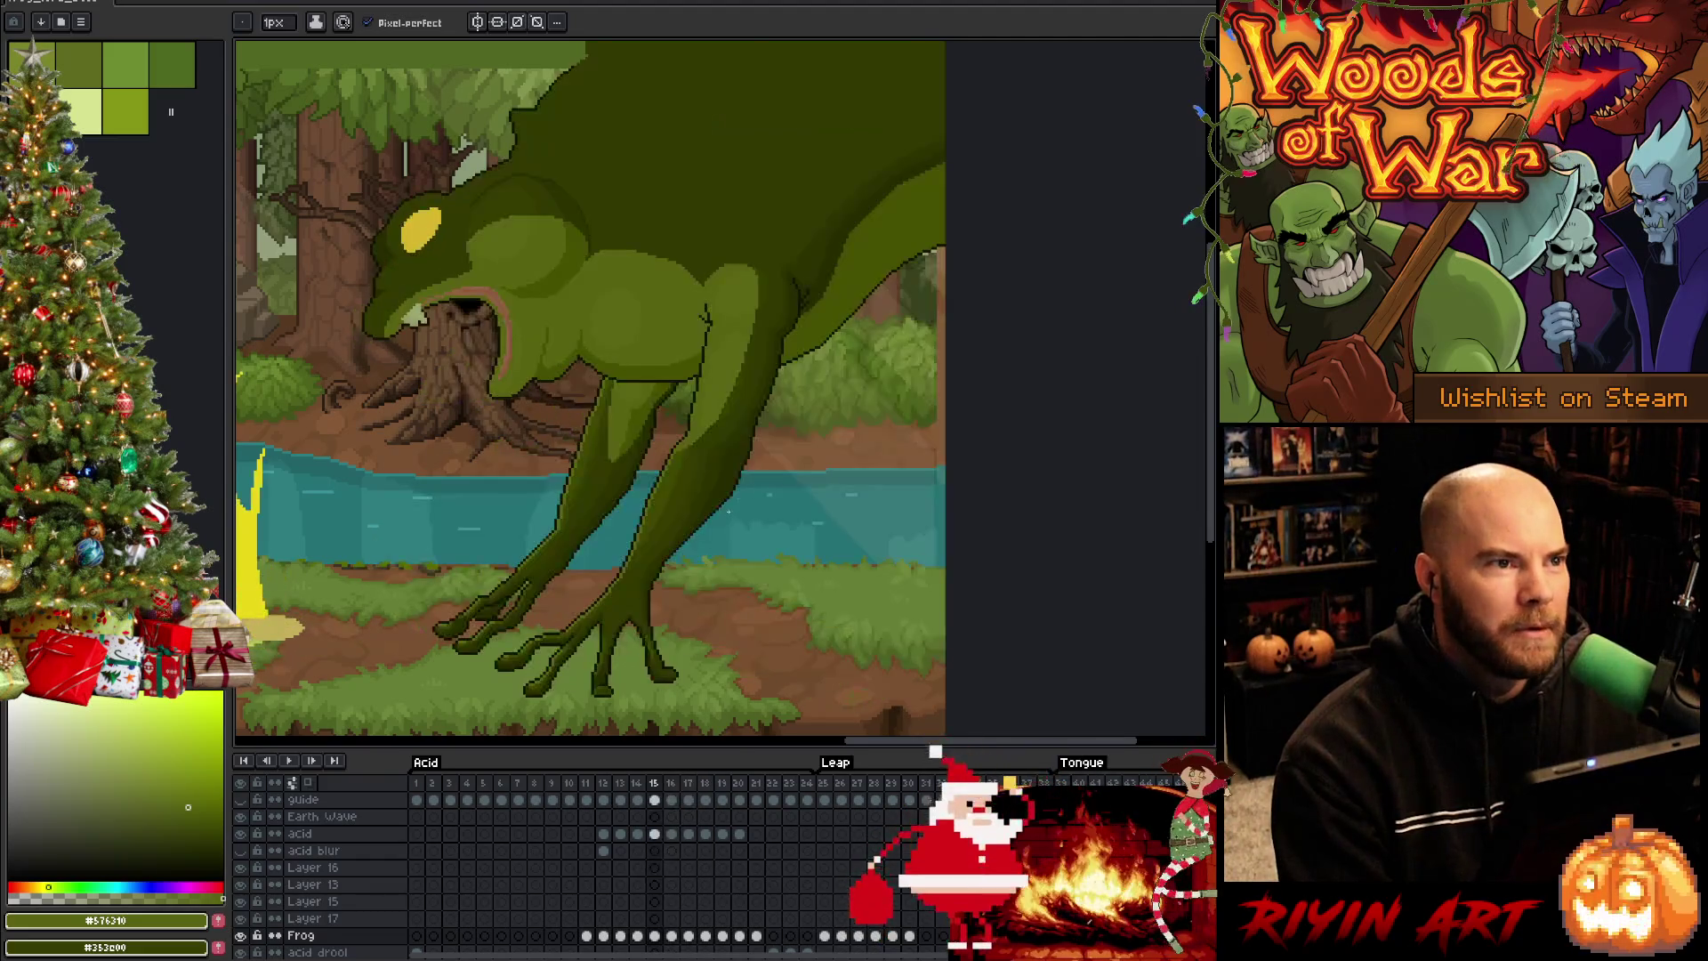
key(Right)
key(Right)
key(Left)
key(Left)
mouse_move(601, 533)
mouse_down()
mouse_move(670, 488)
mouse_move(695, 496)
mouse_up()
Save the frog animation file and return to the 1px pencil
key(v)
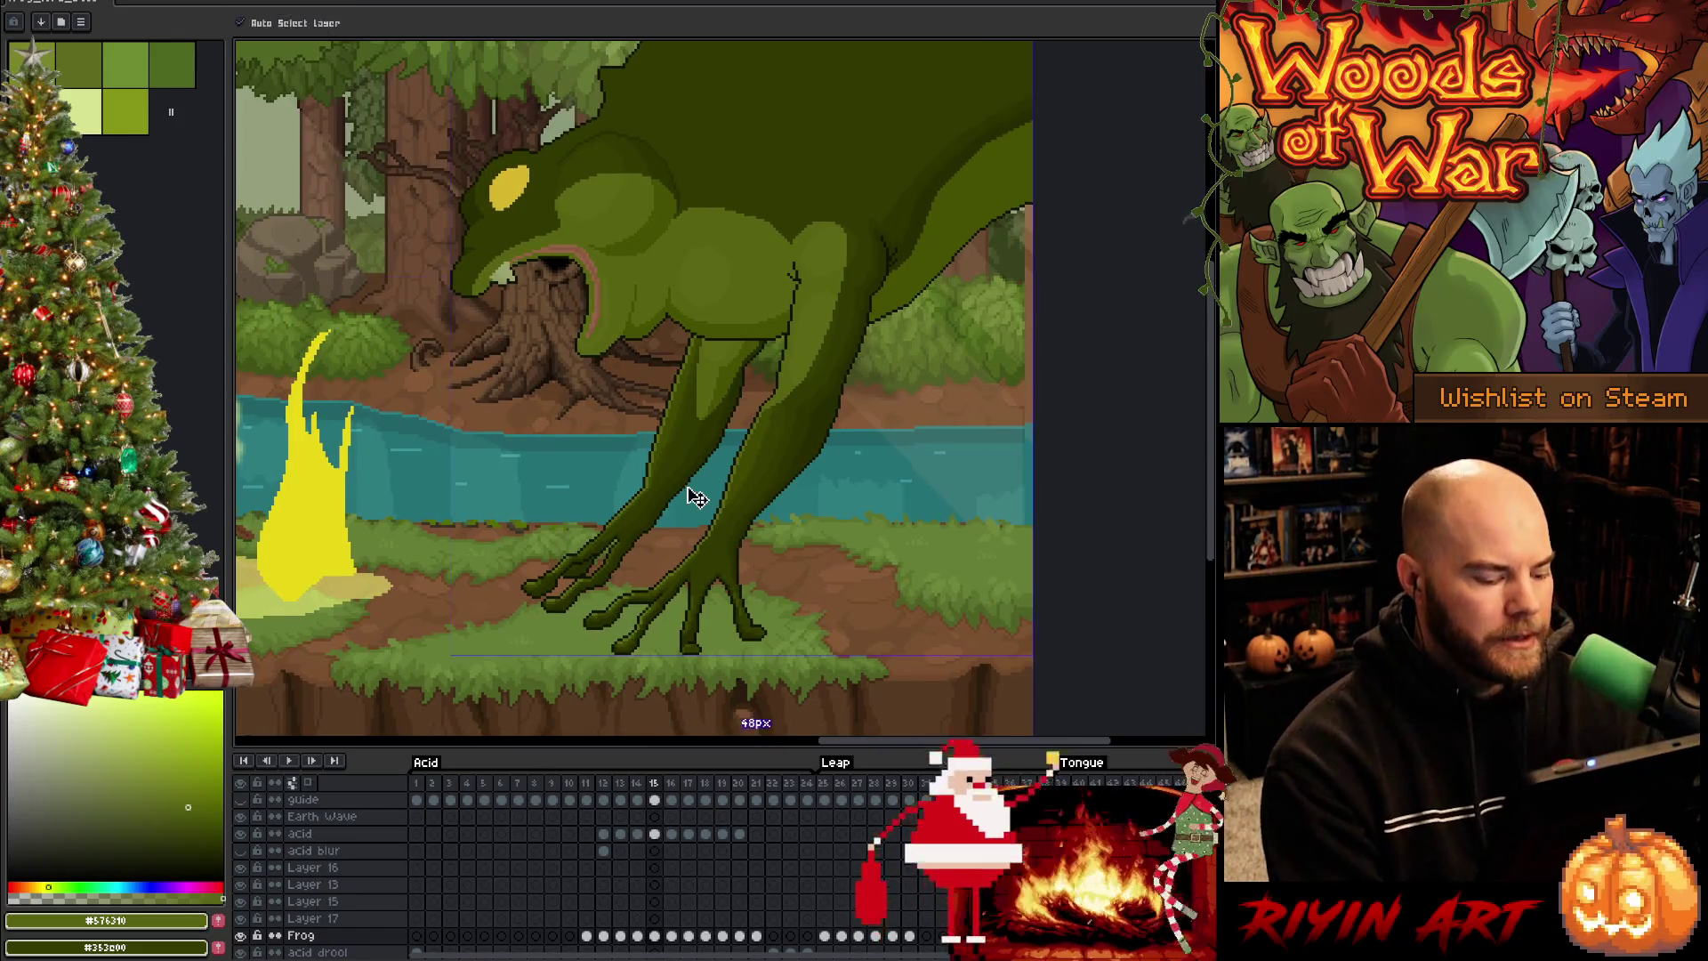
key(ctrl+s)
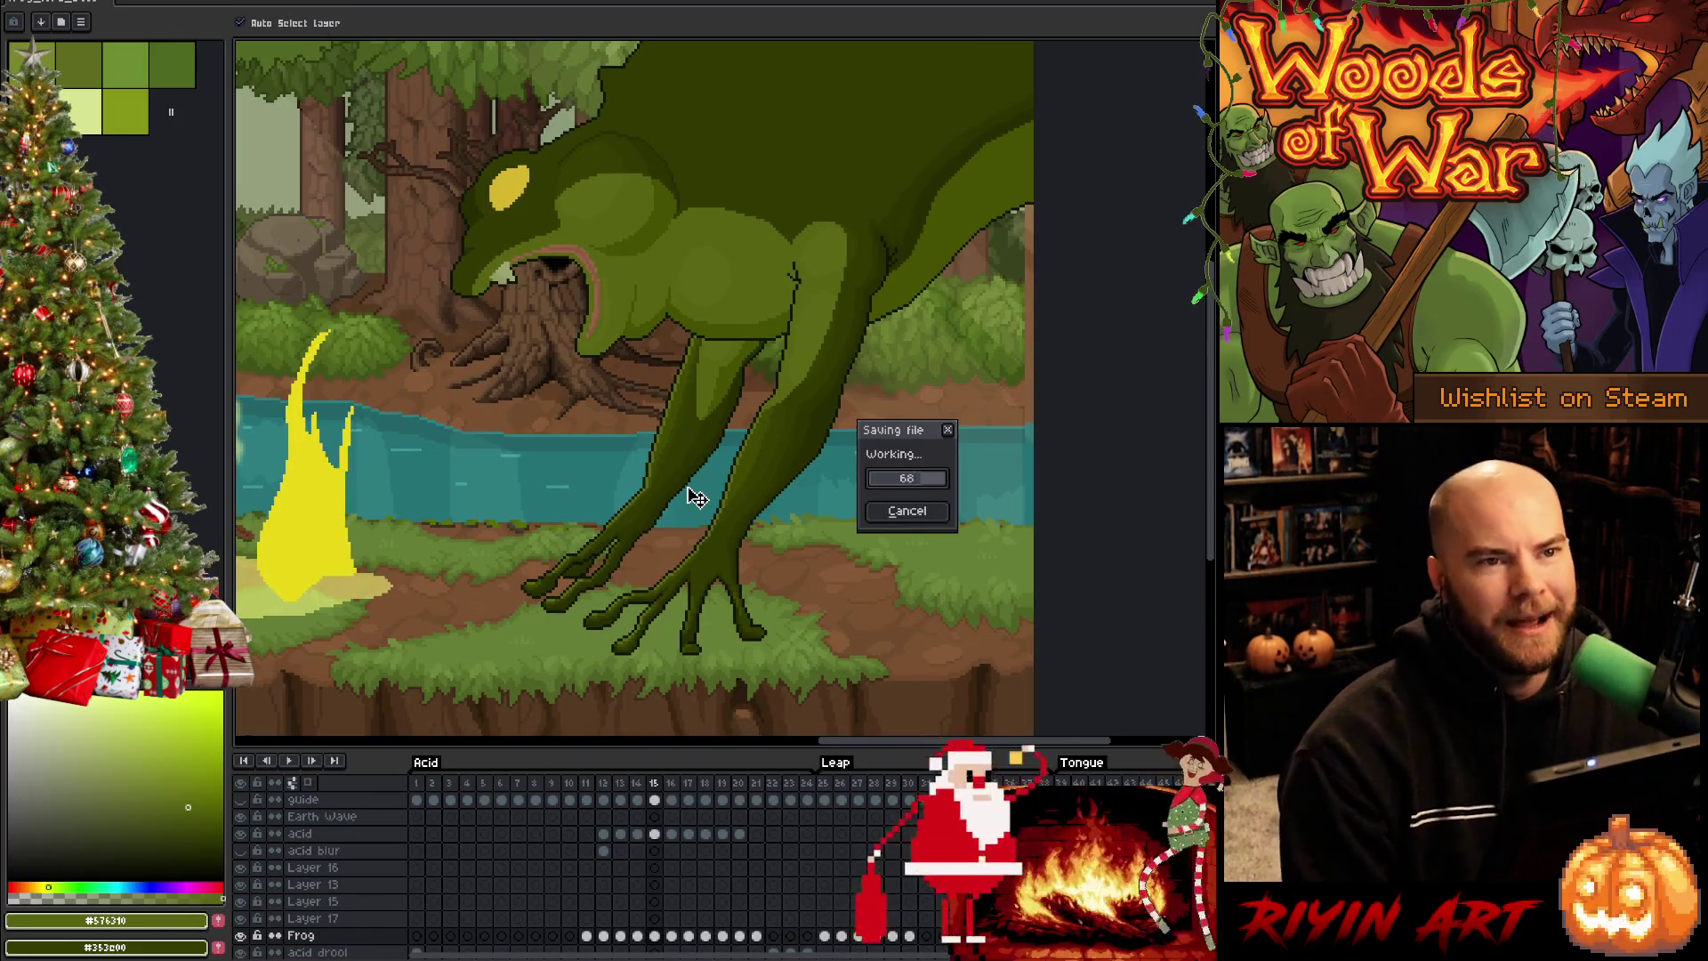
key(b)
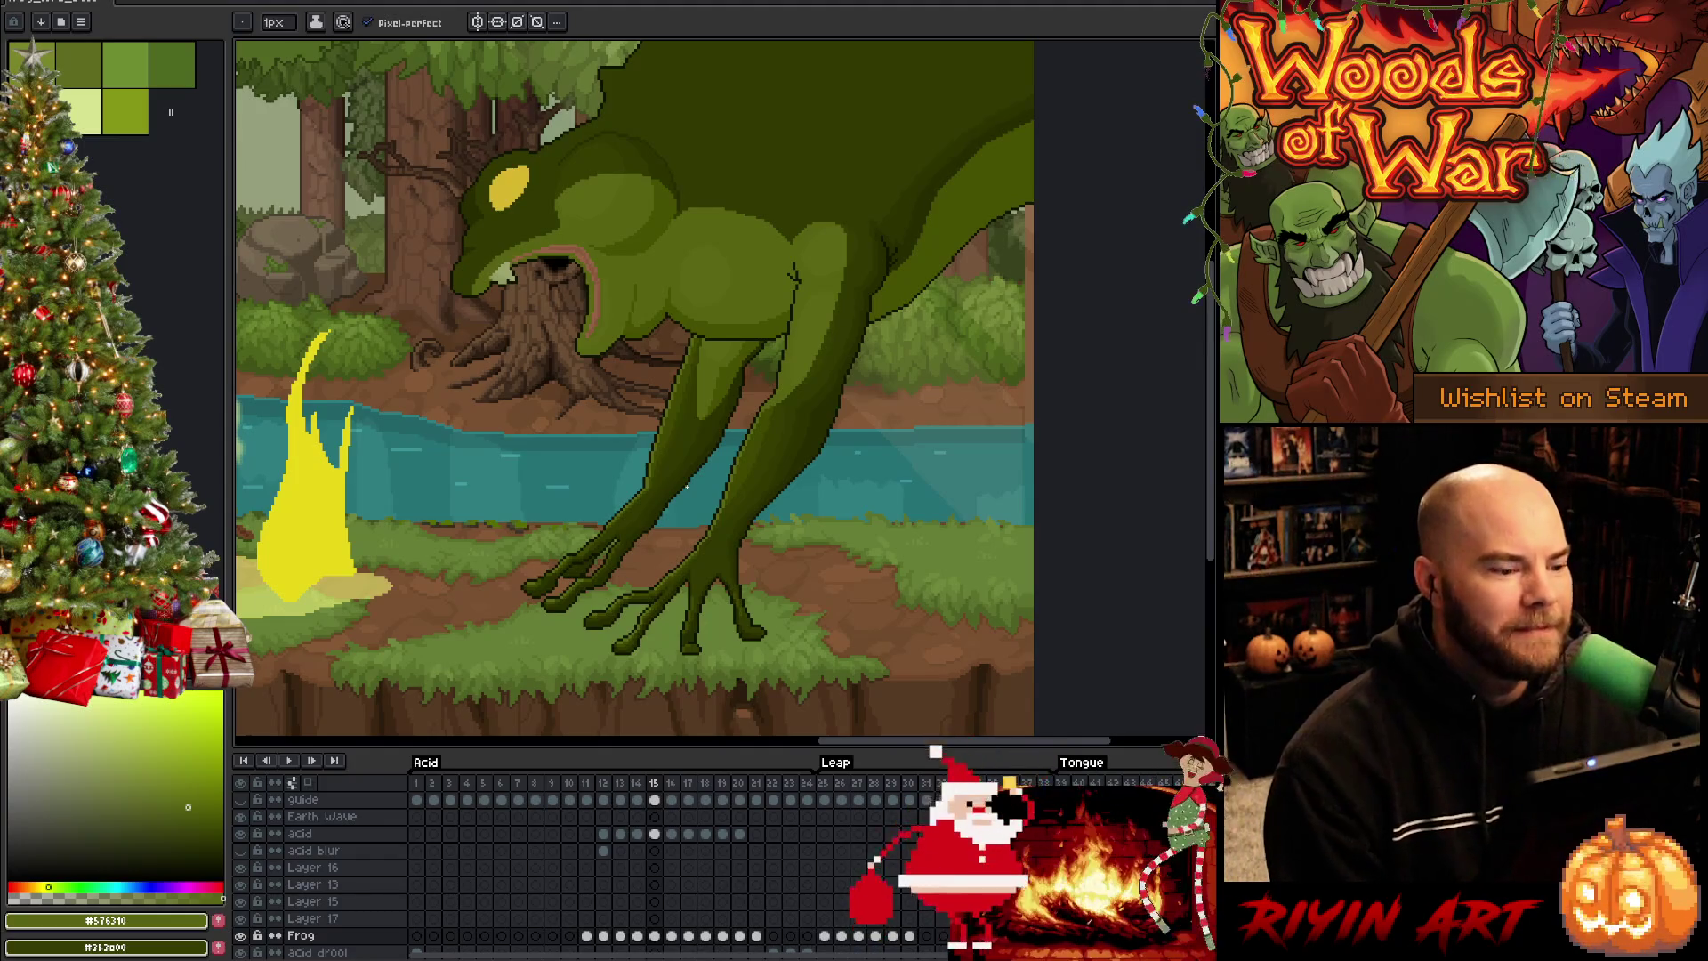
Compare the leap frame with the acid frame, then settle on the frame 16 sketch
key(Right)
key(Left)
key(Right)
key(Left)
key(Right)
key(Left)
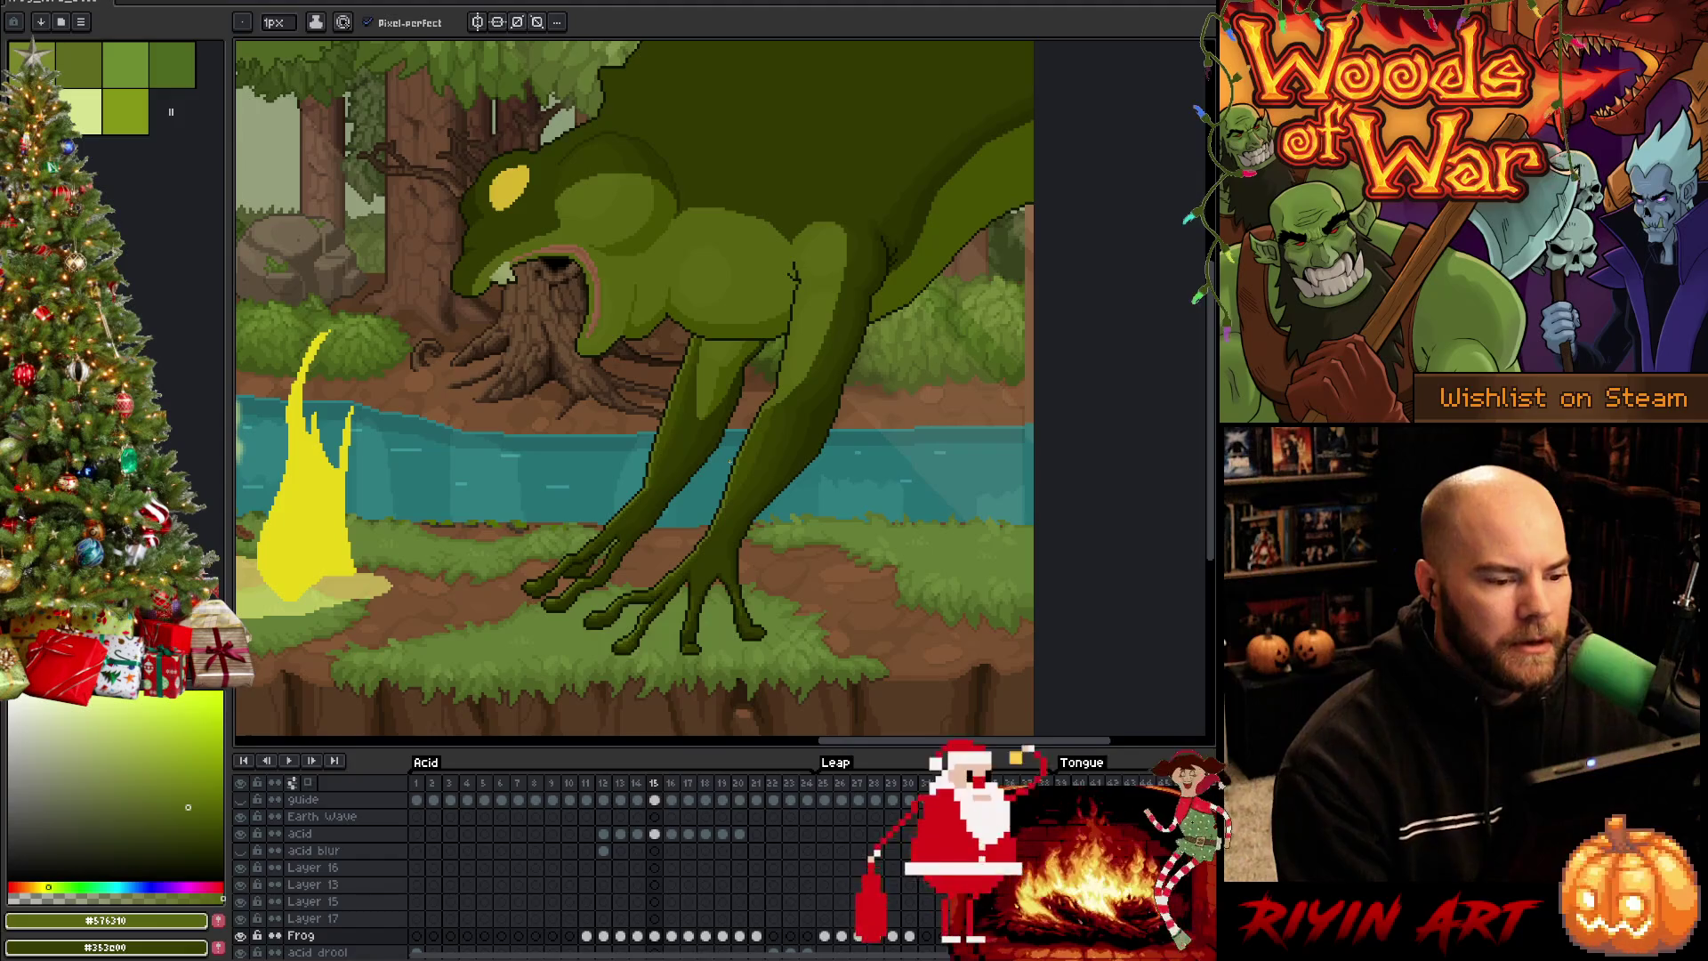
key(Right)
key(Right)
key(Left)
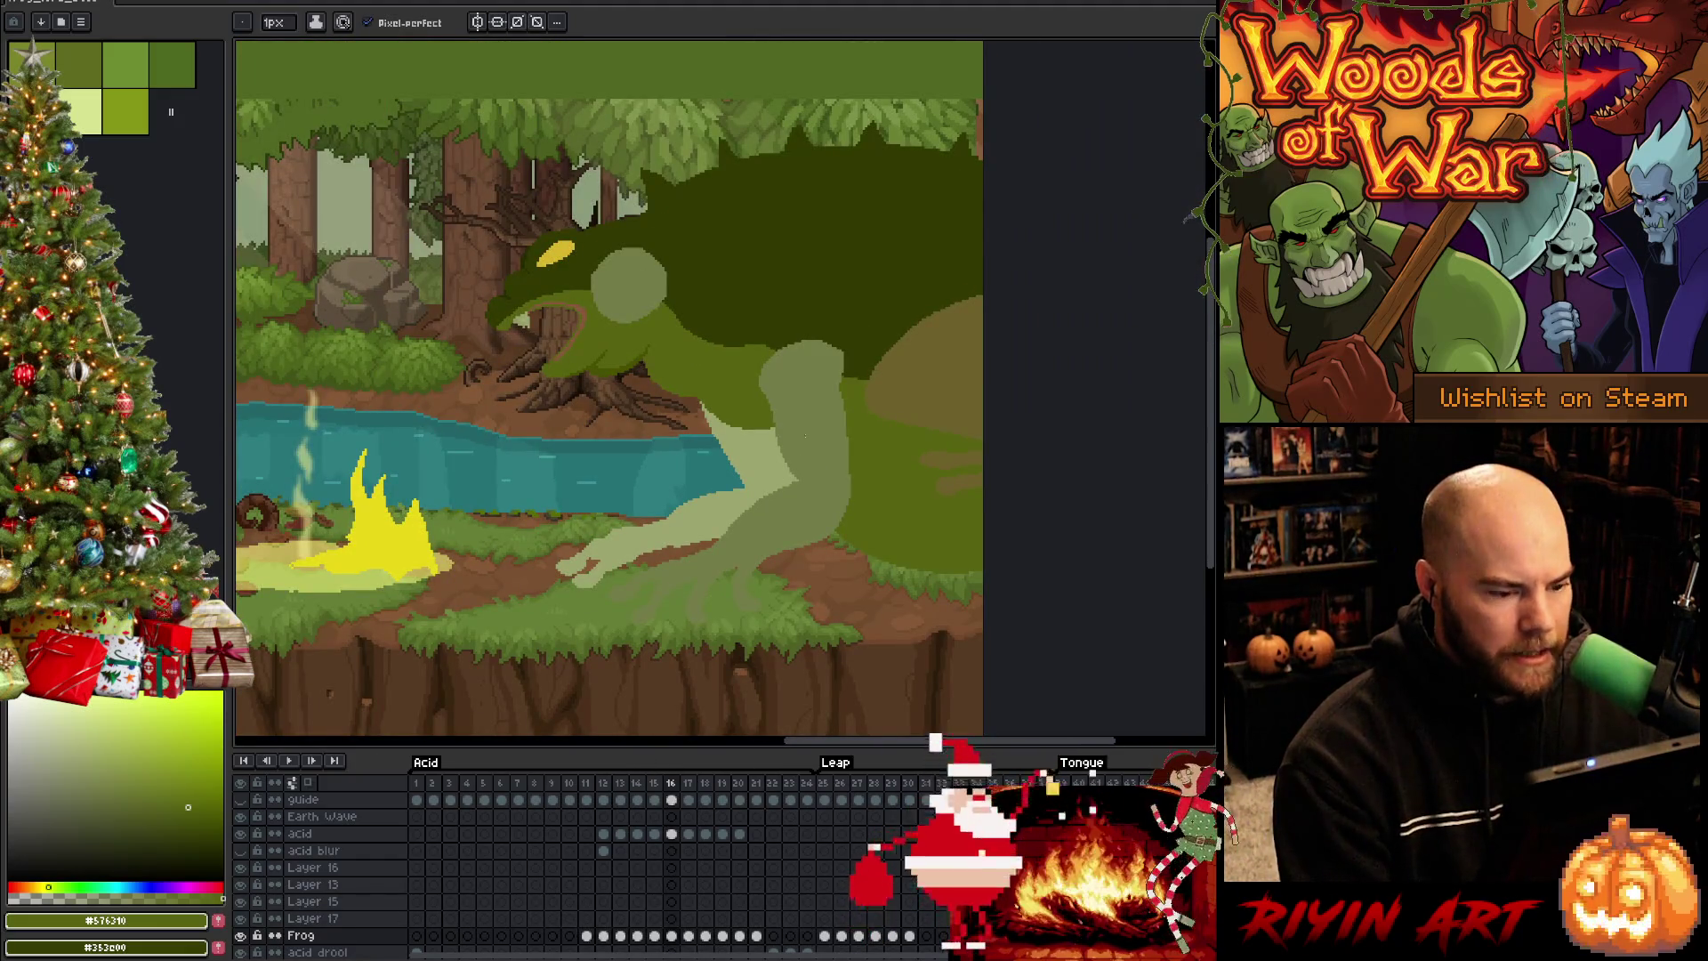
Magic-wand the pale arm and hand on the Frog layer and add a new Layer 18 above Layer 17
key(w)
click(828, 440)
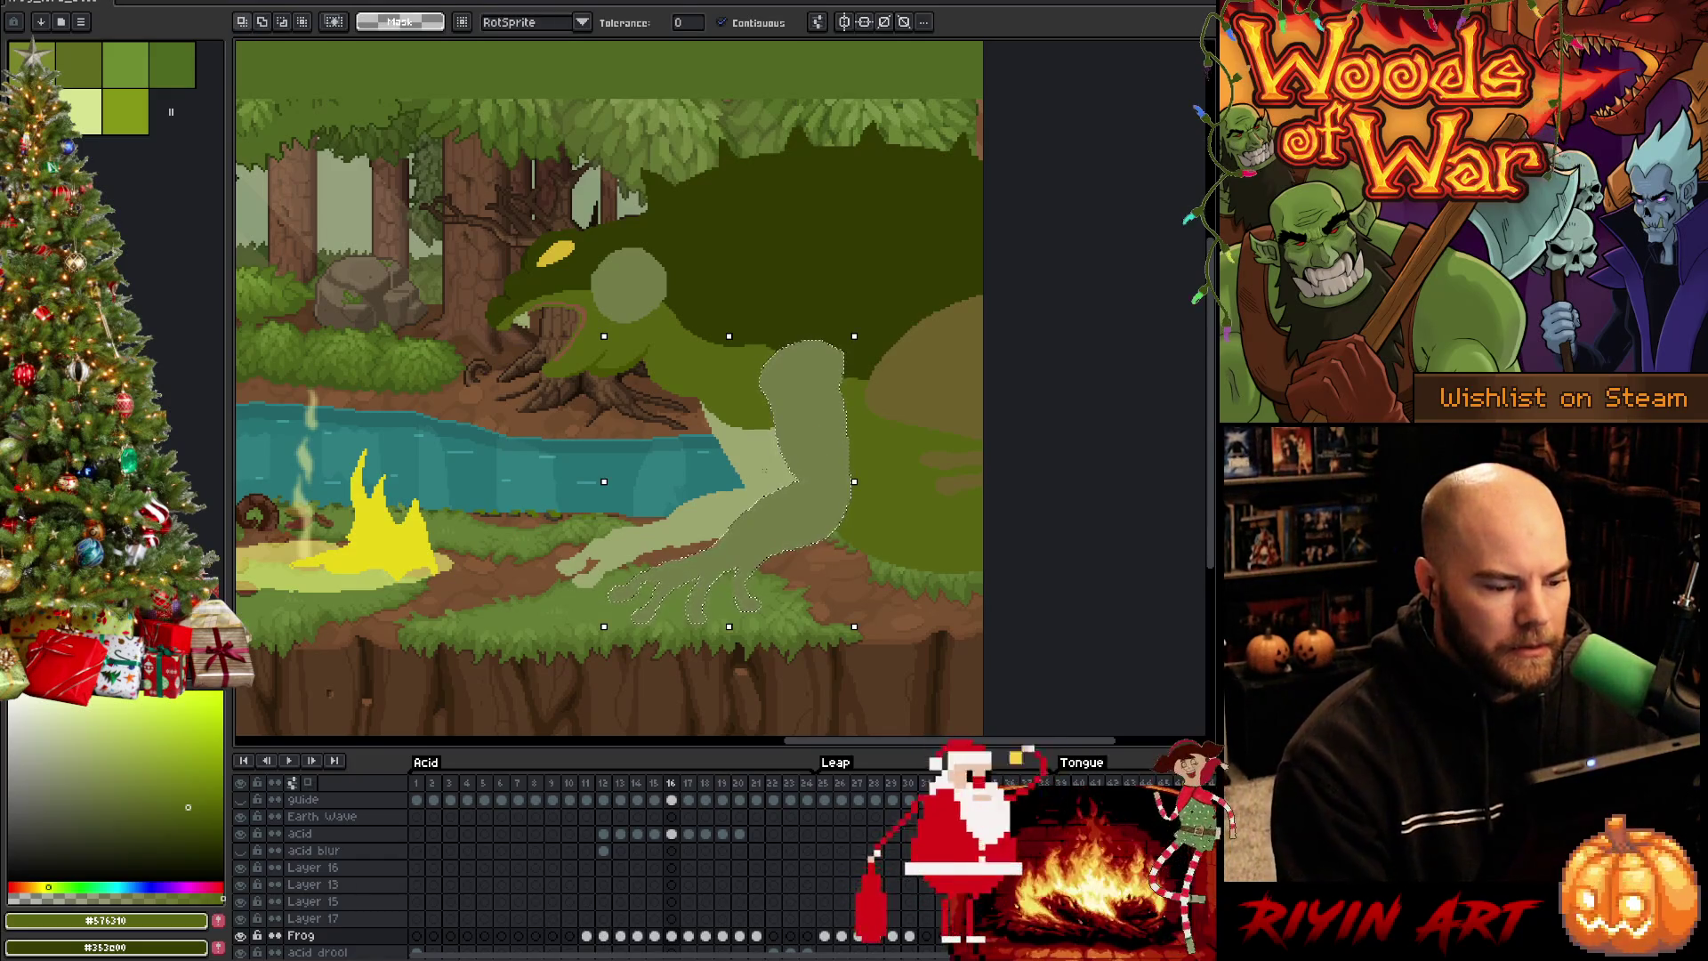
key(Escape)
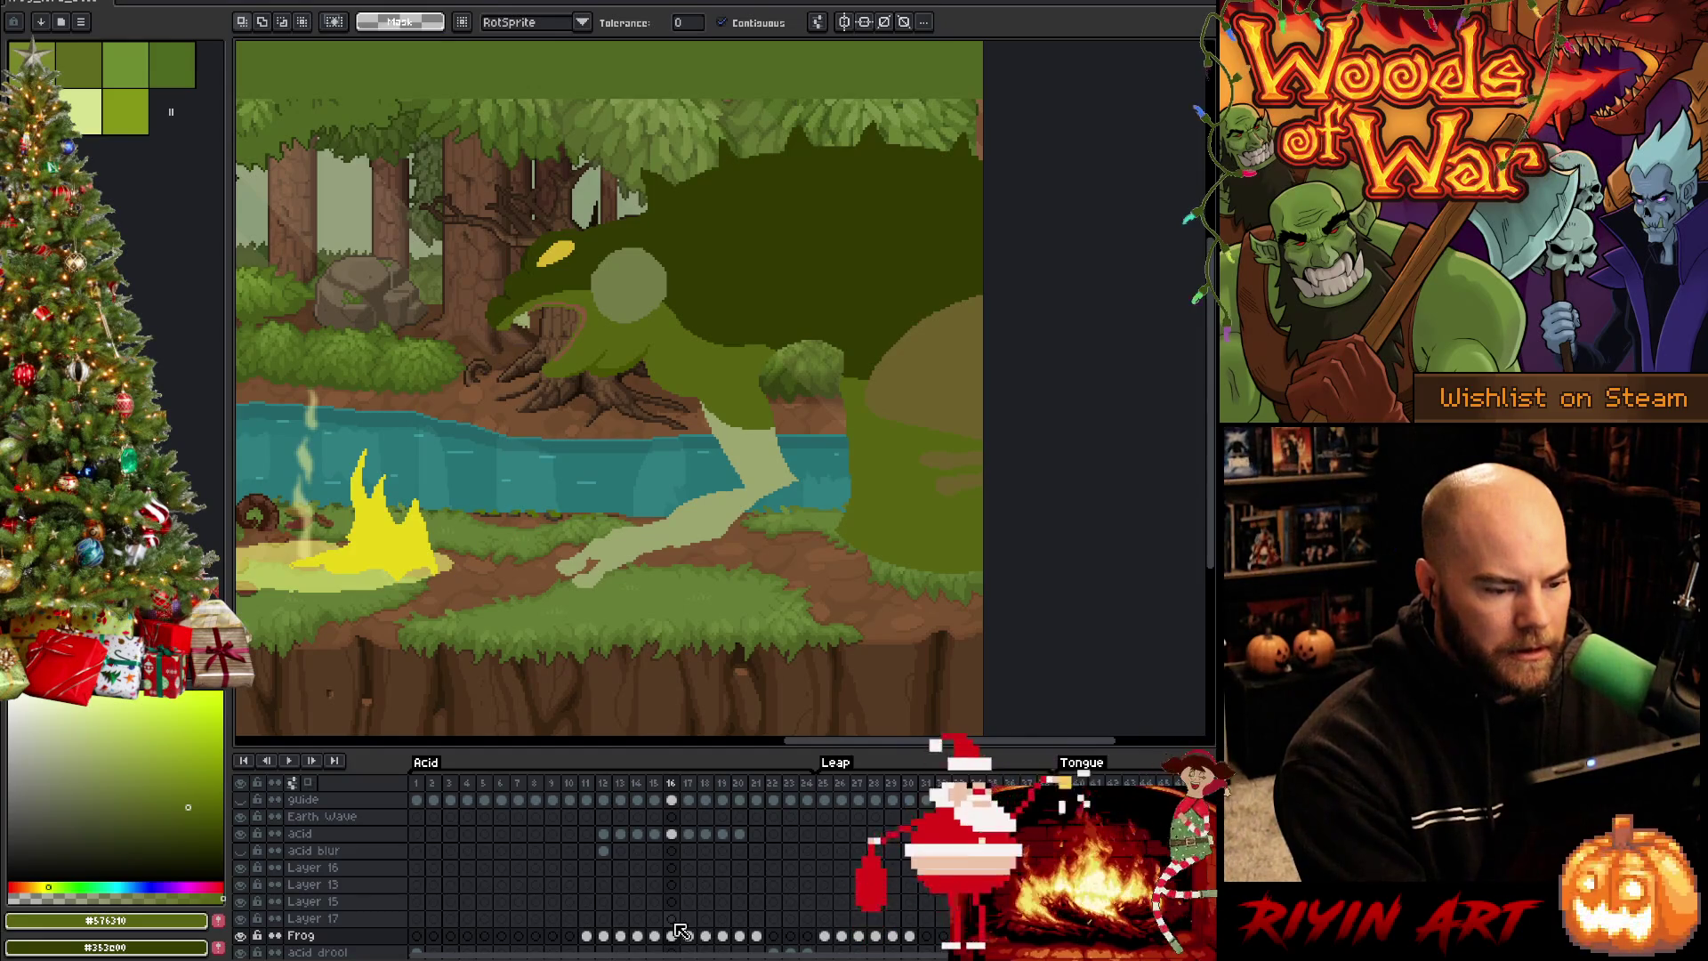
key(ctrl+z)
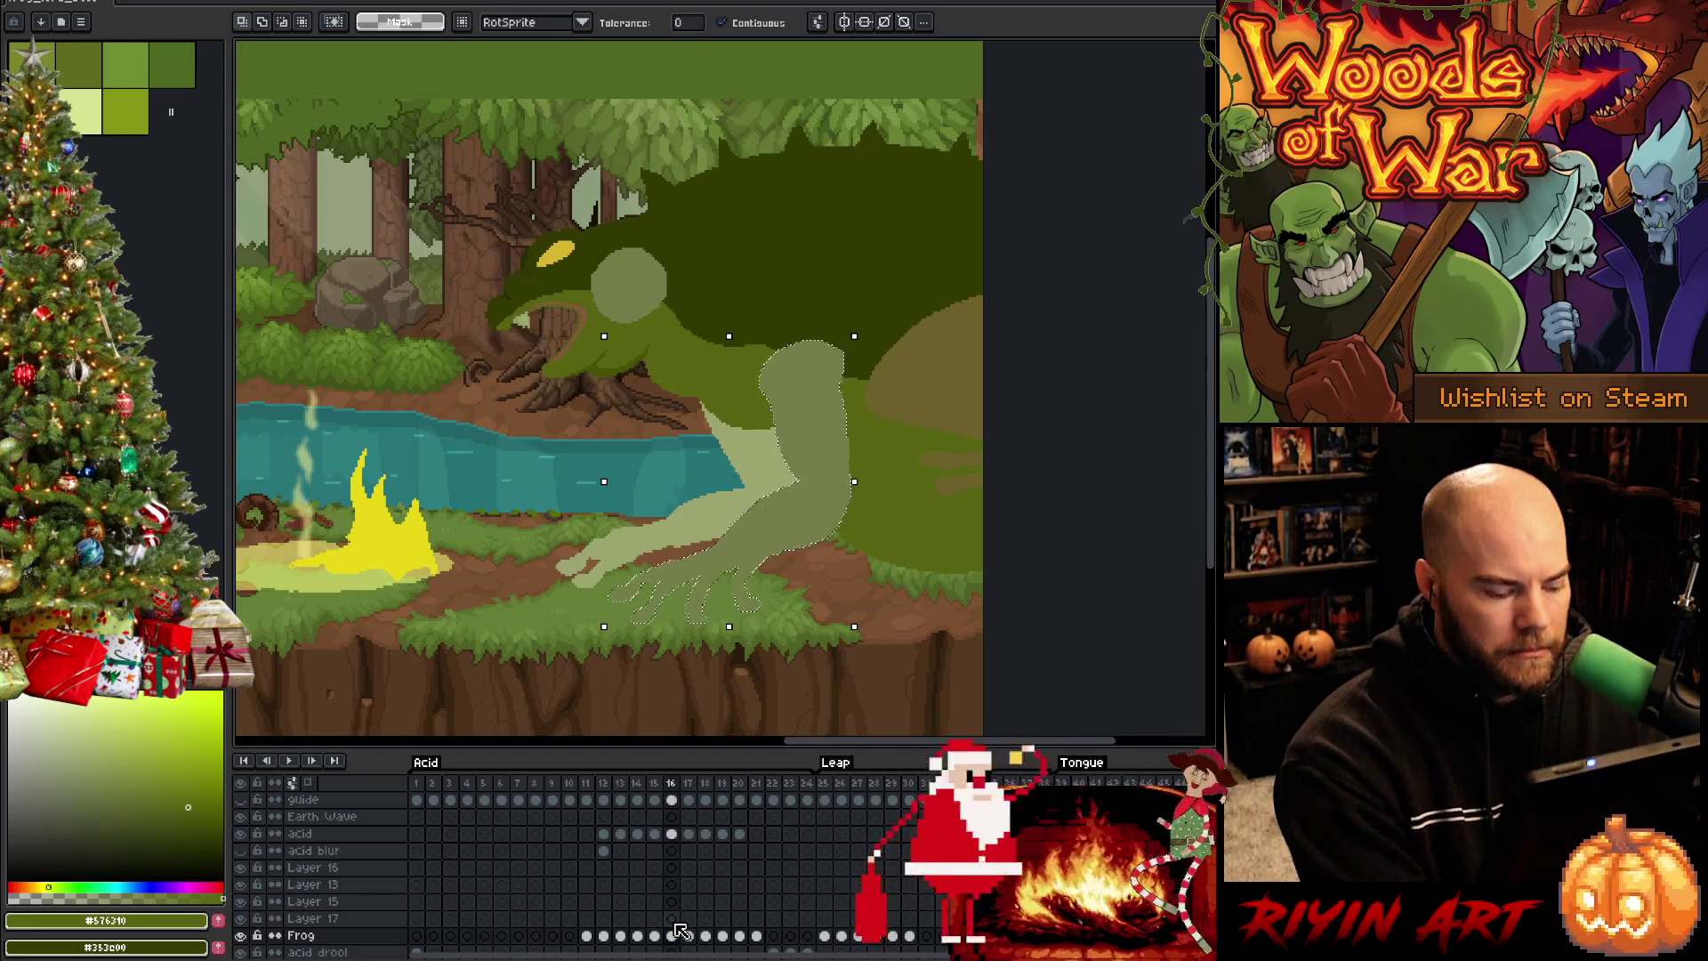
click(674, 921)
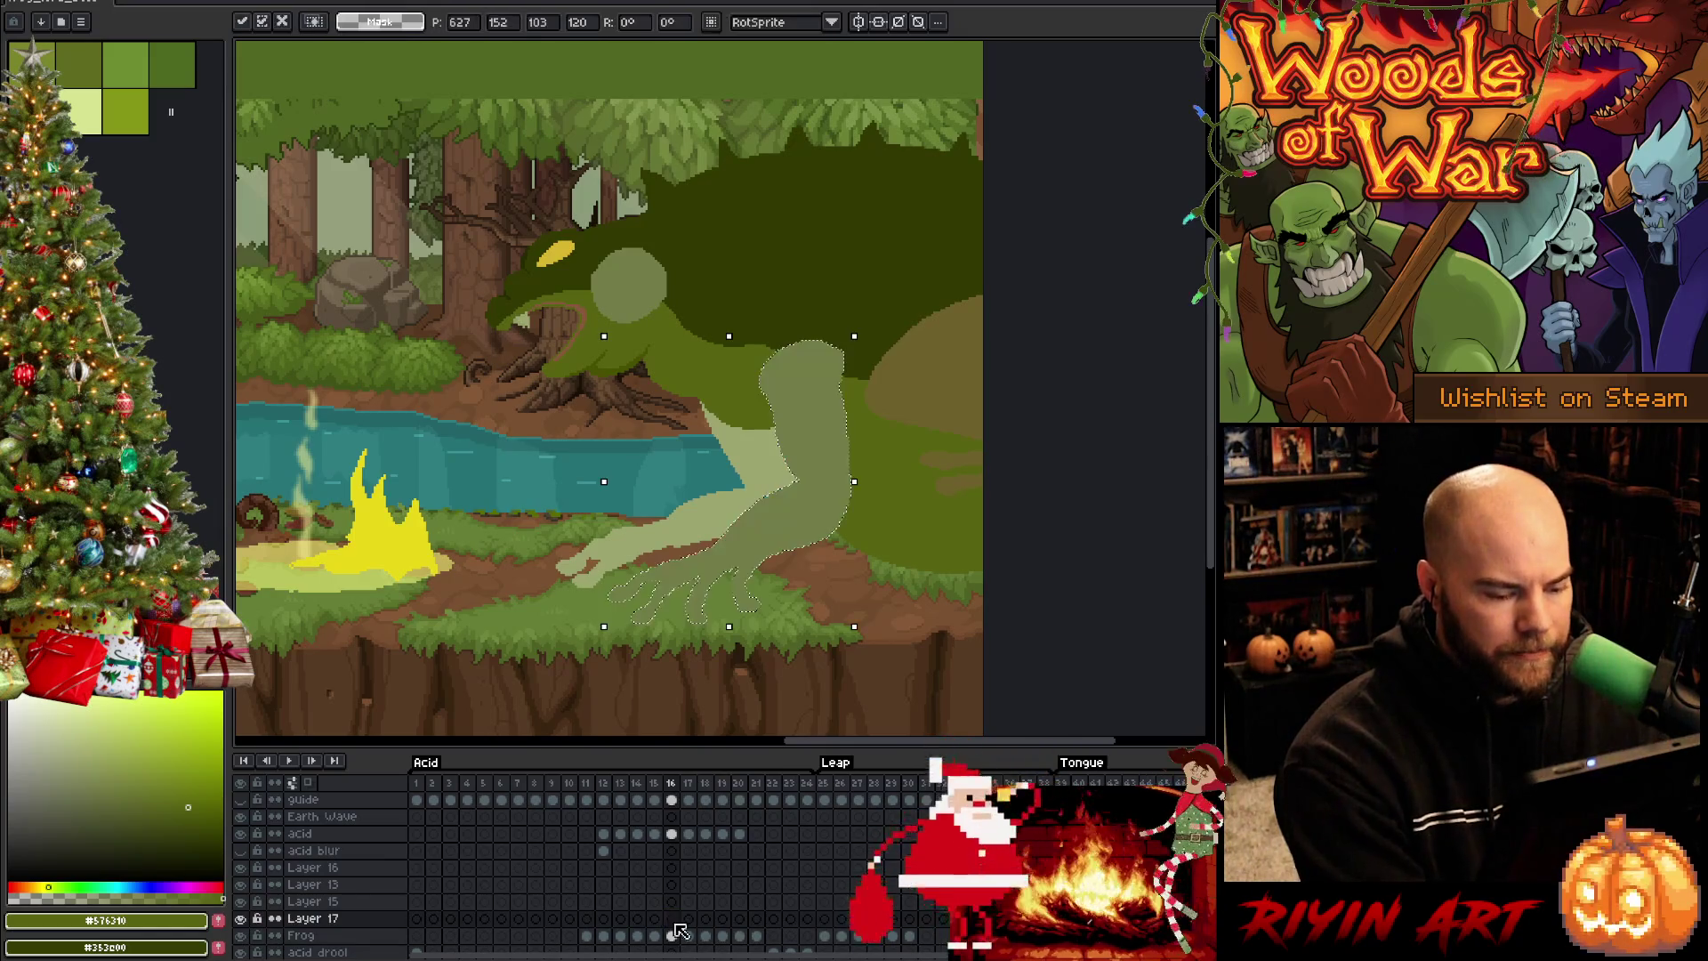
key(w)
key(shift+n)
click(671, 905)
click(675, 918)
Rotate and shift the arm and back hump up and left, then transform Layer 17's cel and move to frame 15
drag(703, 512, 712, 525)
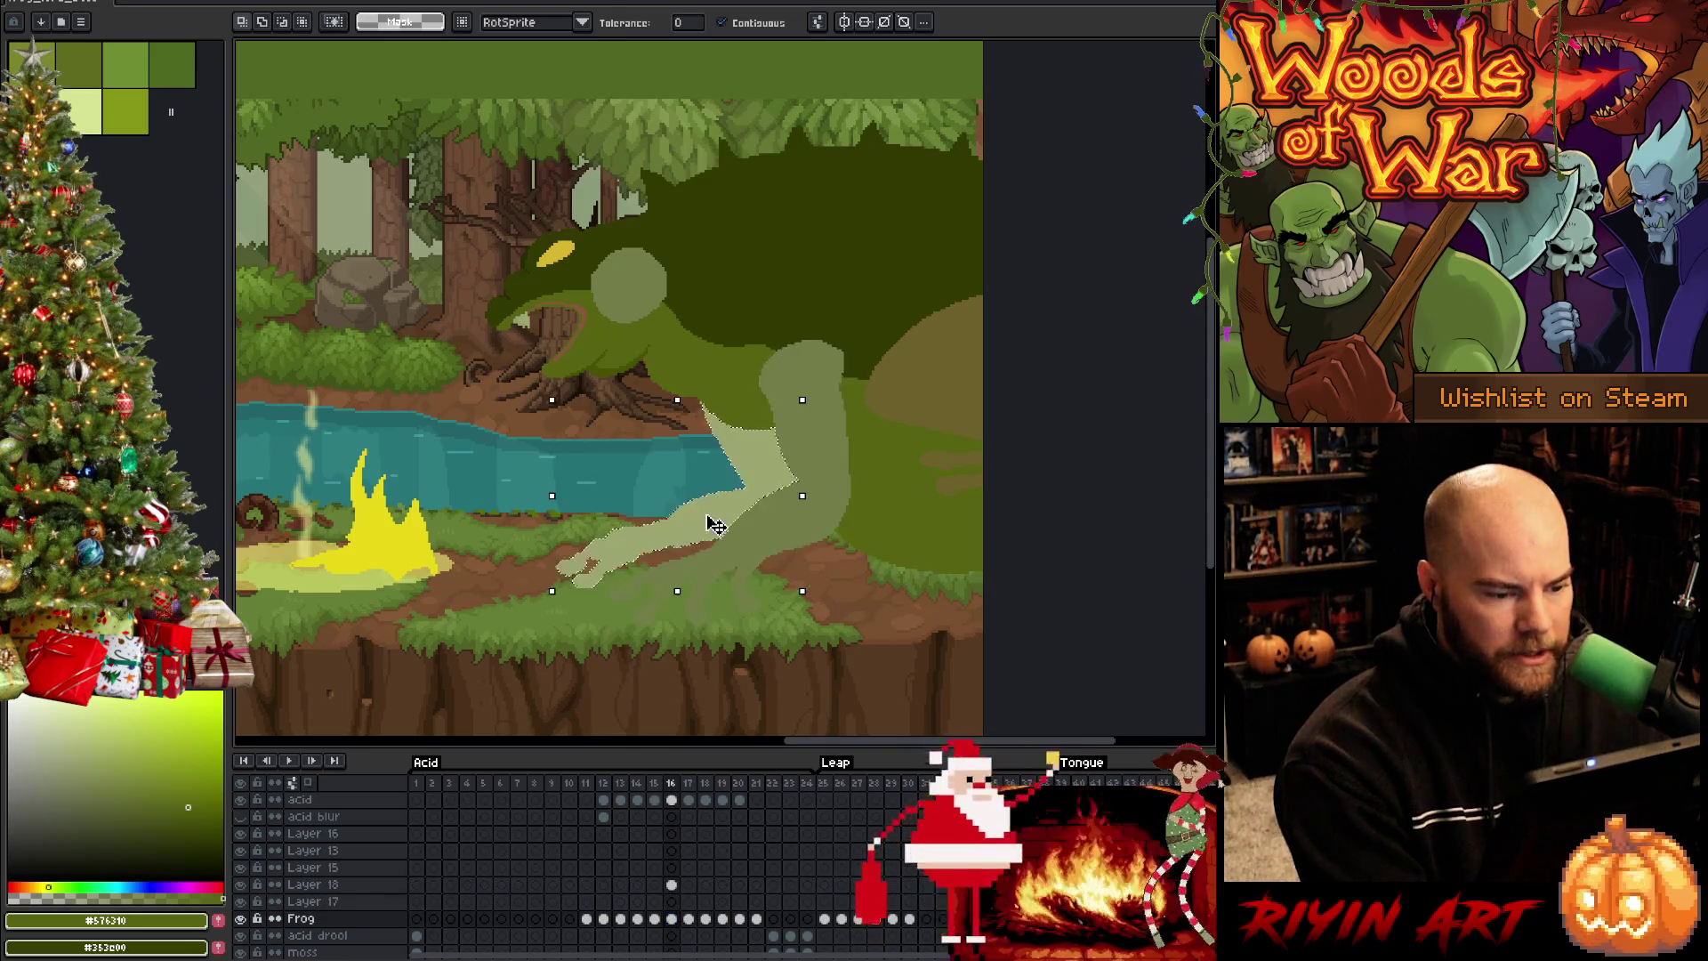
shift+click(943, 419)
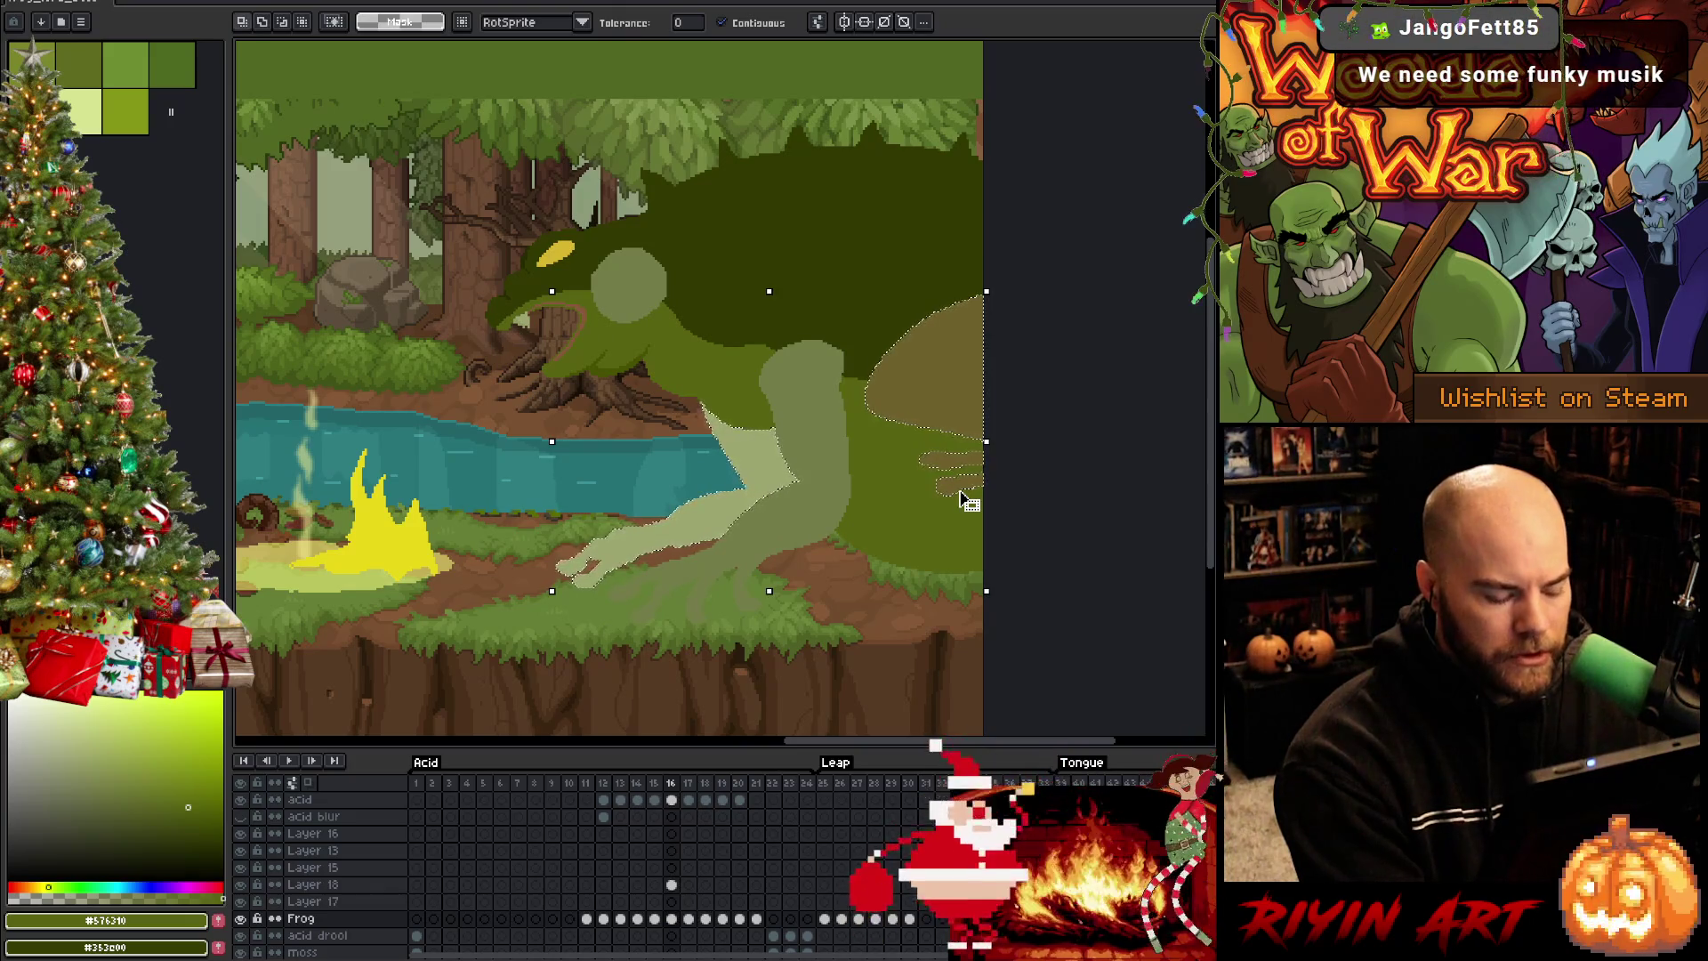
key(Return)
click(673, 902)
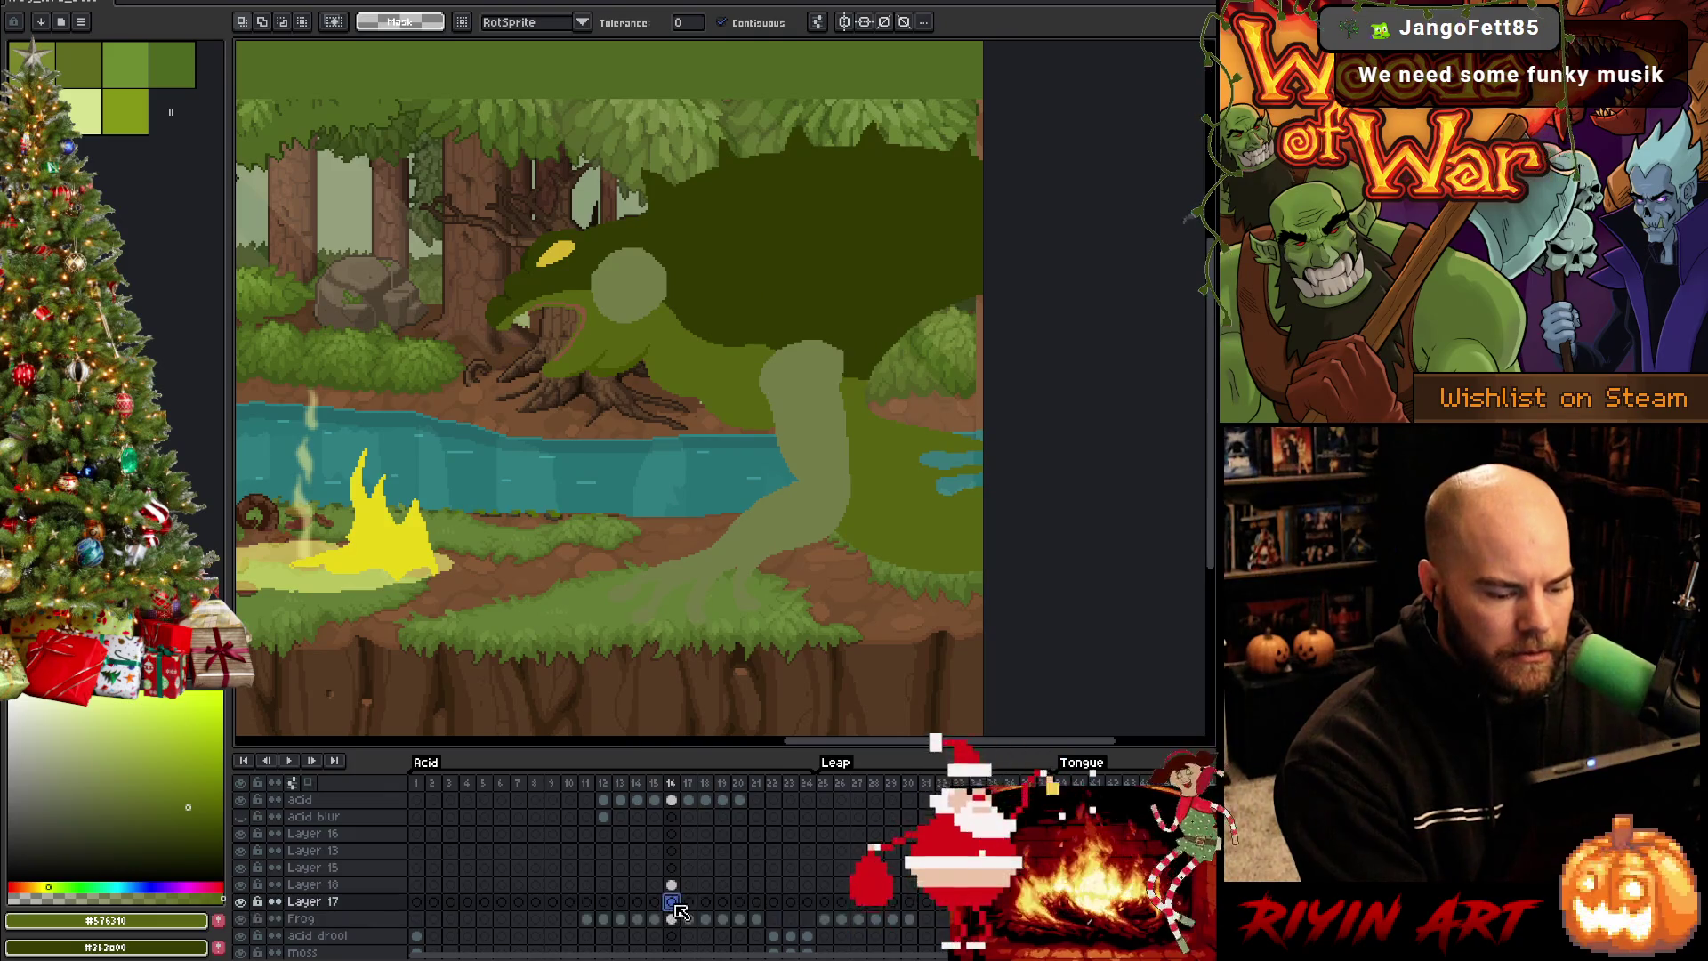
key(ctrl+t)
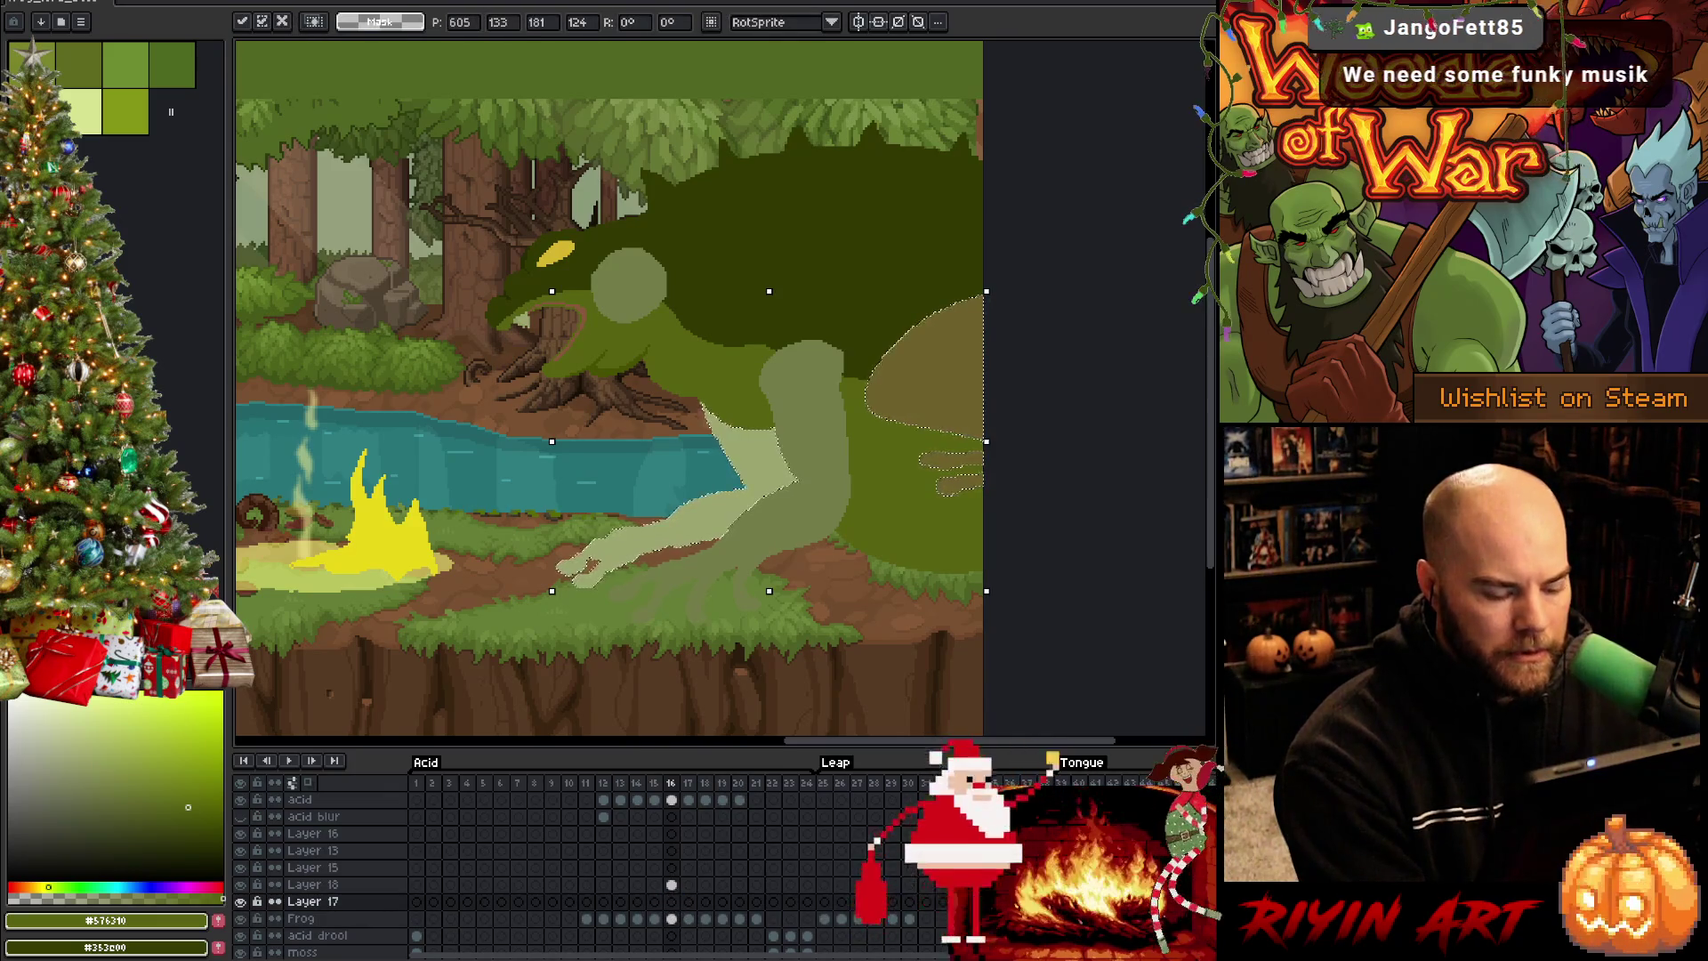
key(Left)
scroll(741, 459, up, 3)
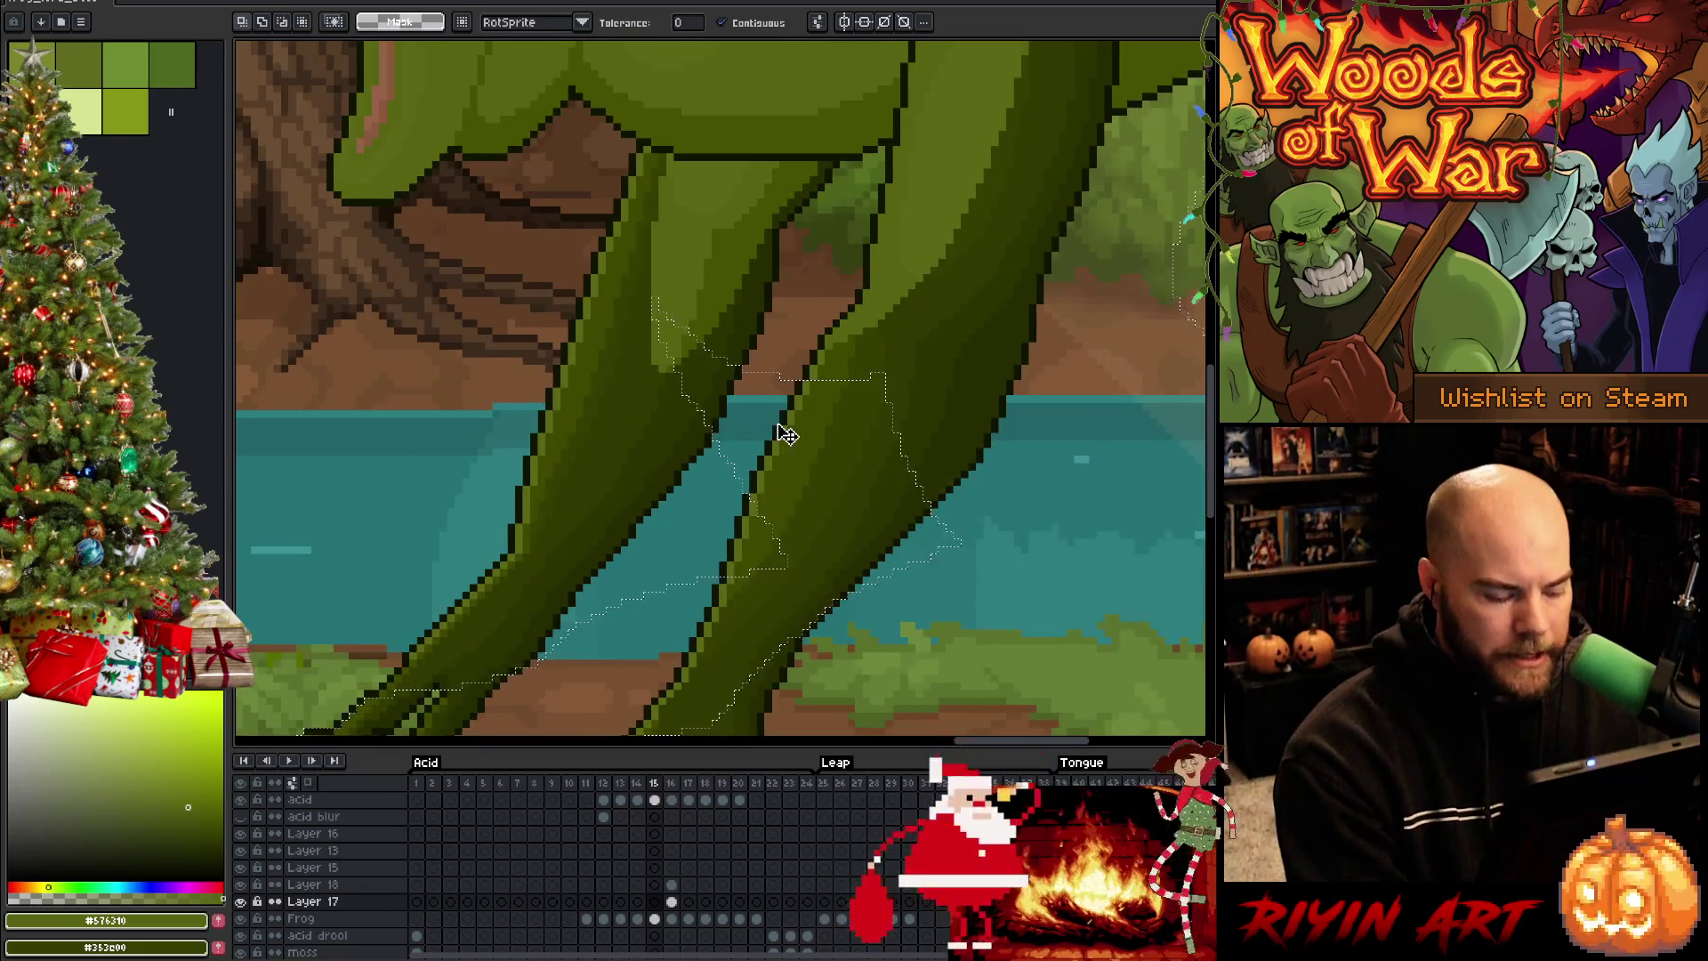
Deselect, sample the dark outline colour and hide the acid flame layer on the leap frame
key(ctrl+d)
key(i)
scroll(839, 299, up, 4)
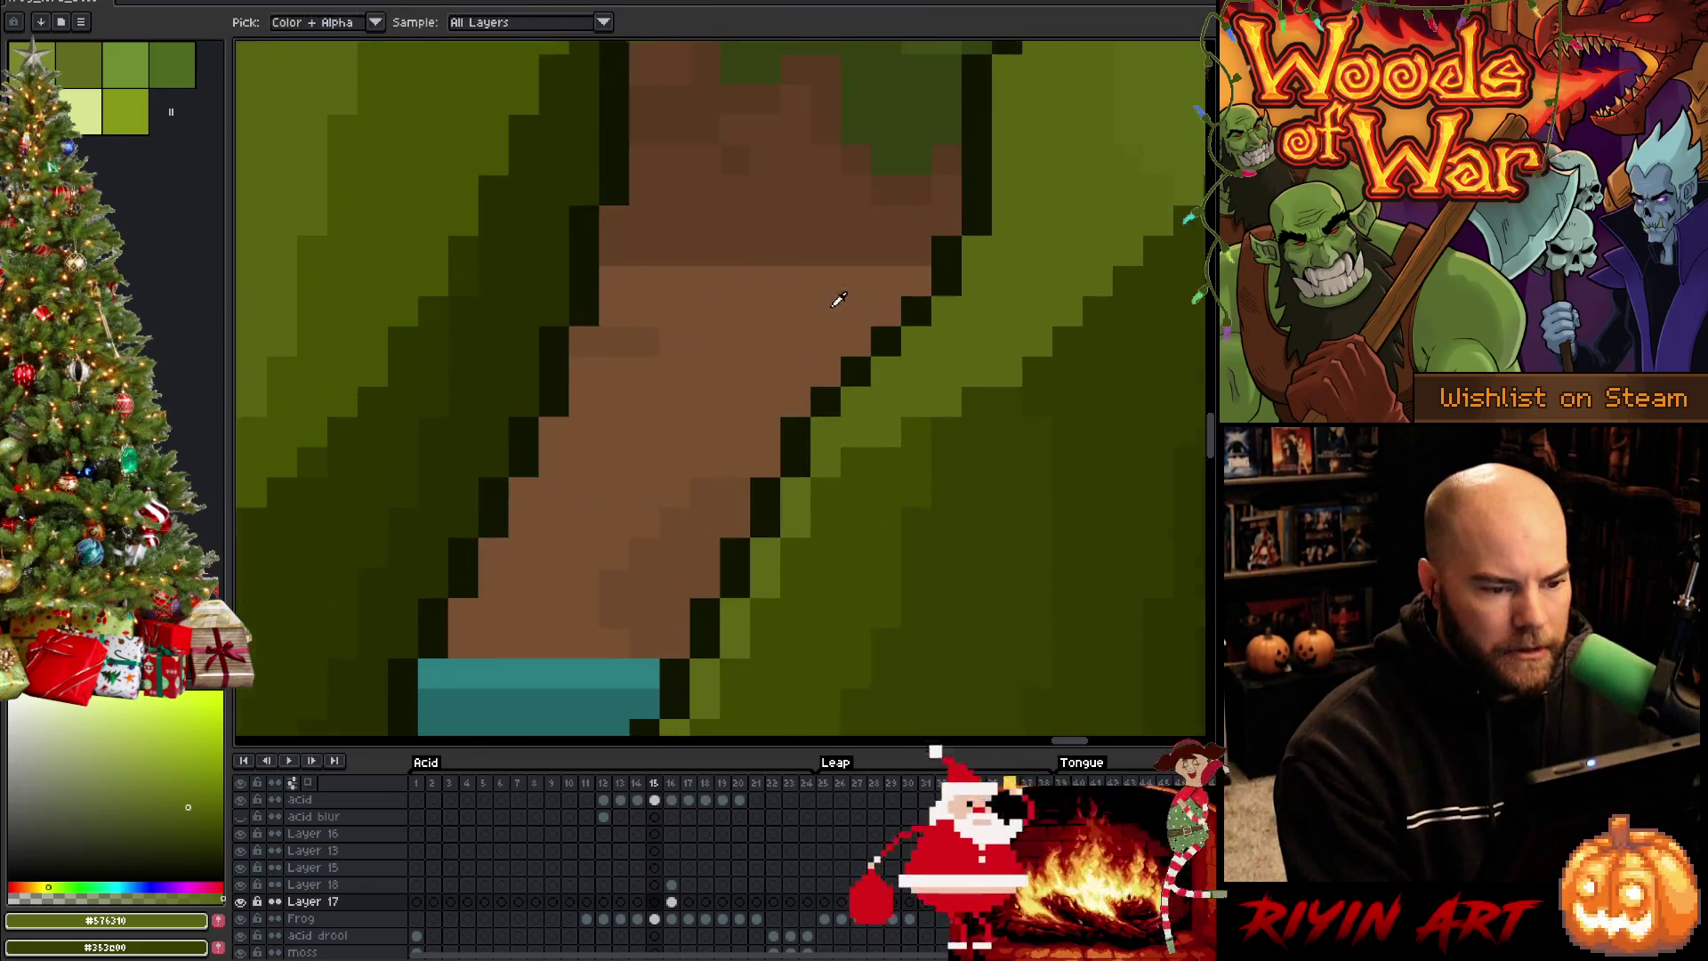
click(961, 237)
scroll(961, 254, down, 3)
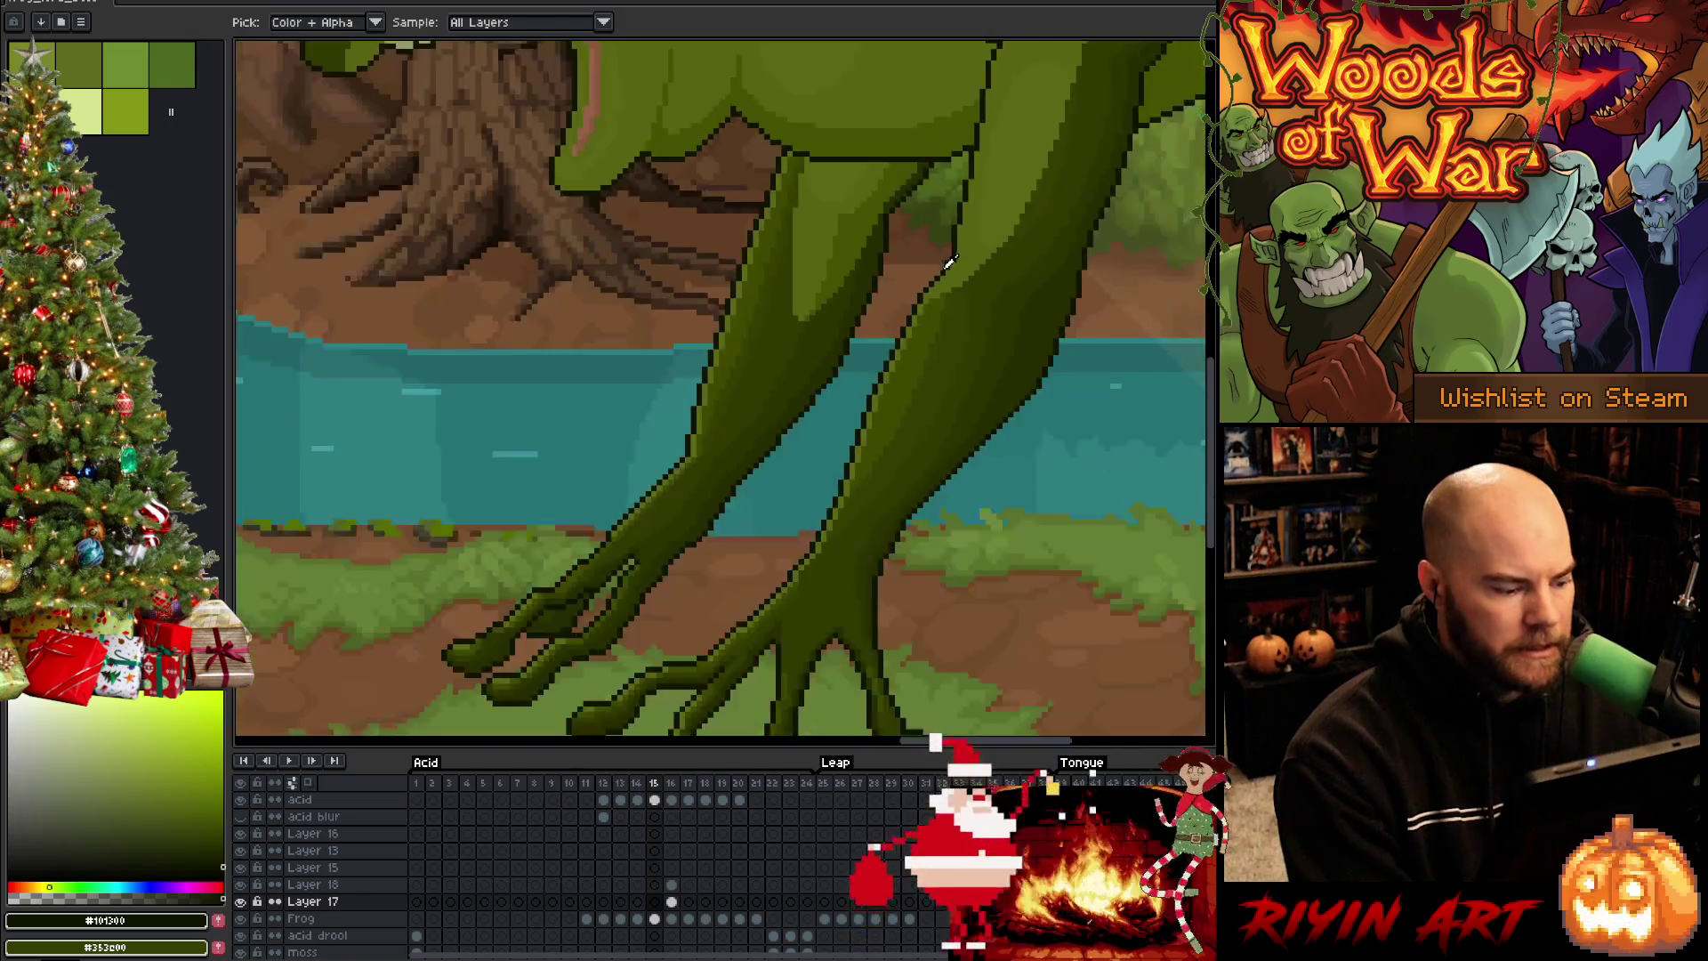
scroll(934, 336, down, 2)
scroll(700, 532, down, 2)
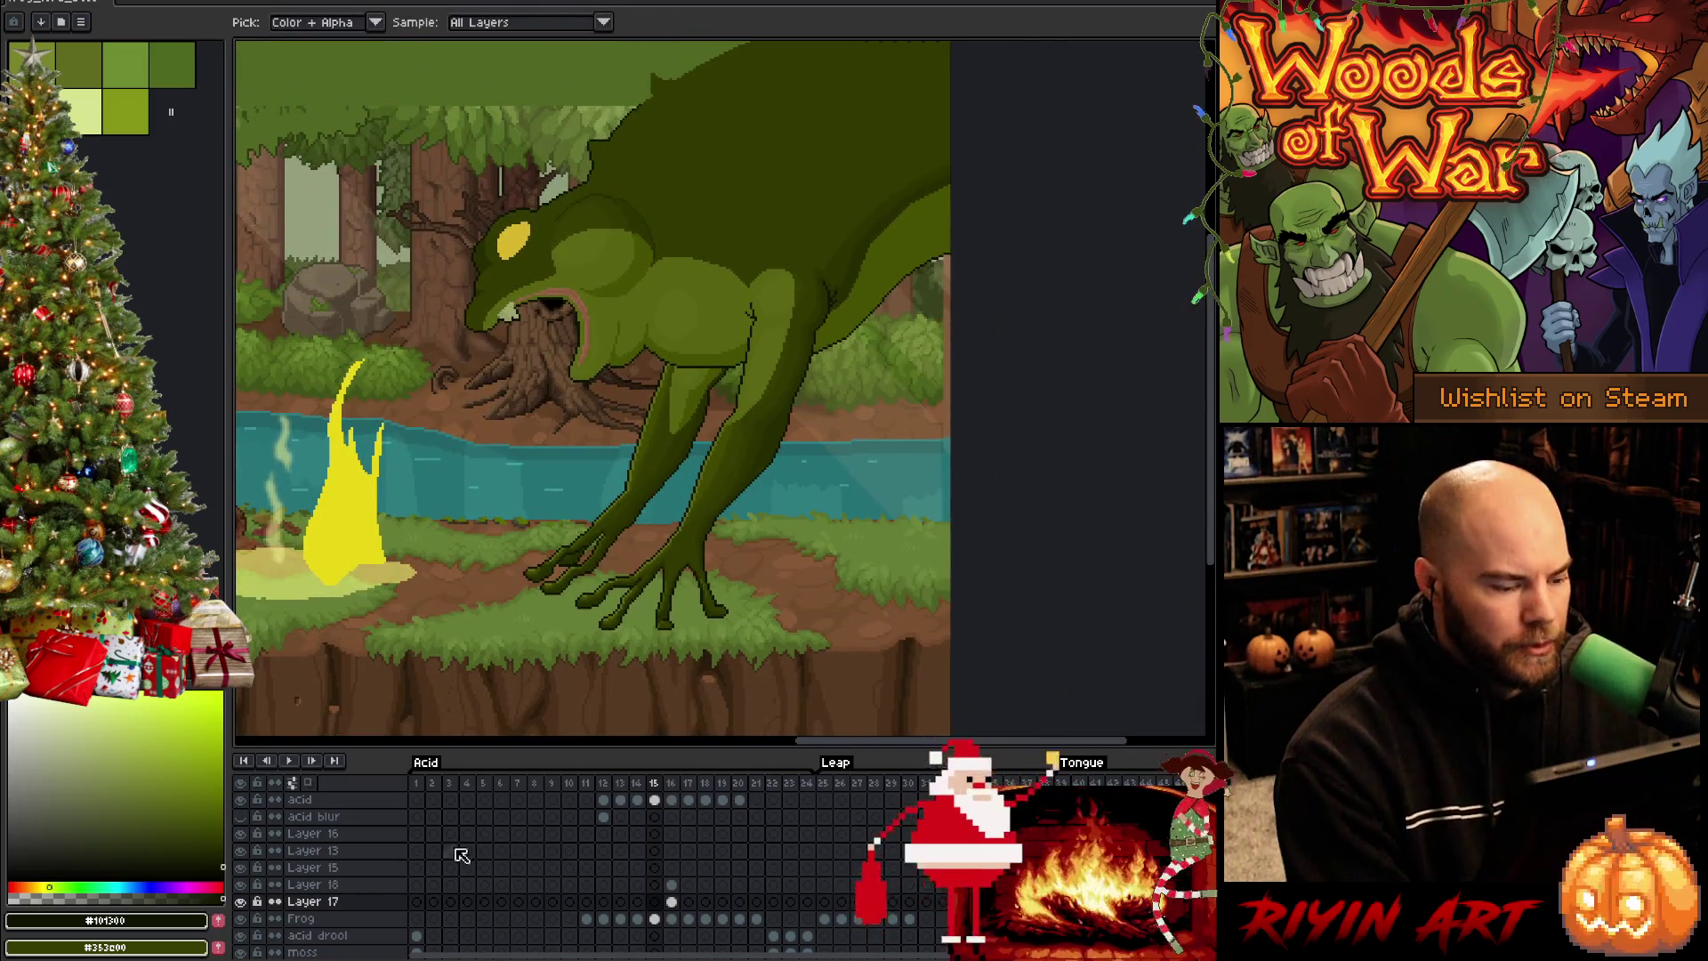
click(240, 799)
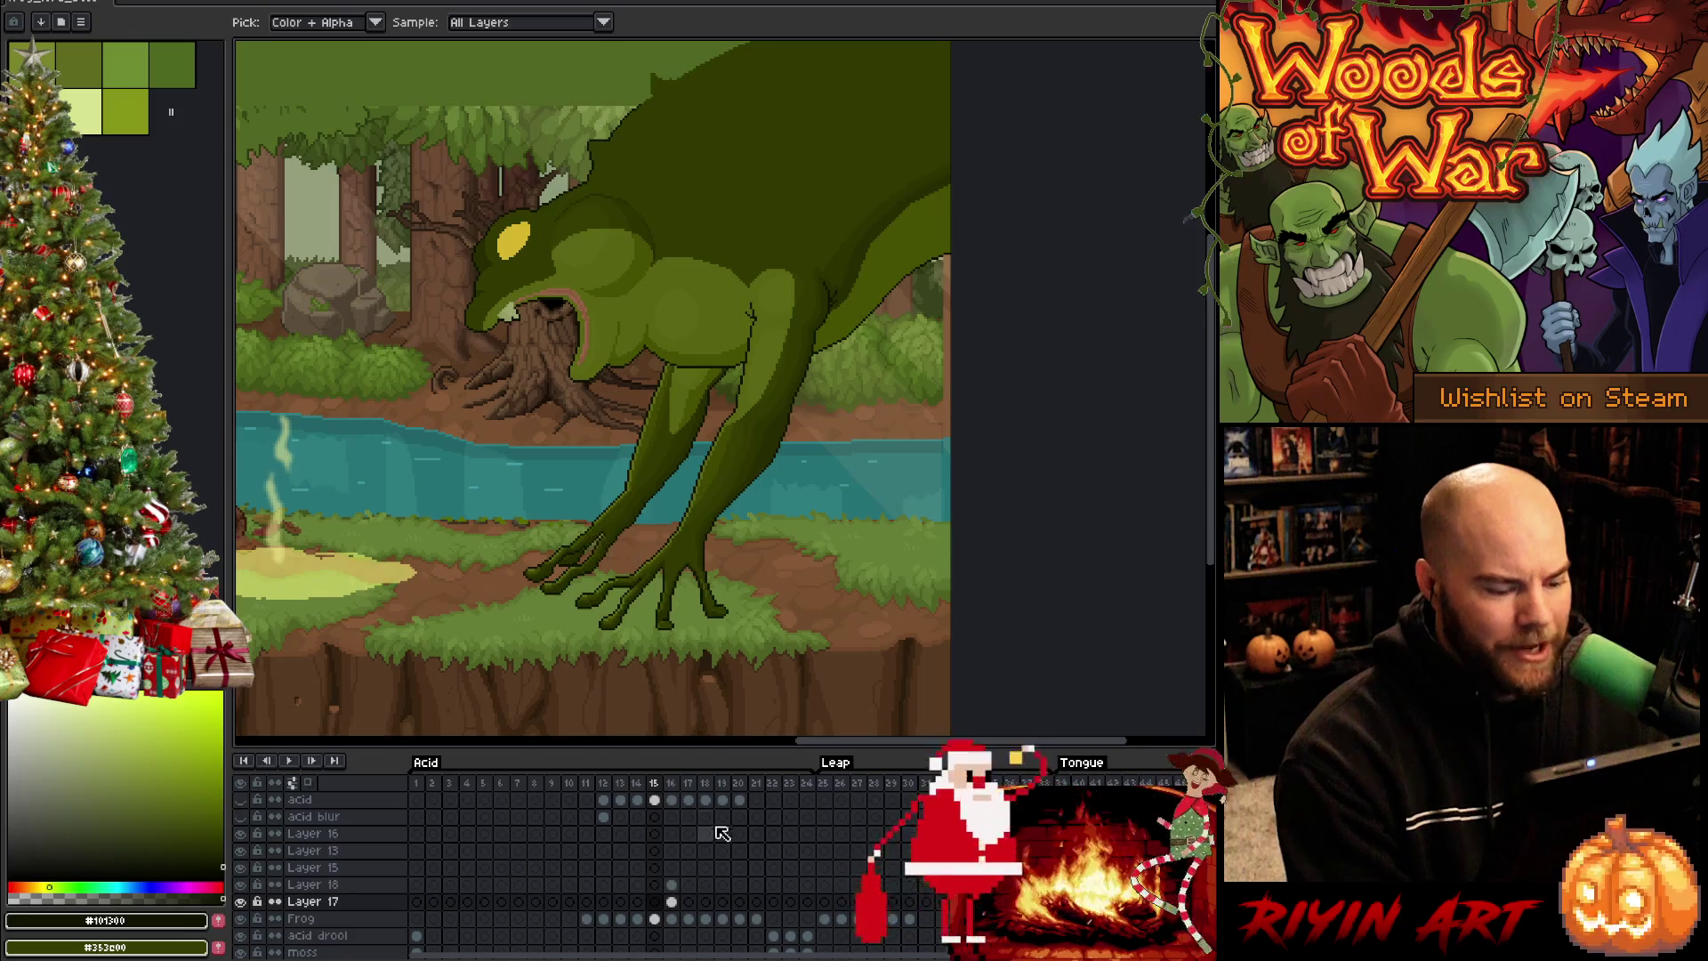
click(672, 902)
Check Layer 18's cel, return to Layer 17 and take the pale arm green as the drawing colour
click(673, 884)
click(674, 887)
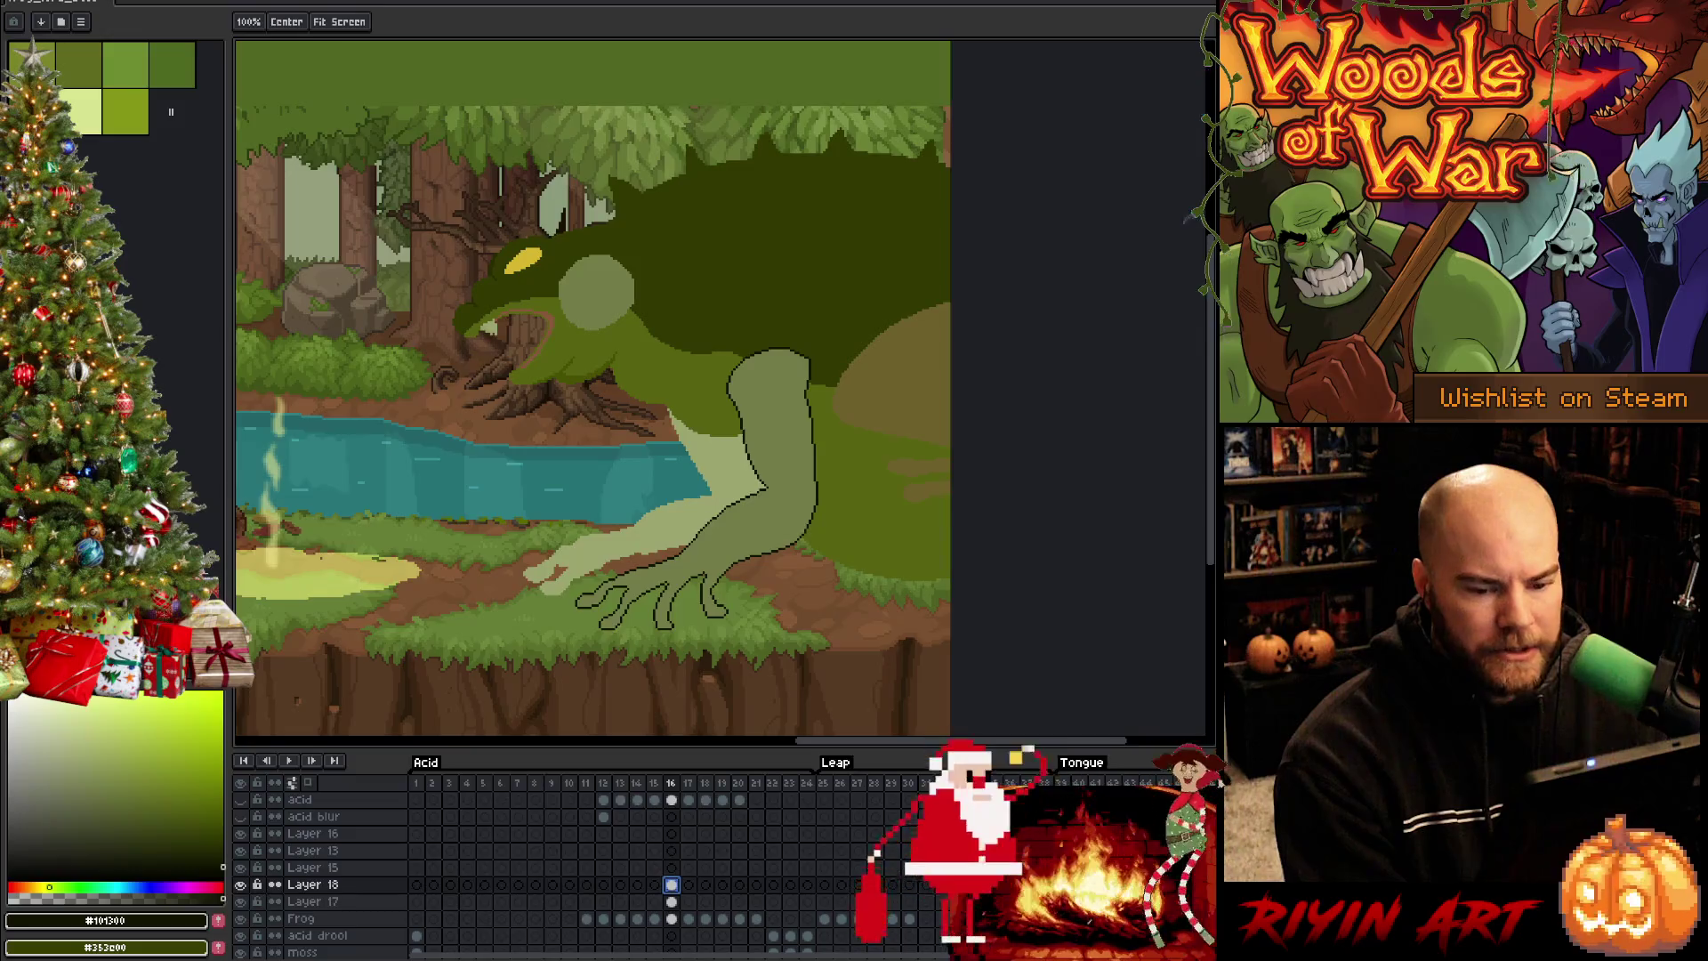
click(674, 902)
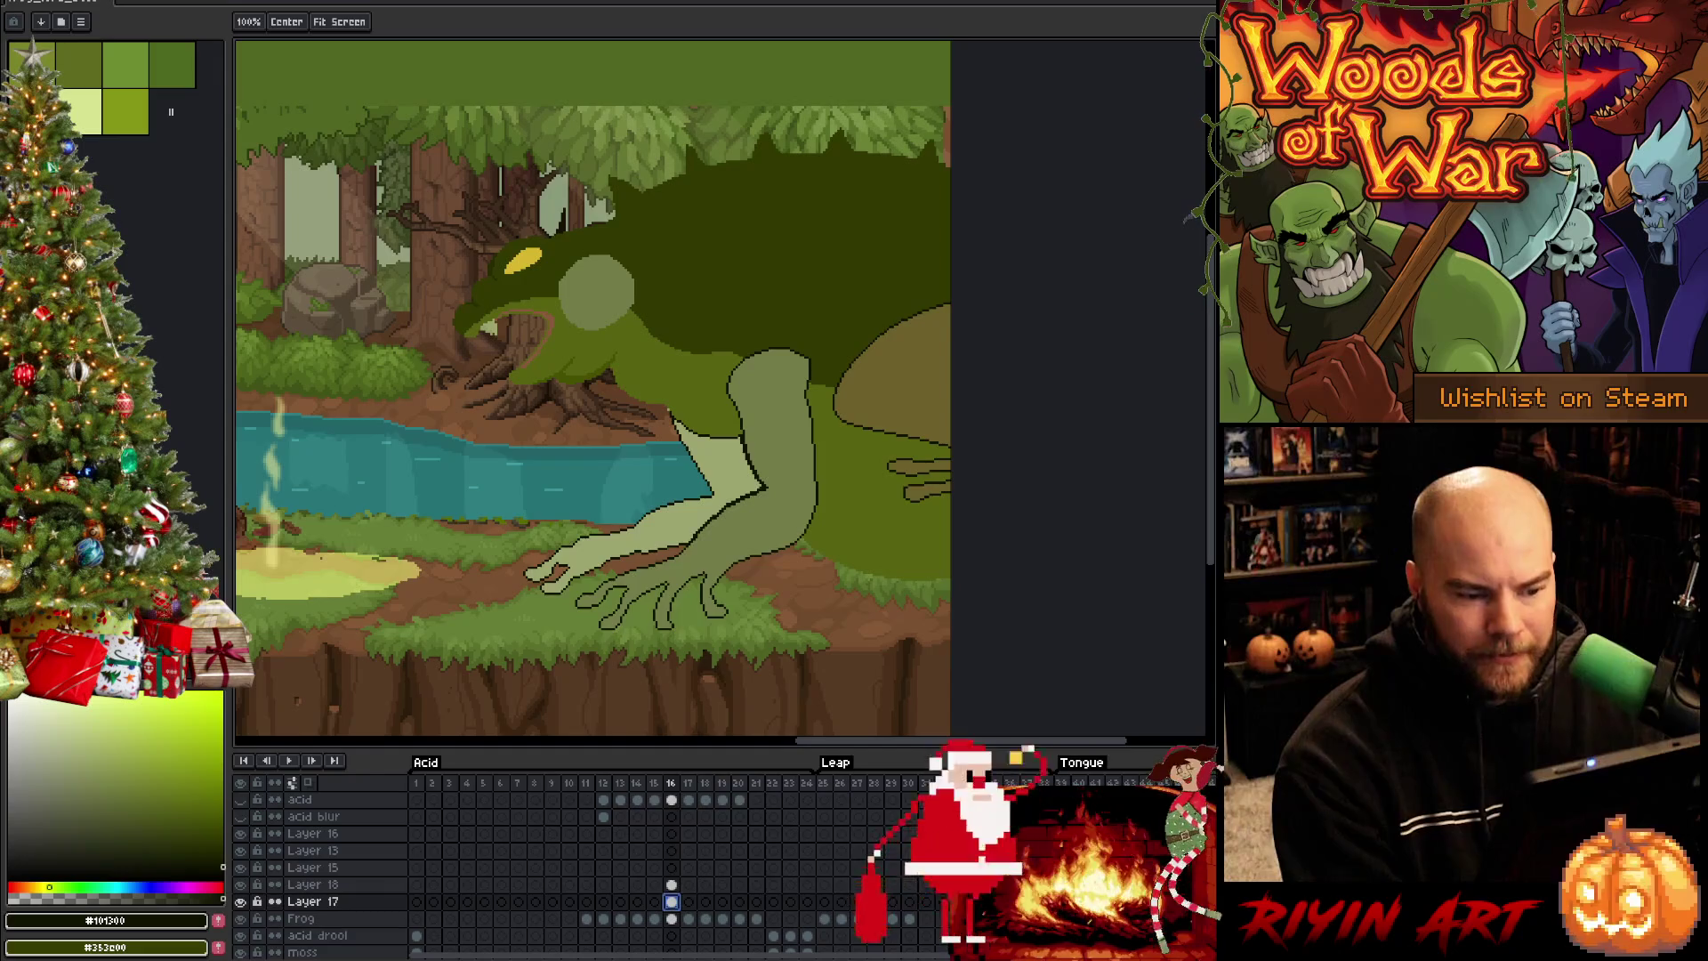
key(i)
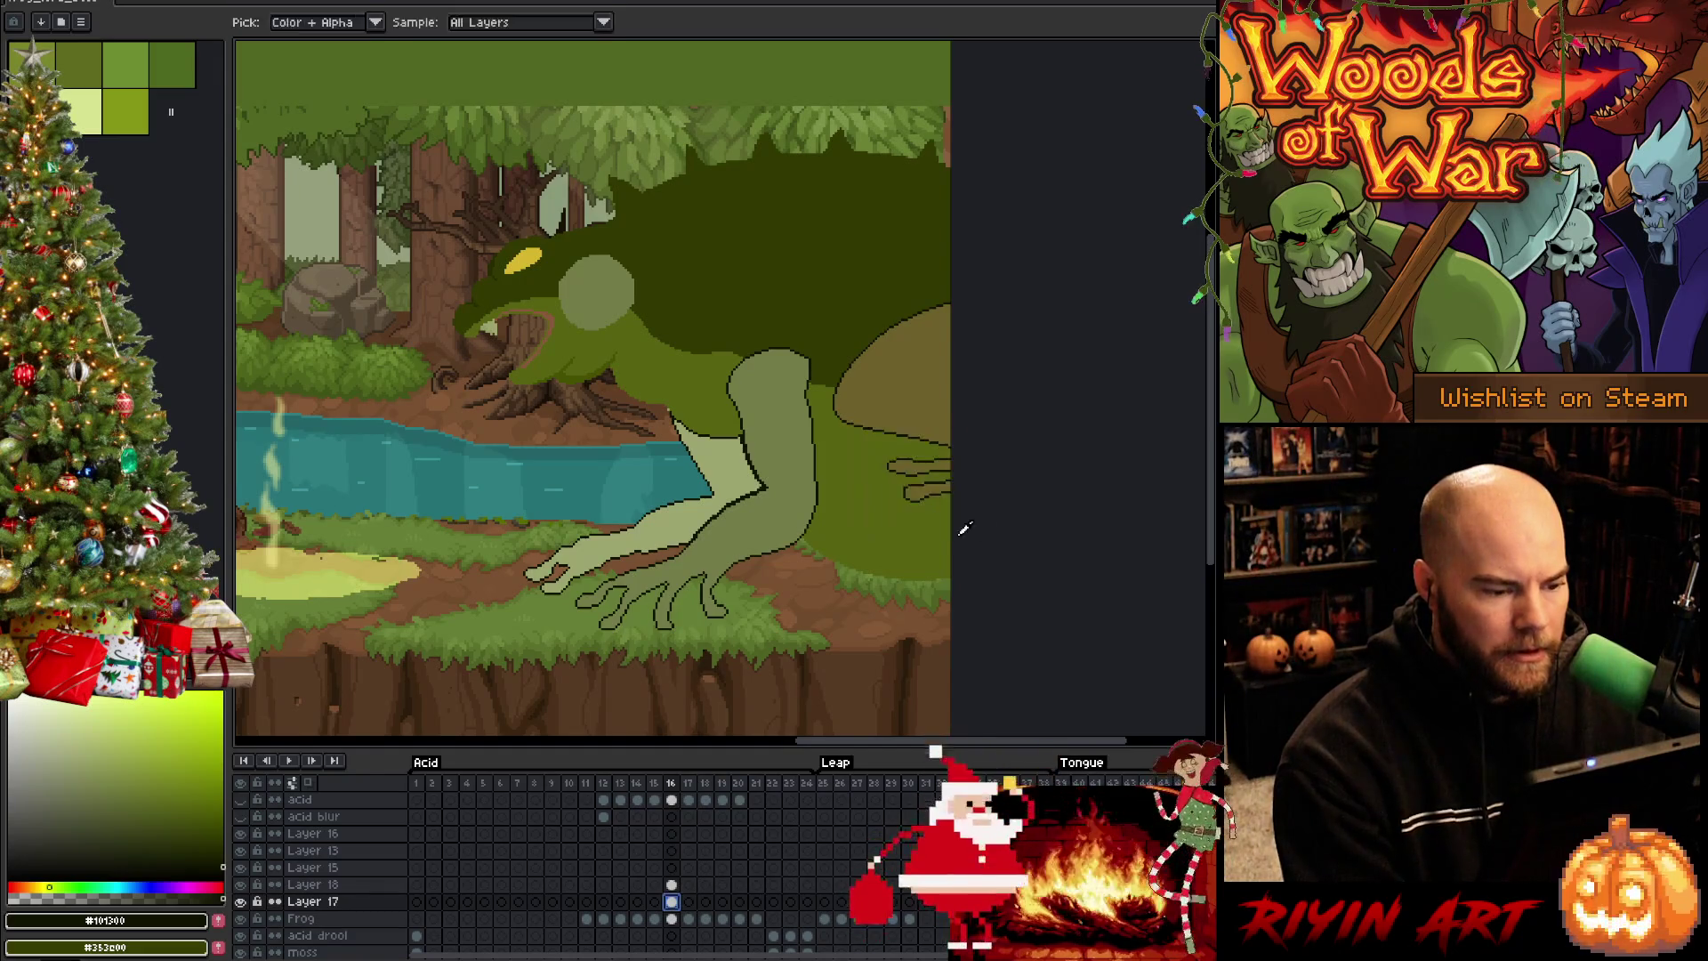
scroll(806, 544, up, 1)
click(746, 529)
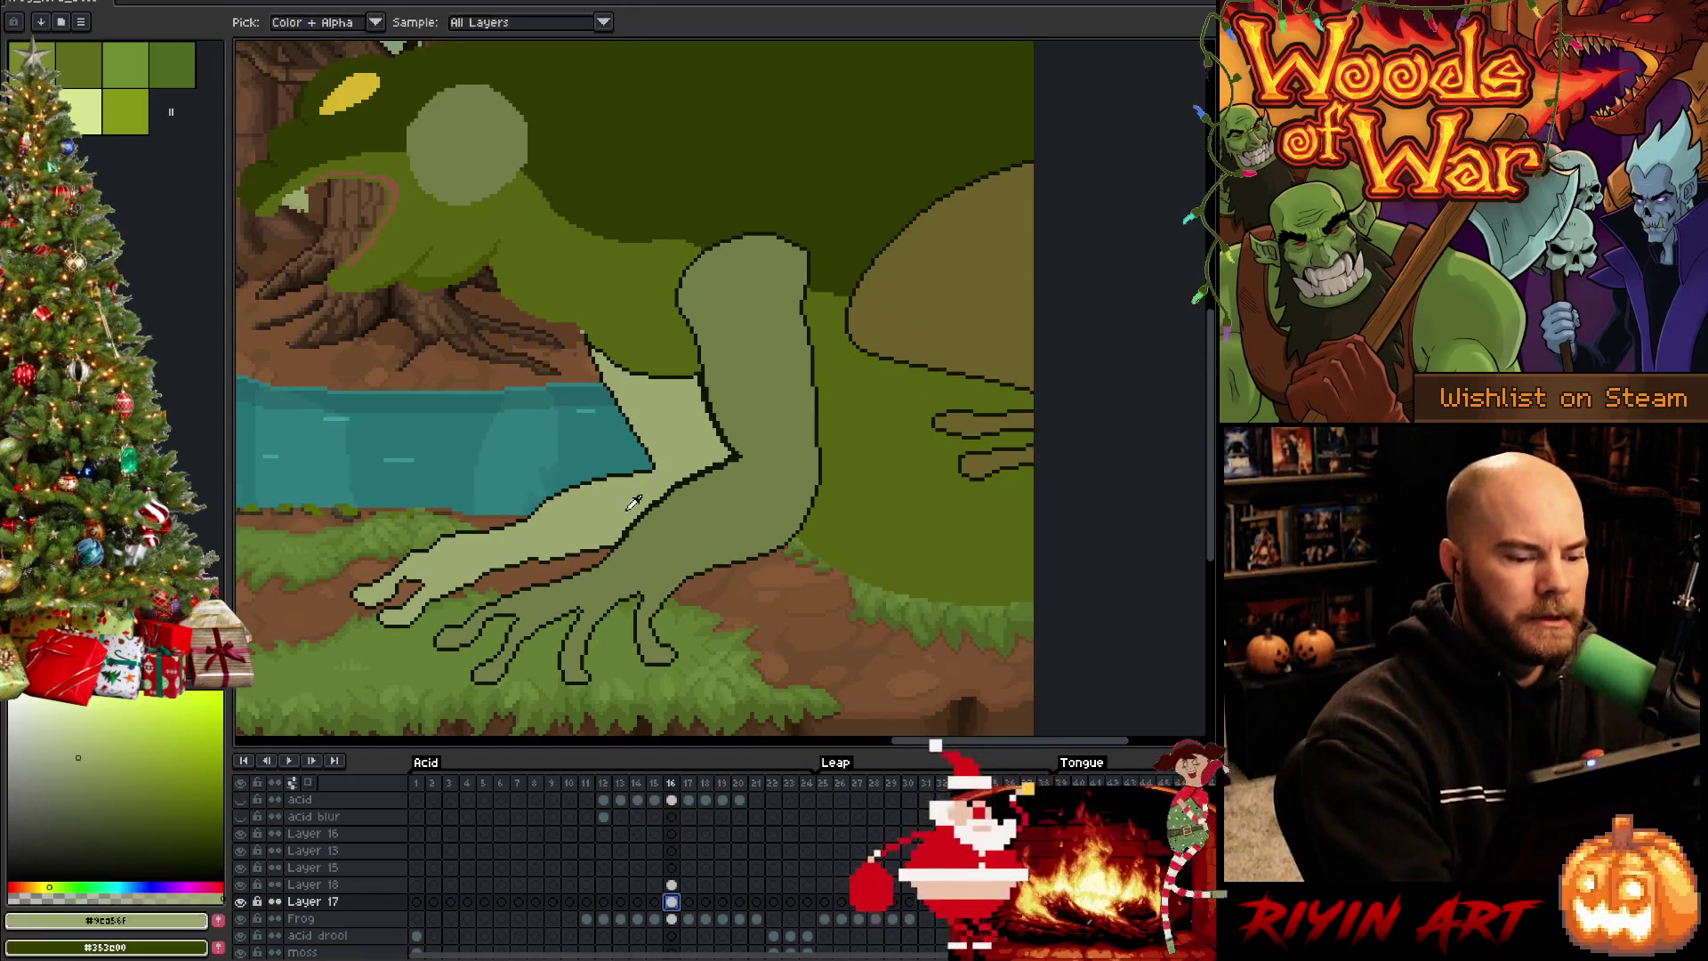
Rough in the shoulder junction with a 3px then 1px pencil in olive green, settling on Layer 17
key(b)
key(plus)
key(plus)
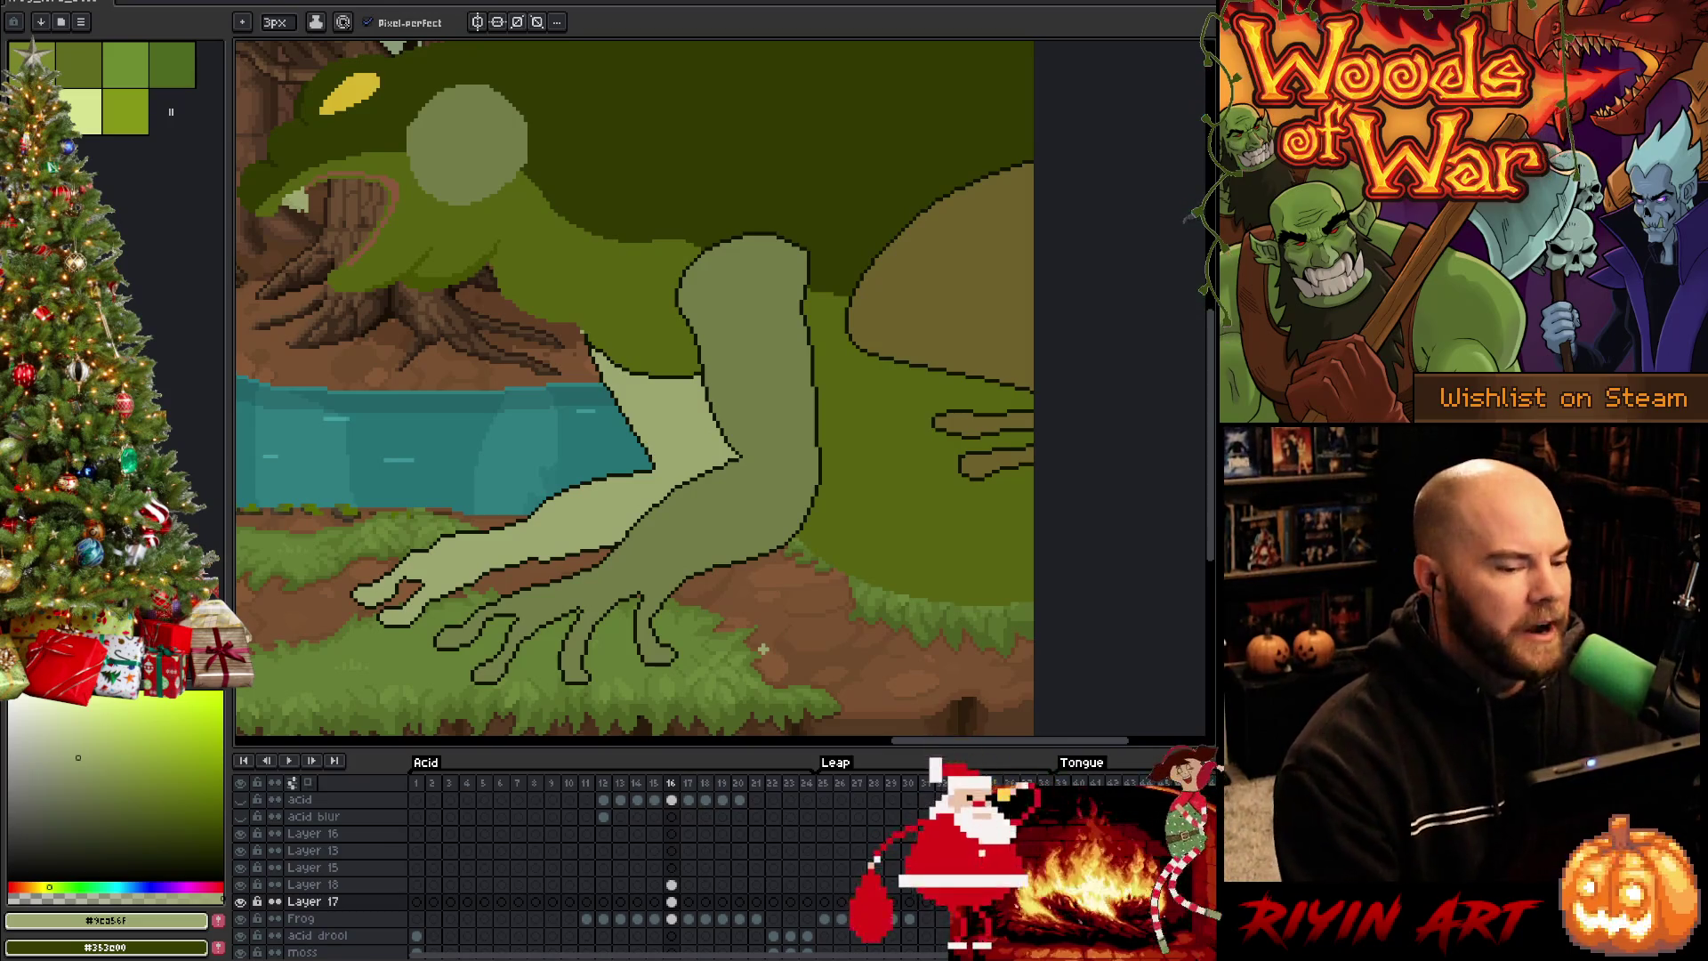
scroll(667, 594, down, 2)
scroll(588, 471, up, 1)
scroll(587, 419, up, 1)
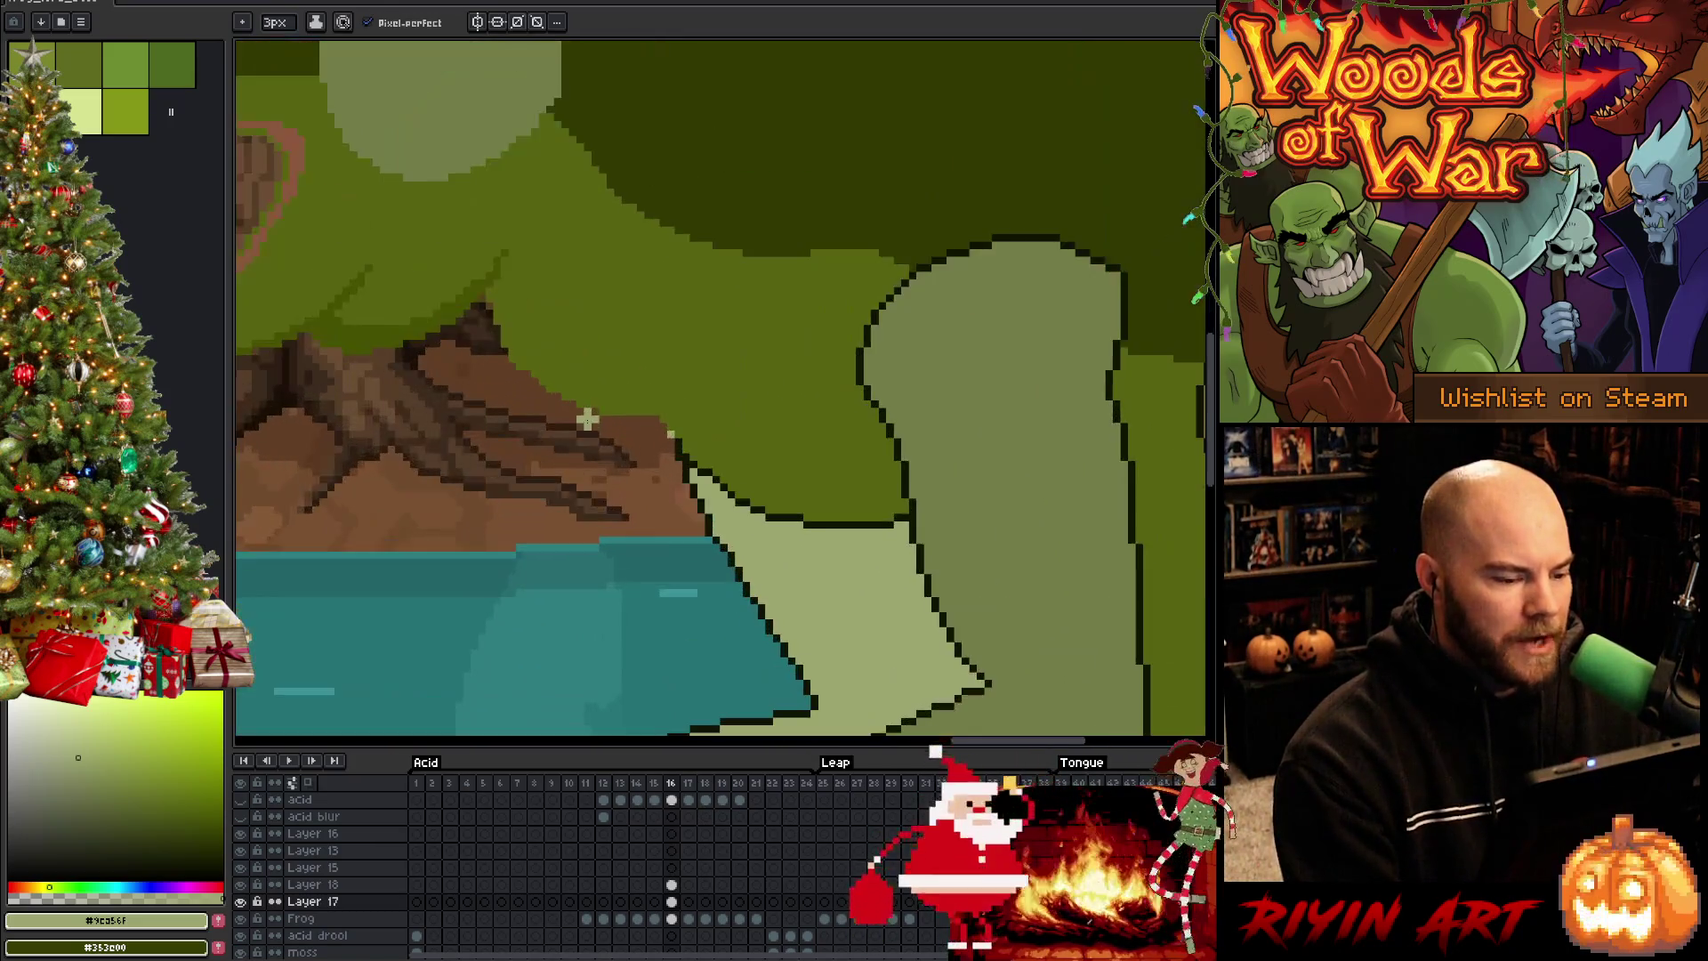
scroll(667, 441, up, 1)
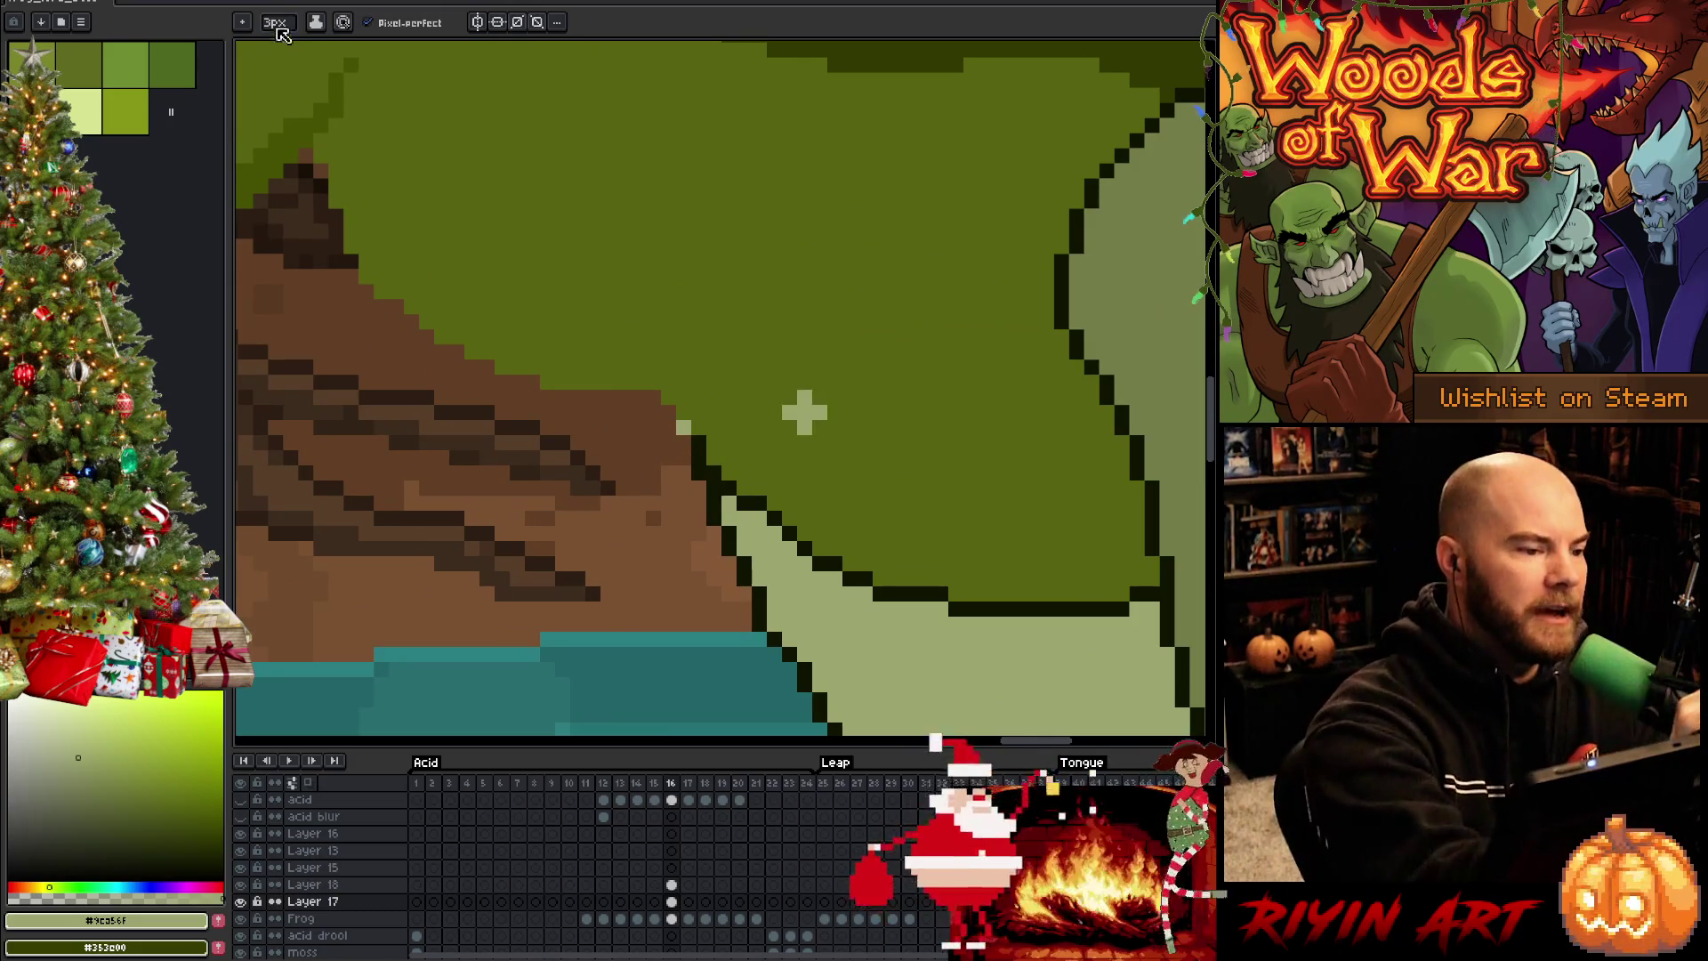
alt+click(692, 453)
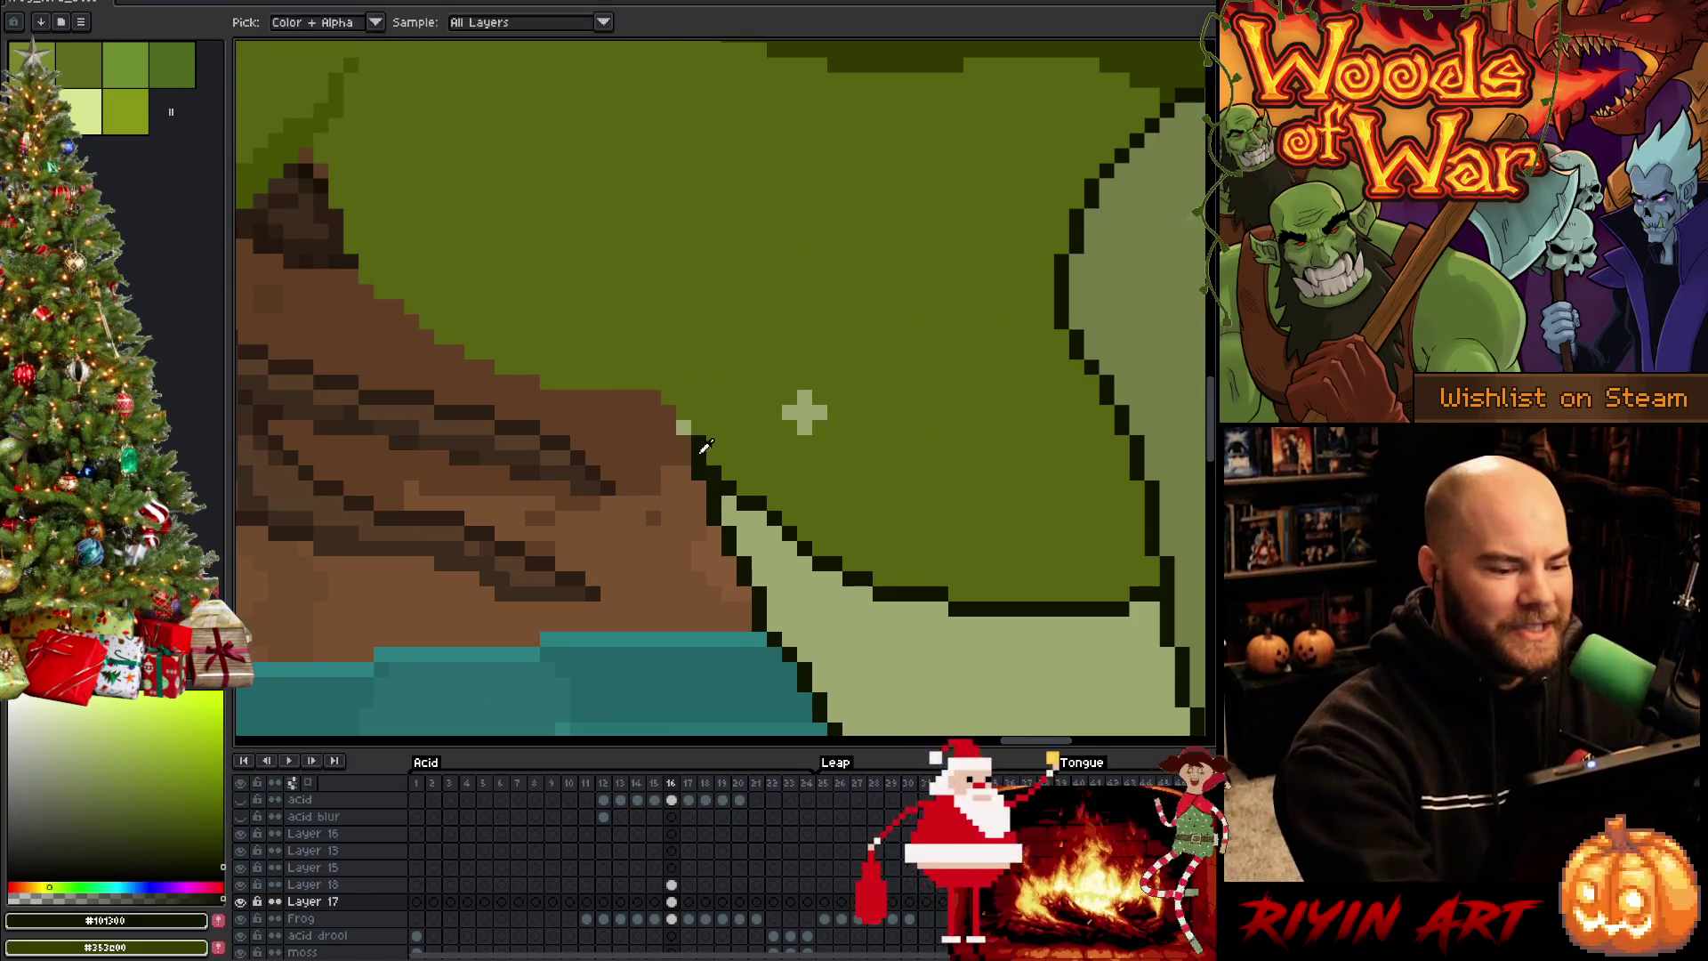
scroll(804, 411, down, 2)
scroll(827, 427, down, 2)
key(space)
scroll(576, 498, up, 2)
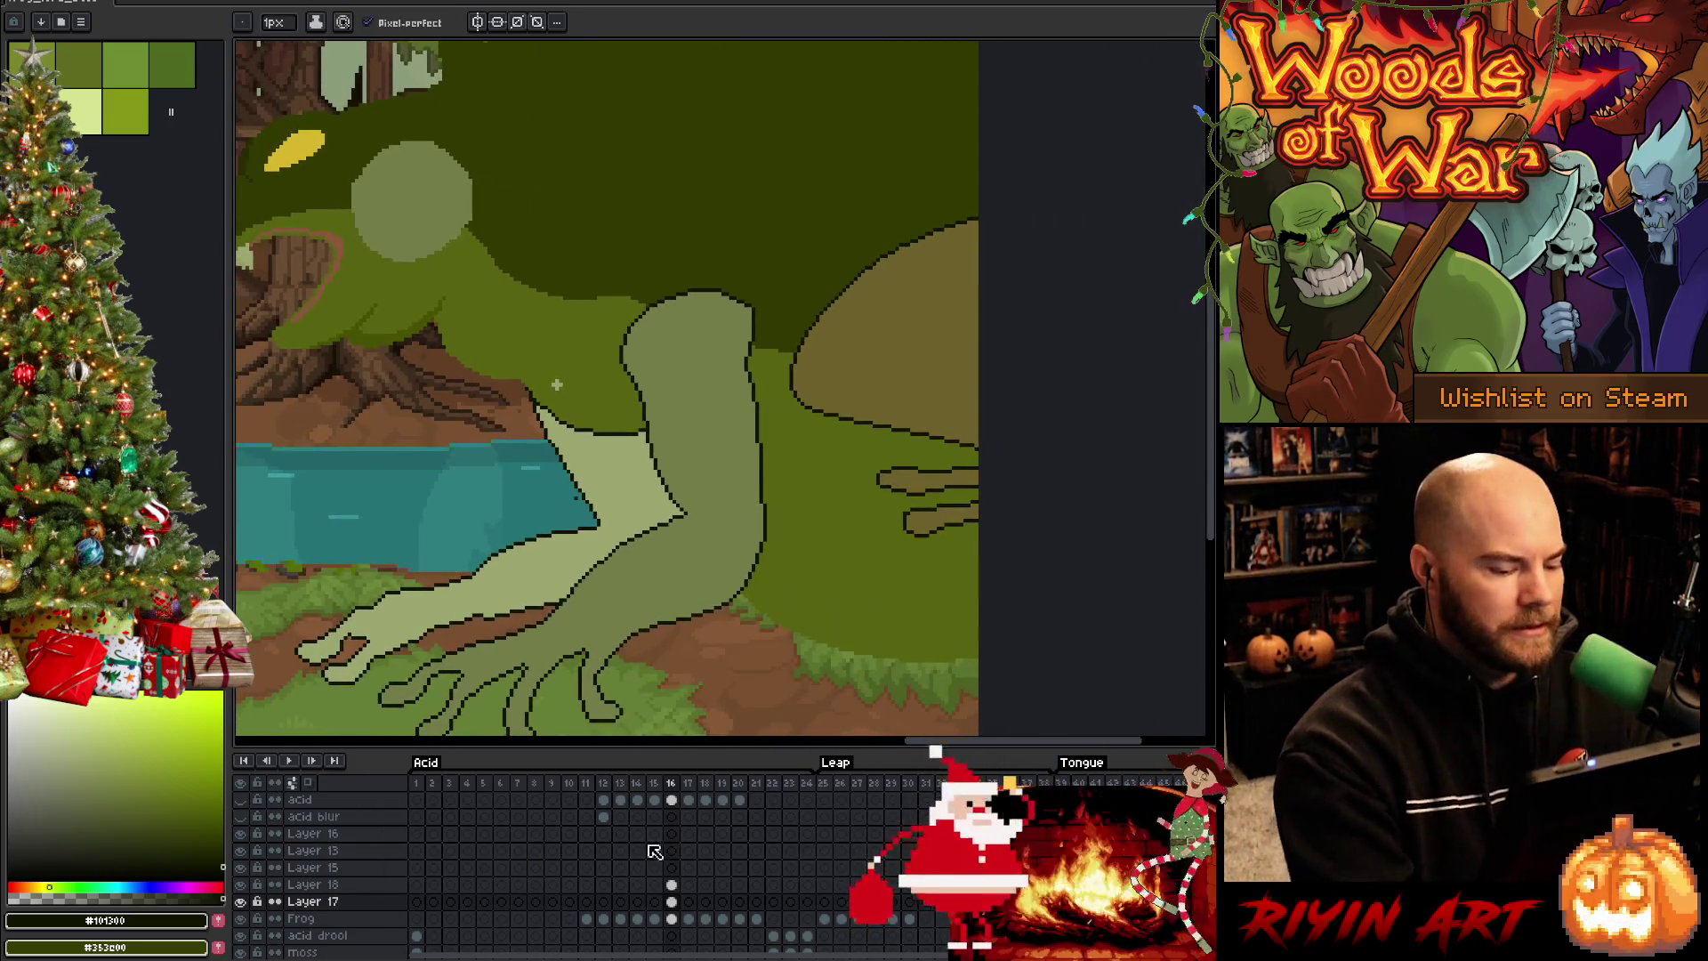
click(670, 918)
alt+click(556, 384)
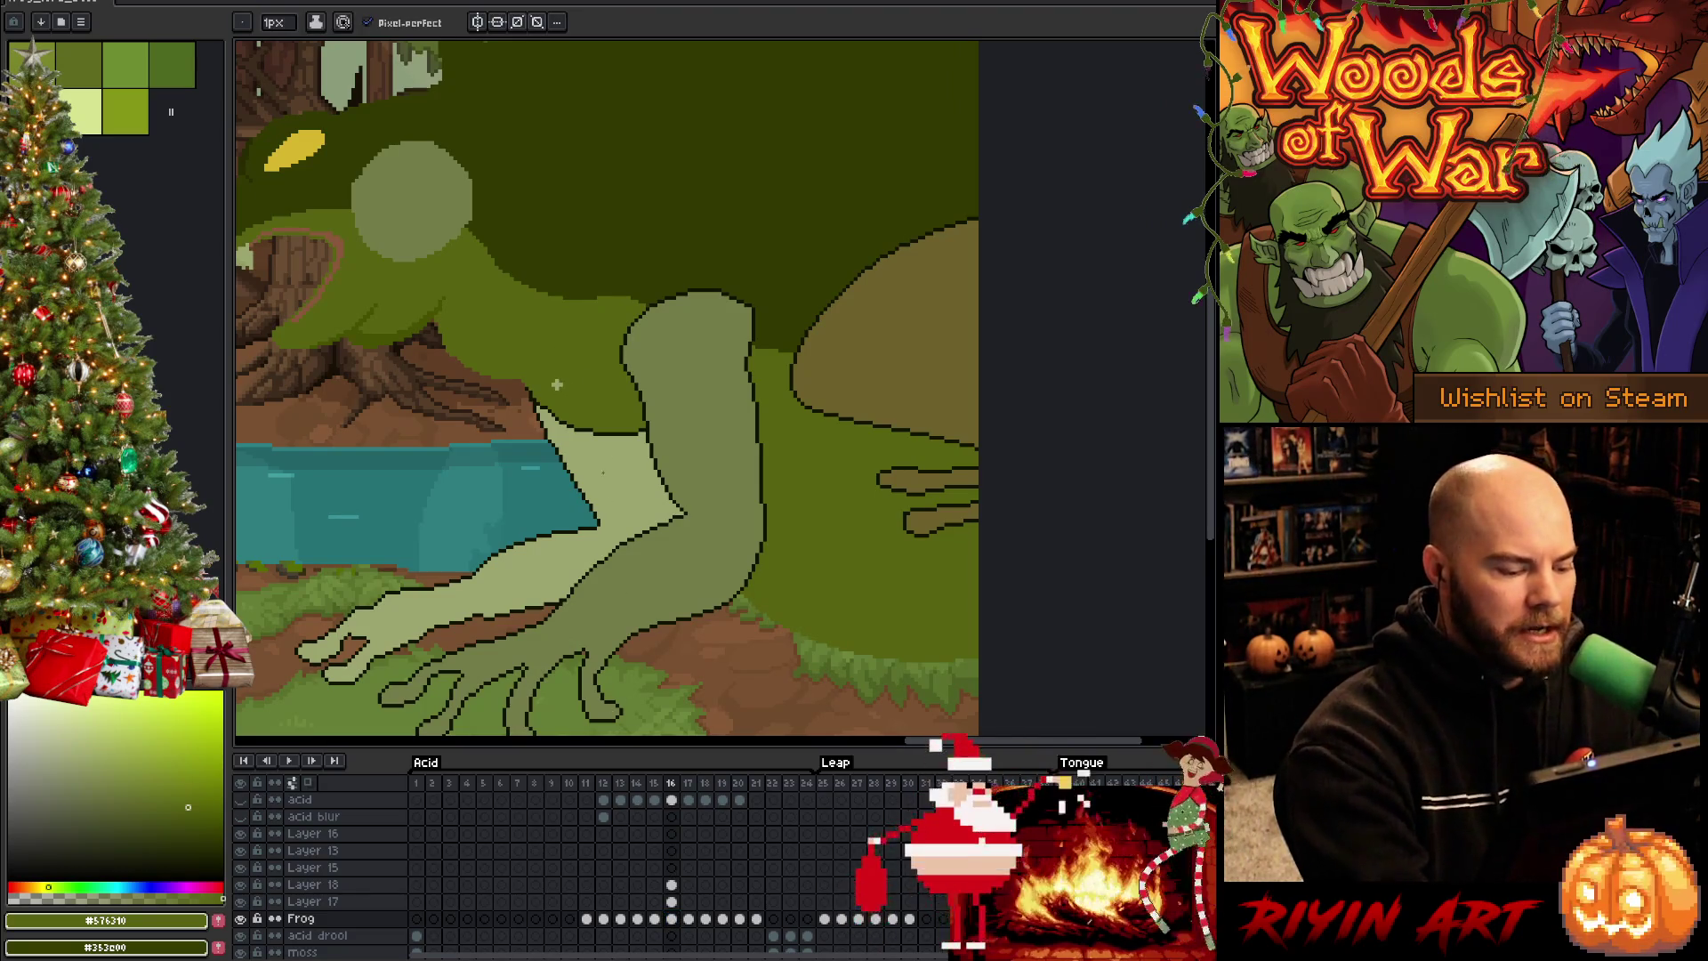
click(671, 884)
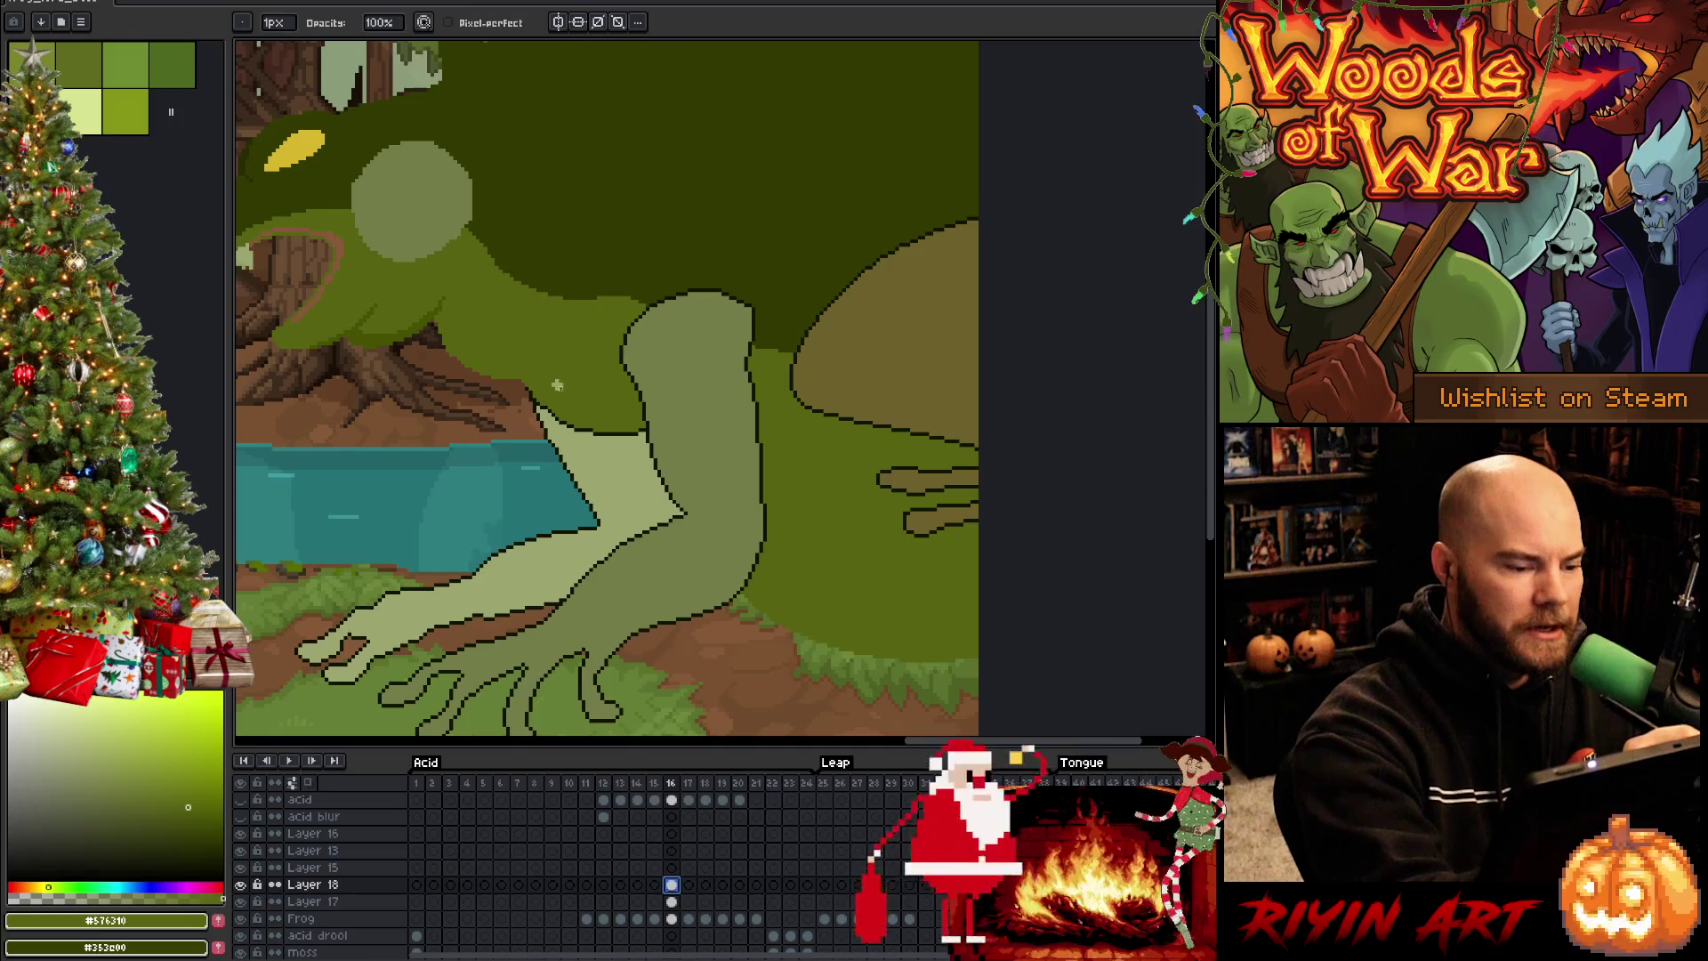
click(672, 900)
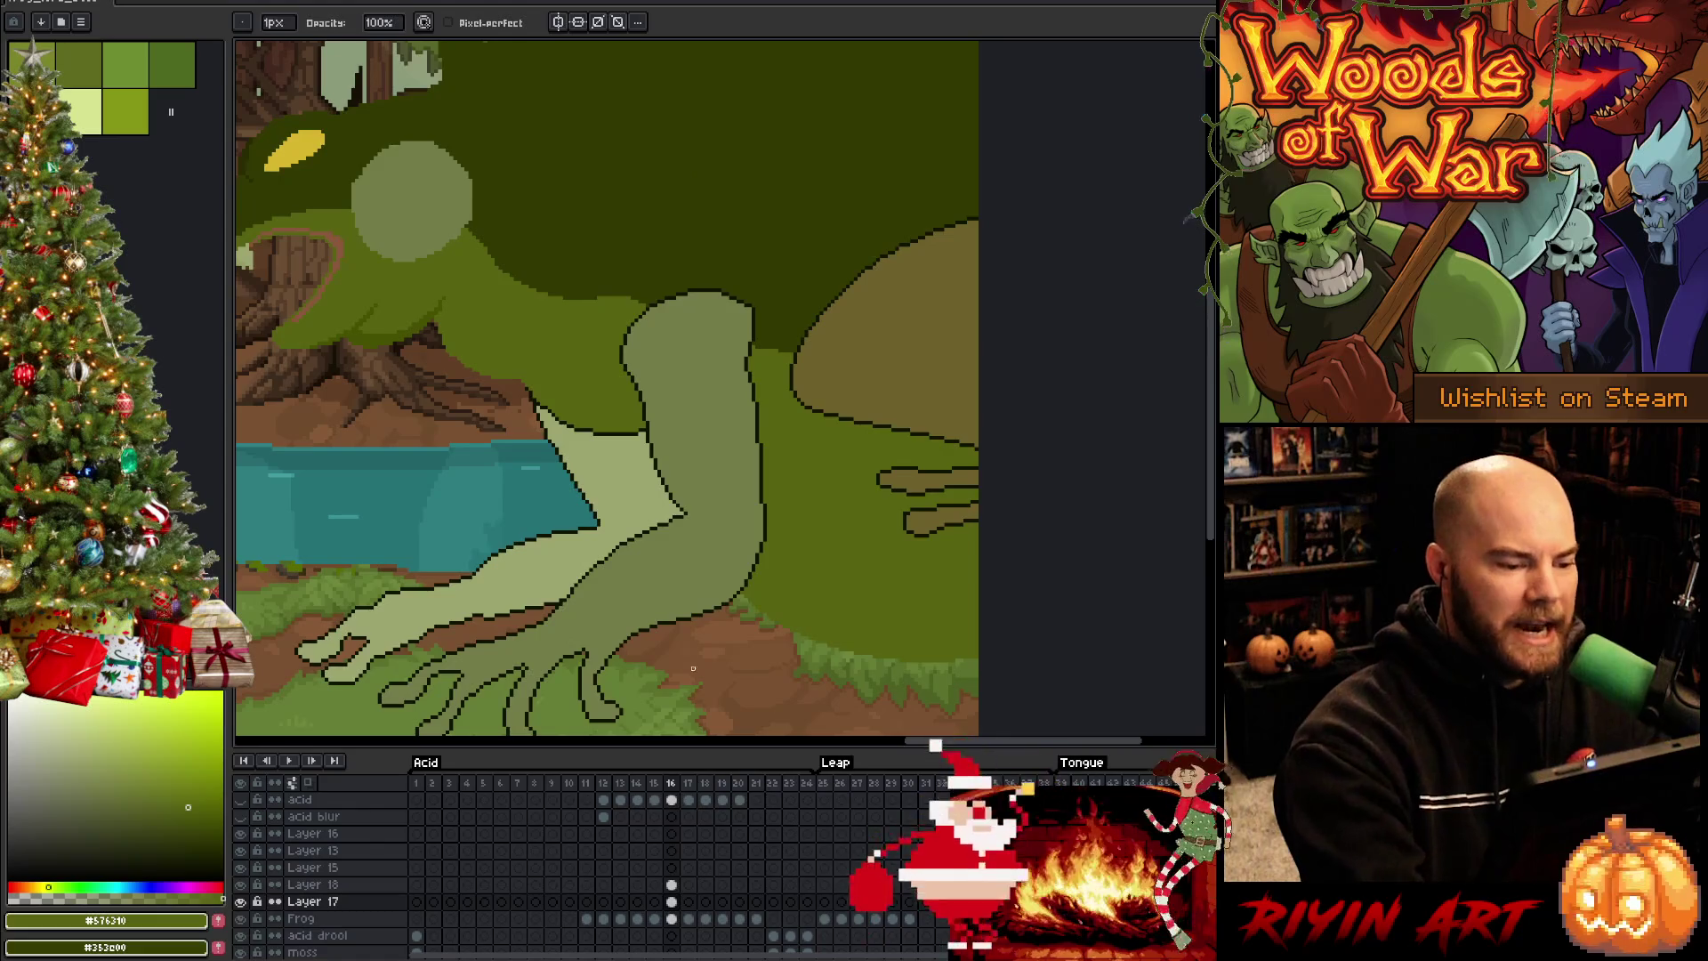
scroll(532, 393, up, 2)
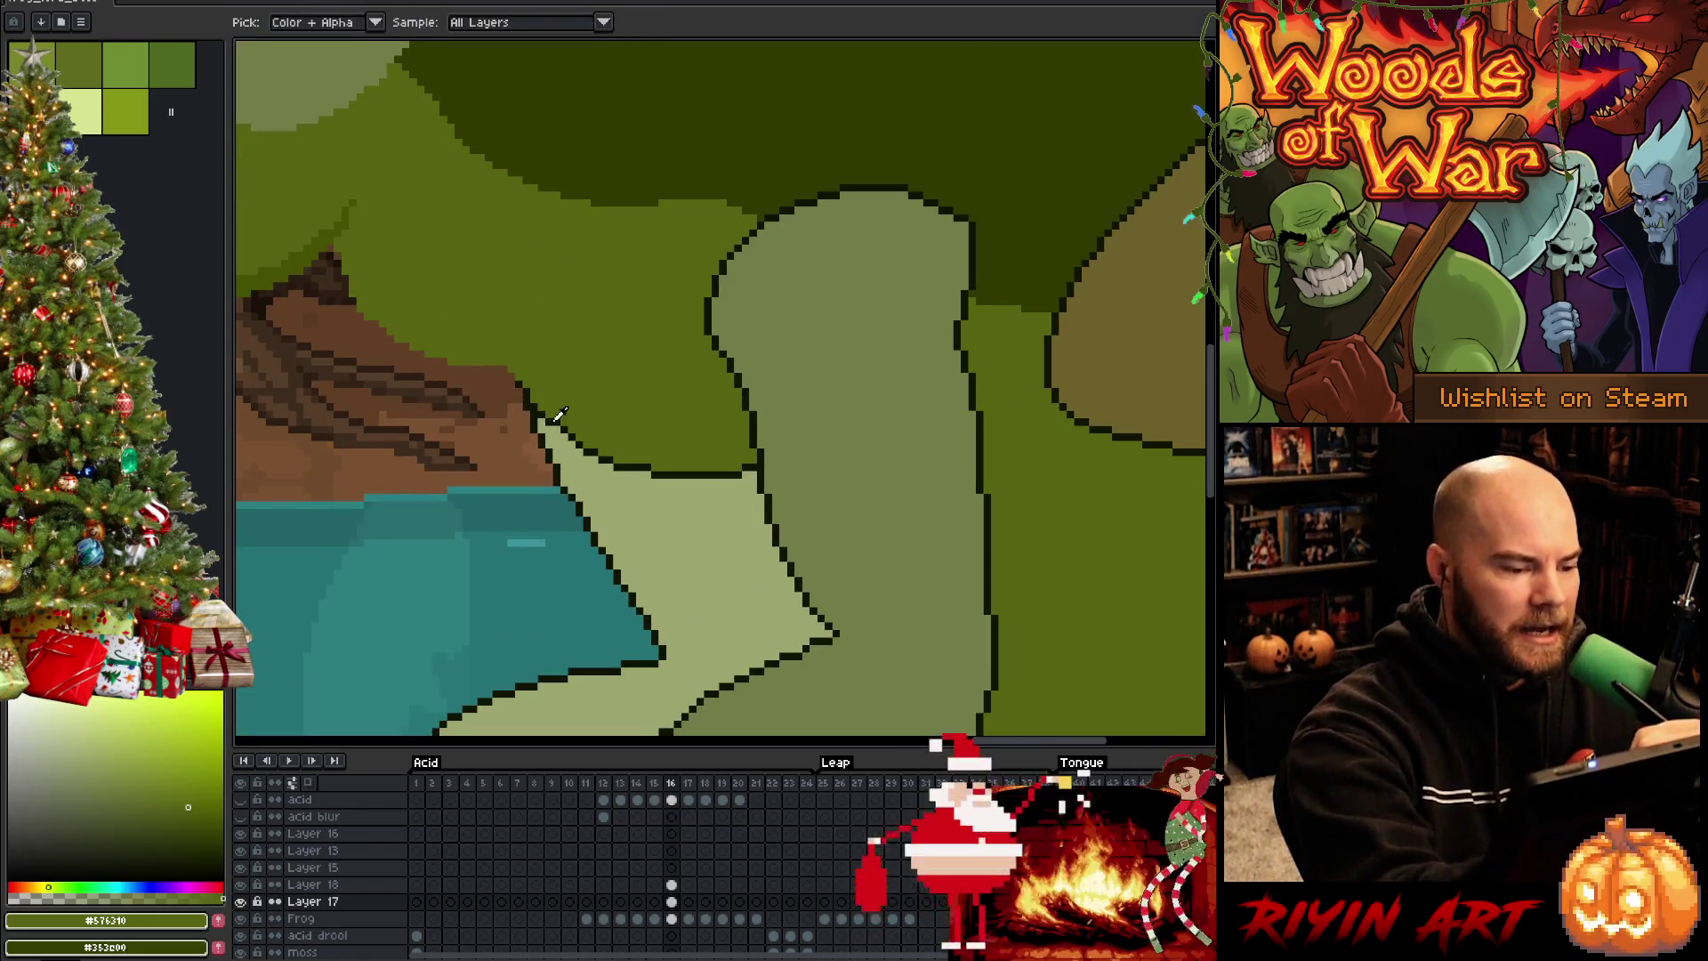
Redraw the arm-to-shoulder outline pixels with sampled outline and pale arm colours, then save
alt+click(533, 396)
alt+click(545, 417)
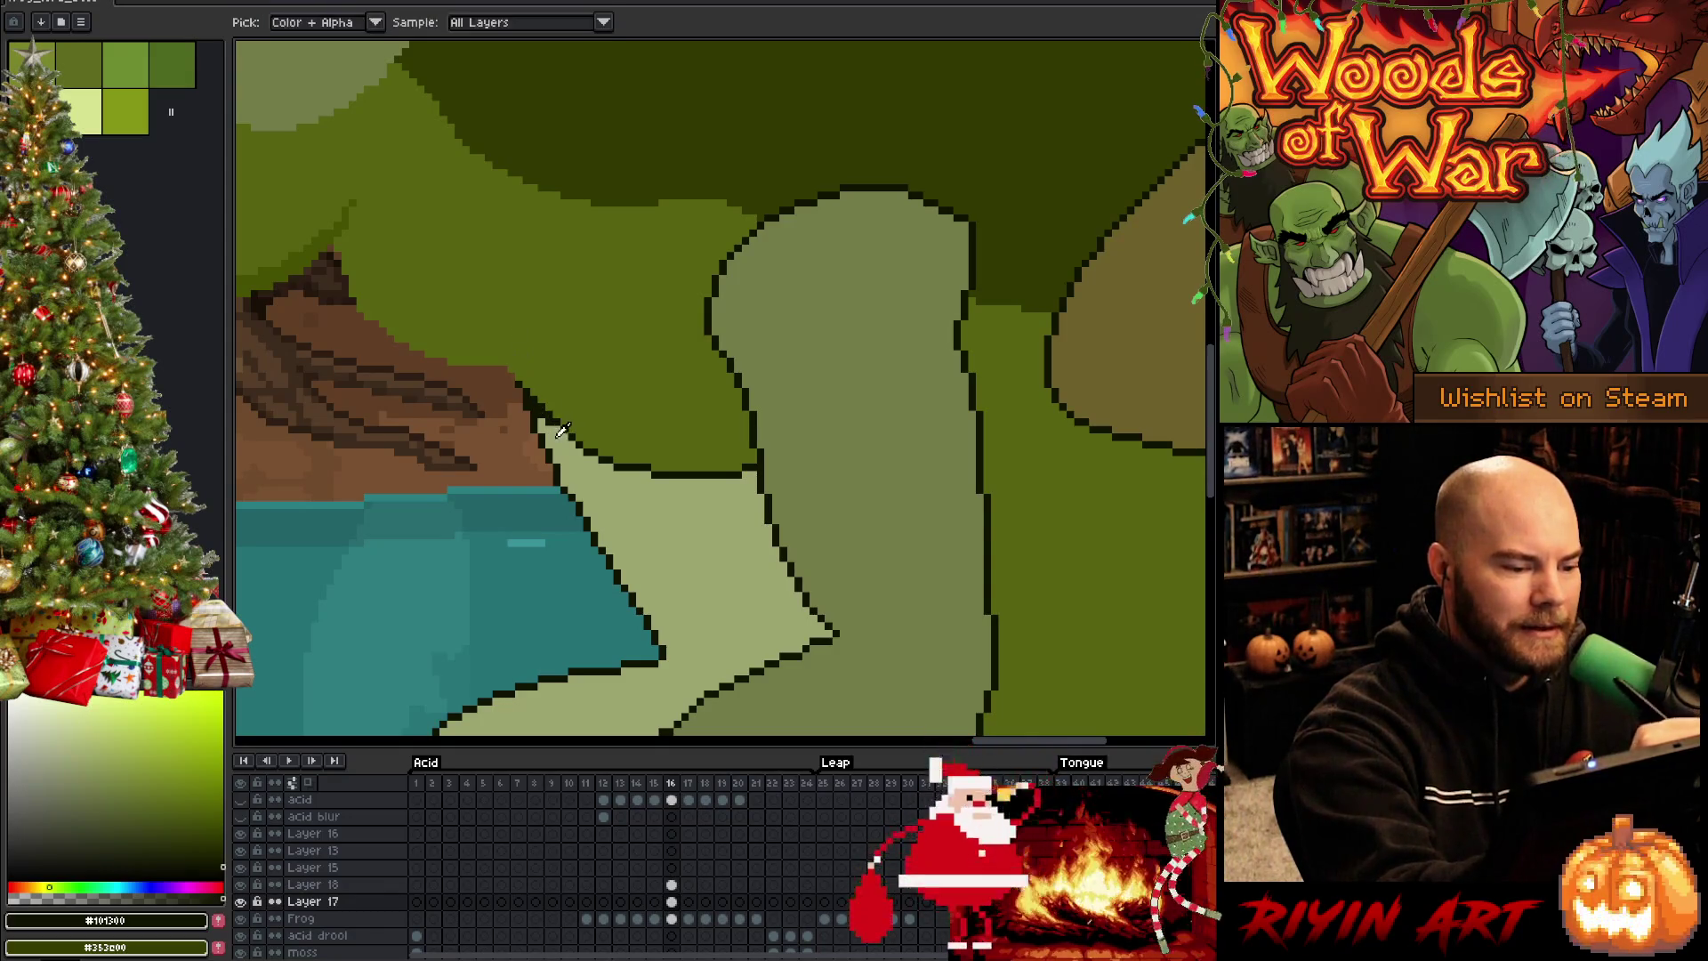
alt+click(533, 377)
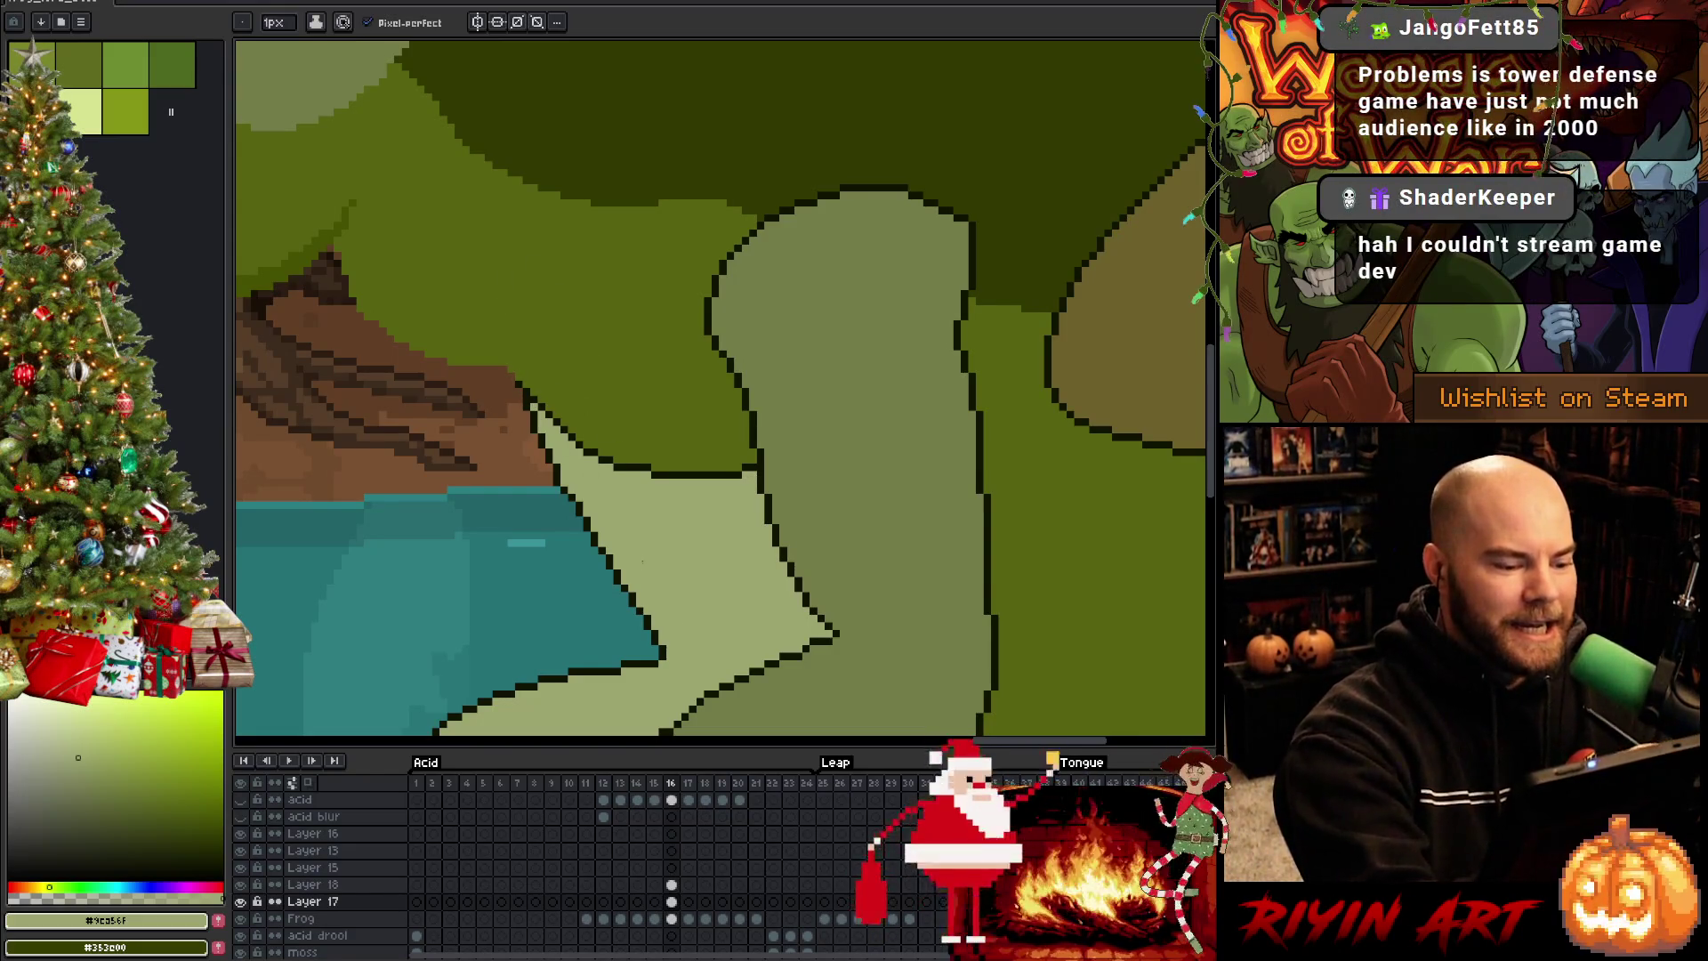
alt+click(558, 492)
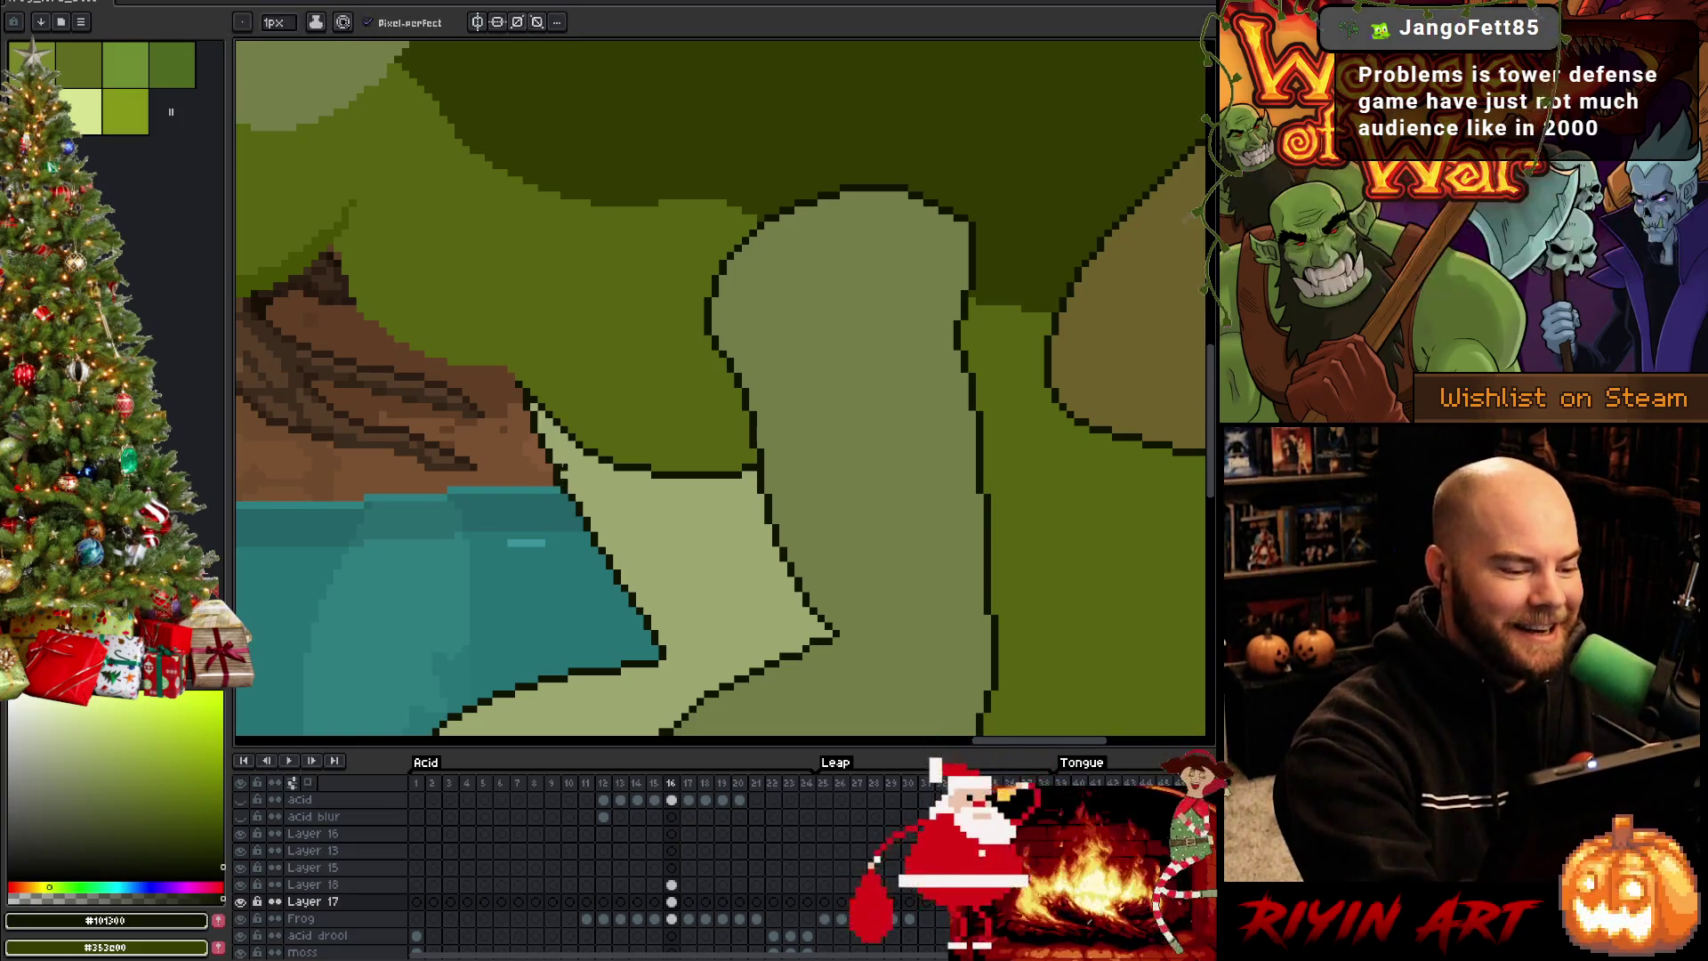
key(ctrl+s)
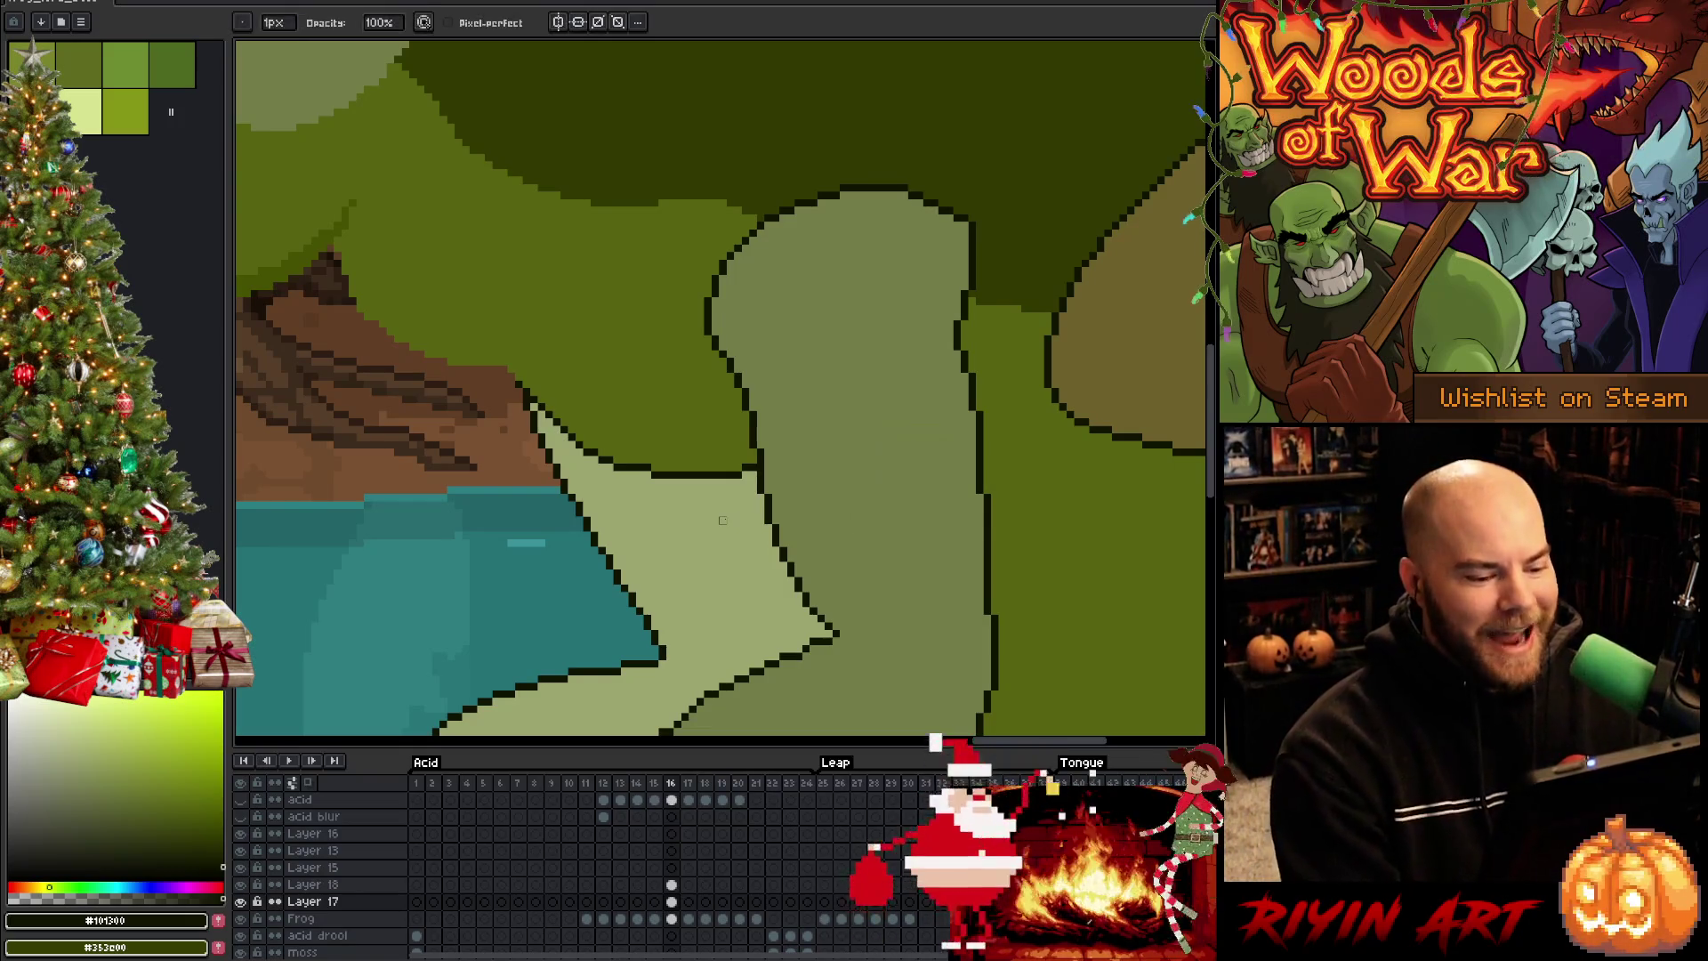
scroll(721, 534, down, 3)
scroll(721, 428, up, 2)
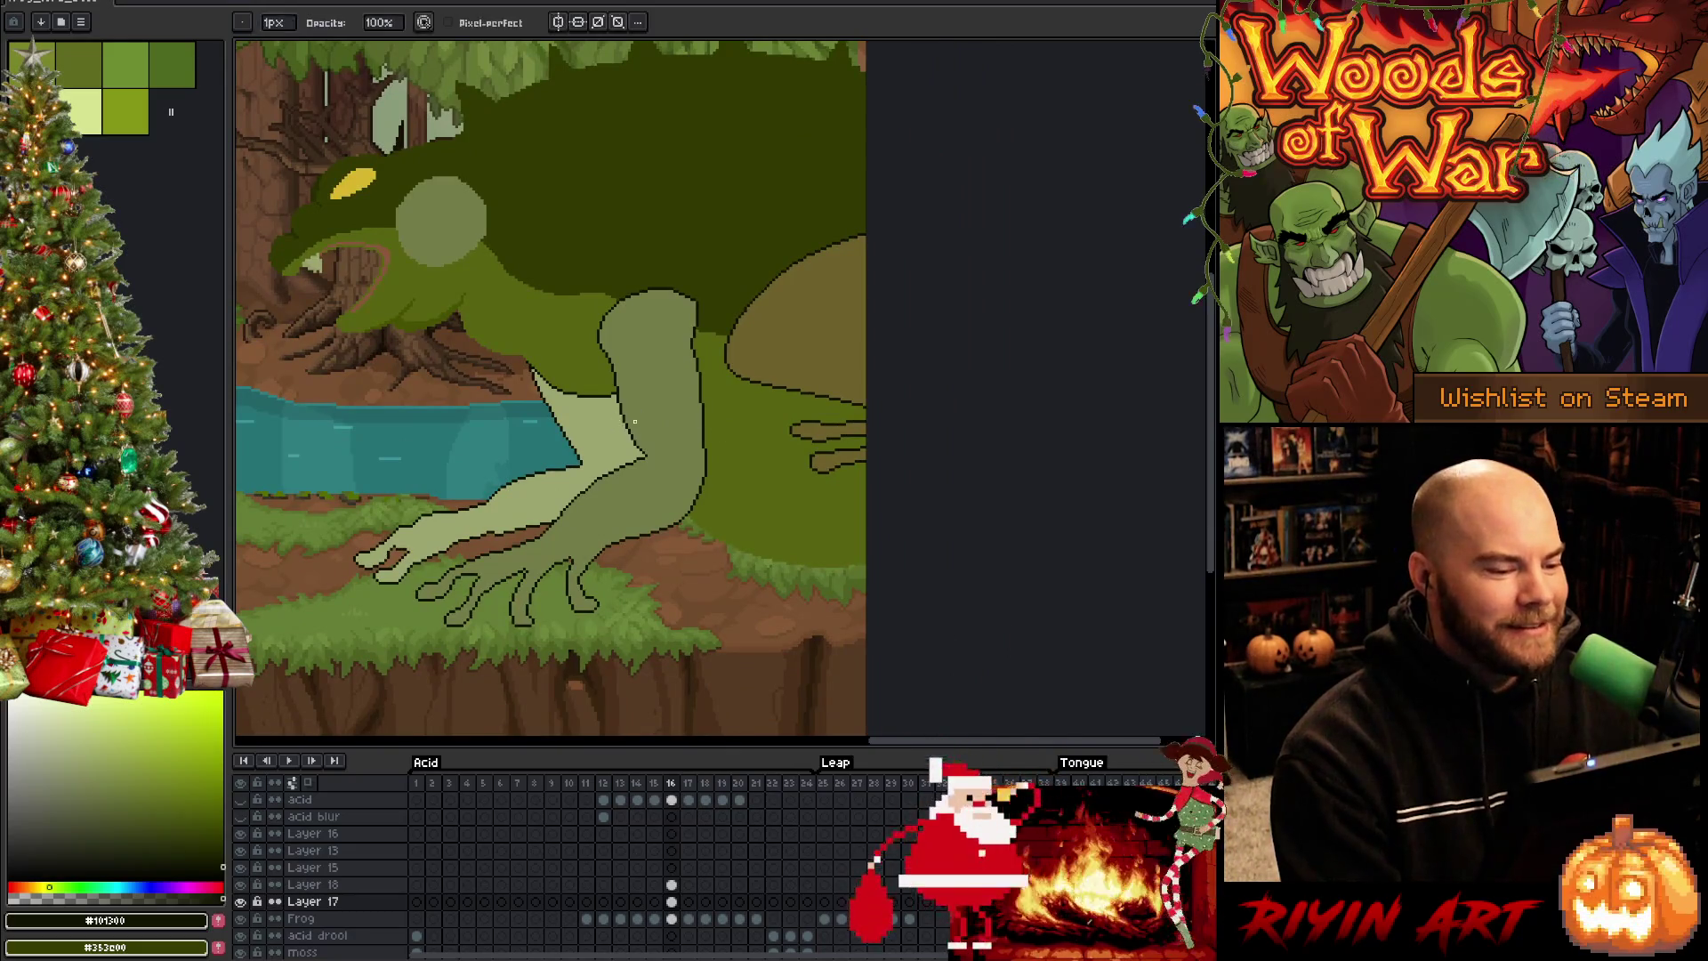
scroll(617, 423, up, 1)
scroll(620, 441, down, 2)
click(673, 919)
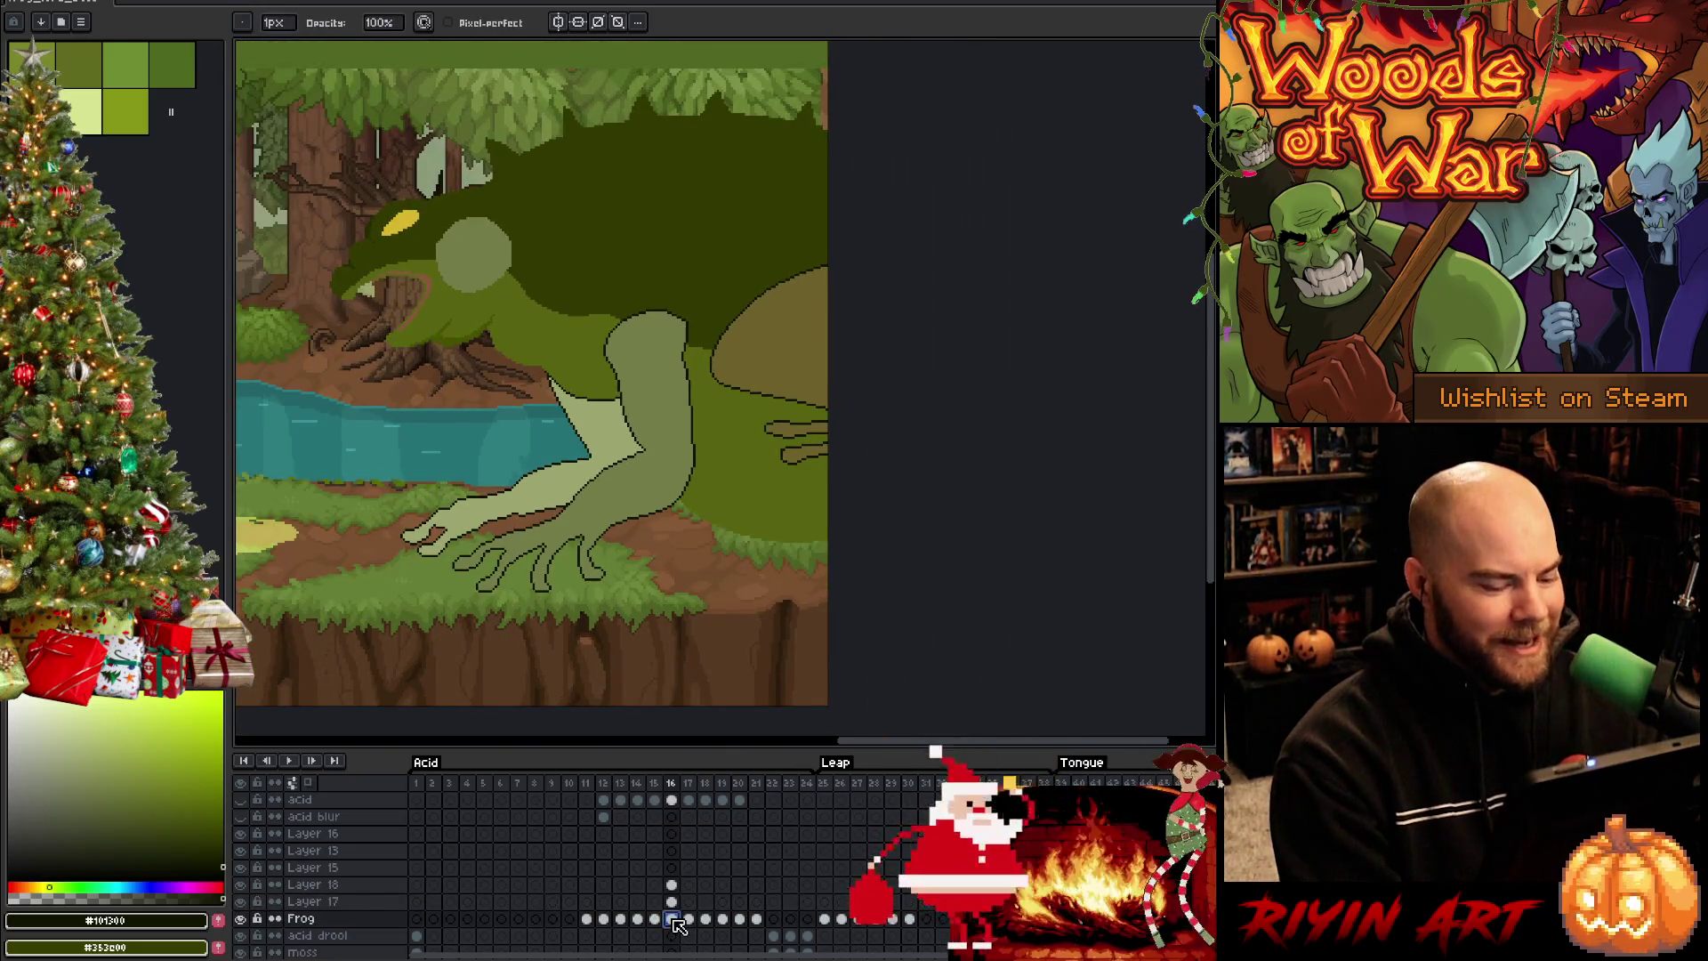
scroll(695, 580, down, 1)
scroll(694, 574, up, 2)
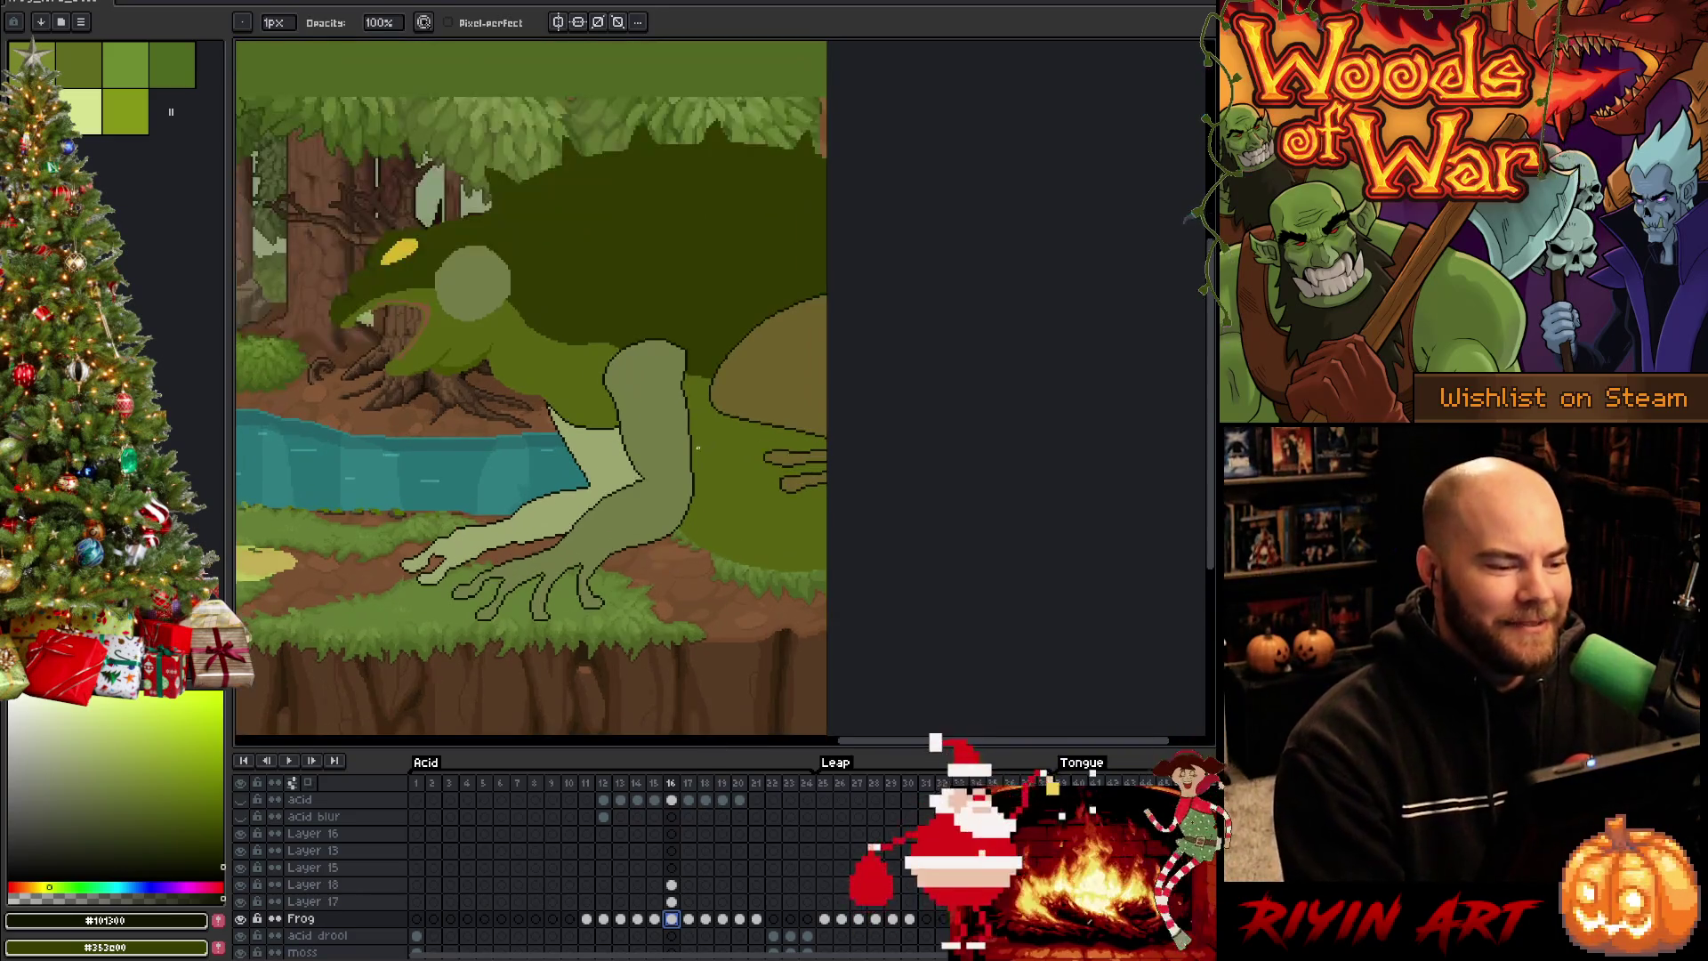
scroll(693, 533, down, 1)
key(b)
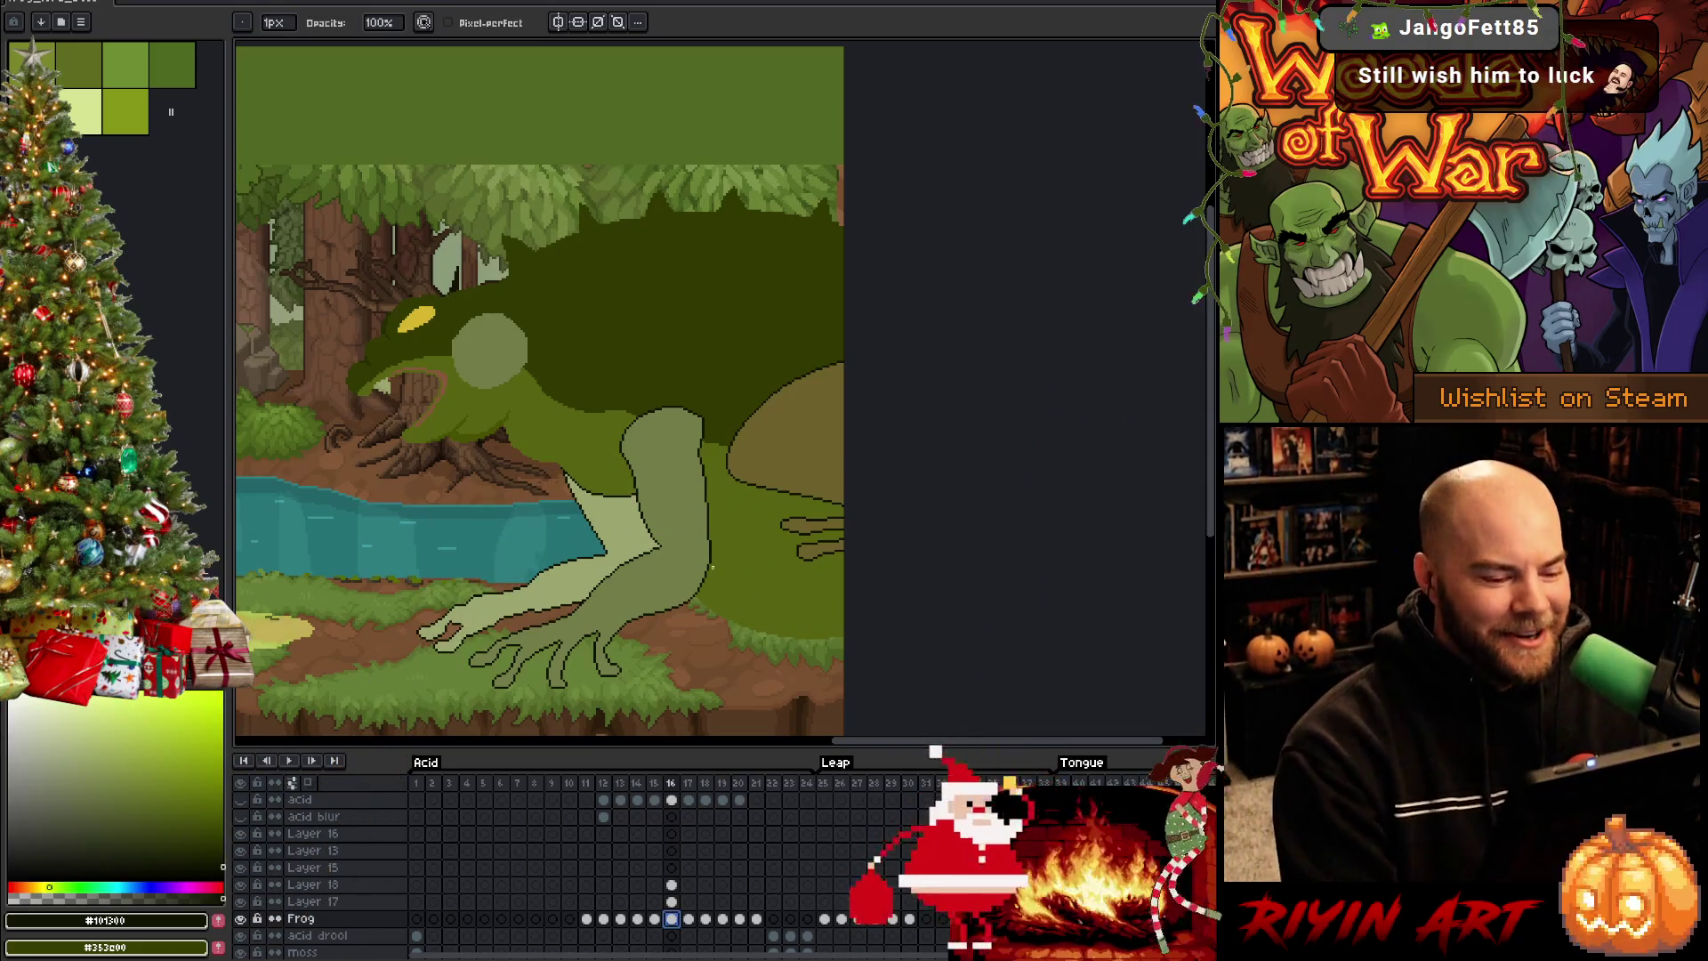
scroll(694, 532, up, 1)
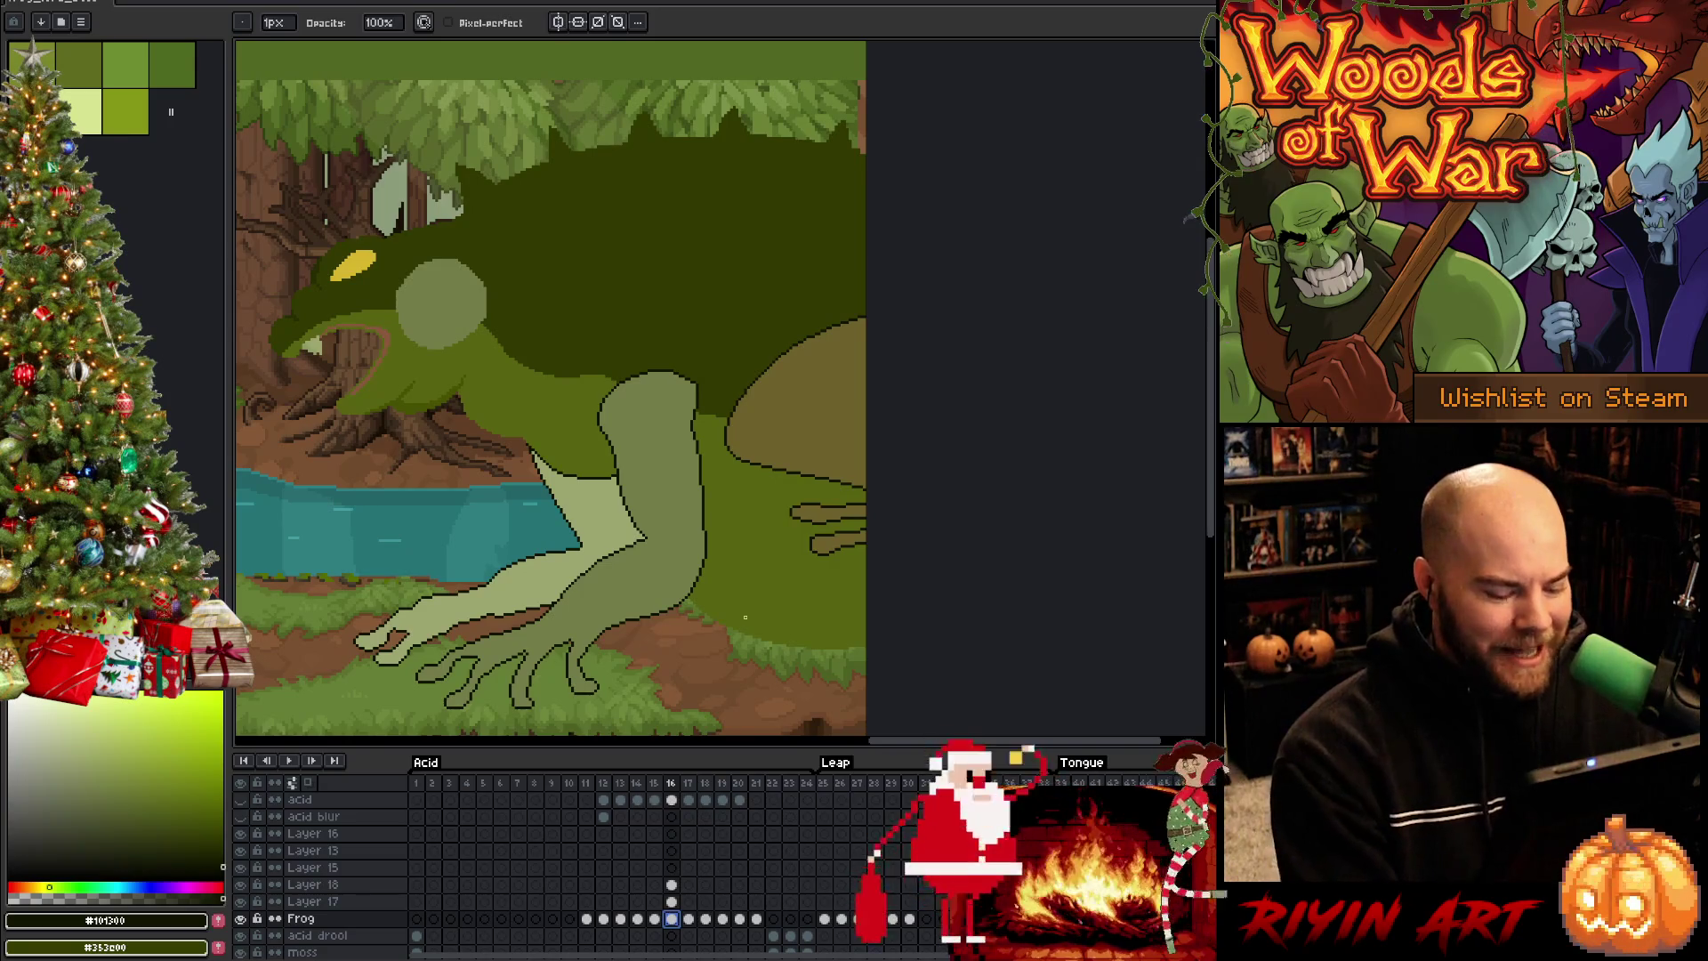
key(v)
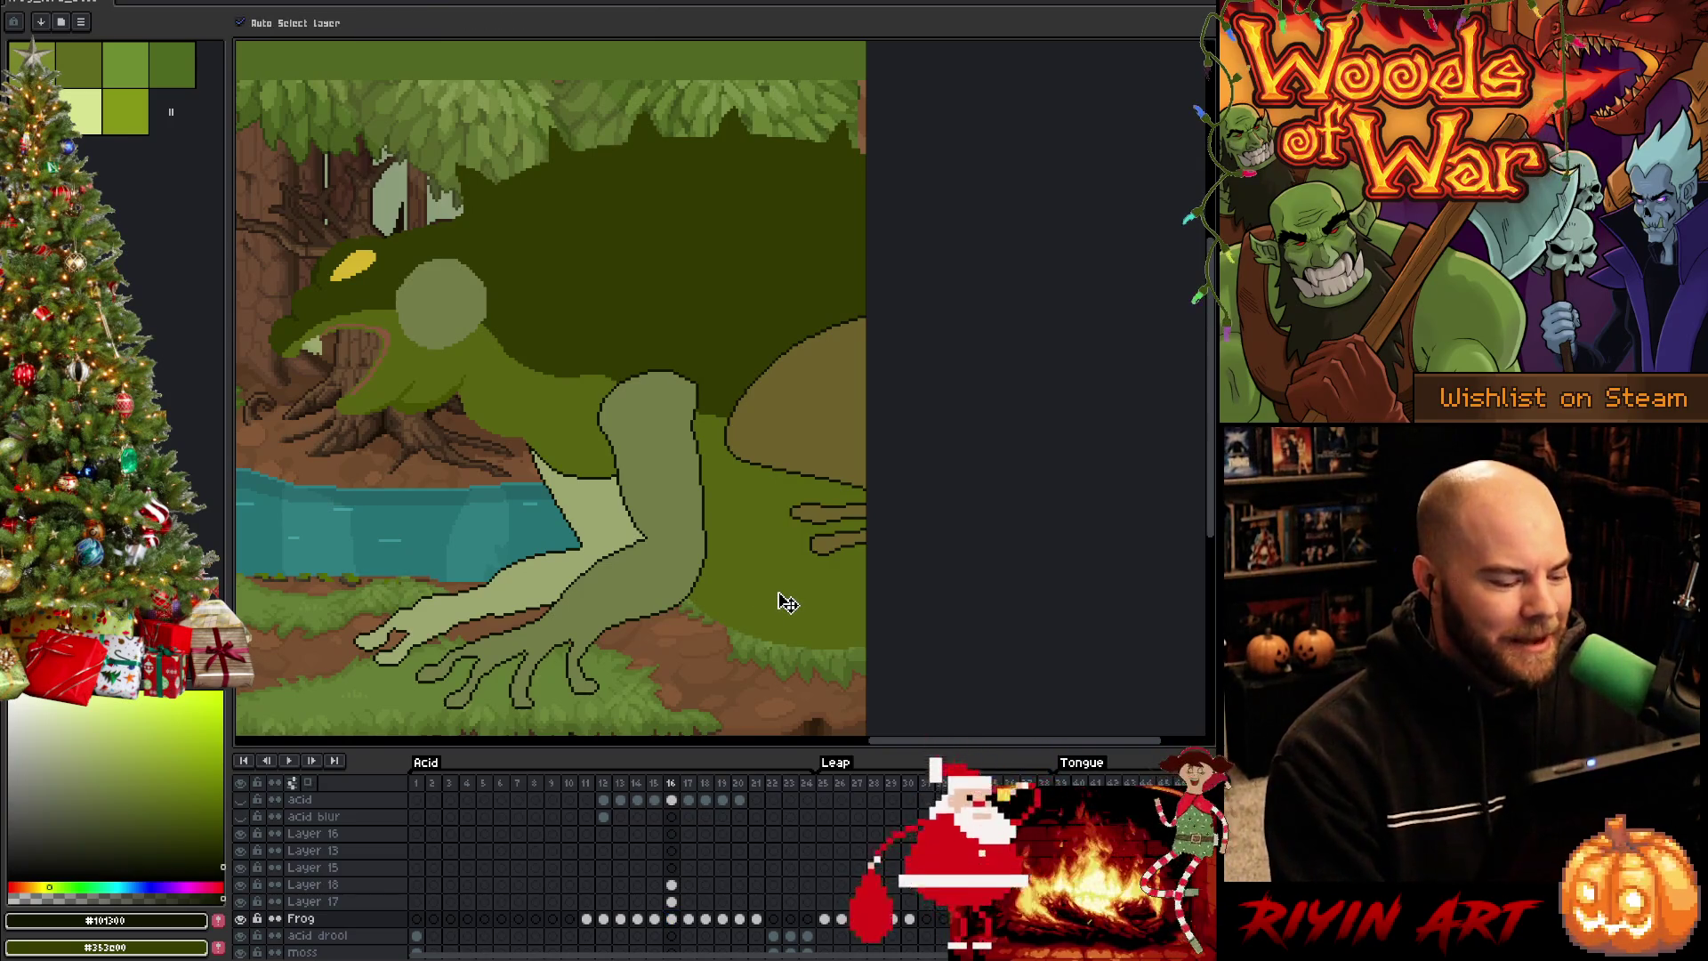
Lasso the frog's lower body on frame 16 and apply the pending reshape
click(248, 925)
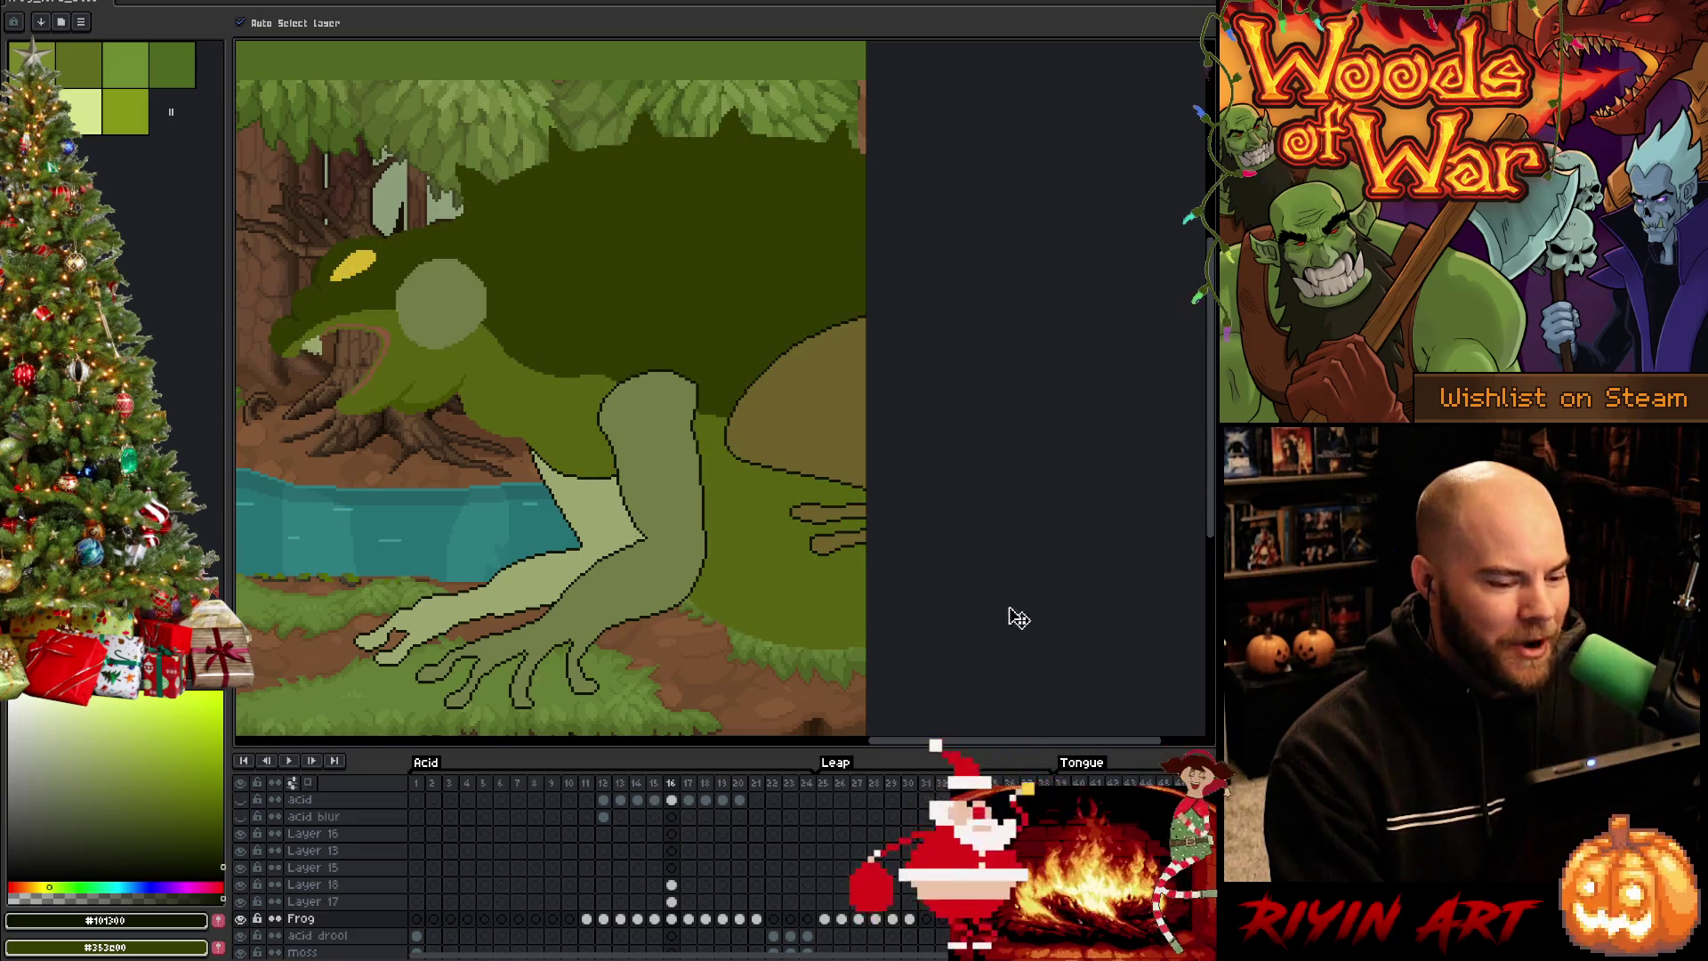
key(q)
drag(728, 563, 868, 575)
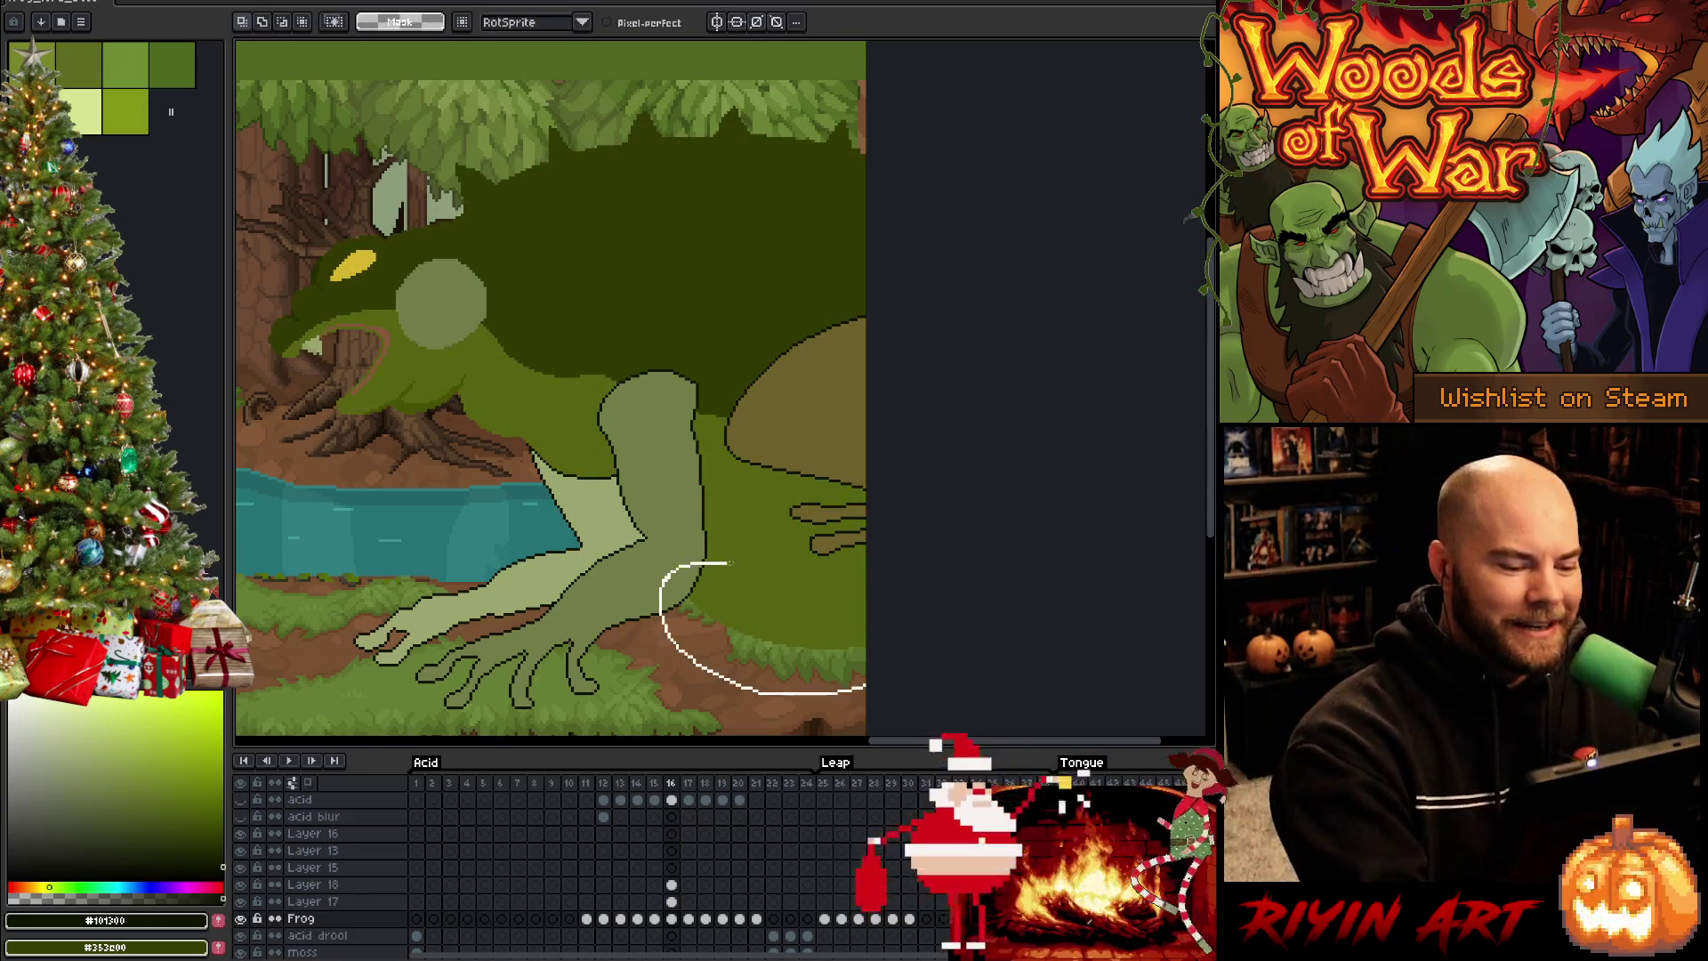
mouse_move(531, 406)
mouse_down()
mouse_move(301, 427)
mouse_move(798, 147)
mouse_up()
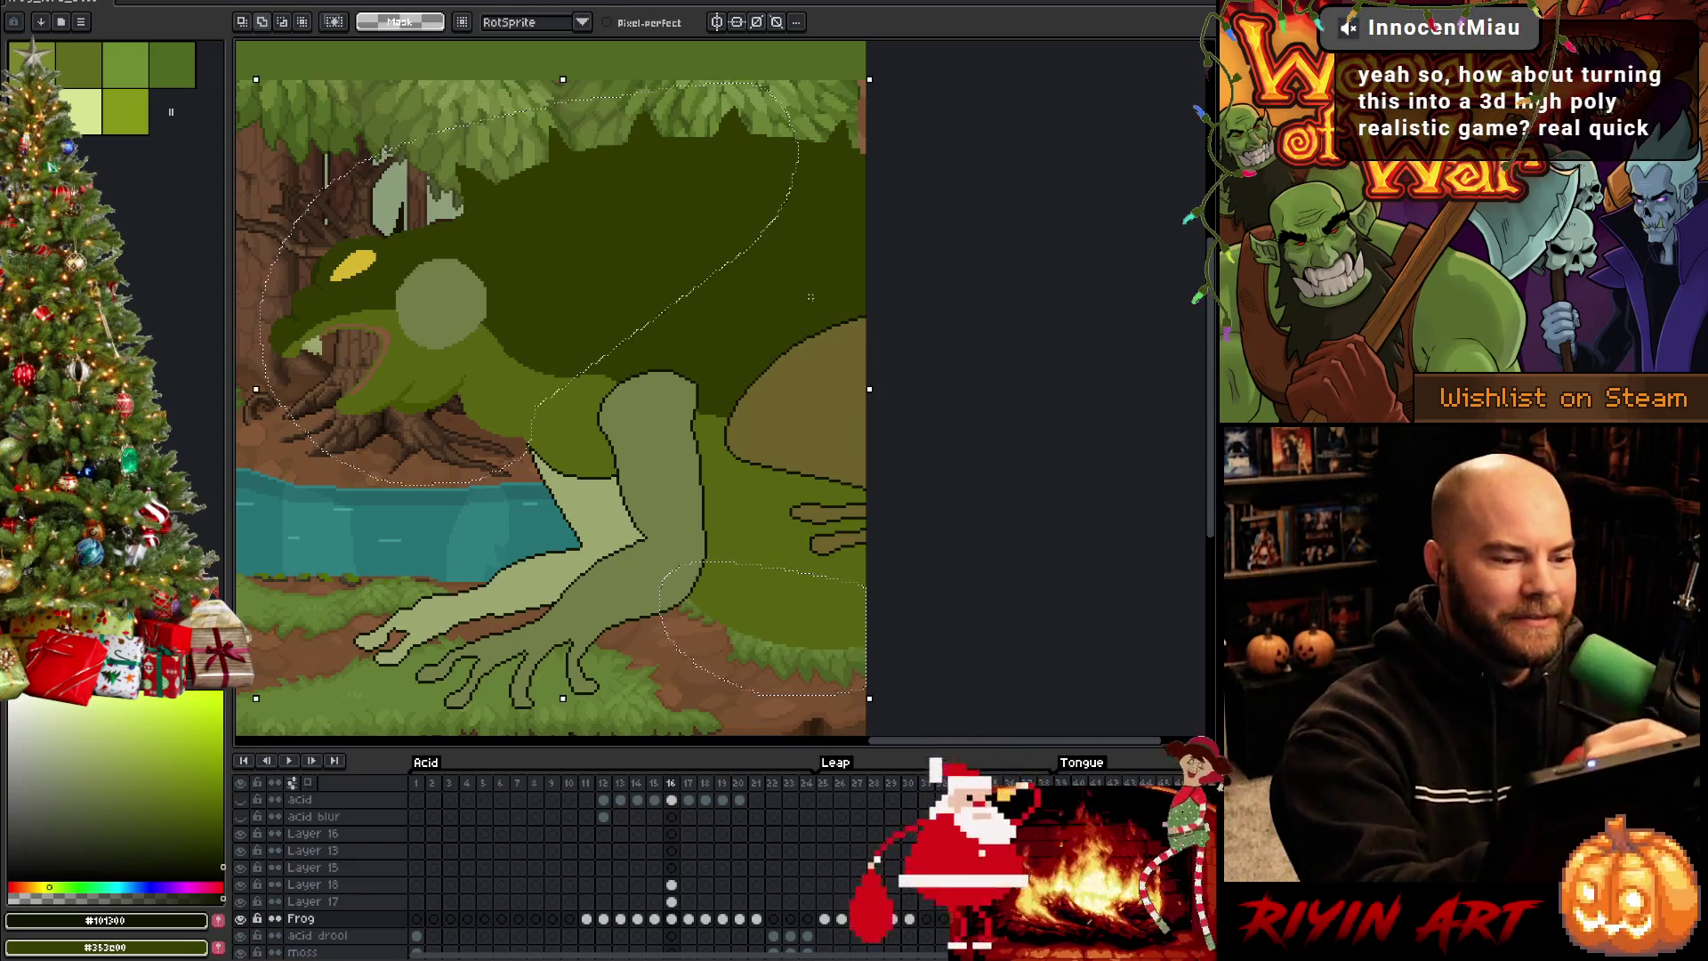
scroll(540, 460, up, 3)
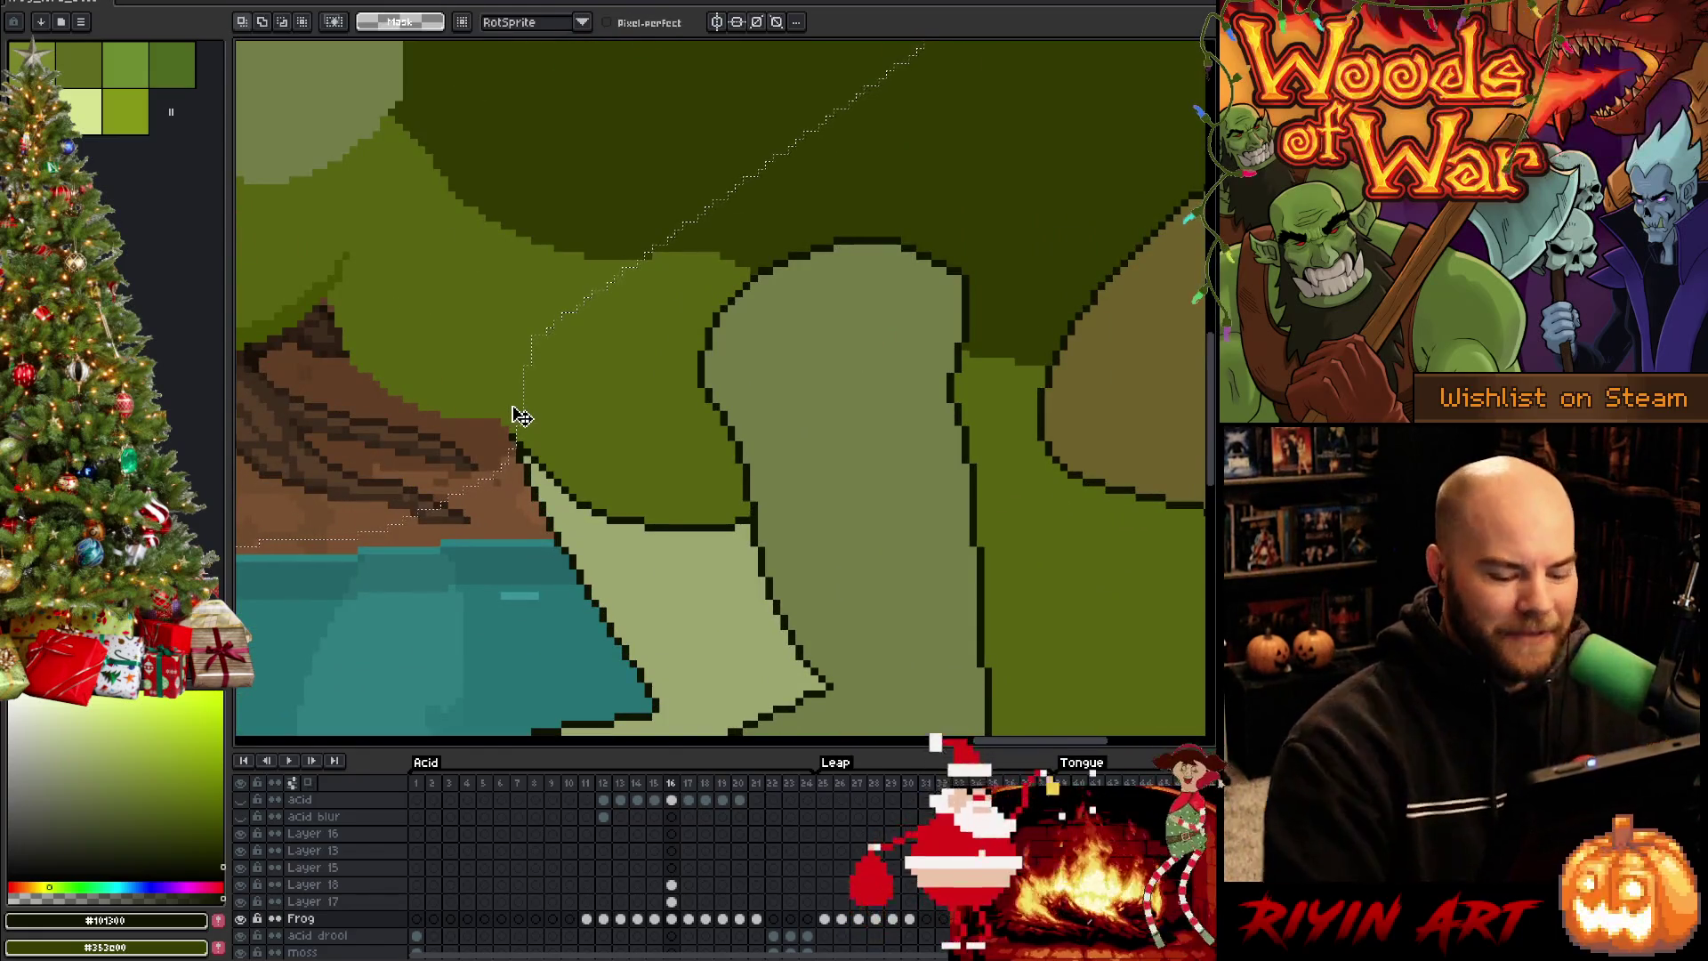
scroll(520, 417, down, 3)
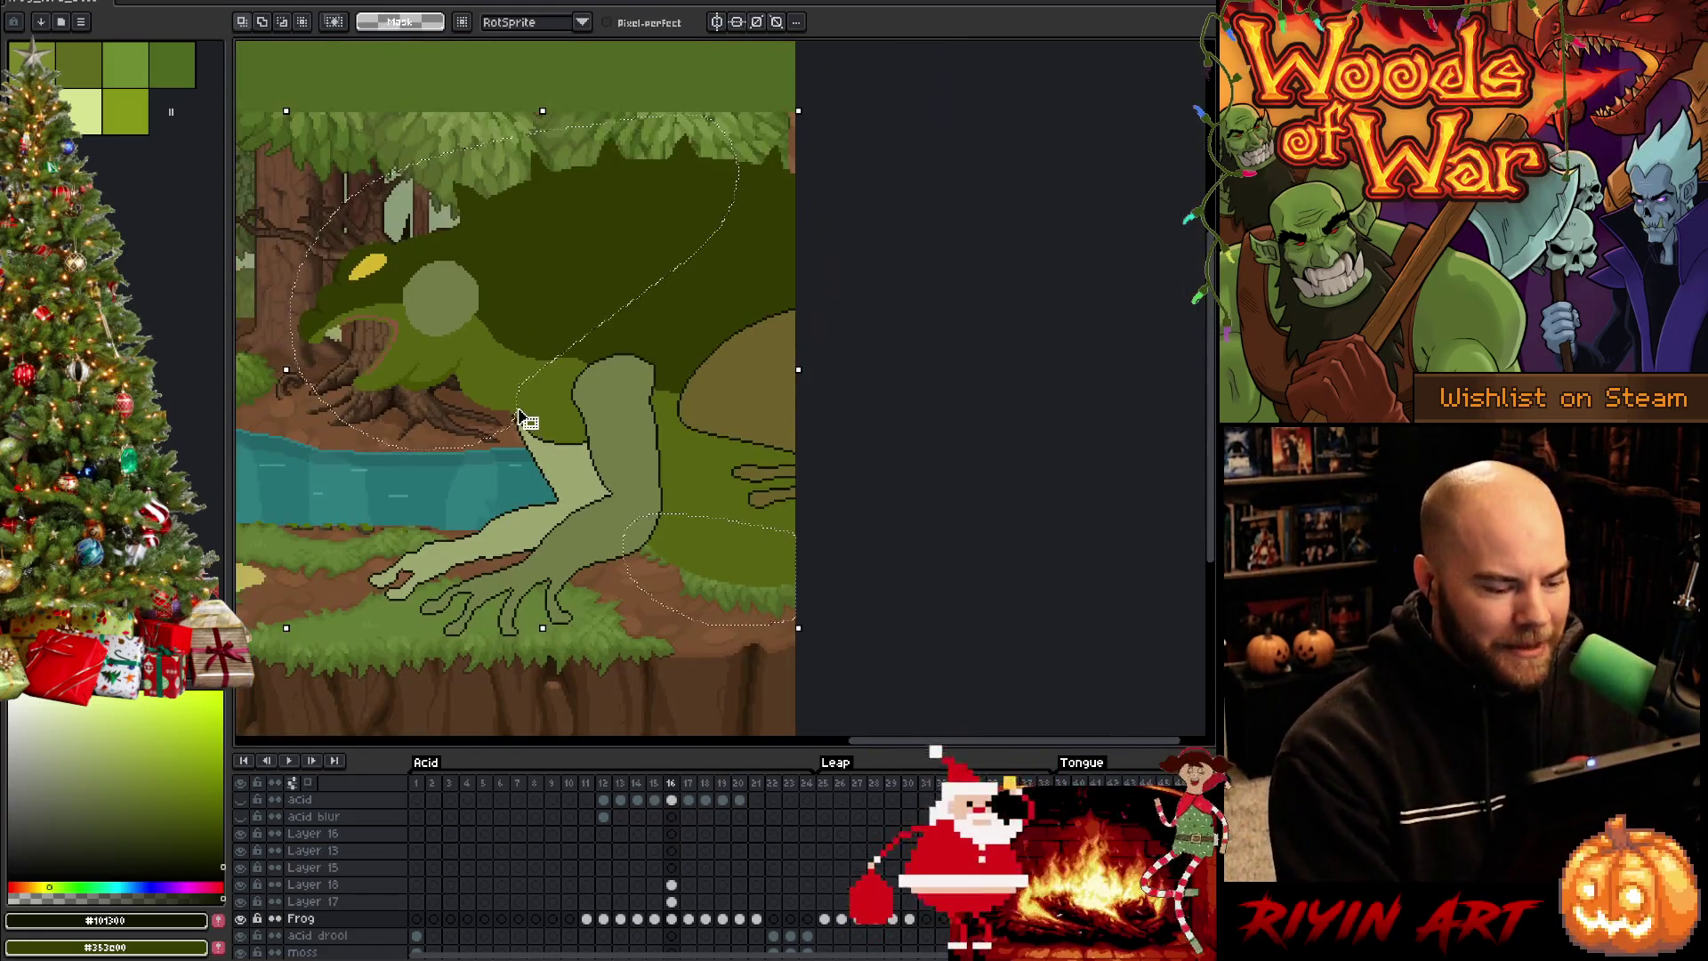
click(676, 922)
Centre the view on the frog, clear the selection and sample the frog's green
key(h)
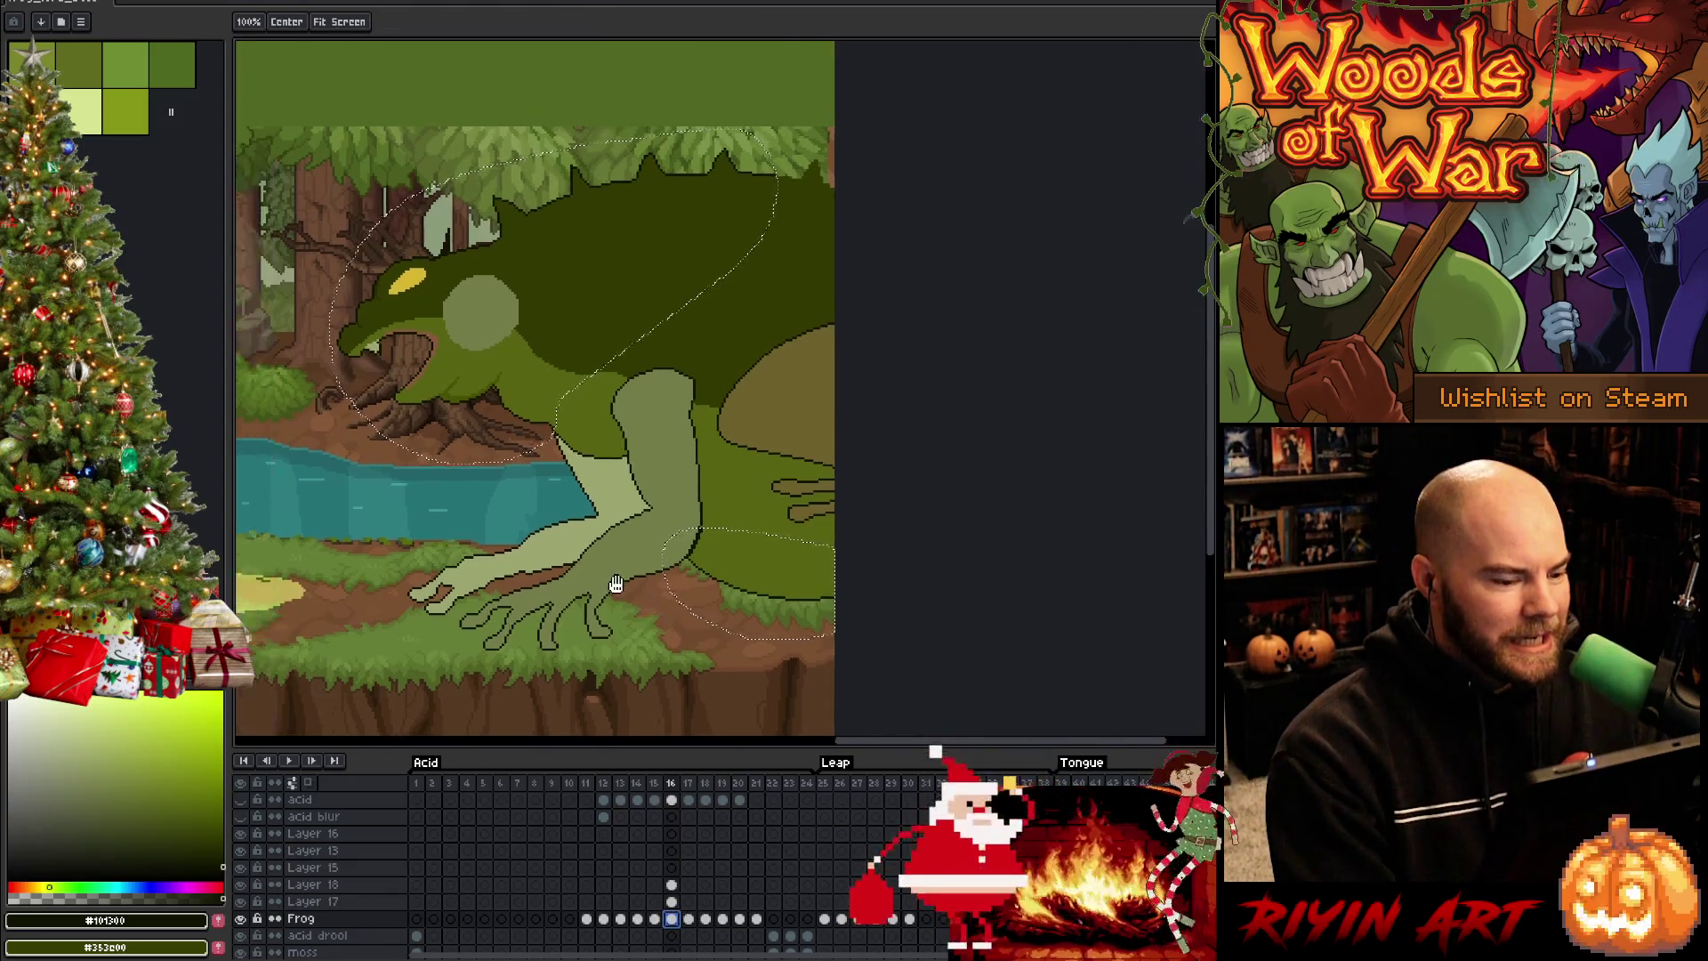
drag(615, 601, 667, 602)
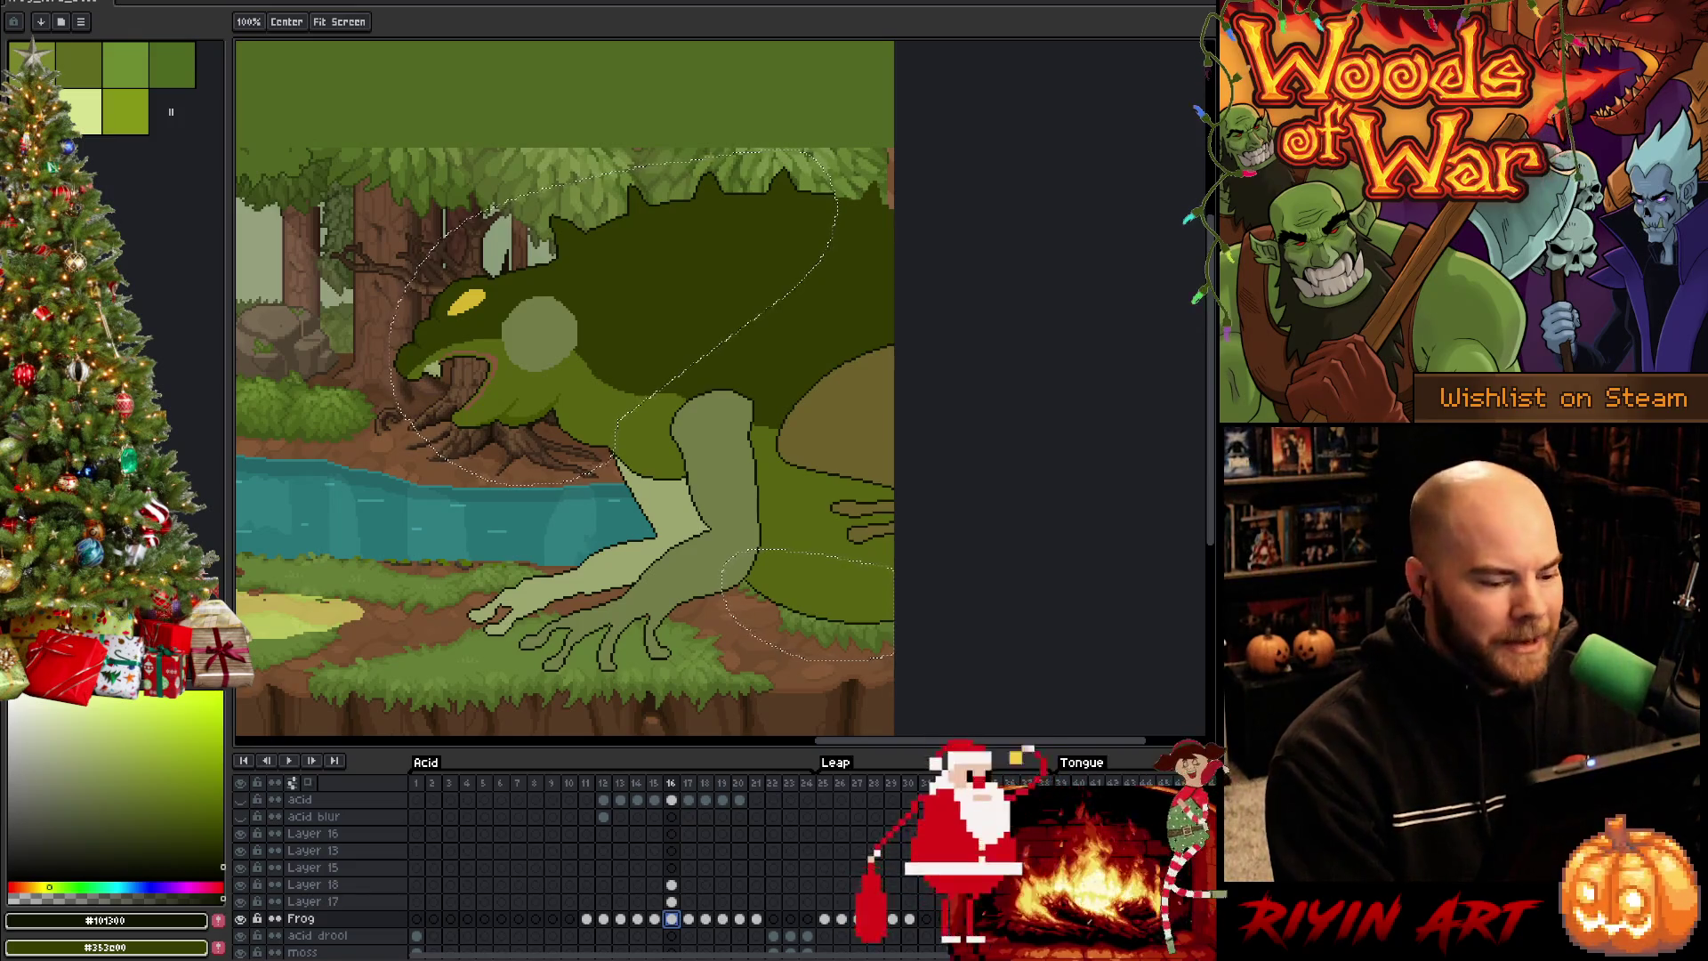
key(m)
click(792, 593)
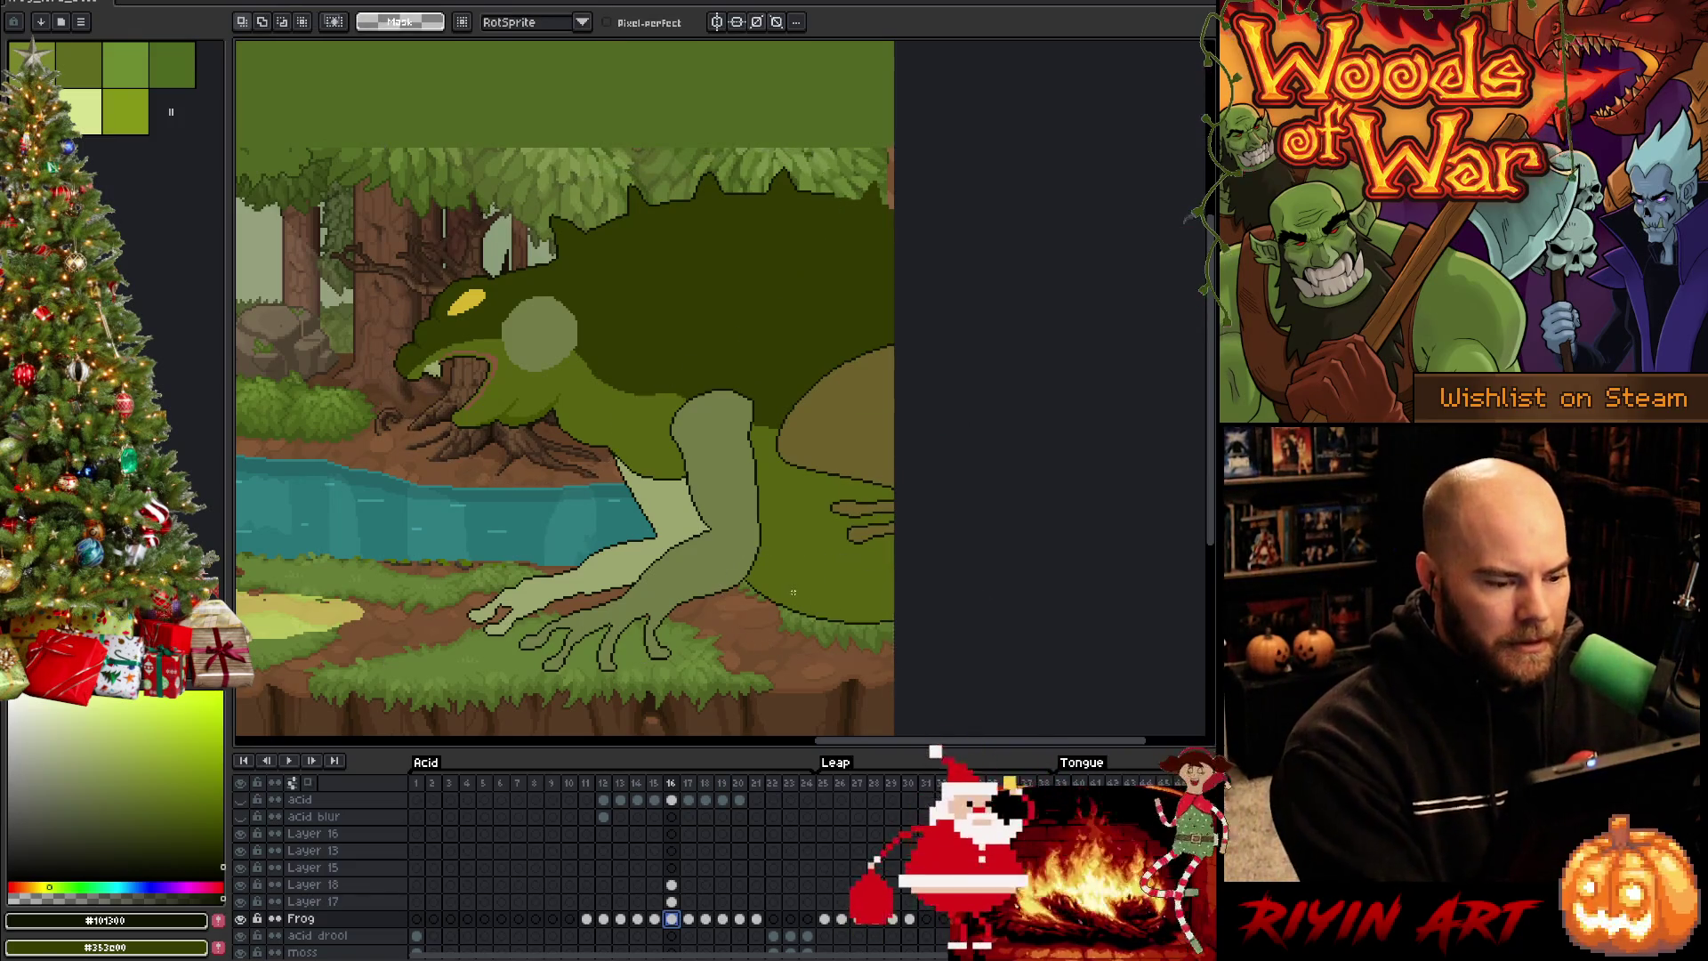
scroll(794, 592, up, 1)
key(i)
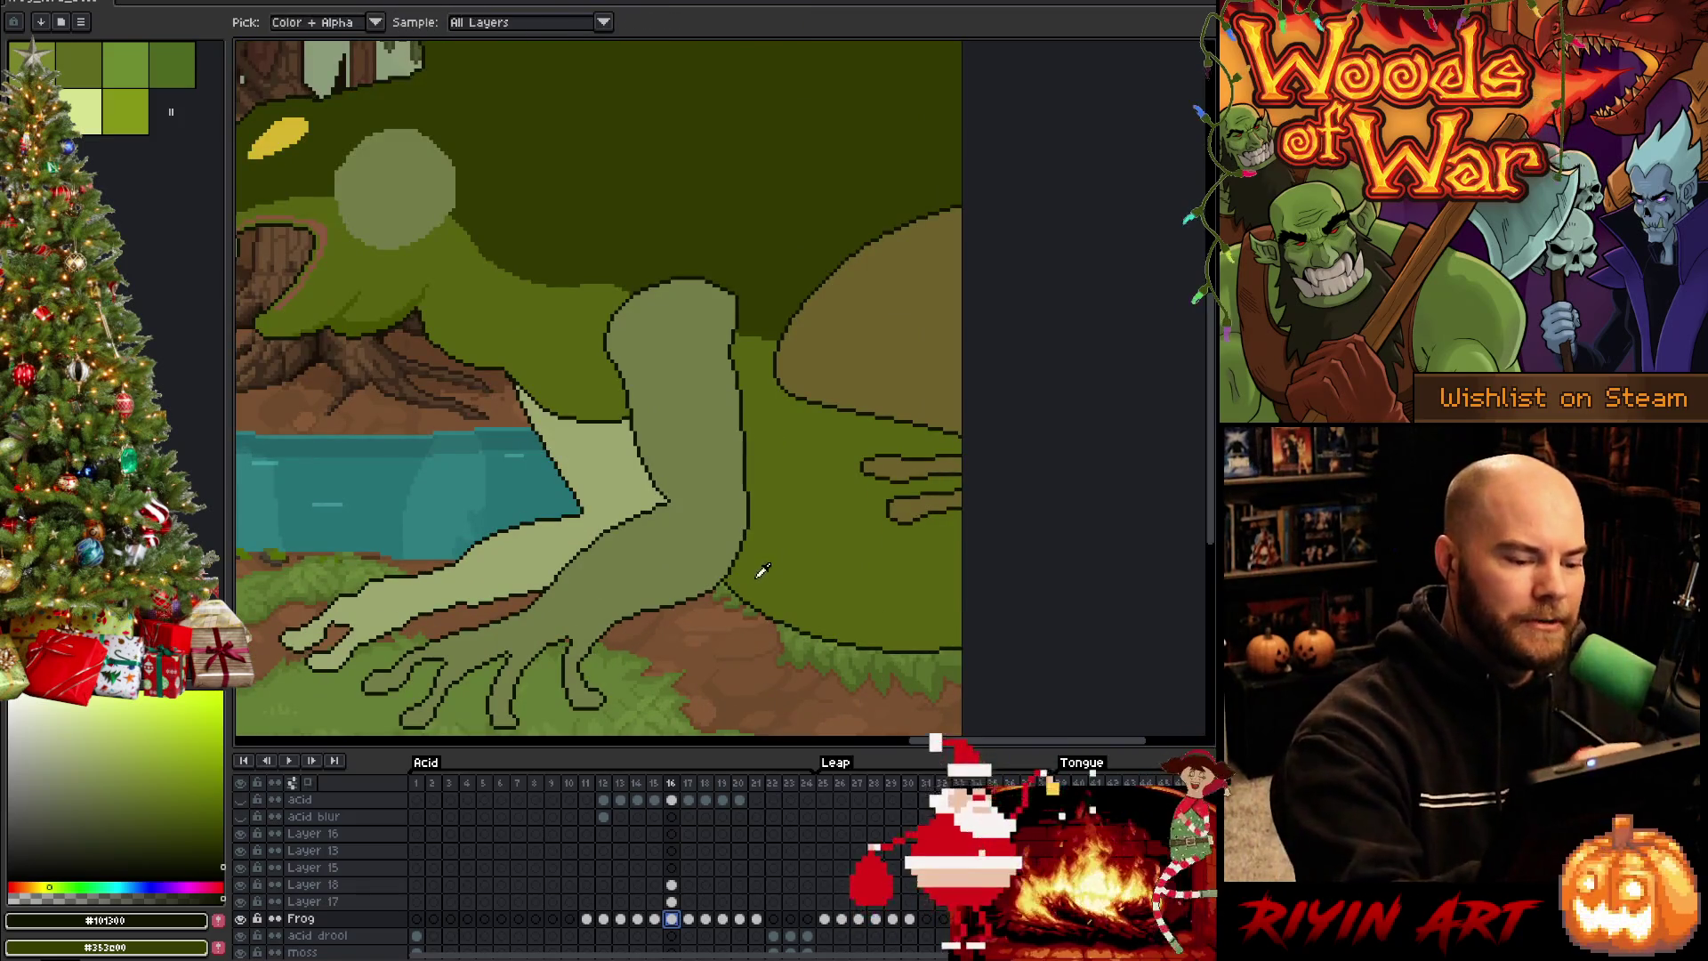
Touch up with the frog green and dark outline colour, then make Layer 18 the paint layer
click(756, 573)
key(b)
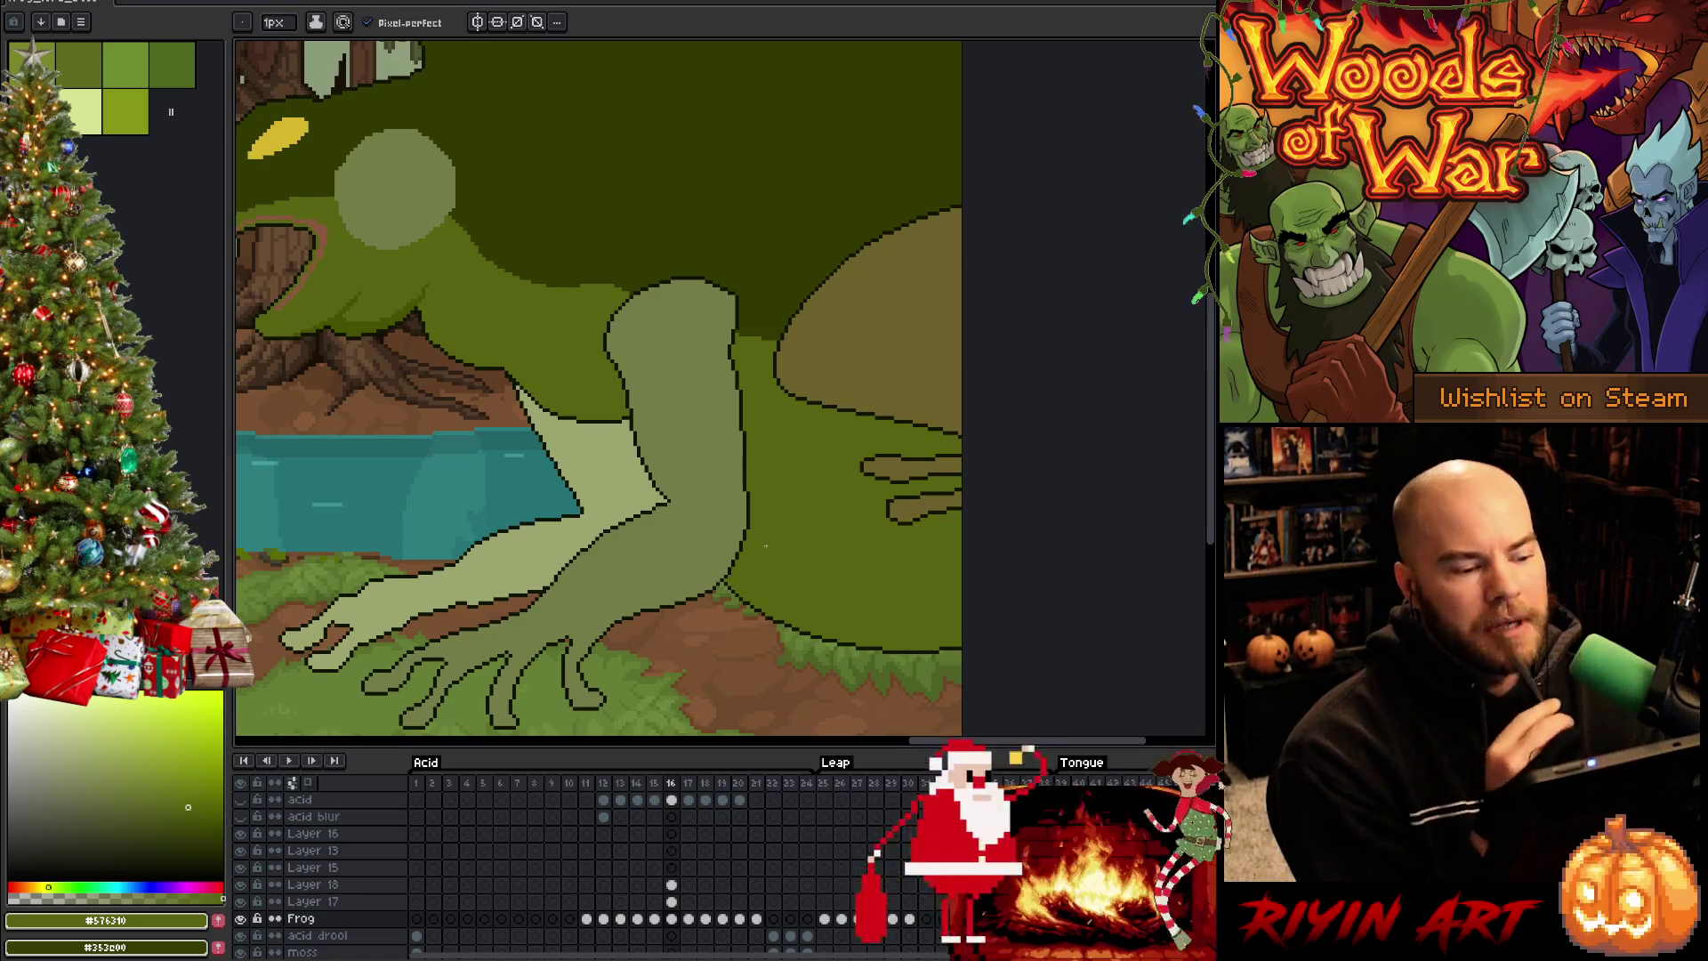
scroll(766, 547, down, 1)
scroll(600, 480, up, 1)
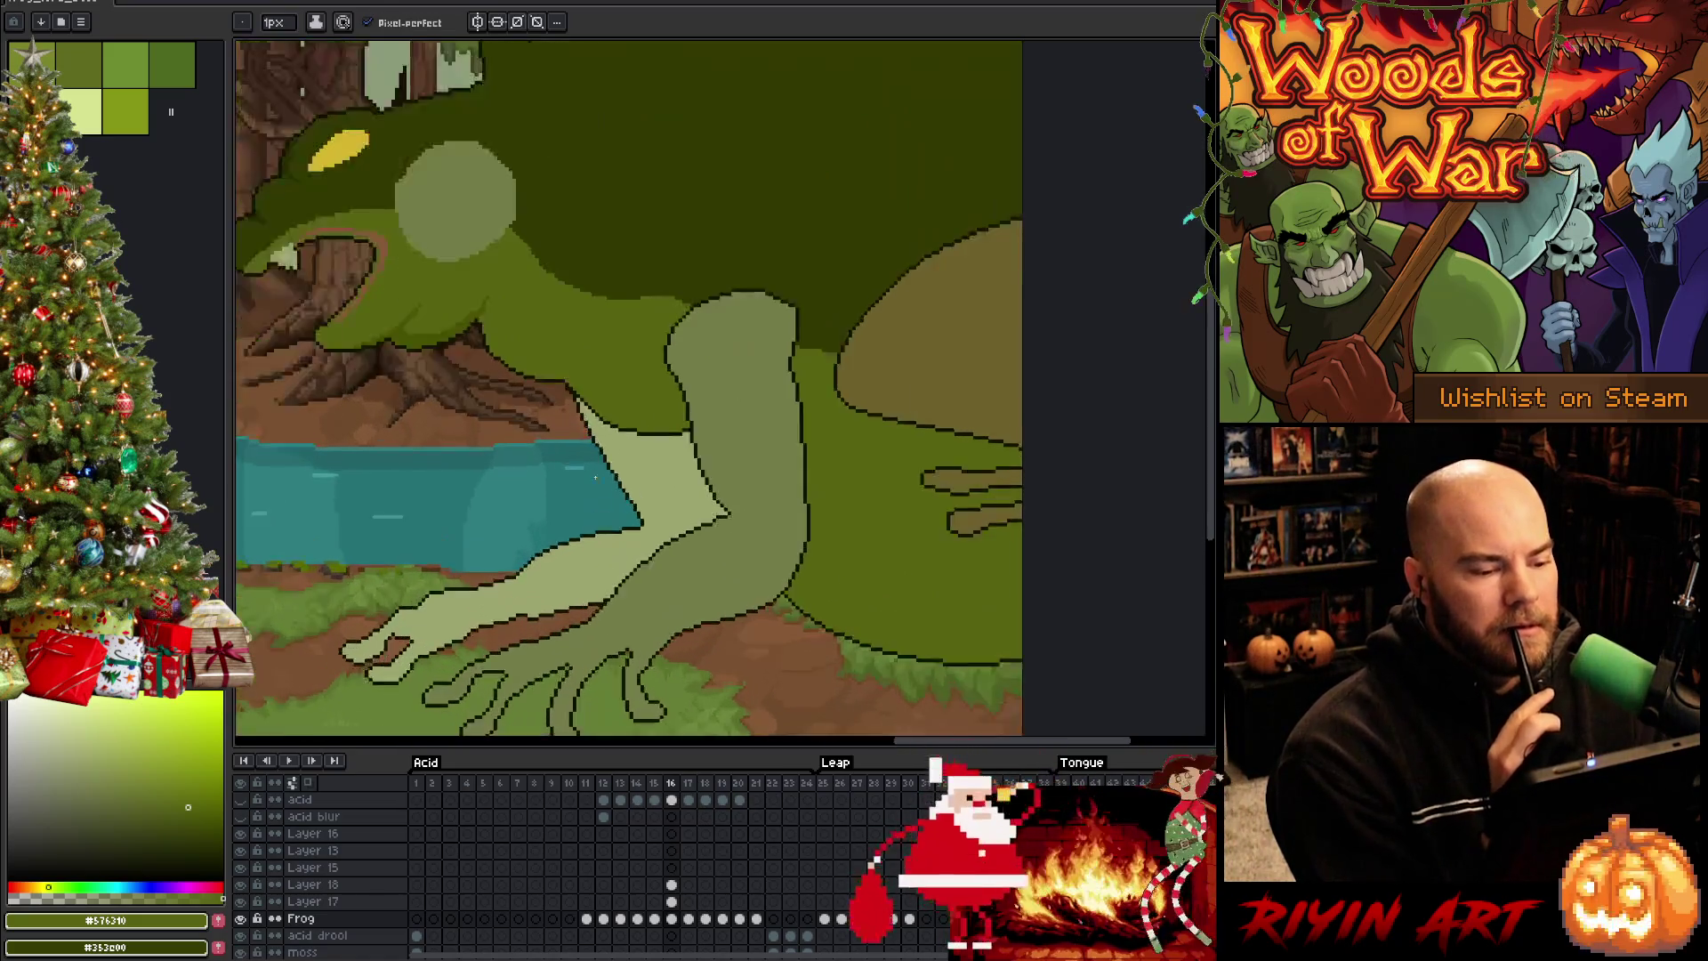
scroll(598, 480, up, 1)
scroll(600, 480, down, 1)
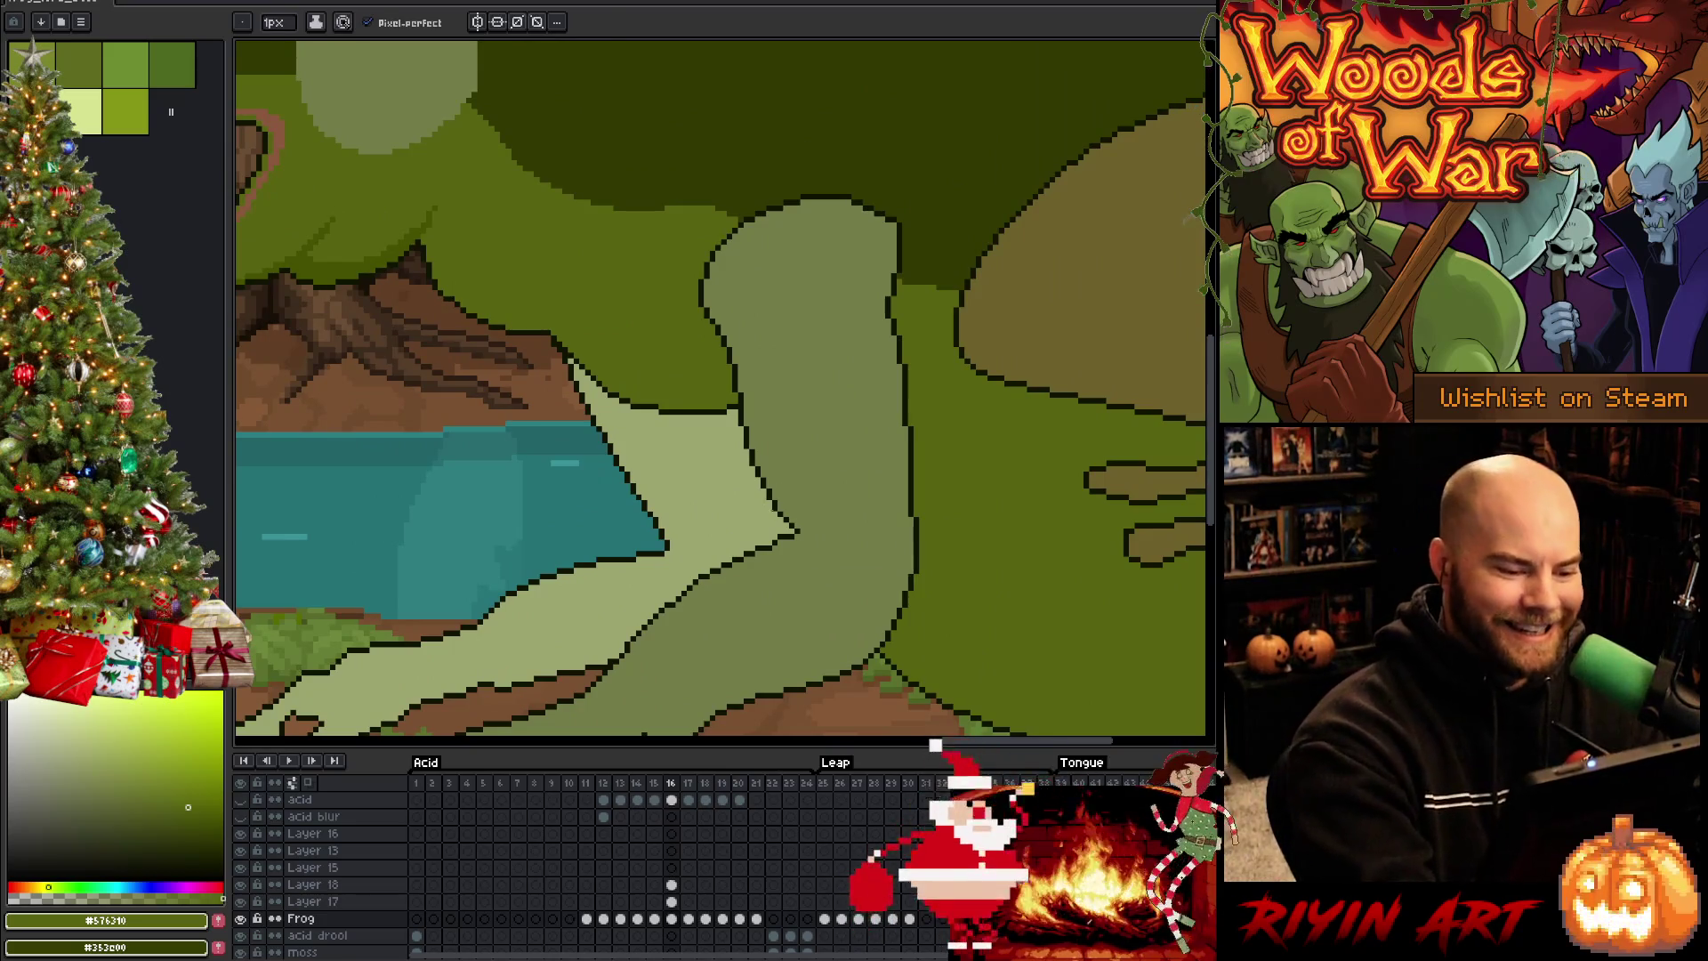
alt+click(599, 479)
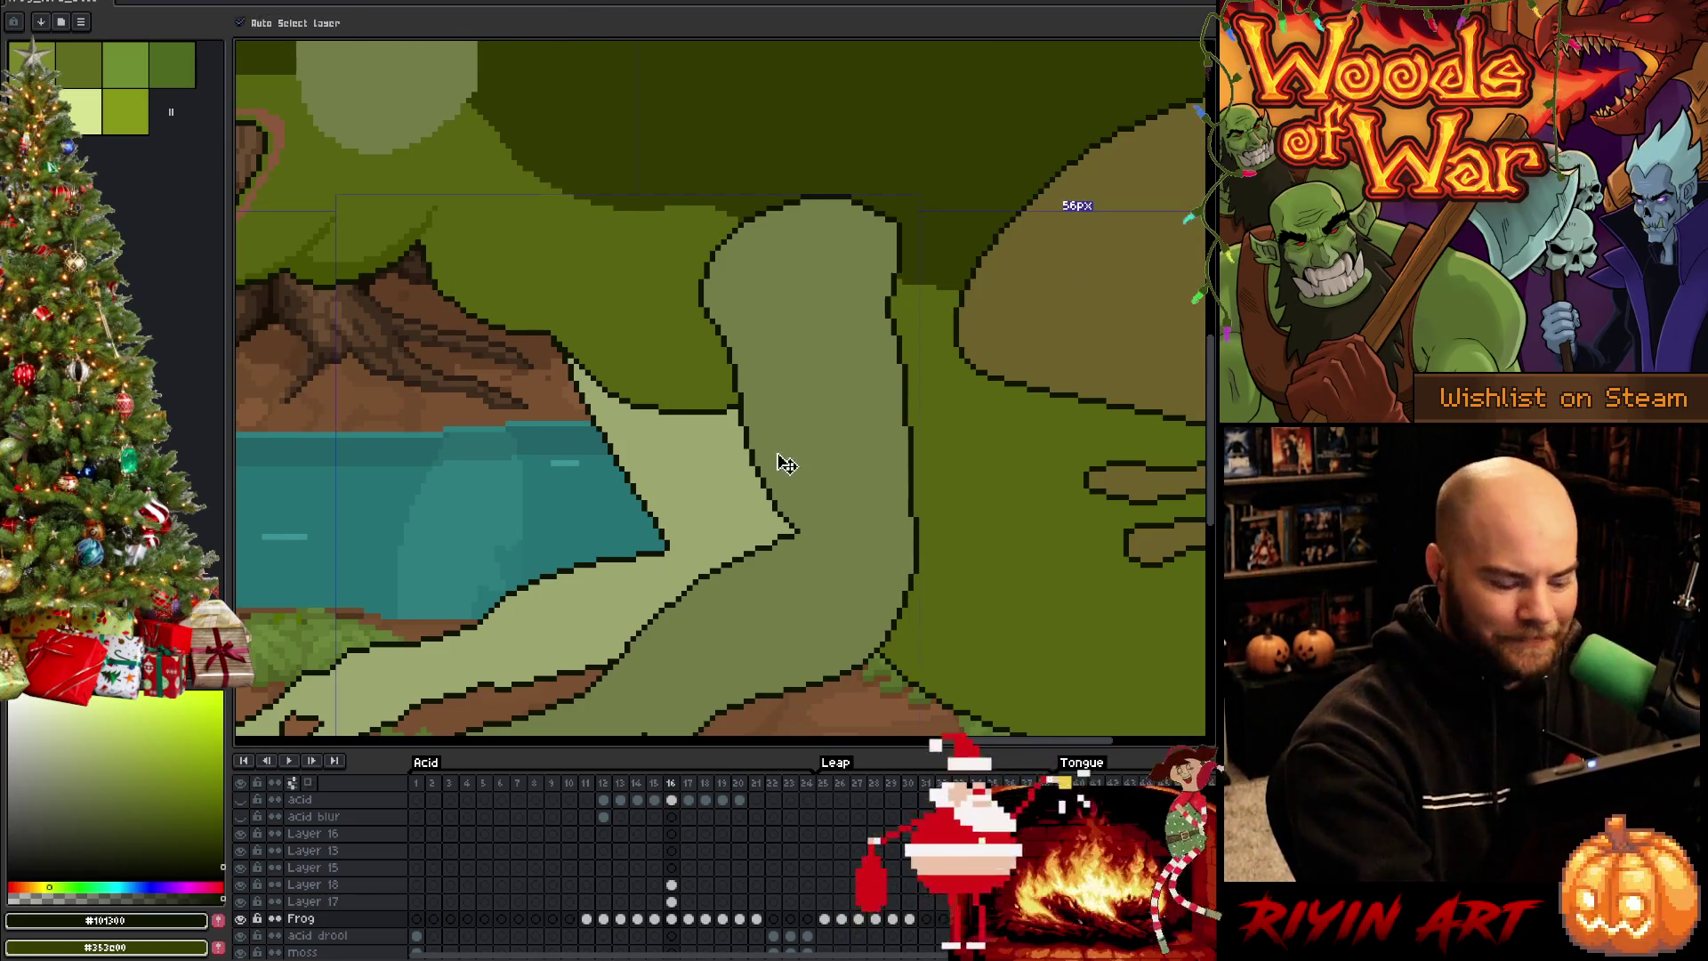
click(672, 883)
Sample the leg's olive green #737c47, save the file and return to the pencil
alt+click(782, 502)
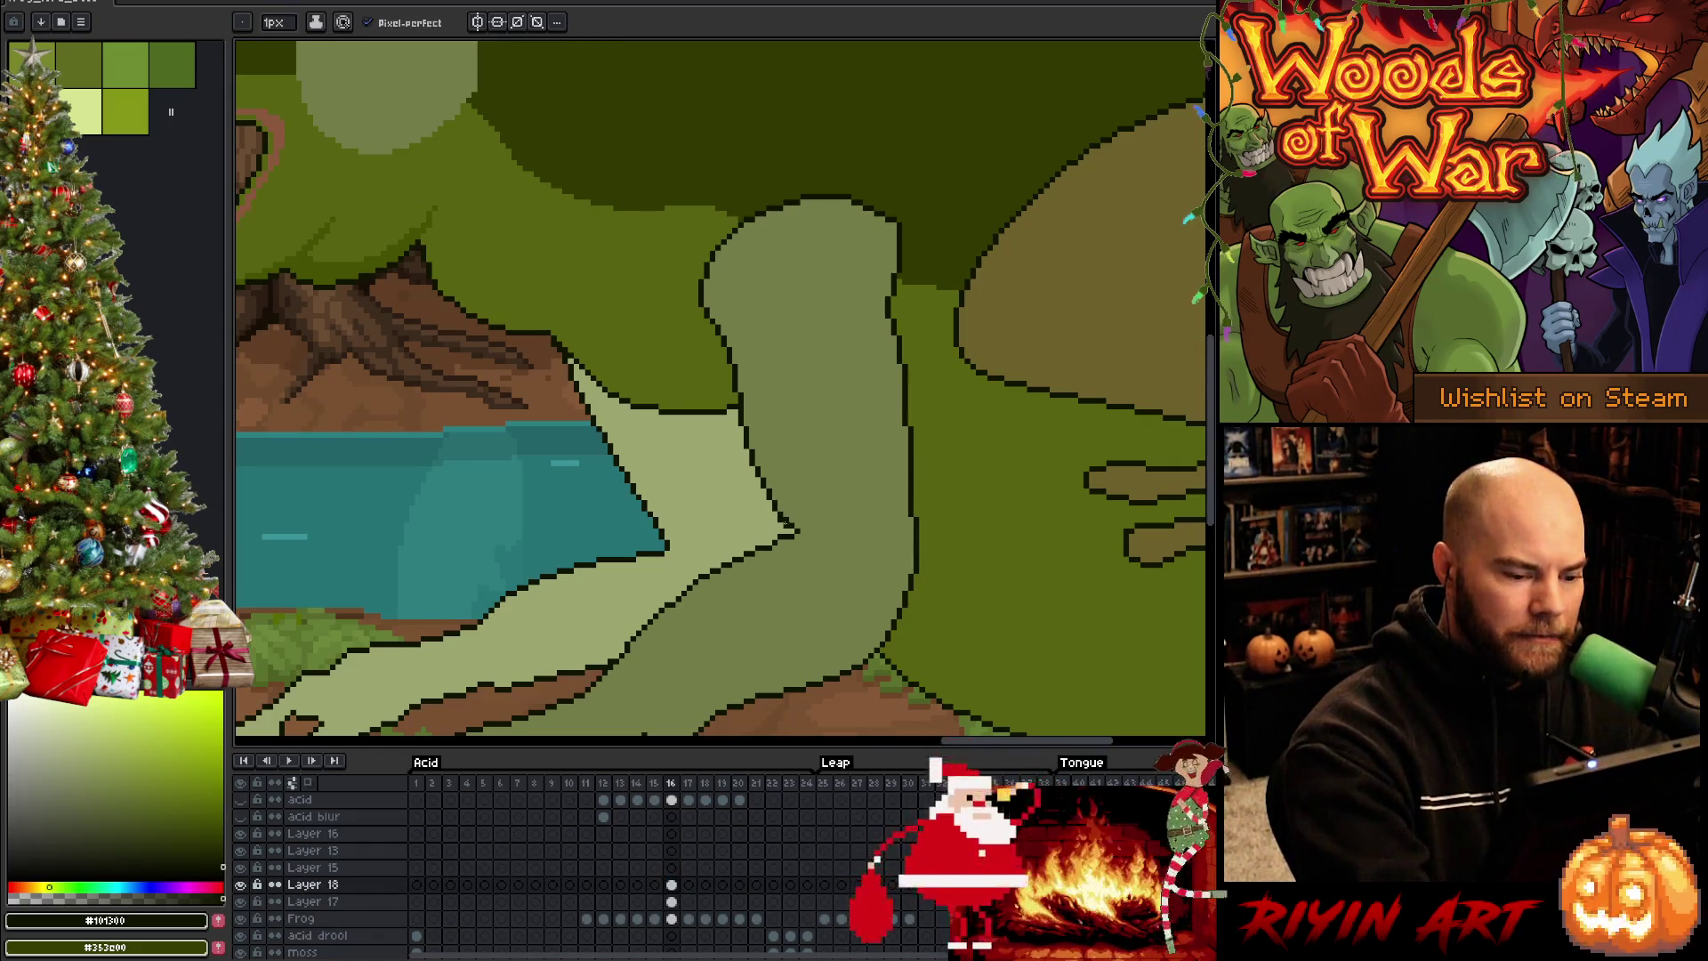
alt+click(790, 509)
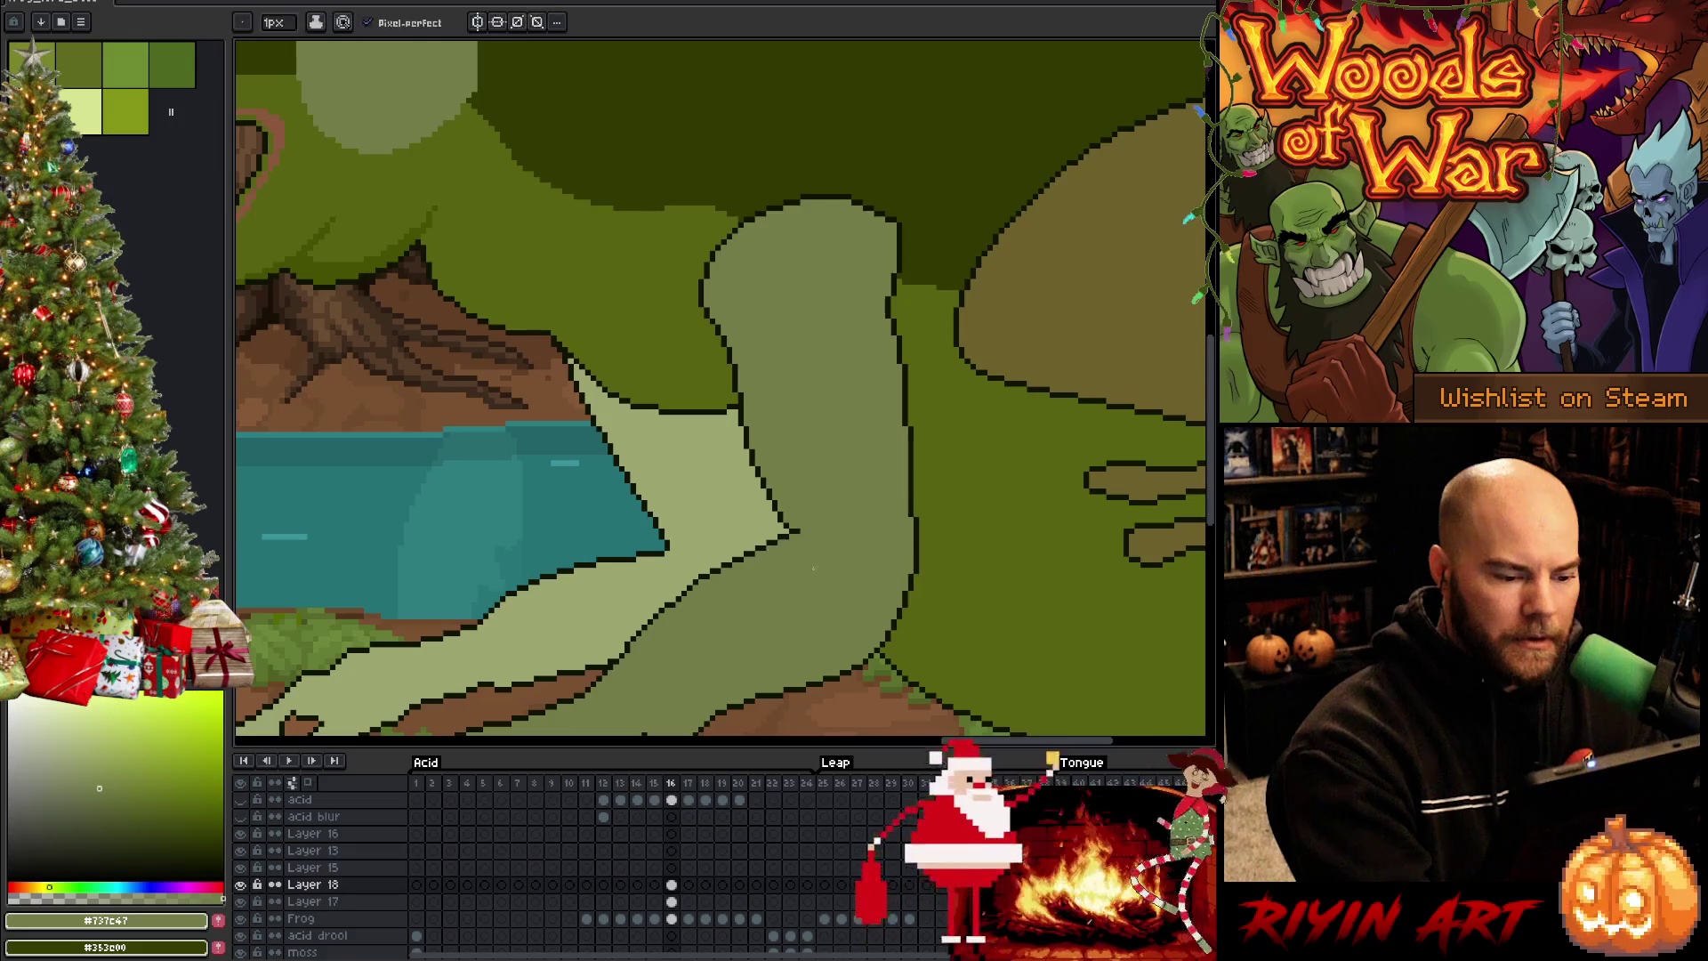
key(ctrl+s)
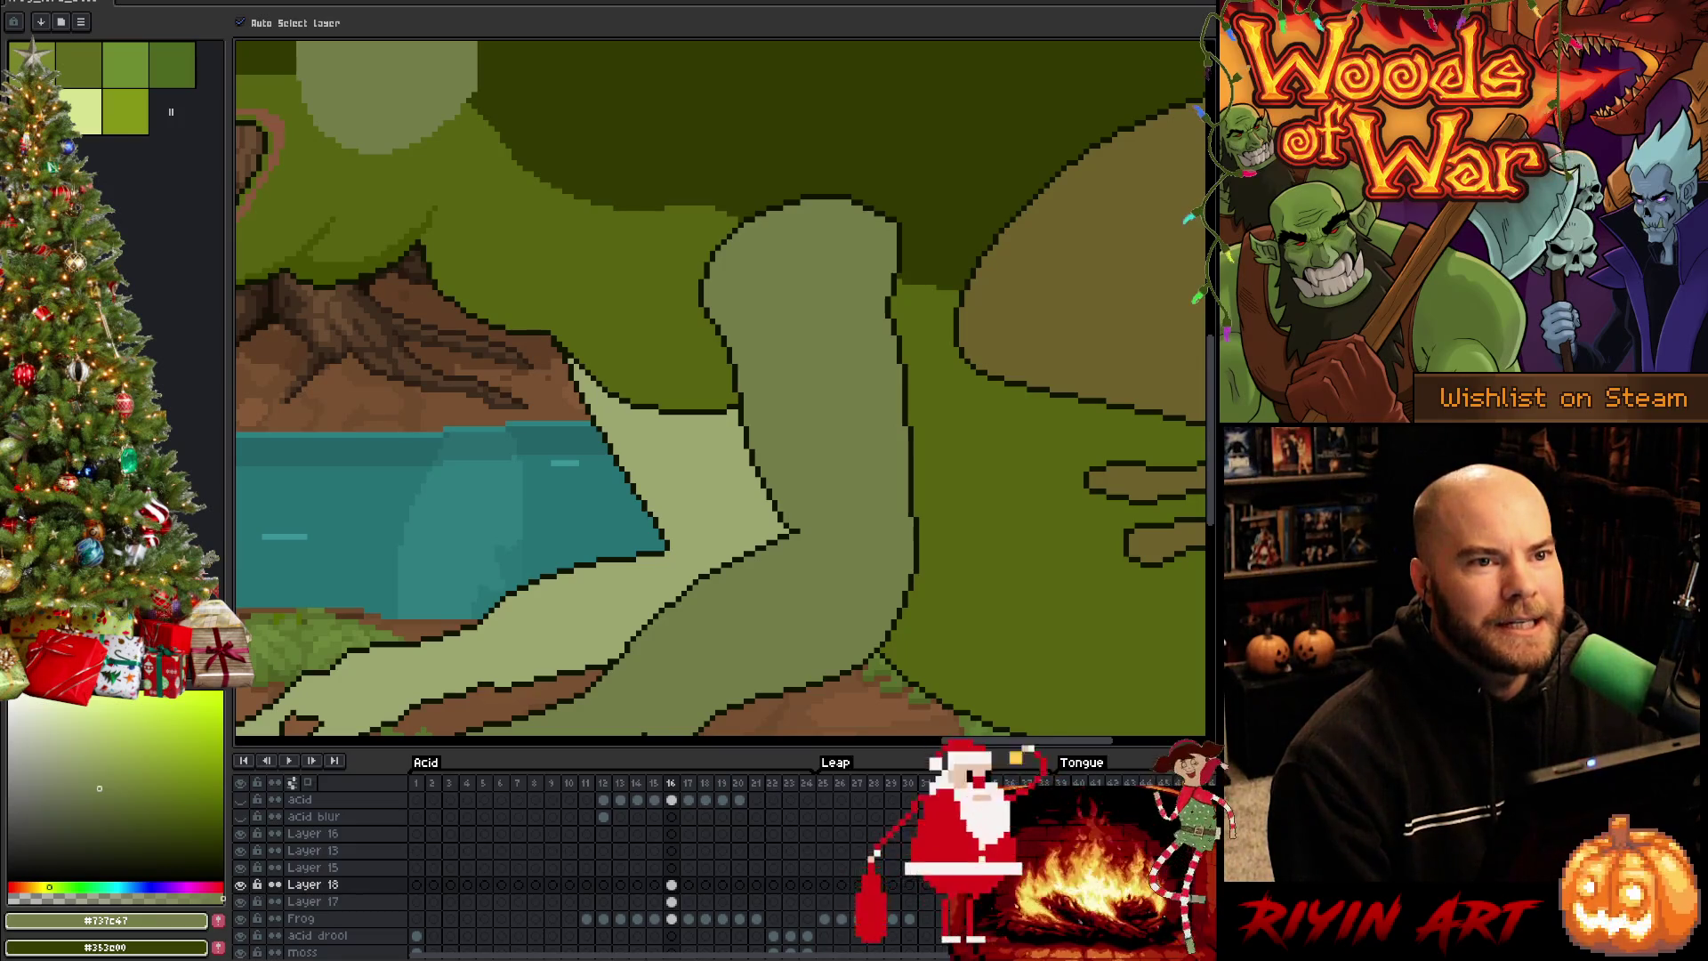
key(b)
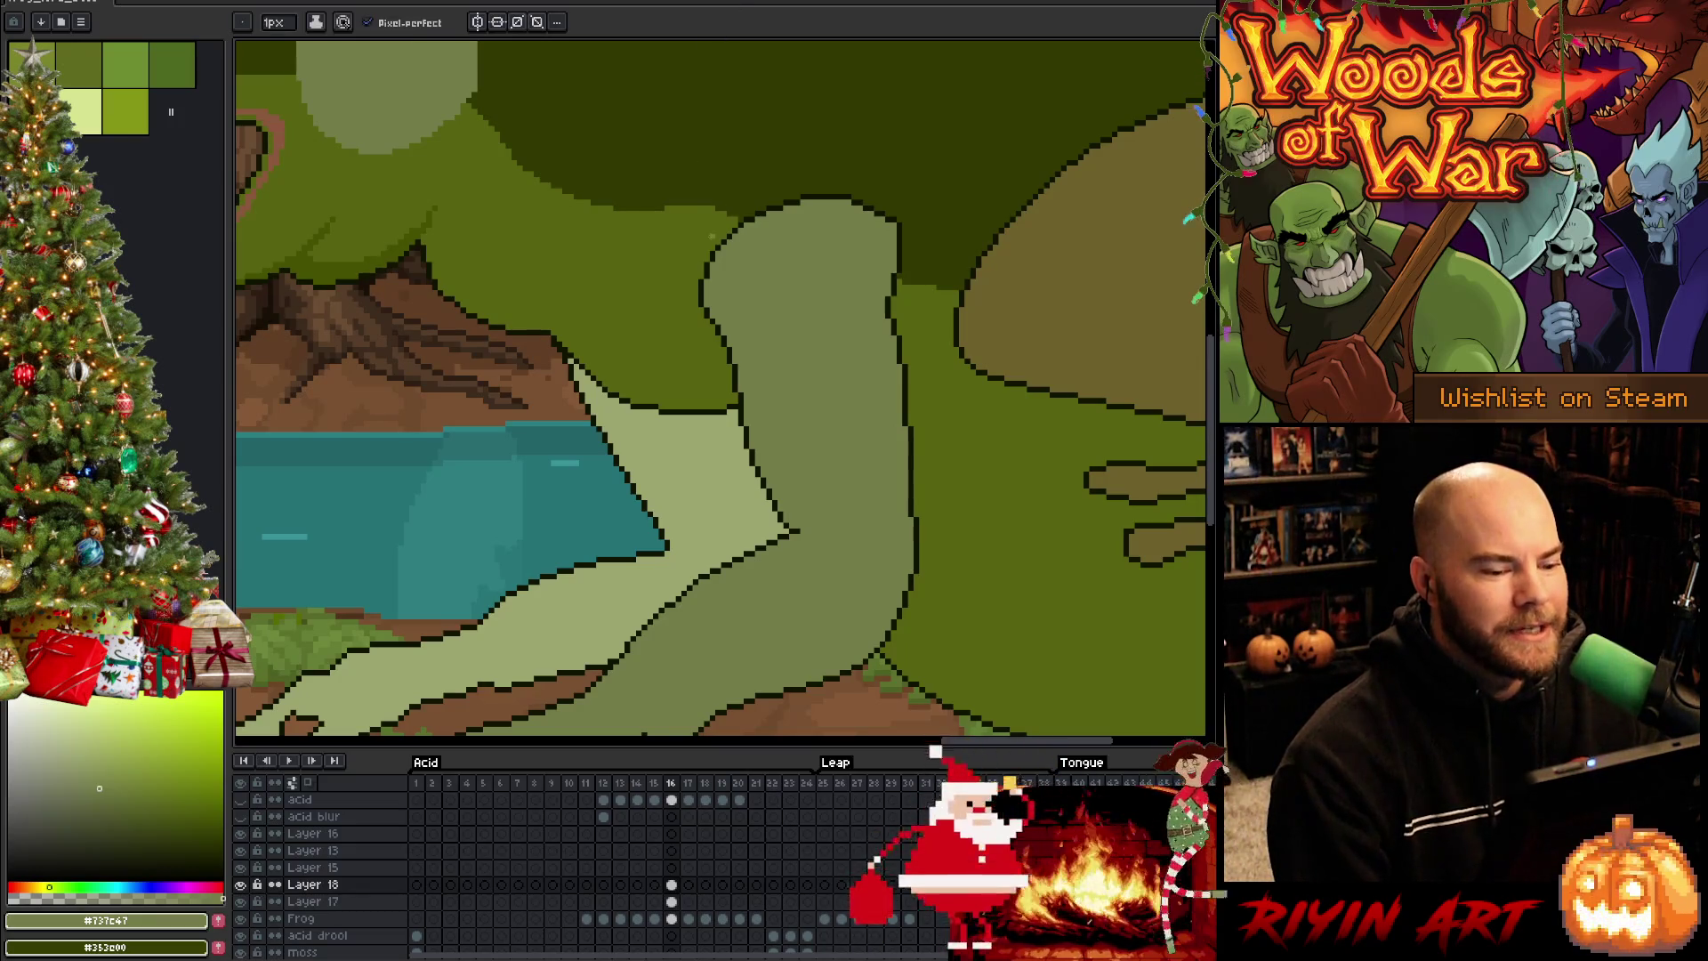
scroll(711, 233, down, 3)
scroll(761, 315, up, 2)
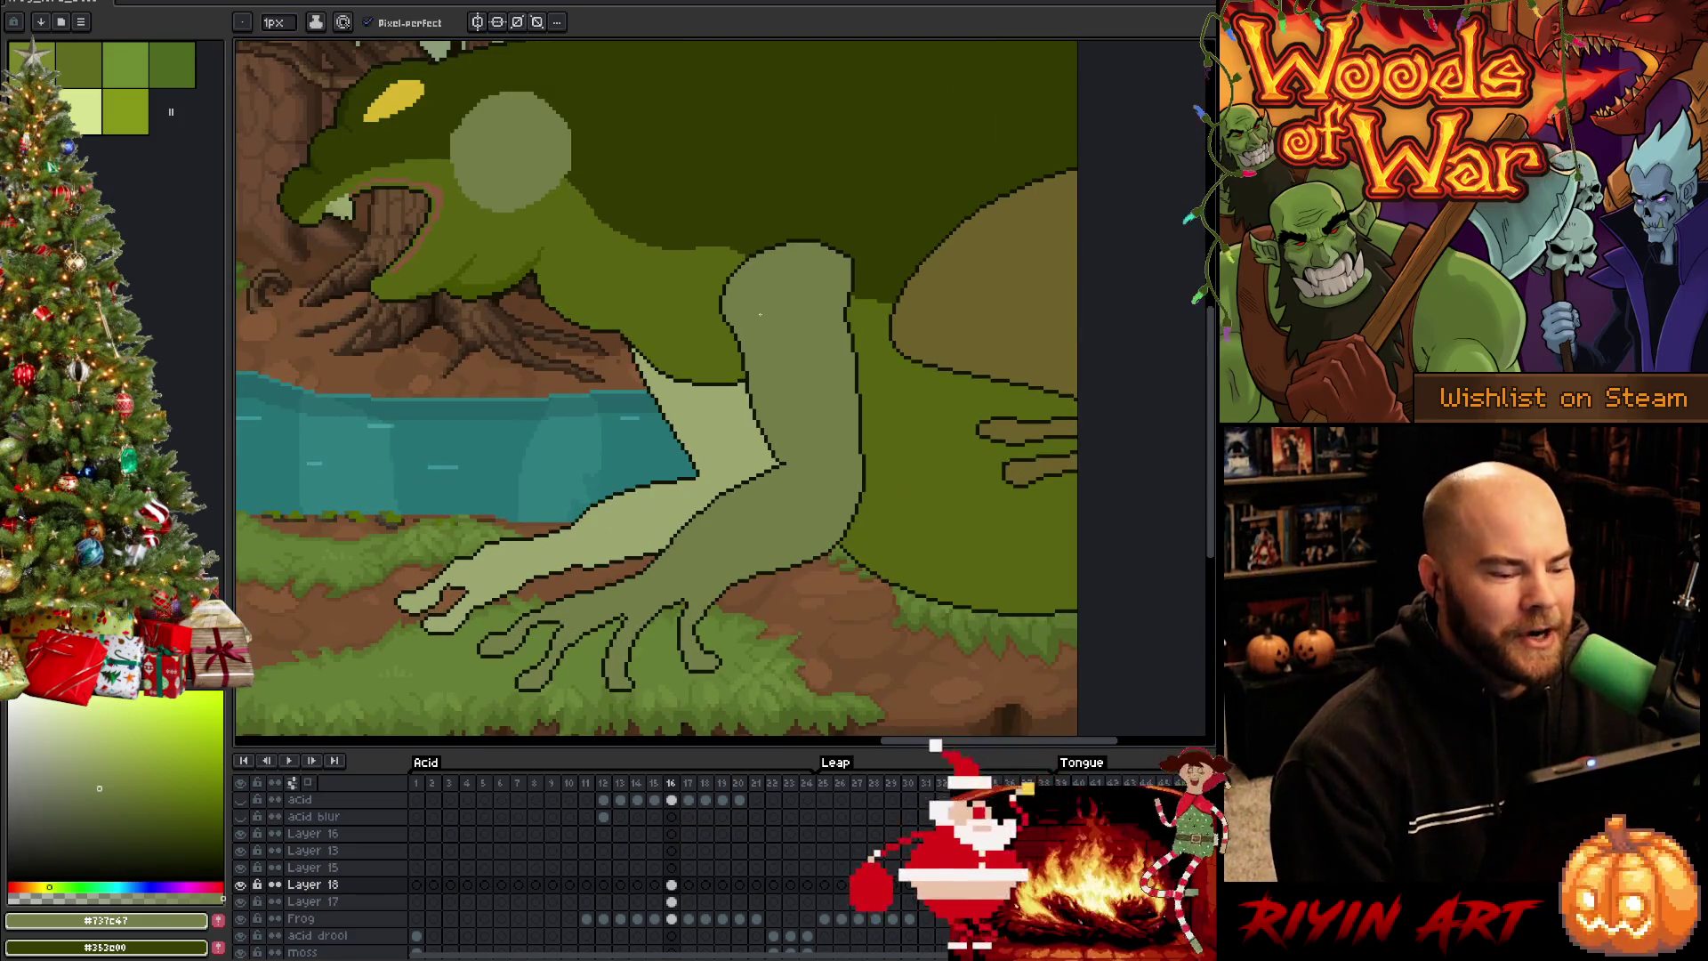
scroll(760, 315, down, 2)
scroll(787, 347, up, 3)
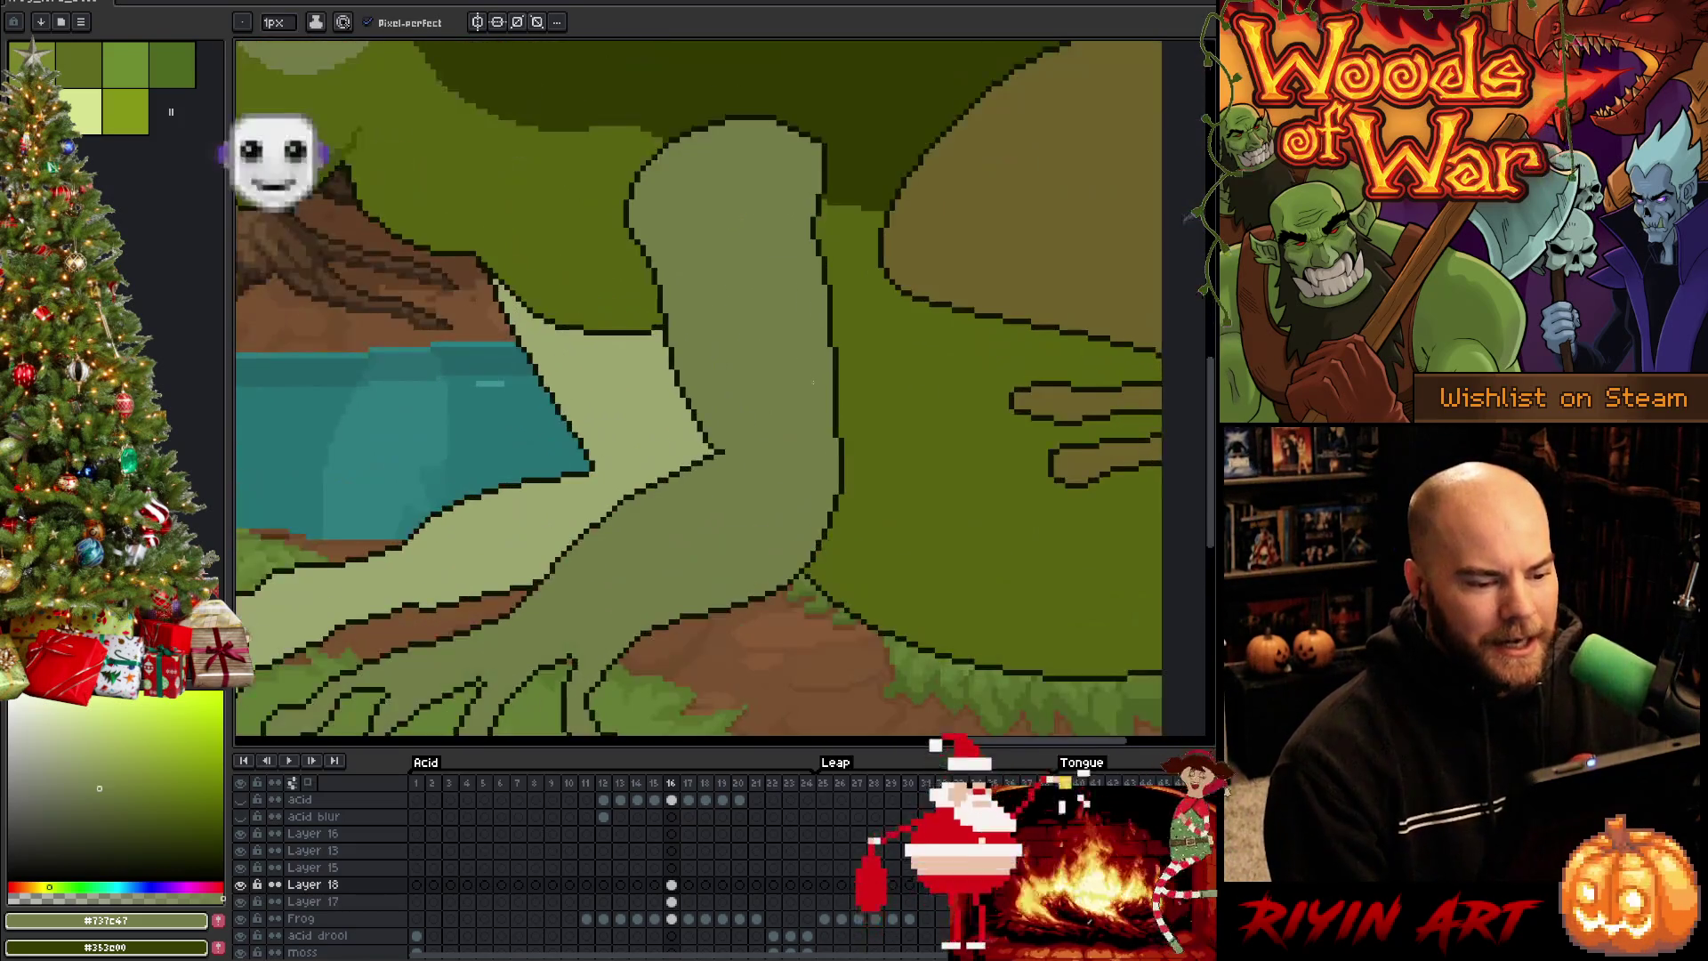
scroll(812, 382, down, 1)
scroll(813, 382, up, 2)
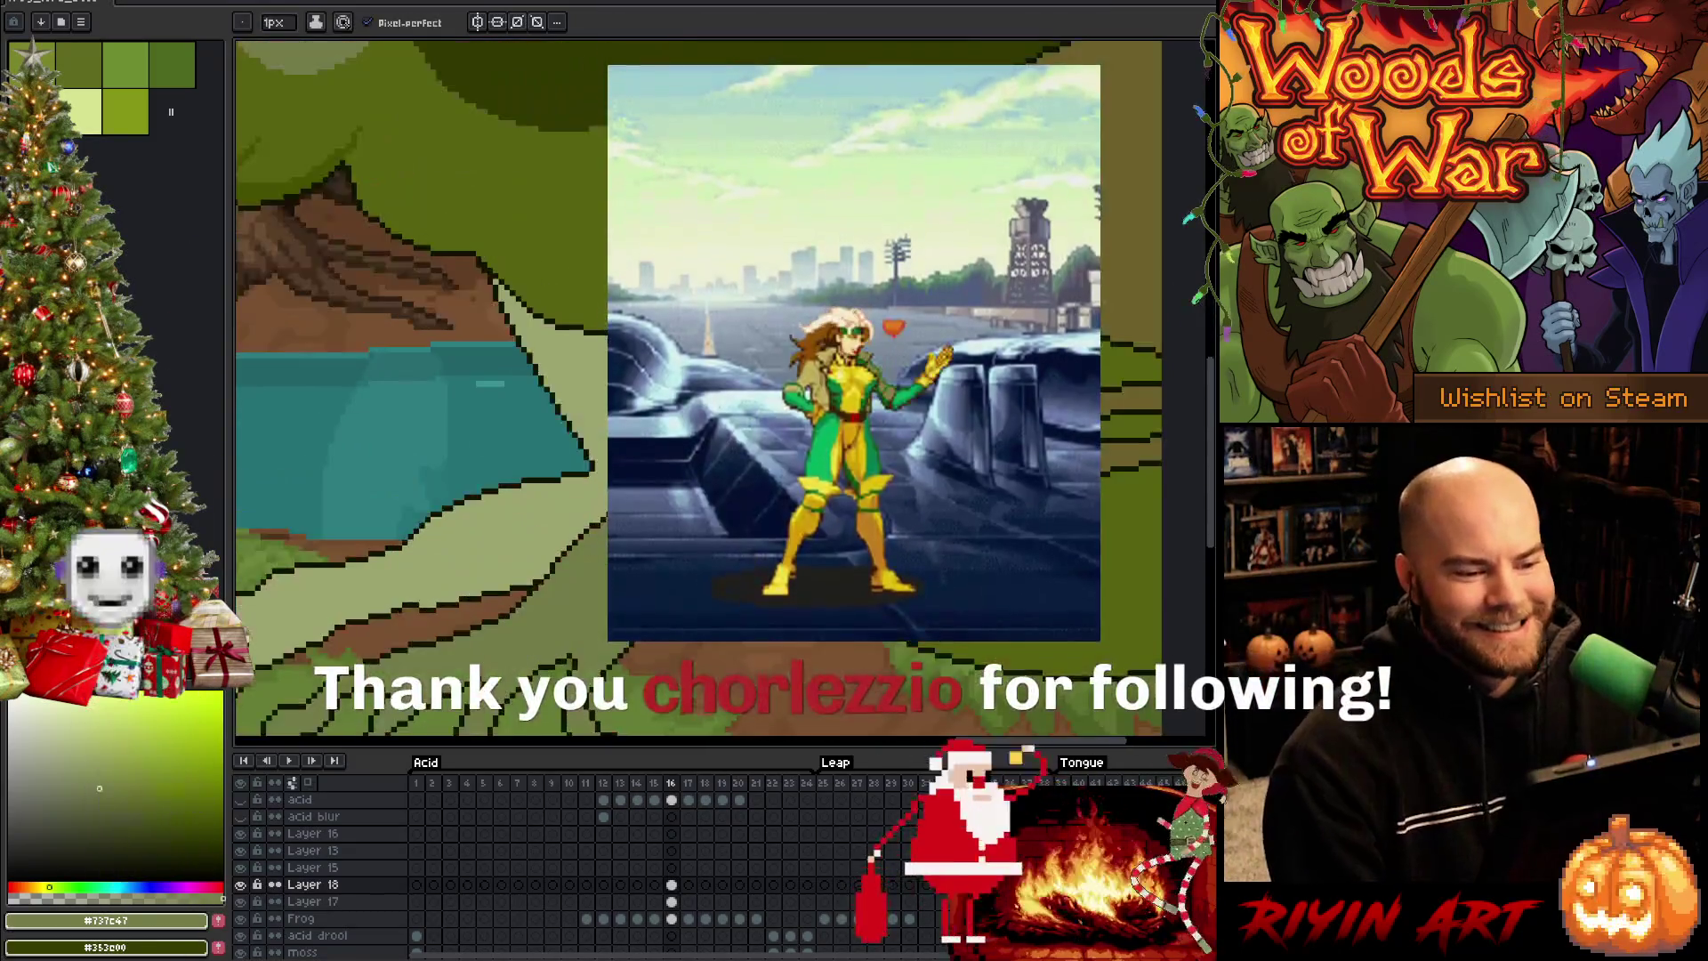
scroll(811, 381, down, 2)
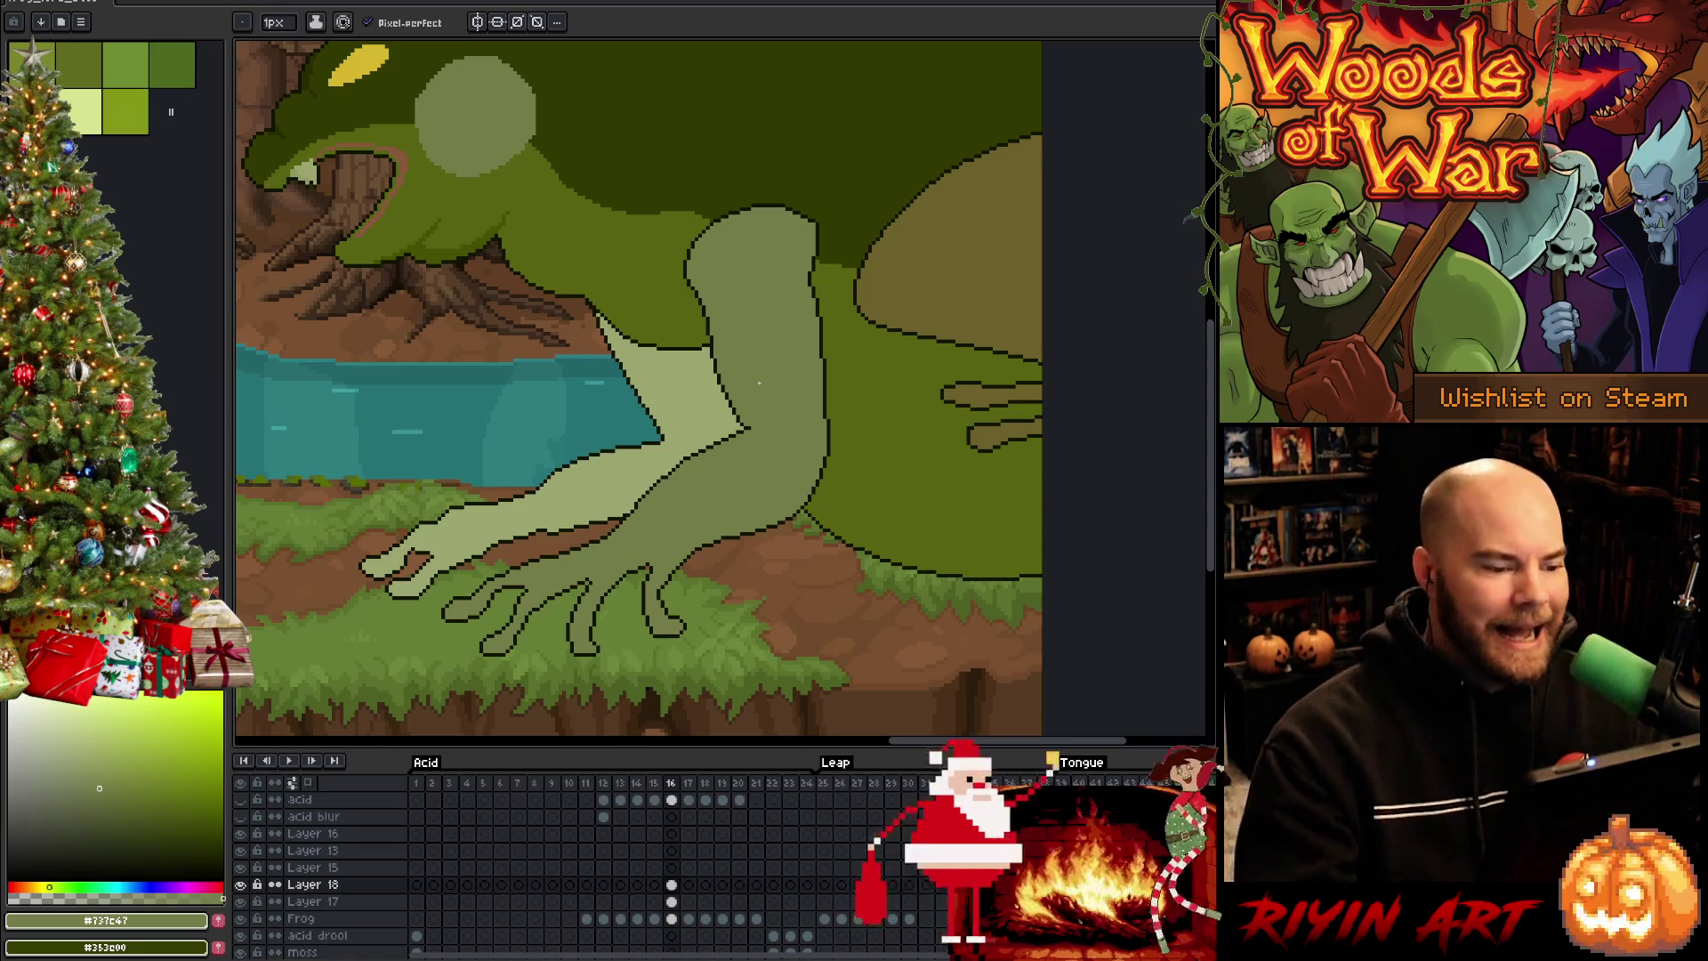
scroll(761, 382, up, 1)
scroll(762, 382, down, 1)
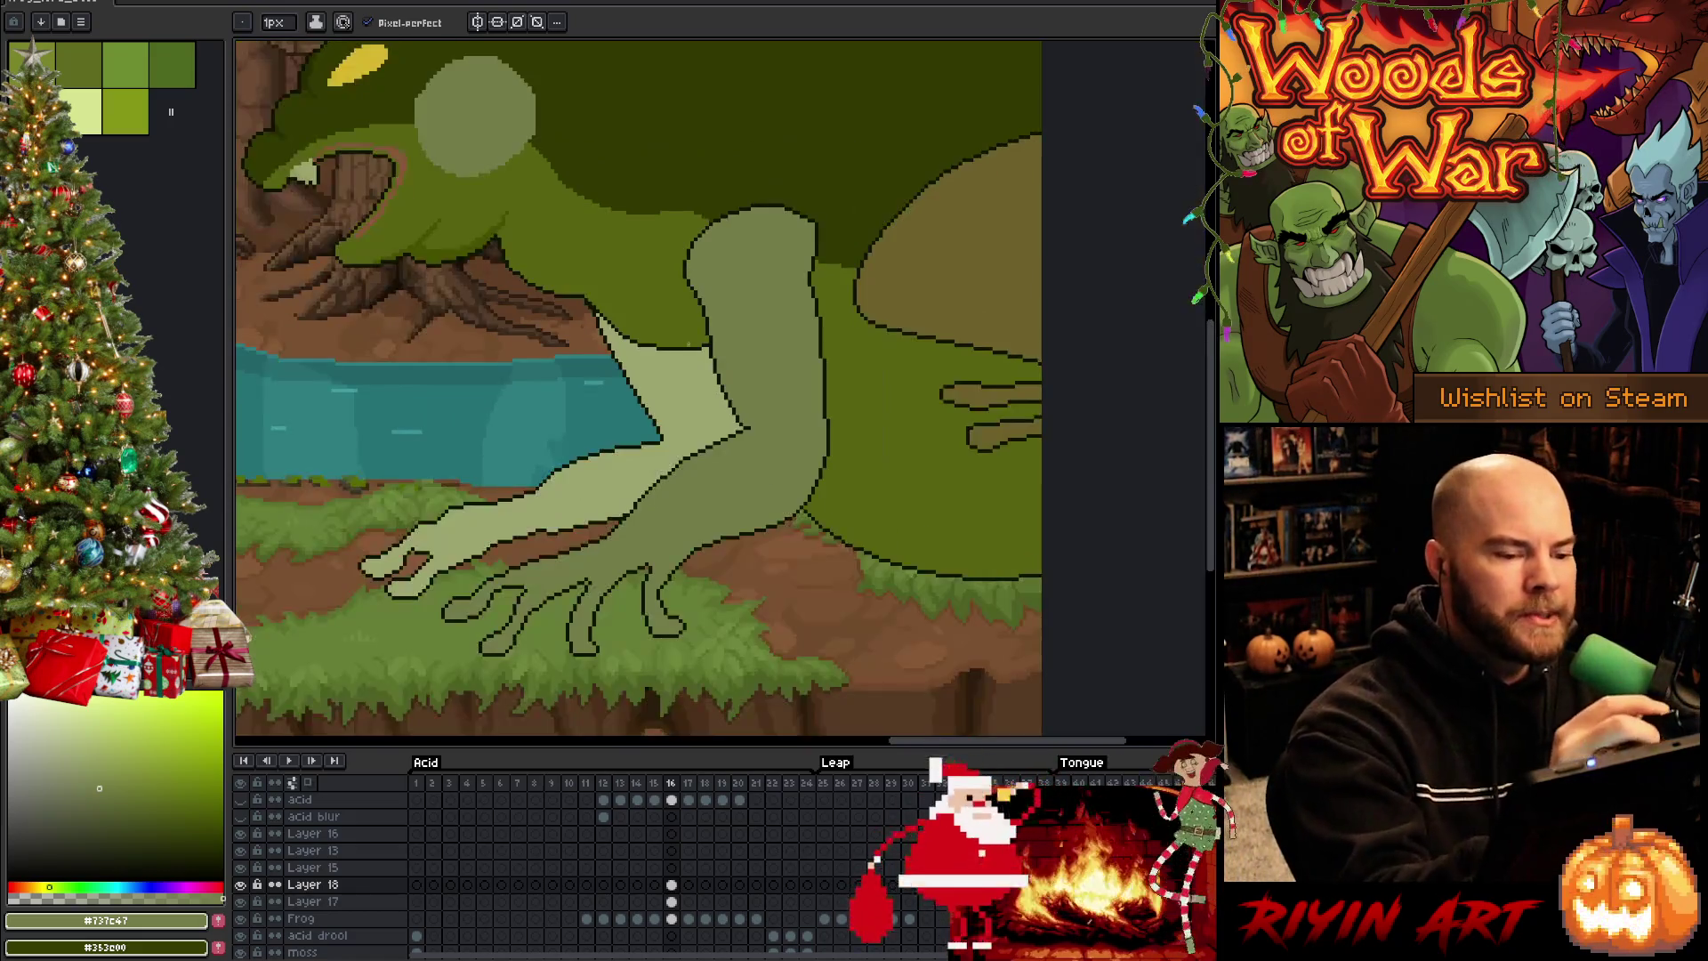
Sample the frog's greens around the arm and head — #313900, #576320 and #737c47
drag(812, 206, 790, 233)
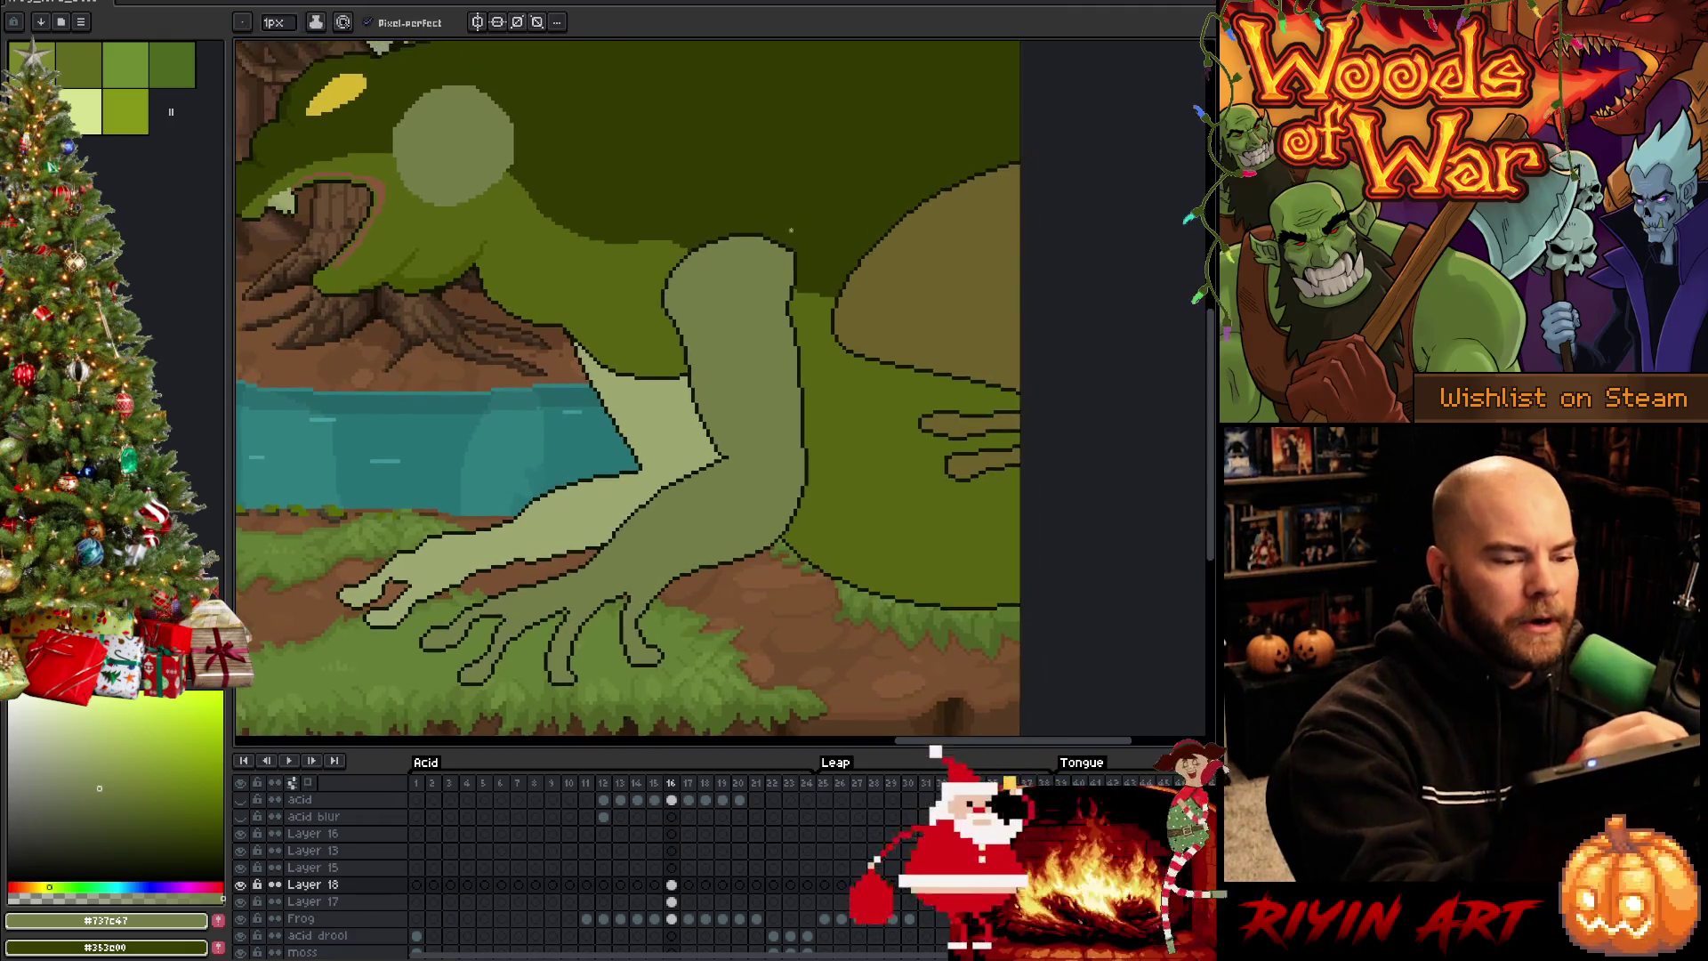
alt+click(791, 233)
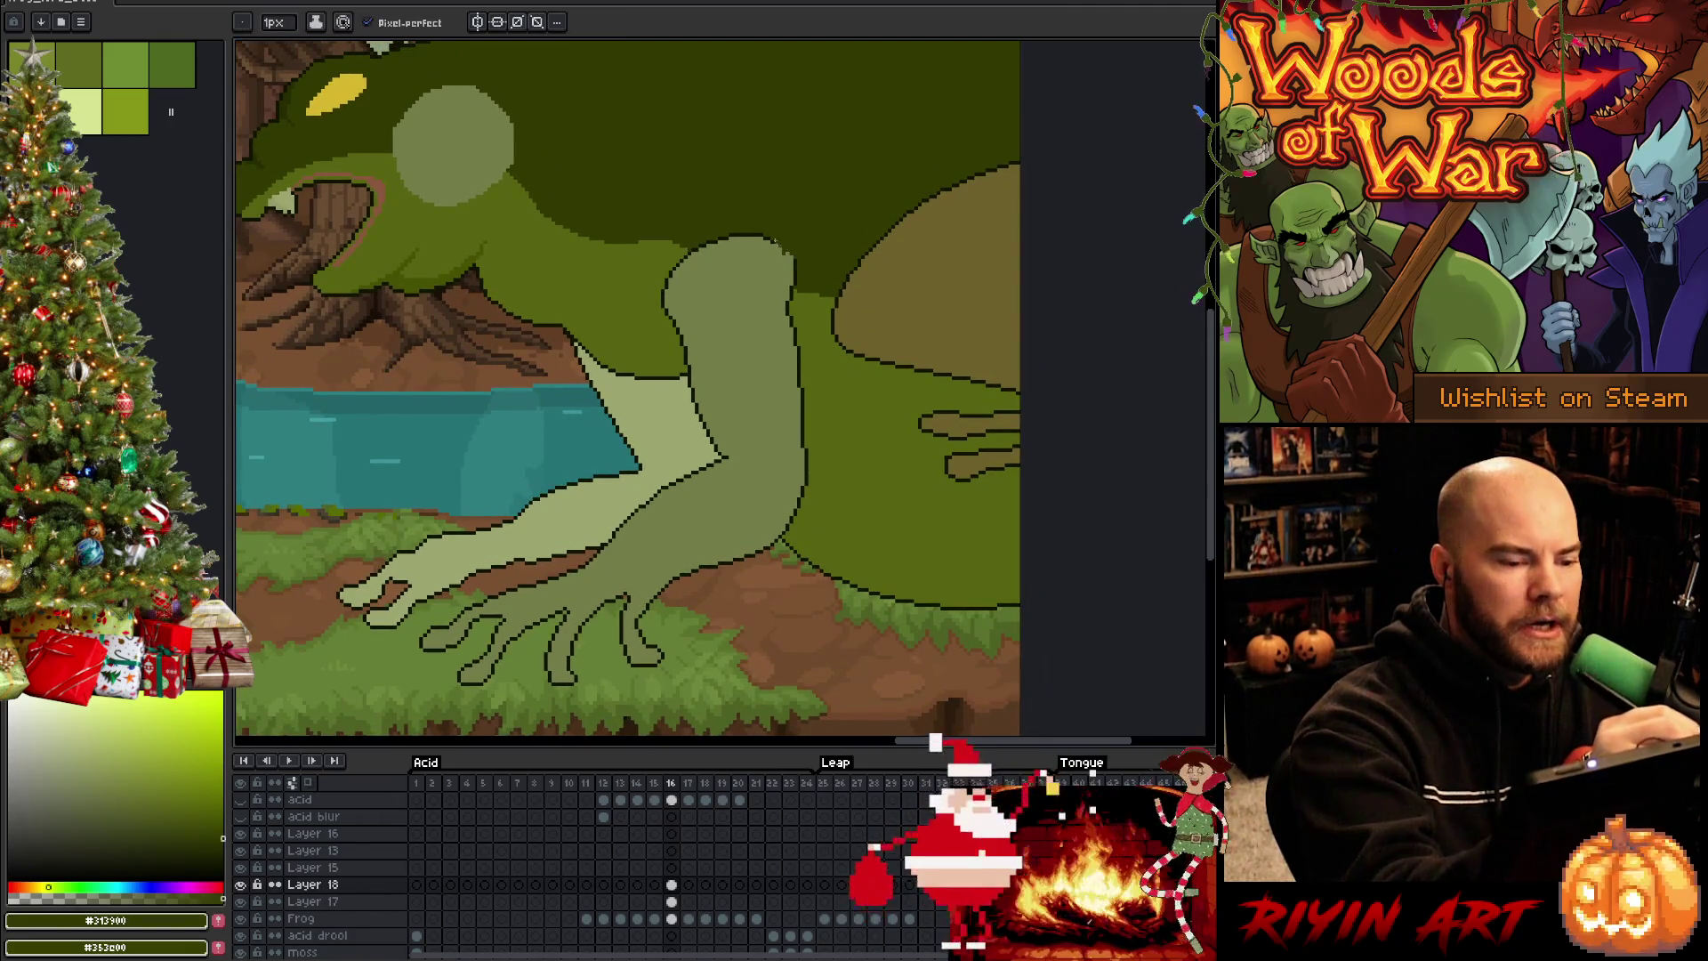
alt+click(767, 274)
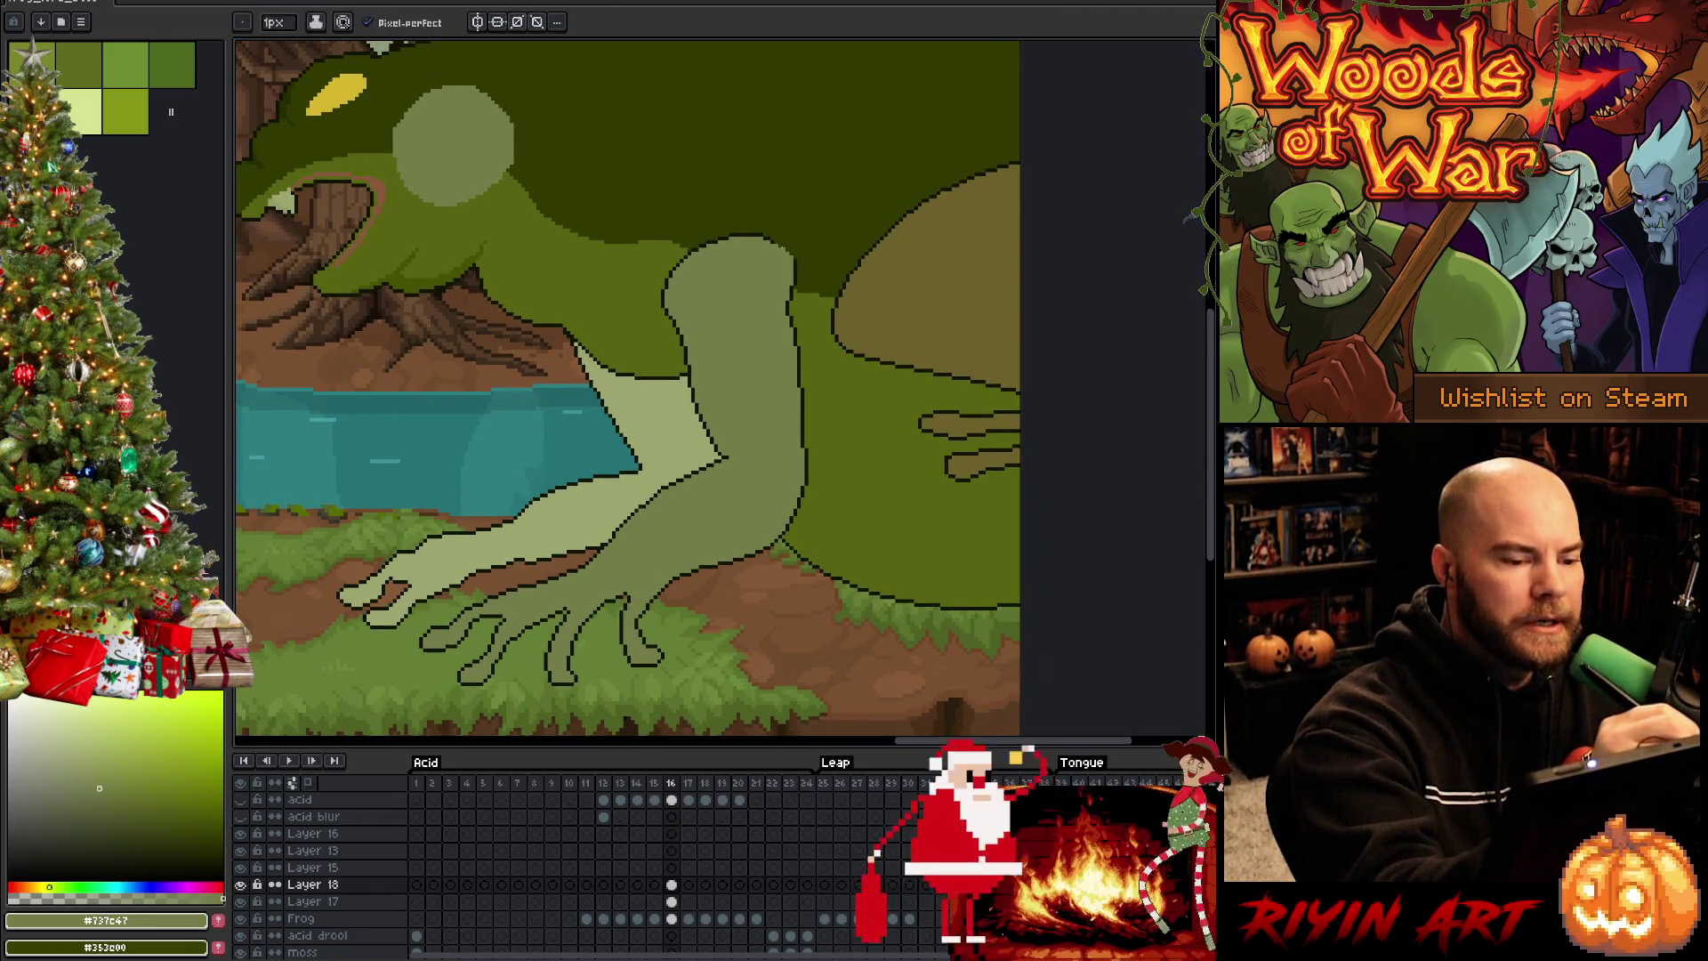
alt+click(779, 227)
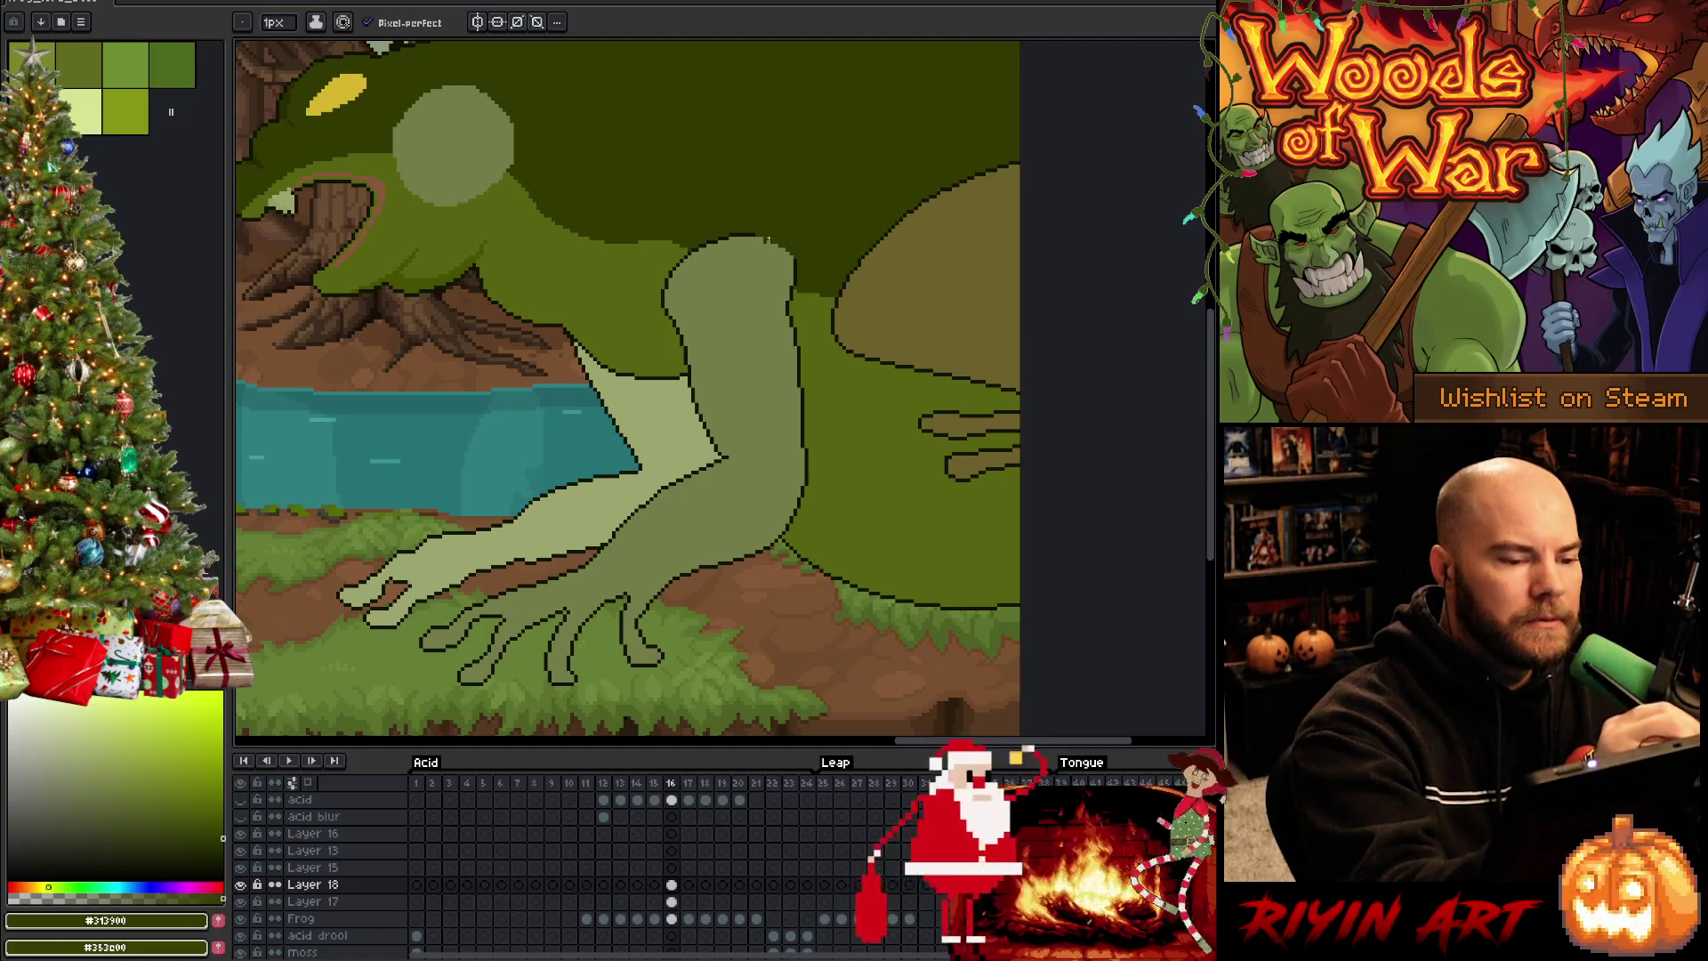
alt+click(768, 260)
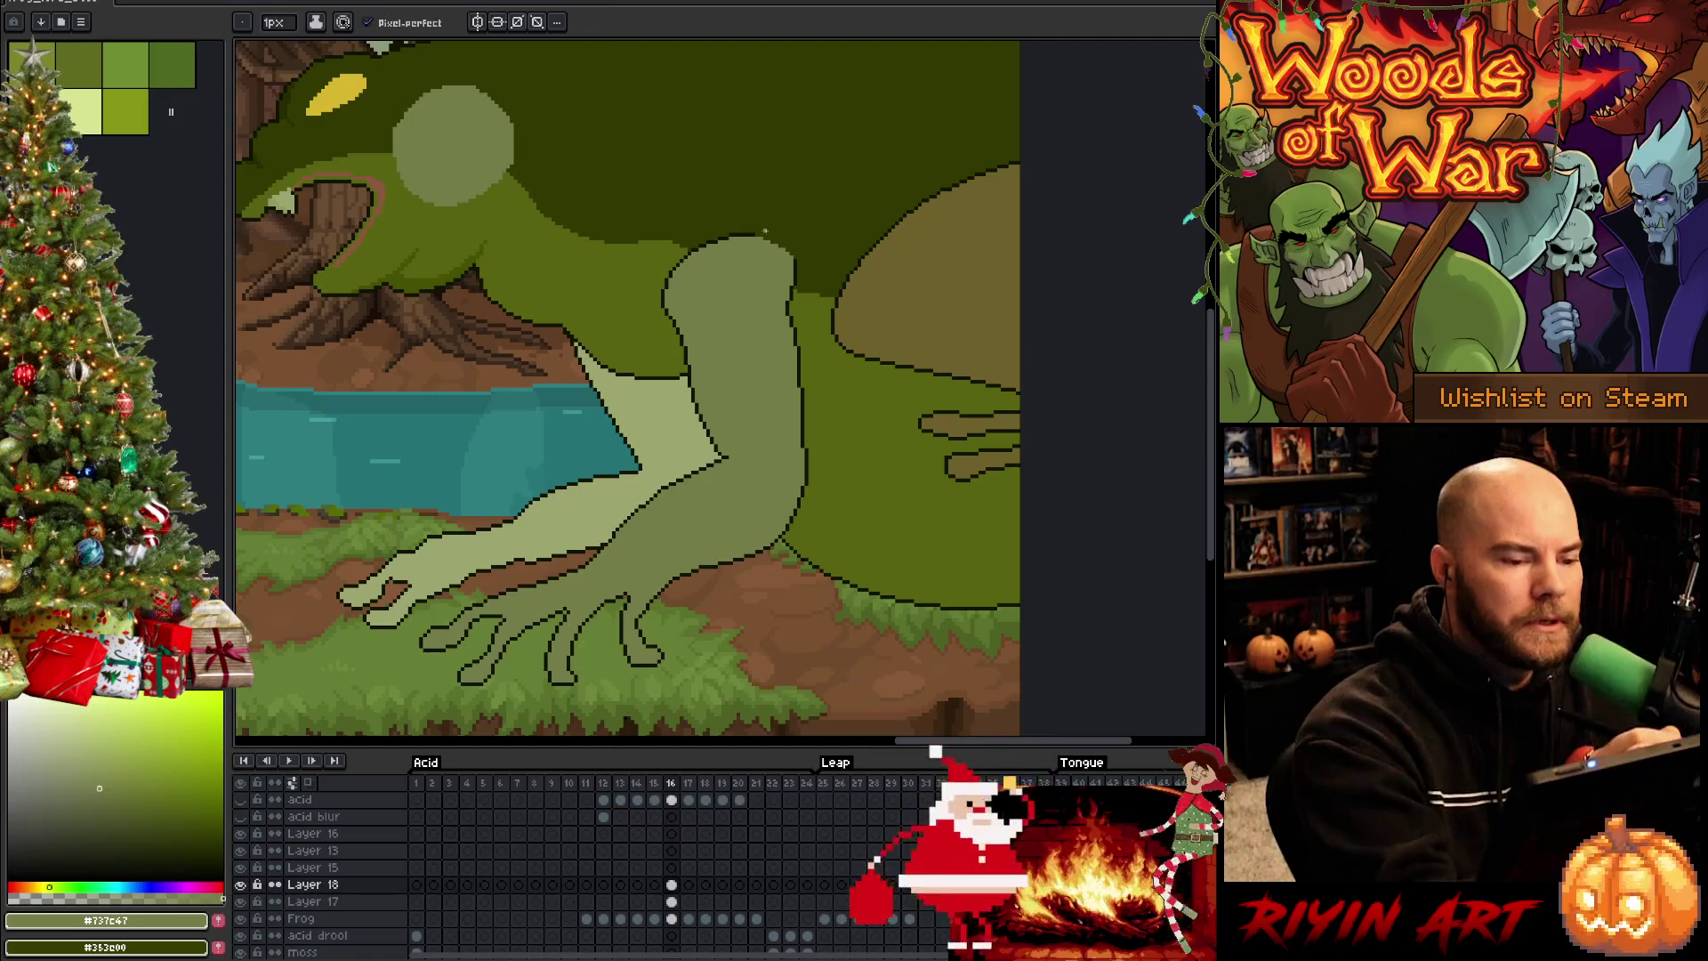
alt+click(755, 148)
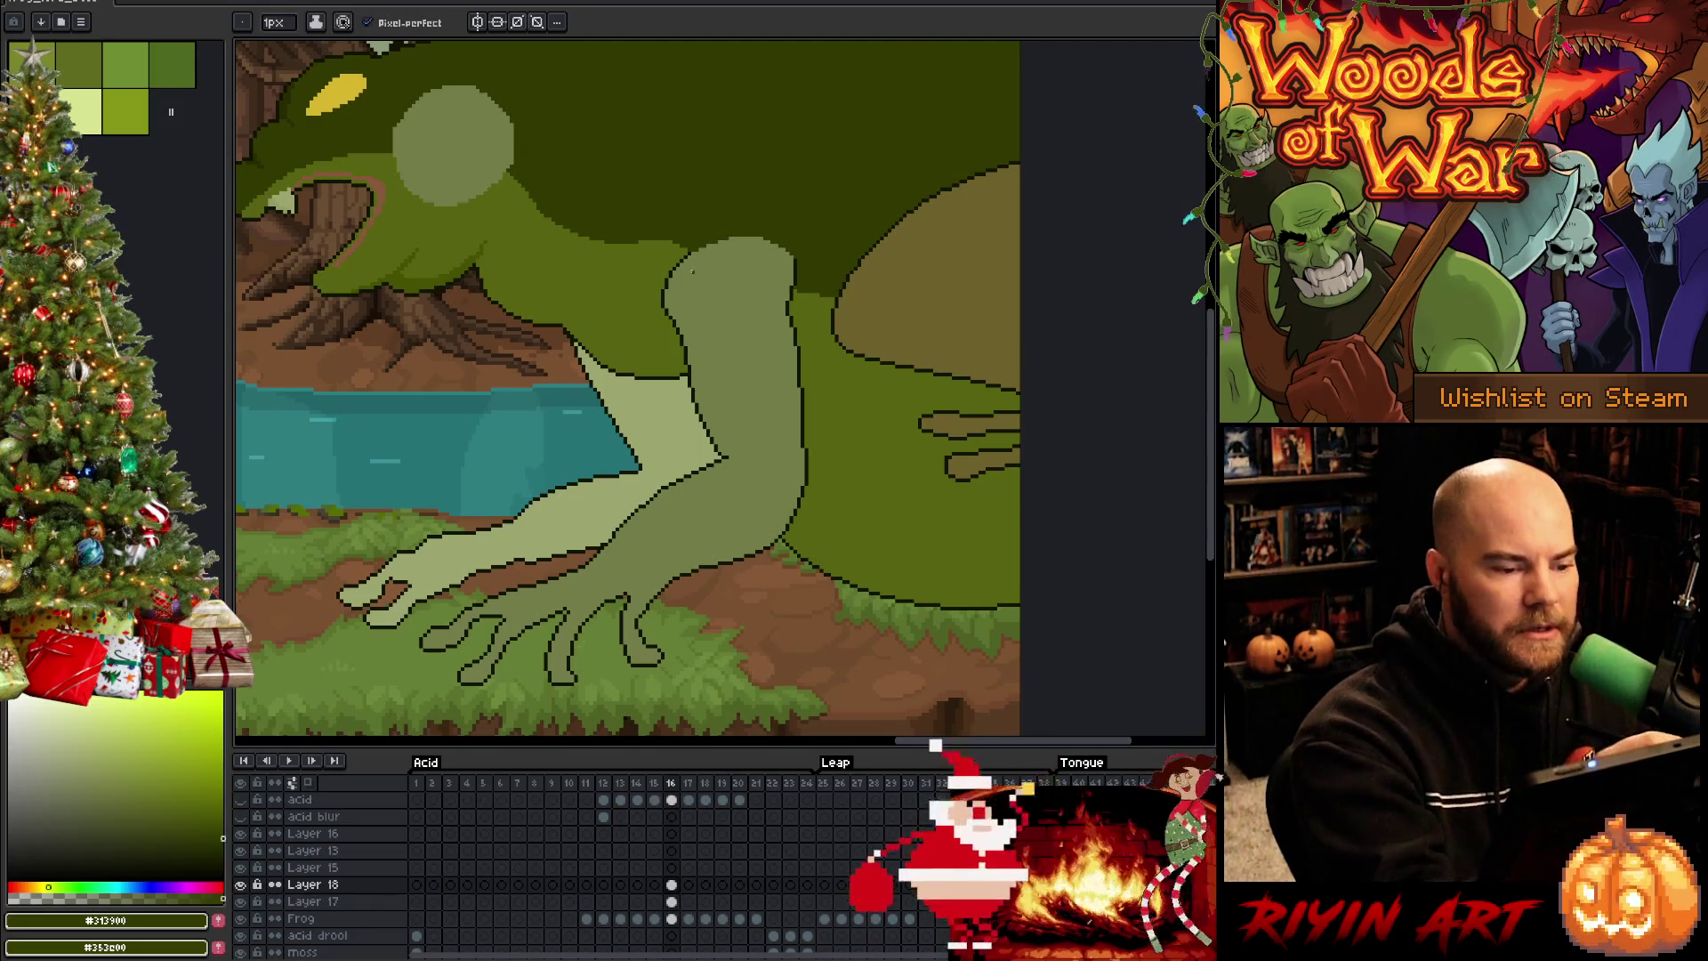
alt+click(691, 273)
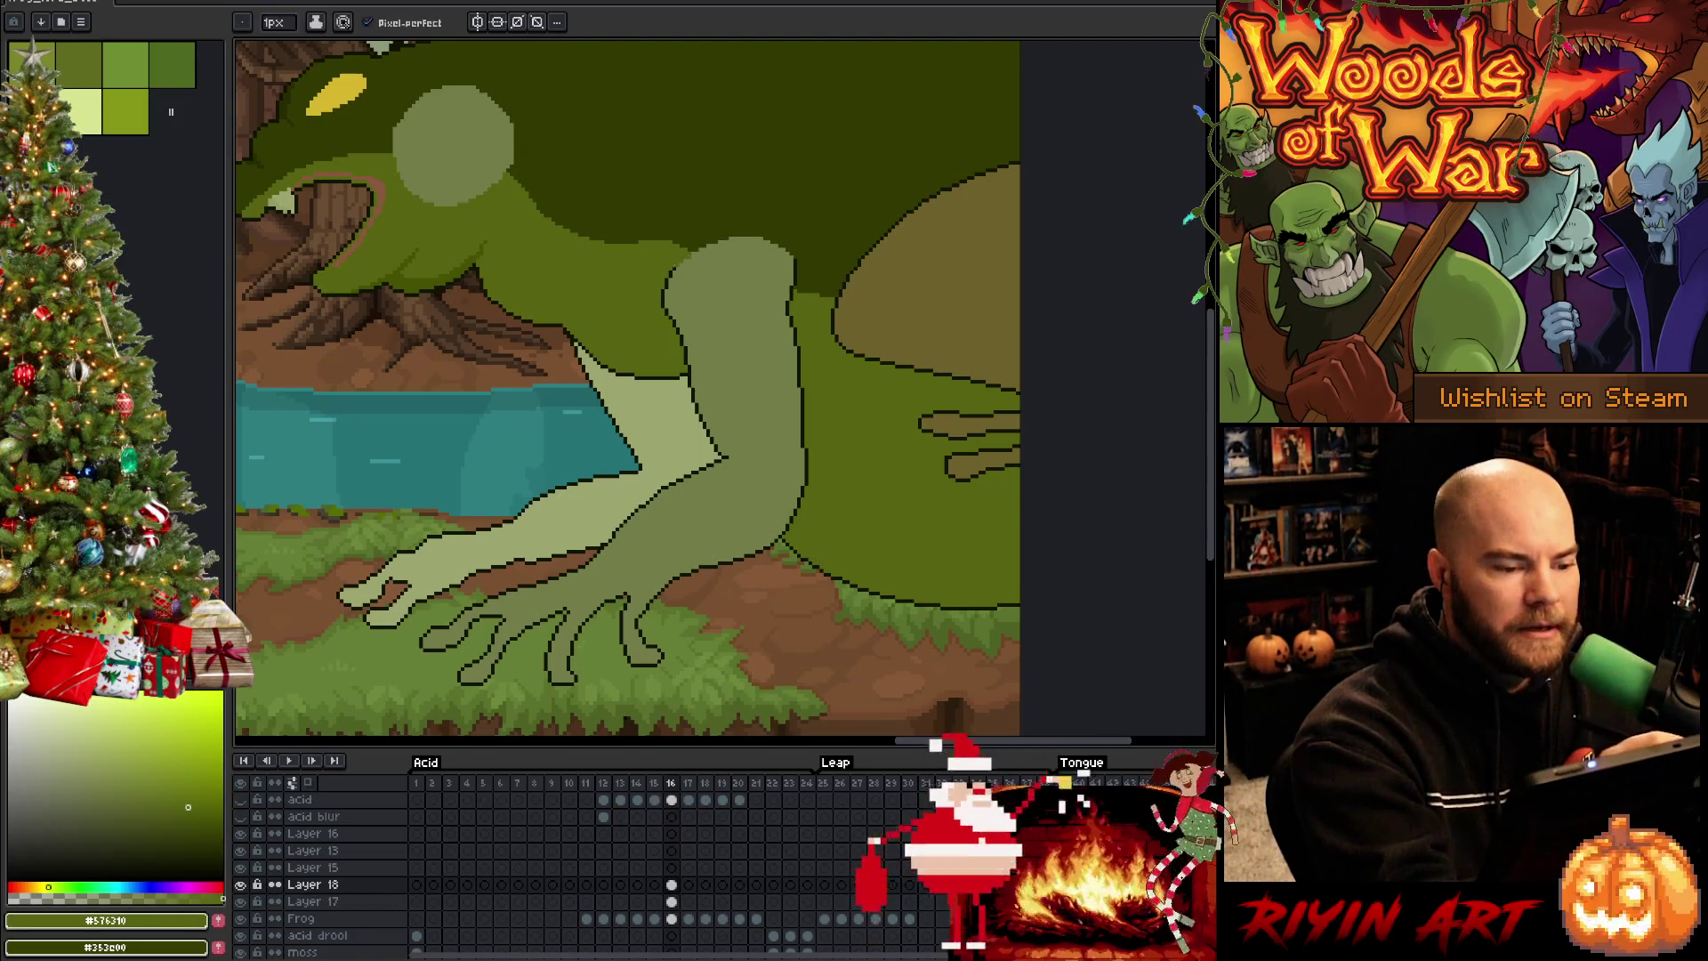
alt+click(728, 307)
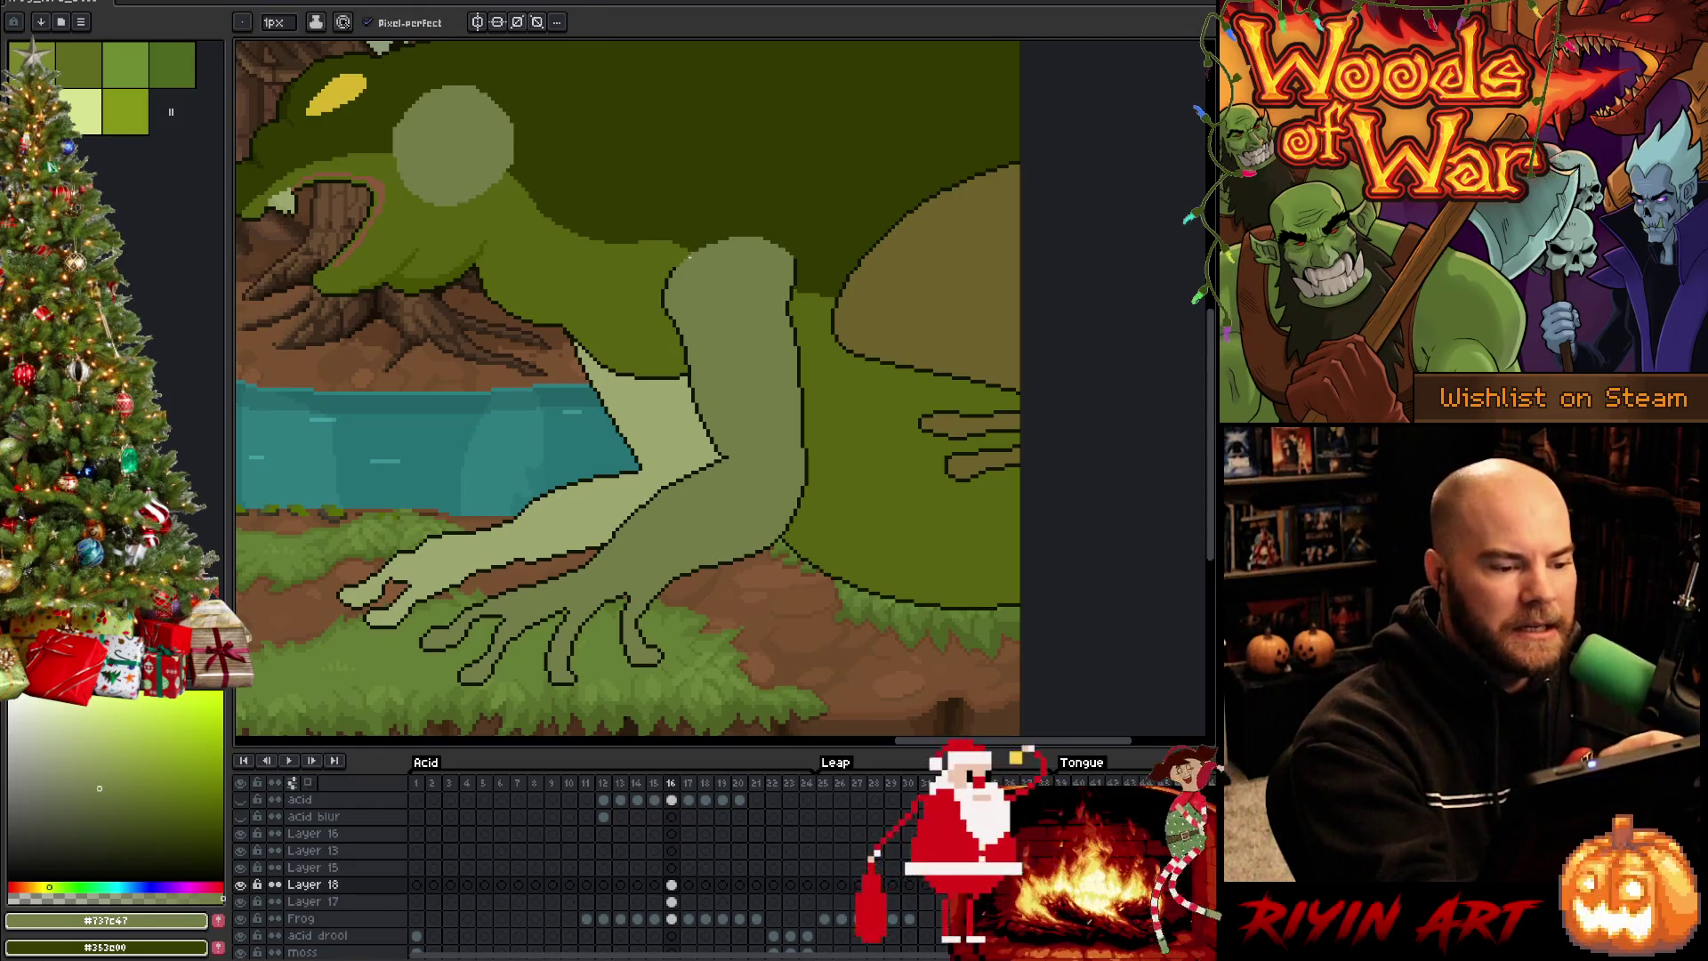
scroll(801, 134, left, 2)
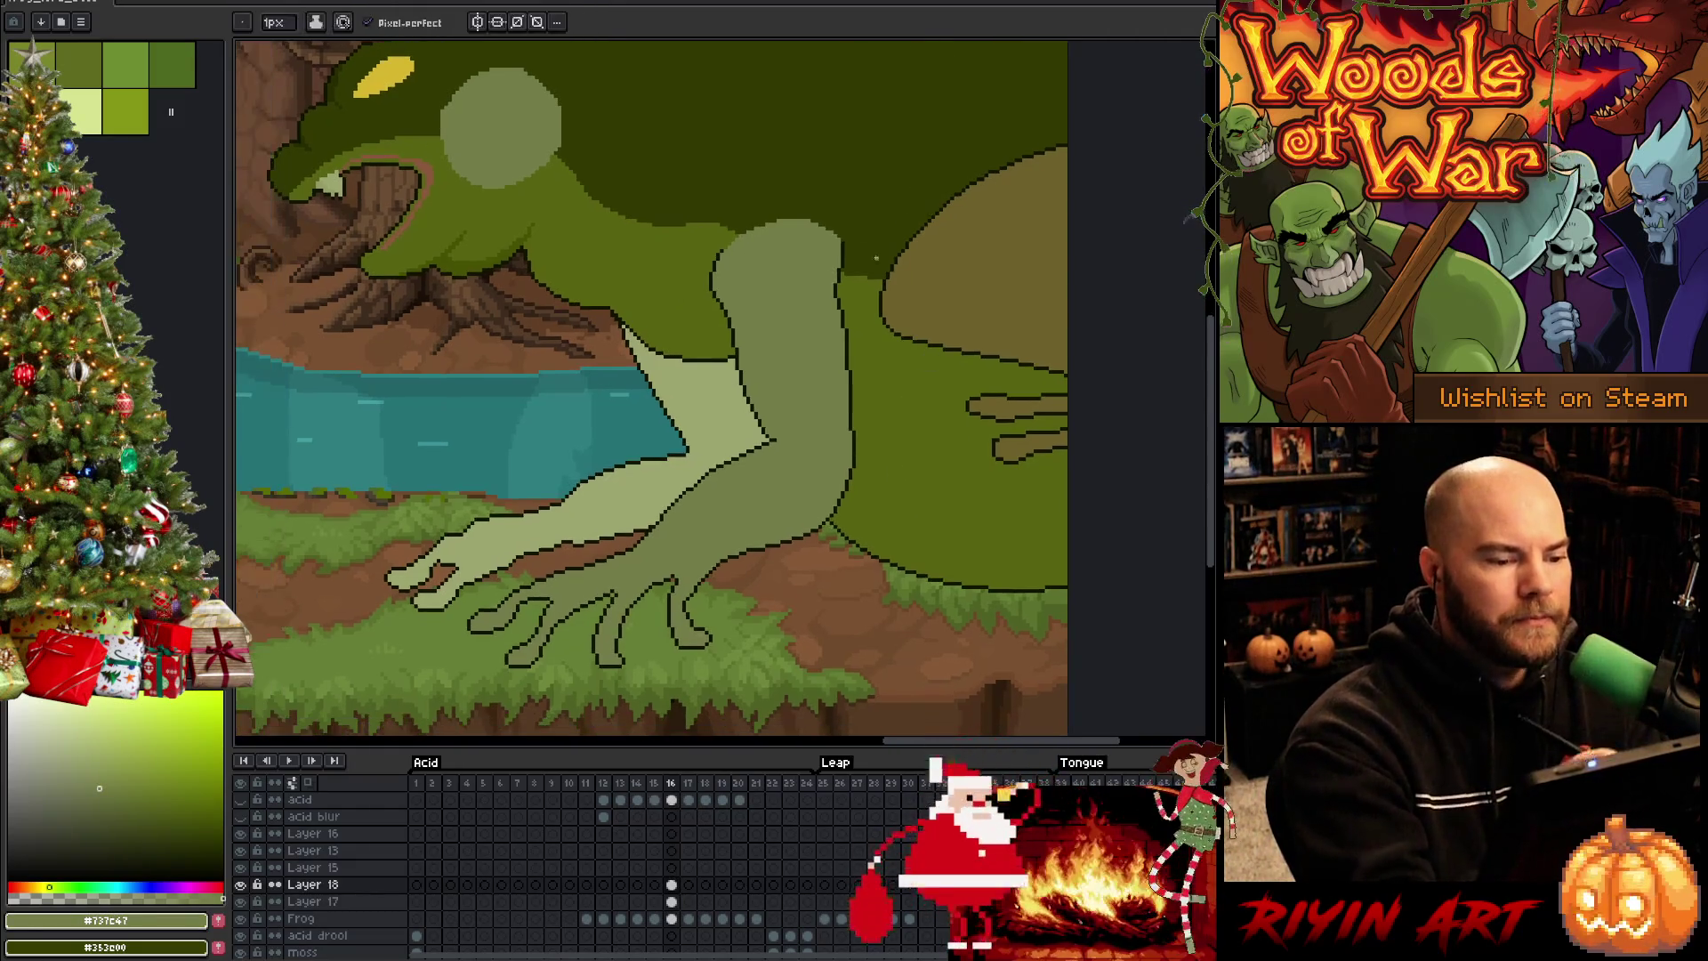
alt+click(782, 174)
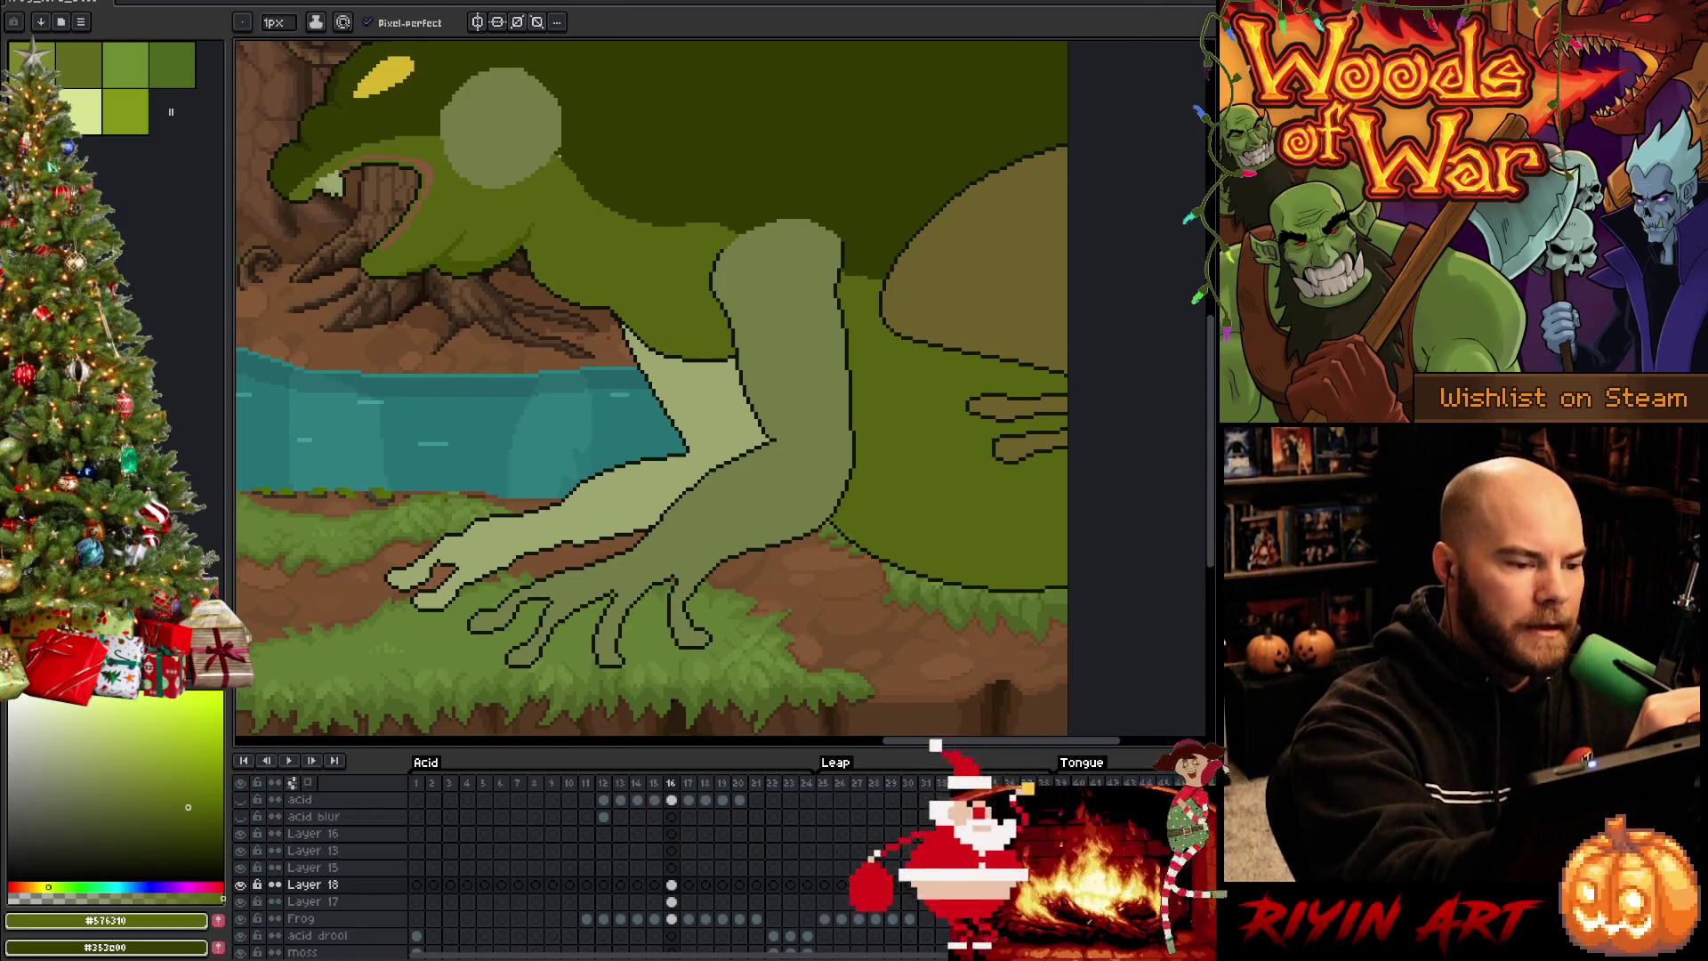
Undo a stray light line on the head and lasso the areas around and right of the head
drag(559, 159, 735, 217)
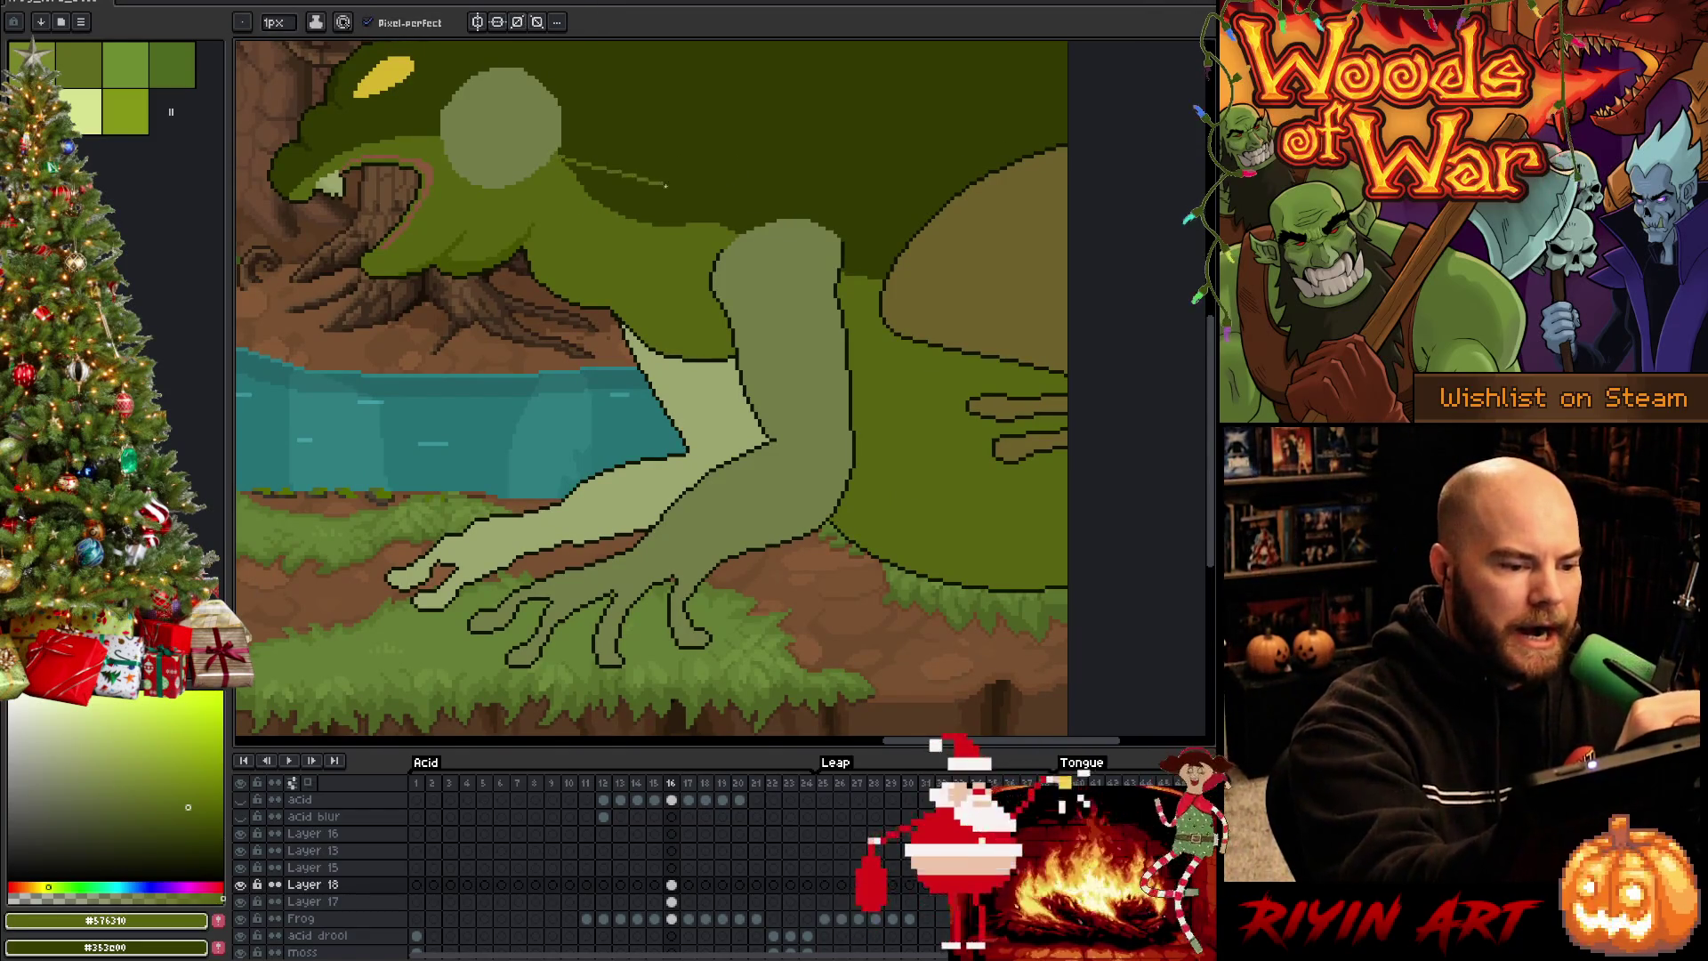
key(ctrl+z)
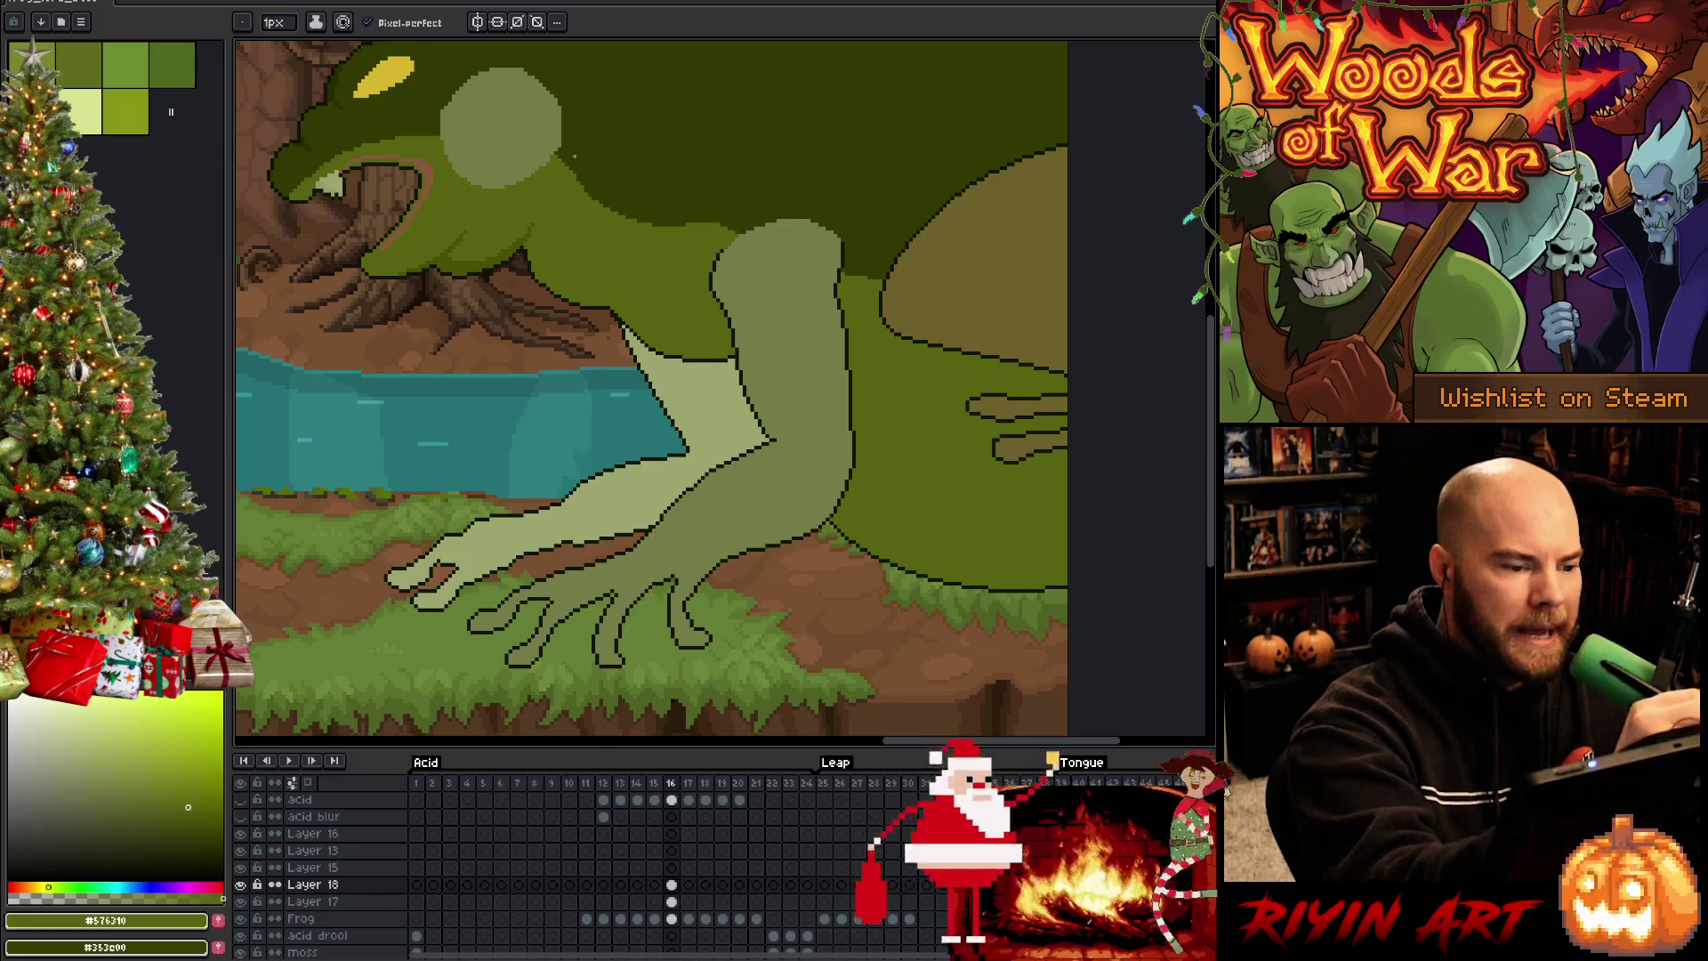
alt+click(554, 160)
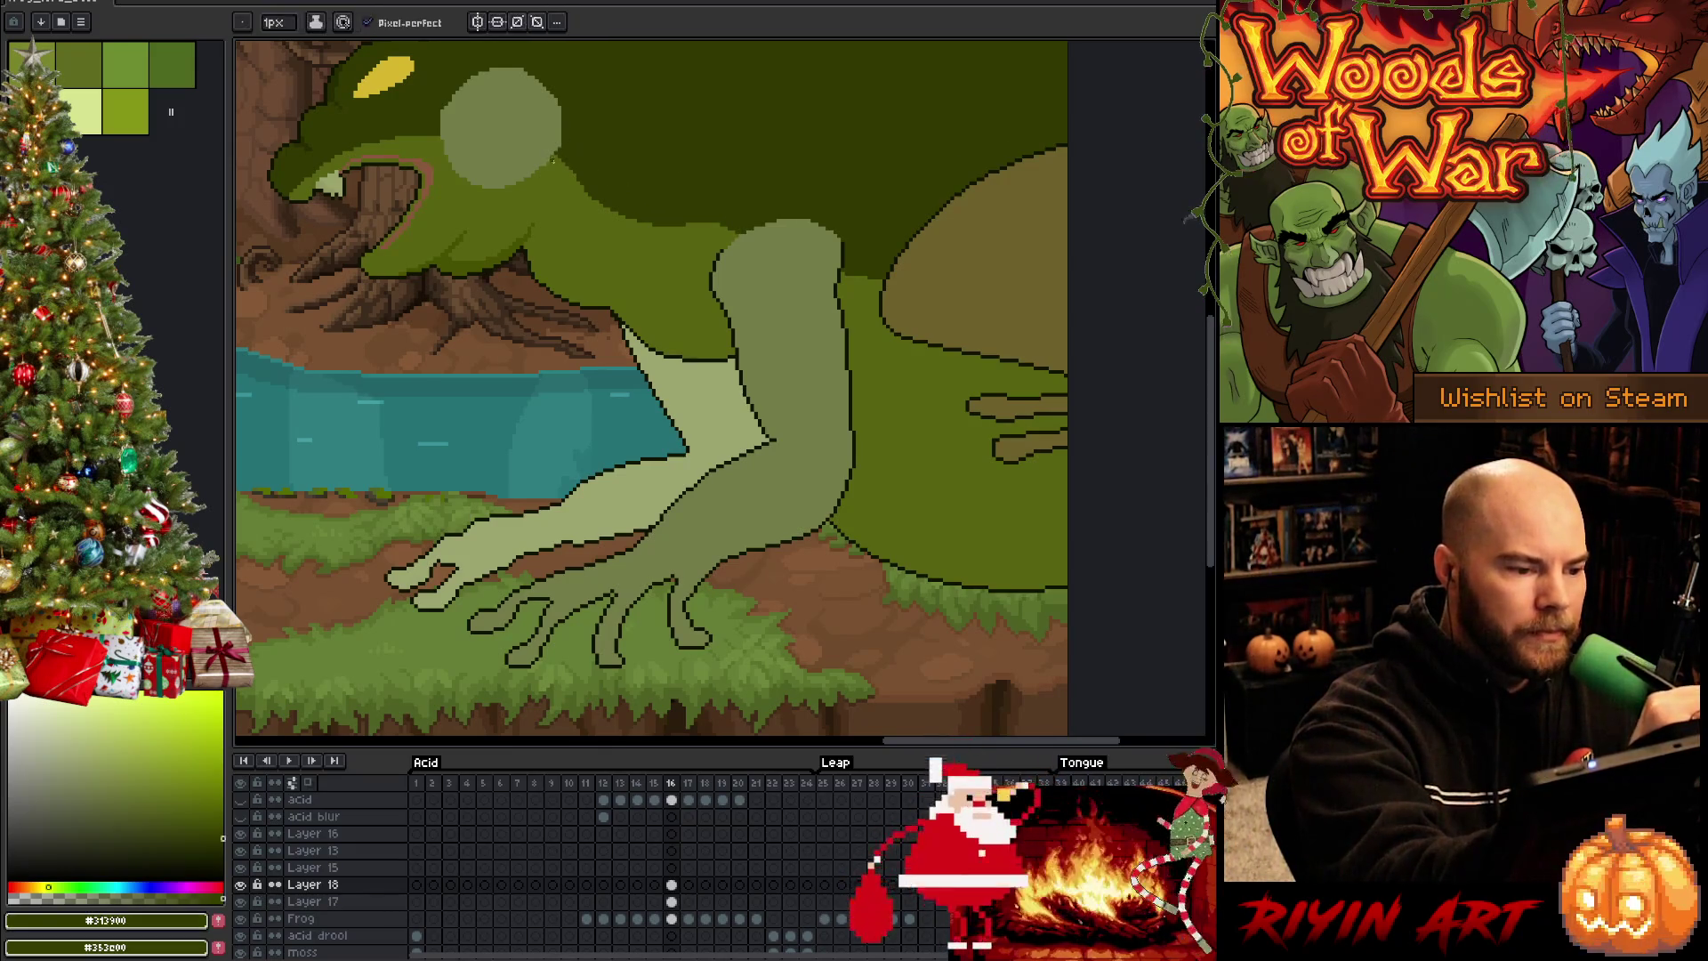
click(98, 787)
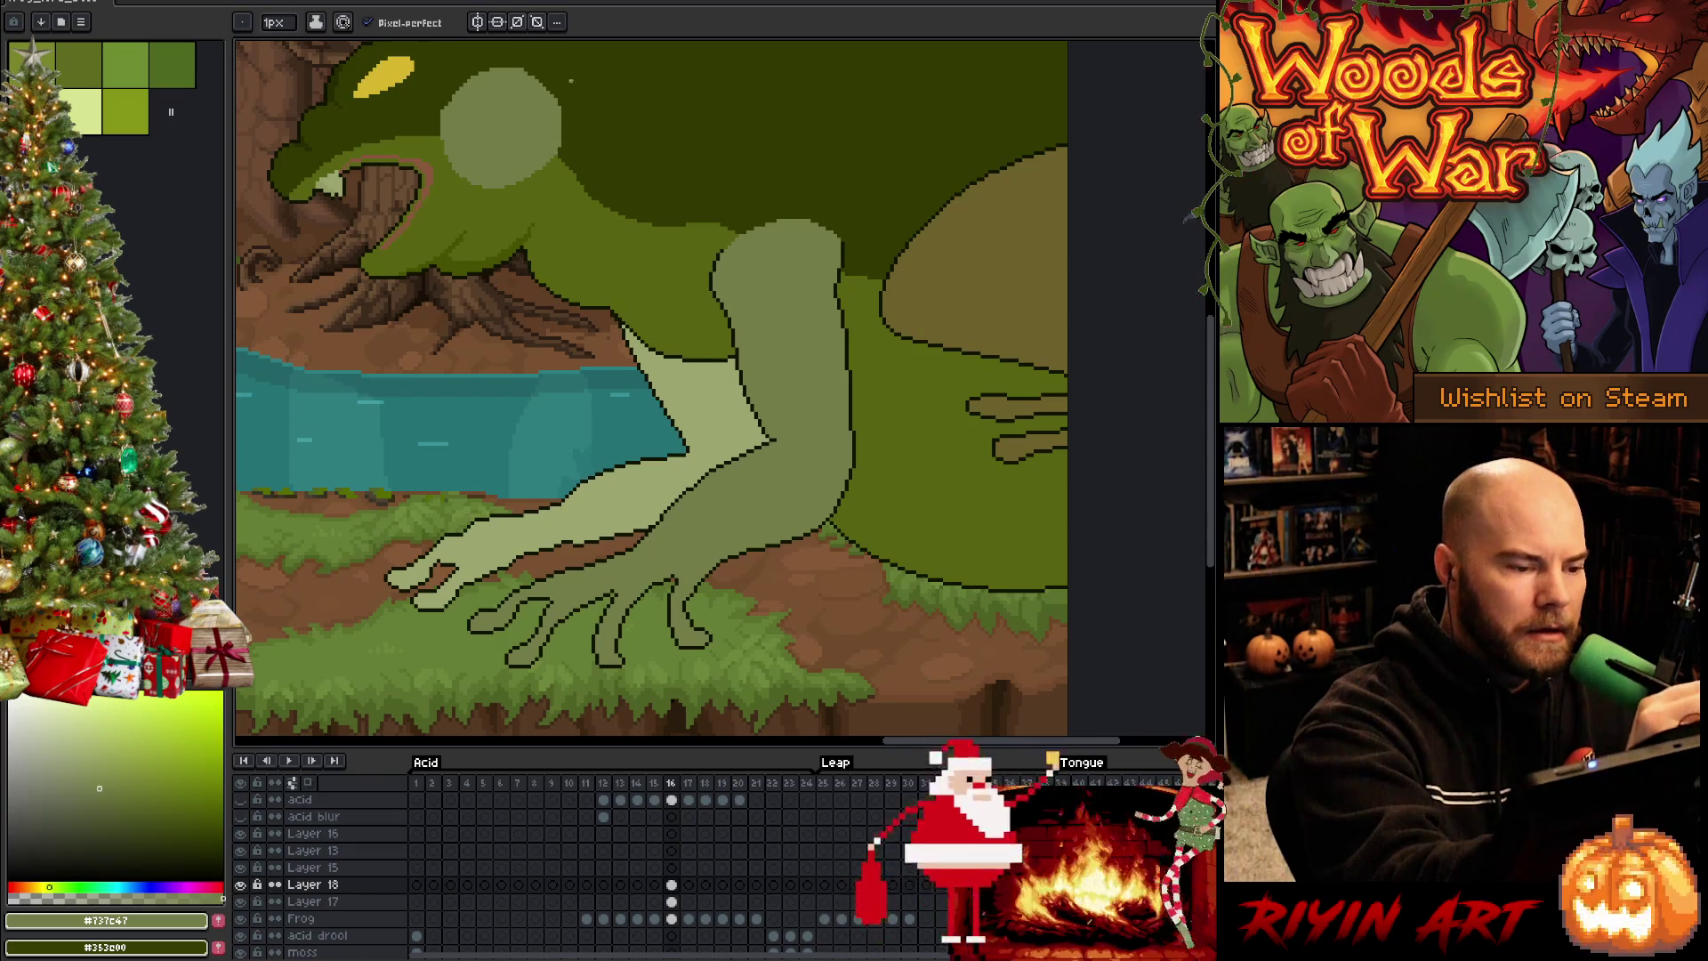
key(q)
drag(572, 81, 725, 134)
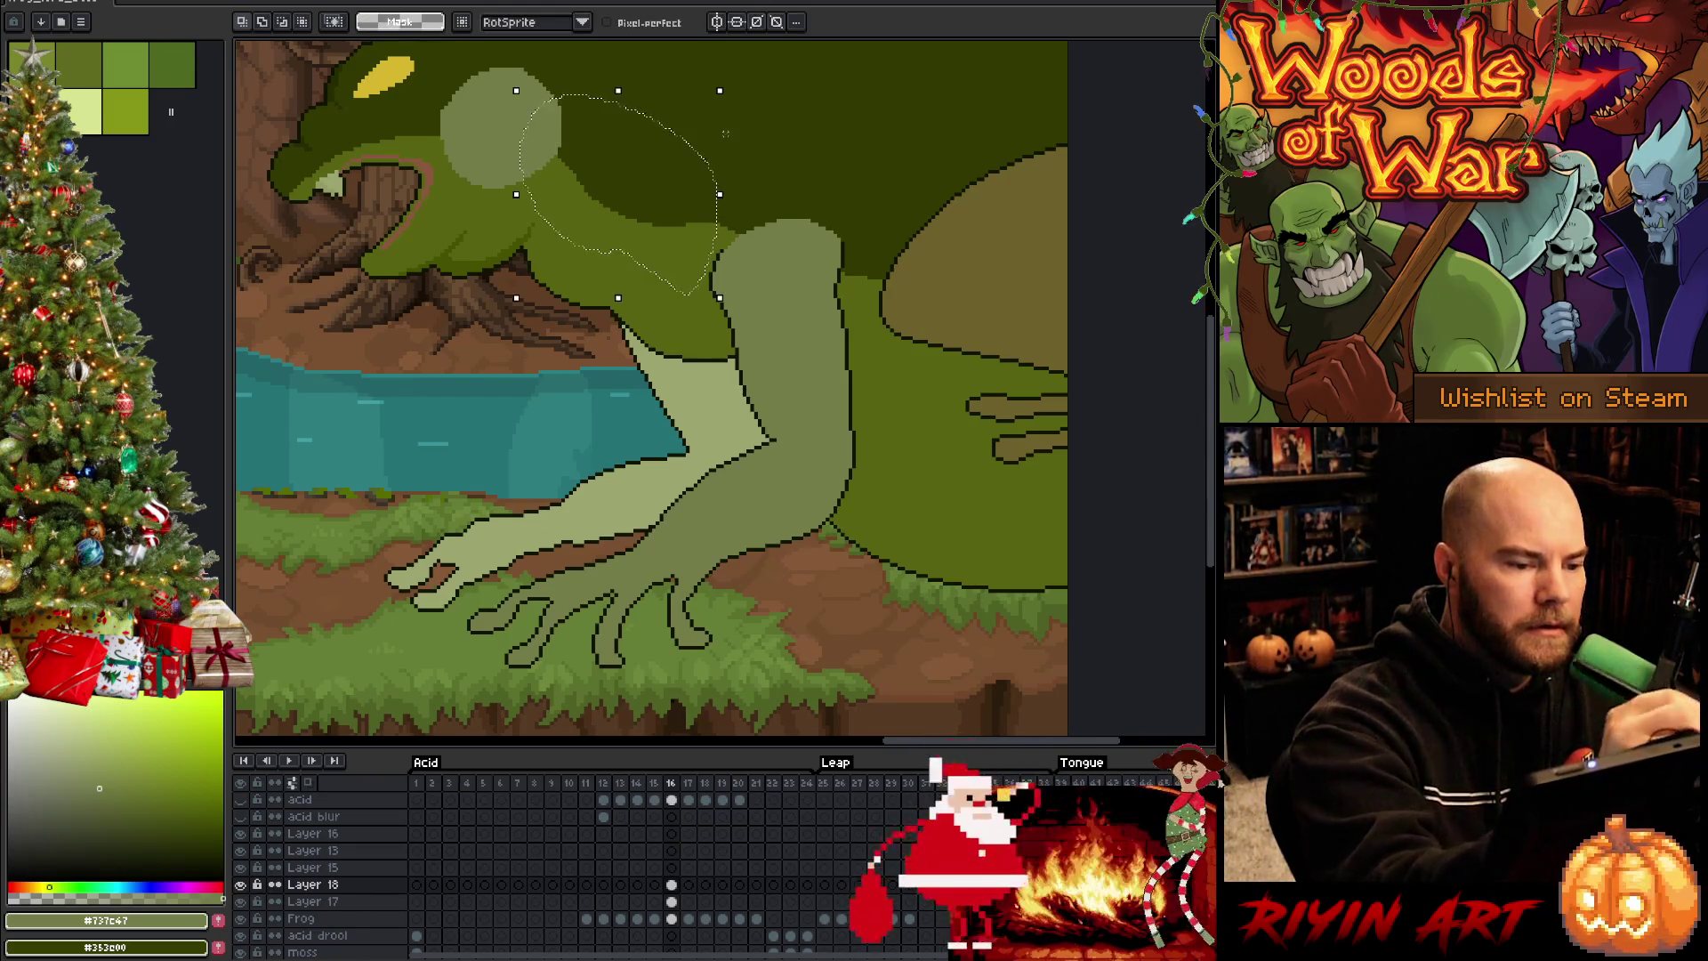
drag(728, 221, 890, 309)
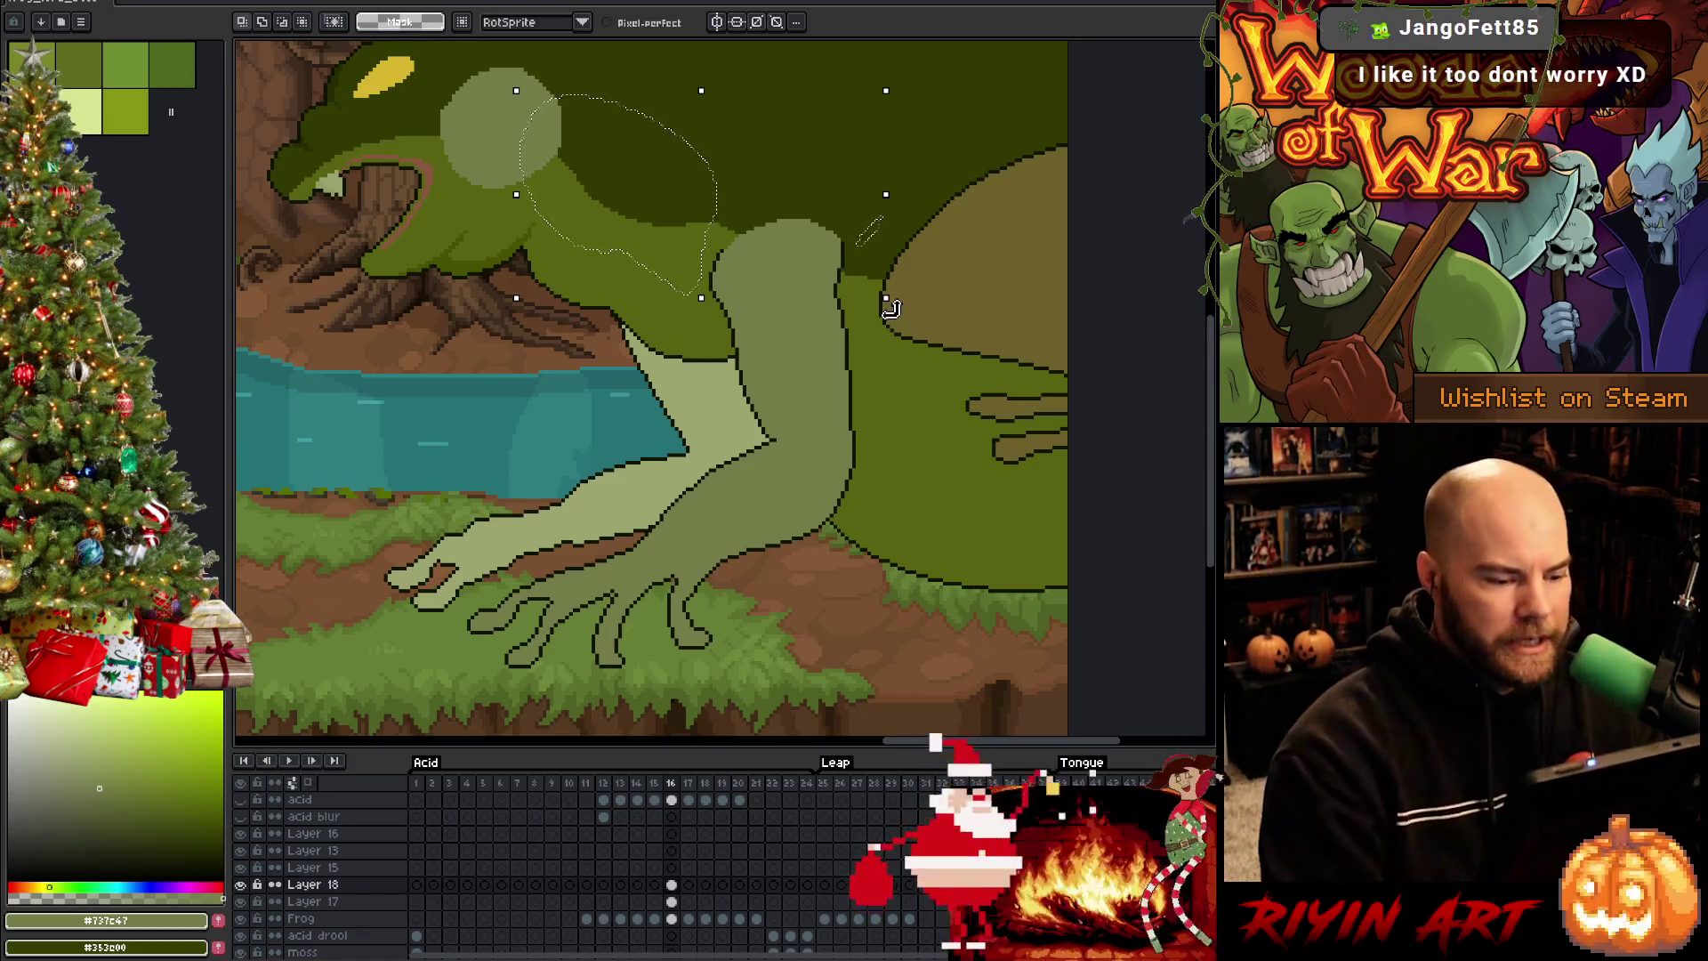
Delete Layer 17 and drop the selection, leaving the artwork unchanged
click(340, 903)
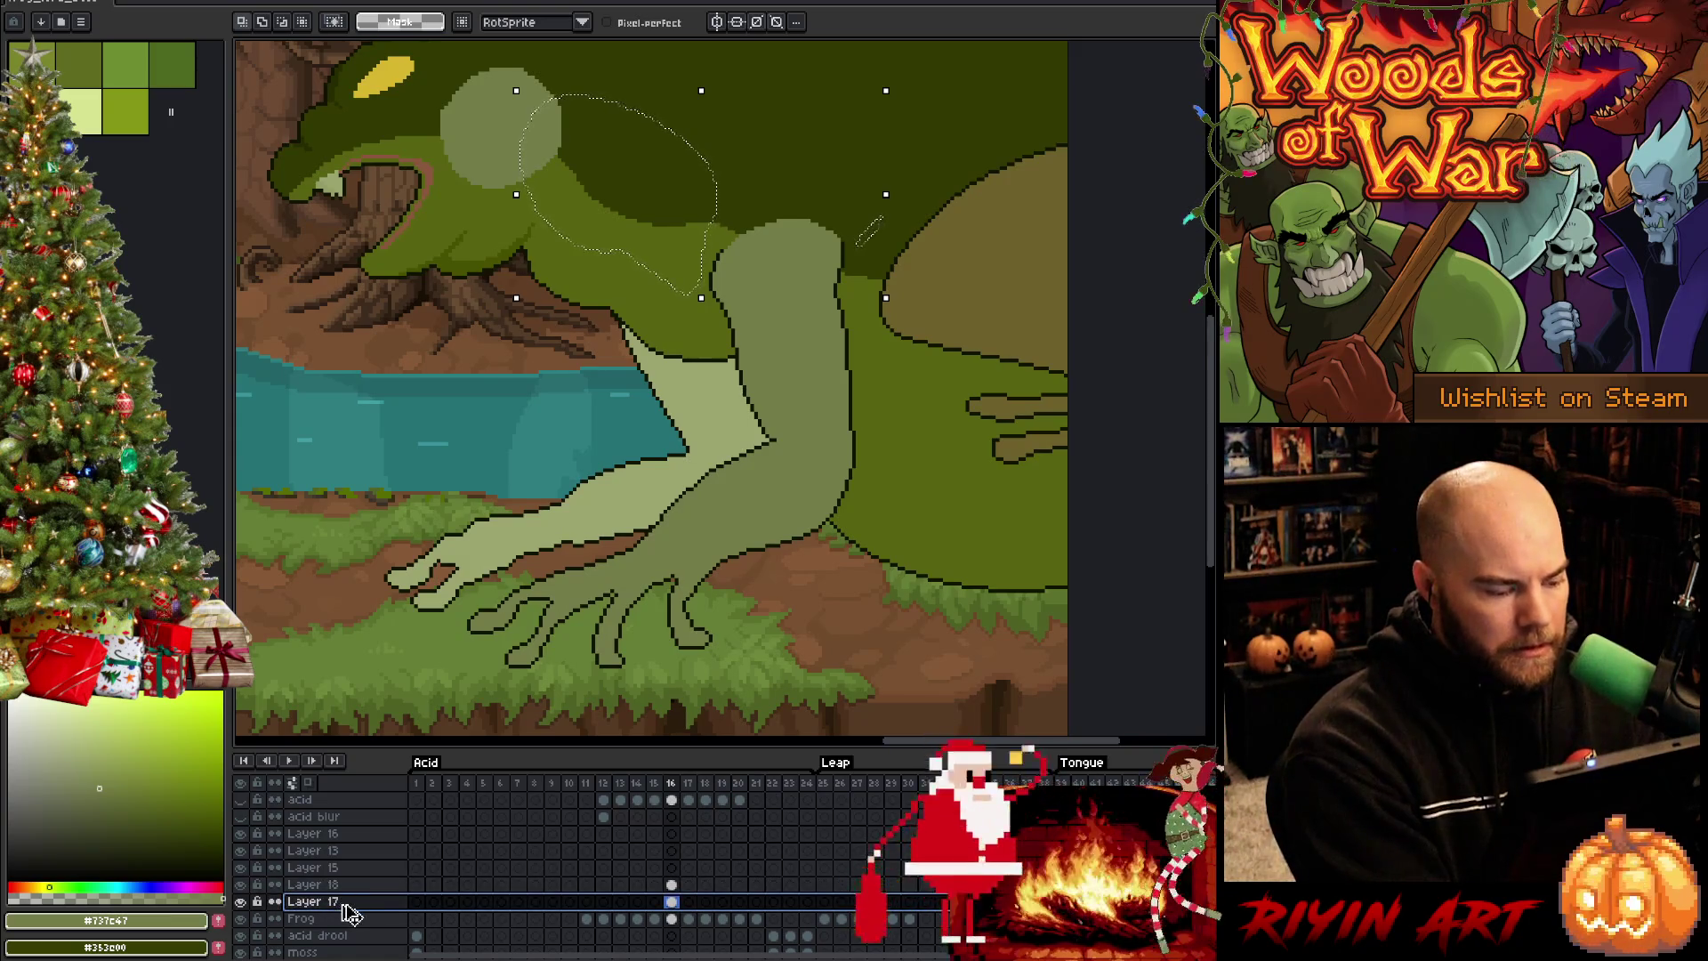
key(ctrl+e)
key(ctrl+e)
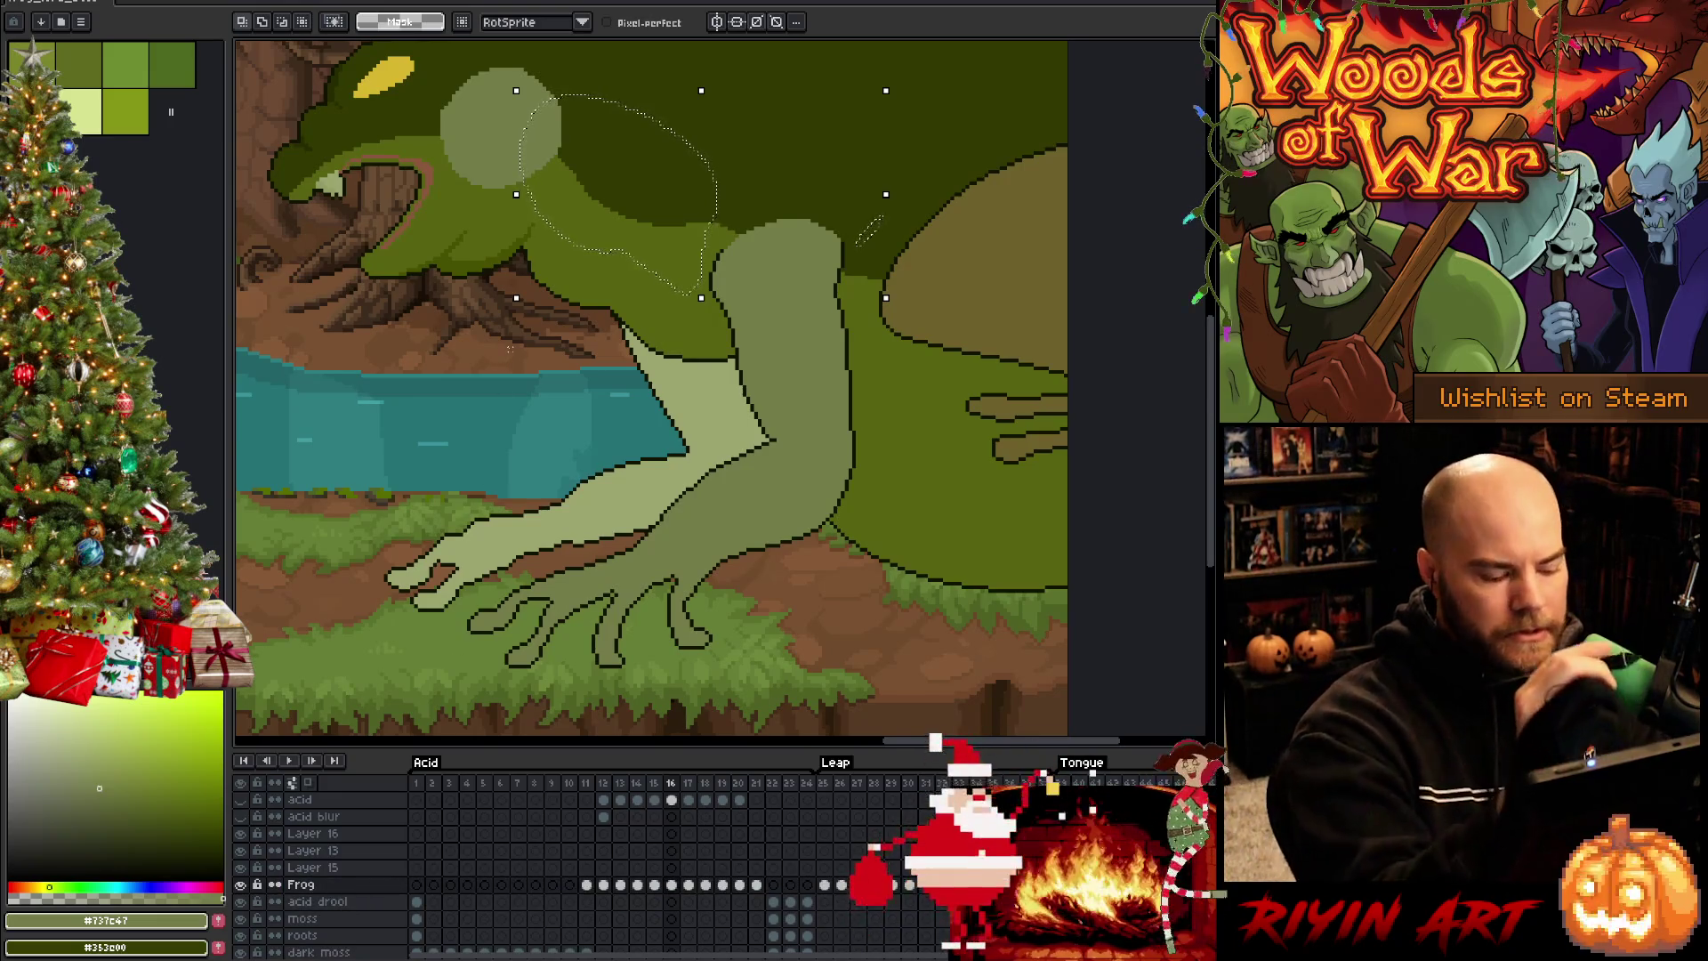
key(b)
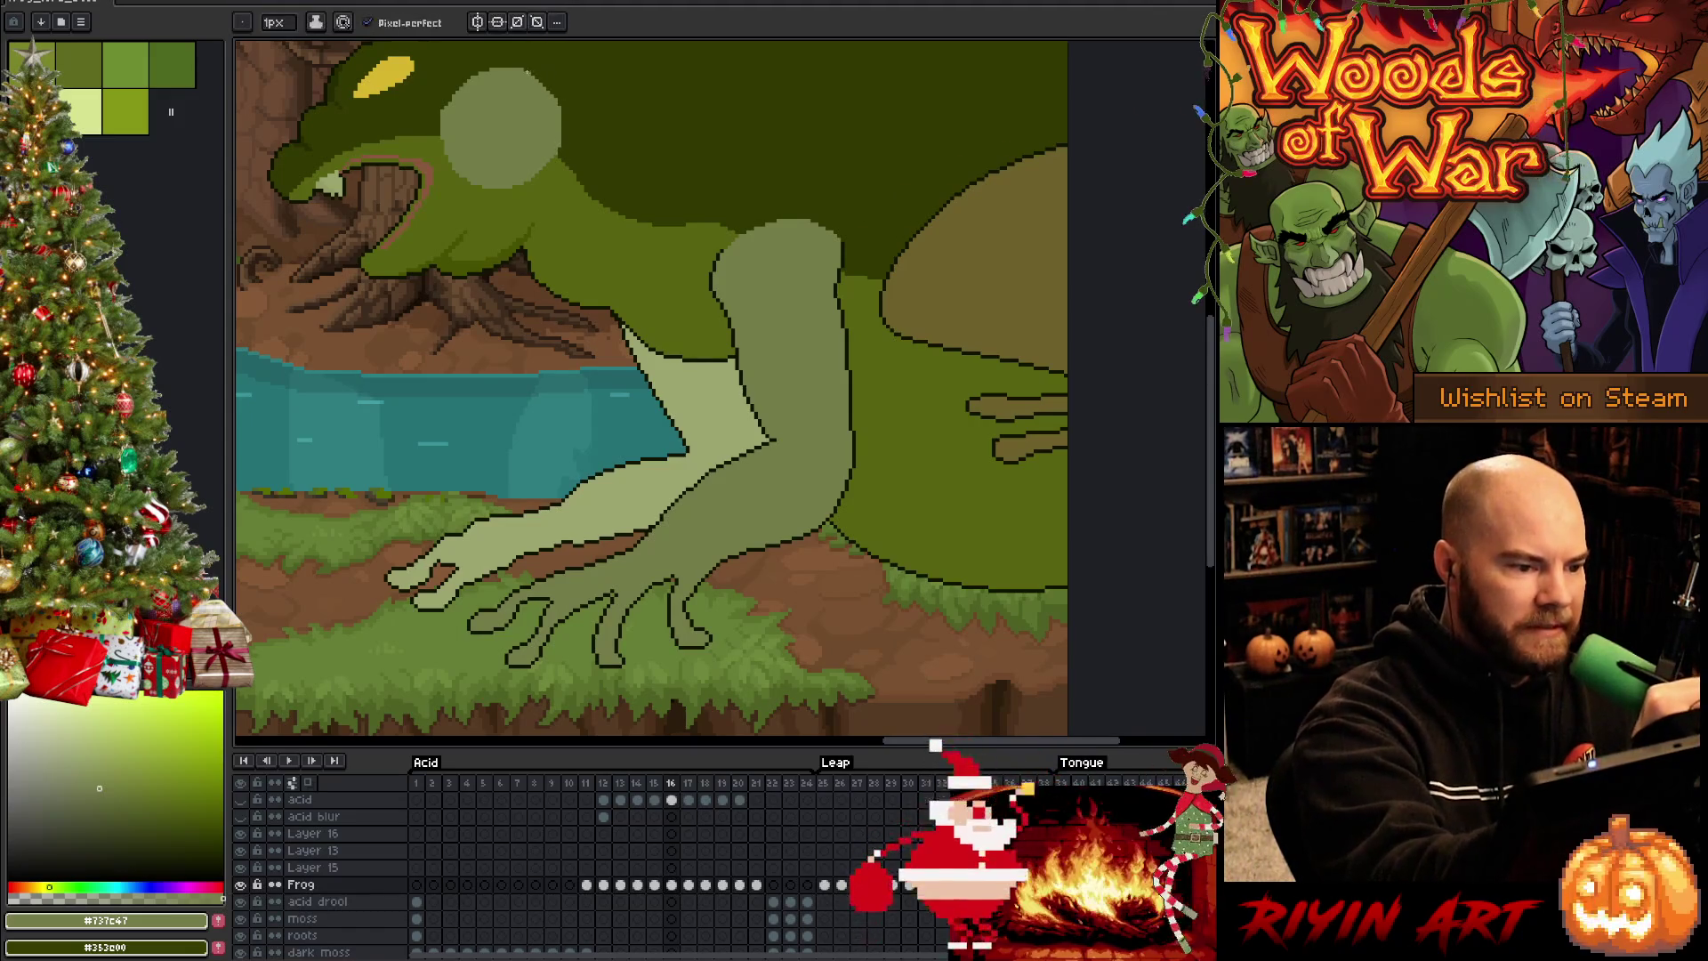
Sample the frog's dark body green, lasso beside the head, then clear that selection
alt+click(562, 161)
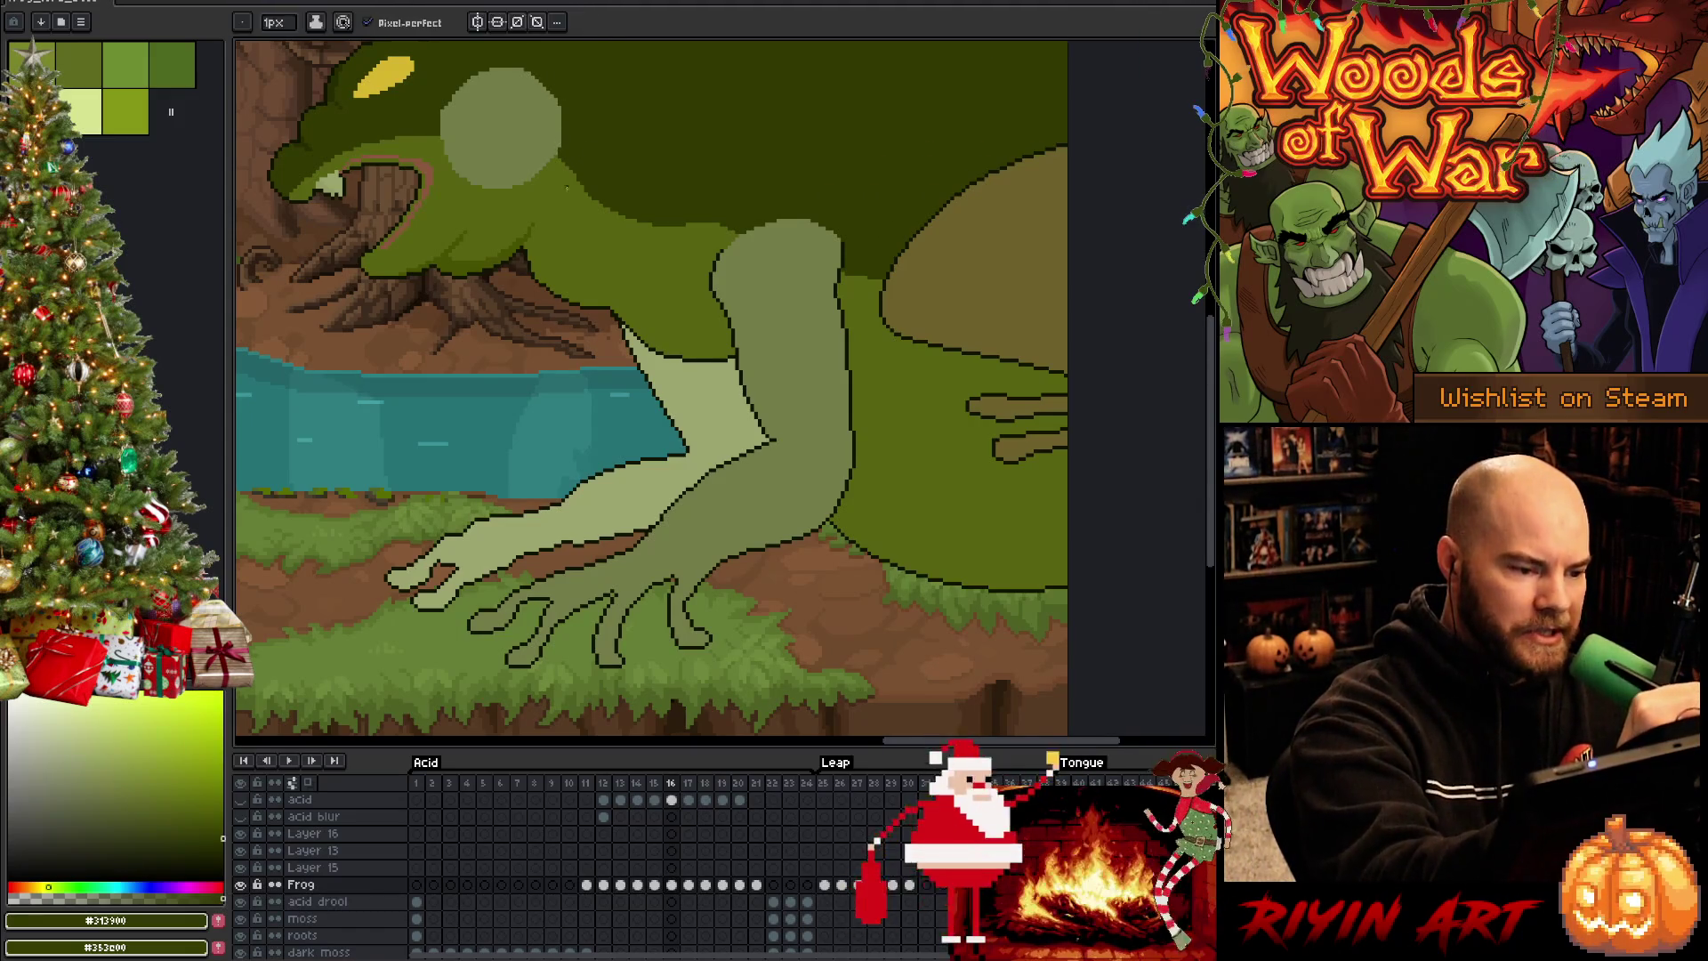
alt+click(579, 141)
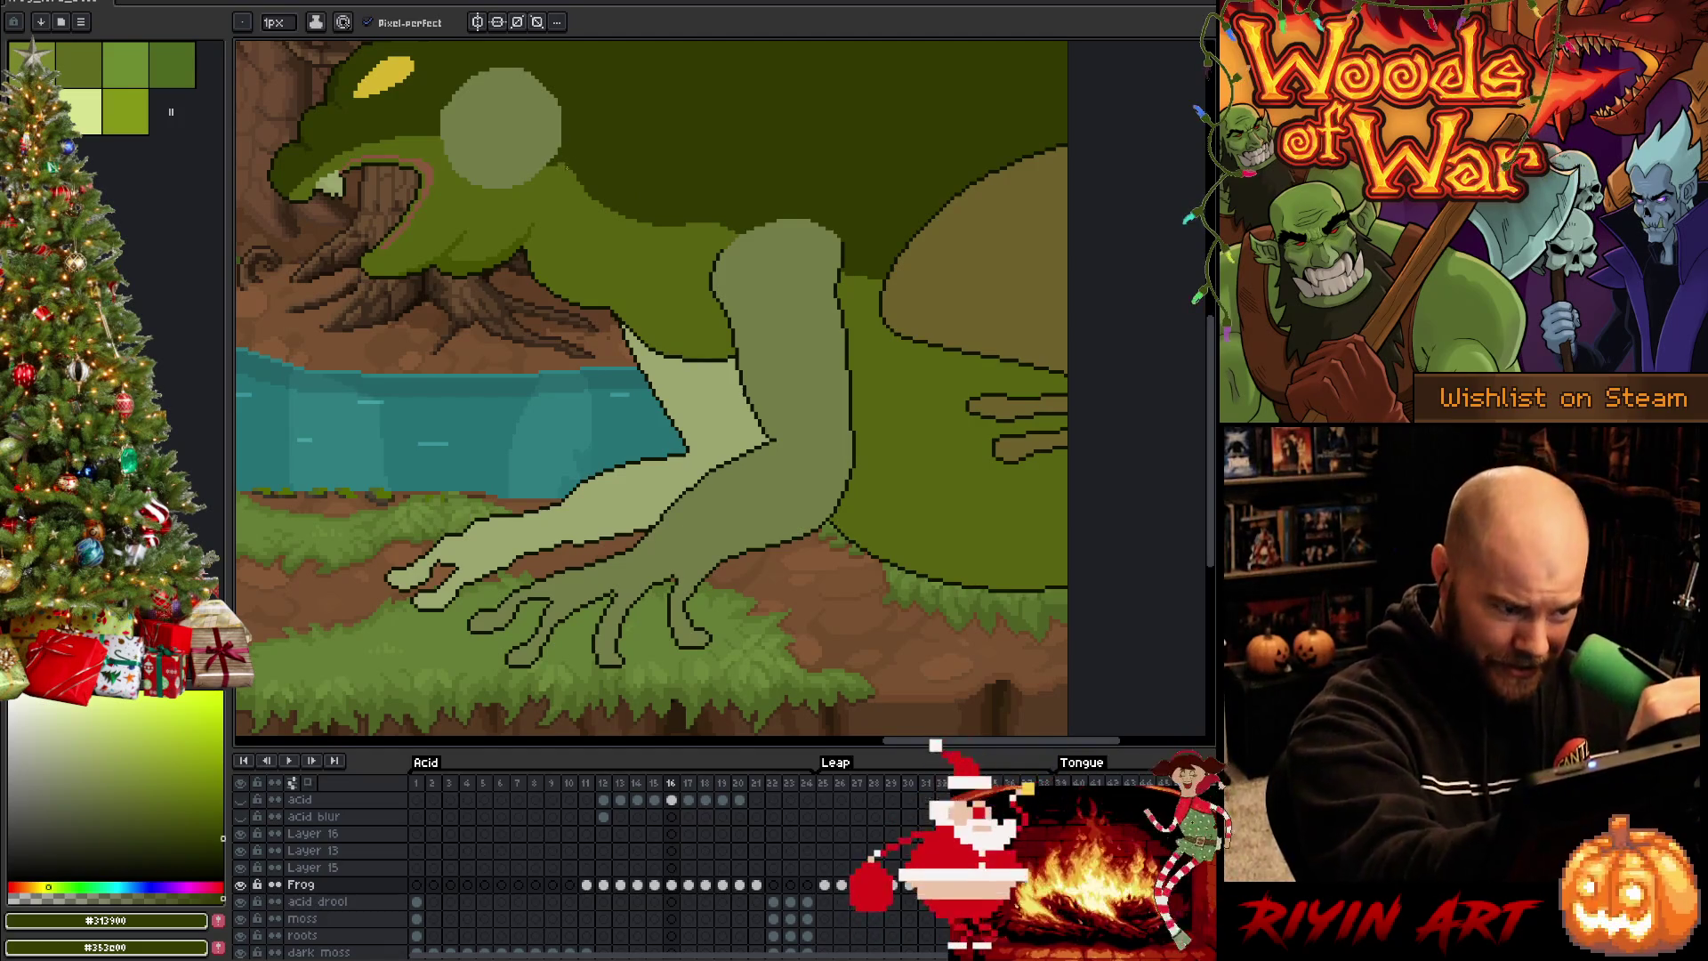
alt+click(551, 159)
key(m)
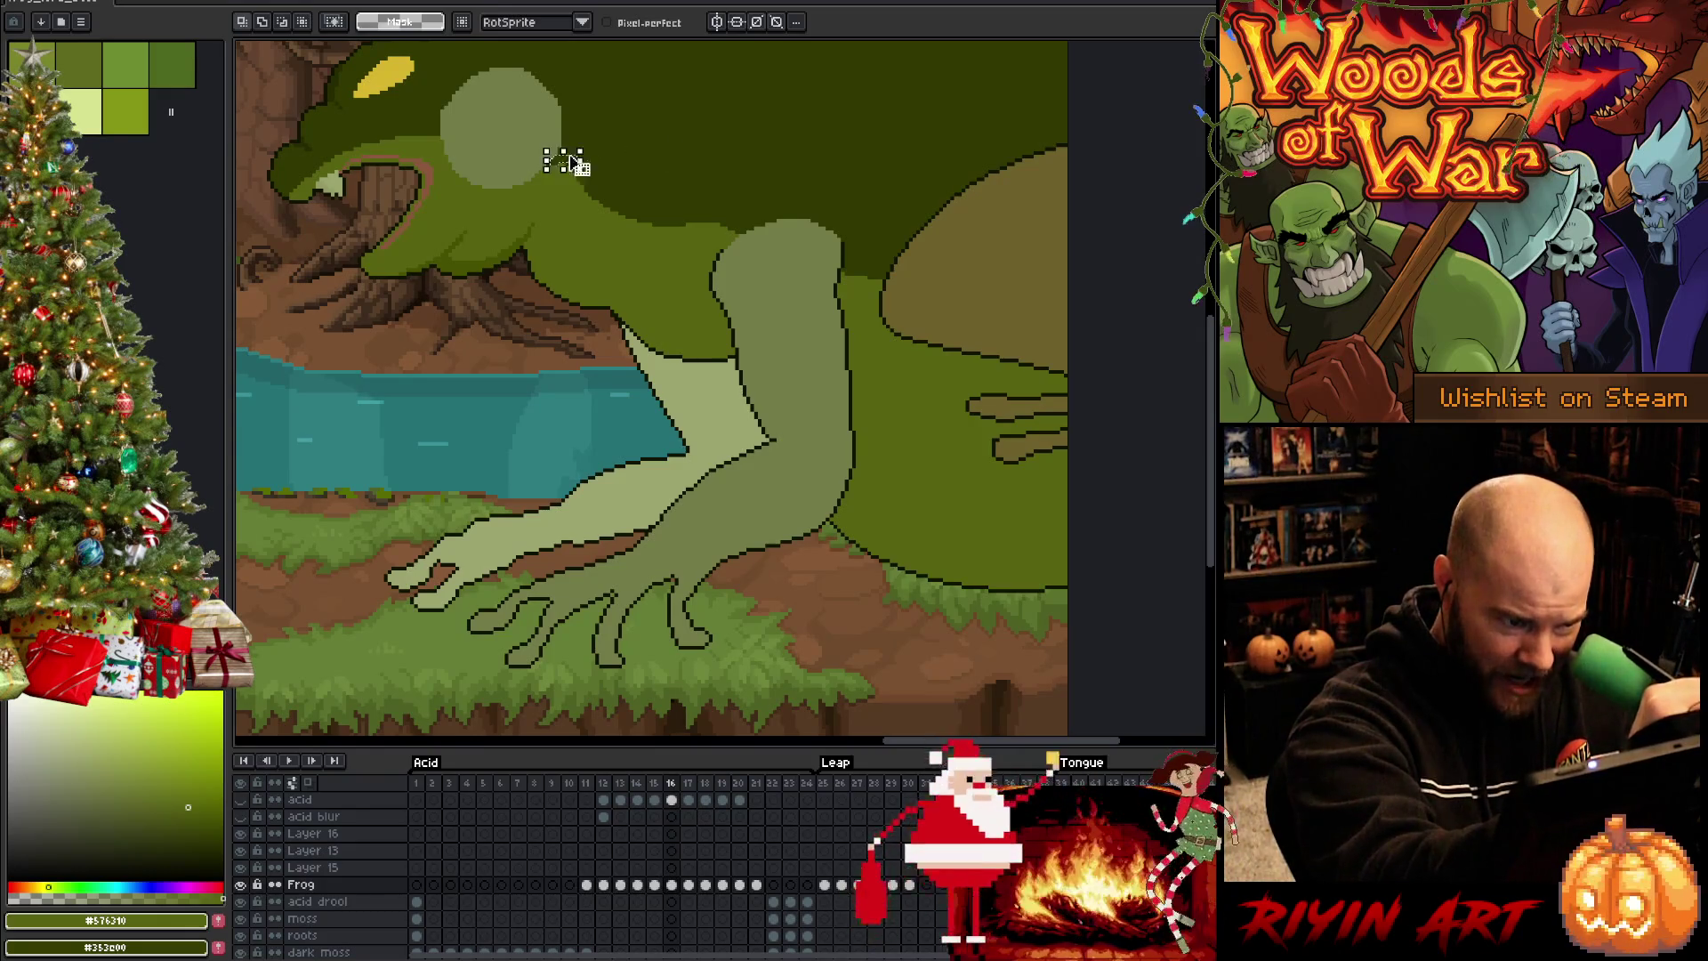
mouse_move(599, 160)
mouse_down()
mouse_move(697, 182)
mouse_move(565, 221)
mouse_up()
key(w)
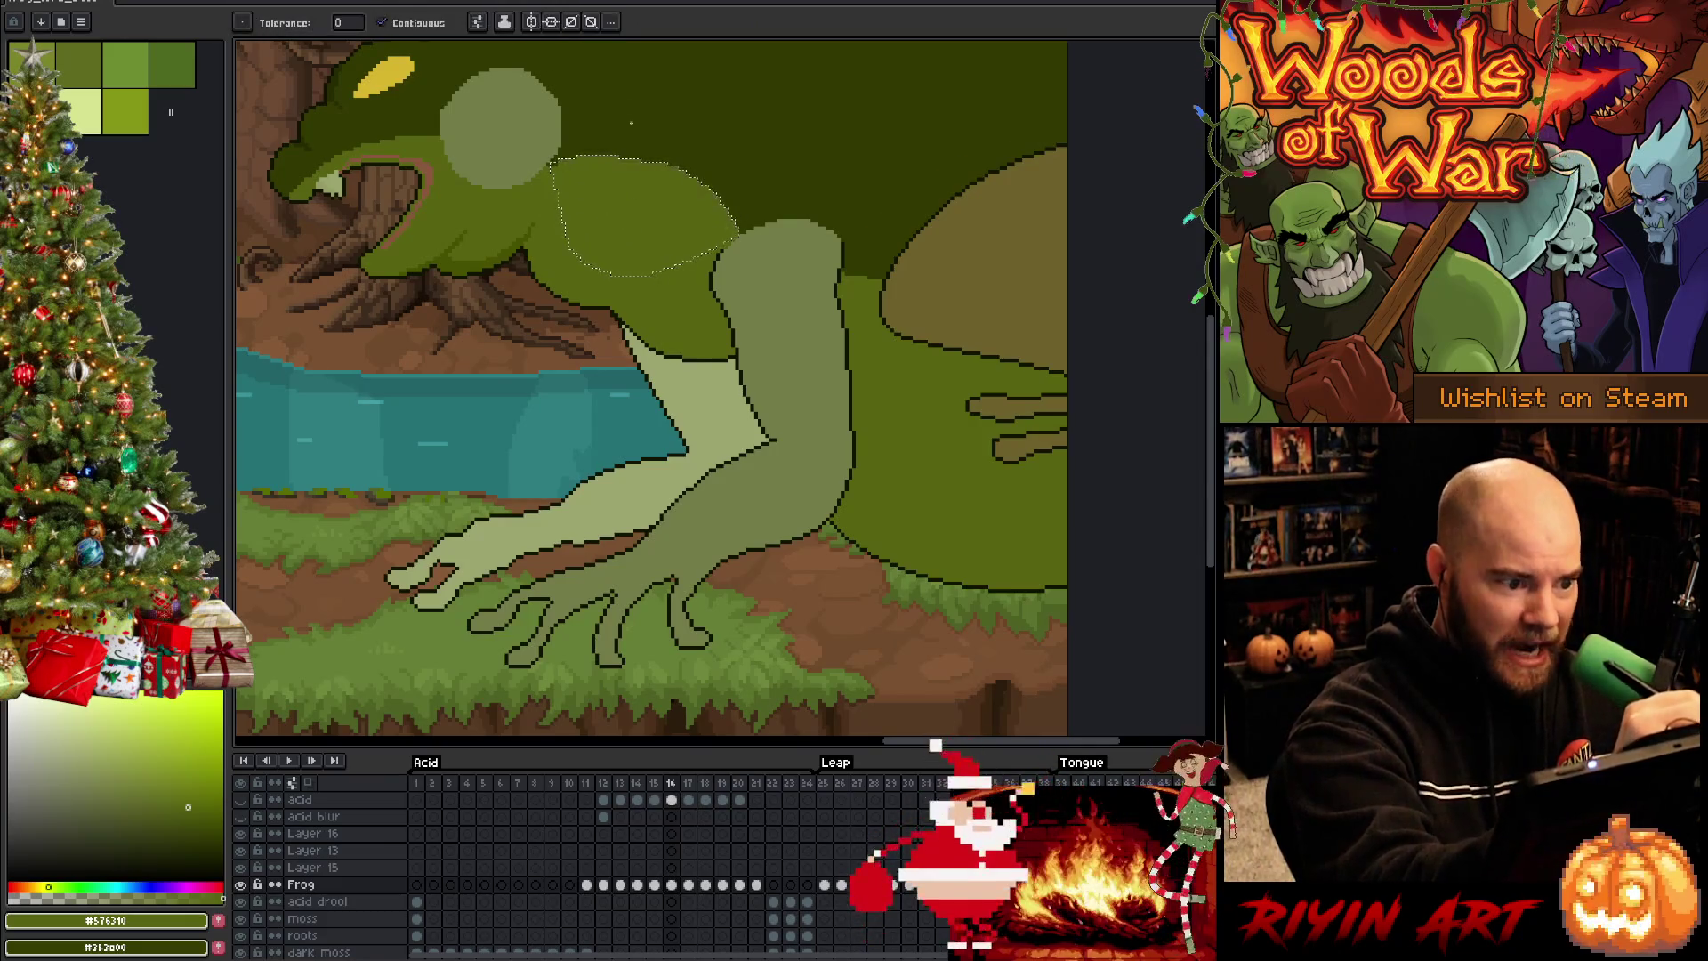
key(b)
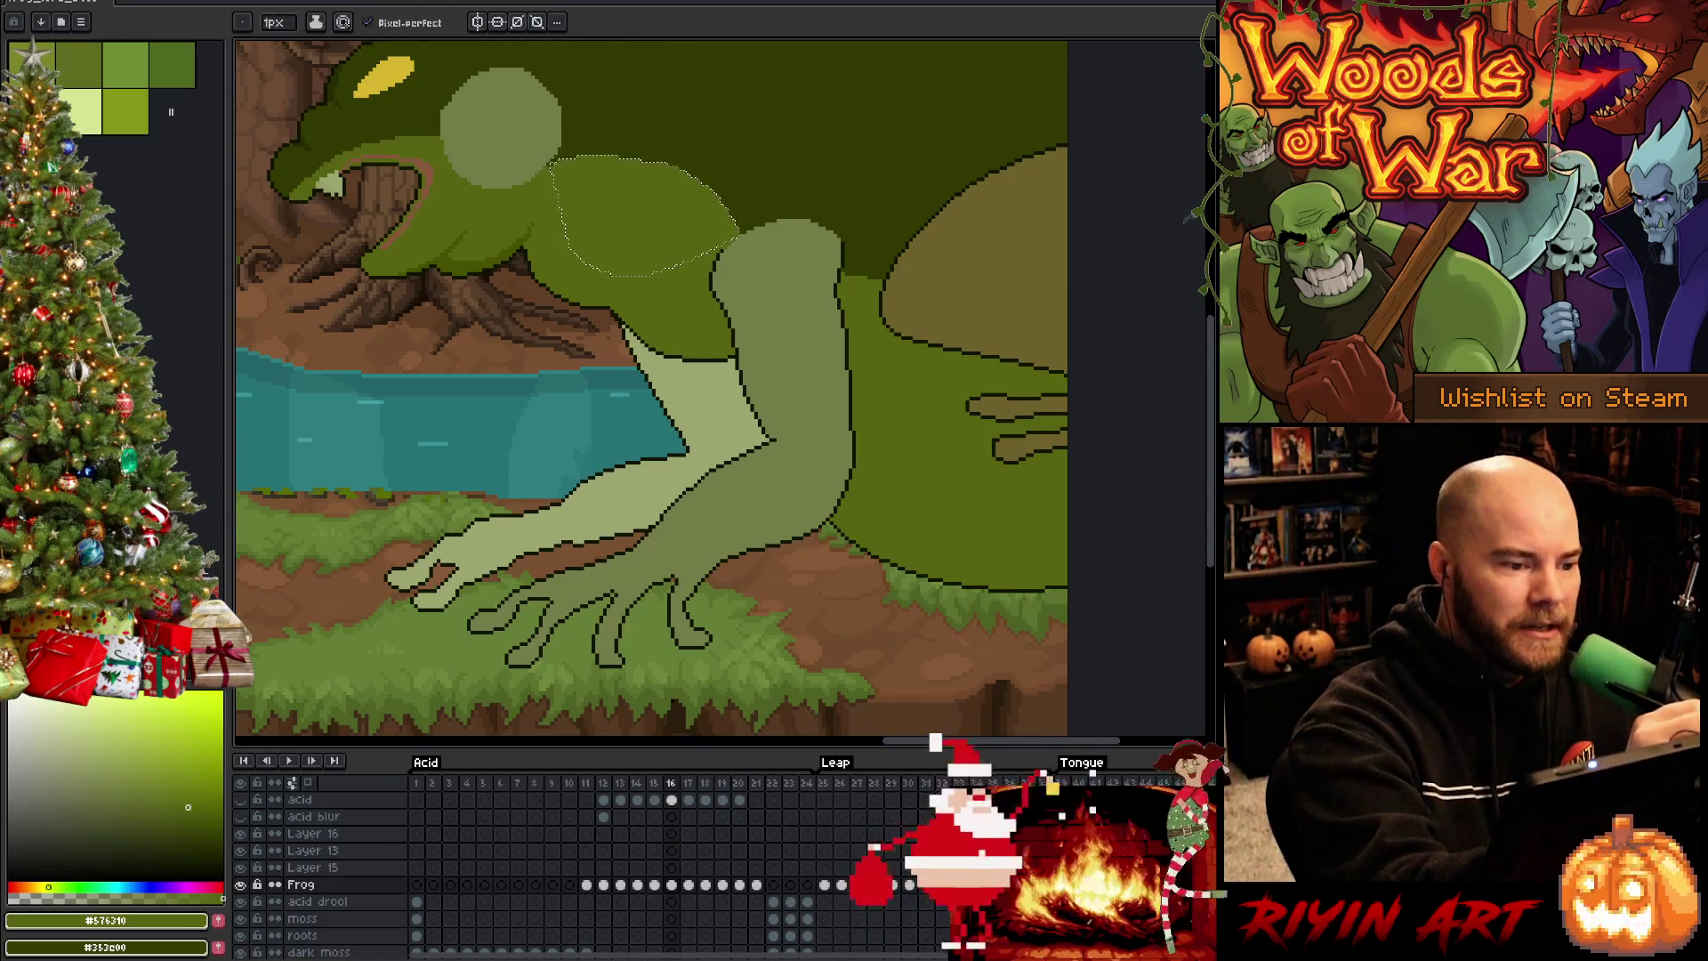
key(ctrl+d)
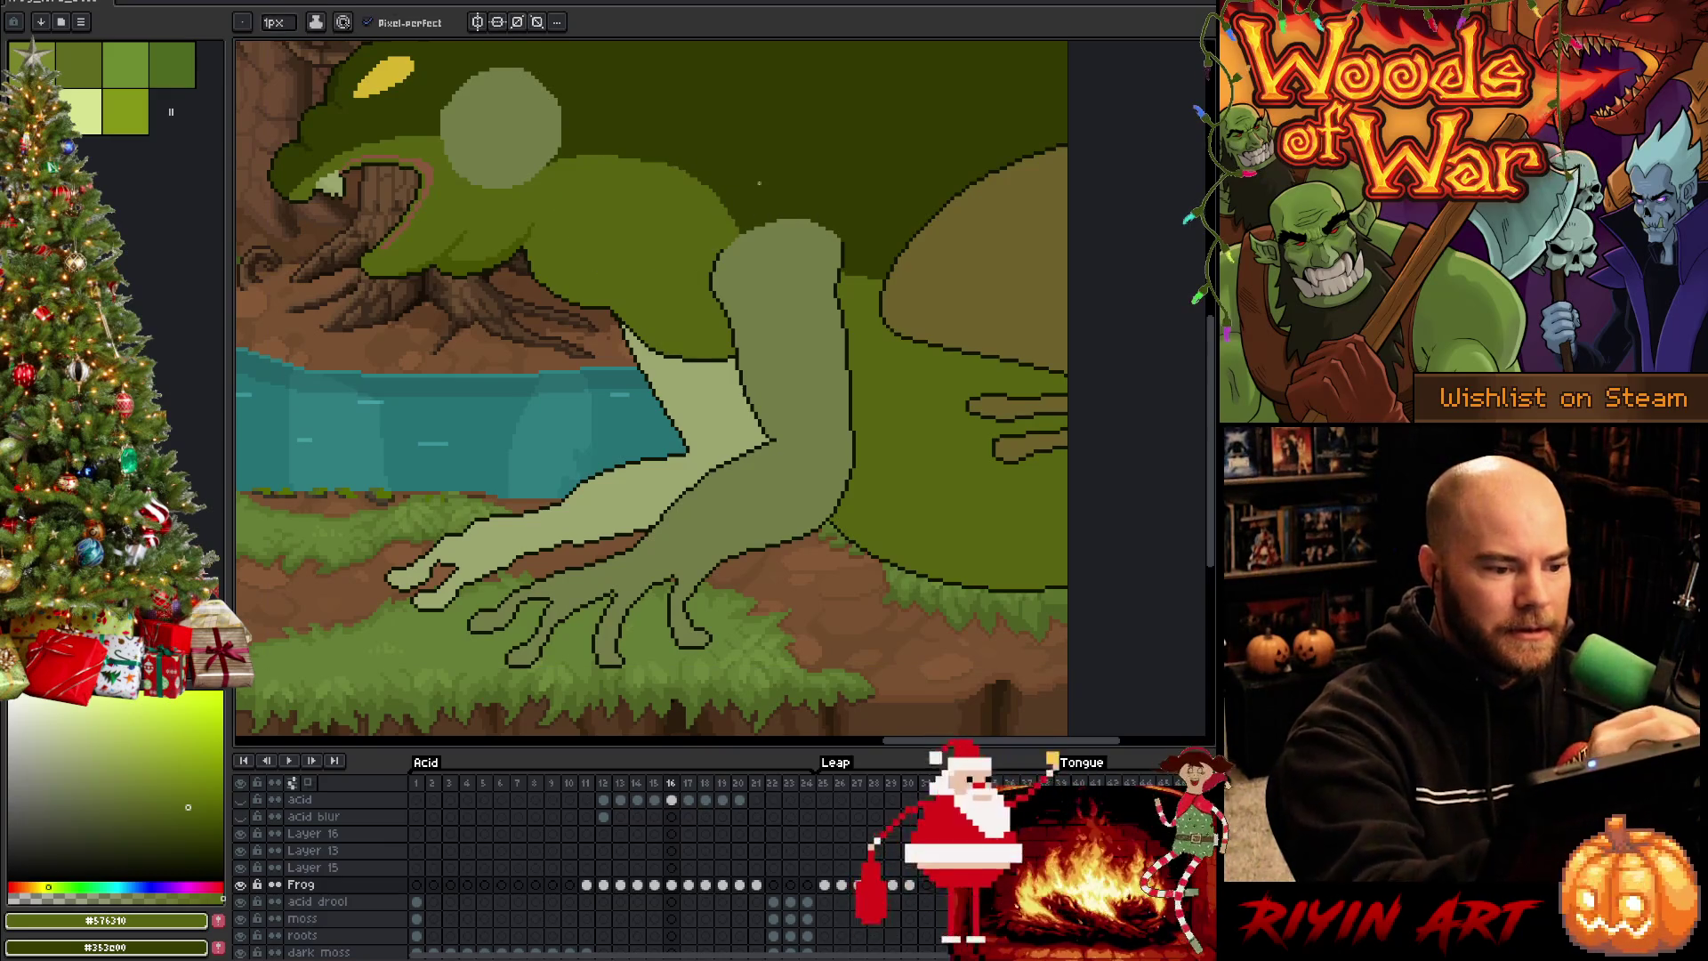
Take a darker green from the frog and start lassoing the outline of its upper arm
key(i)
click(767, 201)
key(b)
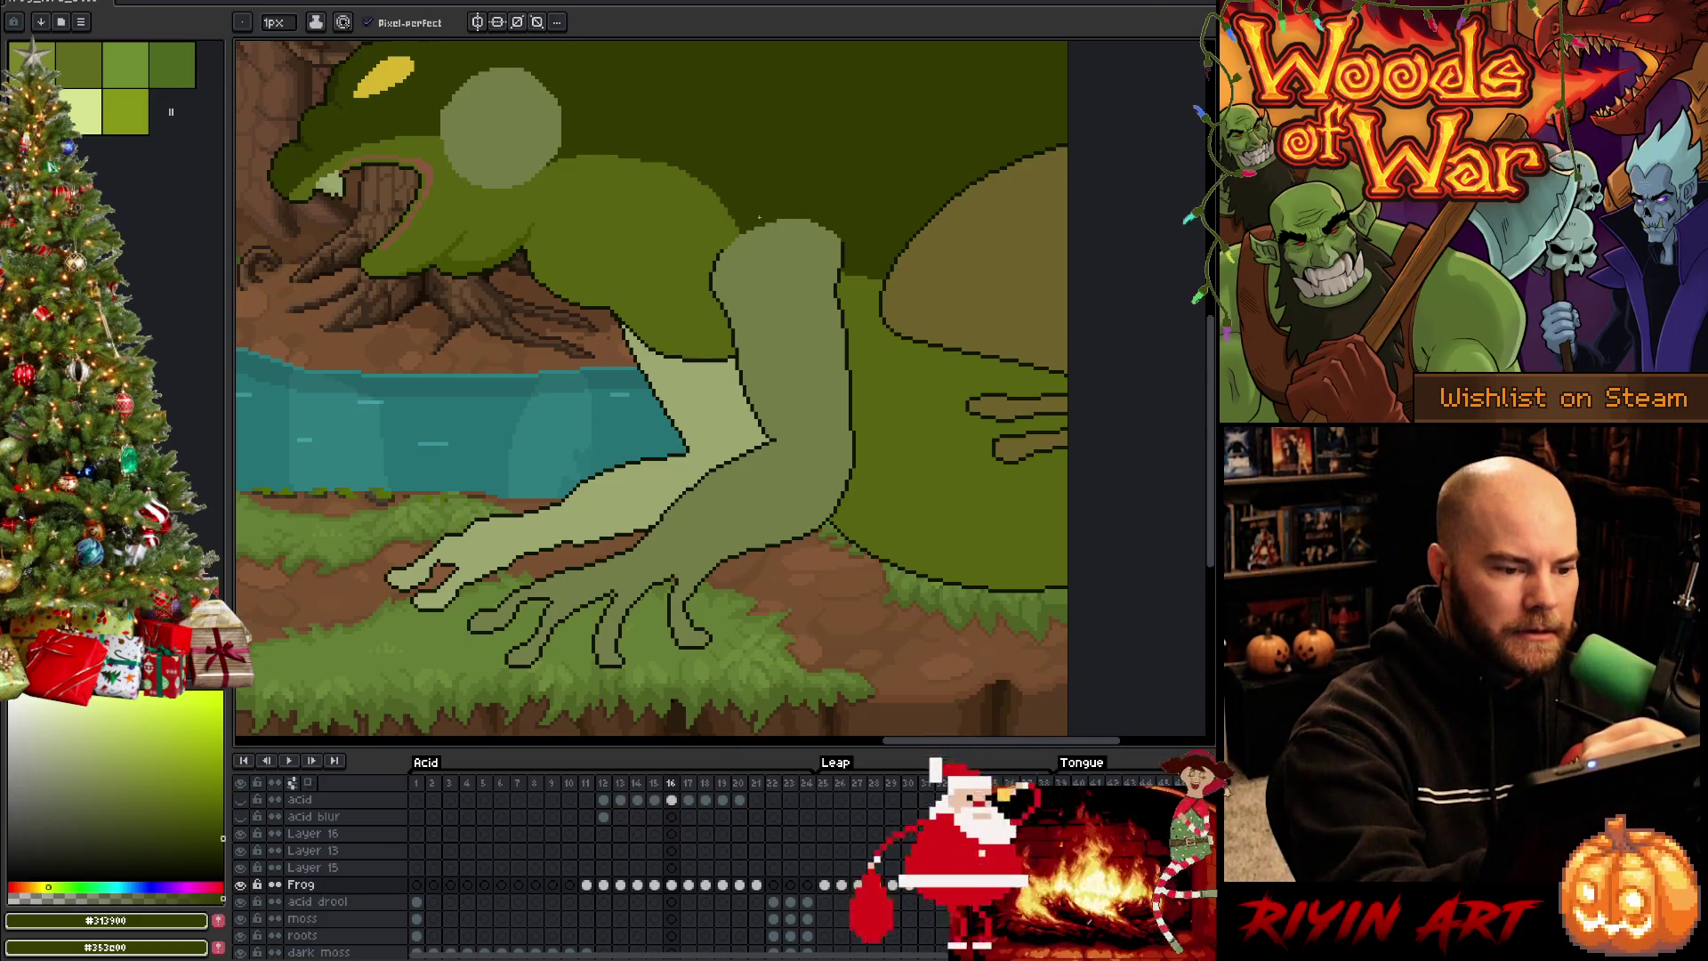
key(i)
key(m)
mouse_move(743, 233)
mouse_down()
mouse_move(807, 243)
mouse_move(811, 411)
mouse_up()
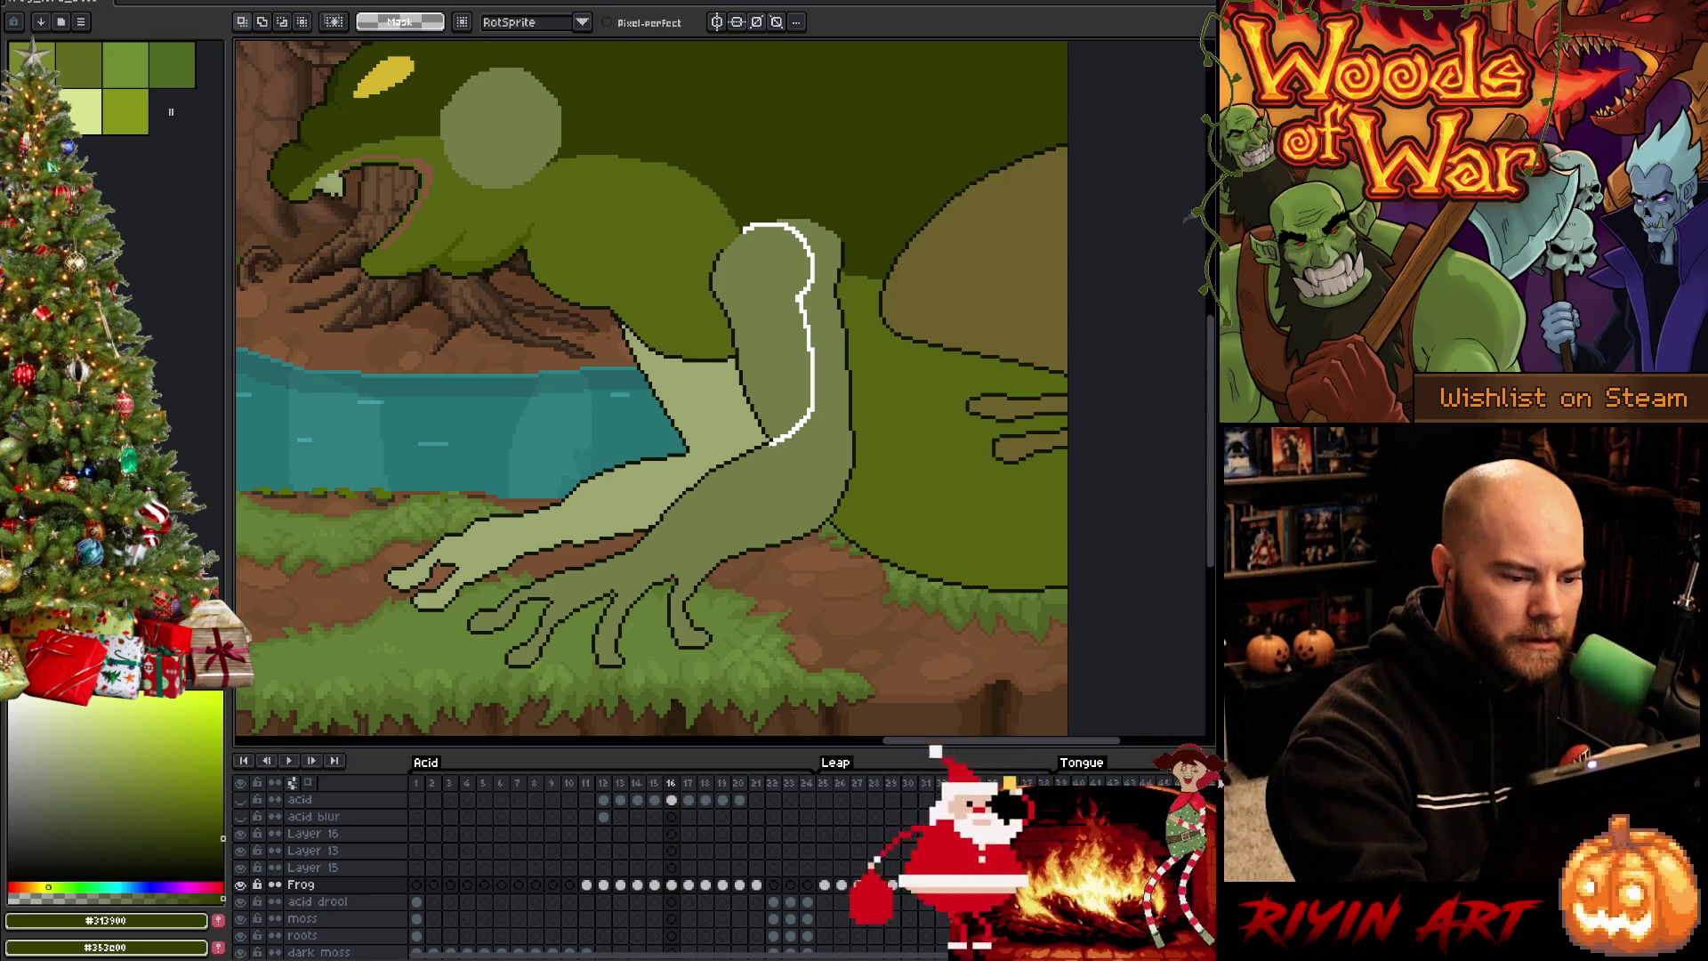
Fill the leap frame's lassoed upper arm with the frog's body green and drop the selection
drag(750, 449, 751, 451)
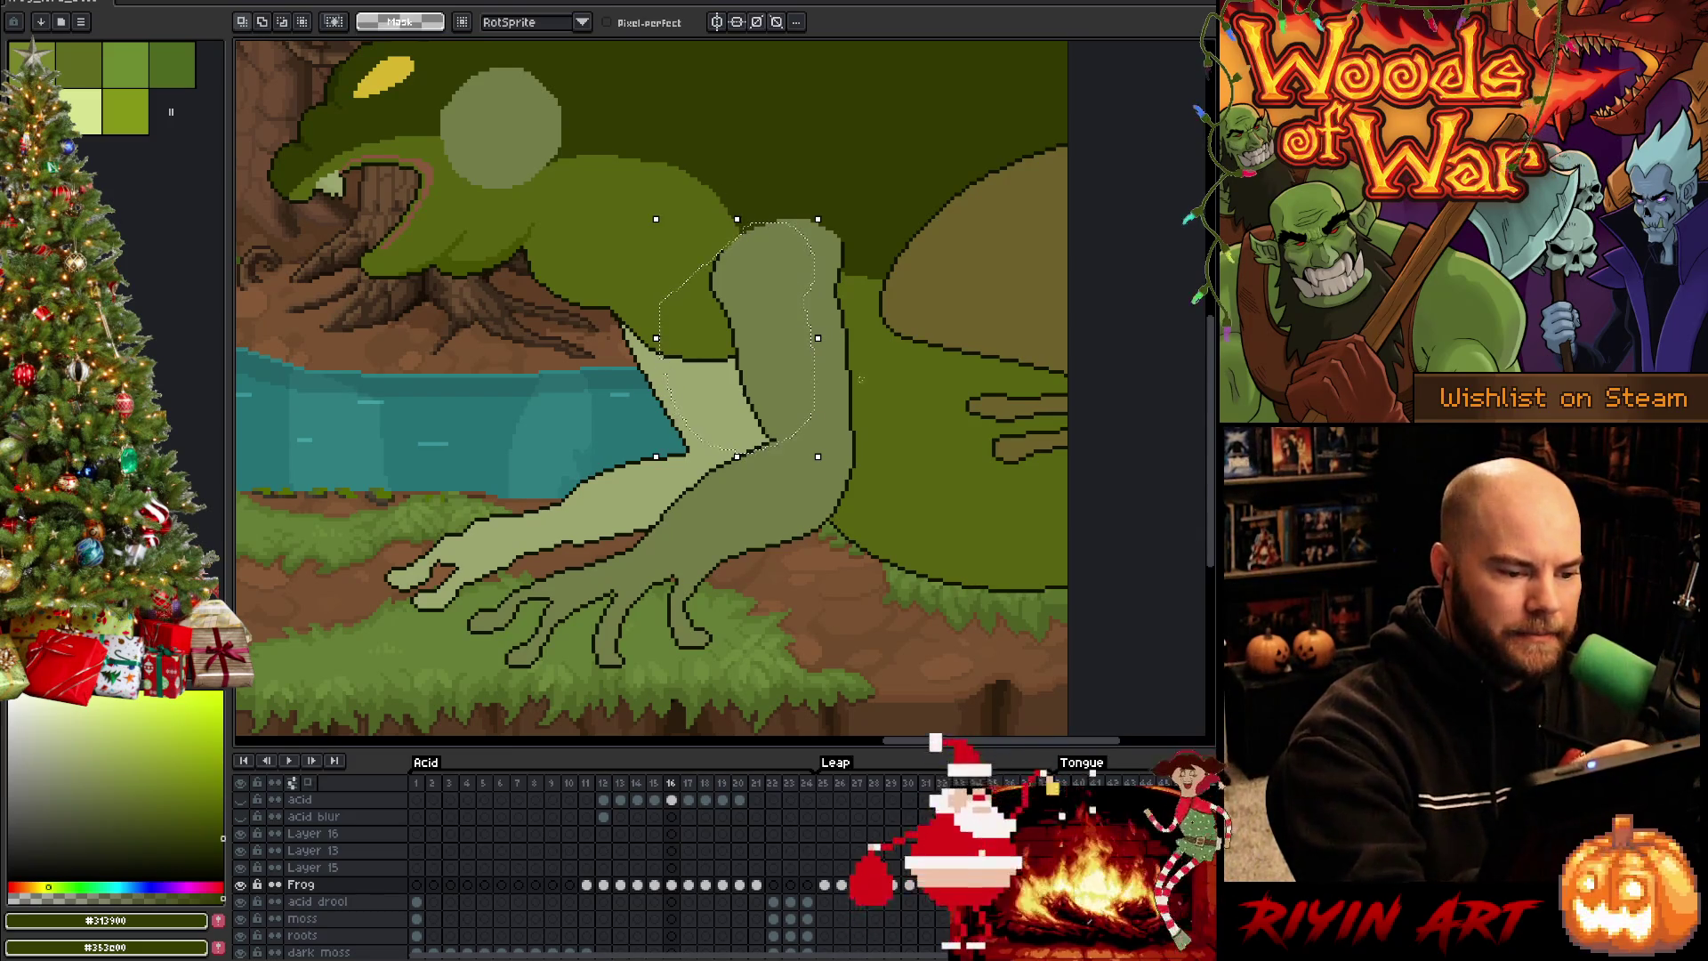
key(g)
alt+click(894, 382)
click(781, 307)
click(721, 407)
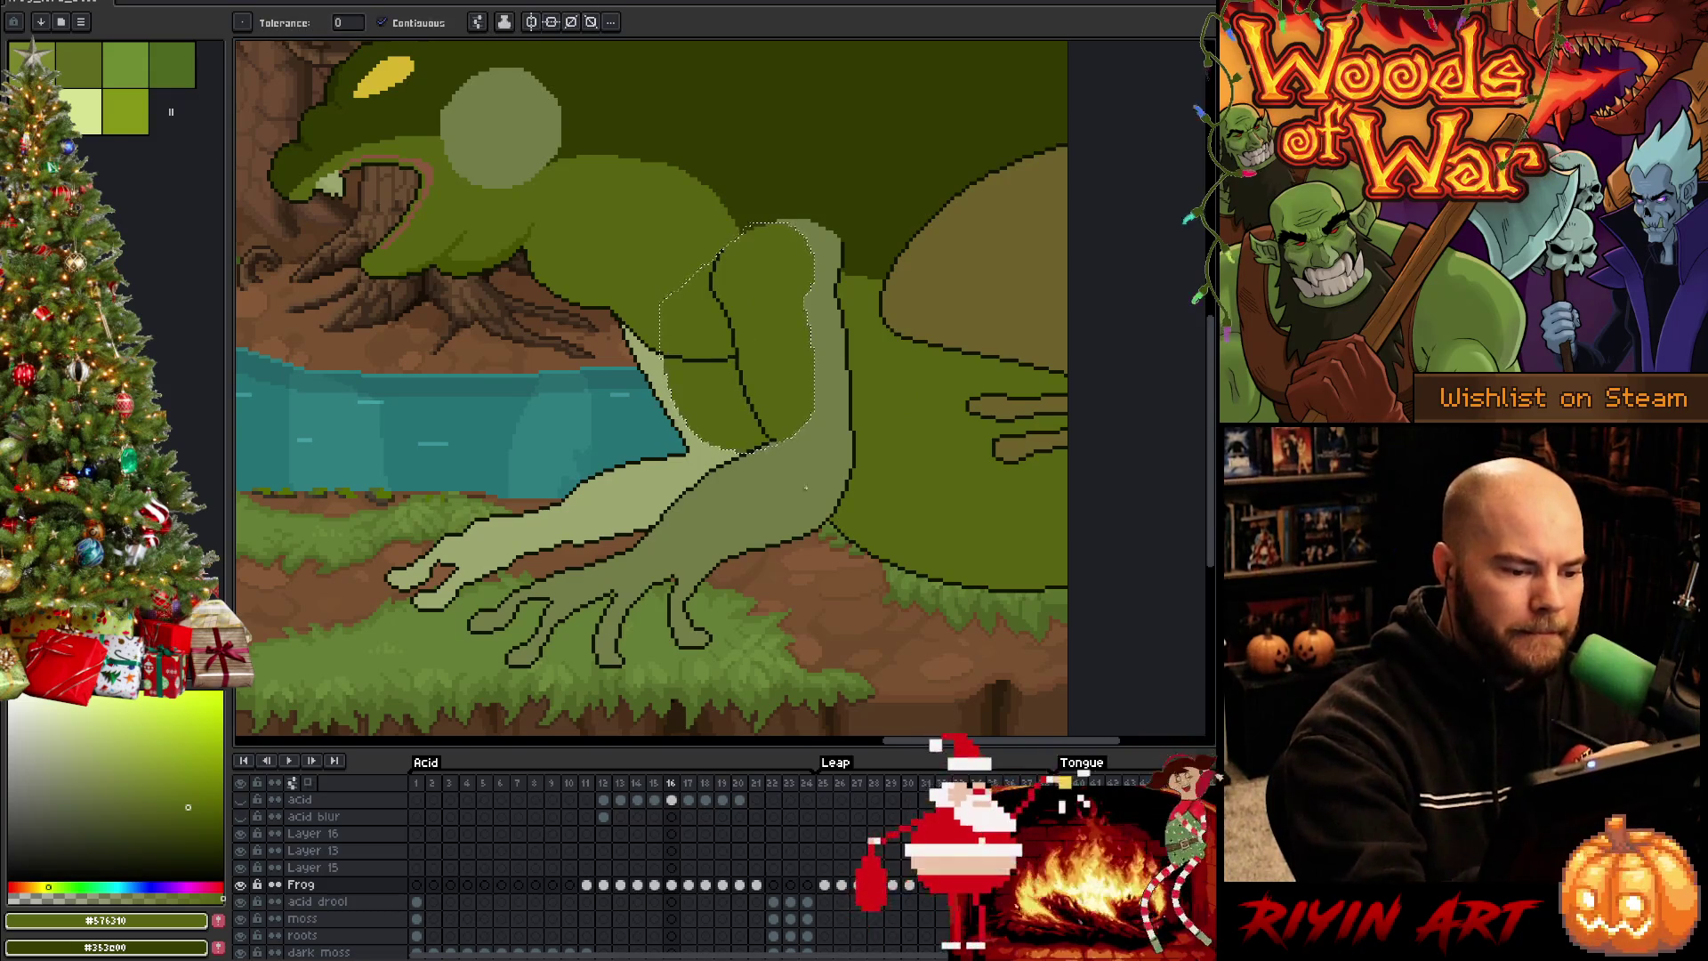
key(ctrl+d)
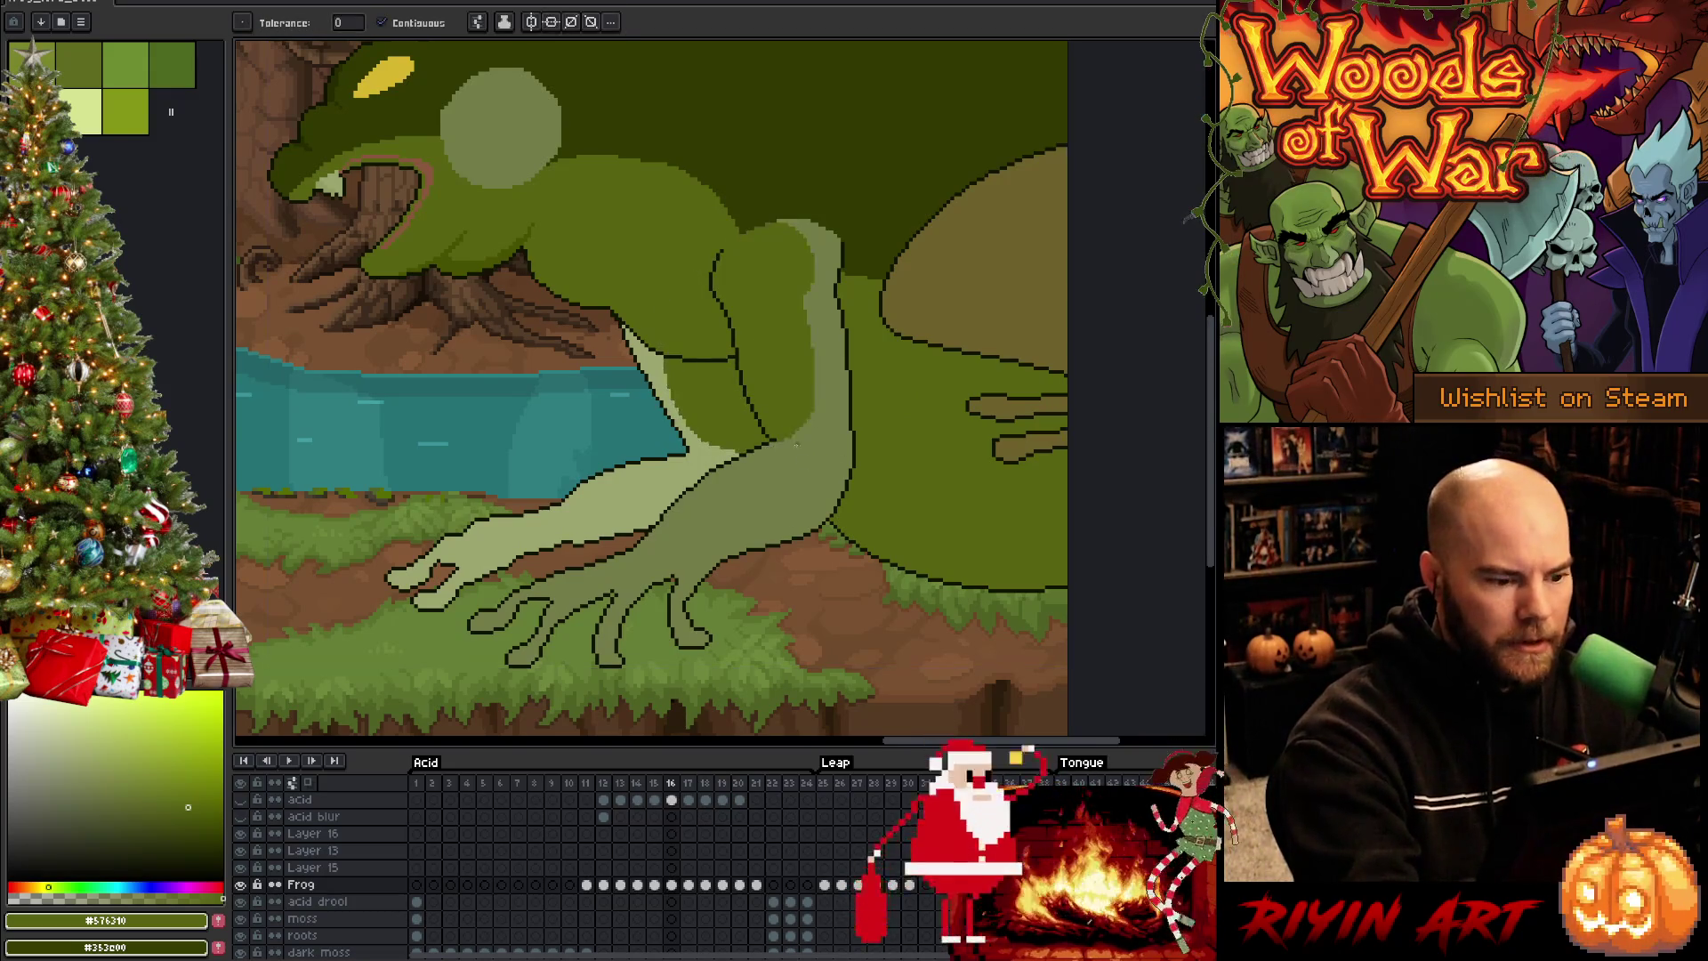
Recolour the forearm, hand and remaining light strip solid dark green
key(q)
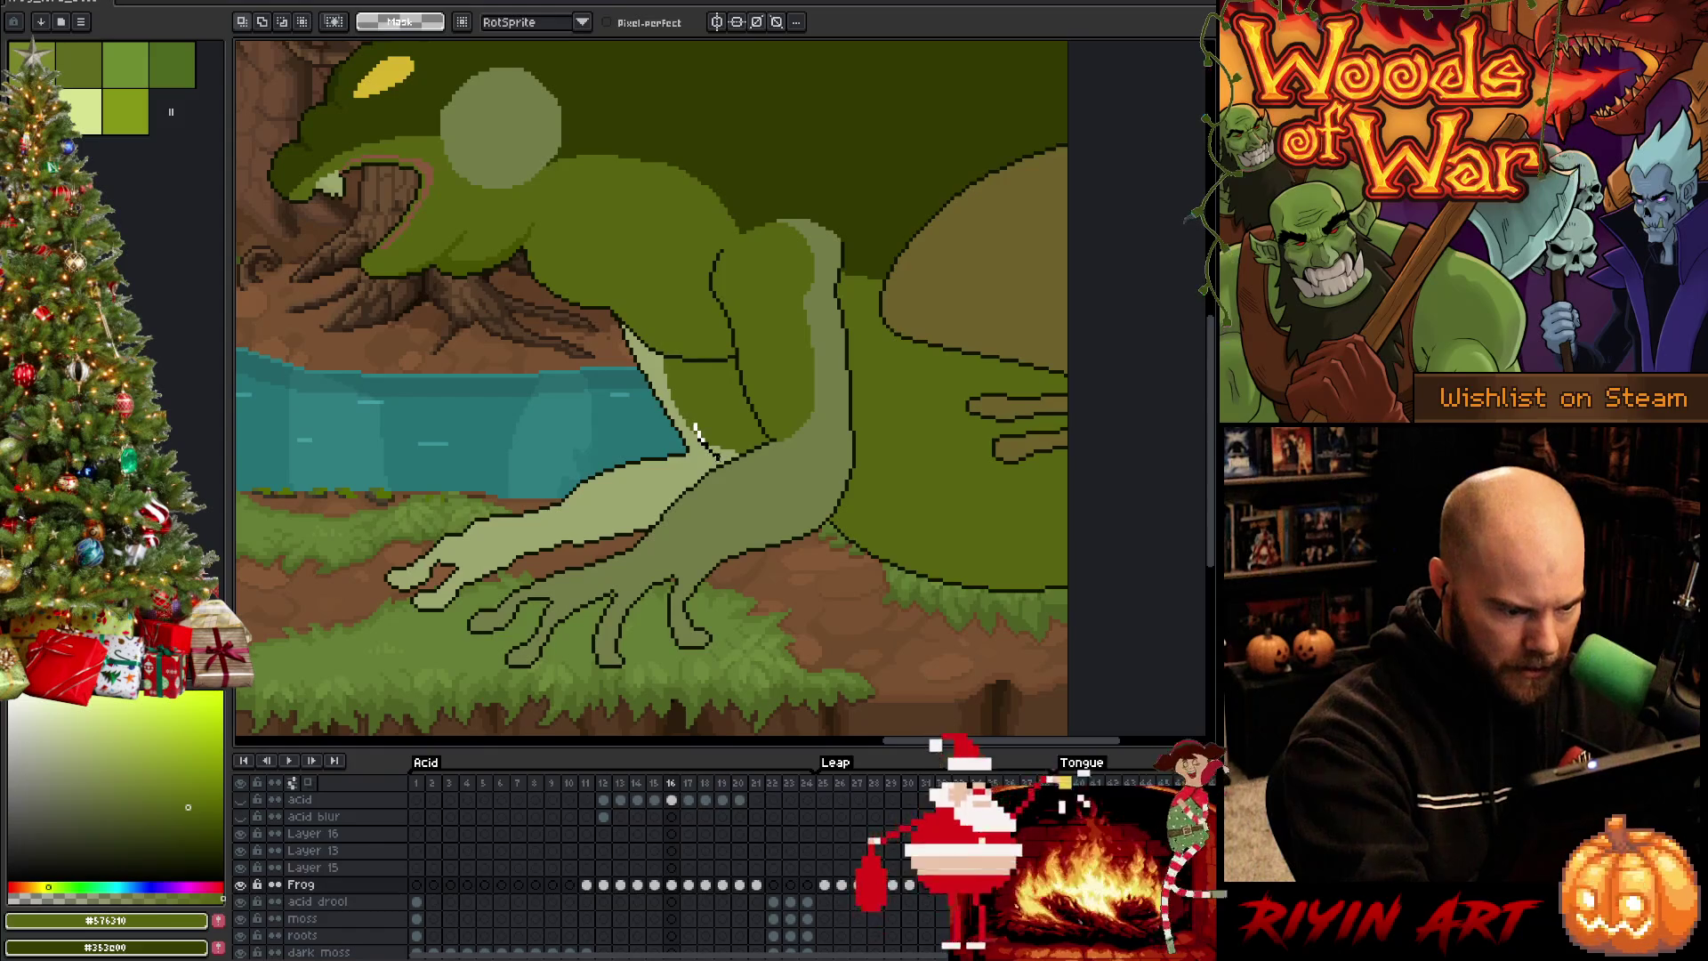
key(w)
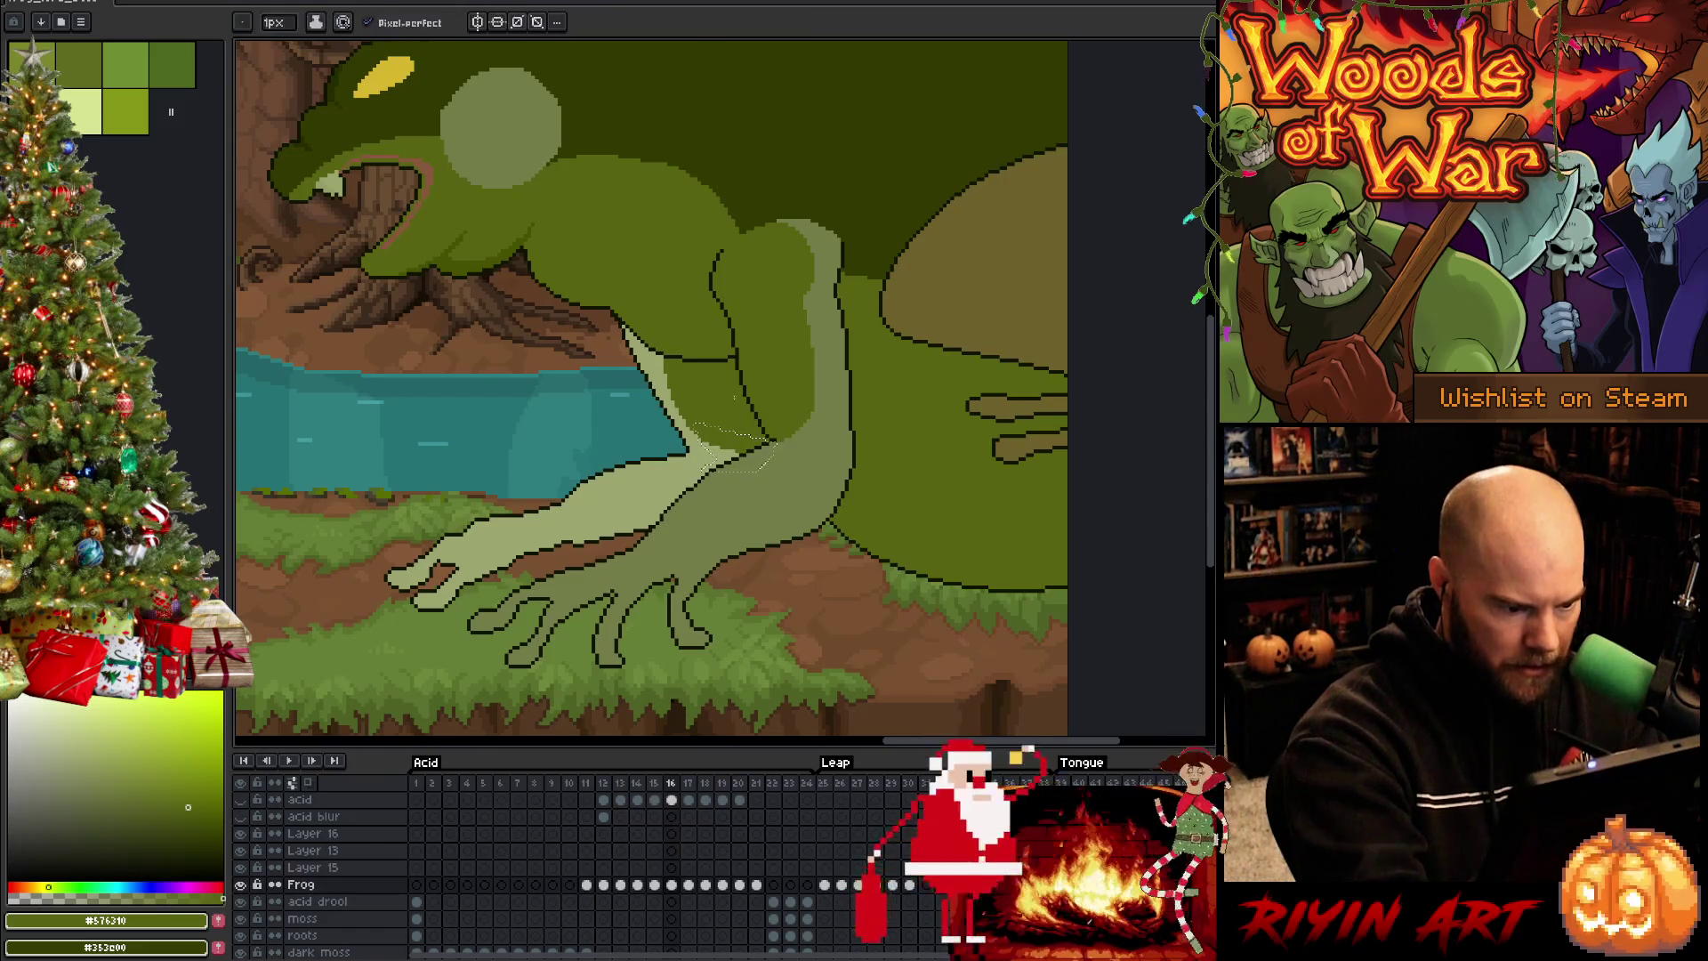
key(v)
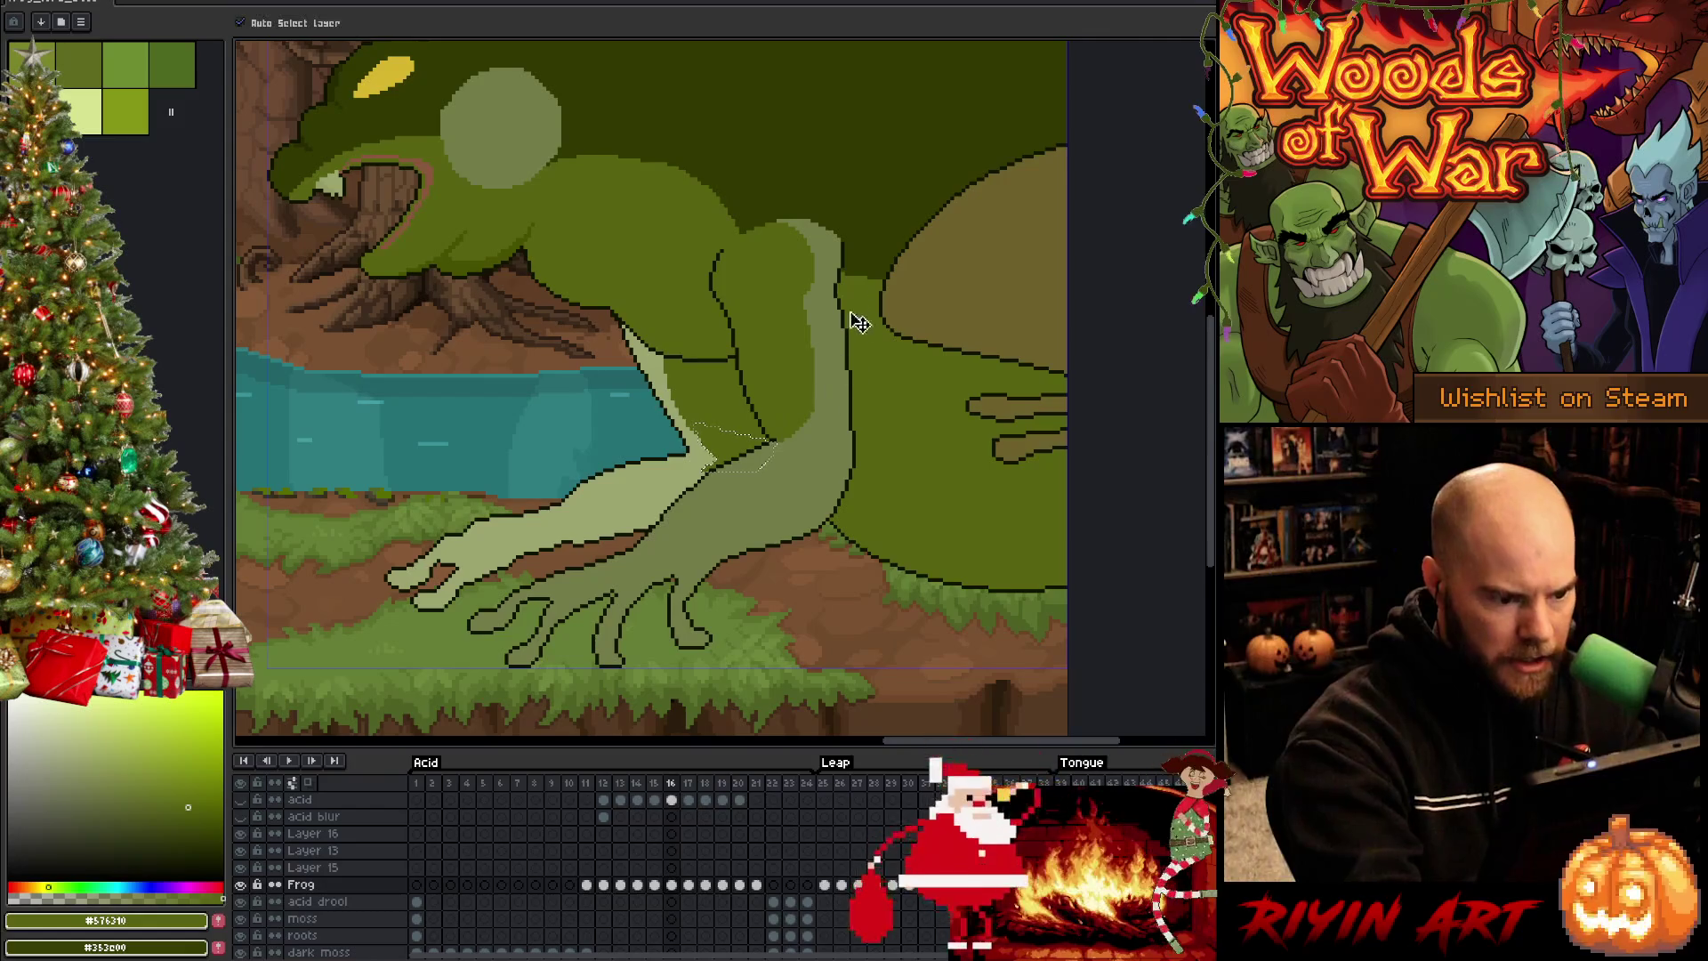
key(g)
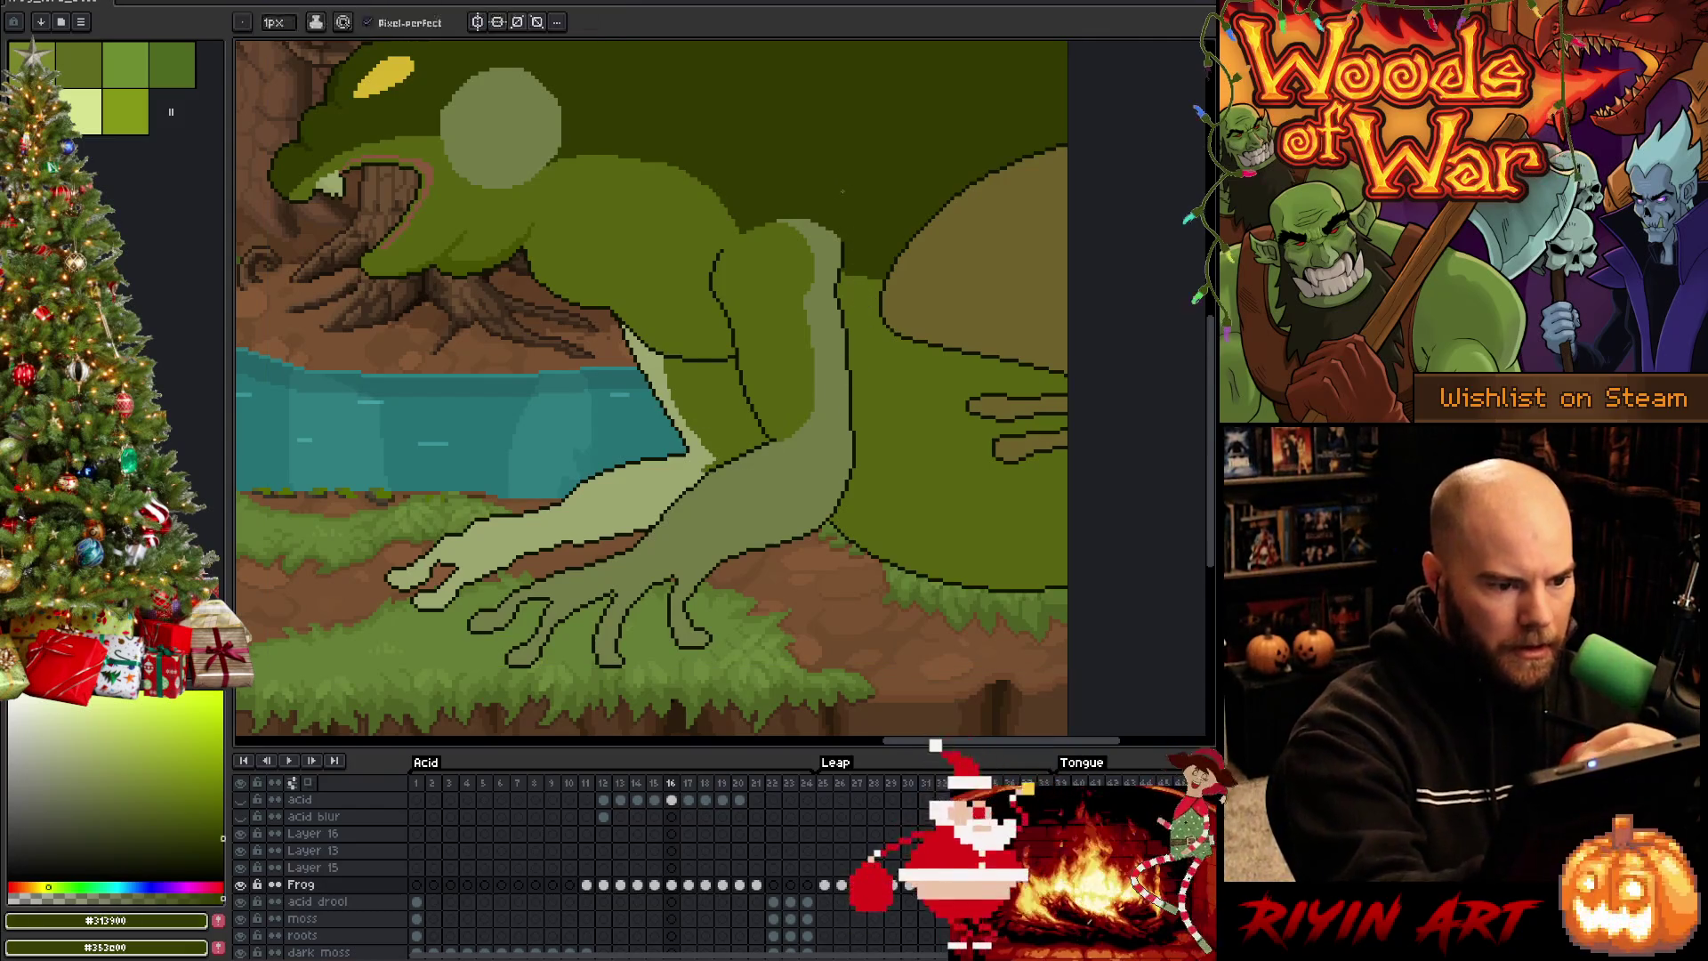
click(761, 520)
click(673, 484)
key(b)
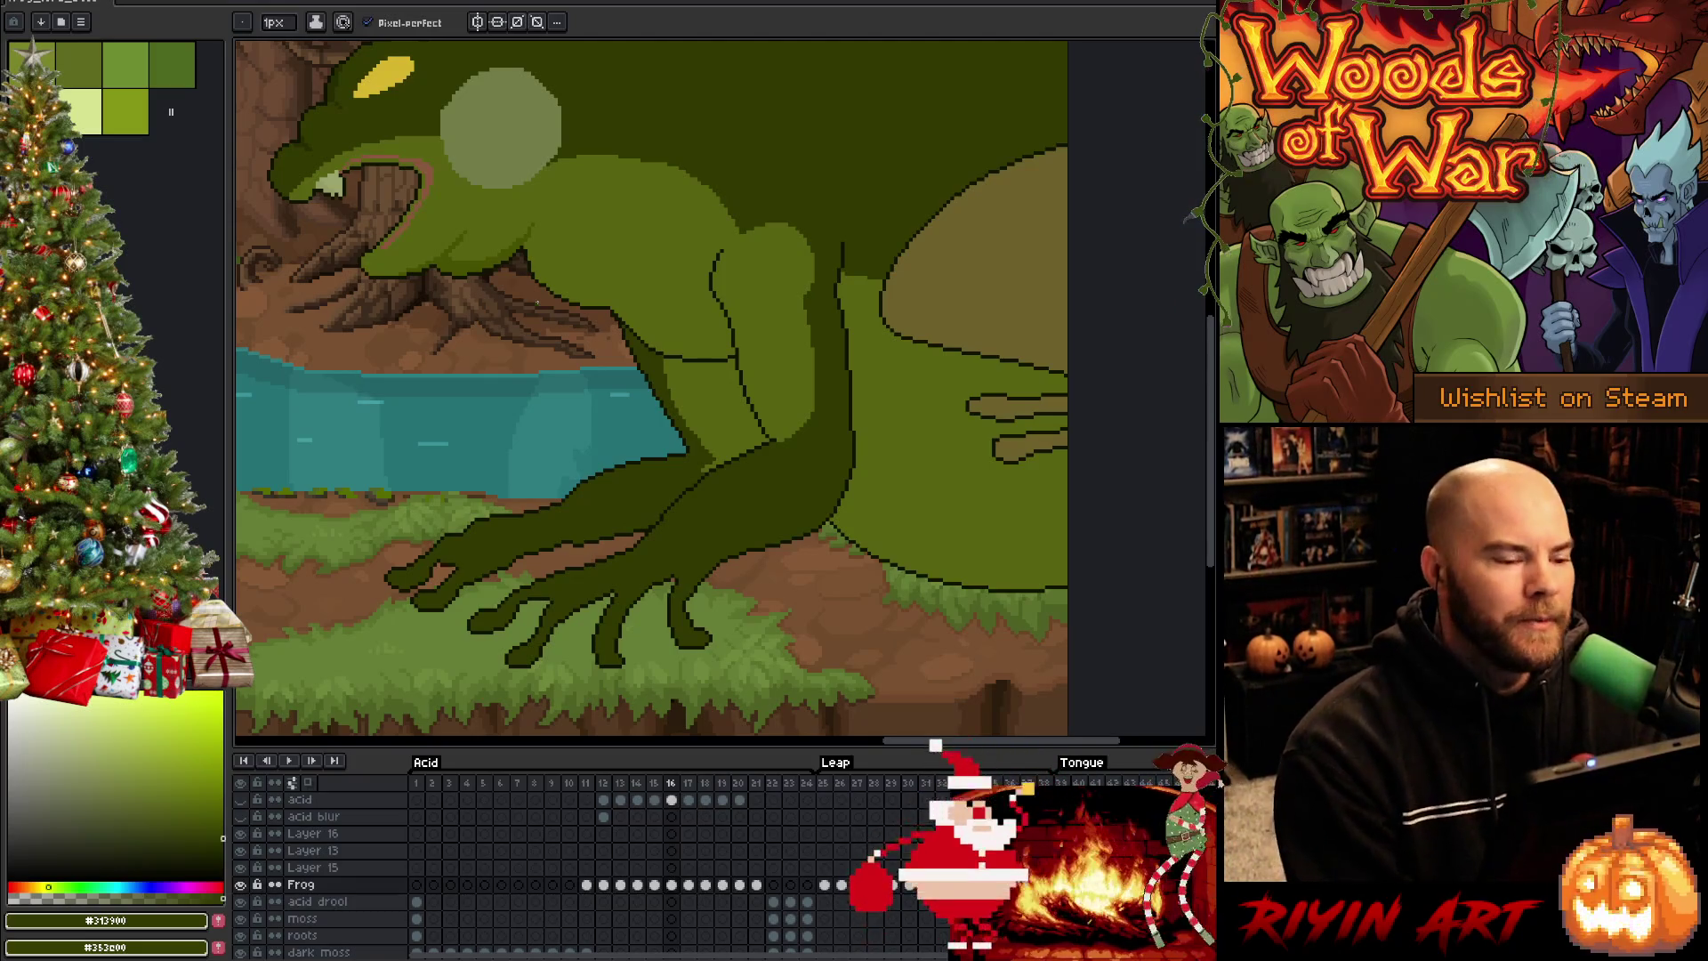
Pick the near-black outline green (#101300) as the drawing colour and pan toward the body
key(b)
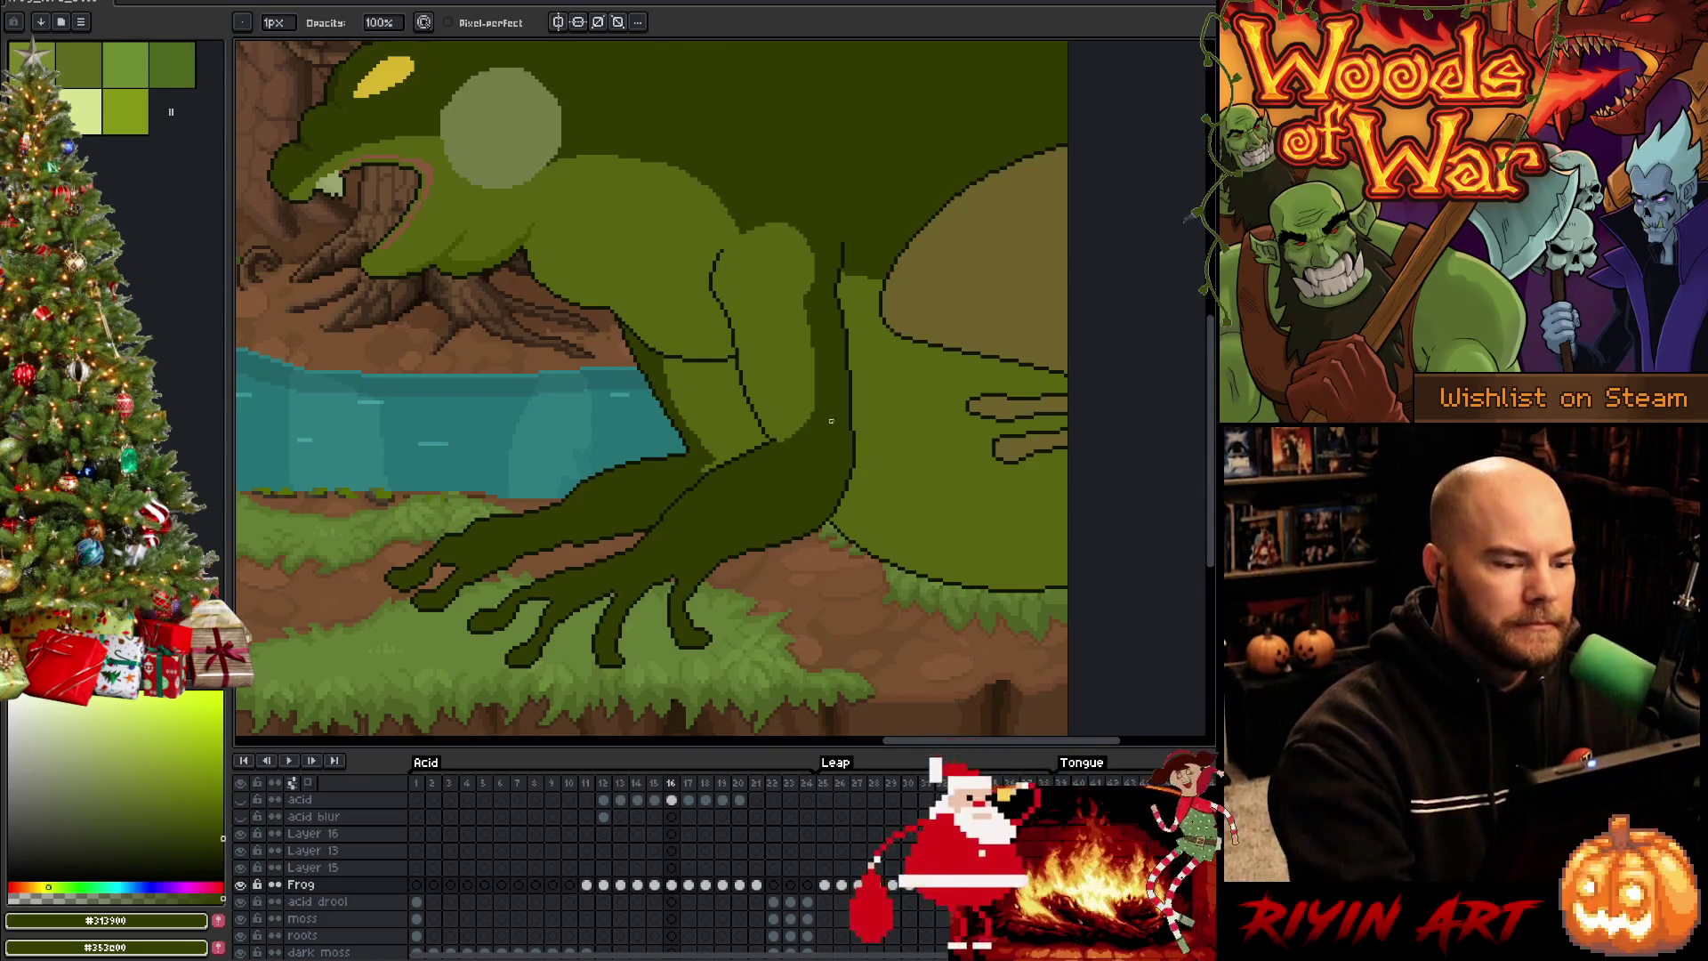
alt+click(777, 427)
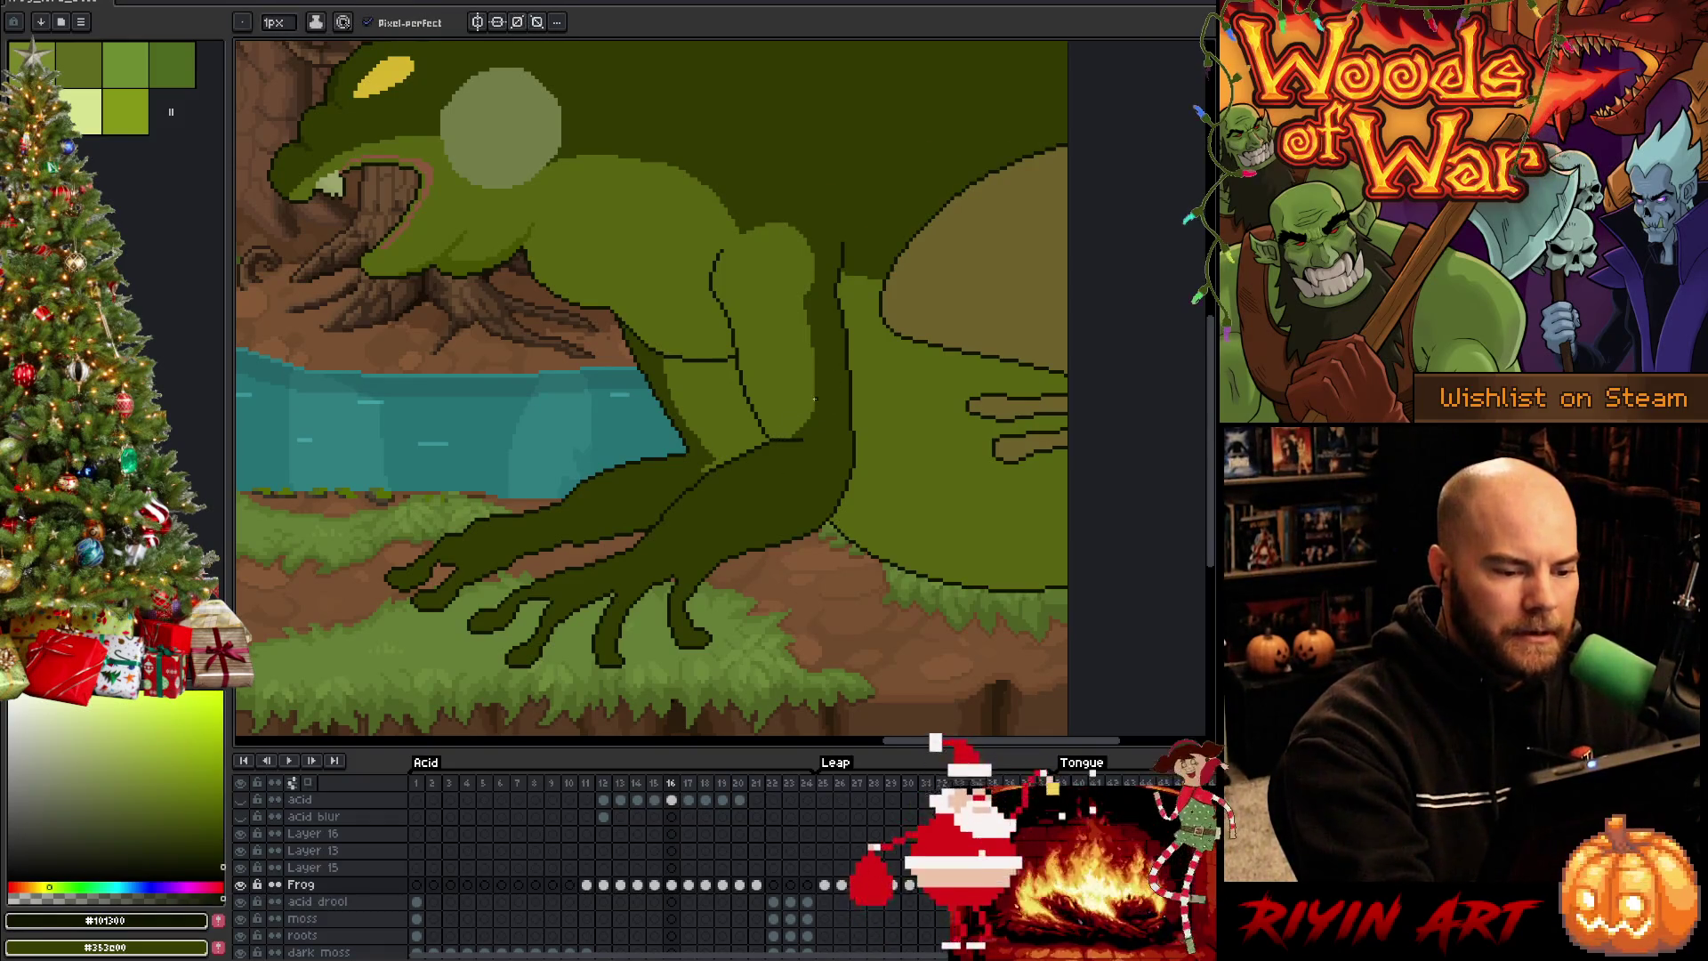
drag(828, 595, 684, 639)
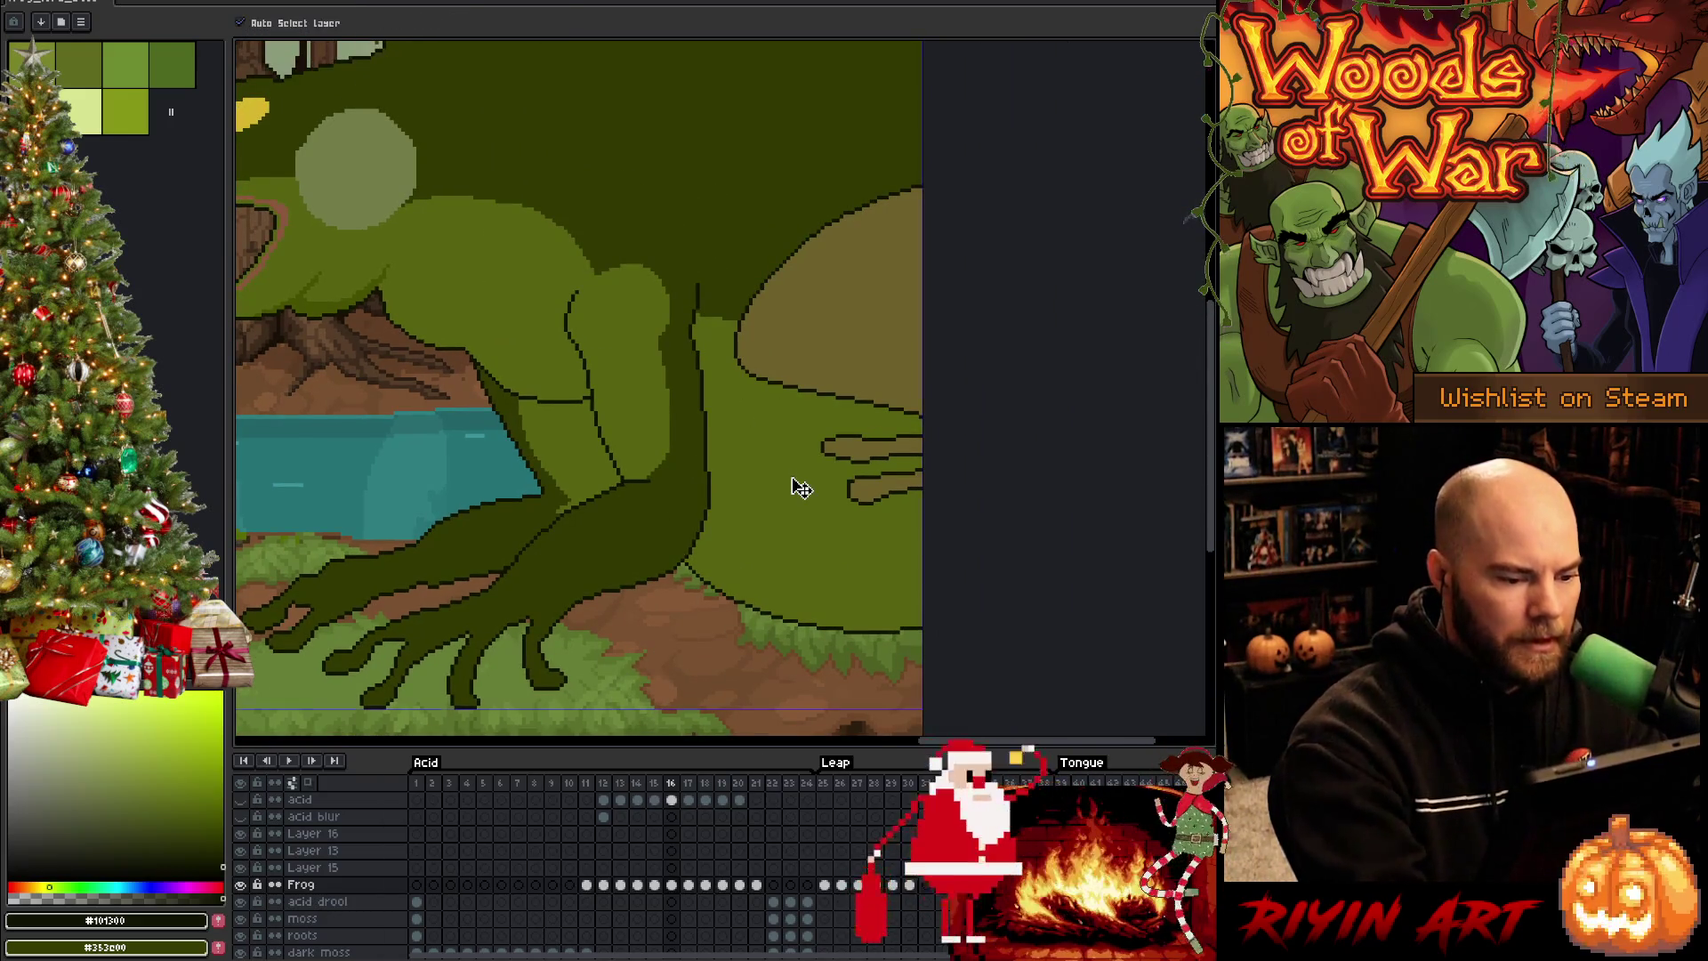
Save the file and bucket-fill the frog's tan belly patch with green
key(ctrl+s)
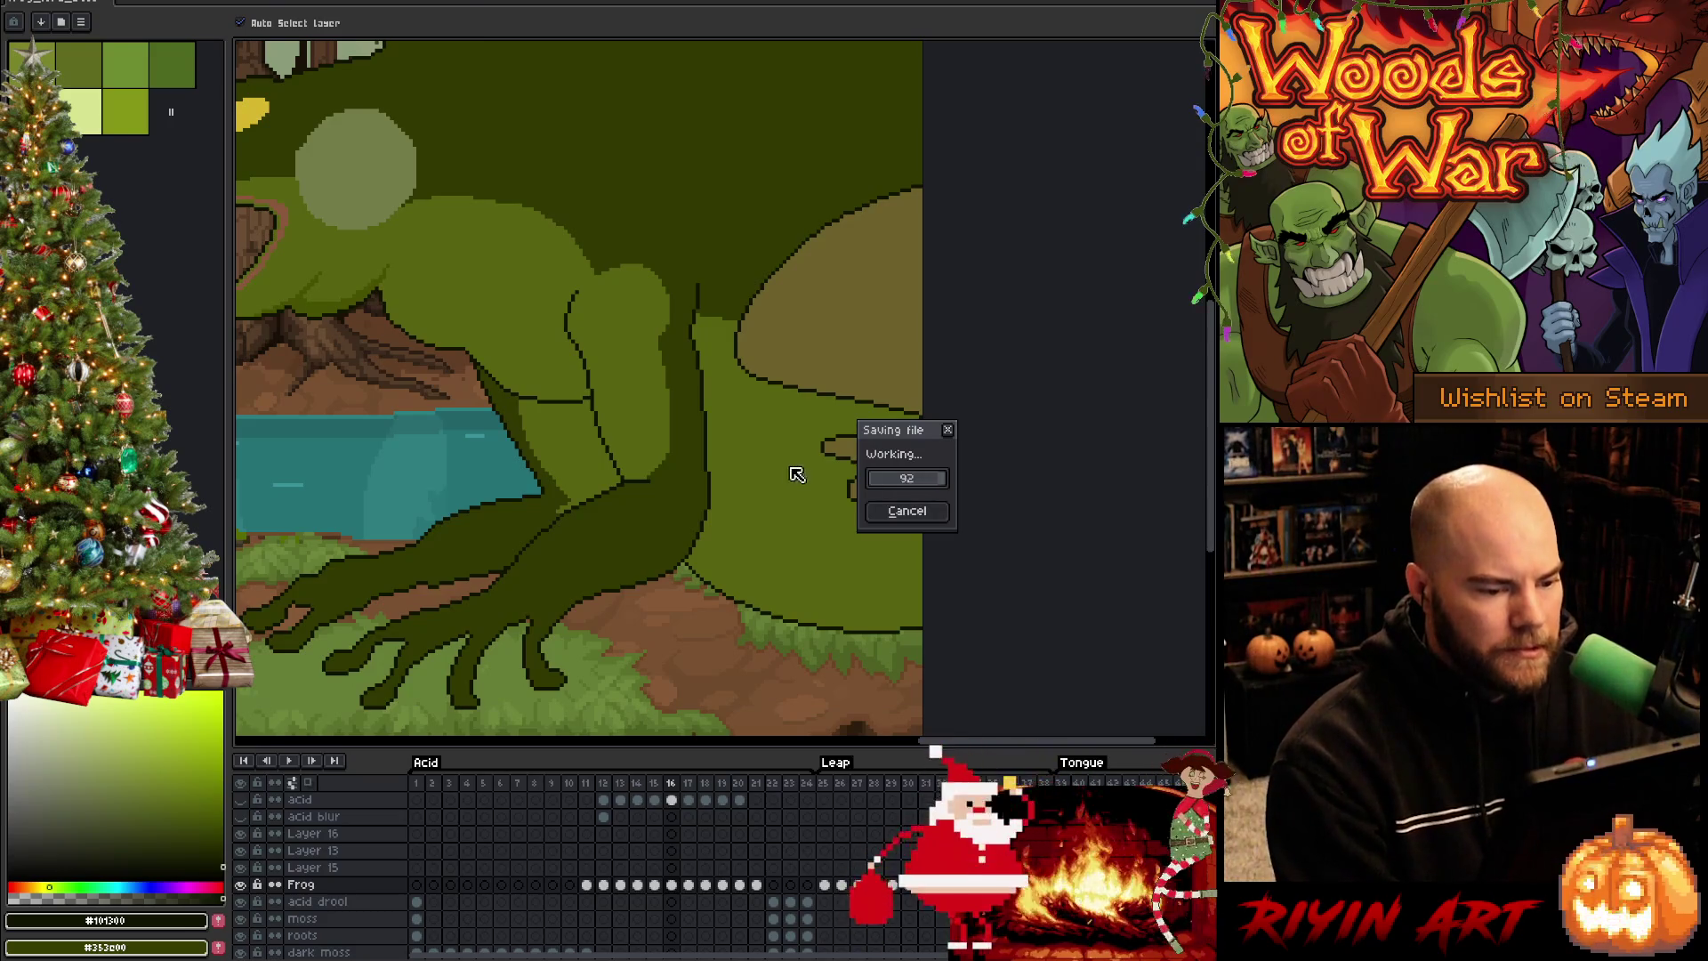
drag(602, 389, 766, 480)
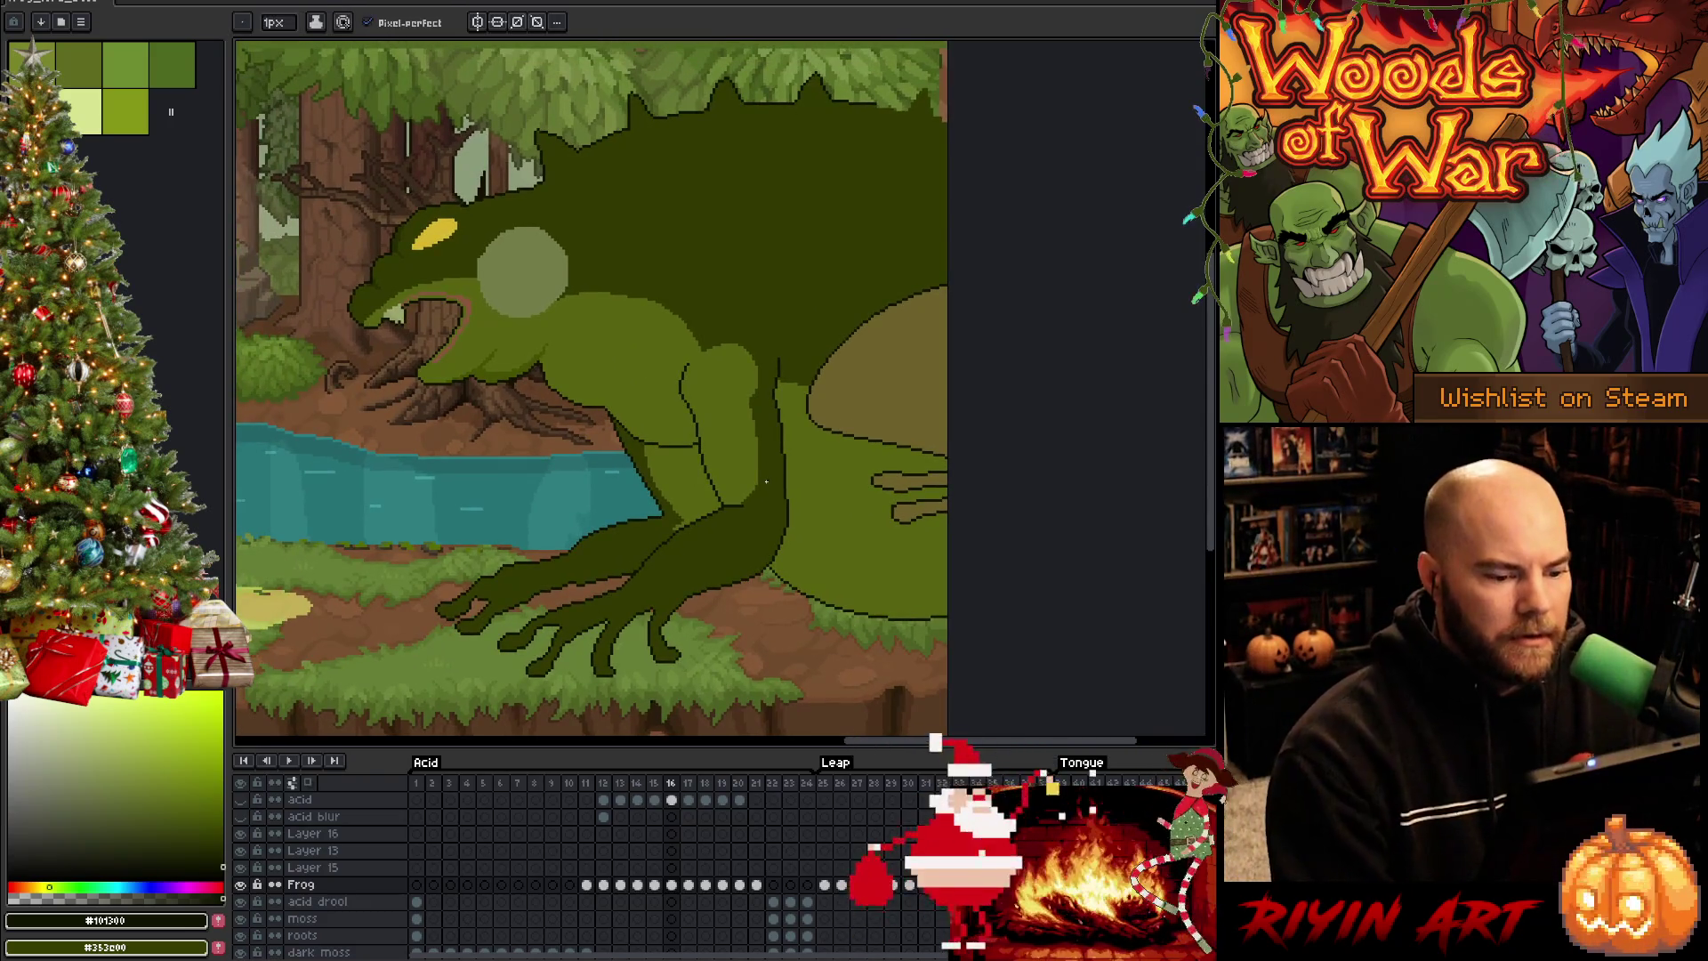
key(g)
click(901, 390)
Try a lasso around the arm, then magic-wand the pale circle on the frog's head
key(m)
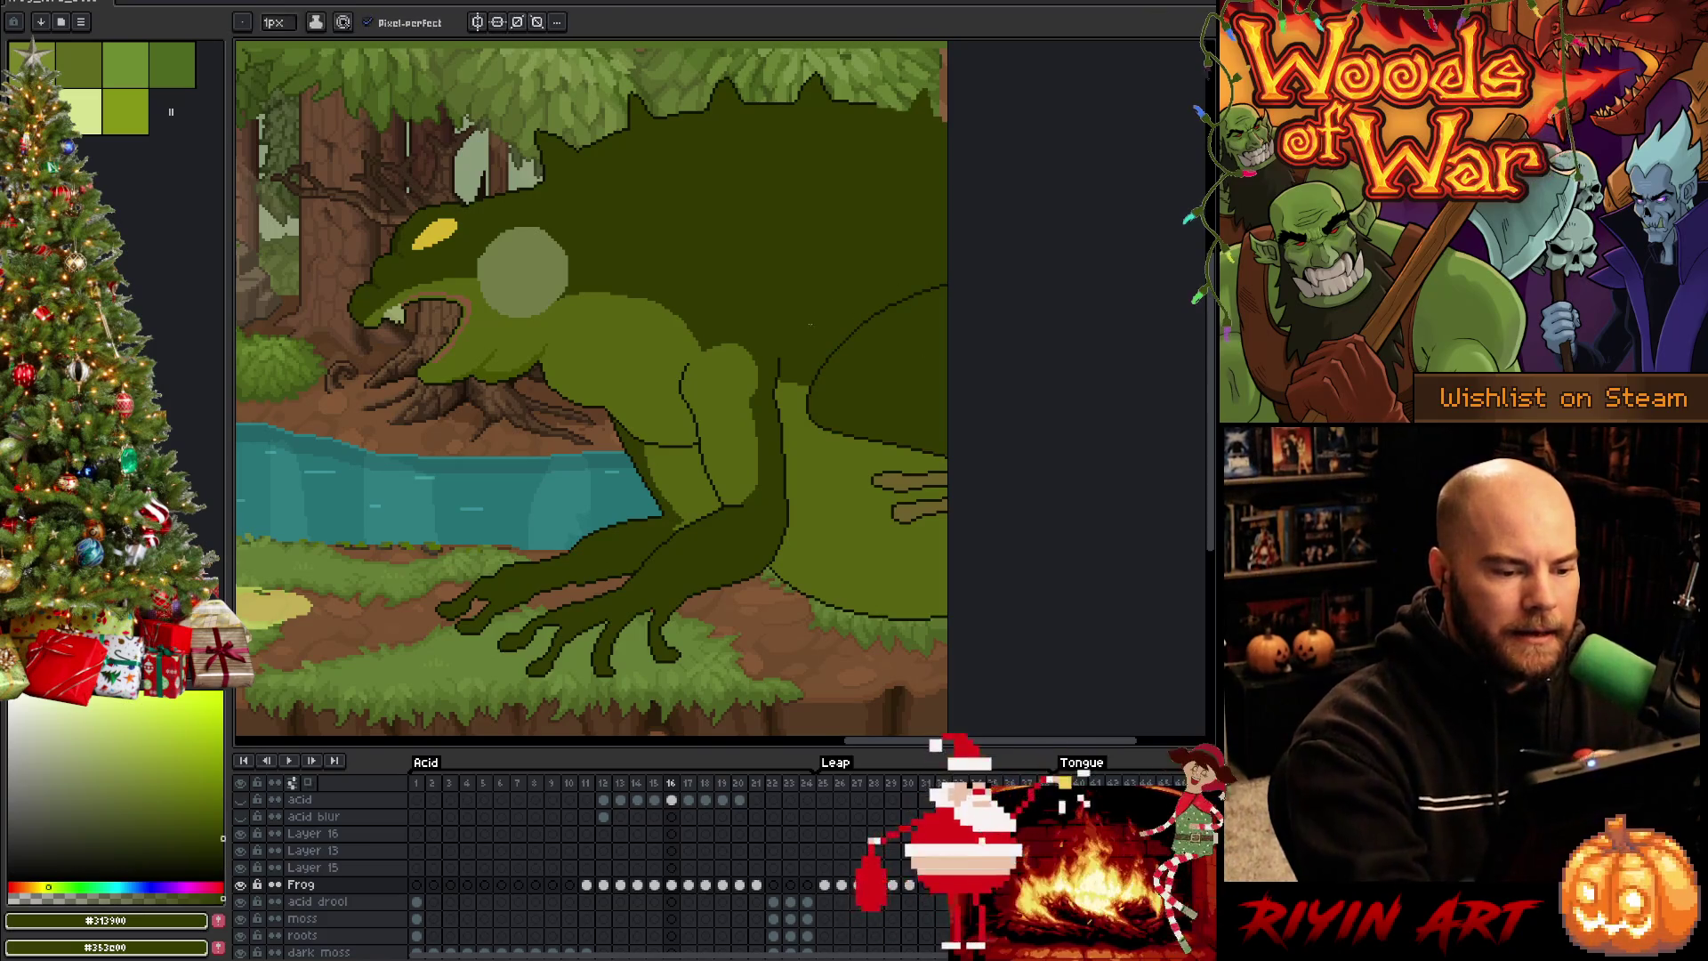
key(v)
key(m)
drag(776, 382, 790, 399)
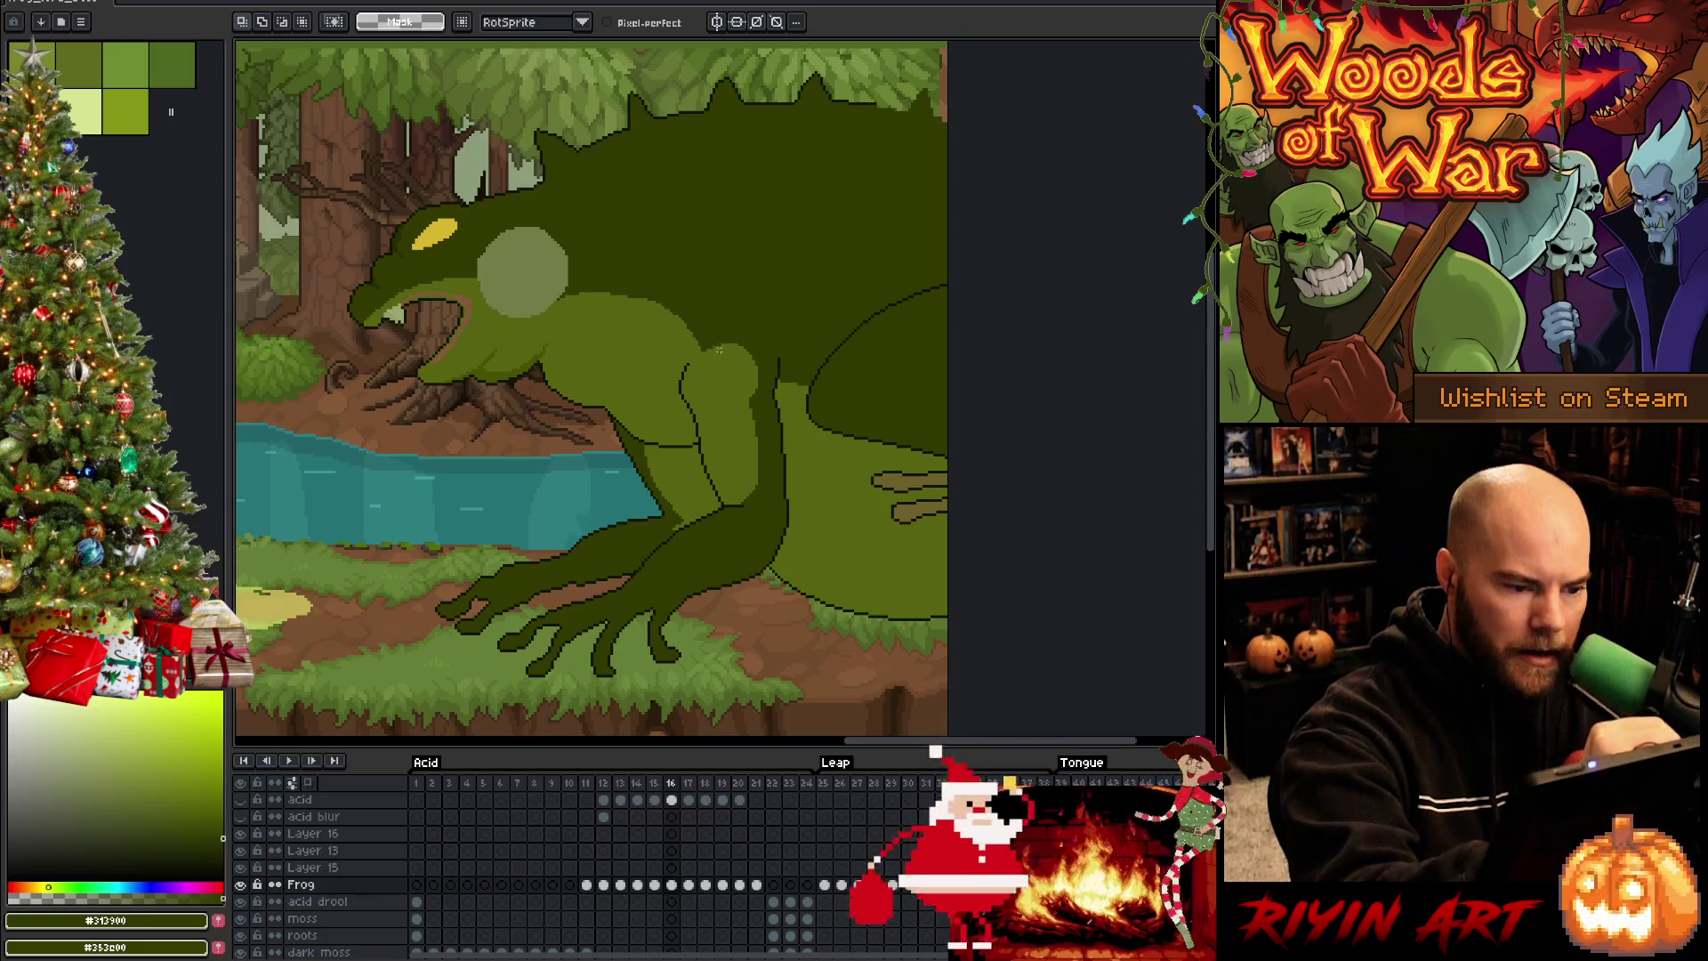
drag(700, 350, 795, 360)
key(w)
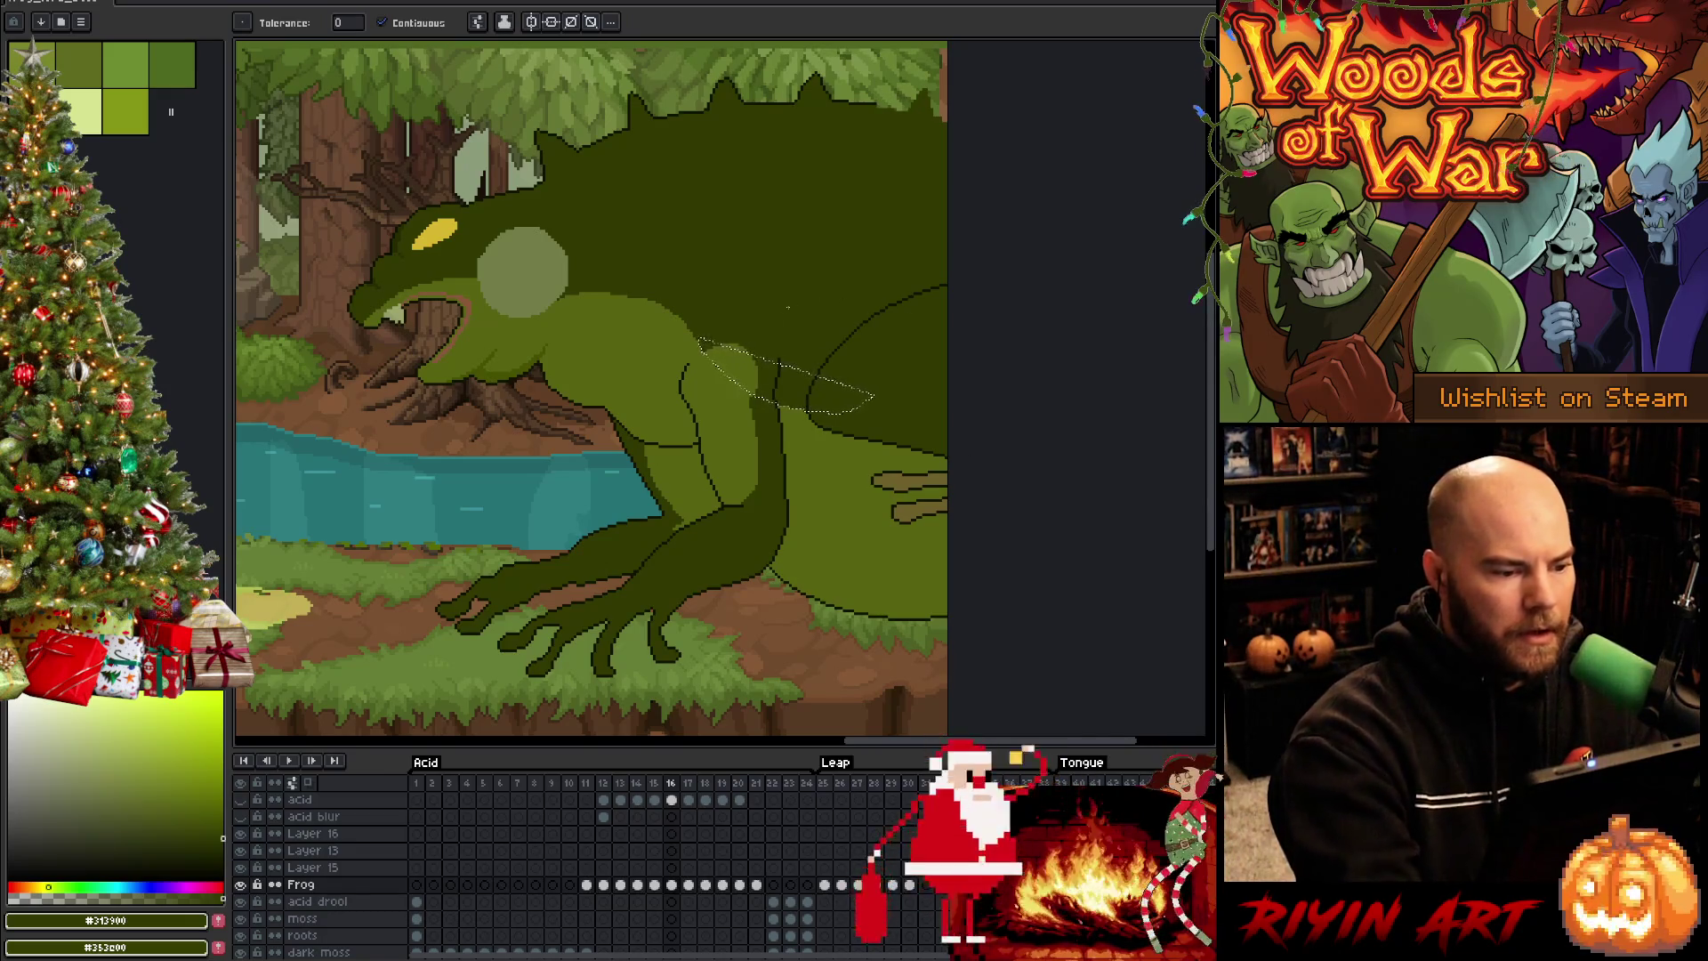
click(537, 274)
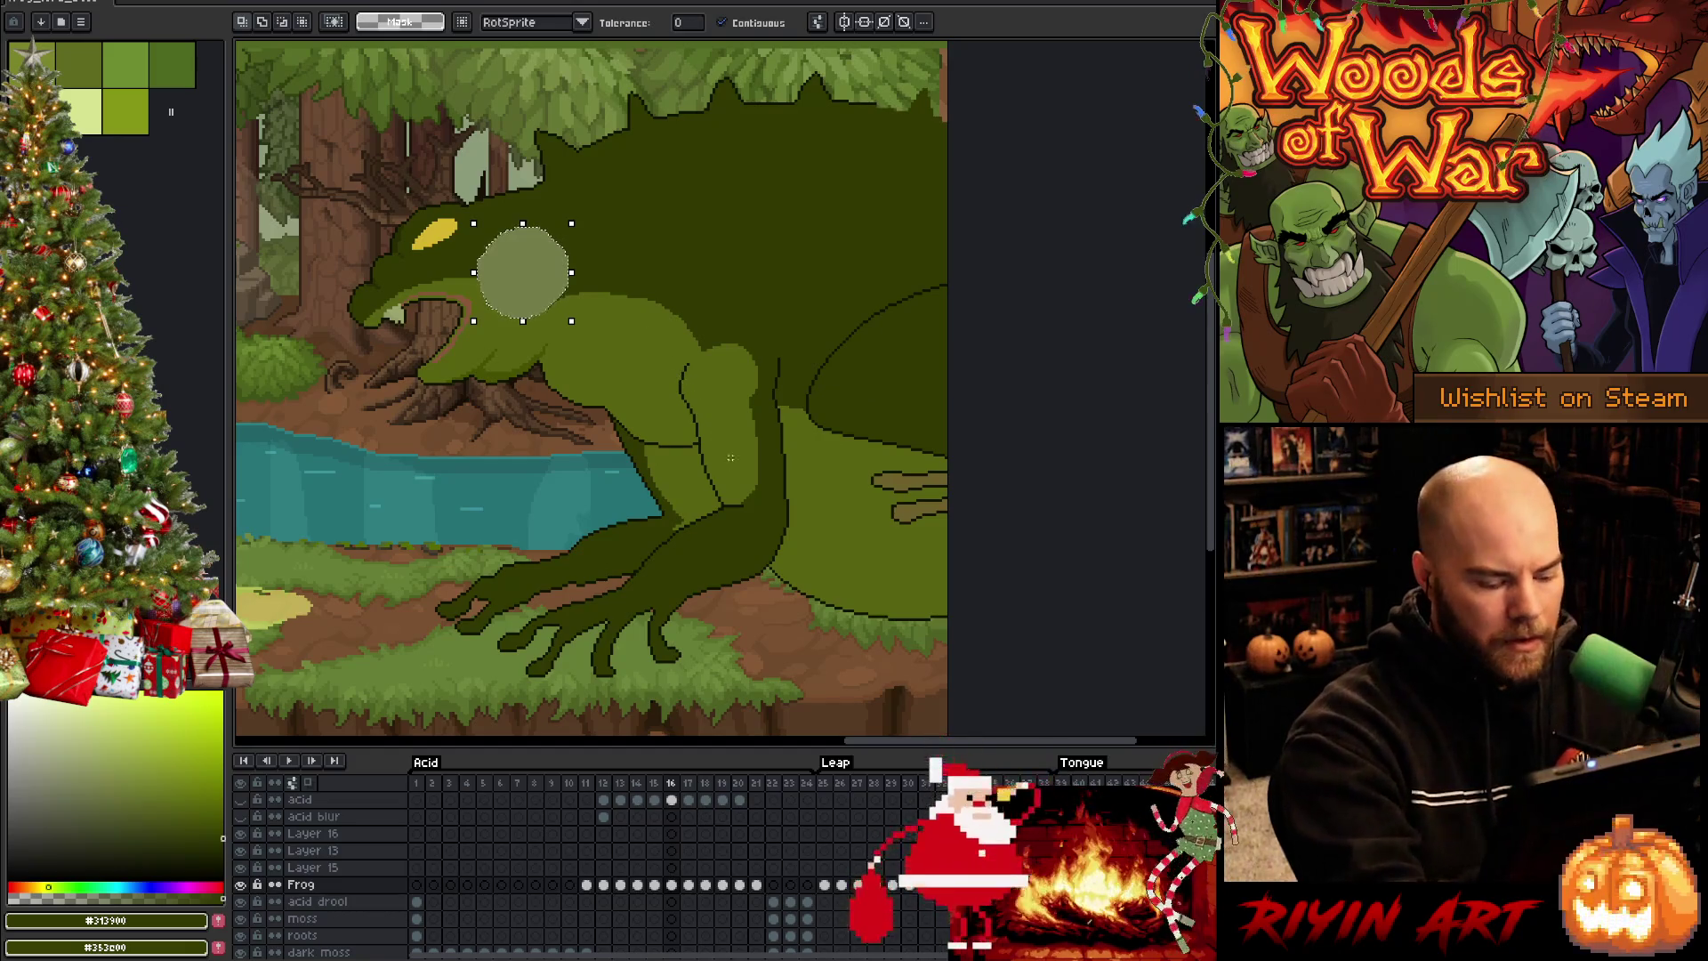
scroll(643, 218, up, 3)
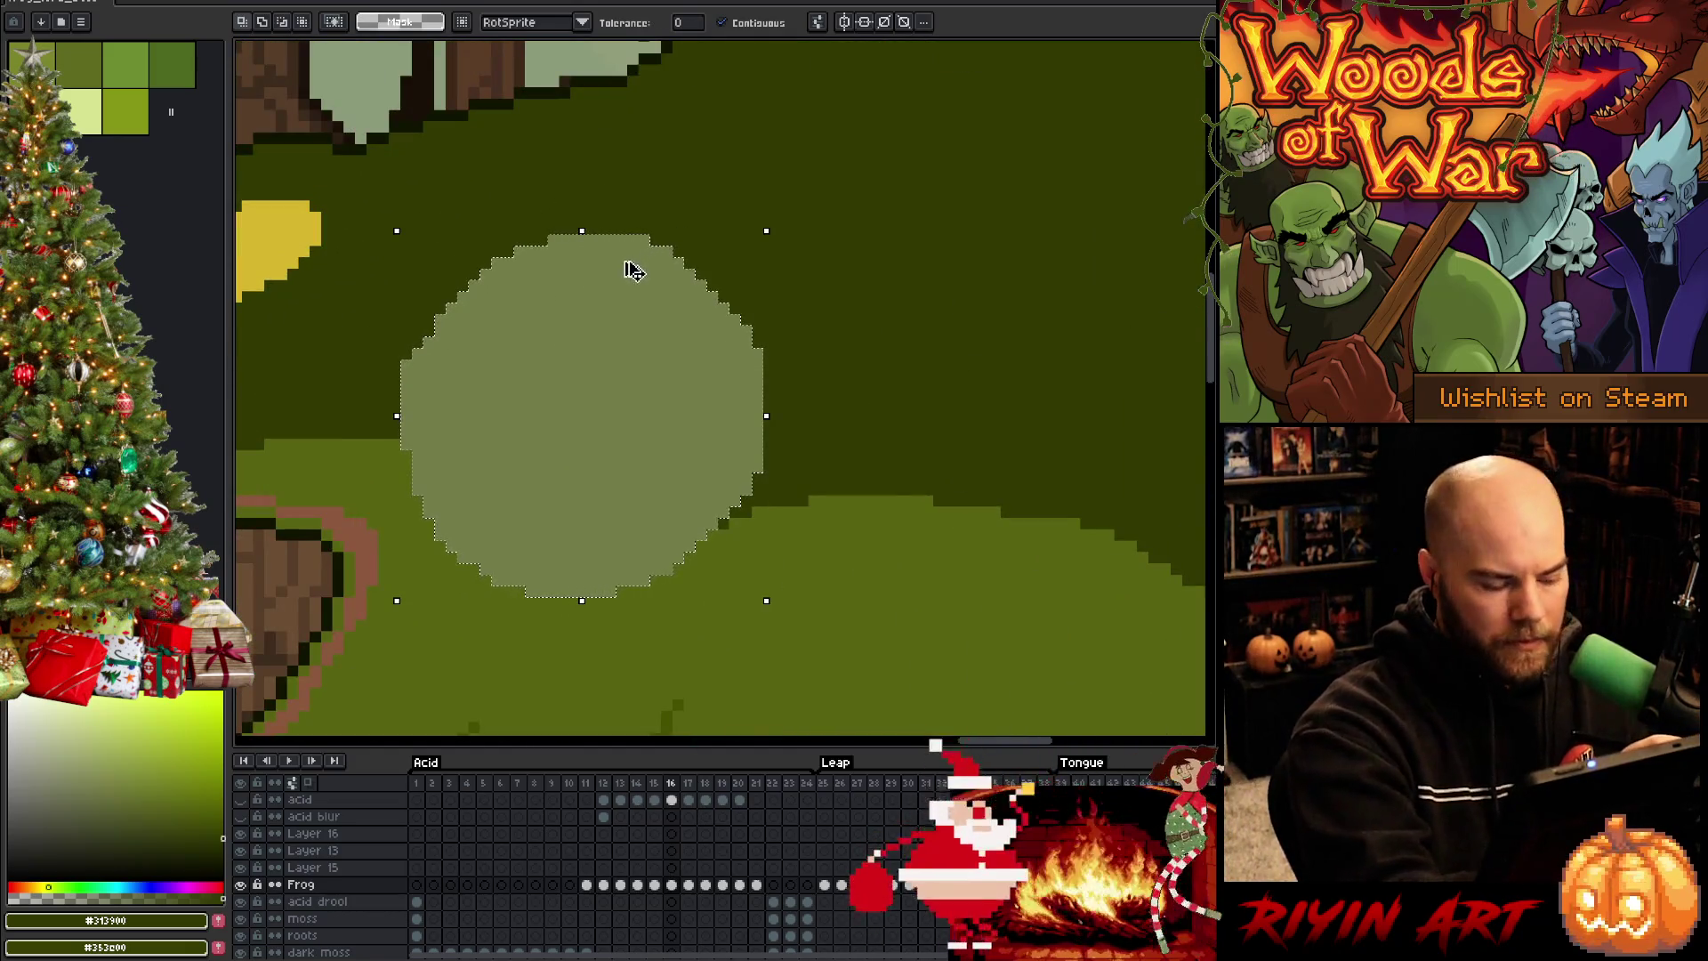
Save, then select the pale circle by colour and cut it out of the Frog layer
key(ctrl+s)
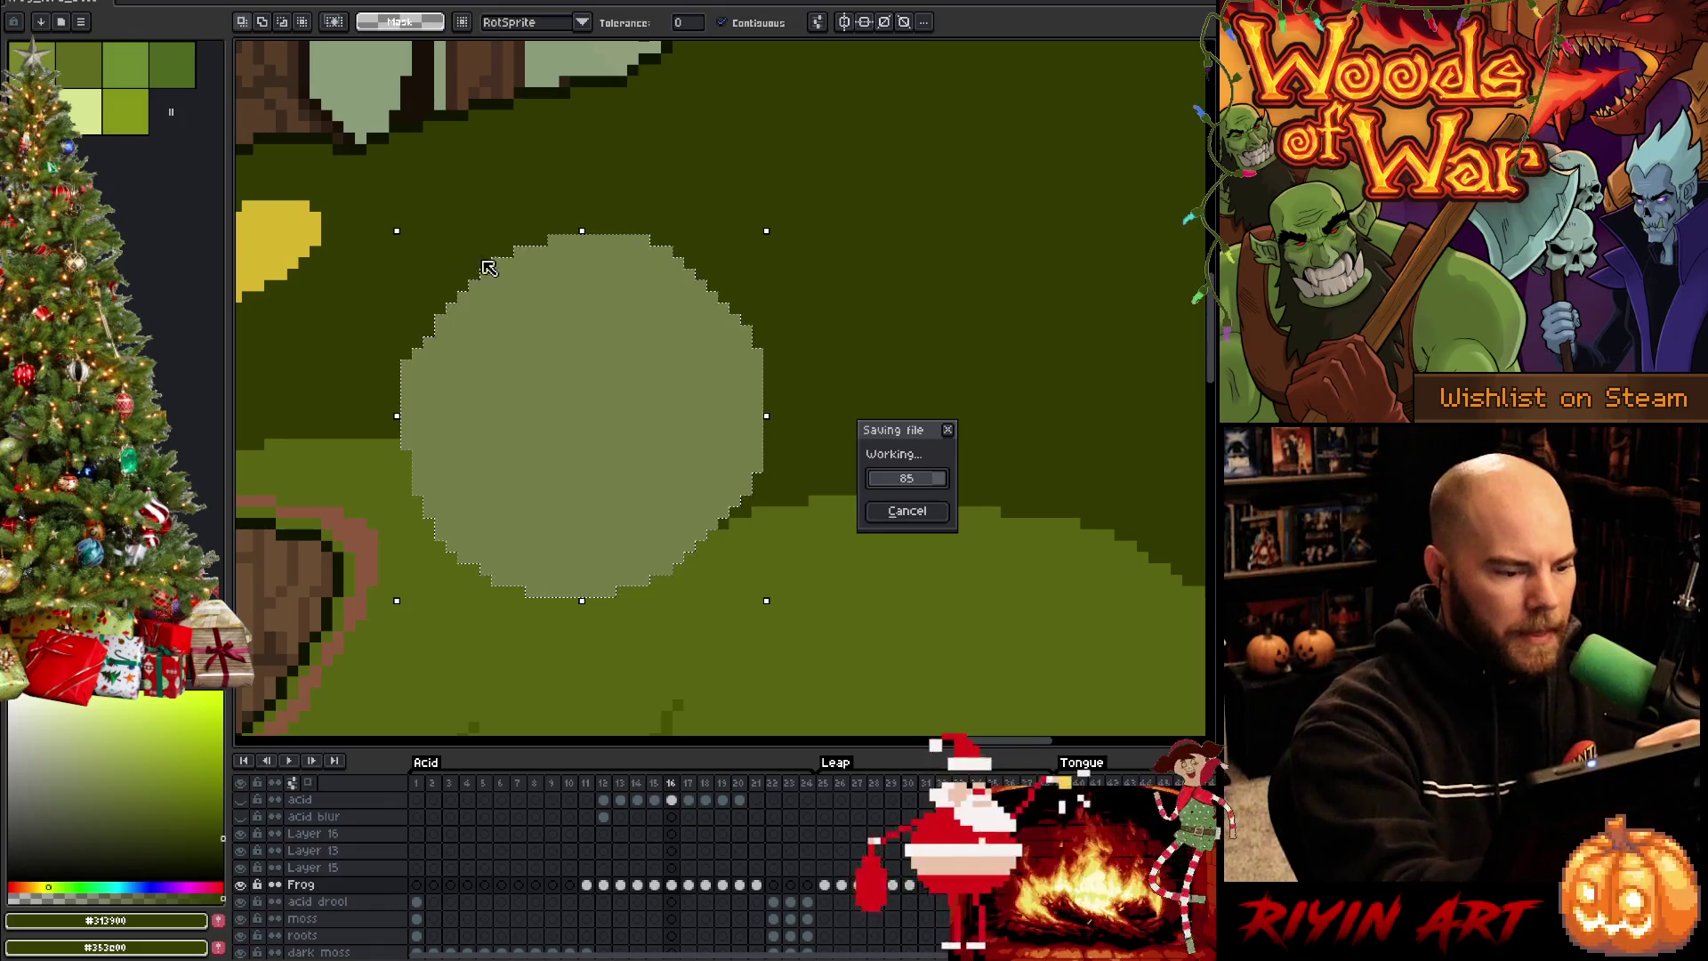
key(b)
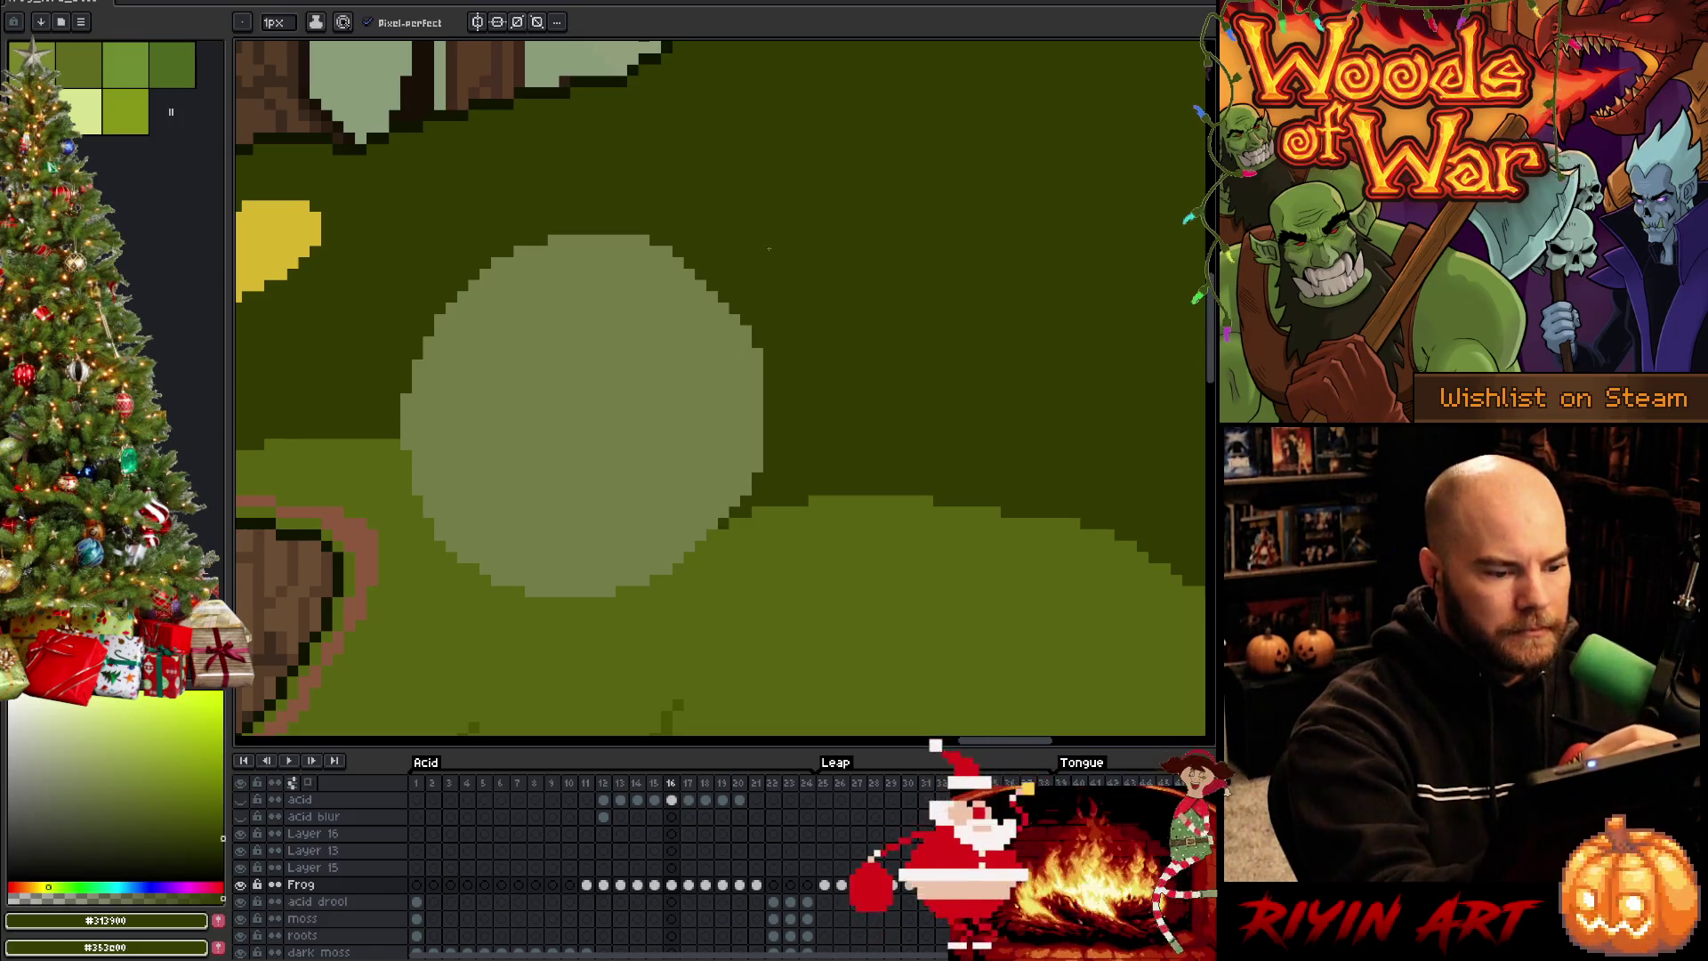
key(alt)
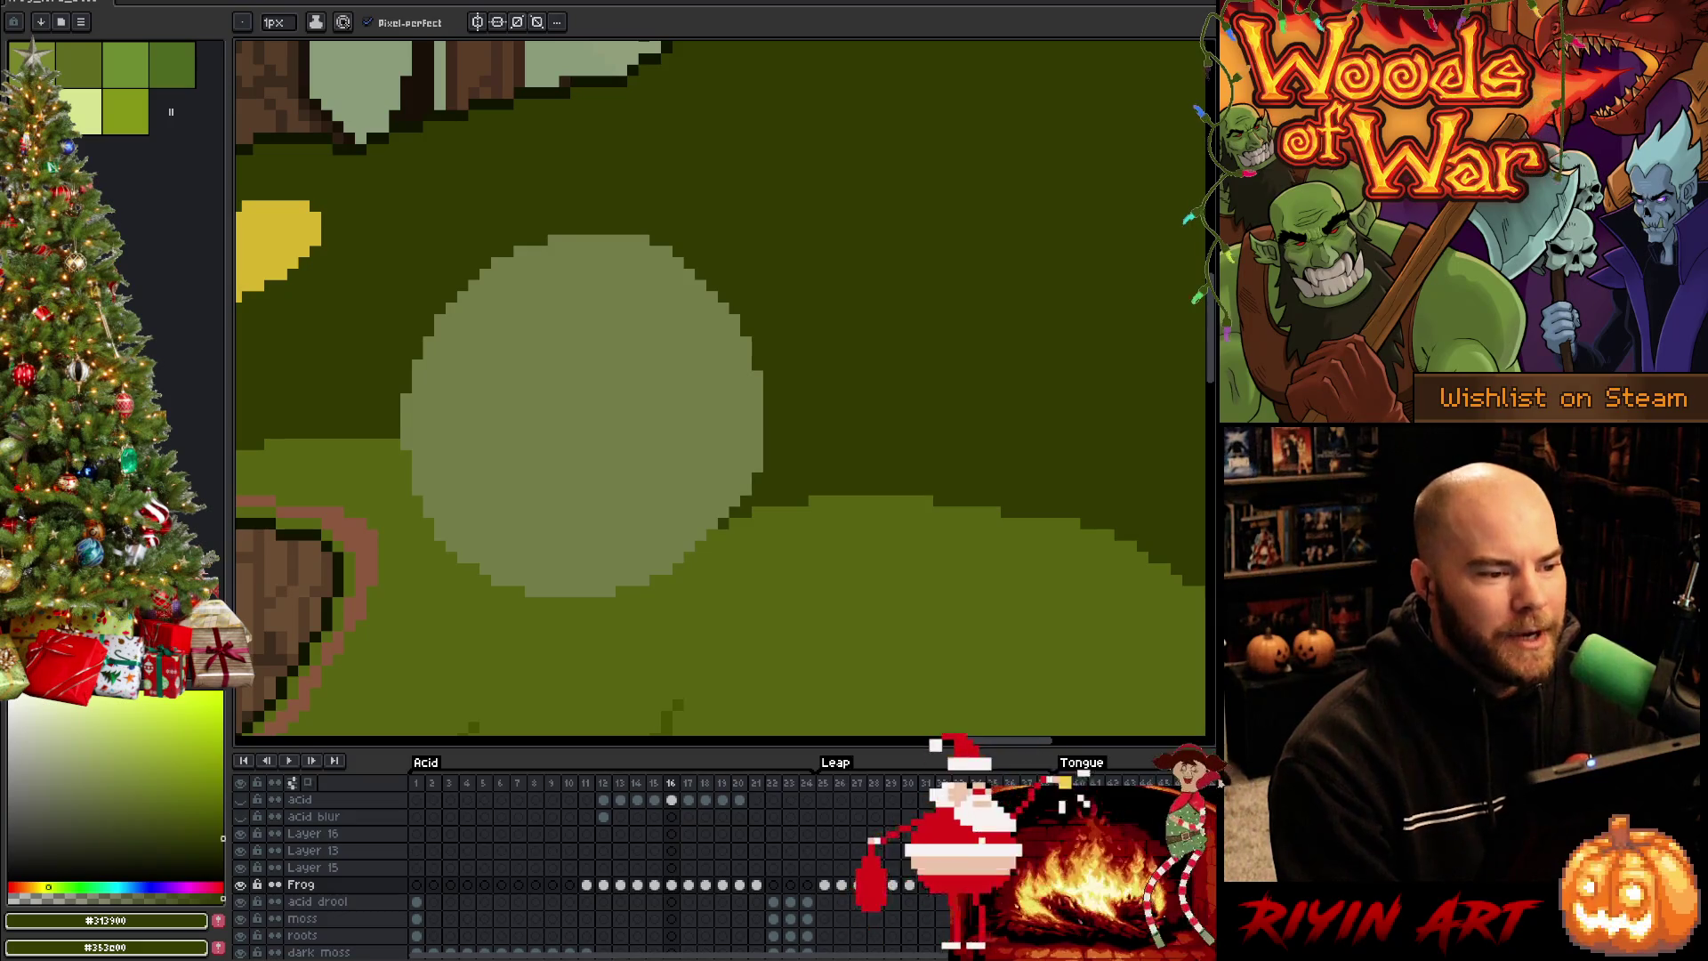
key(w)
click(576, 488)
key(Delete)
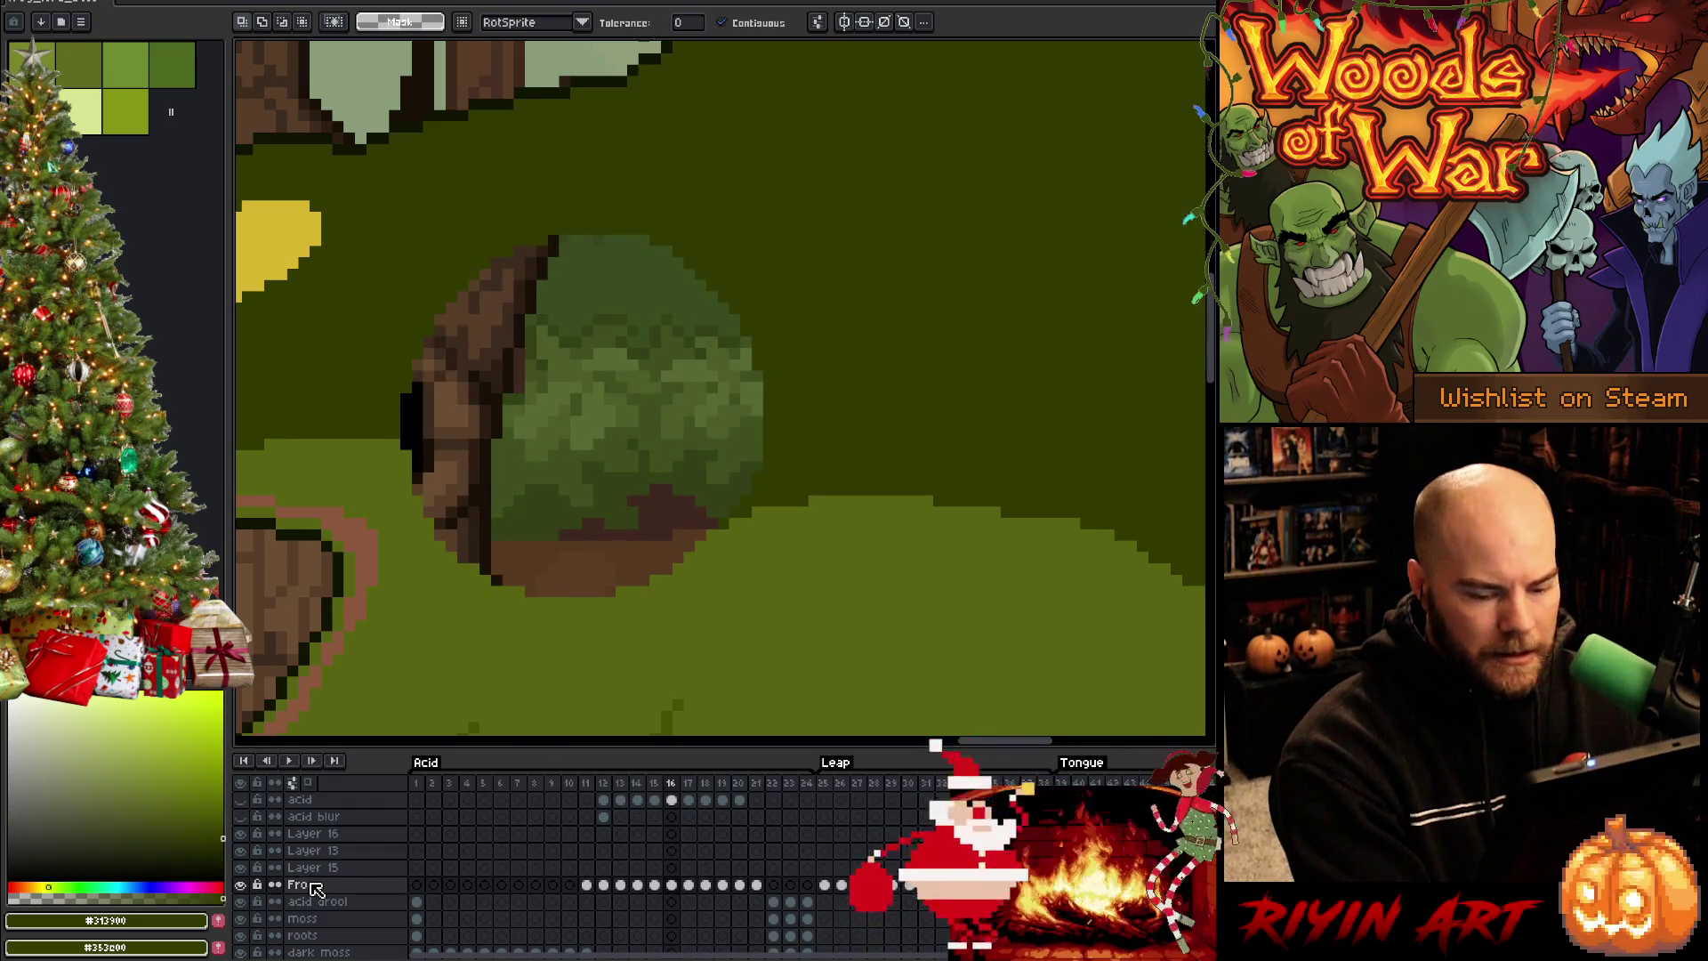
Add a new layer above Frog and paste the circle into its frame 16
key(shift+n)
click(672, 886)
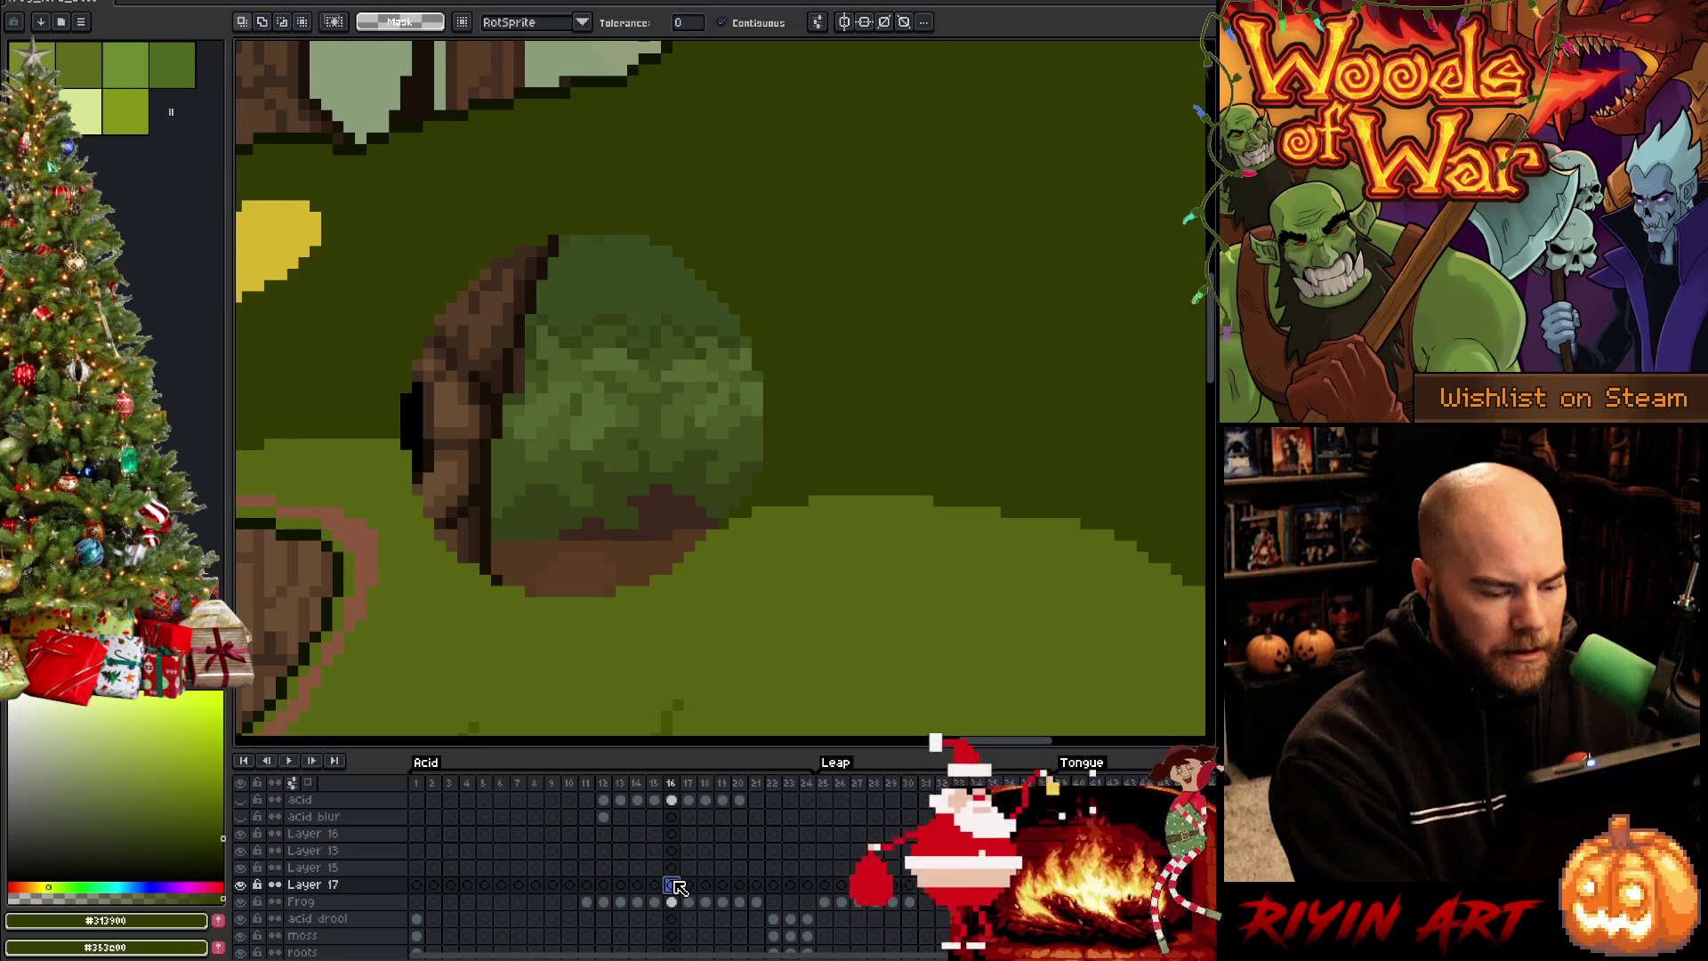
key(ctrl+v)
scroll(592, 571, down, 3)
scroll(599, 528, up, 2)
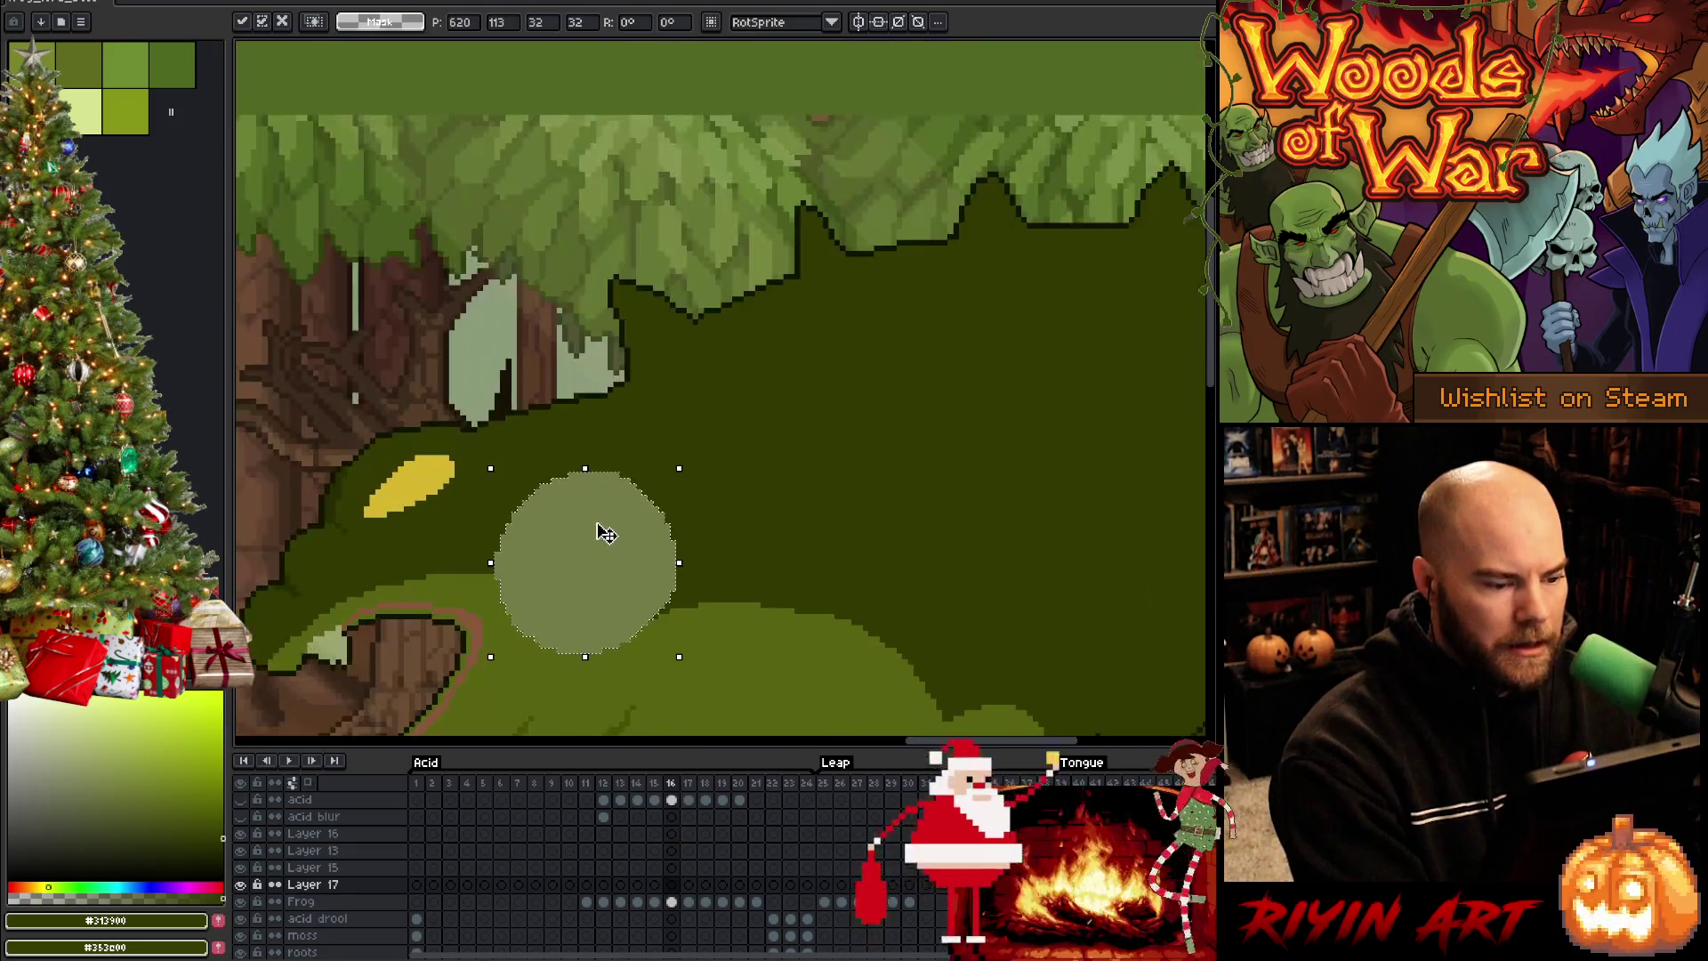
scroll(603, 533, up, 1)
key(Return)
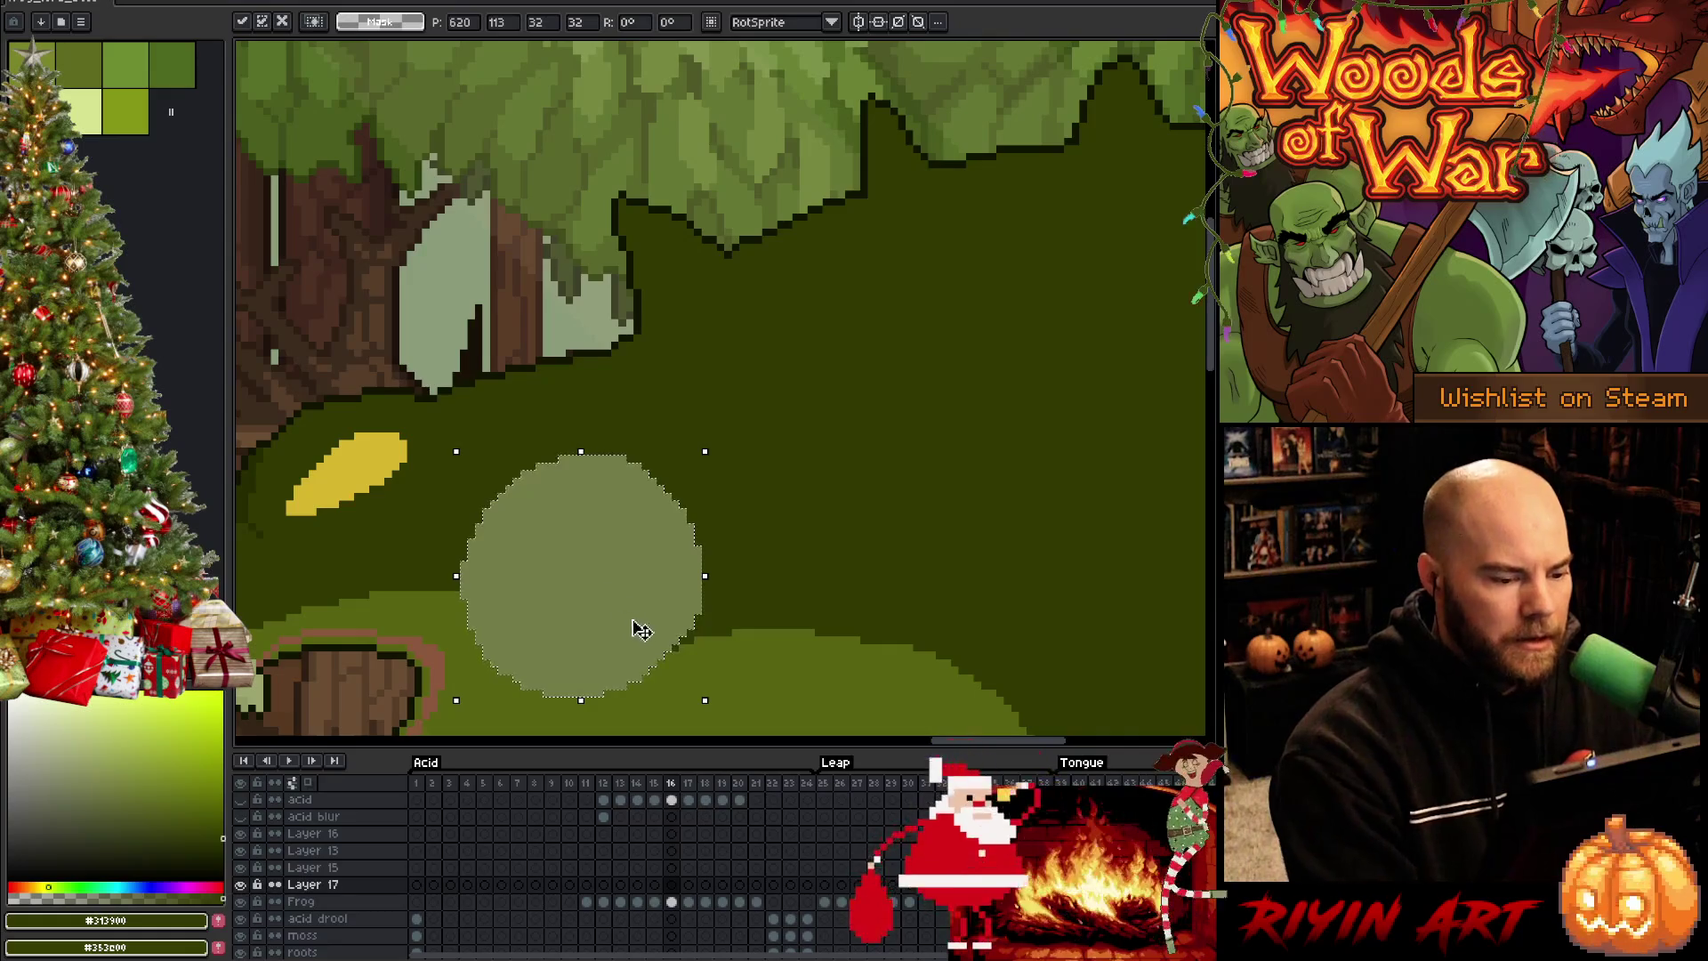
drag(634, 622, 774, 526)
Outline the circle's top and right in dark green and fill its upper part dark
key(b)
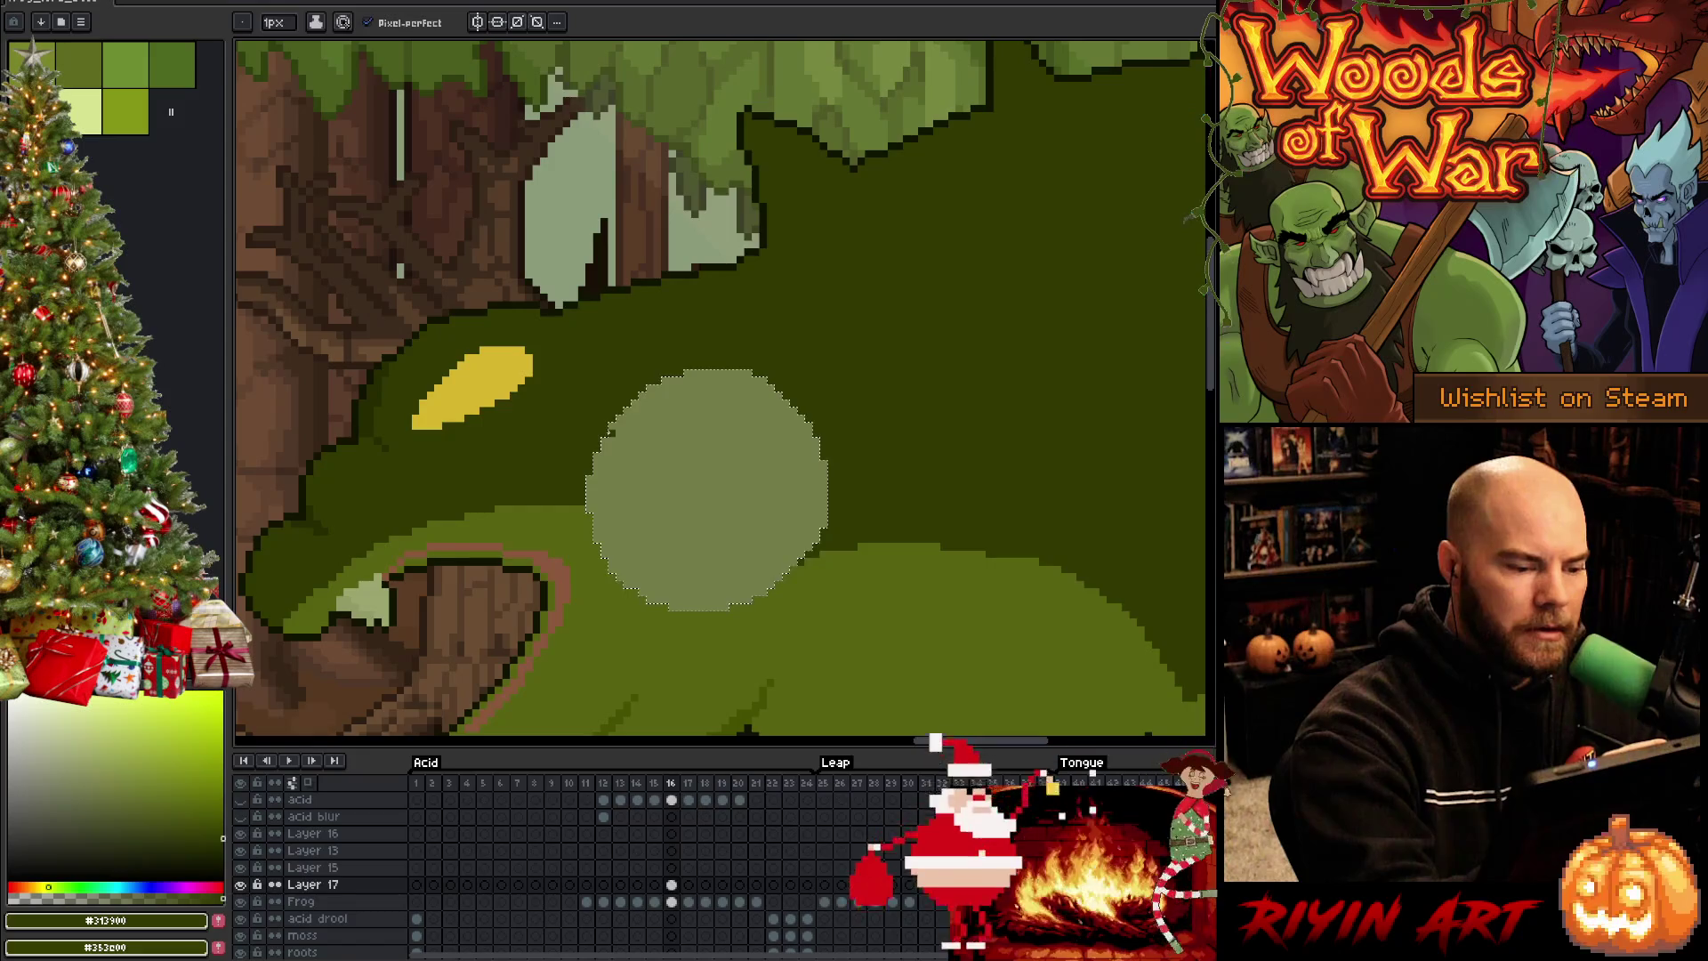
mouse_move(608, 447)
mouse_down()
mouse_move(801, 496)
mouse_move(807, 554)
mouse_up()
key(comma)
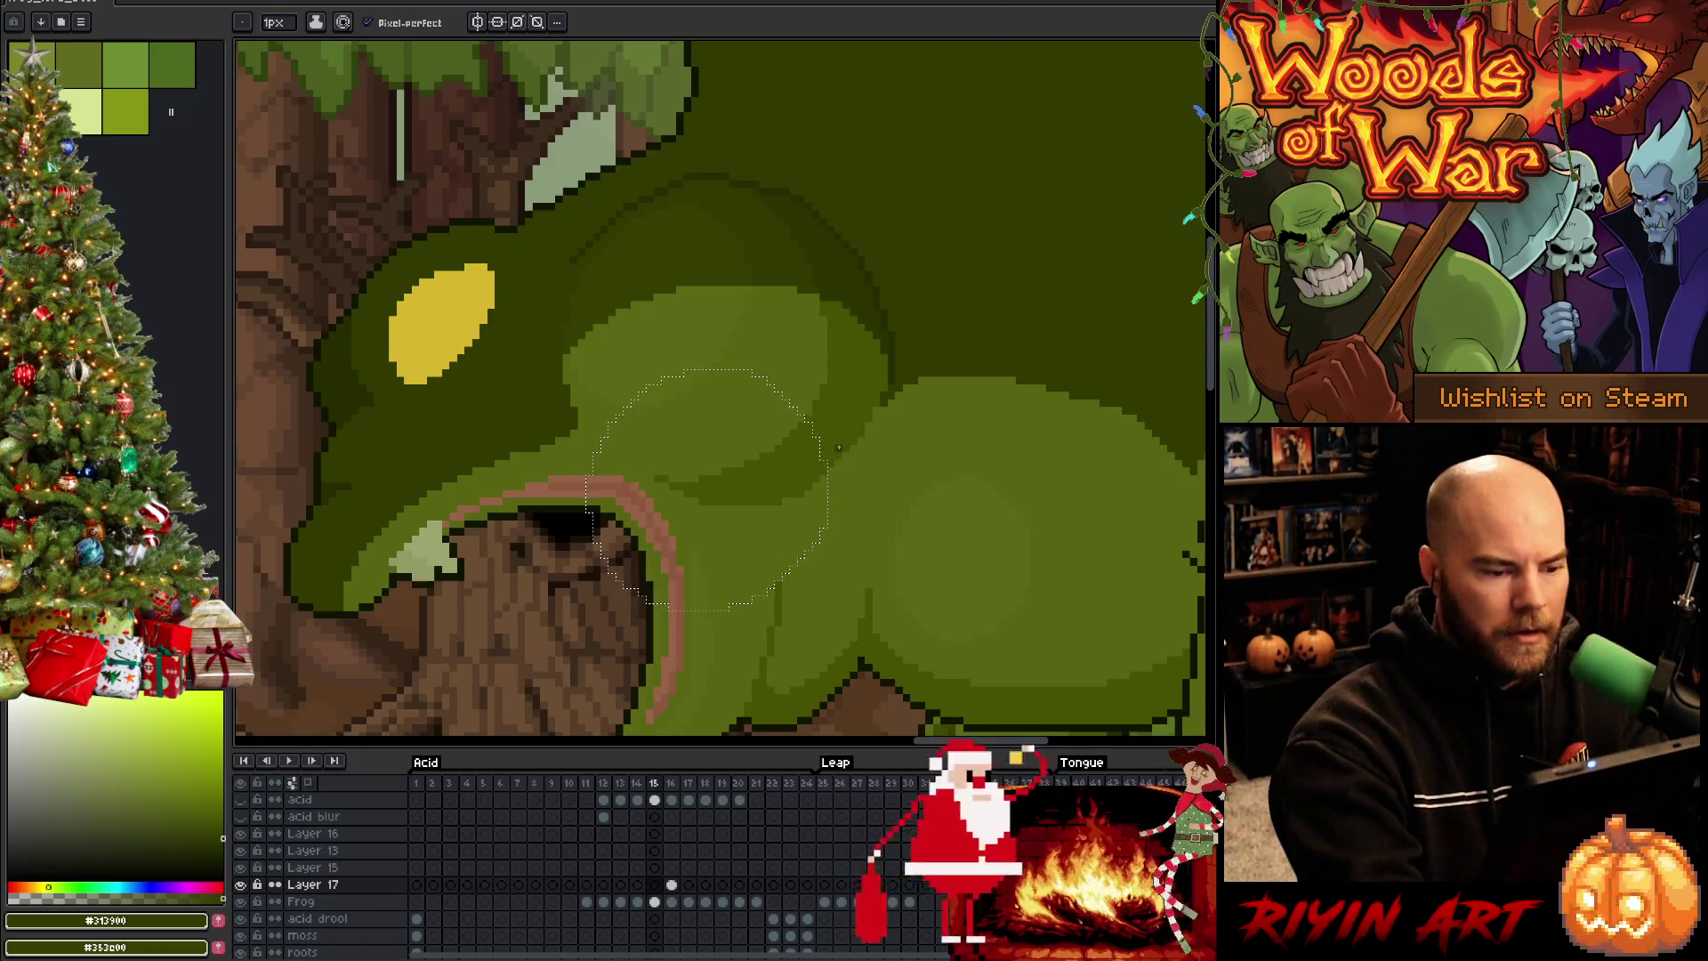
key(period)
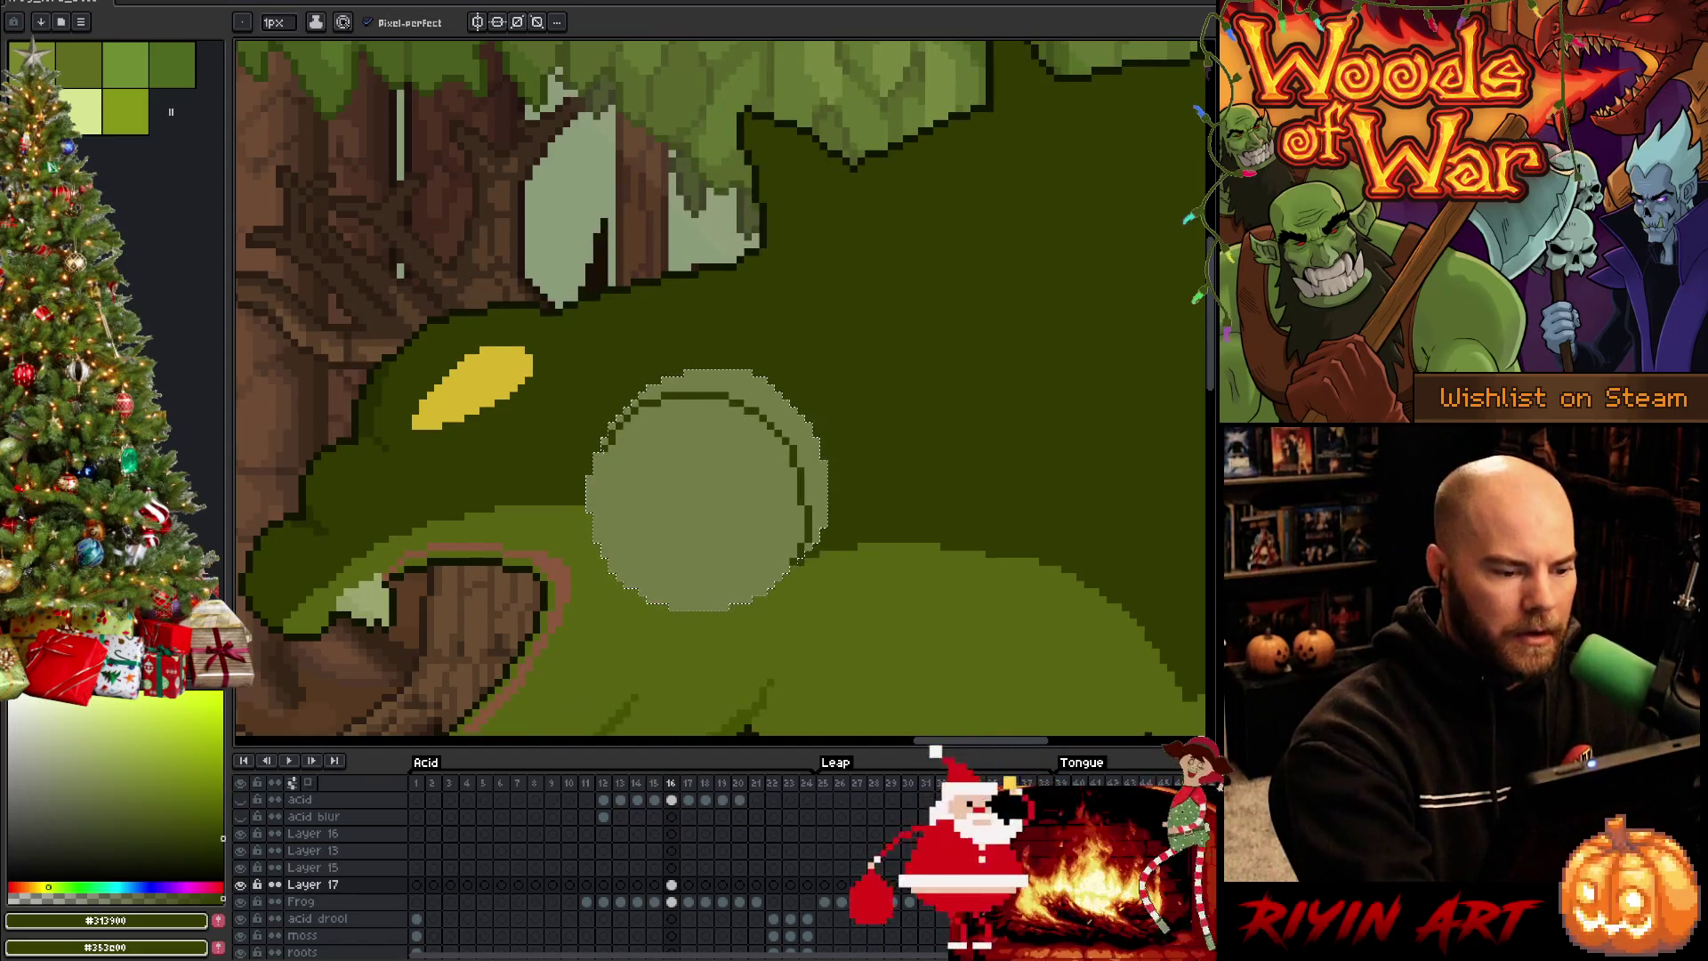
drag(640, 438, 787, 462)
key(g)
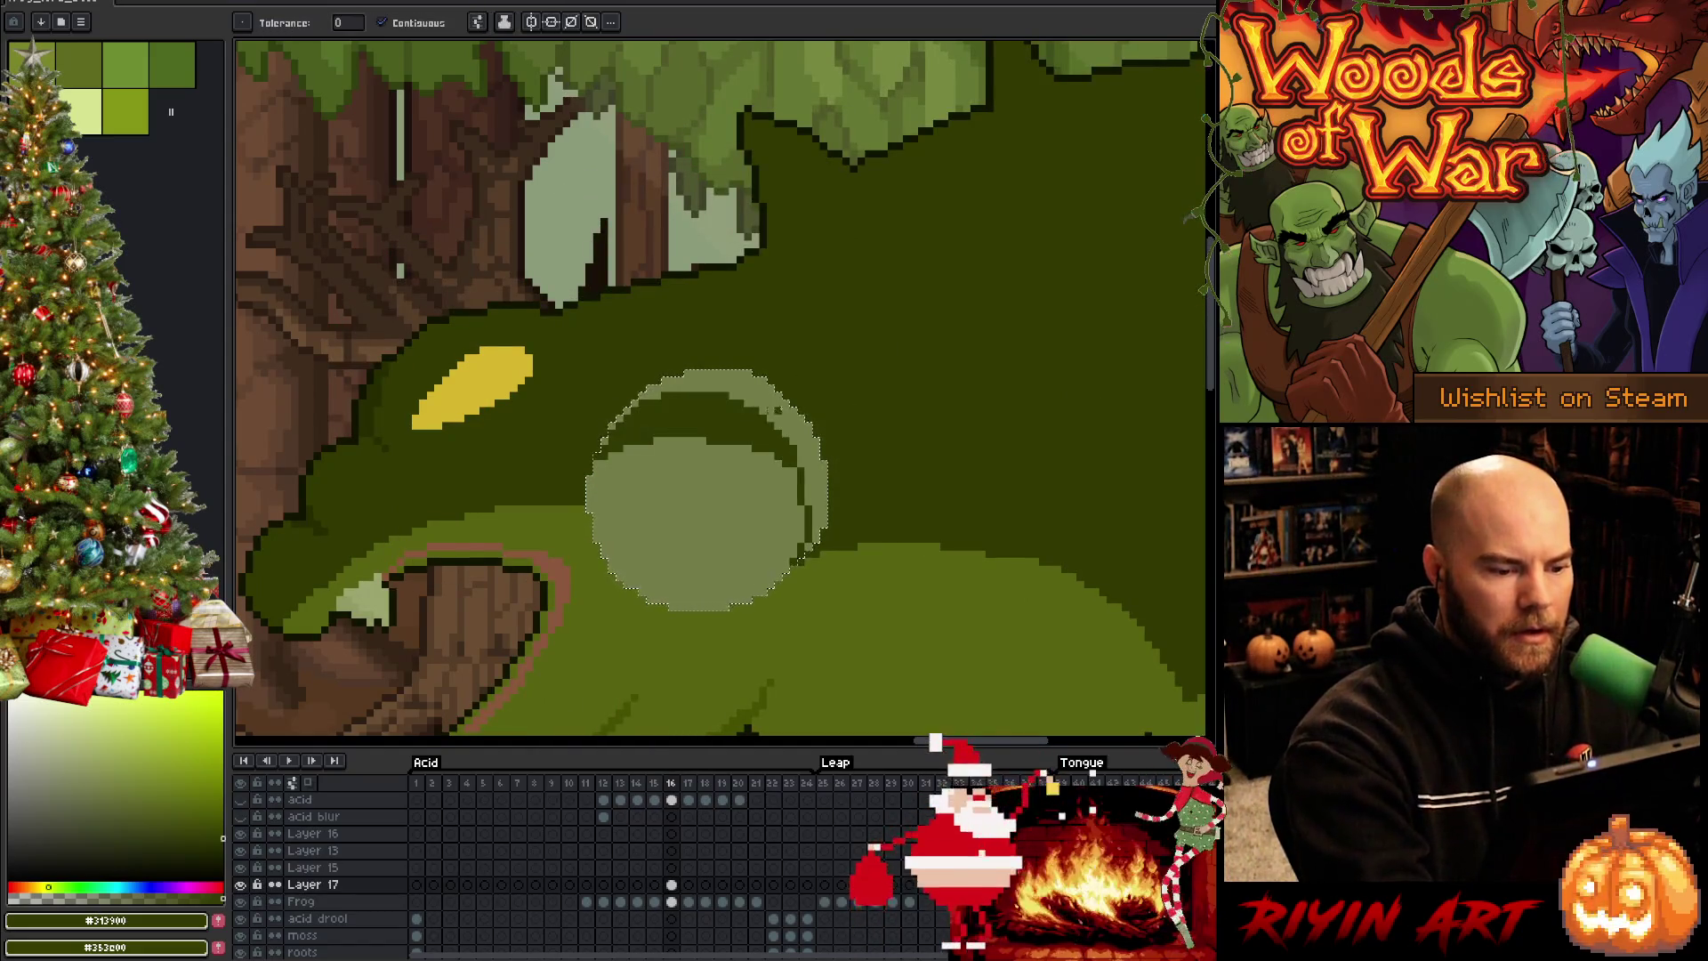
click(721, 408)
key(b)
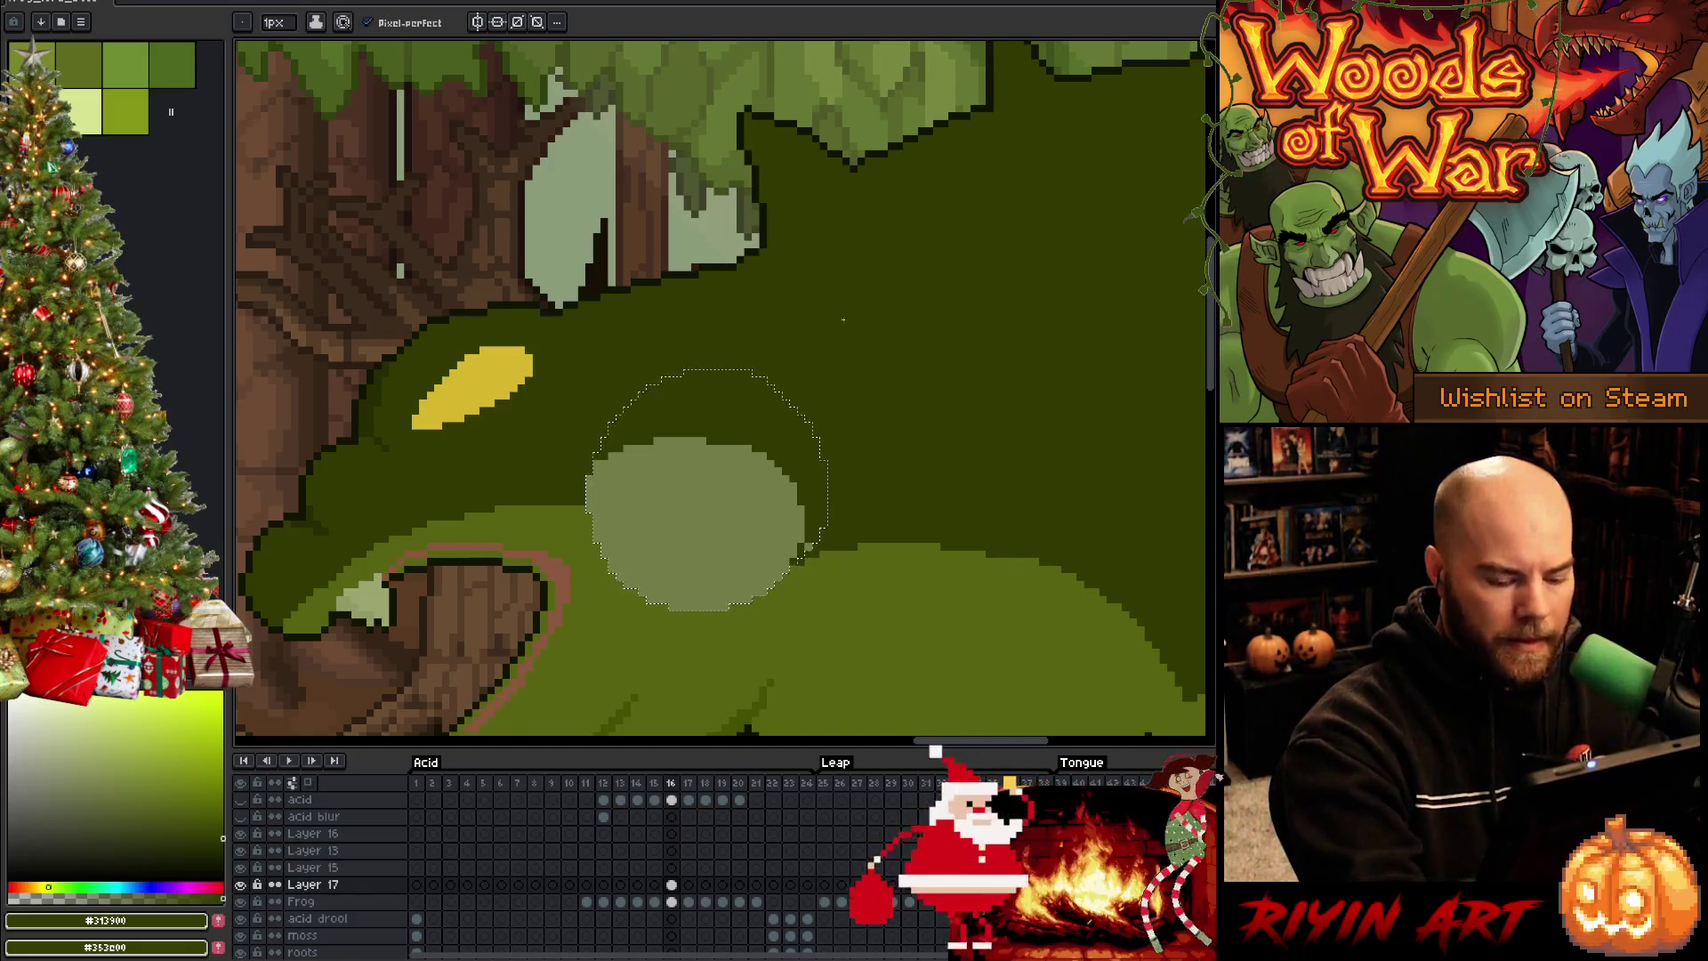
Compare with frame 15 and pick up its dark and lighter greens for shading
key(Left)
key(Right)
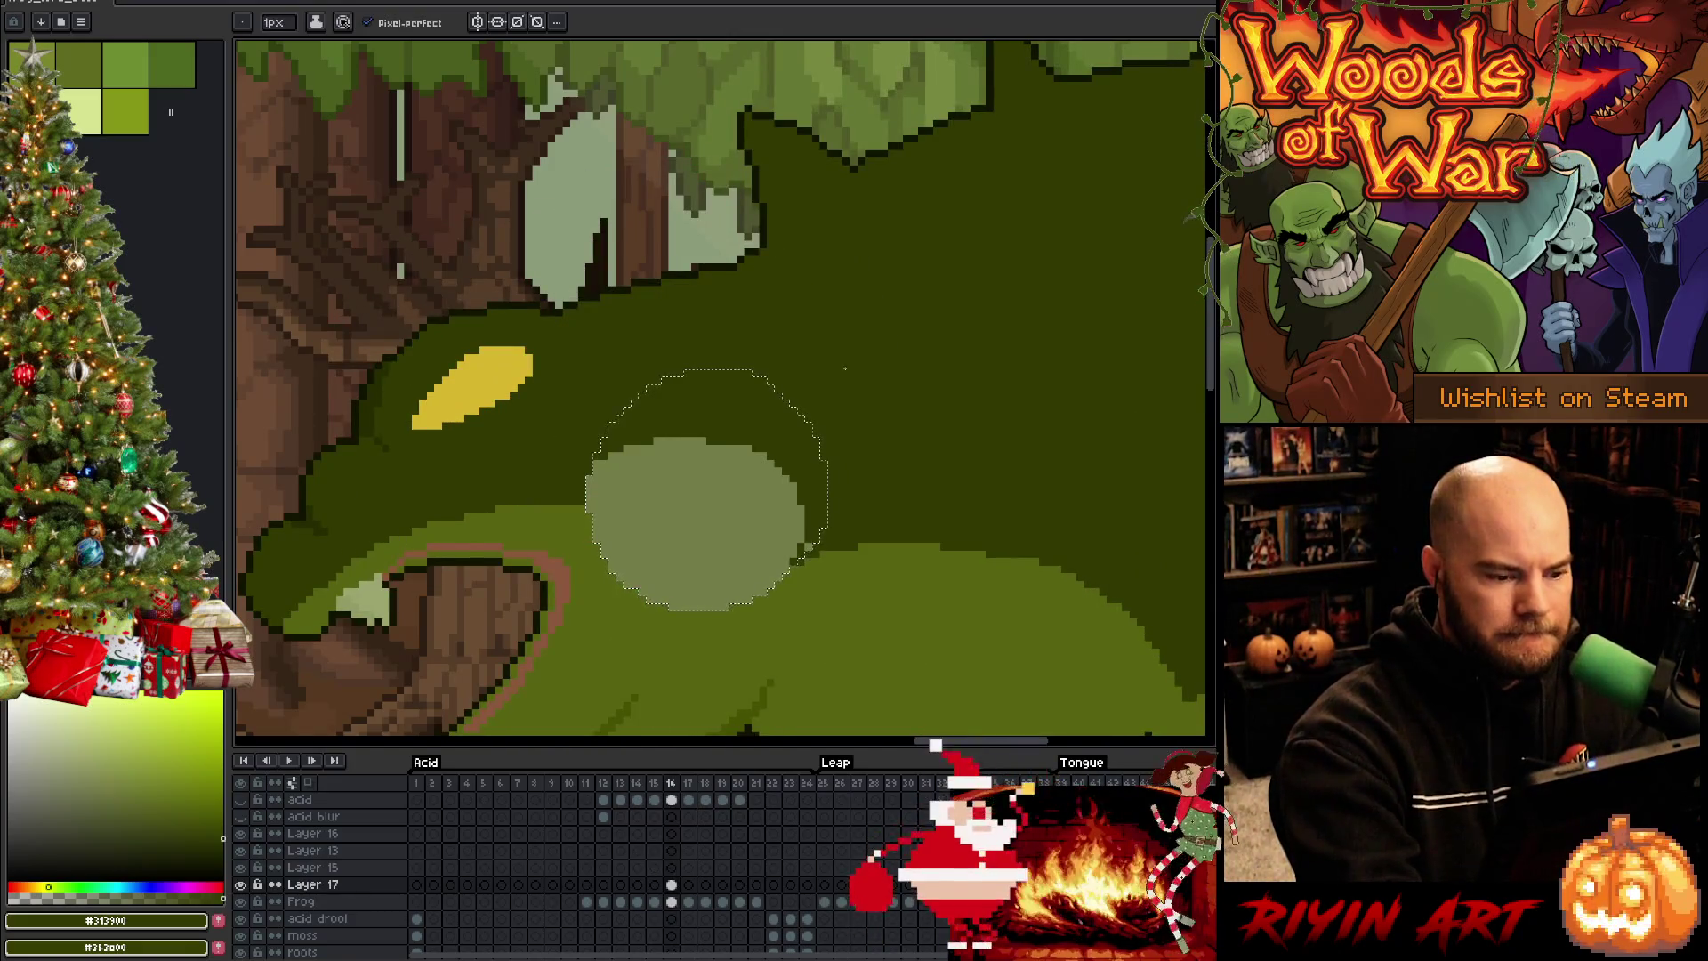
key(Left)
alt+click(779, 185)
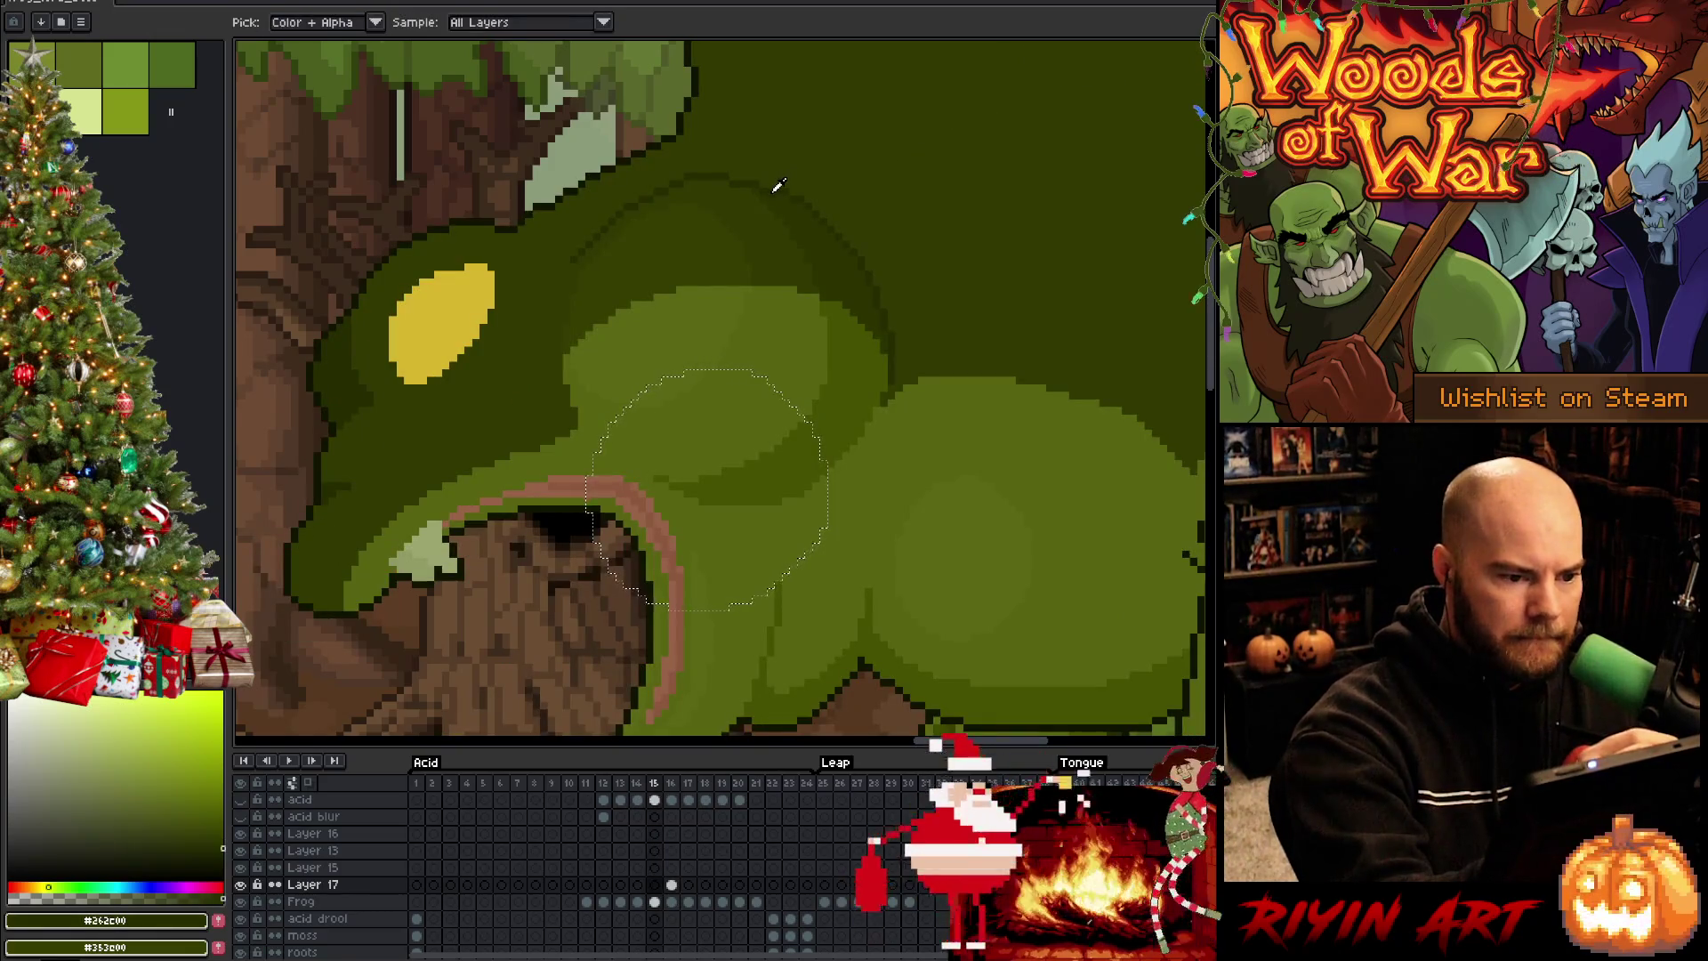
key(Right)
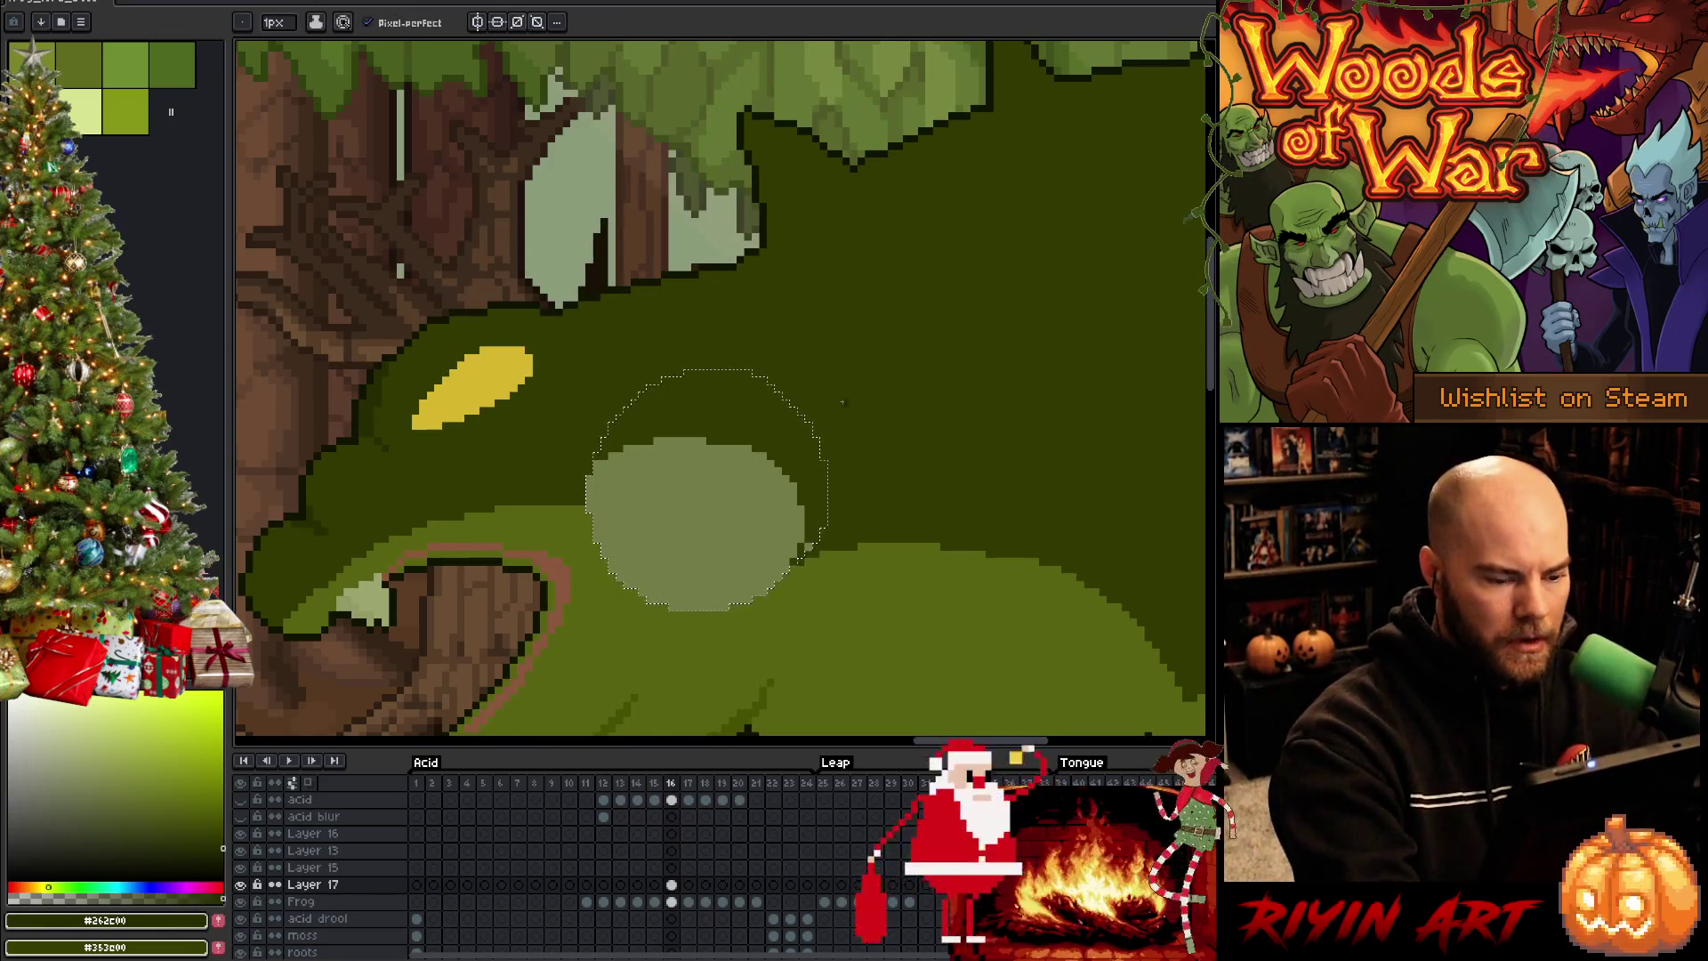
alt+click(807, 547)
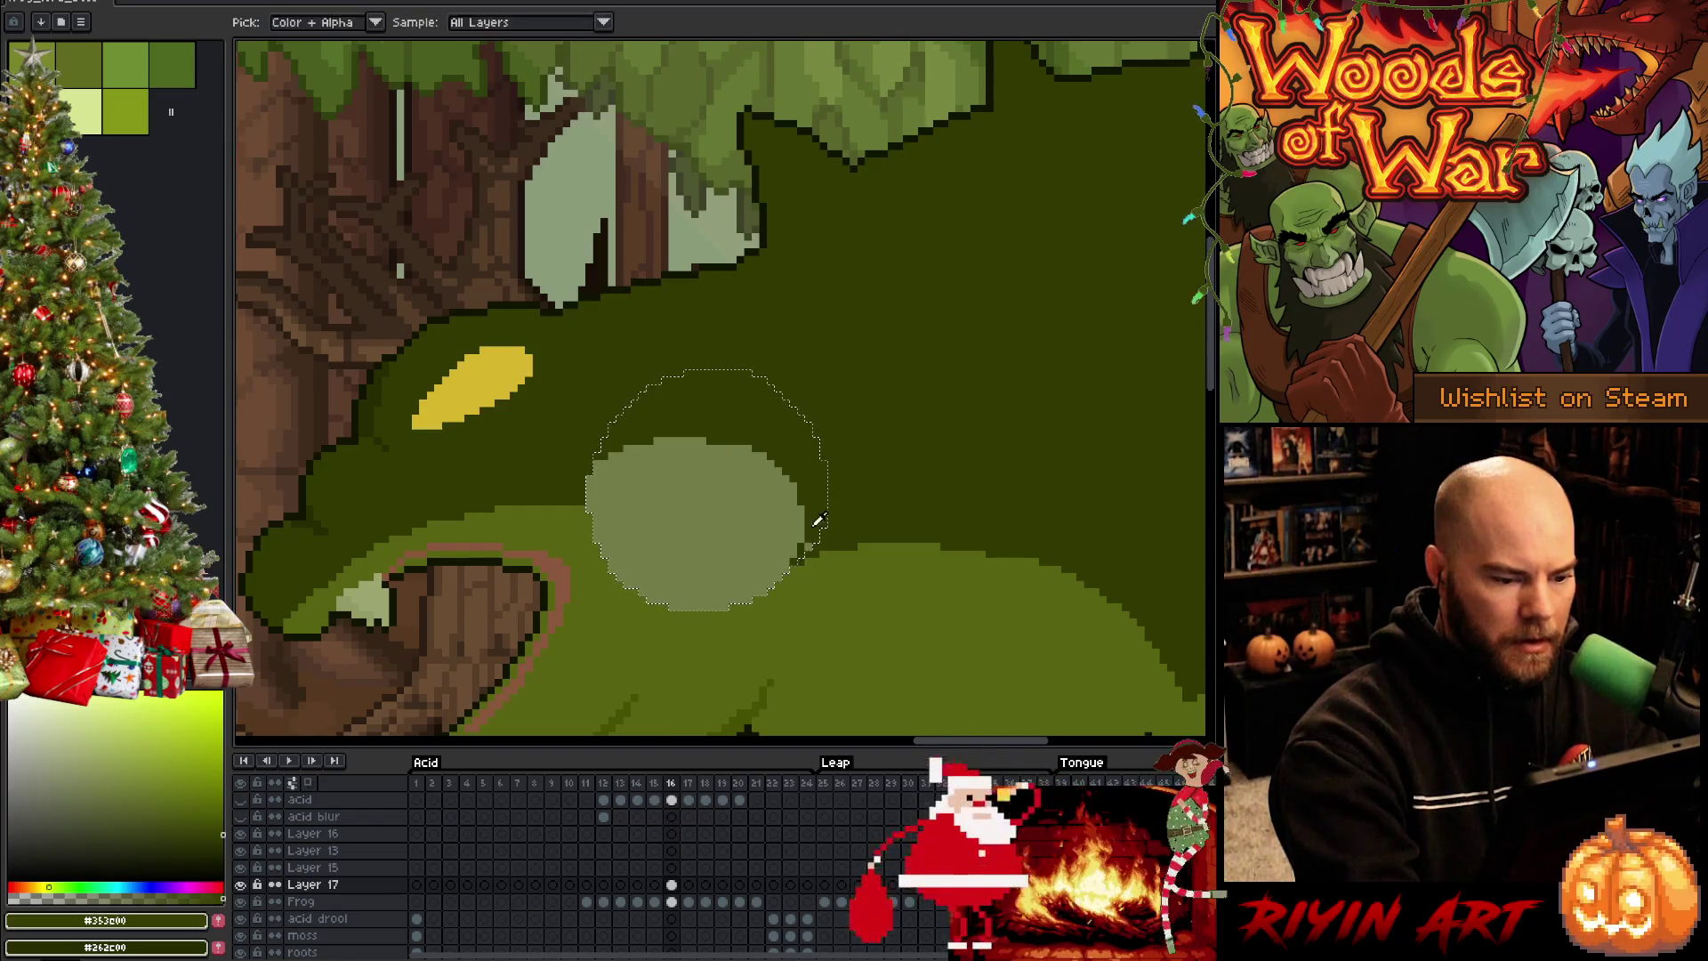
key(x)
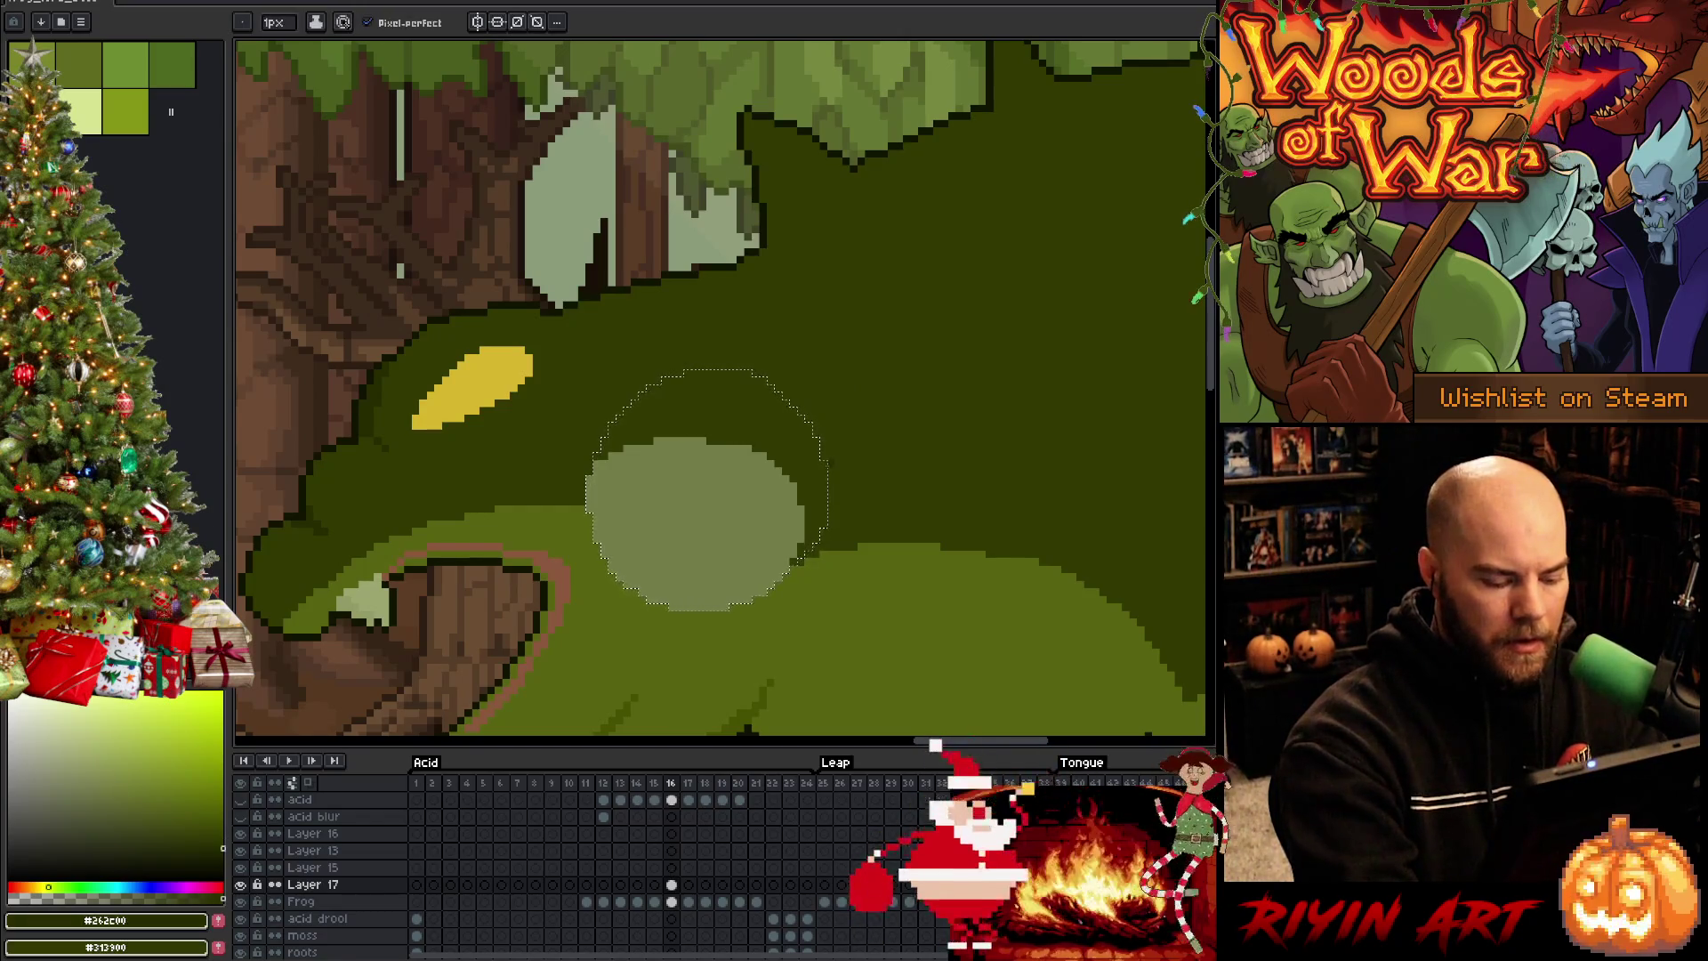
key(x)
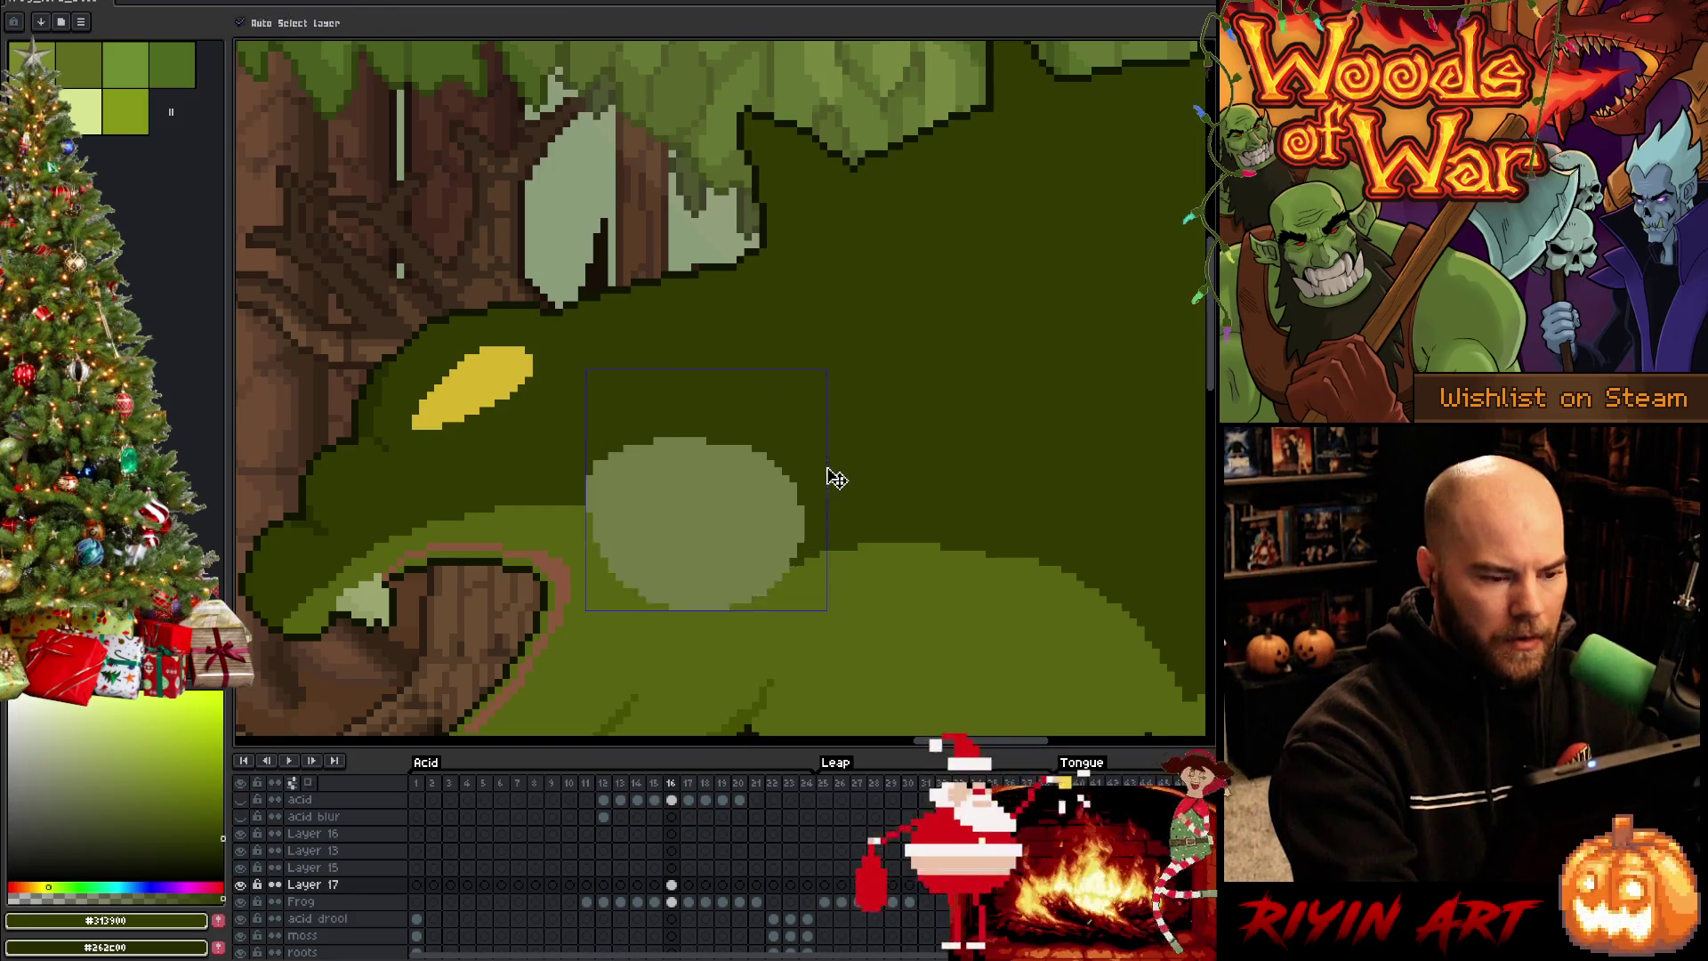
key(space)
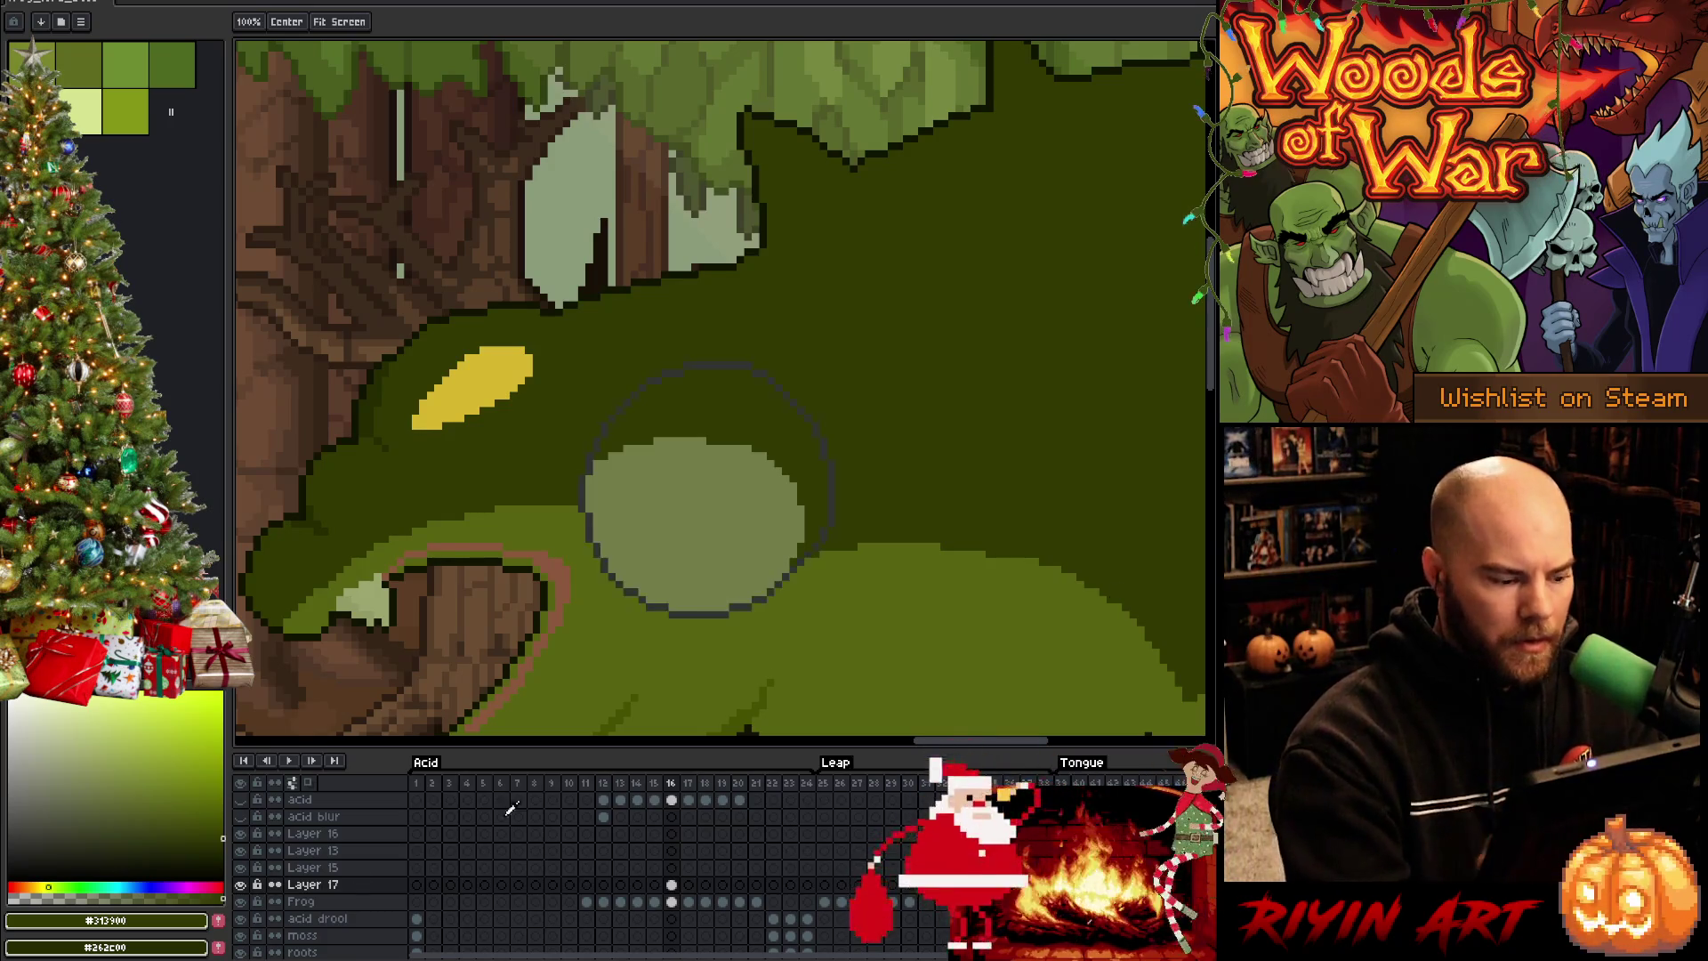
key(b)
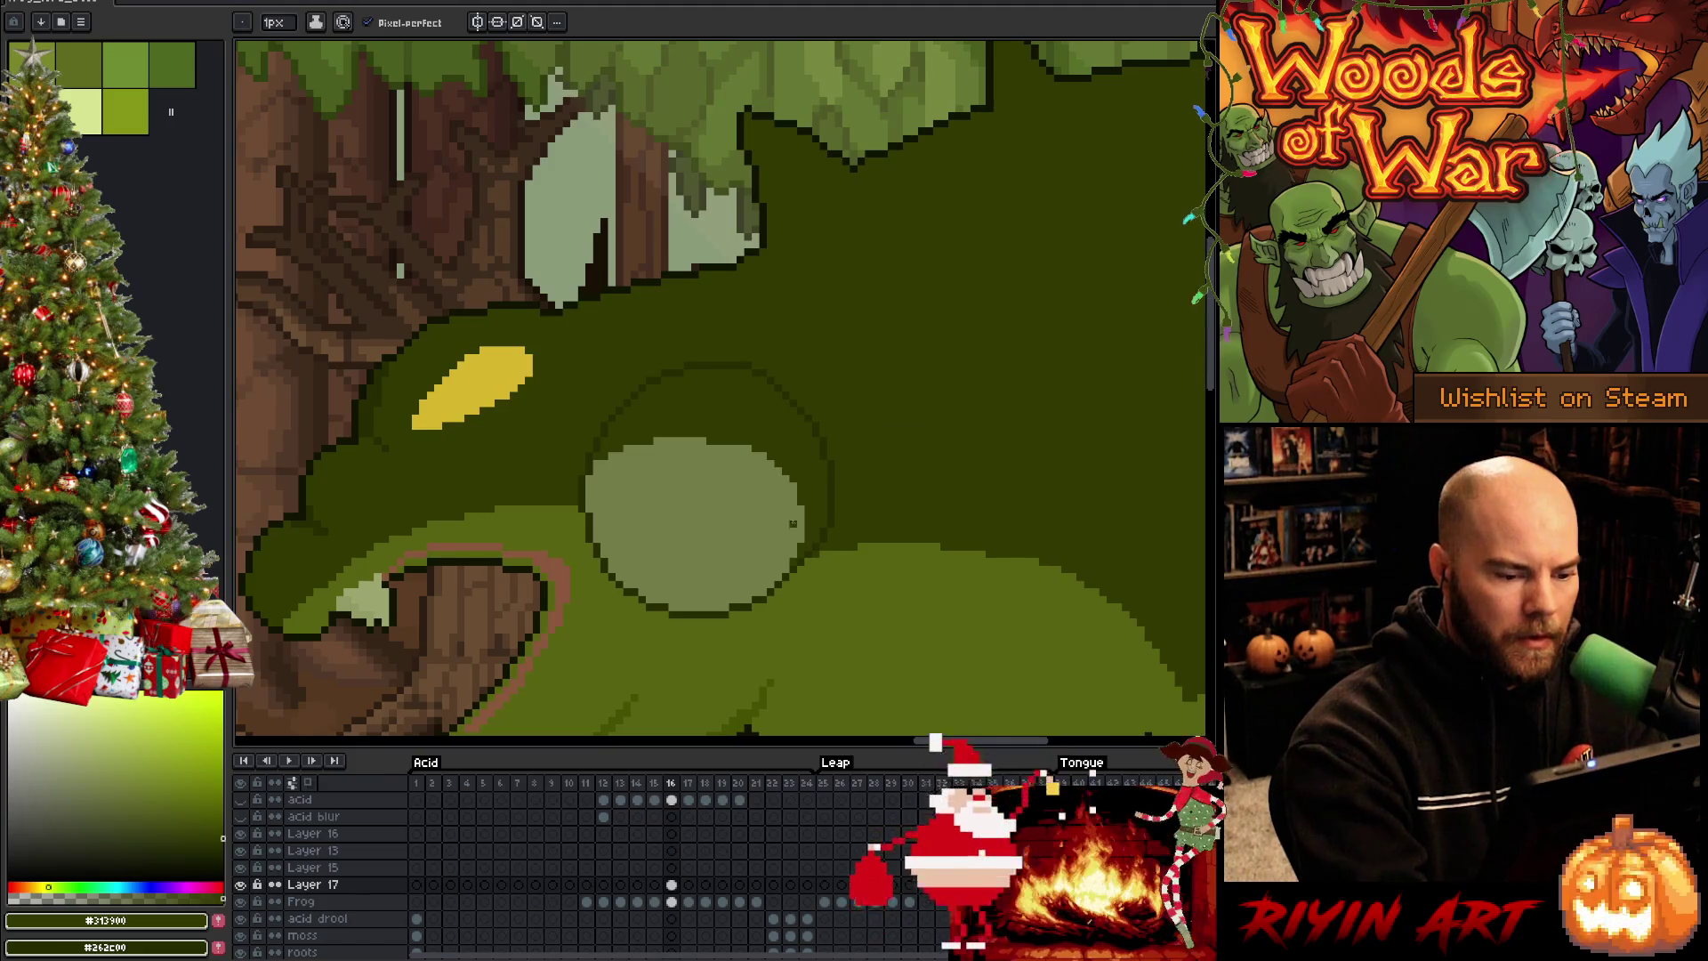
Fill the light circle mid-green, reselect the shoulder and apply a transform to it
key(w)
click(782, 515)
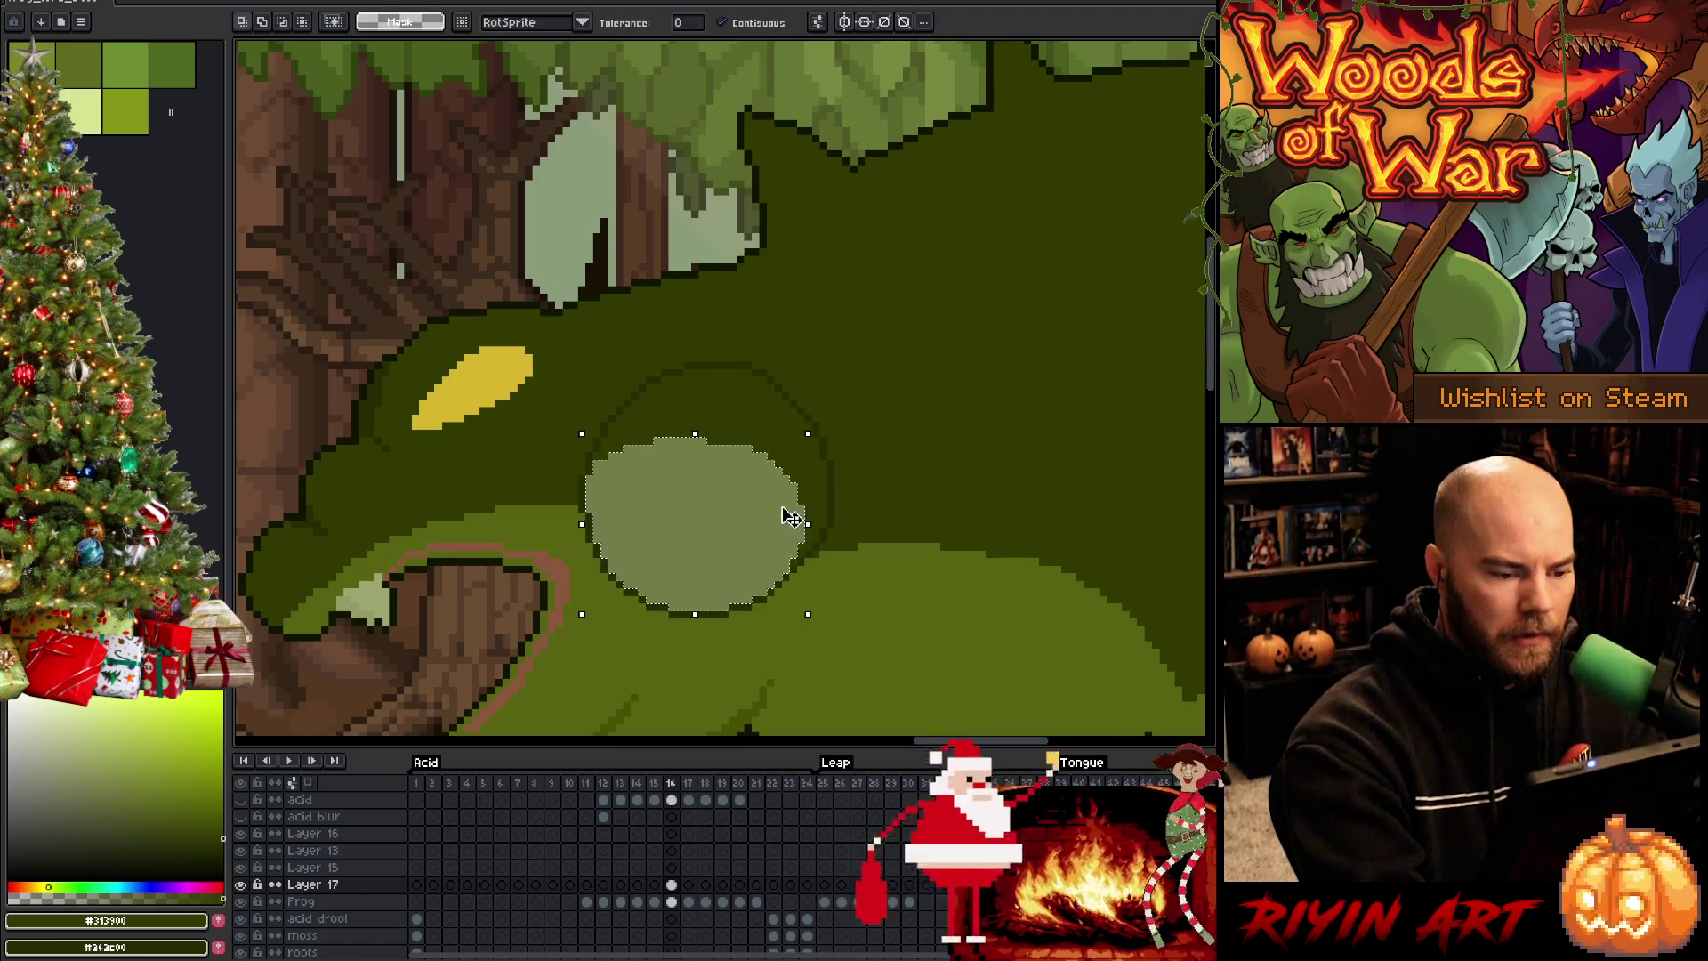
key(g)
alt+click(832, 602)
click(788, 588)
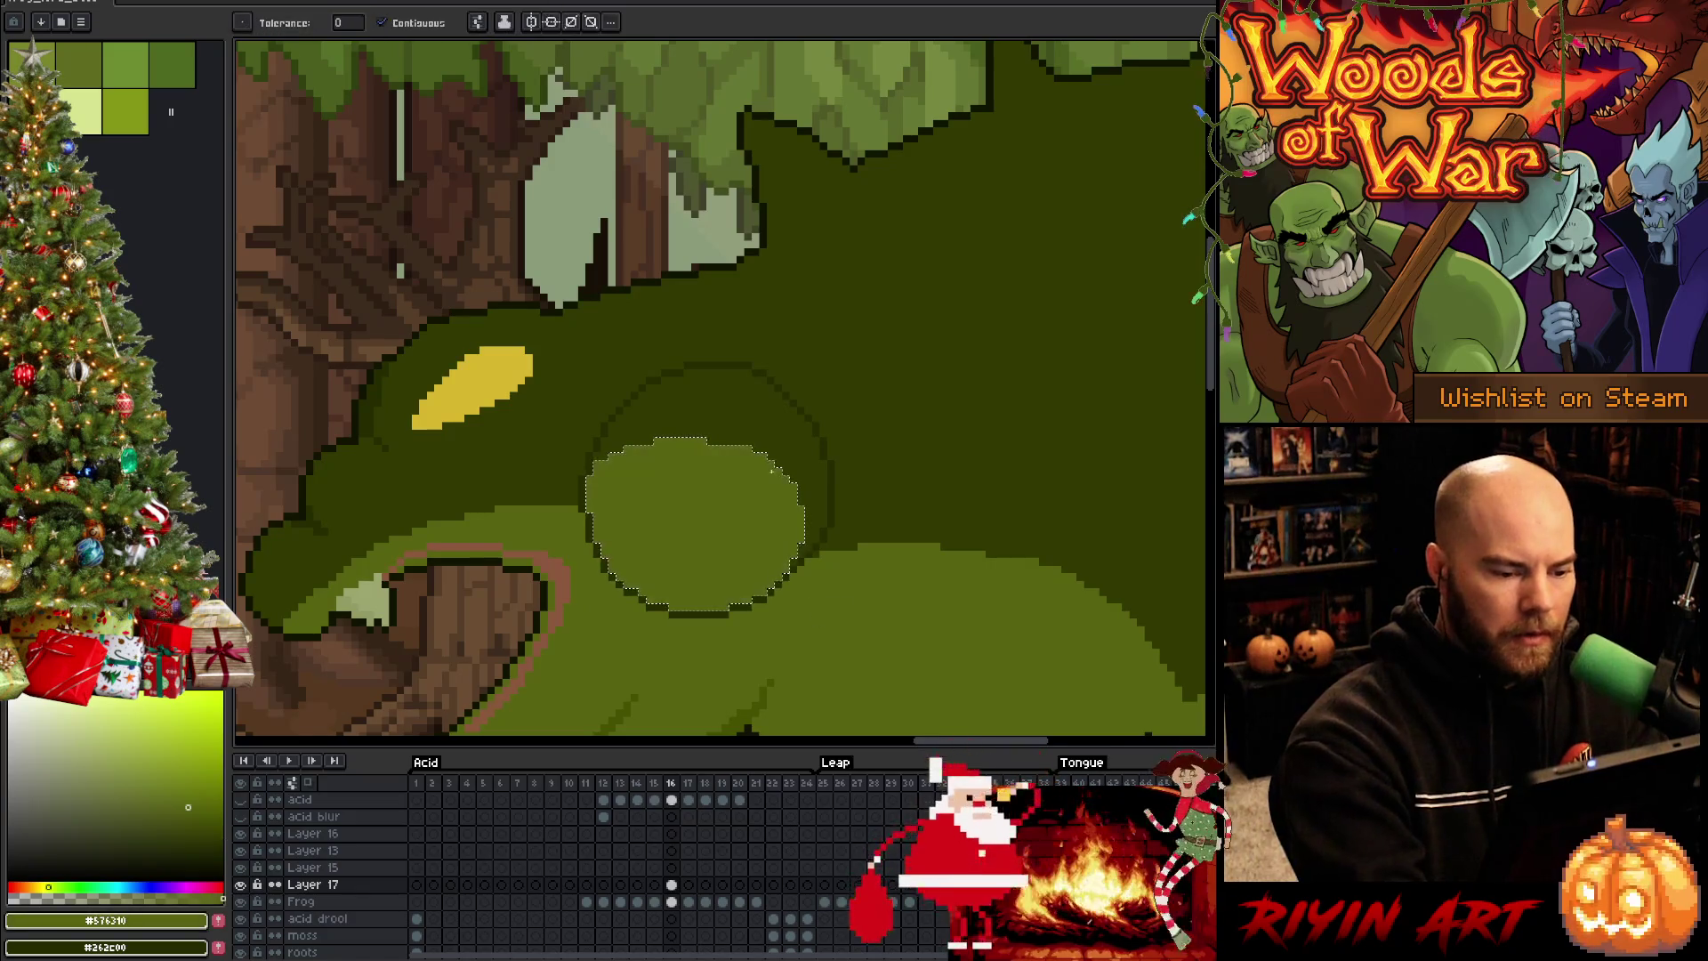
key(w)
click(682, 607)
click(838, 567)
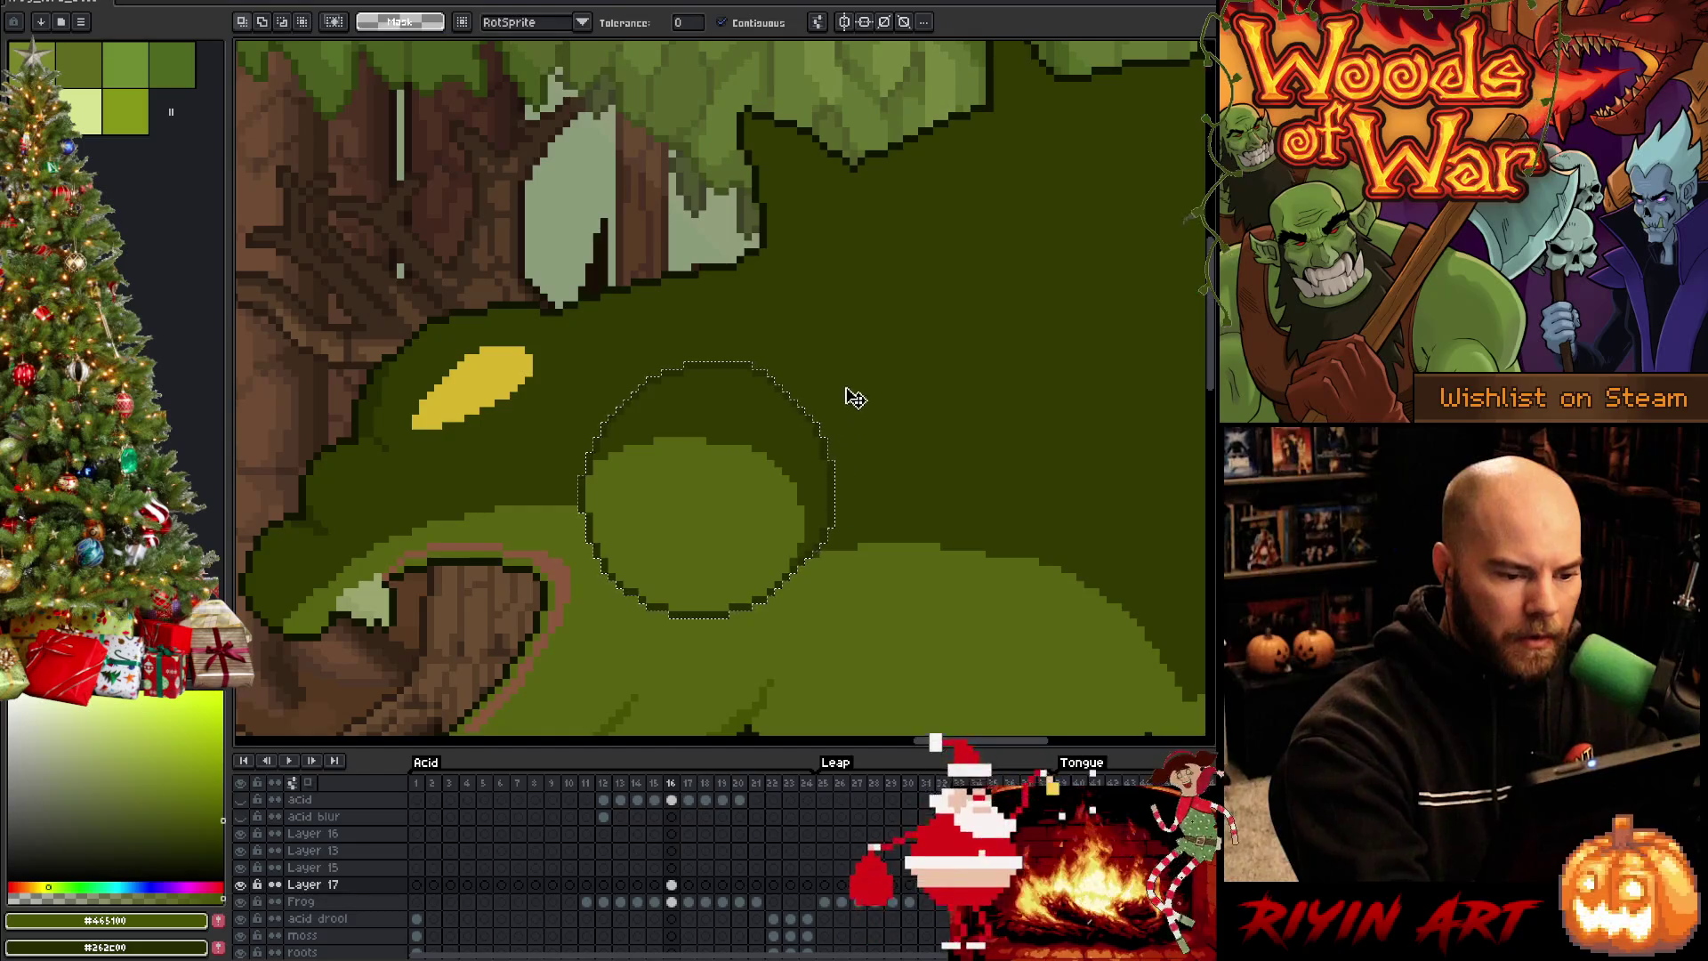
key(ctrl+t)
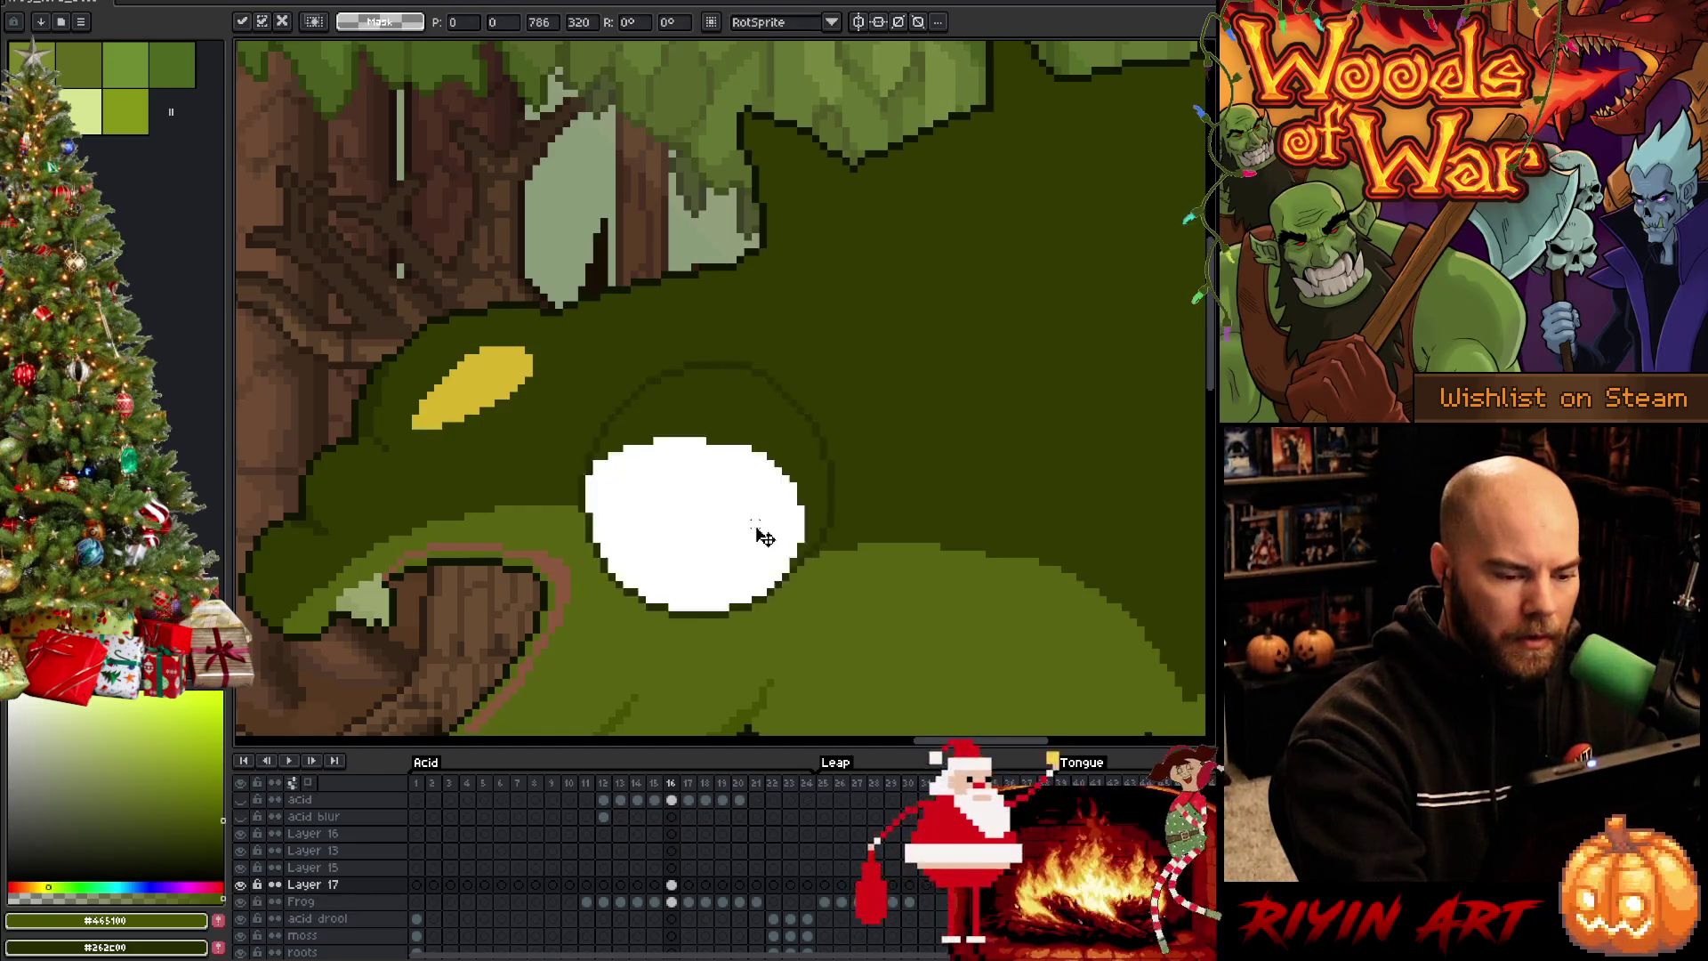
key(Return)
key(b)
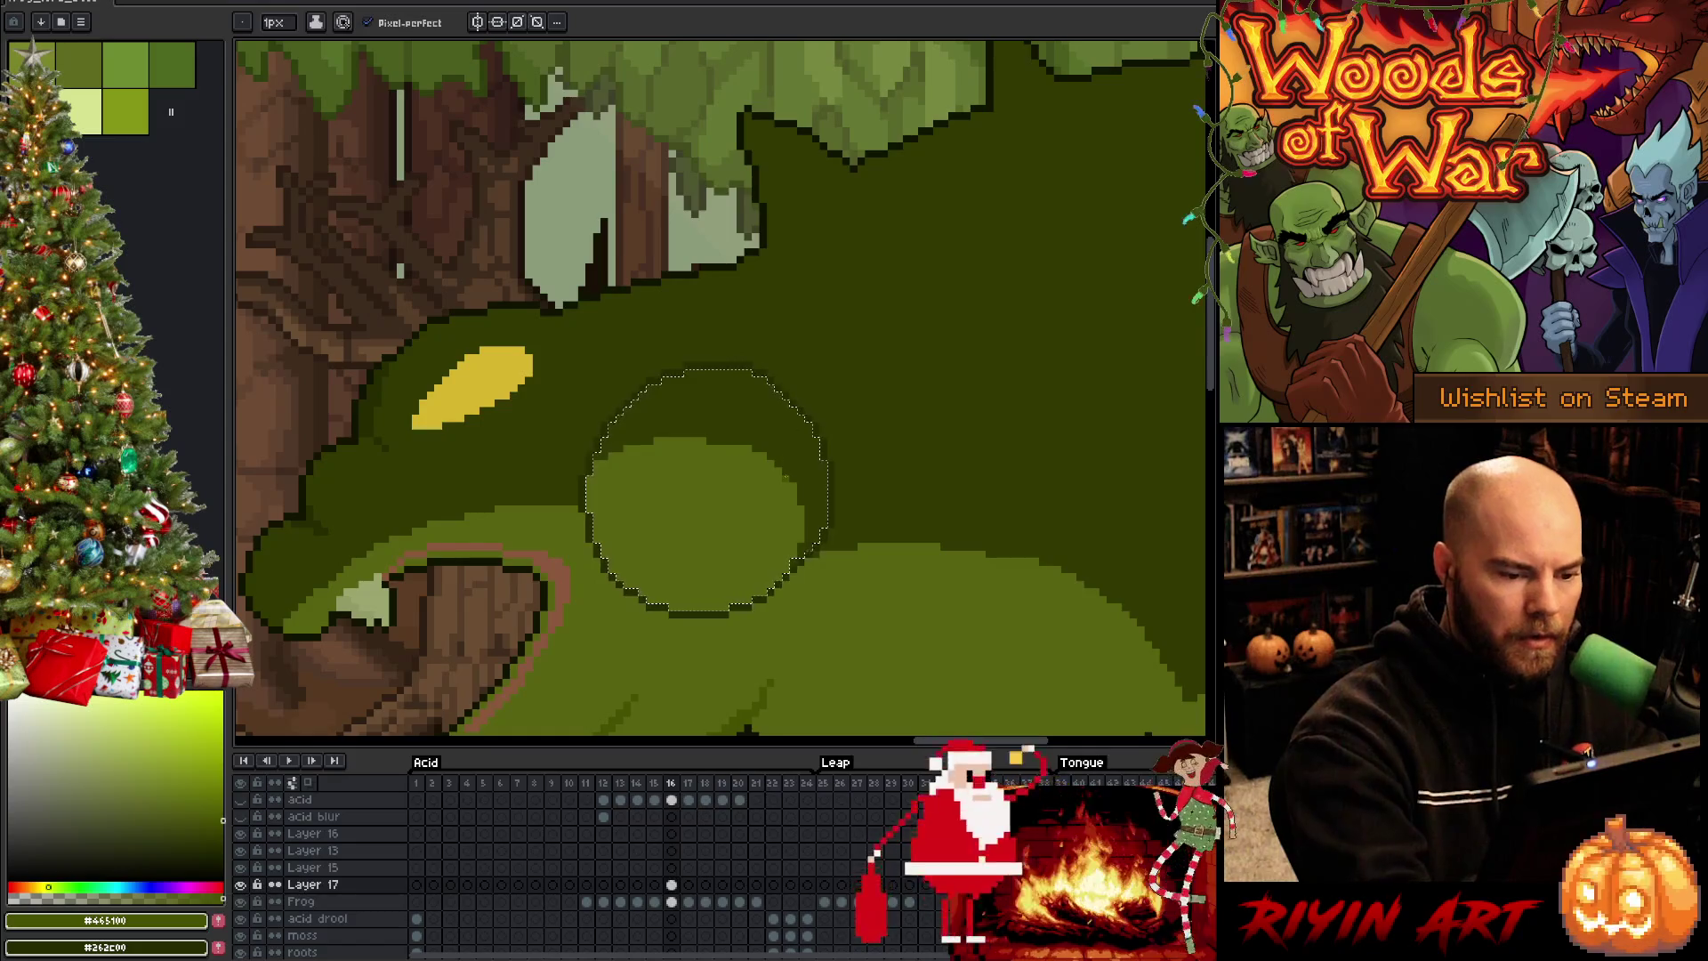
Undo a stray dark stroke and sample the dark and lighter greens from the neighbouring frame
drag(785, 489, 777, 529)
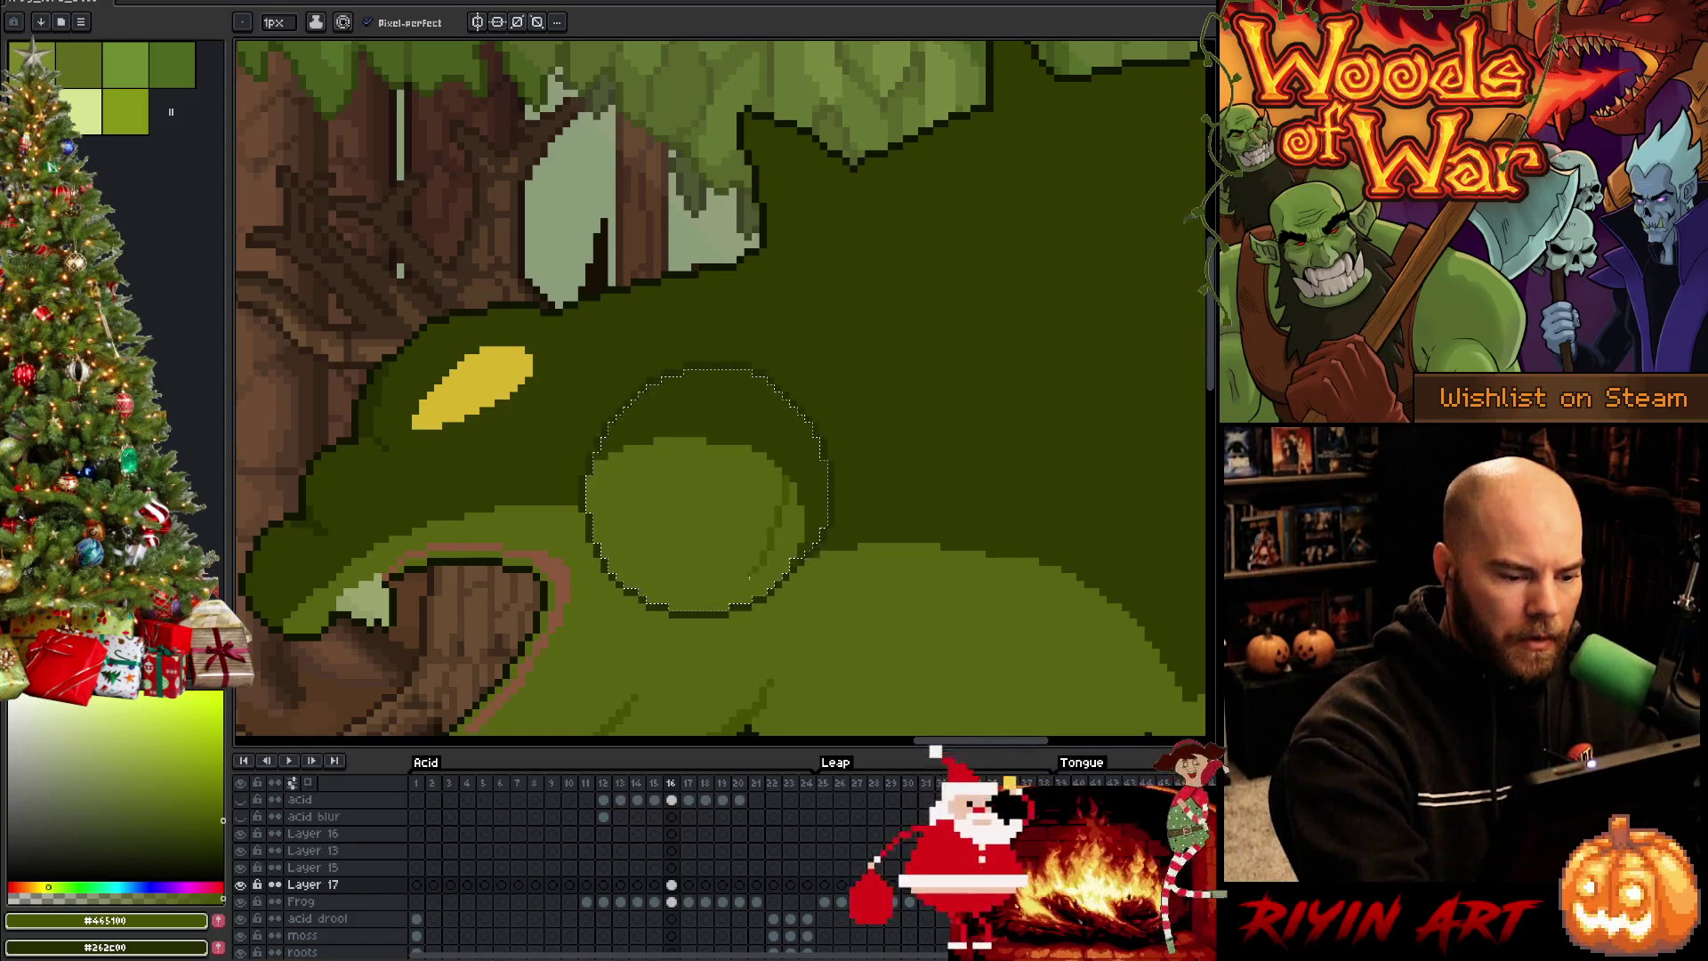
key(ctrl+z)
key(g)
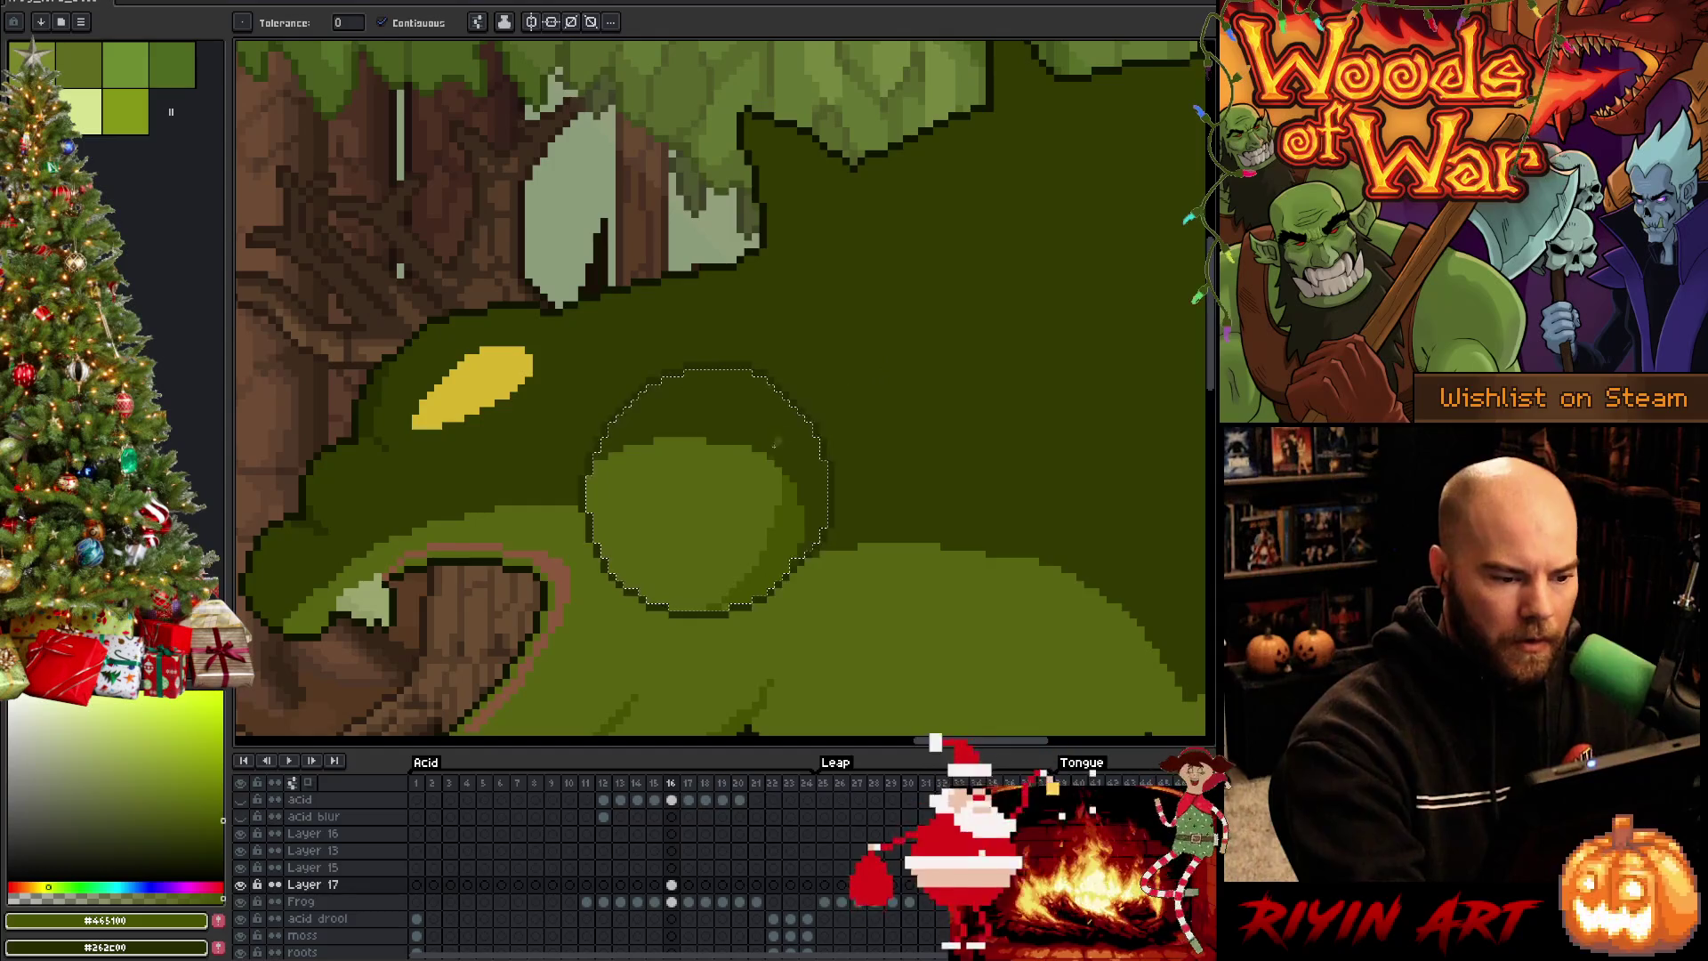
key(b)
key(Left)
key(i)
click(846, 271)
key(b)
key(Right)
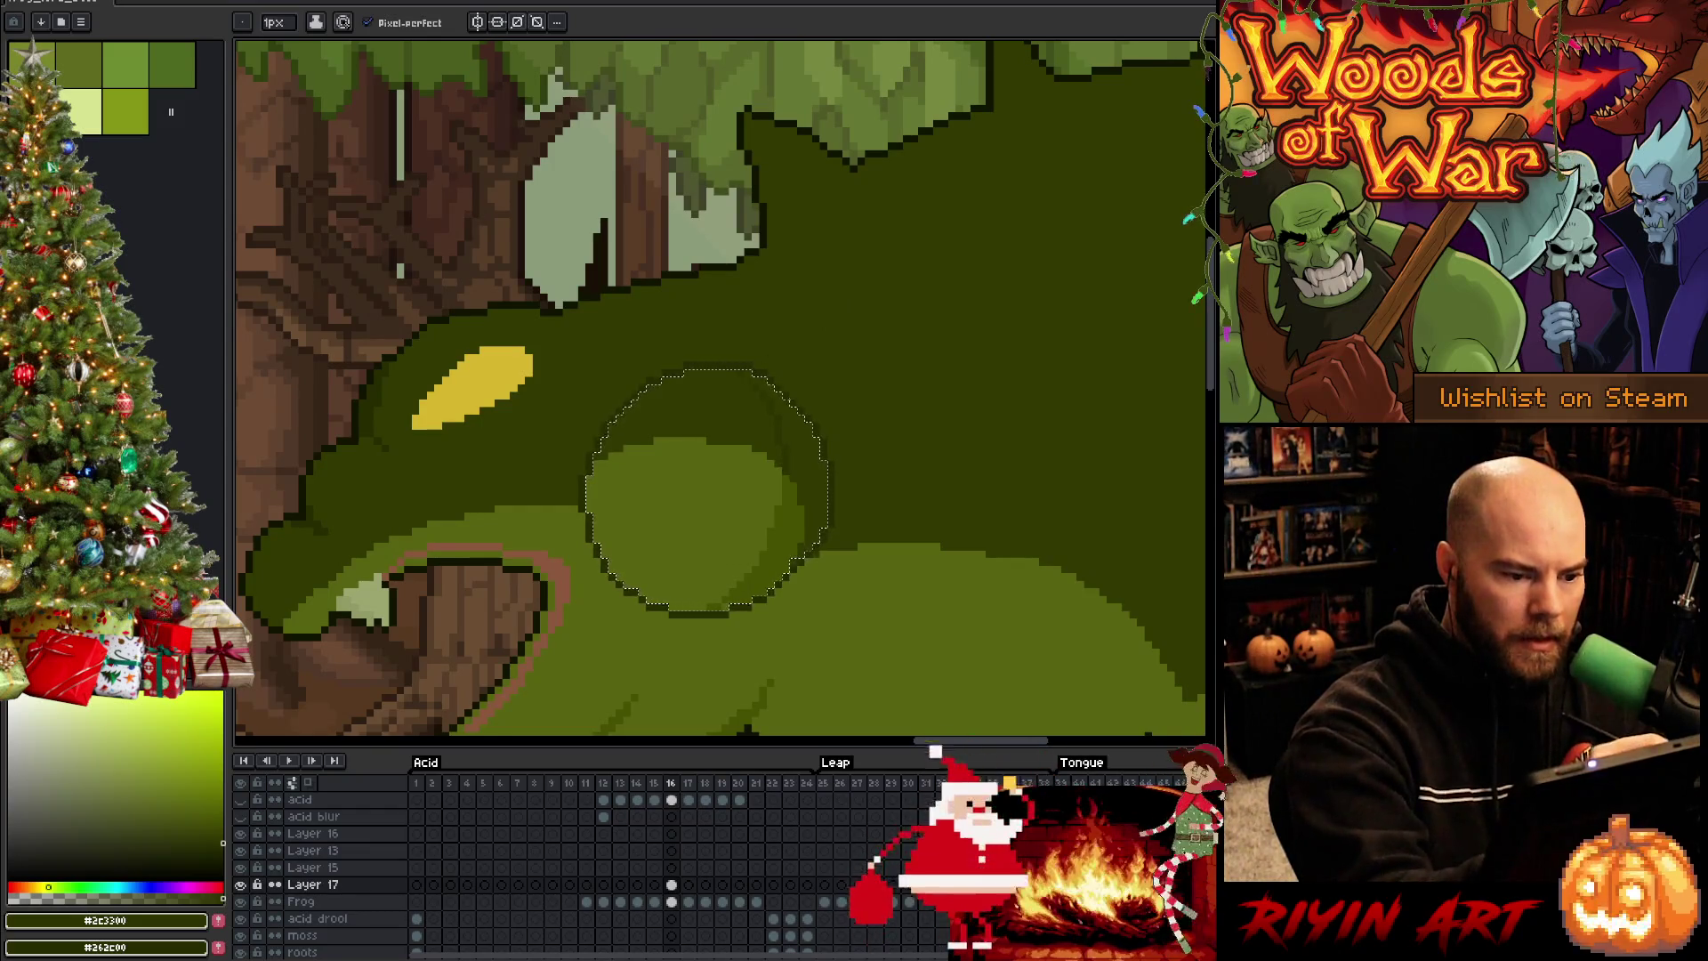
key(g)
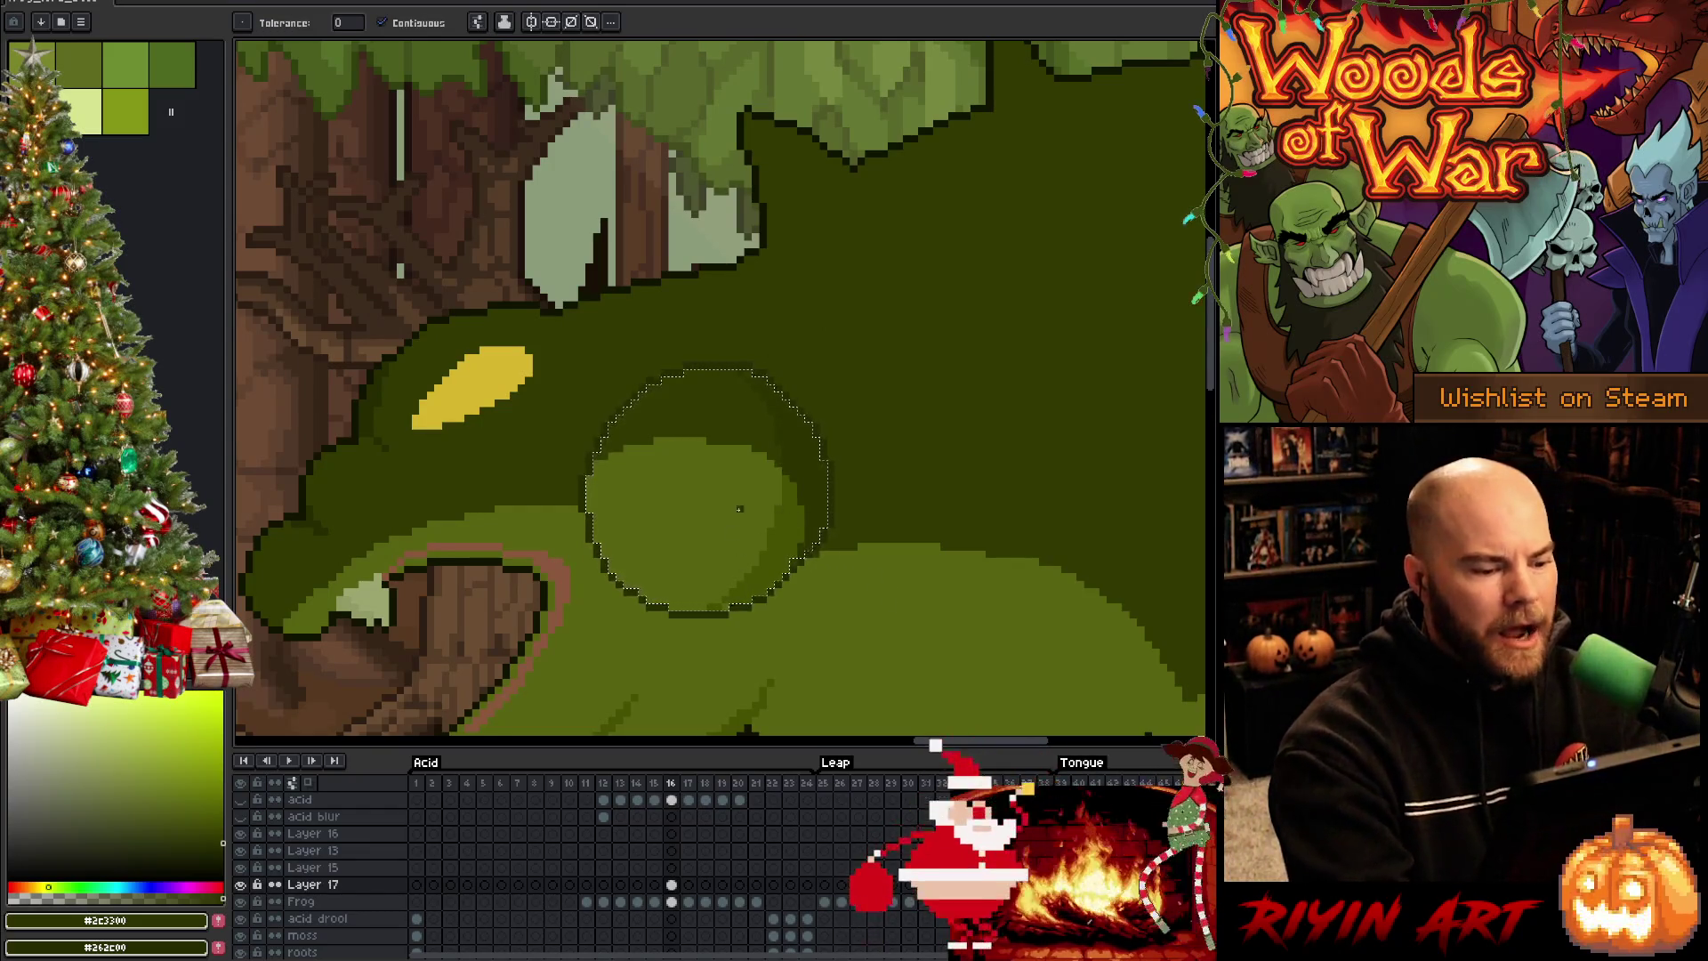
key(i)
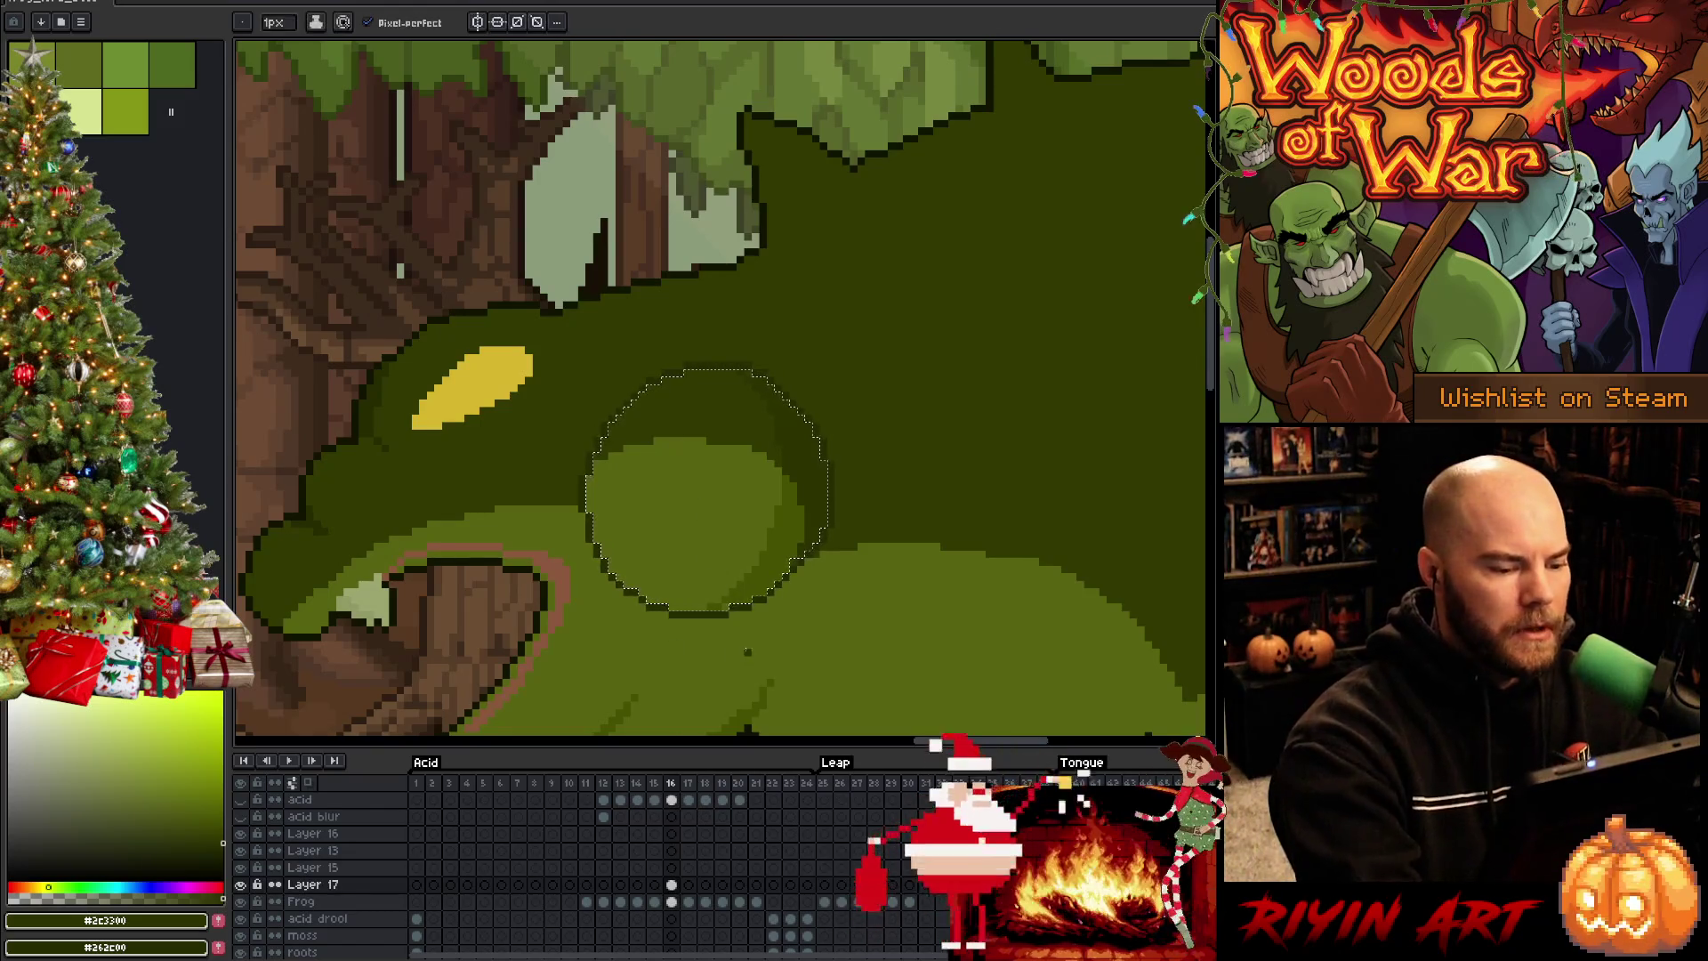
key(b)
alt+click(731, 577)
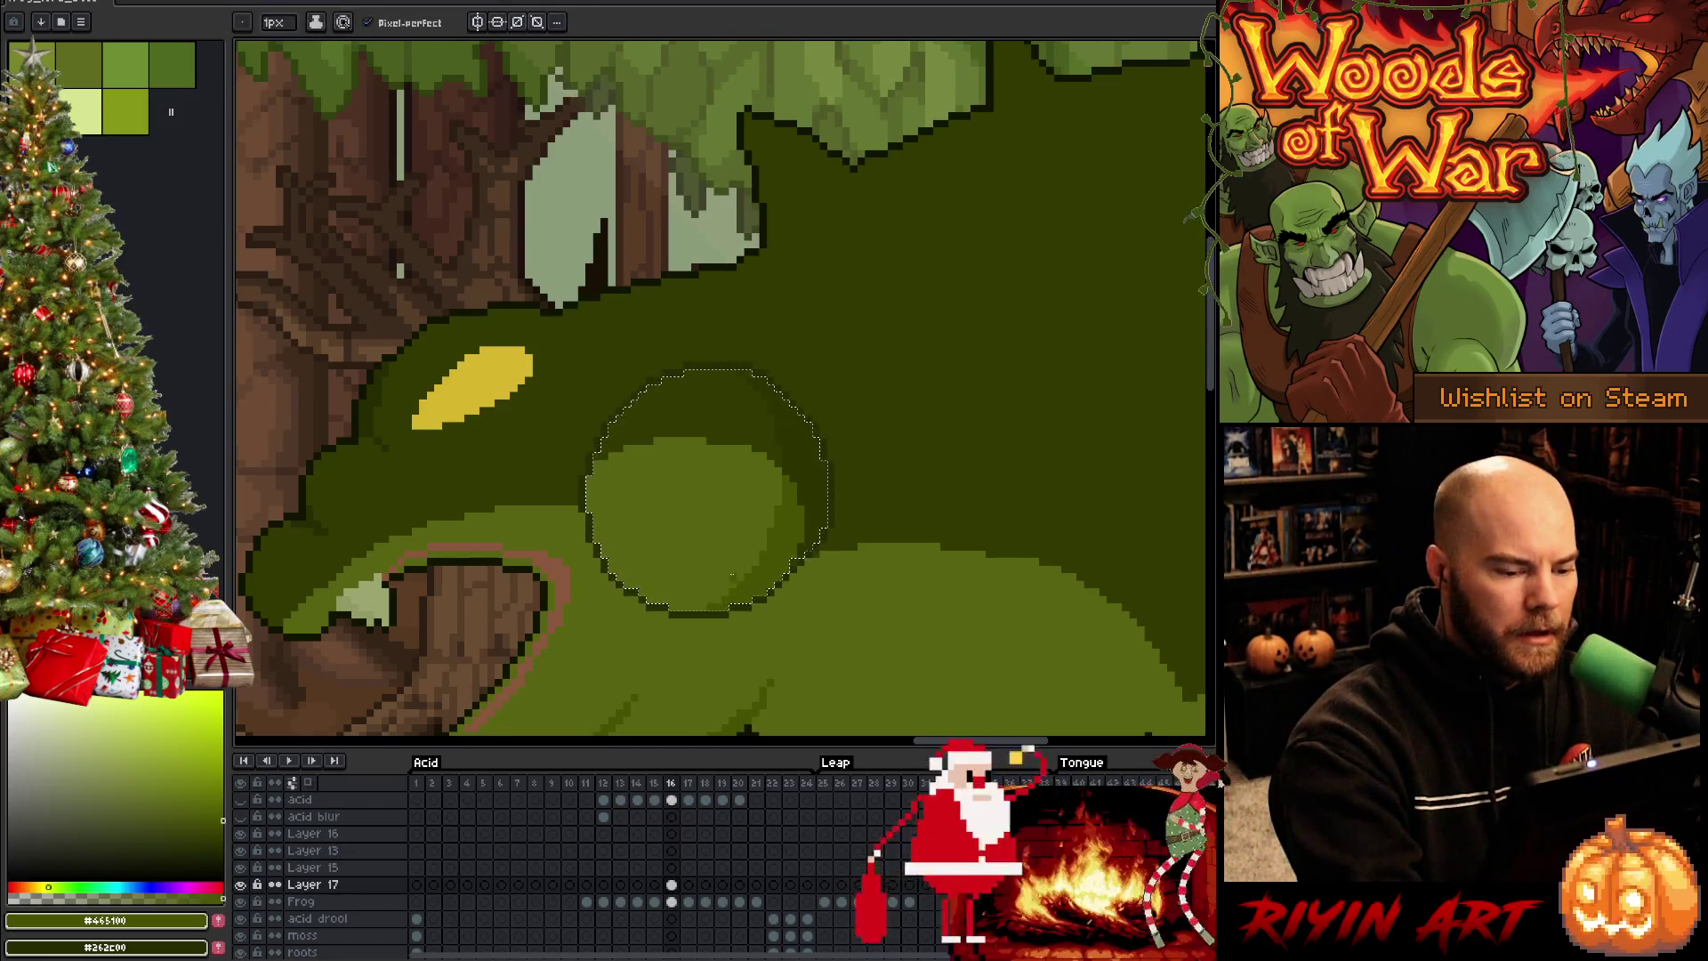
Undo an accidental layer merge, save, clear the shoulder selection and sample its mid green
key(ctrl+e)
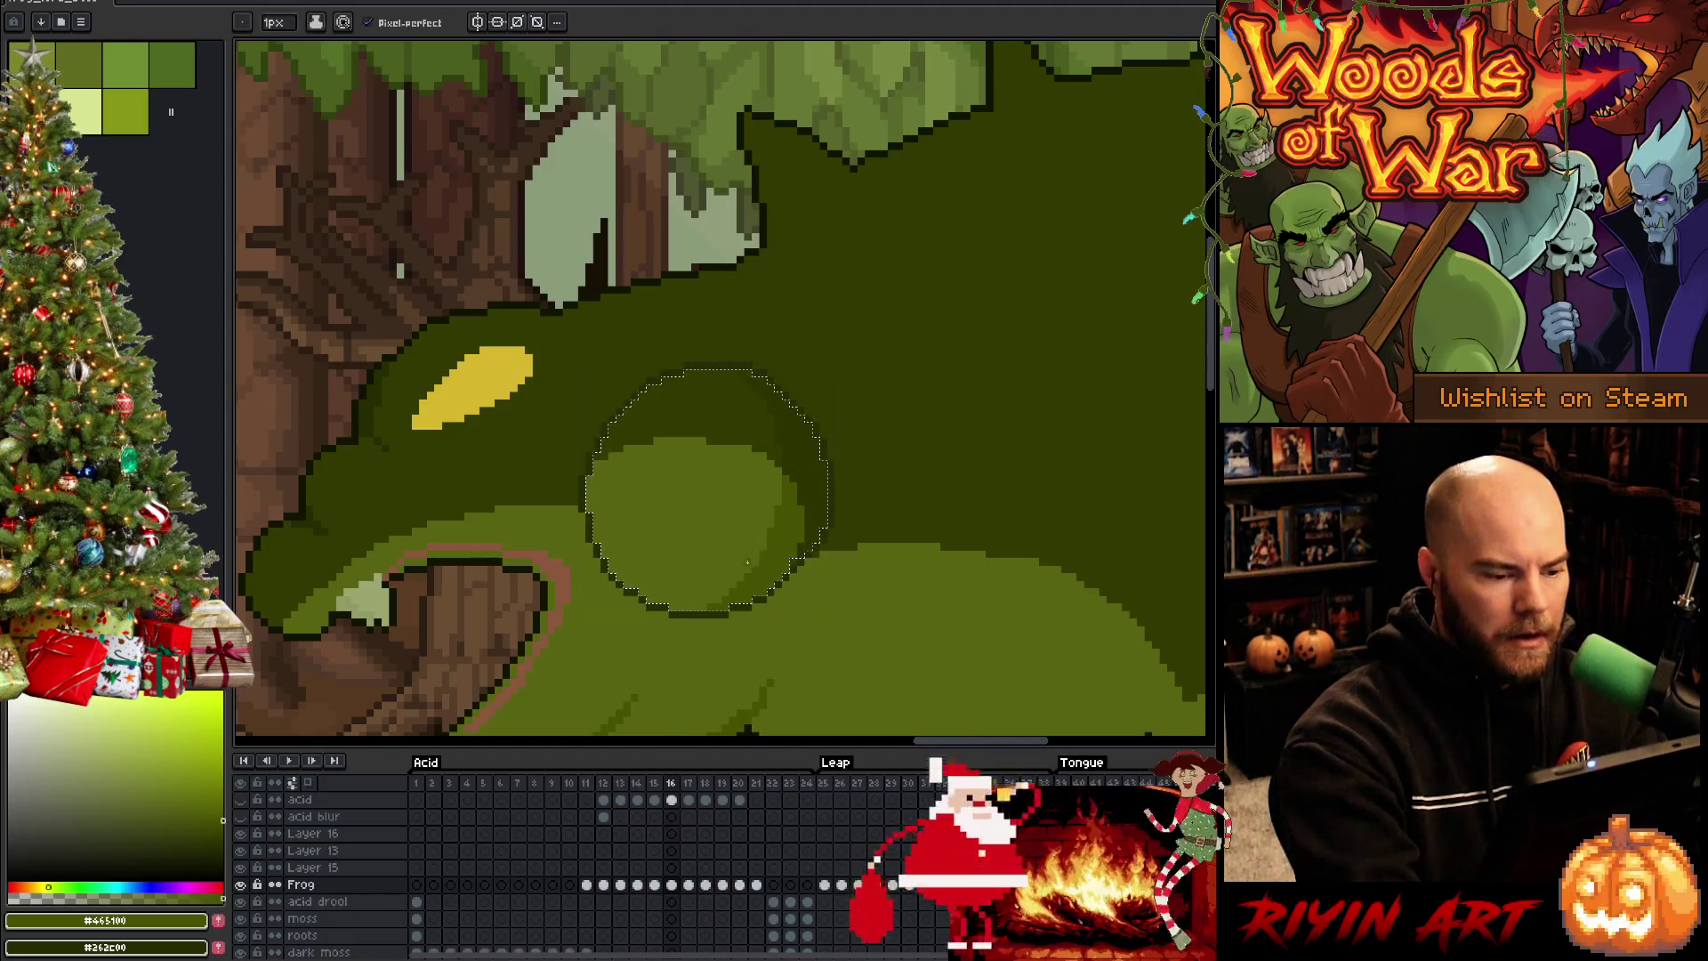
key(ctrl+z)
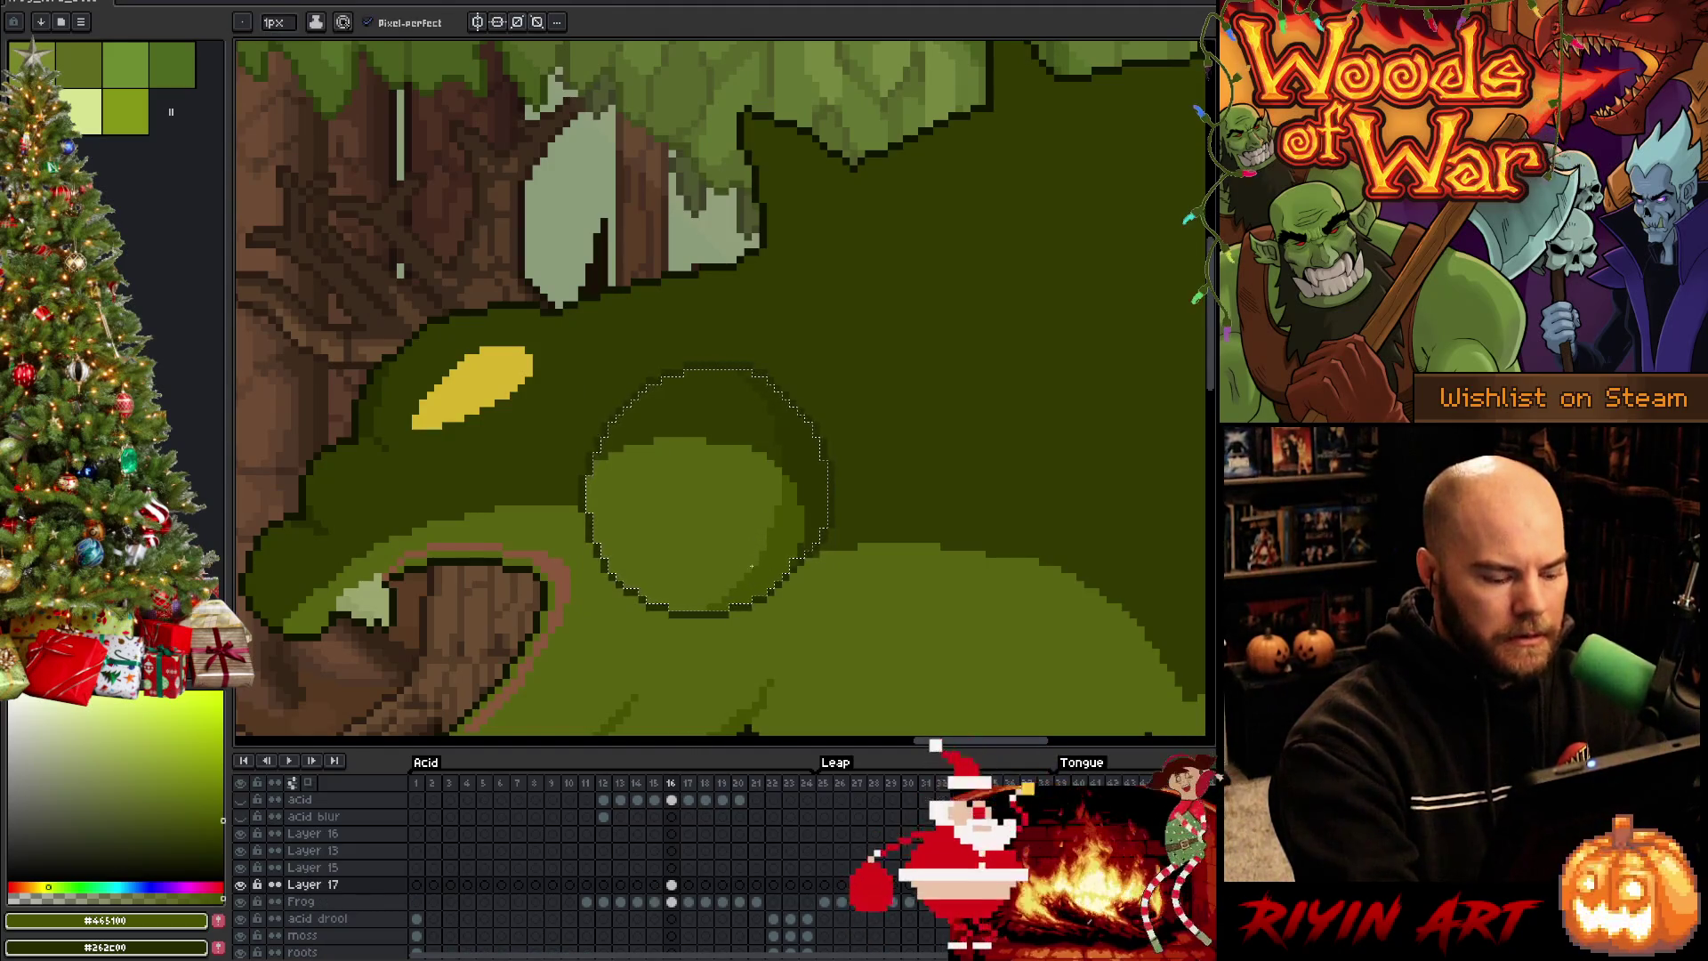
key(ctrl+s)
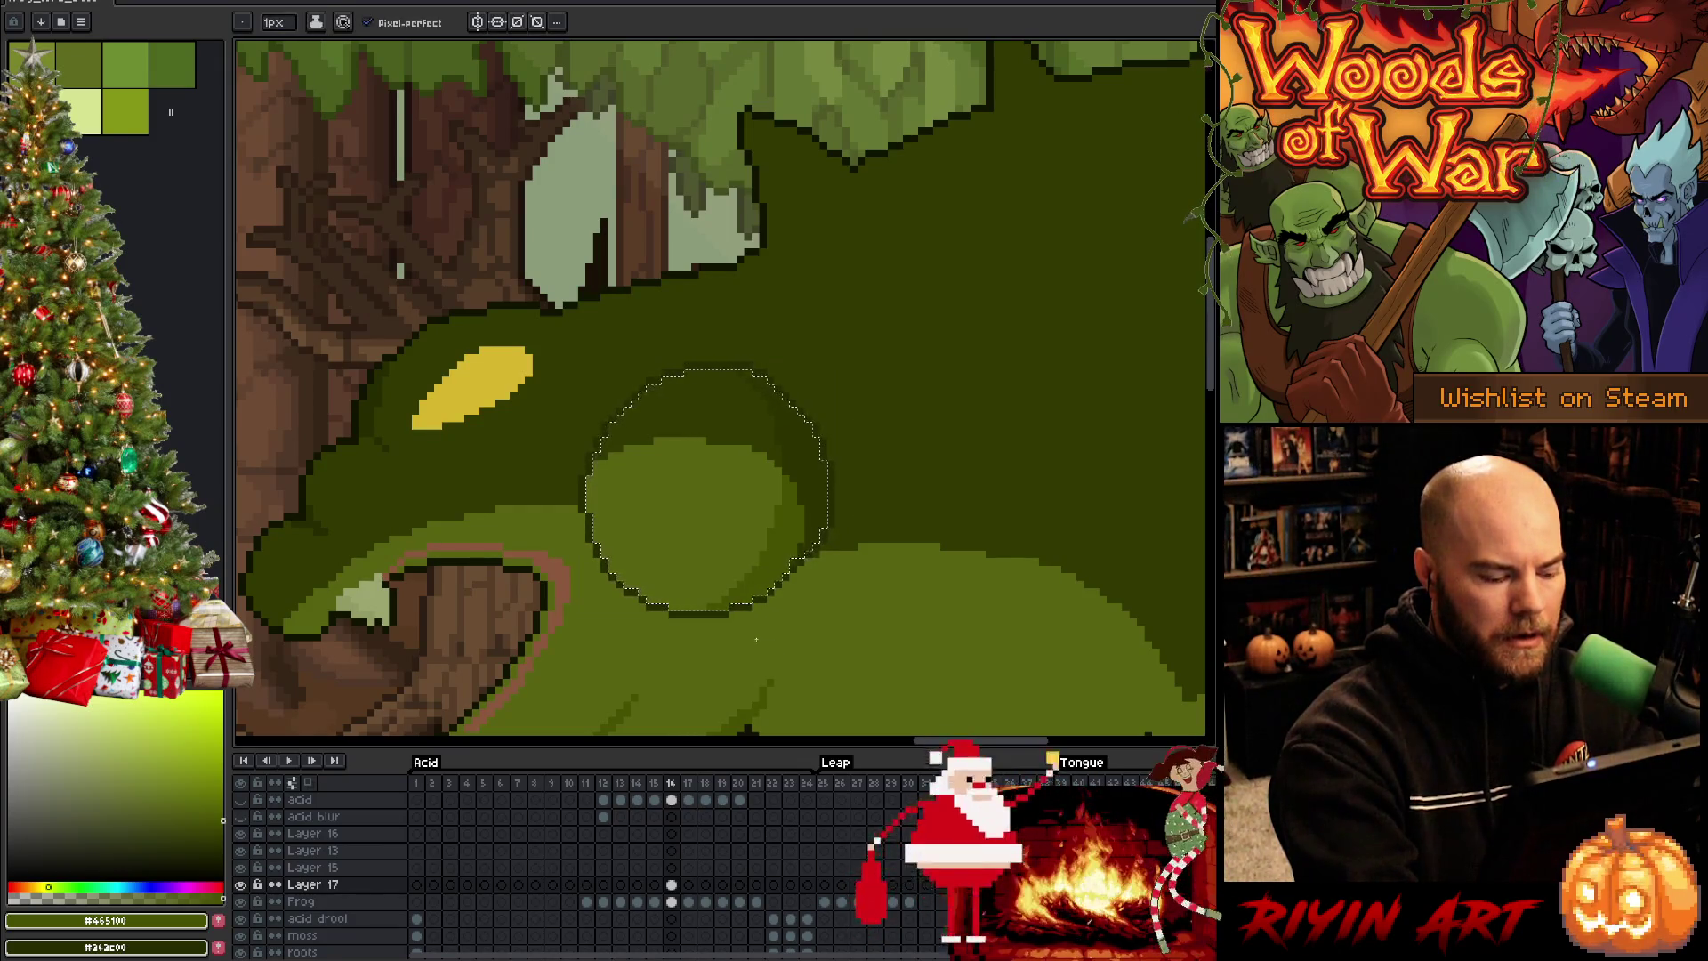
key(ctrl+t)
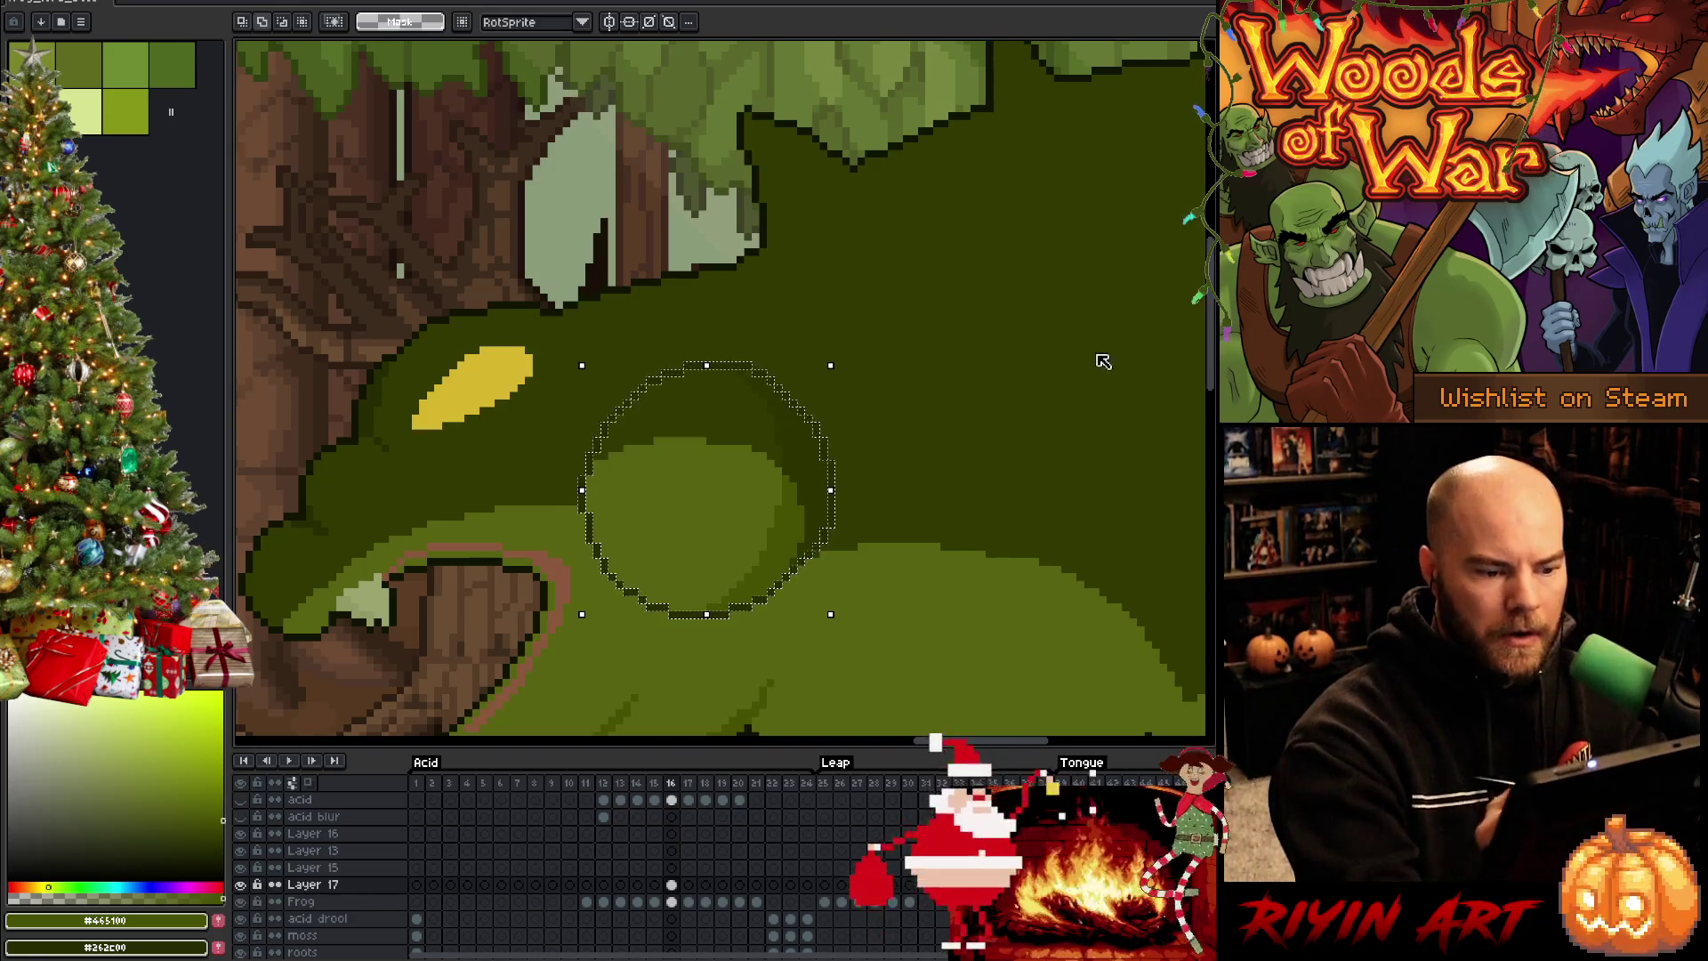
key(ctrl+d)
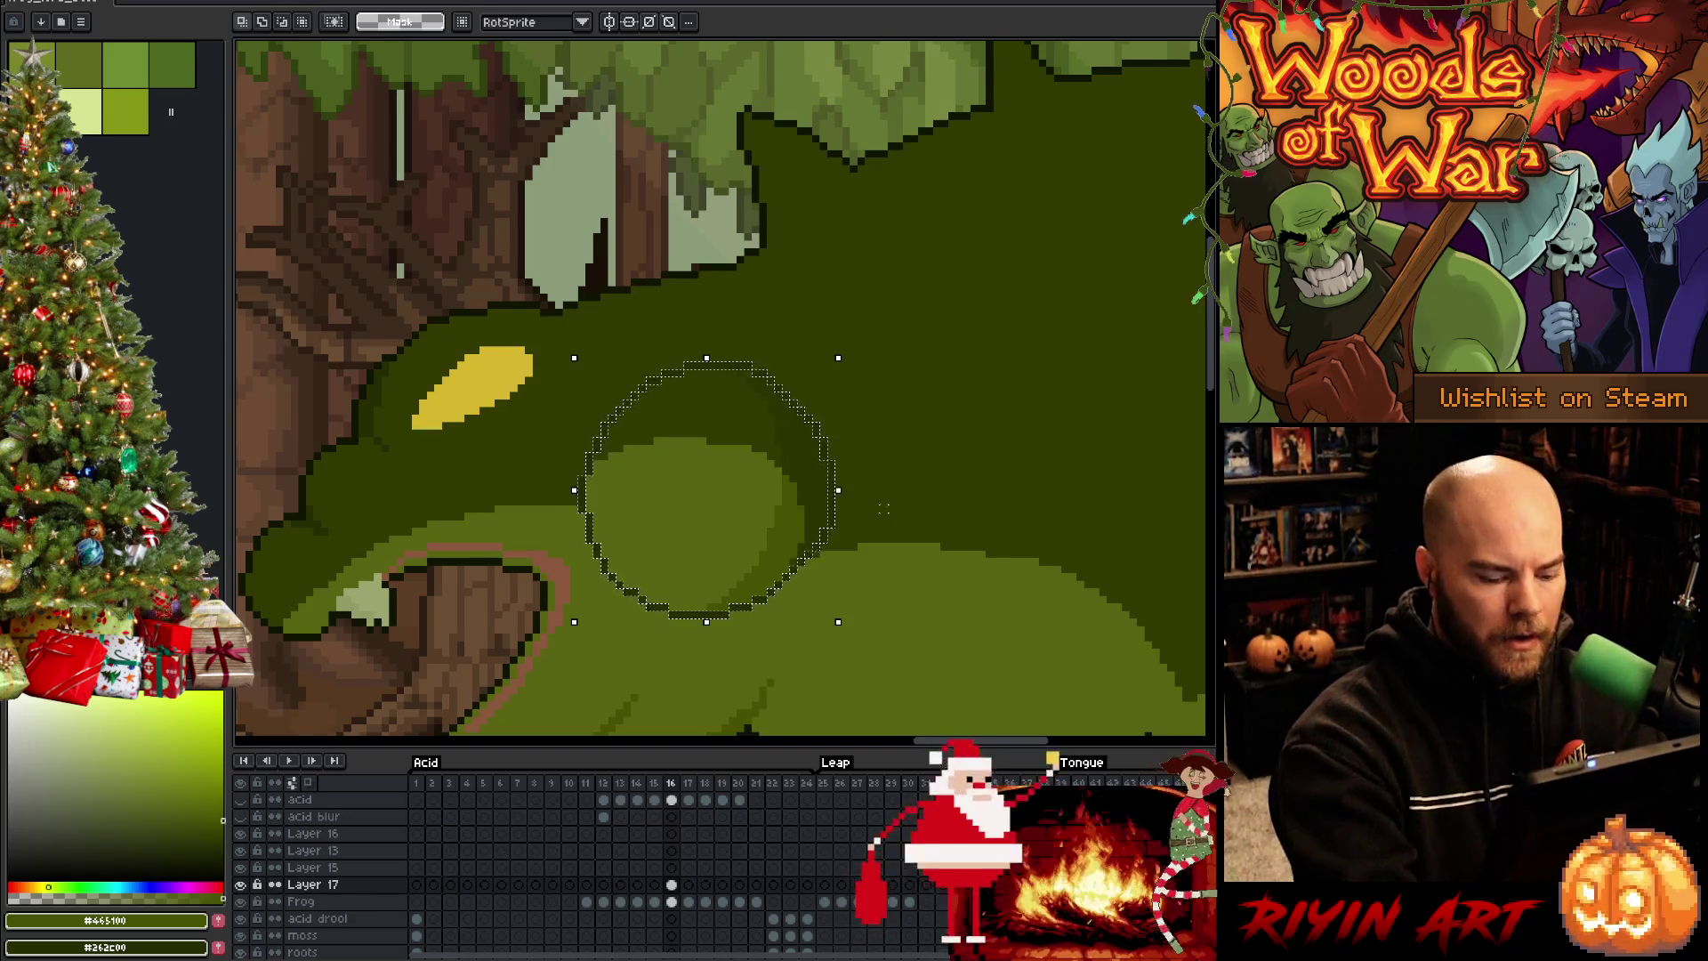
key(i)
click(795, 591)
key(b)
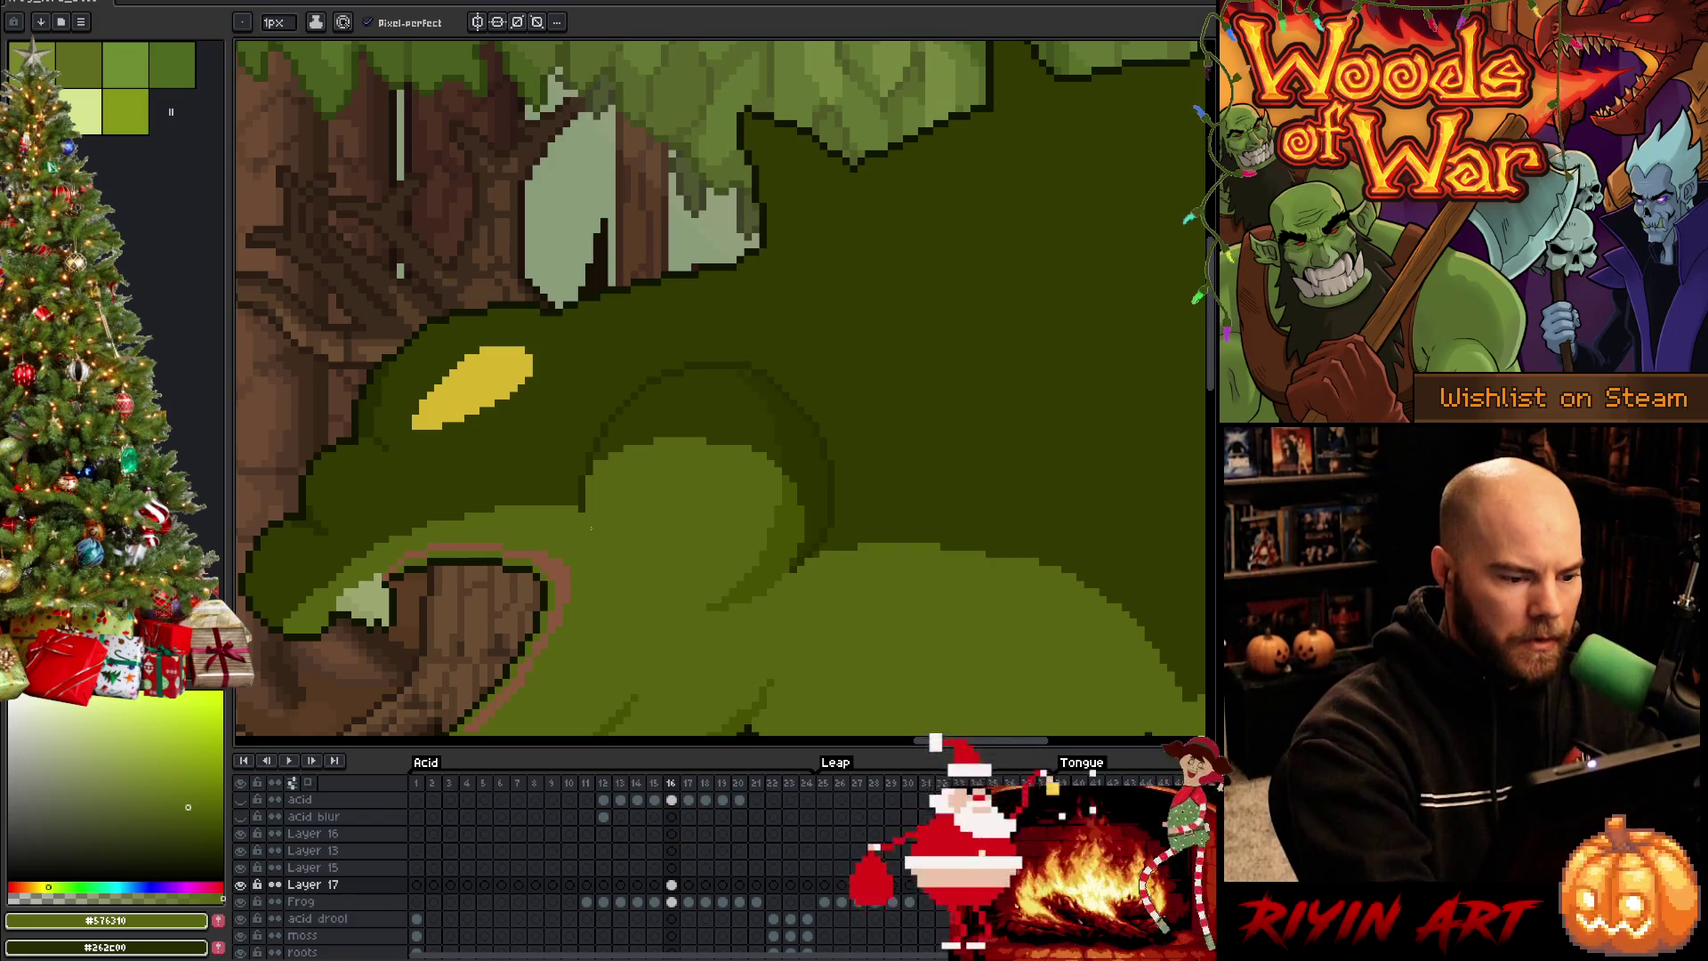
alt+click(571, 446)
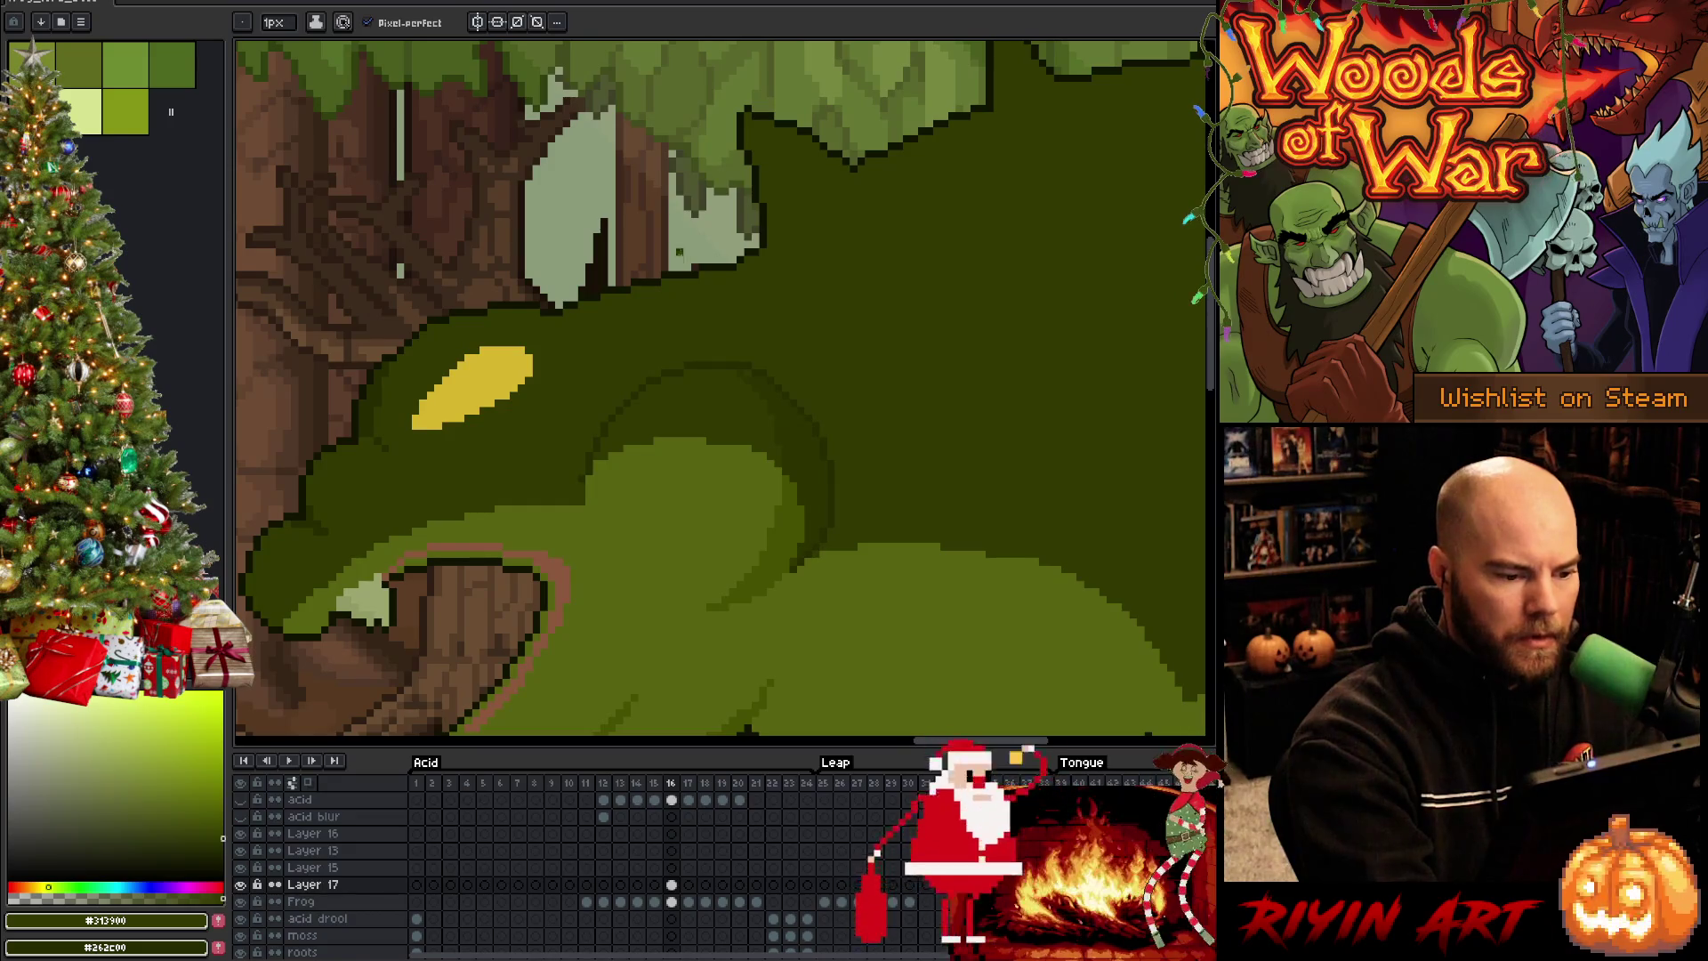
key(Left)
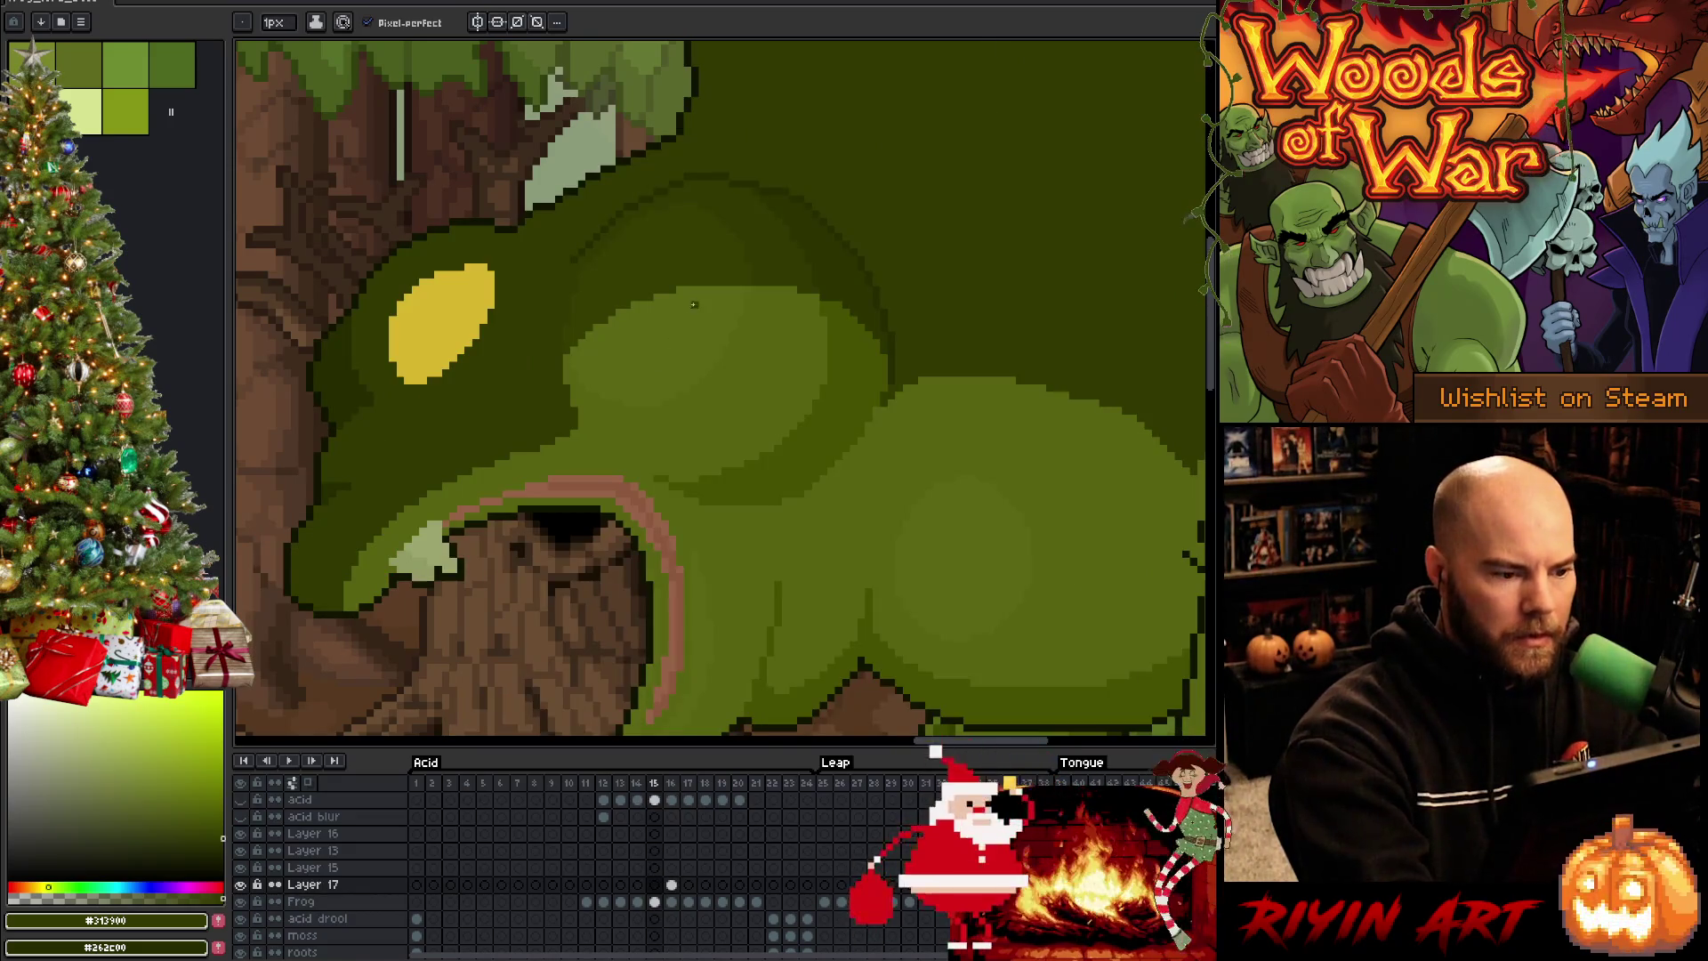
key(Right)
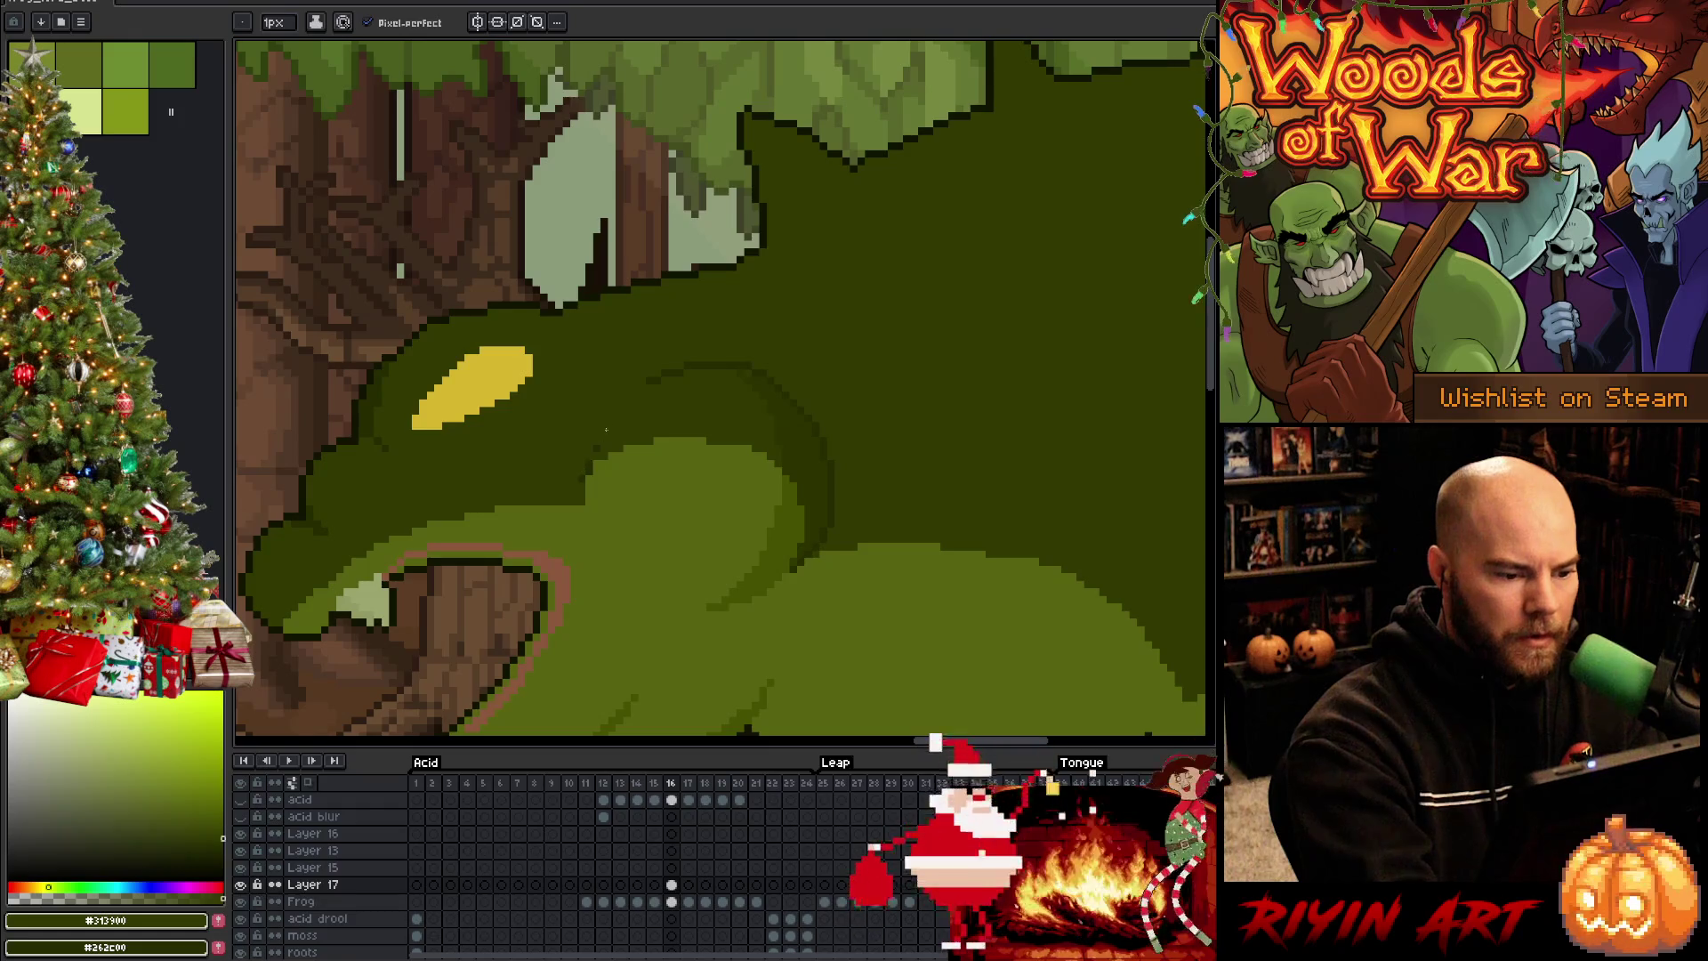
key(v)
key(b)
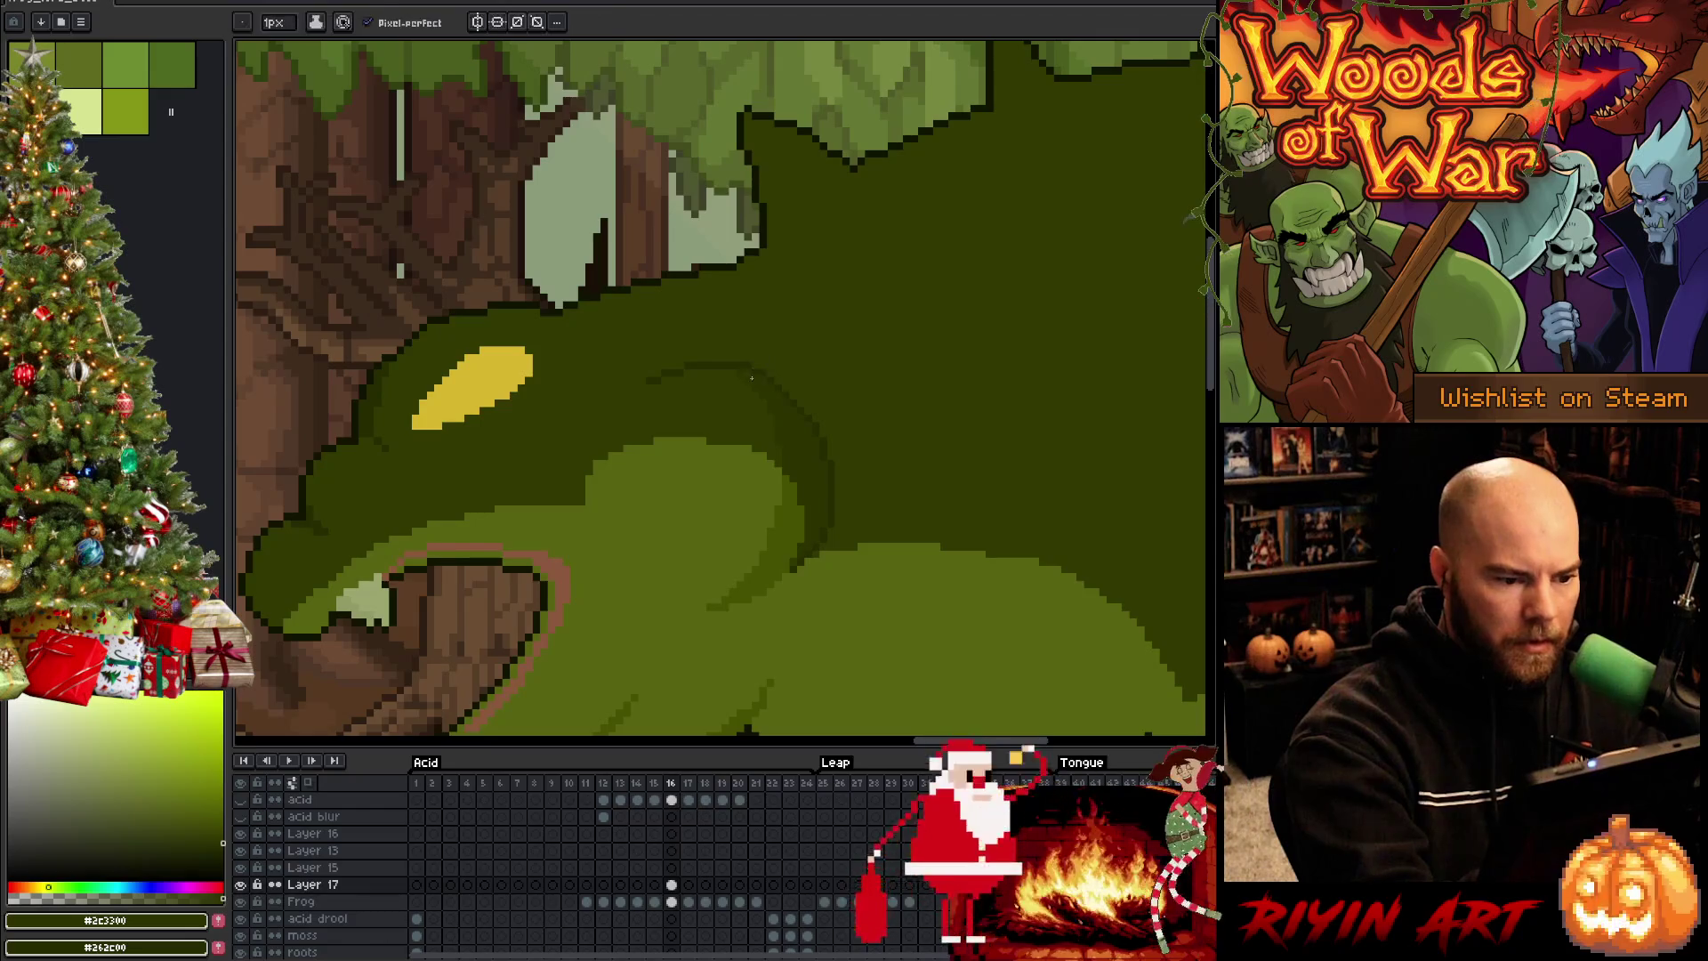
key(v)
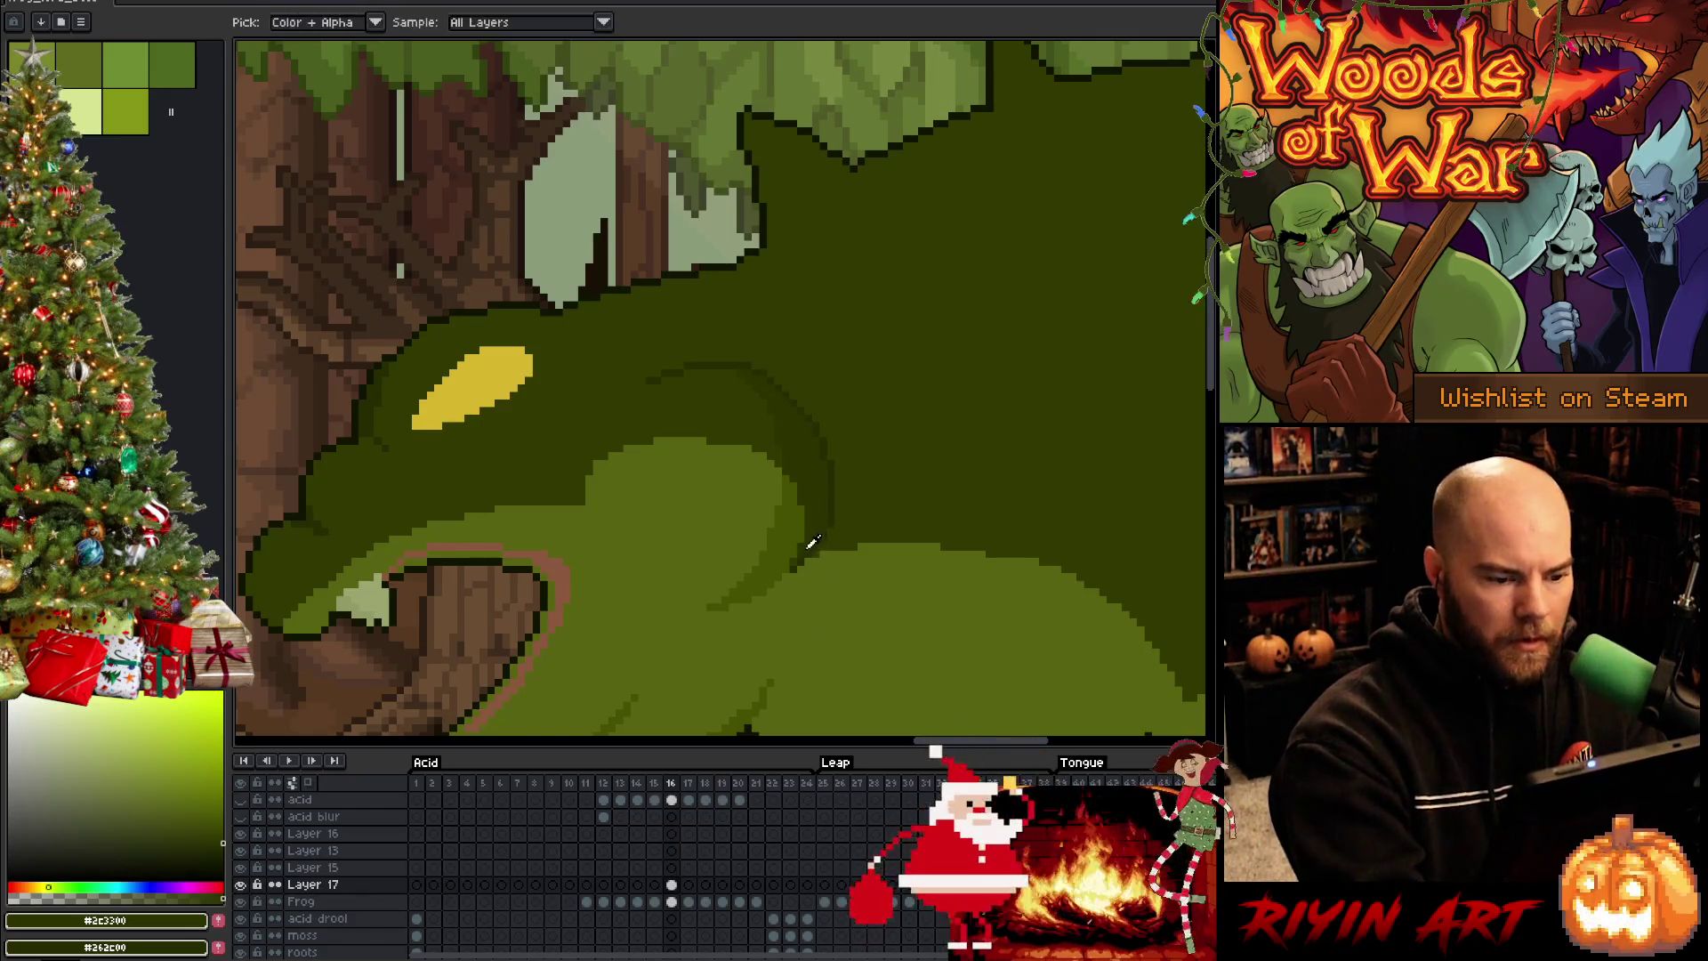
key(b)
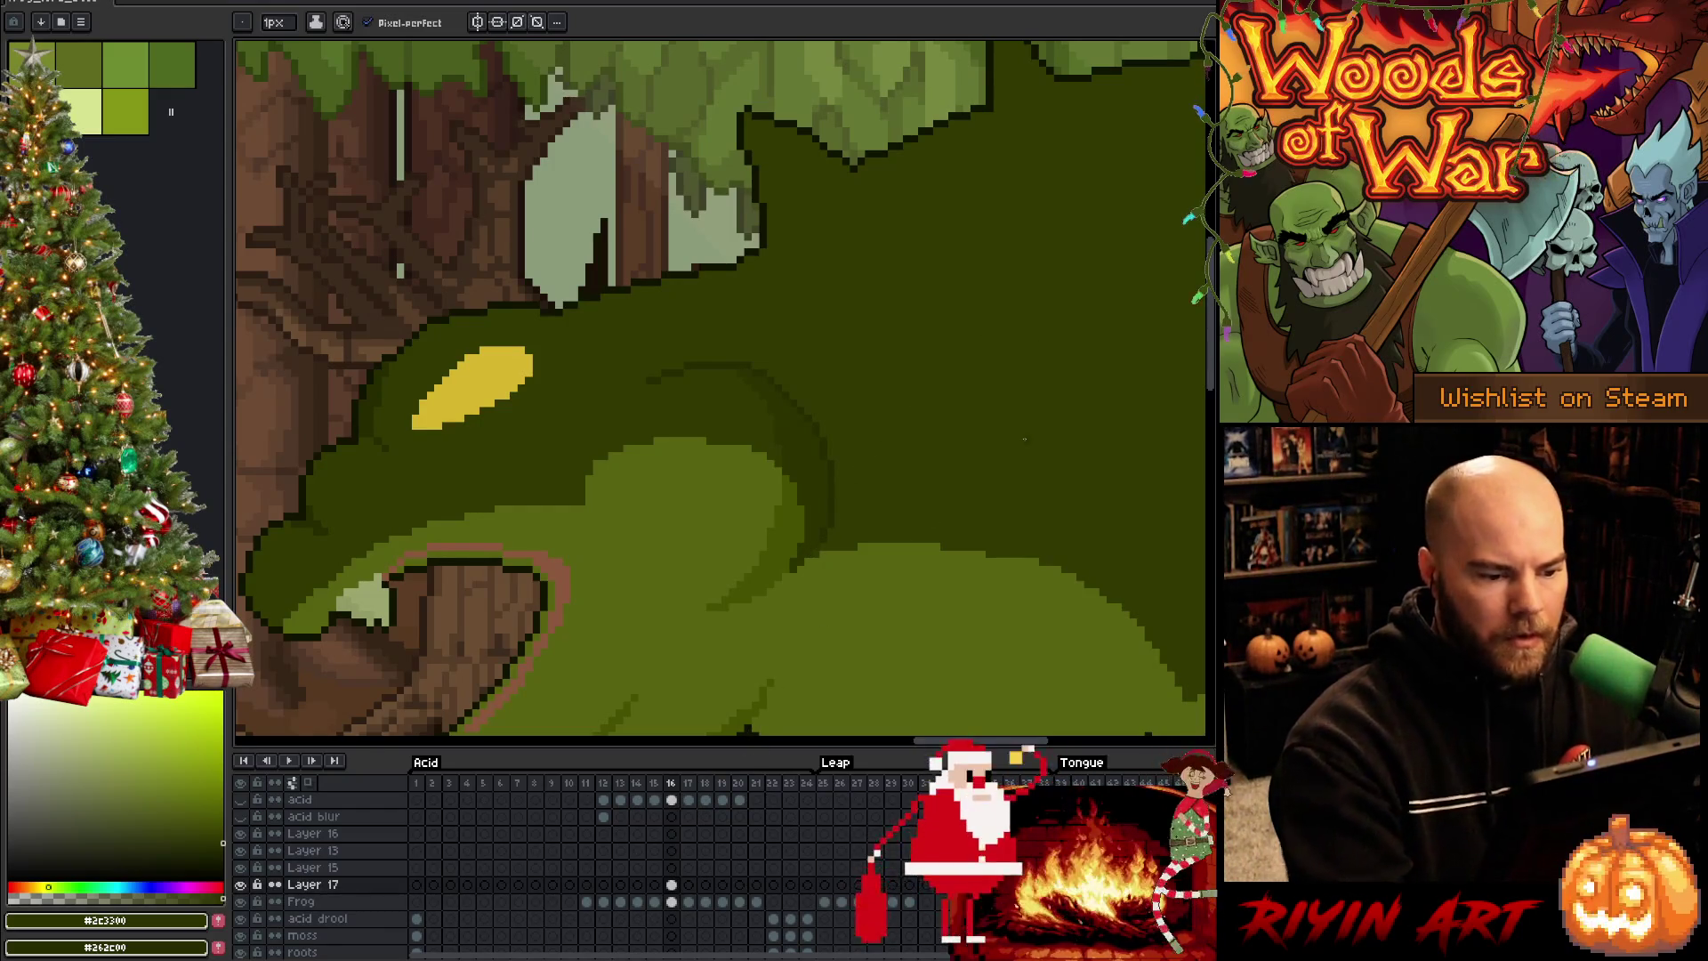
scroll(752, 746, down, 4)
scroll(707, 421, up, 2)
Step back and forth through frames 13-16 to review the mouth closing on the stump
key(Right)
key(b)
key(Left)
key(Left)
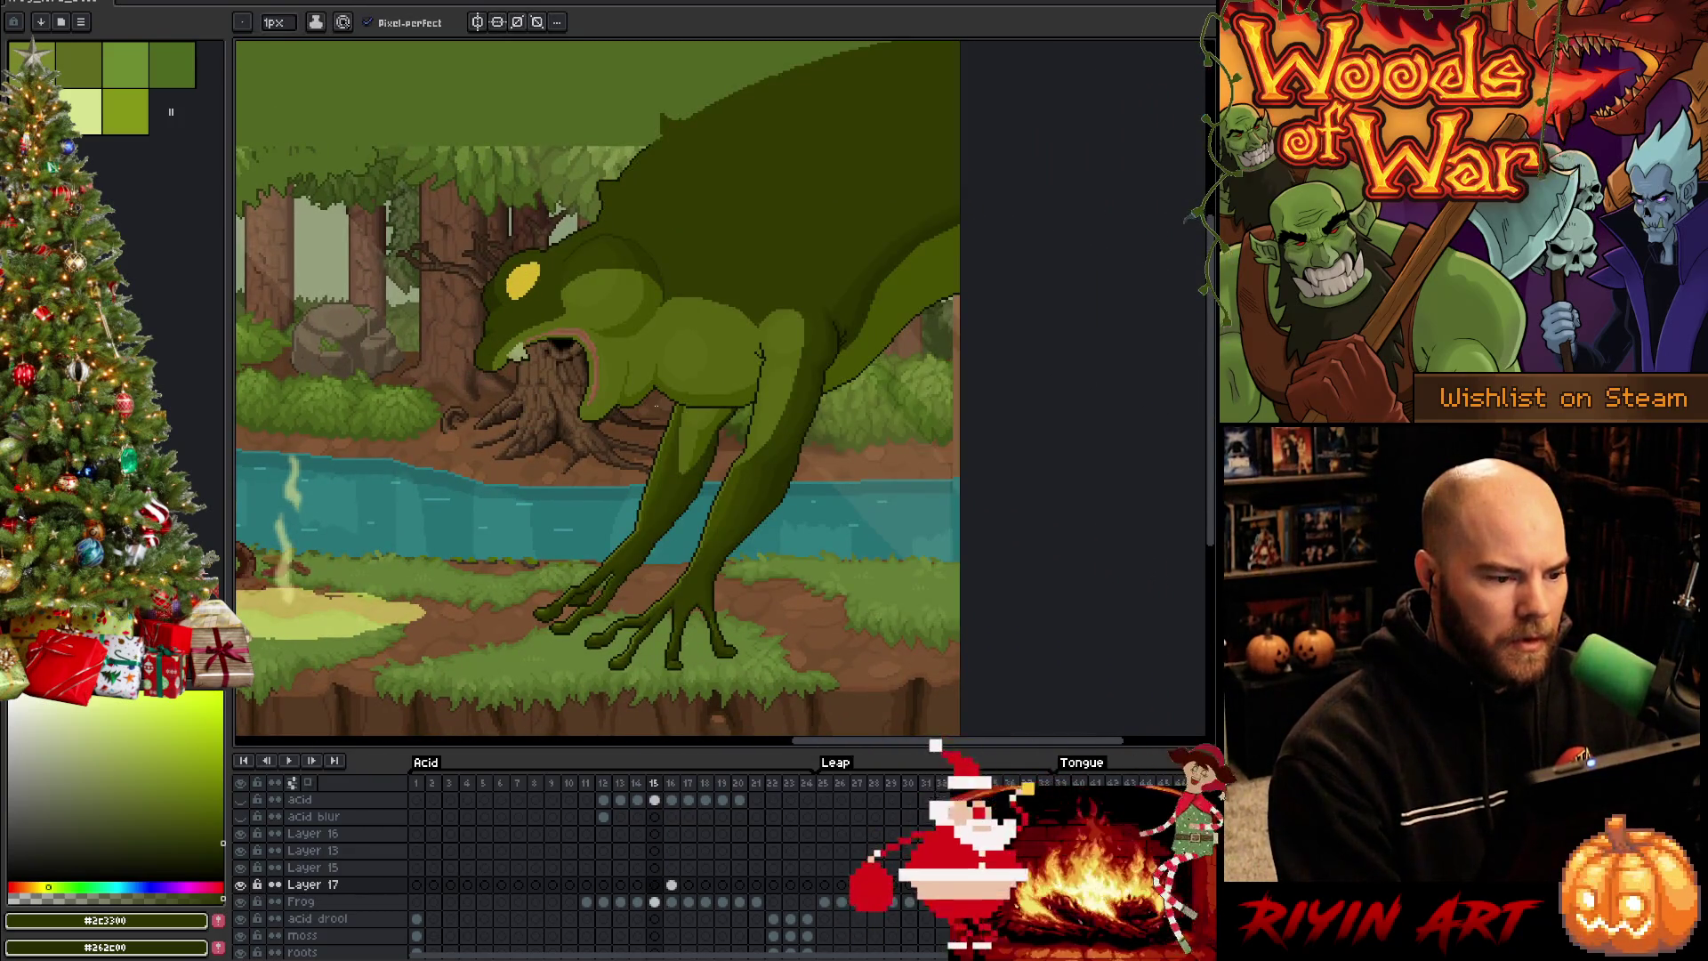
key(Right)
key(Left)
key(Right)
key(Left)
key(Left)
key(Left)
key(Right)
key(Left)
key(Left)
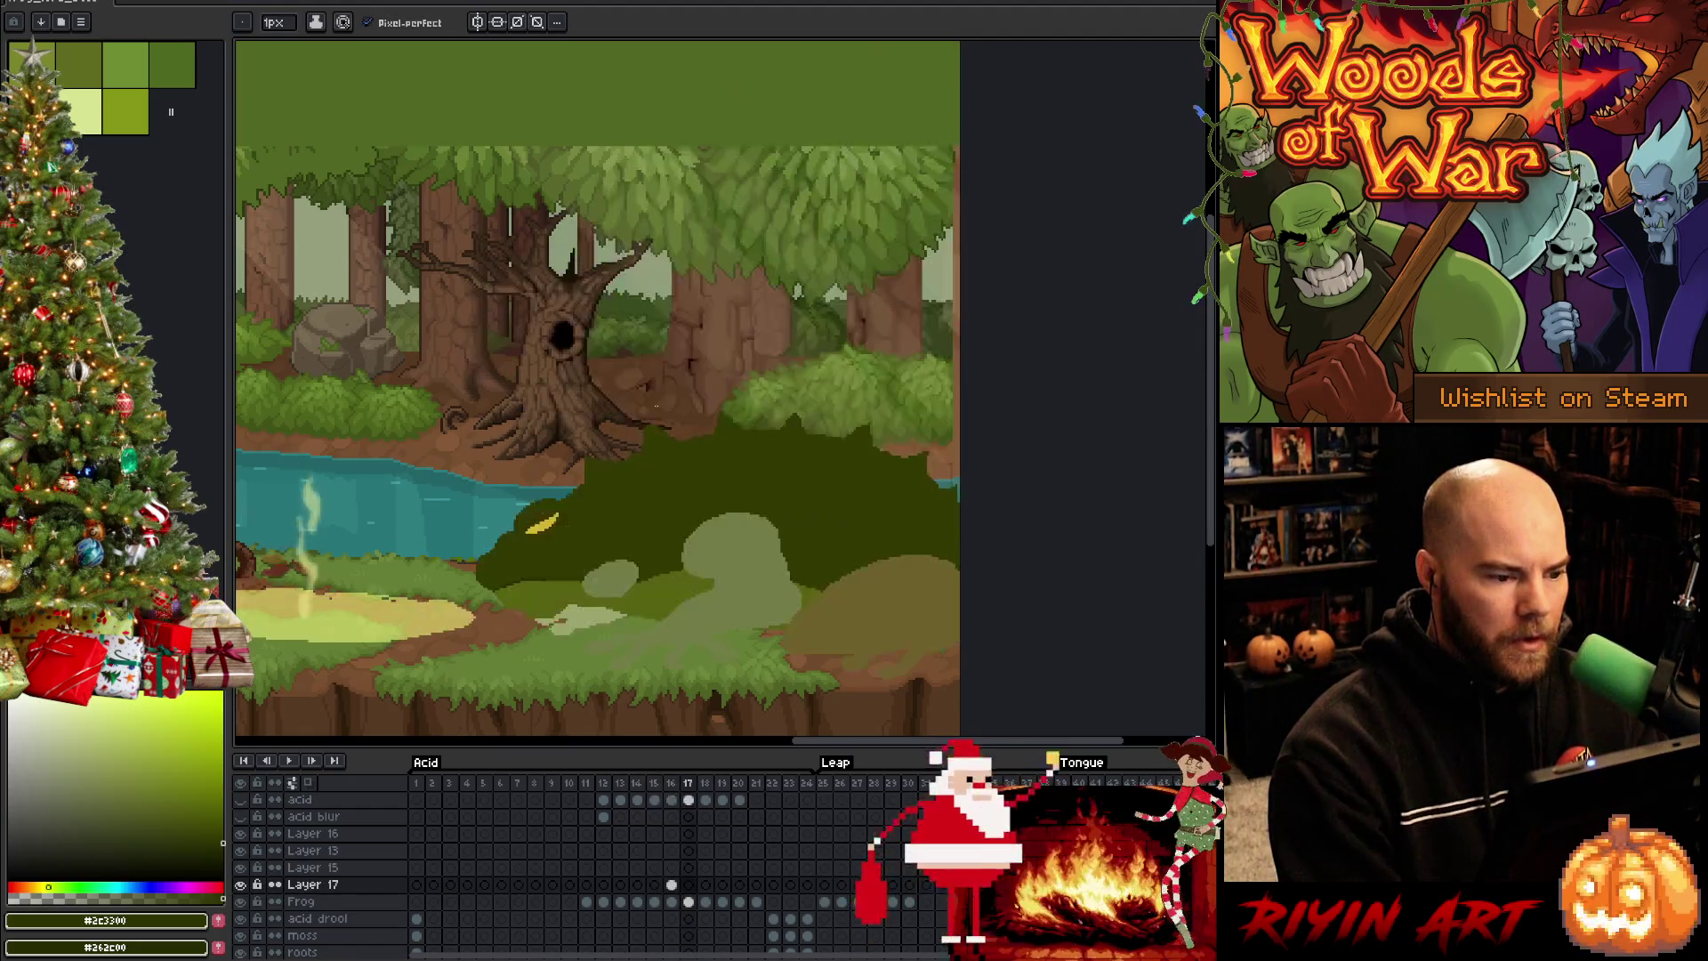
key(Right)
key(Right)
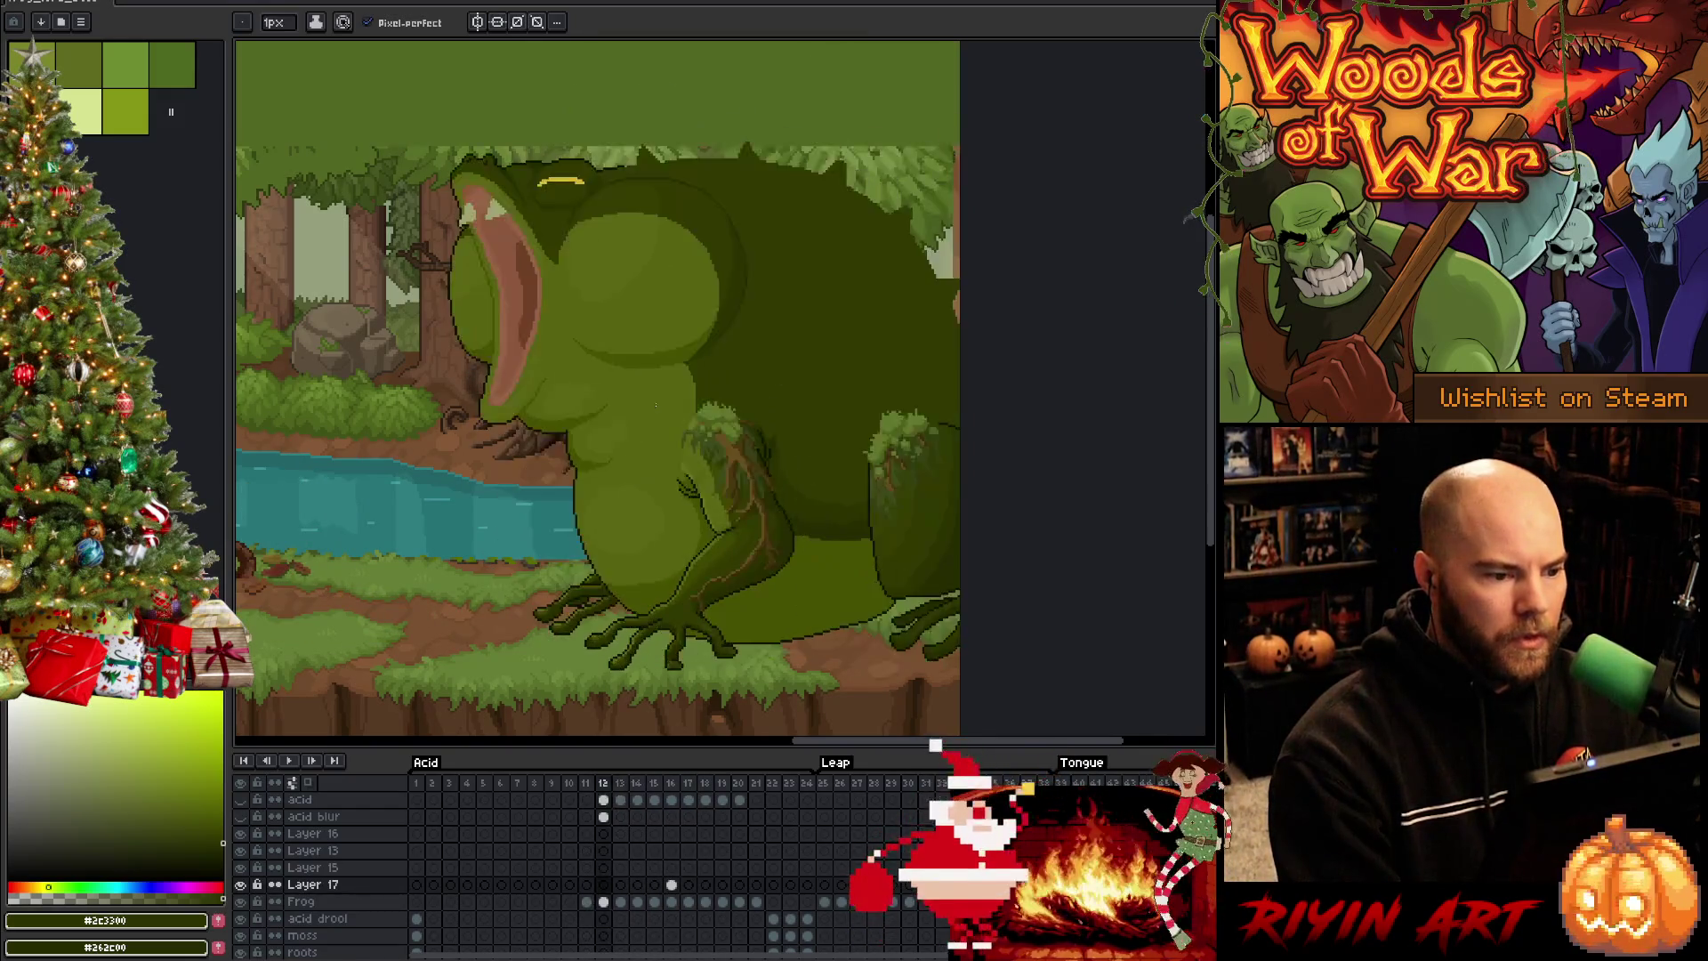
scroll(561, 320, up, 2)
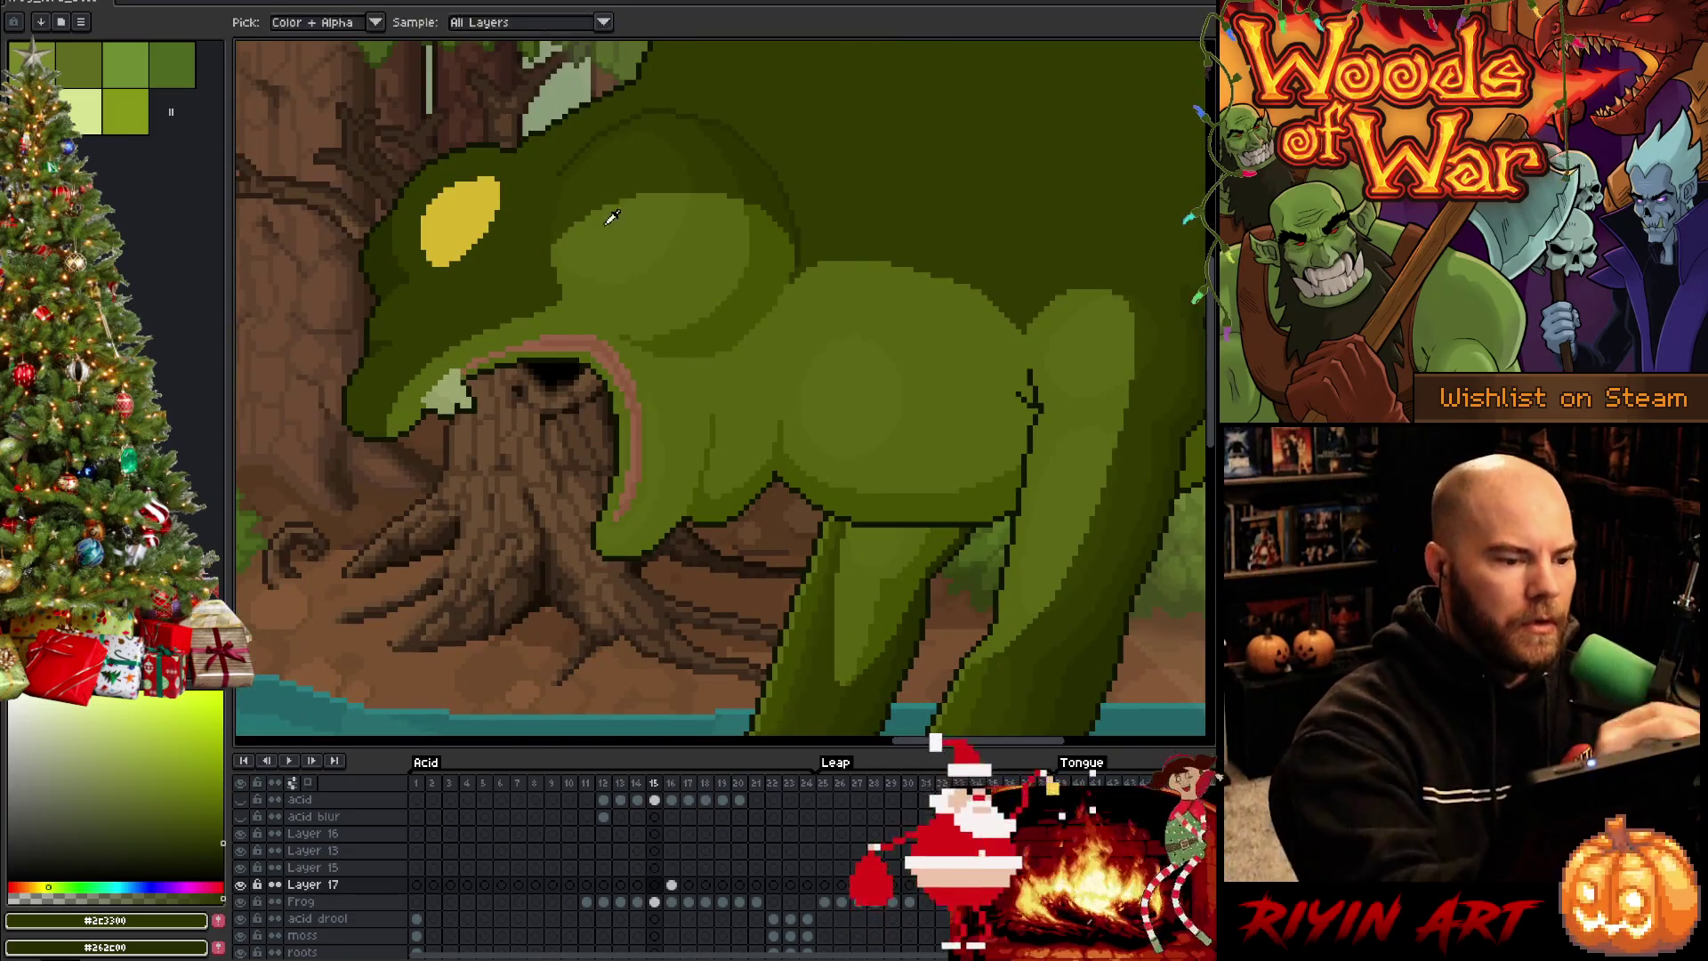
Swap working colours, sample a green from the frog and advance to the leap frame
key(x)
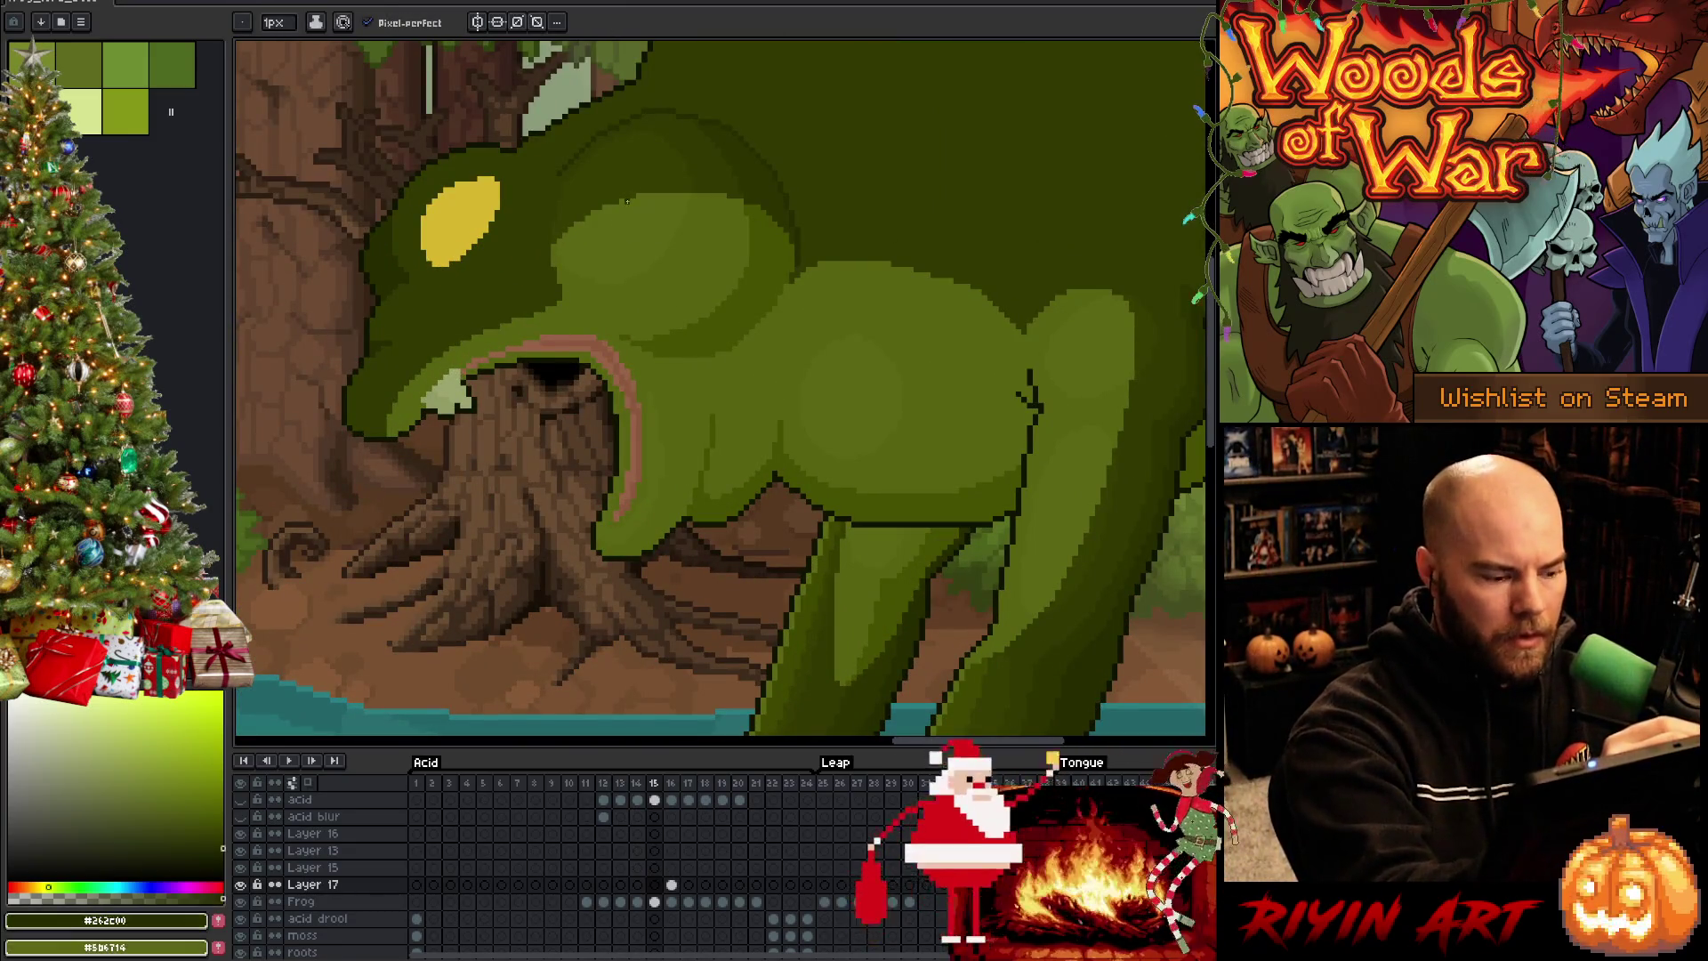
alt+click(652, 138)
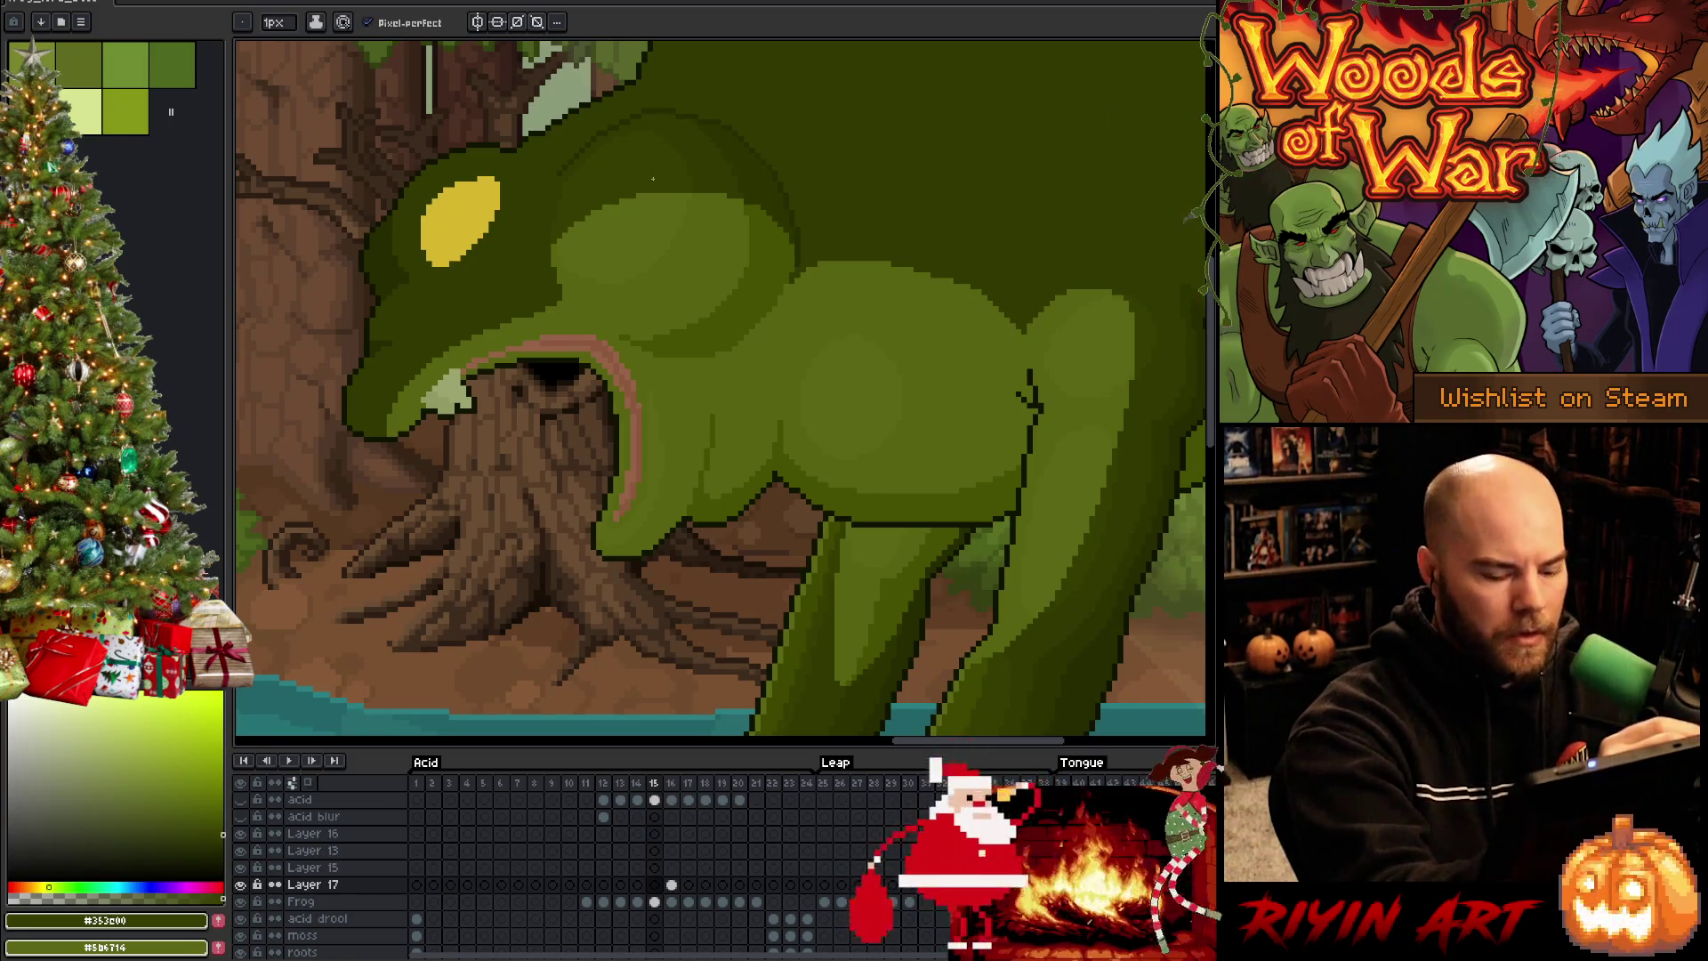
key(Right)
Select a rounded patch of the shoulder behind the head and swap to the lighter green for filling
key(m)
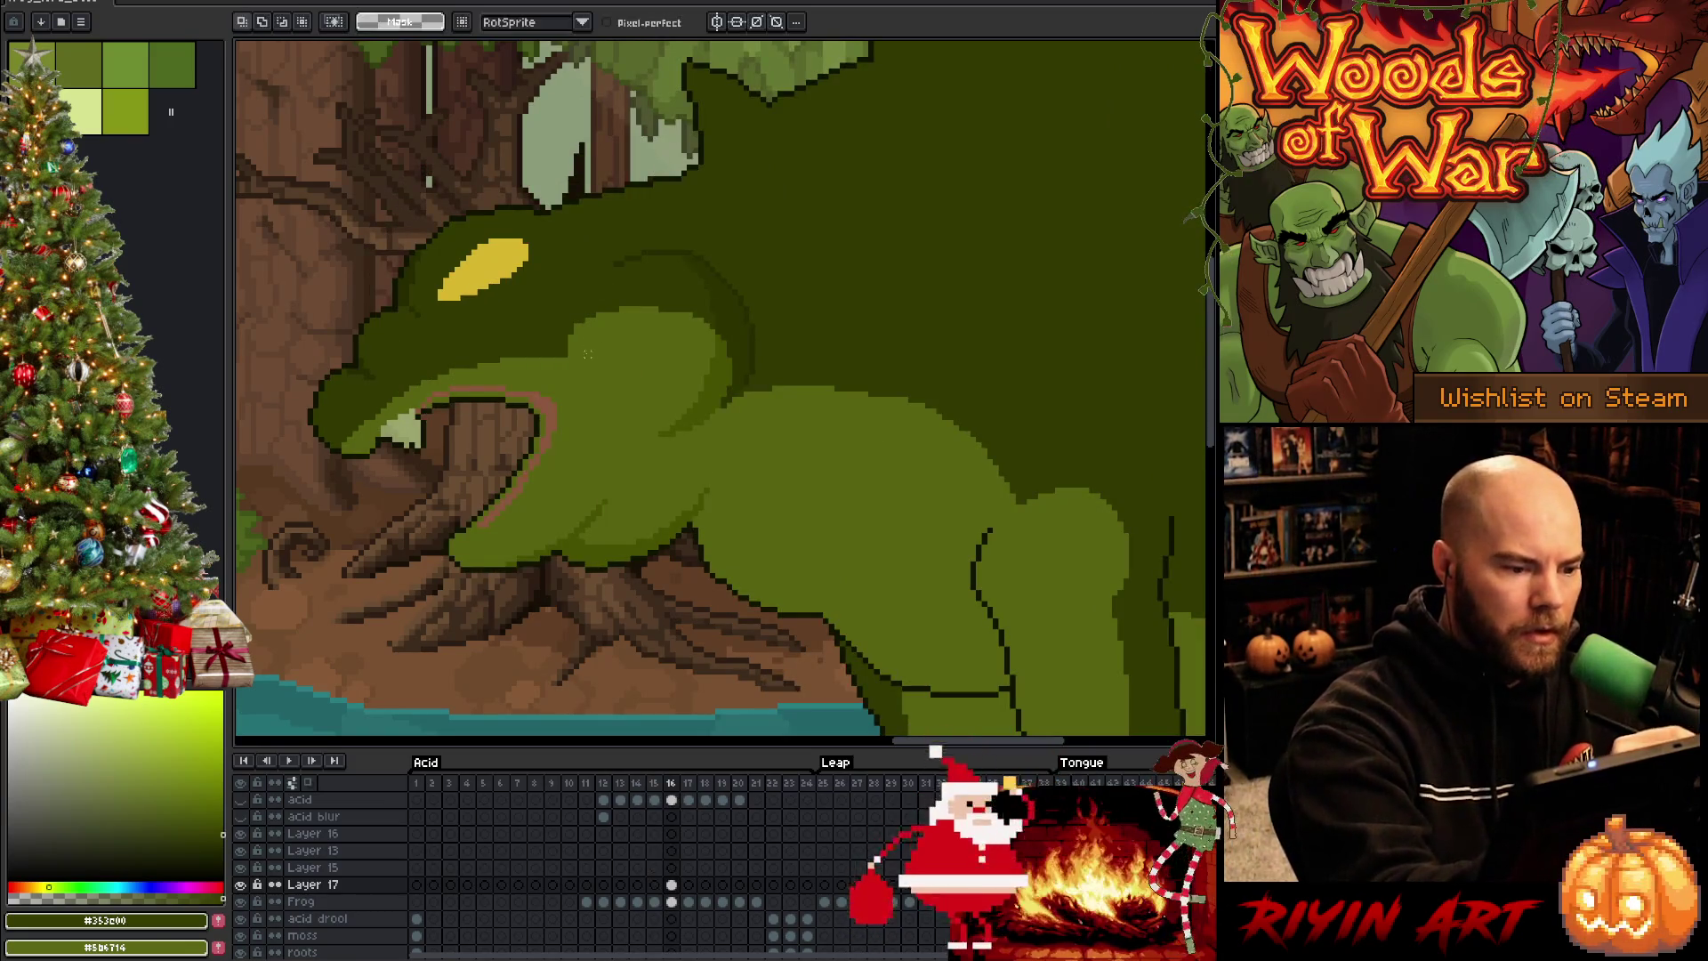
drag(650, 355, 587, 387)
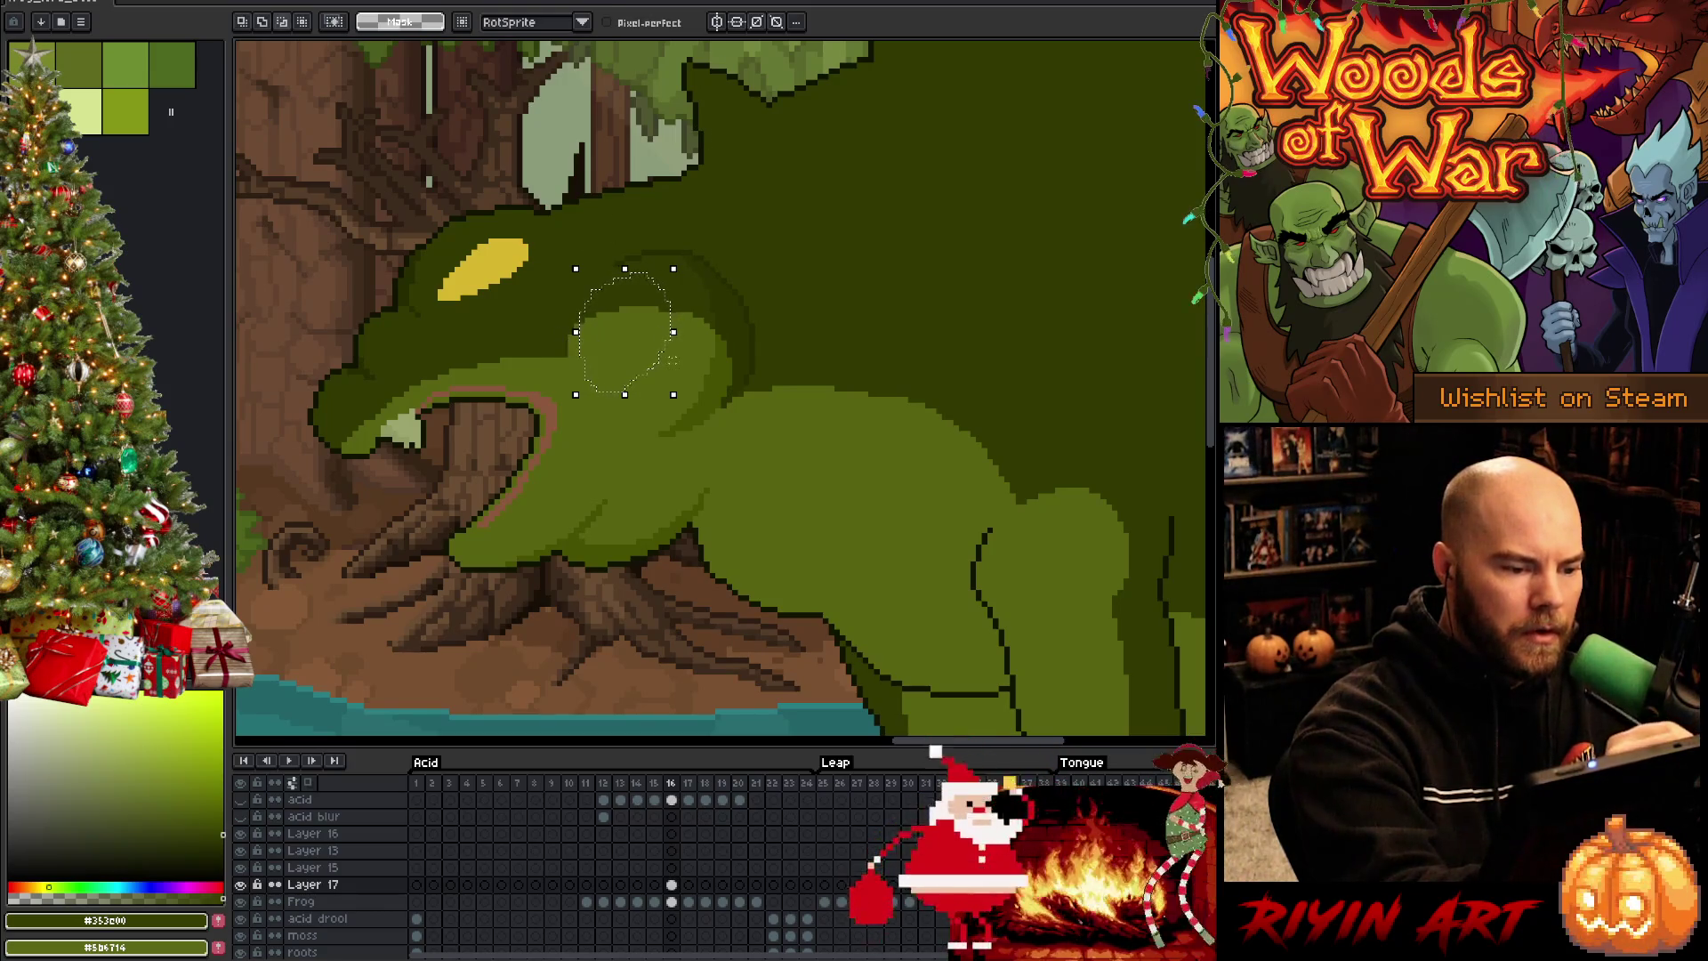
drag(624, 393, 625, 383)
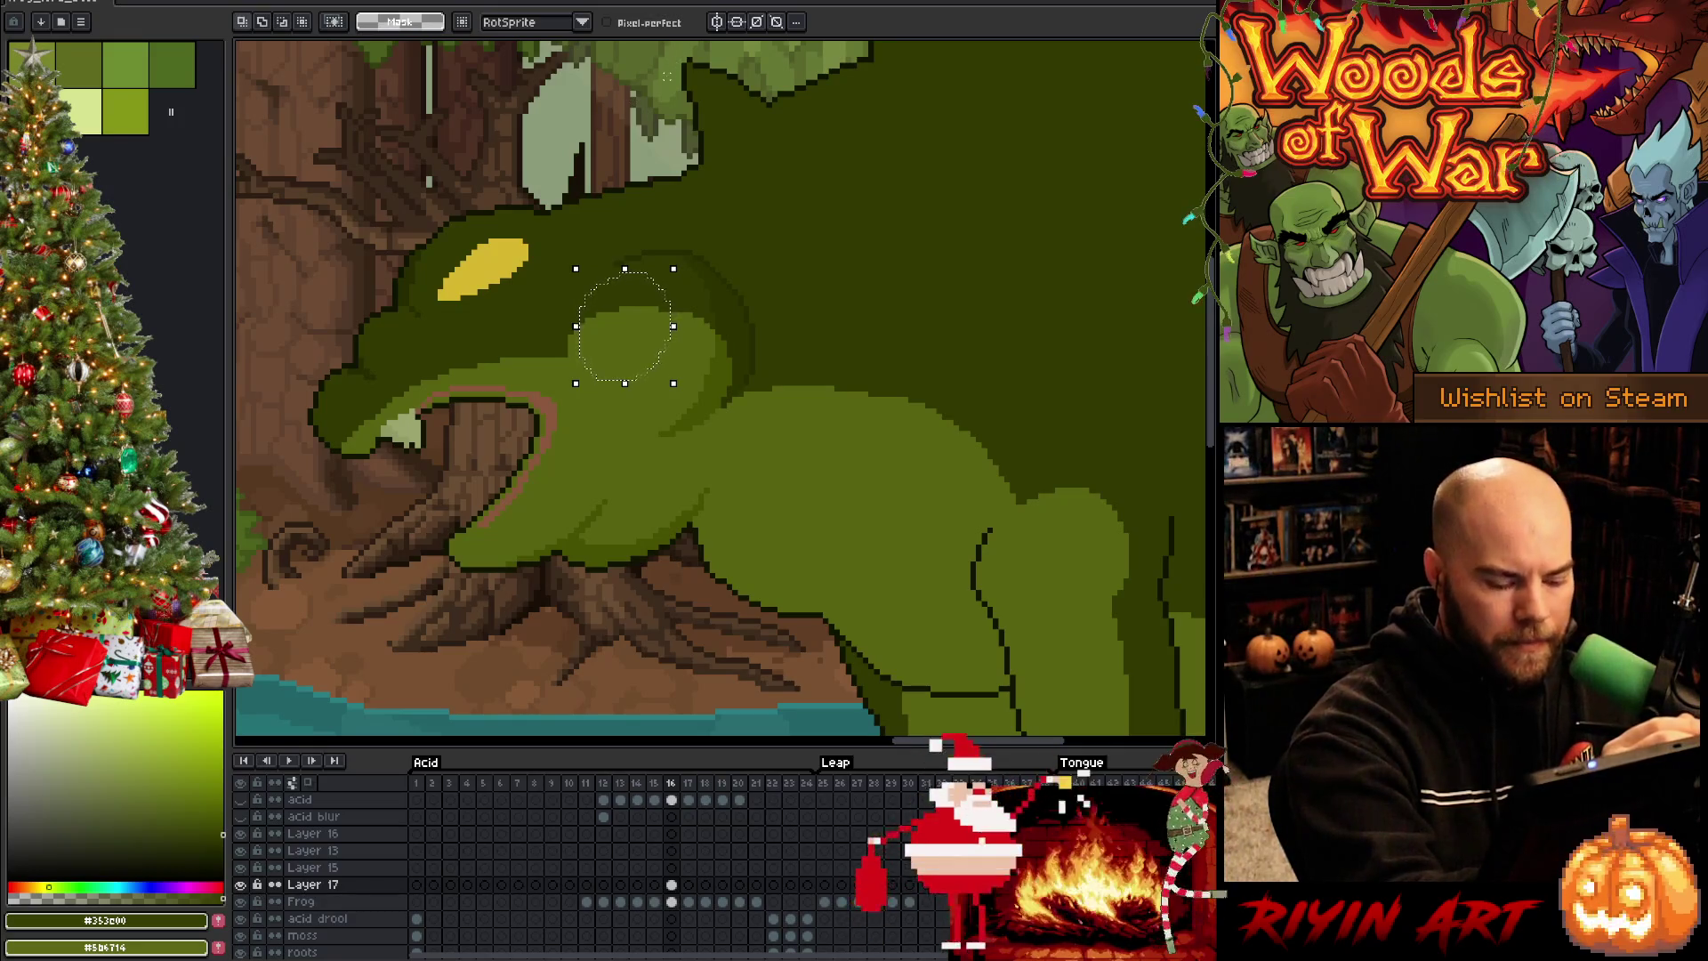
key(w)
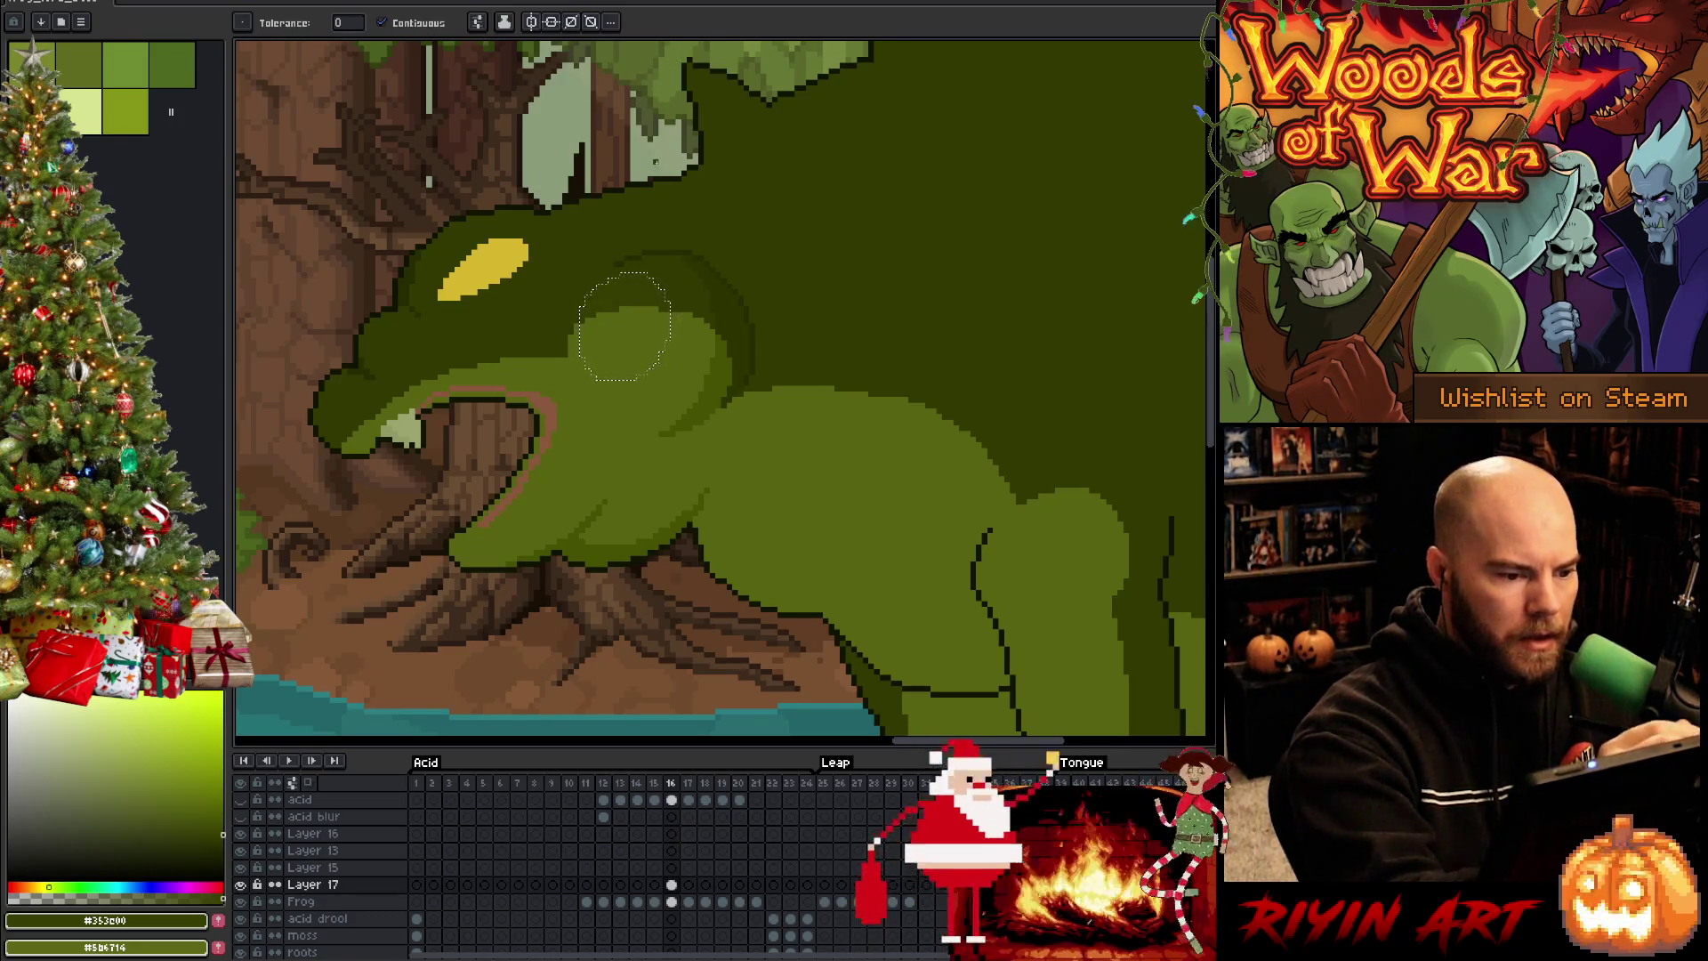
key(x)
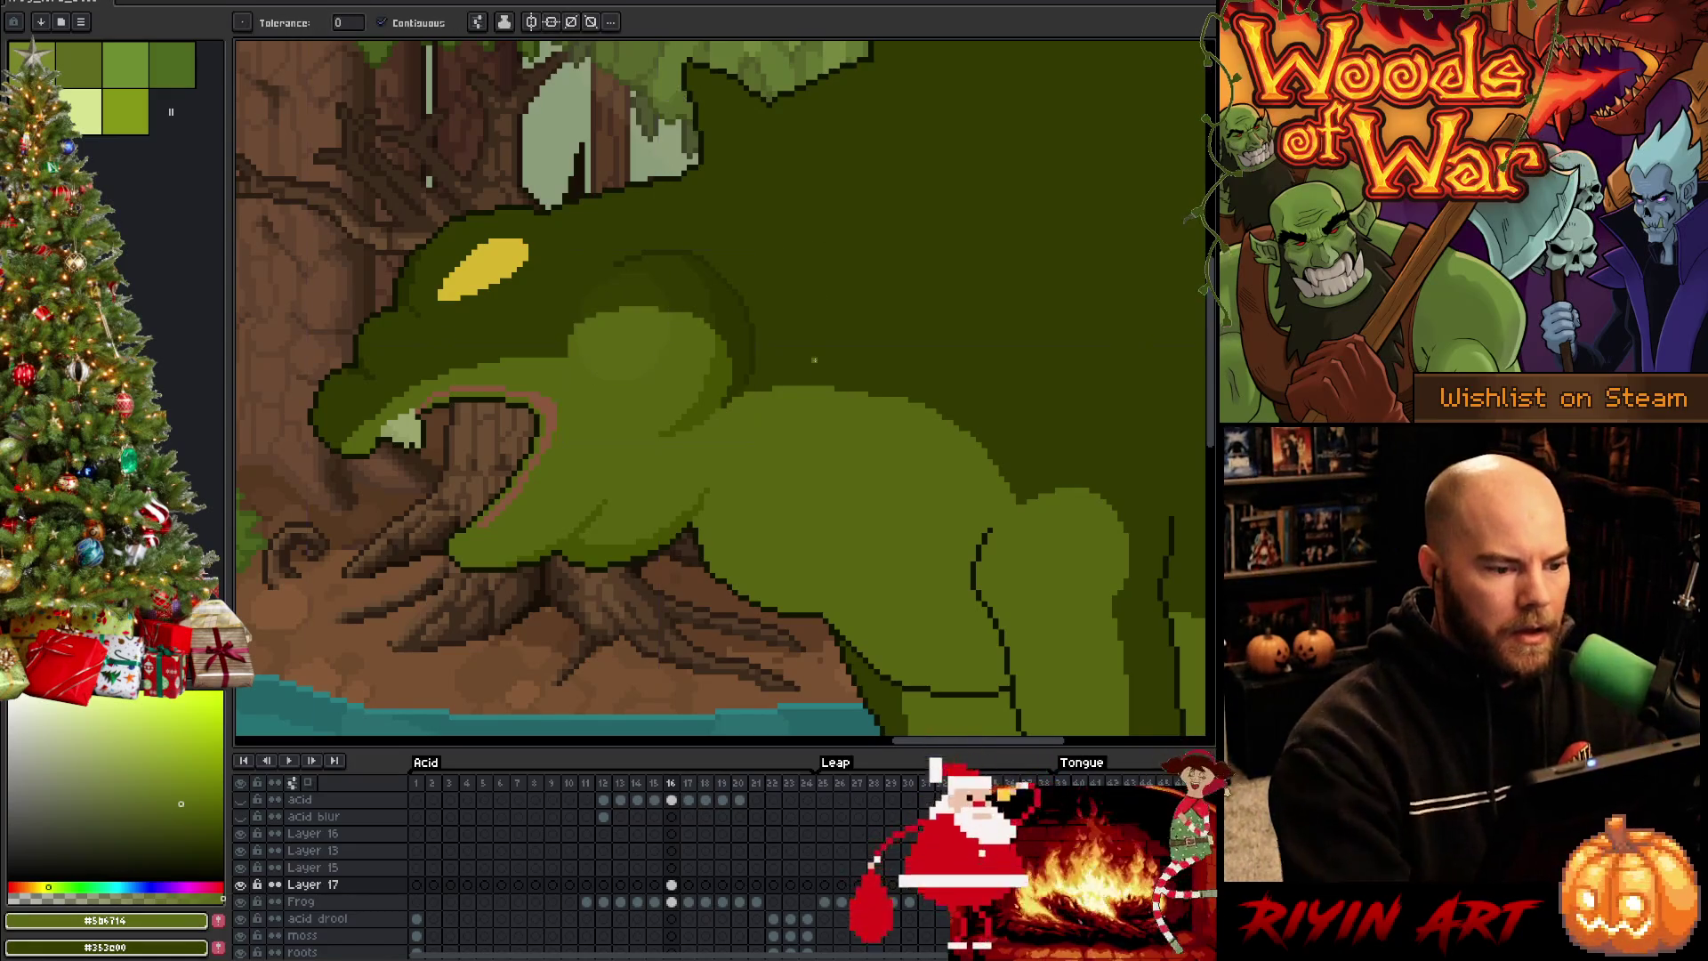
scroll(624, 333, down, 3)
Save the animation and sample the dark green outline colour
key(v)
scroll(748, 422, up, 2)
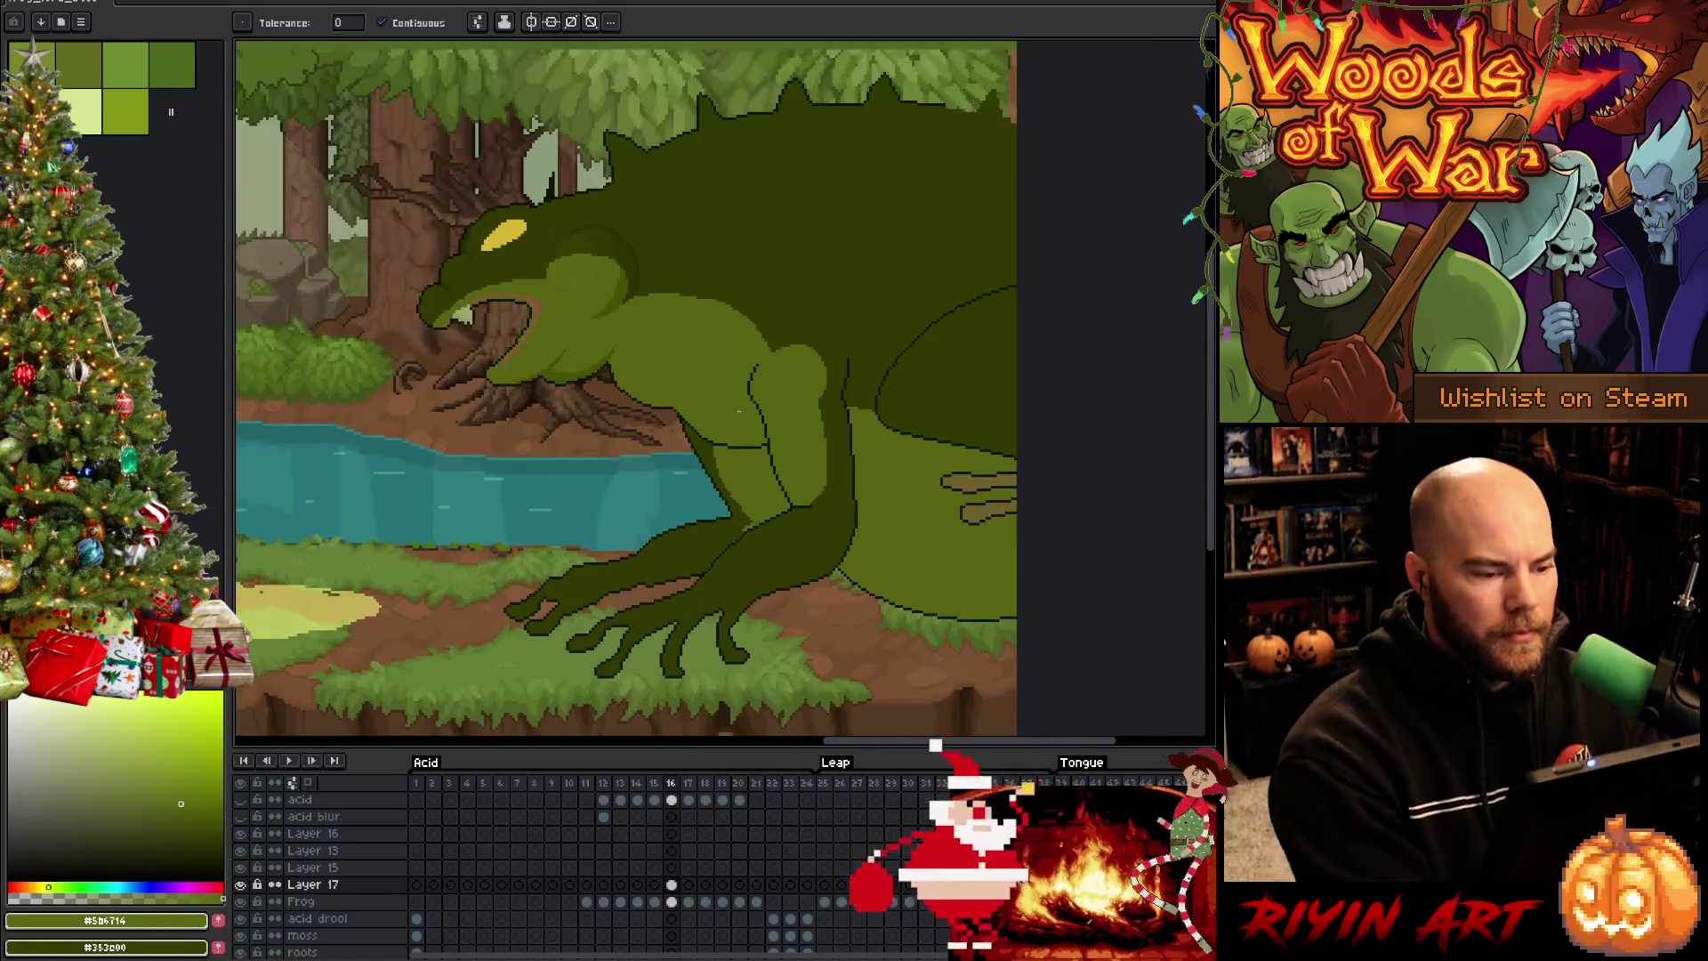
key(ctrl+s)
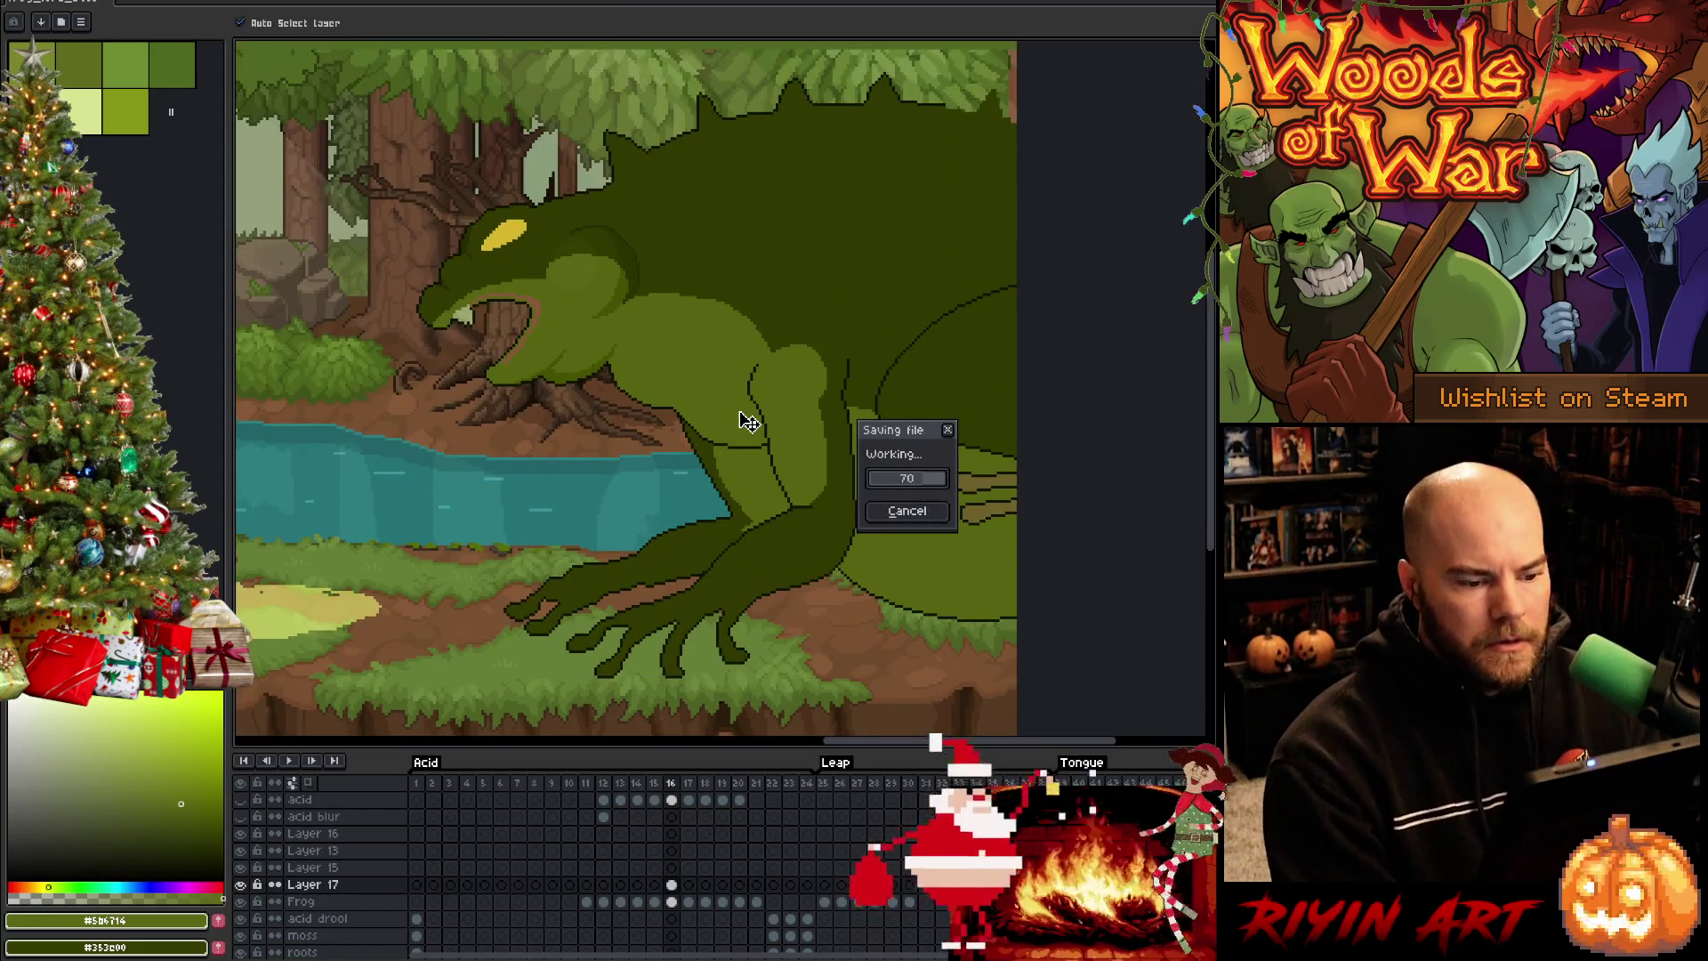
key(w)
scroll(747, 417, up, 2)
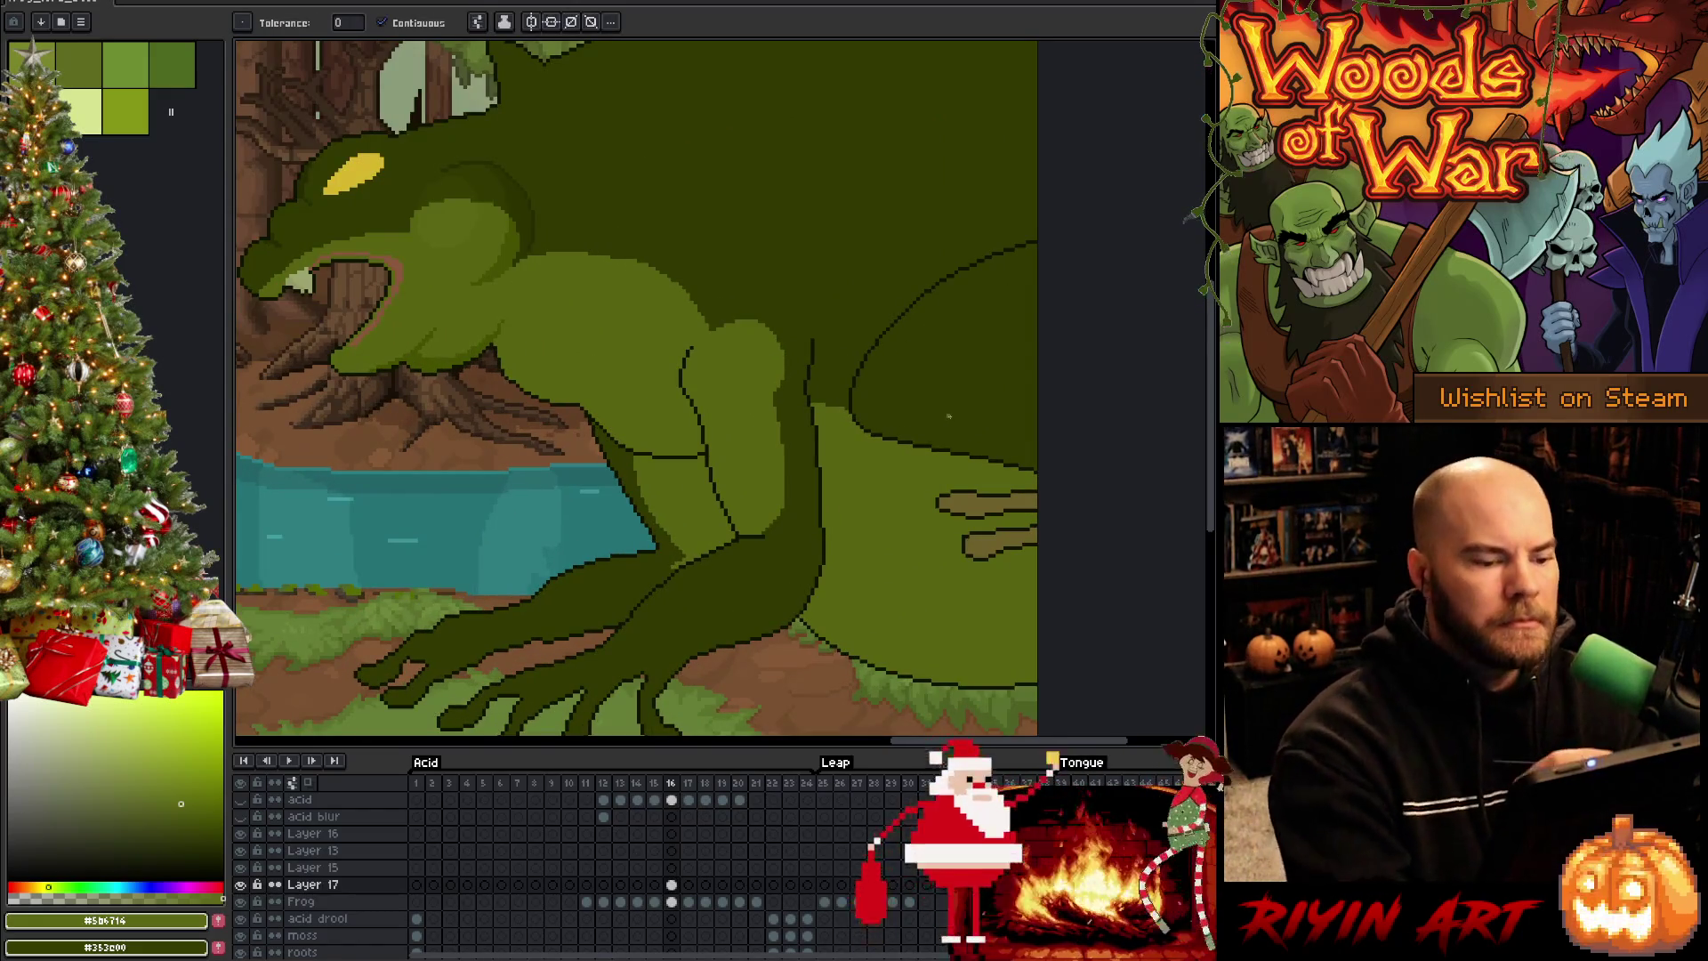
key(i)
click(953, 382)
key(w)
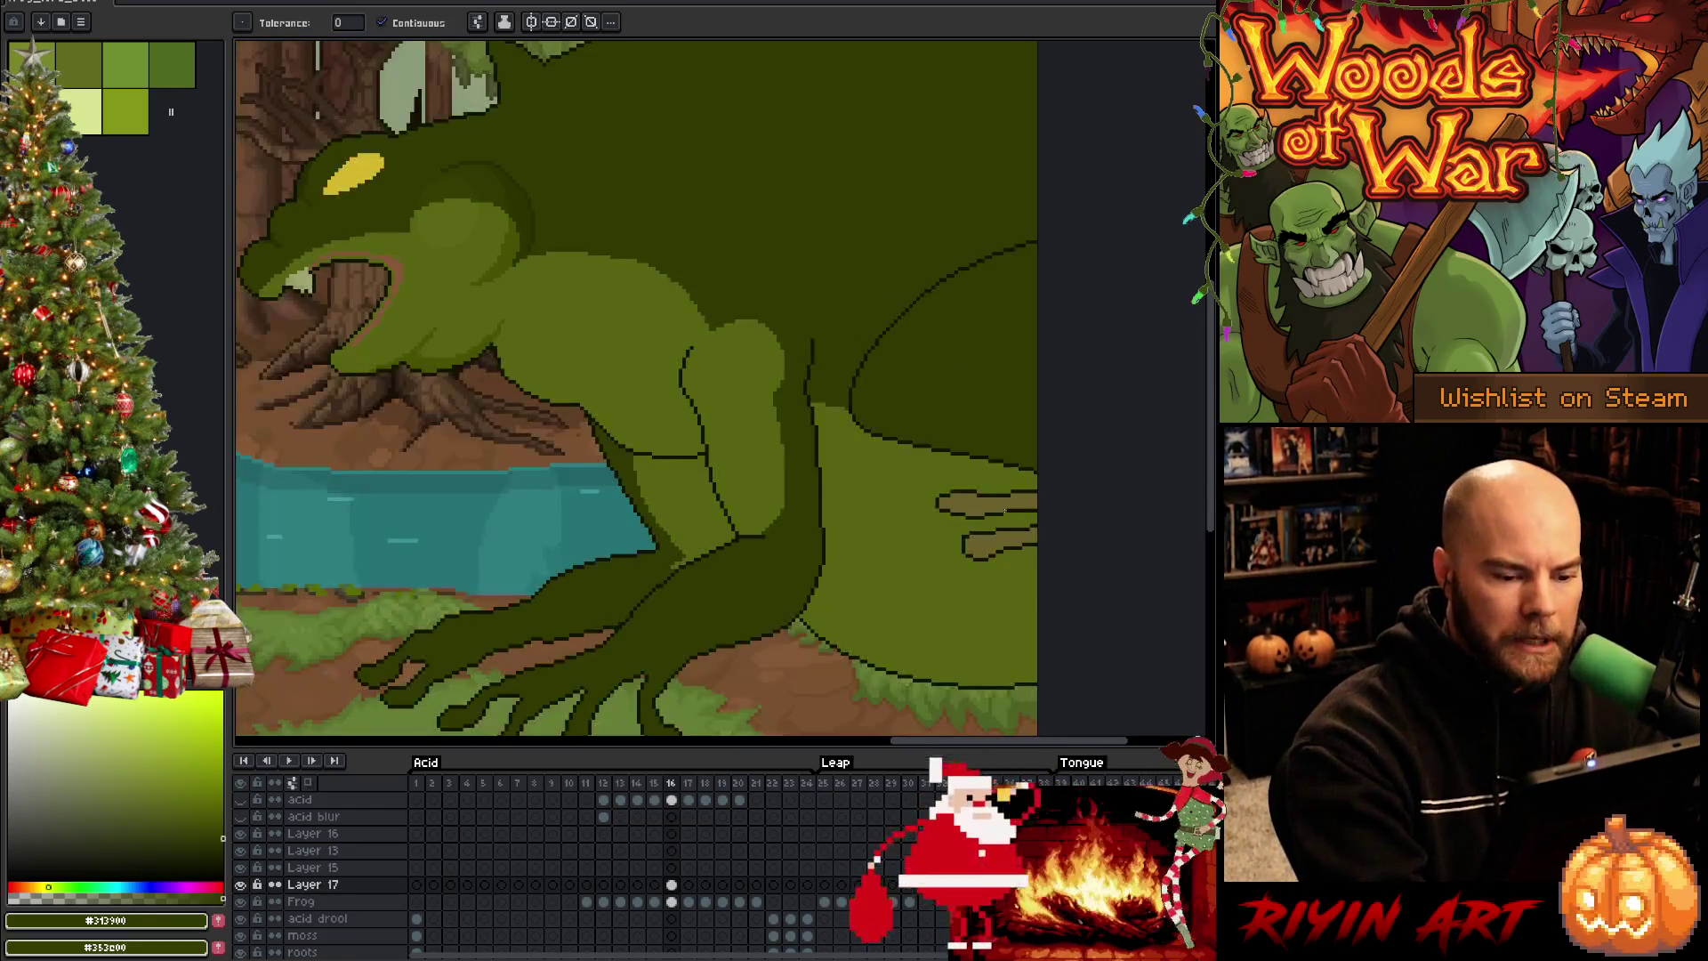
Make the Frog layer active, sample body and outline greens, and magic-wand the green body
click(674, 905)
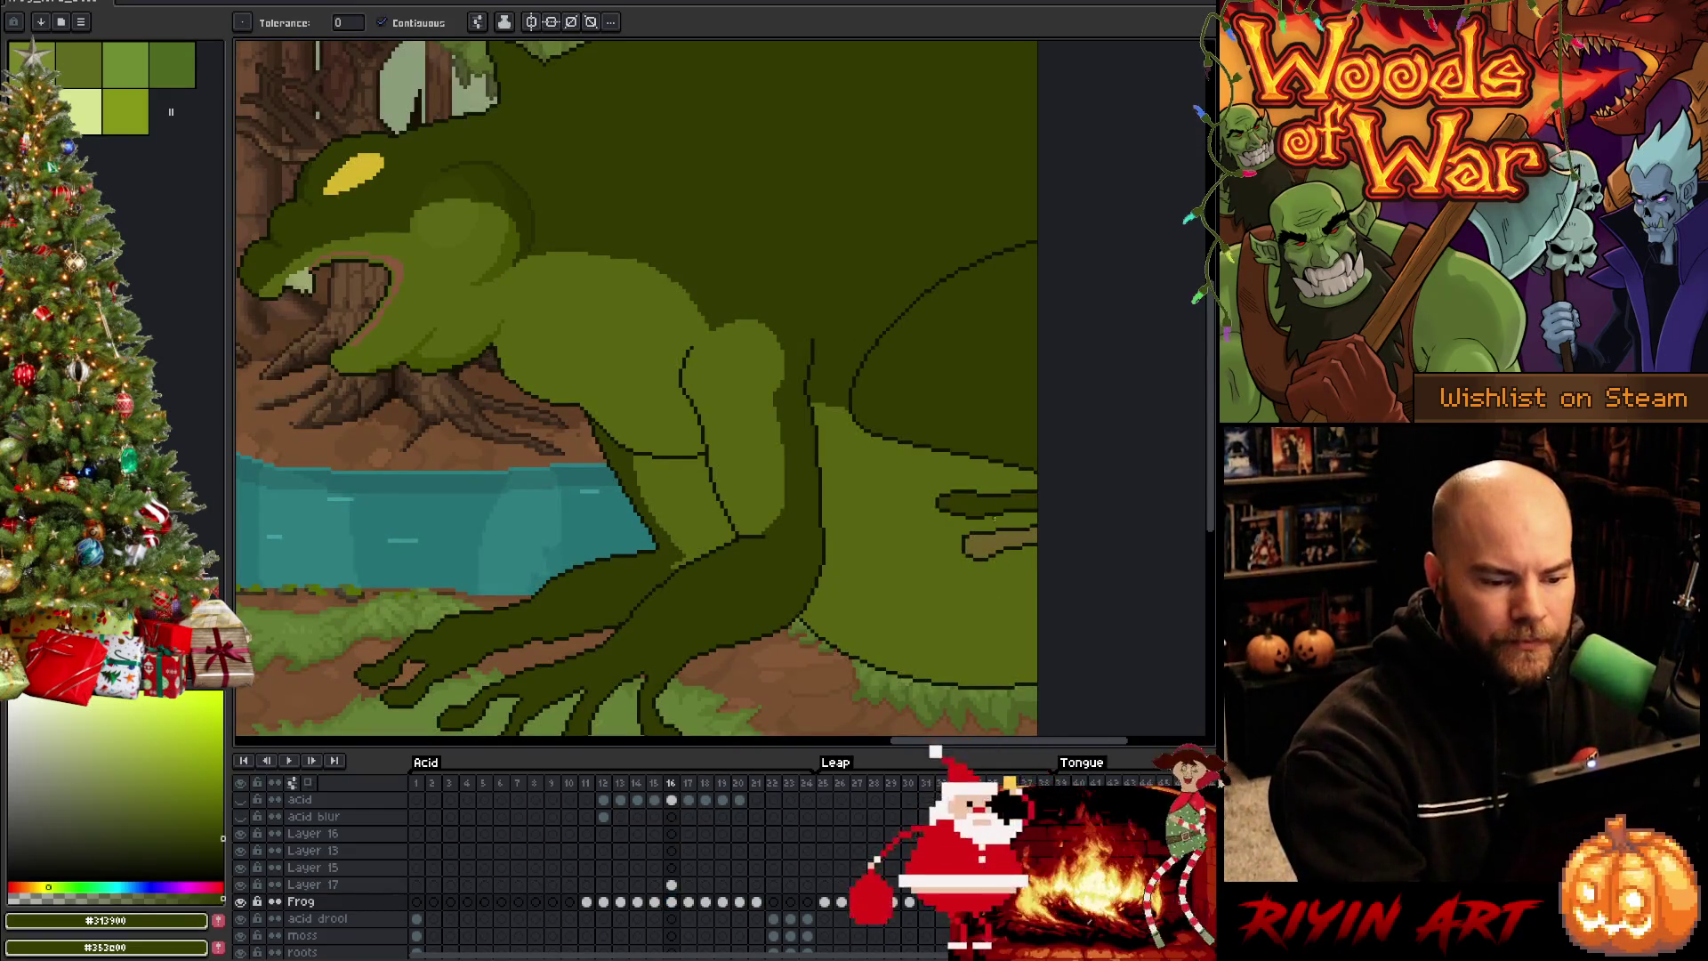
key(b)
alt+click(842, 389)
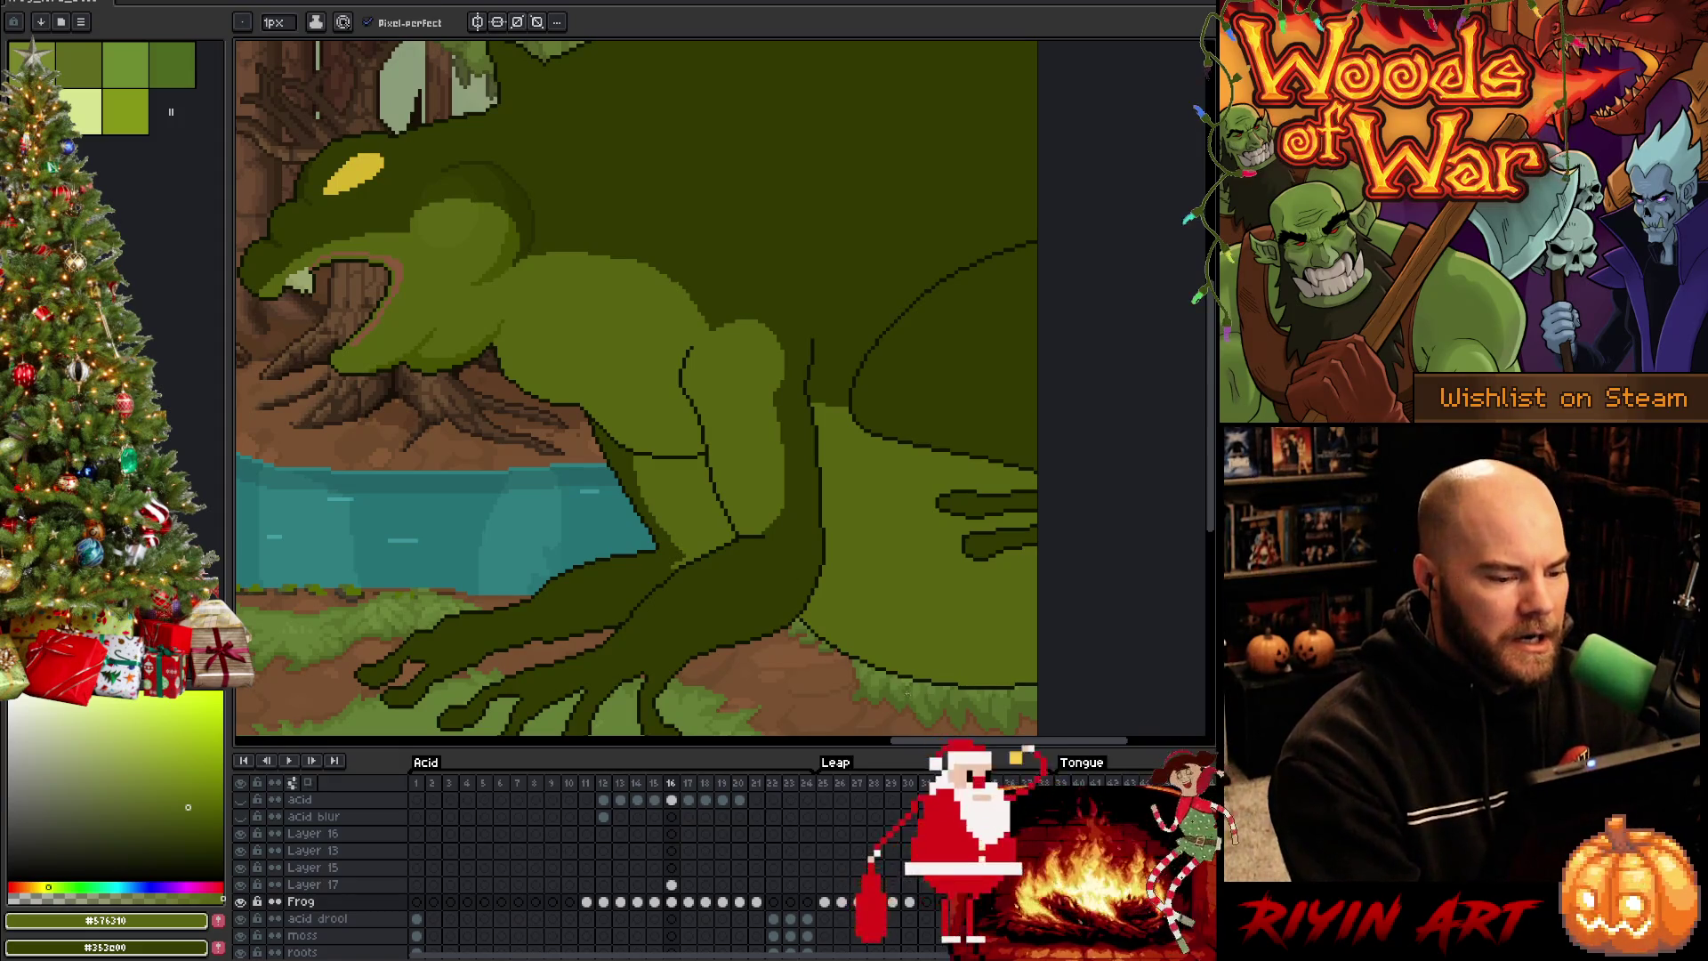
alt+click(675, 561)
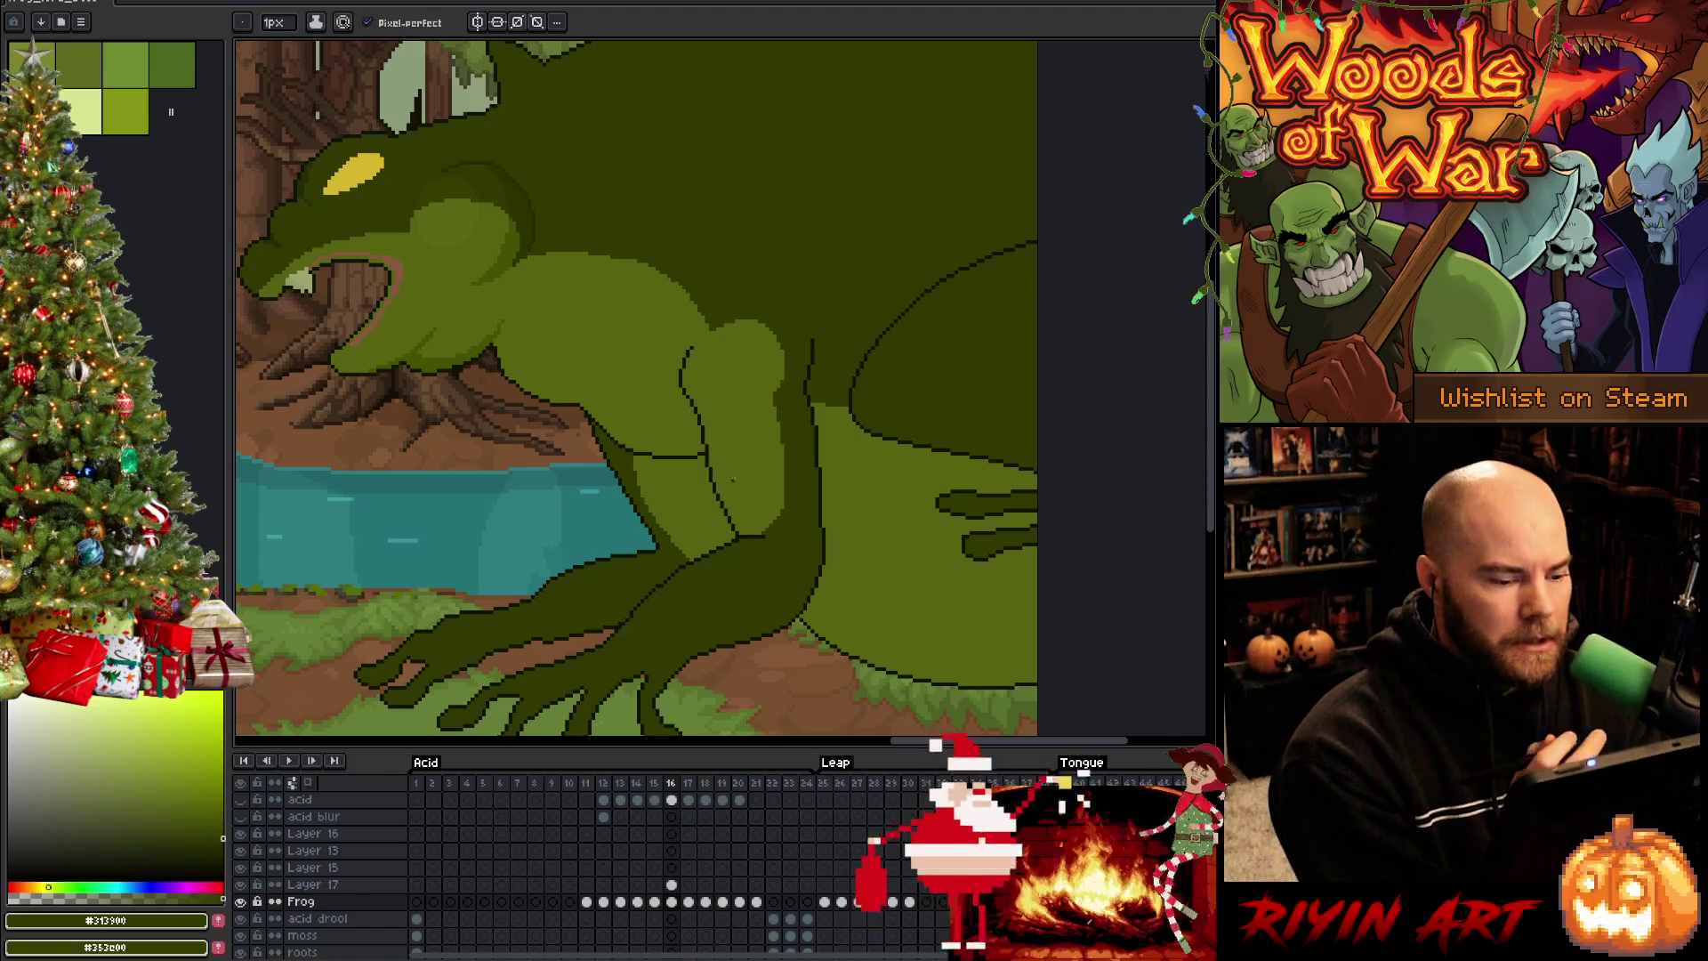
key(w)
click(732, 479)
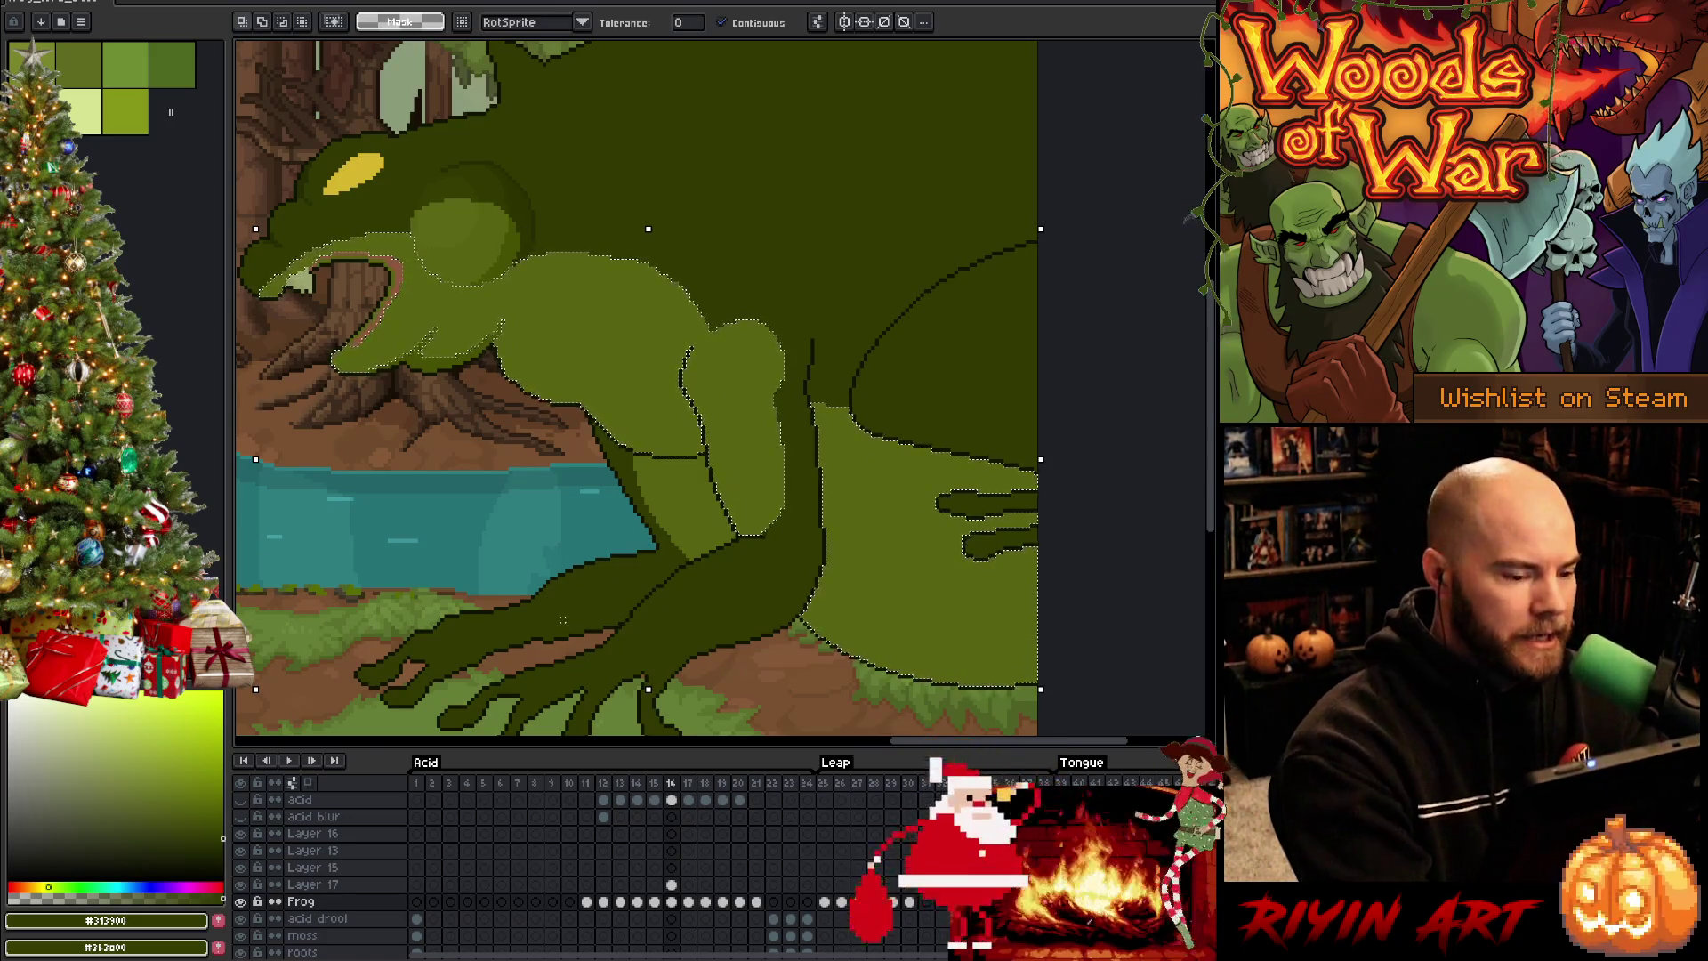
Sample the arm green and draw a dark contour line along the frog's front arm
key(i)
click(432, 359)
key(b)
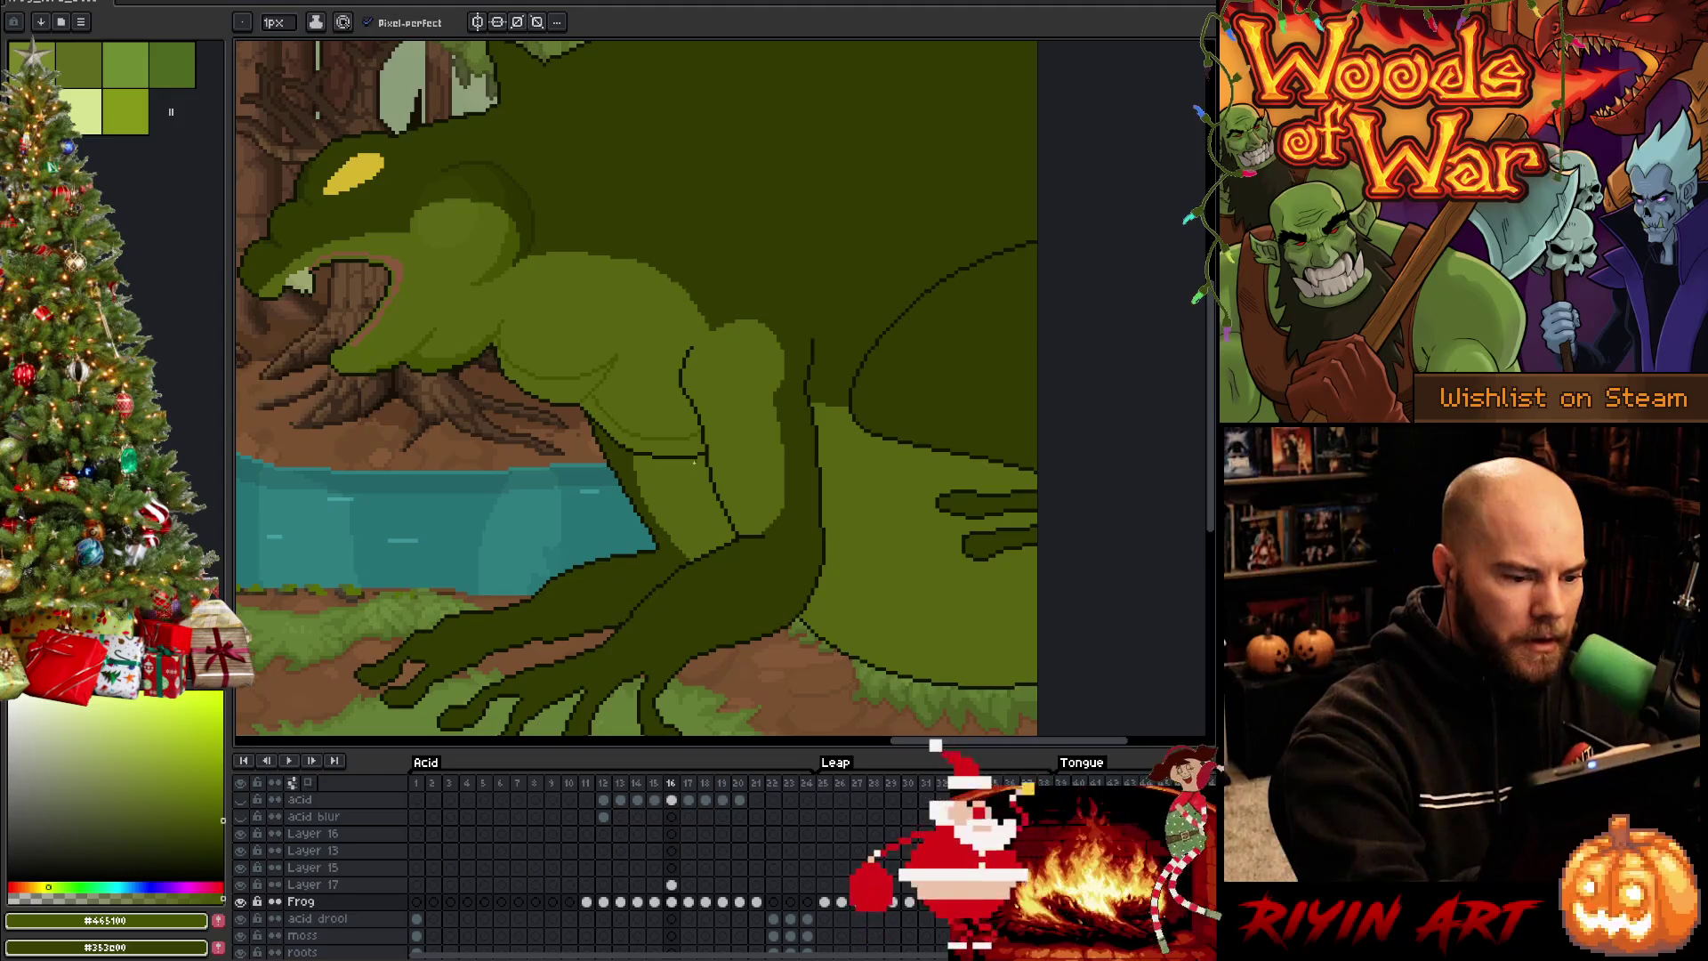
key(w)
click(709, 455)
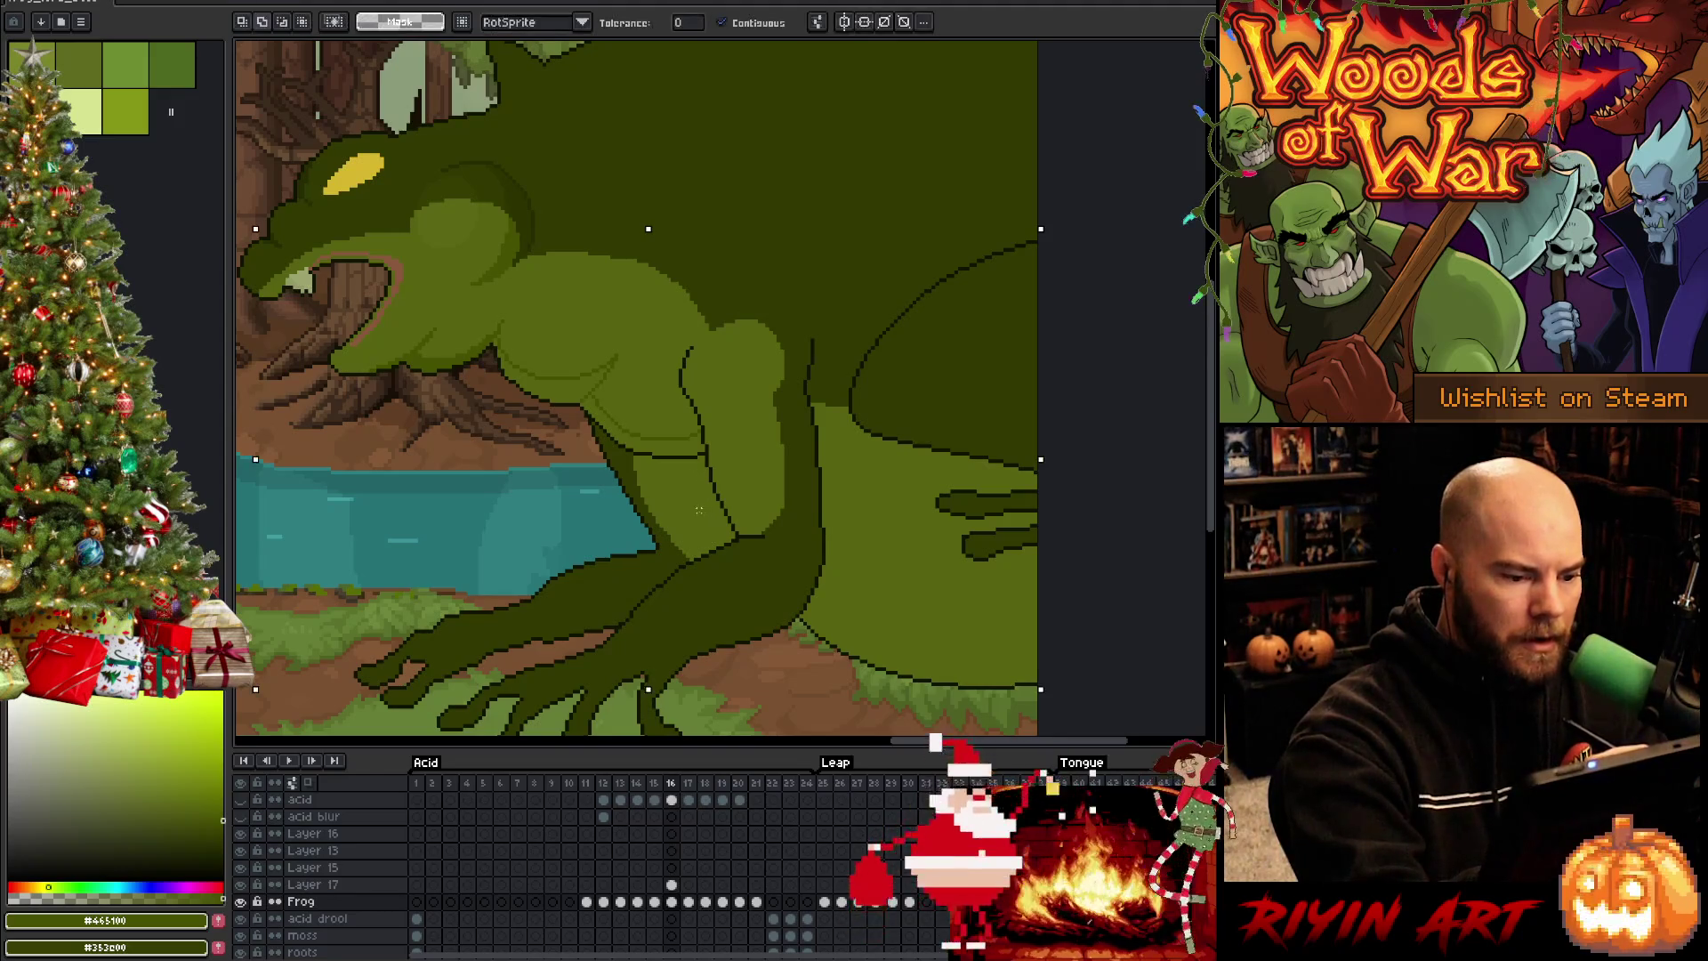
key(ctrl+d)
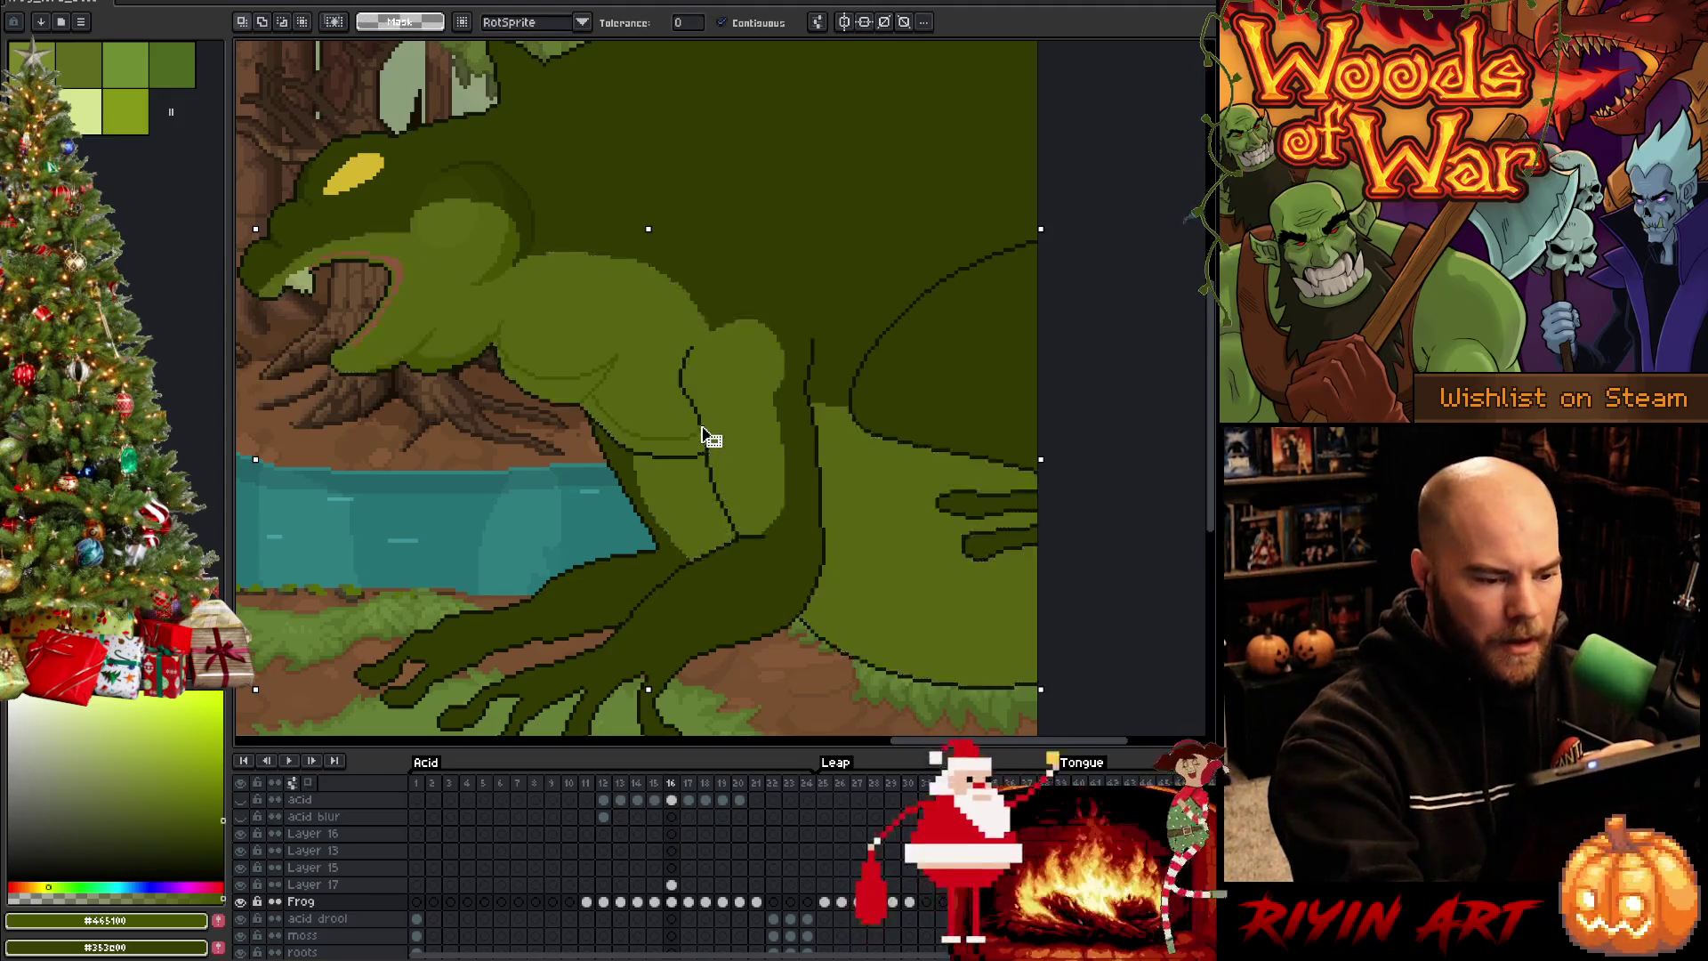
key(b)
drag(681, 461, 708, 534)
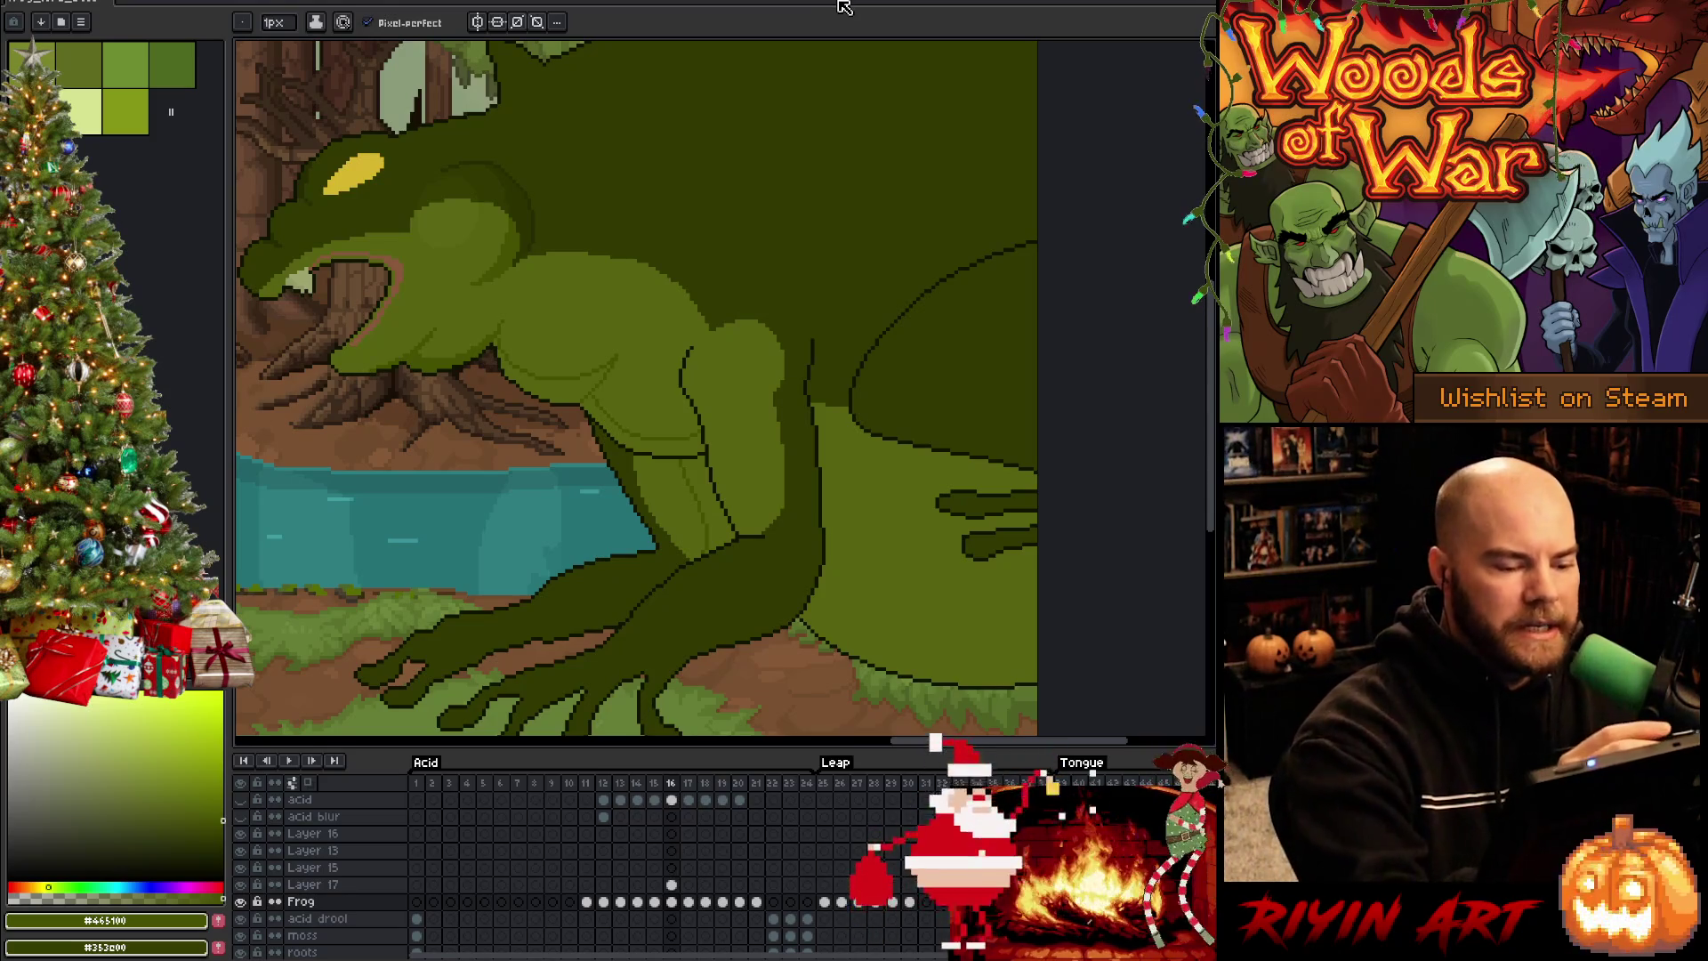
Fill the light area beside the arm a darker green, flipping frames to compare
key(g)
click(861, 561)
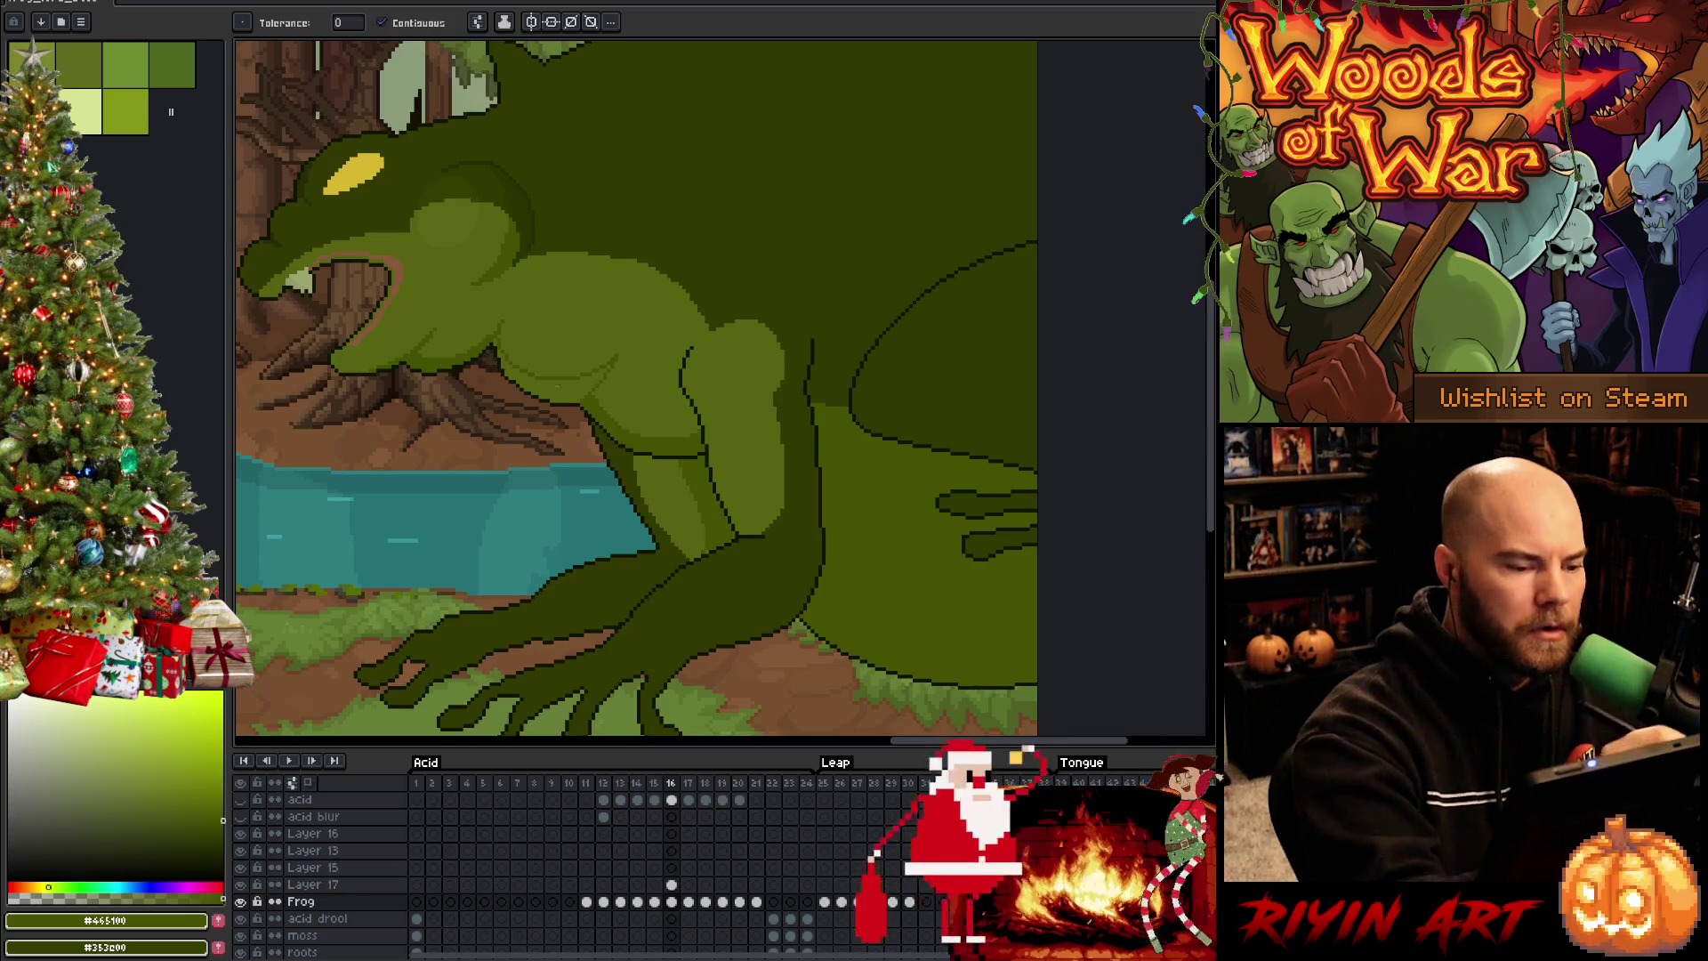
key(b)
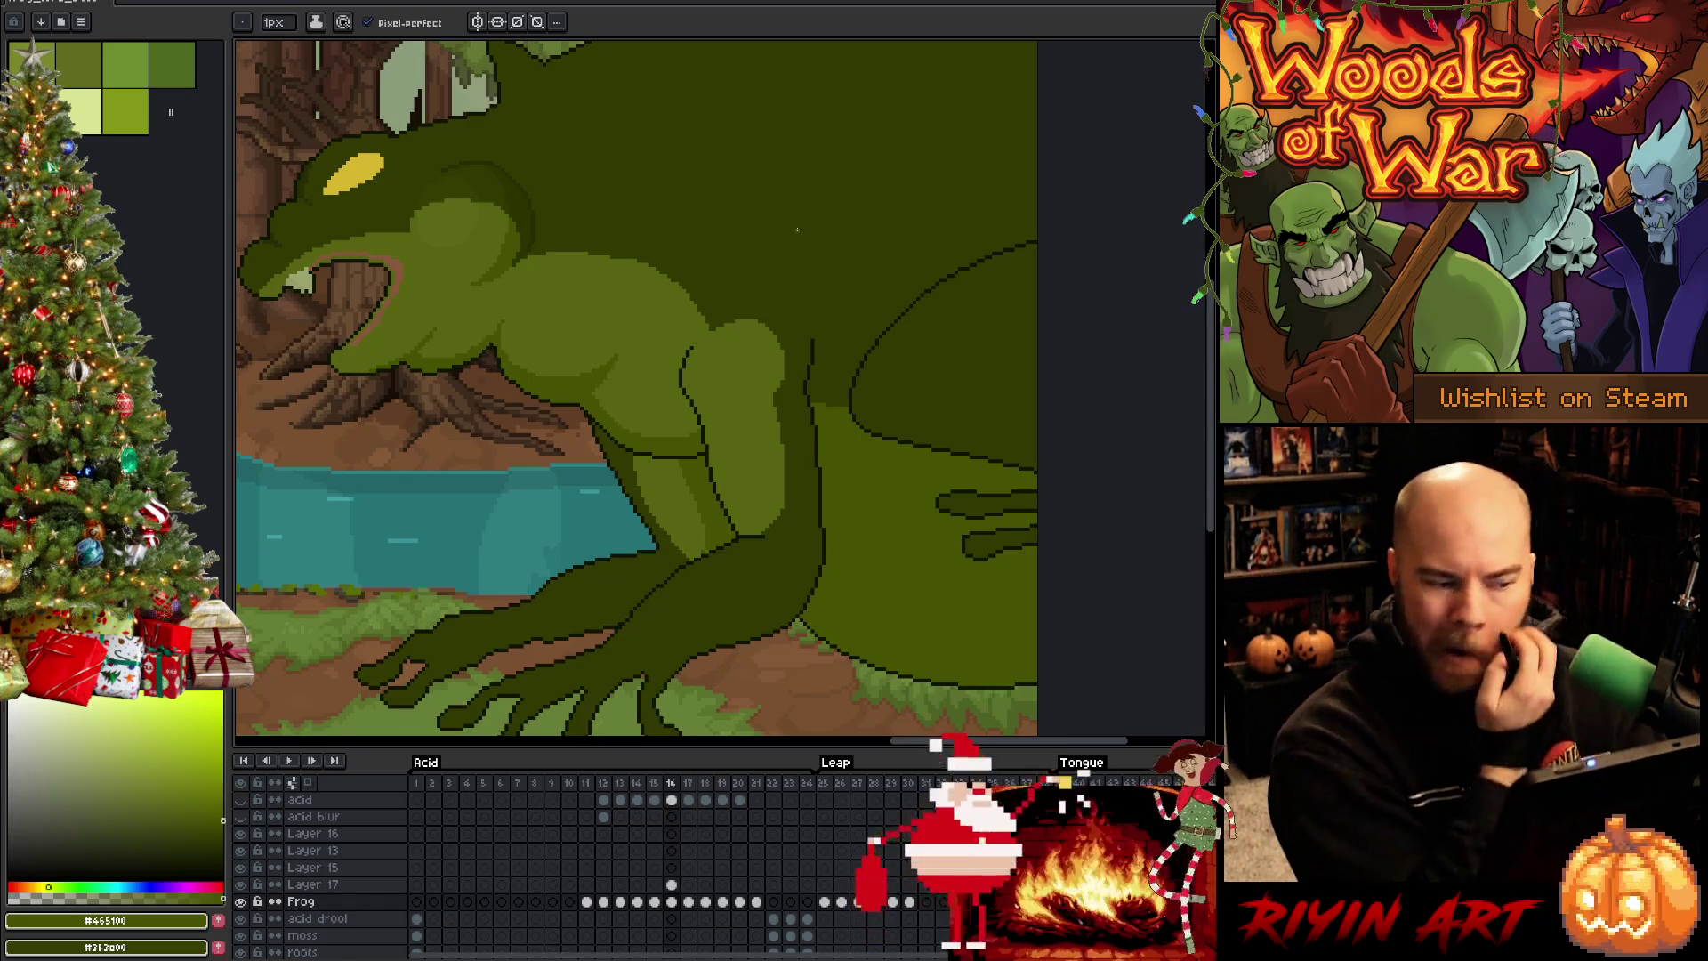
key(comma)
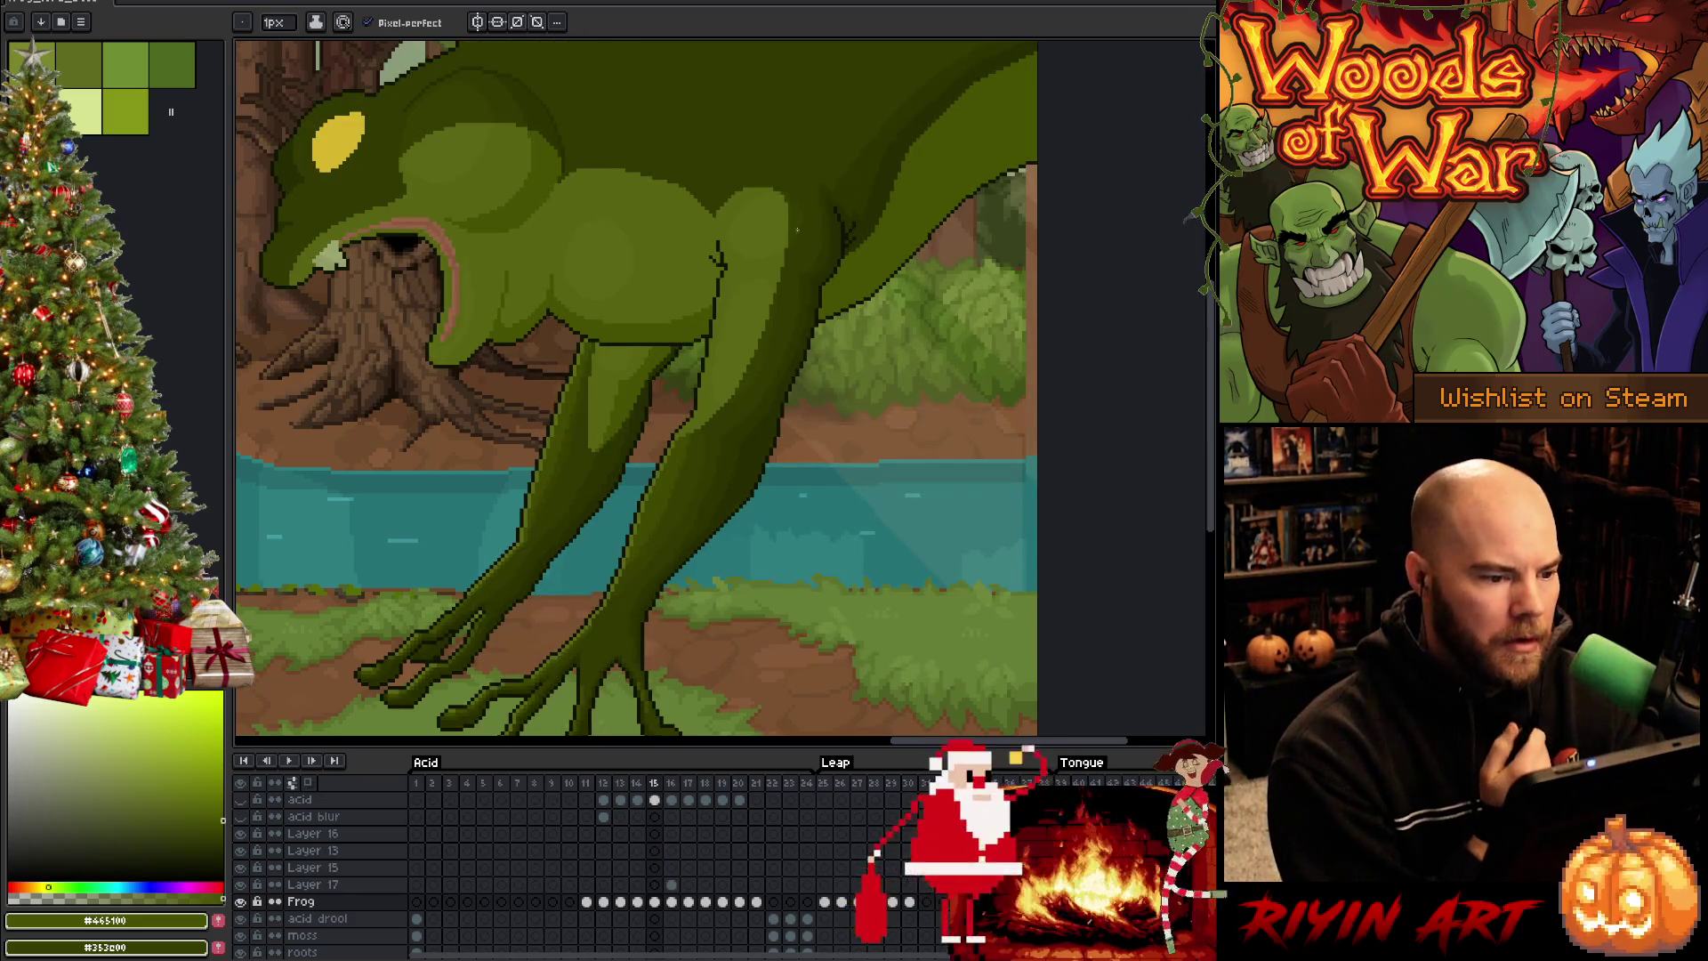
key(period)
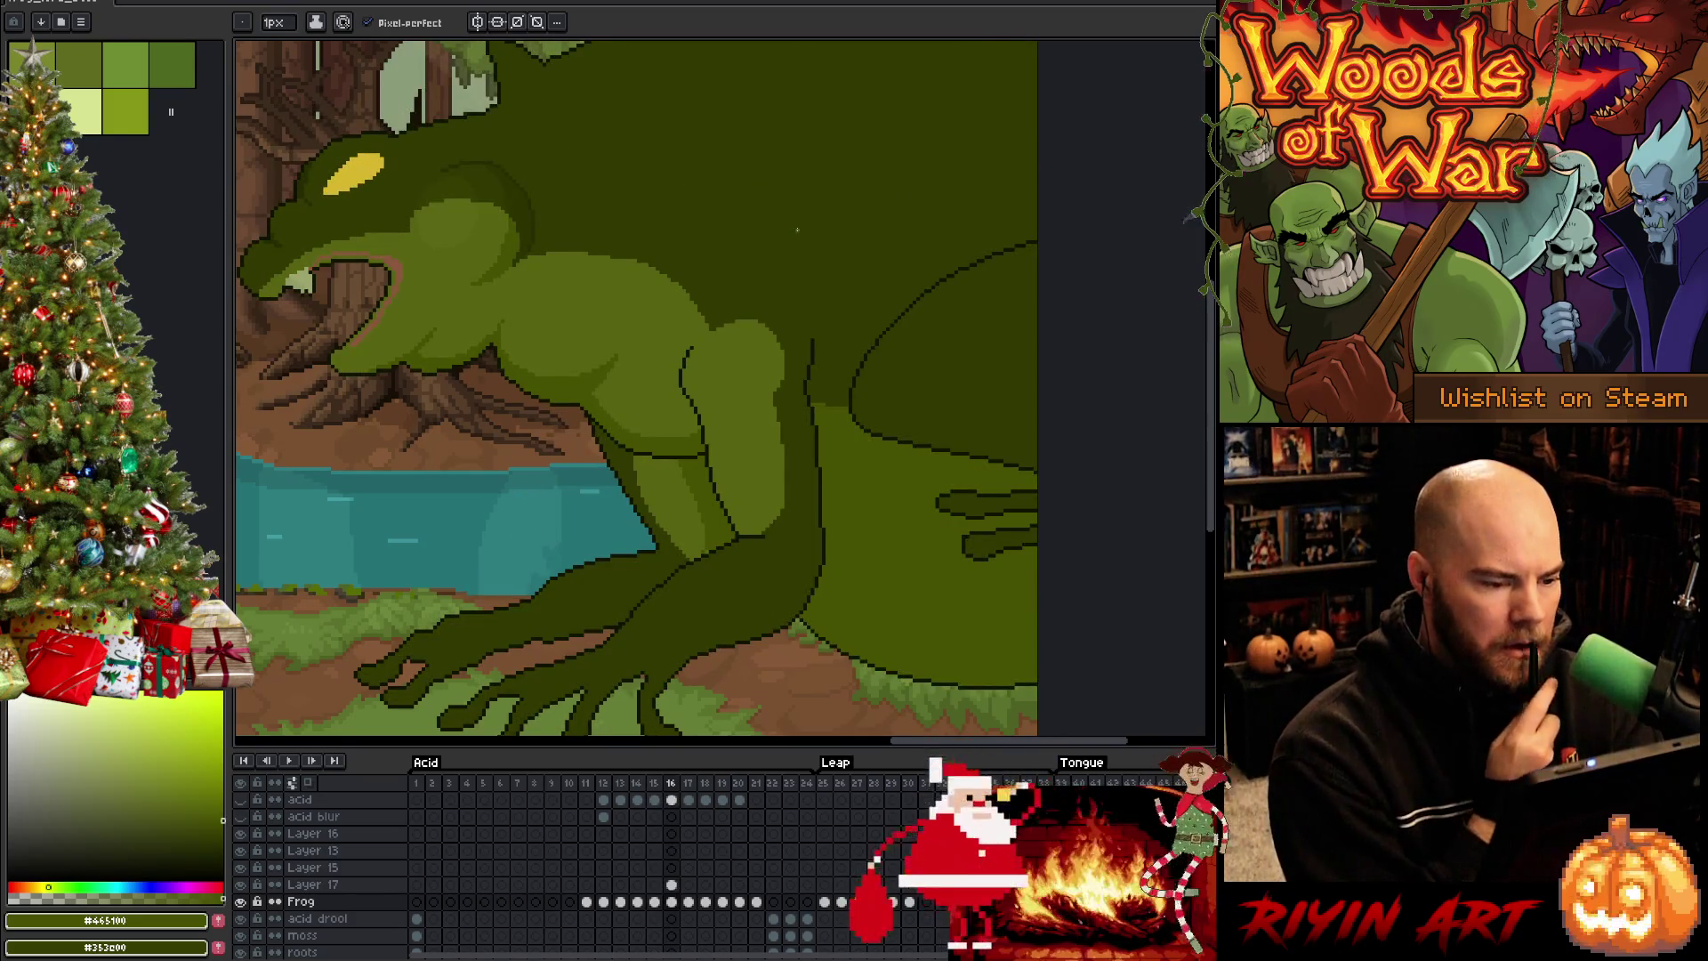
alt+click(686, 425)
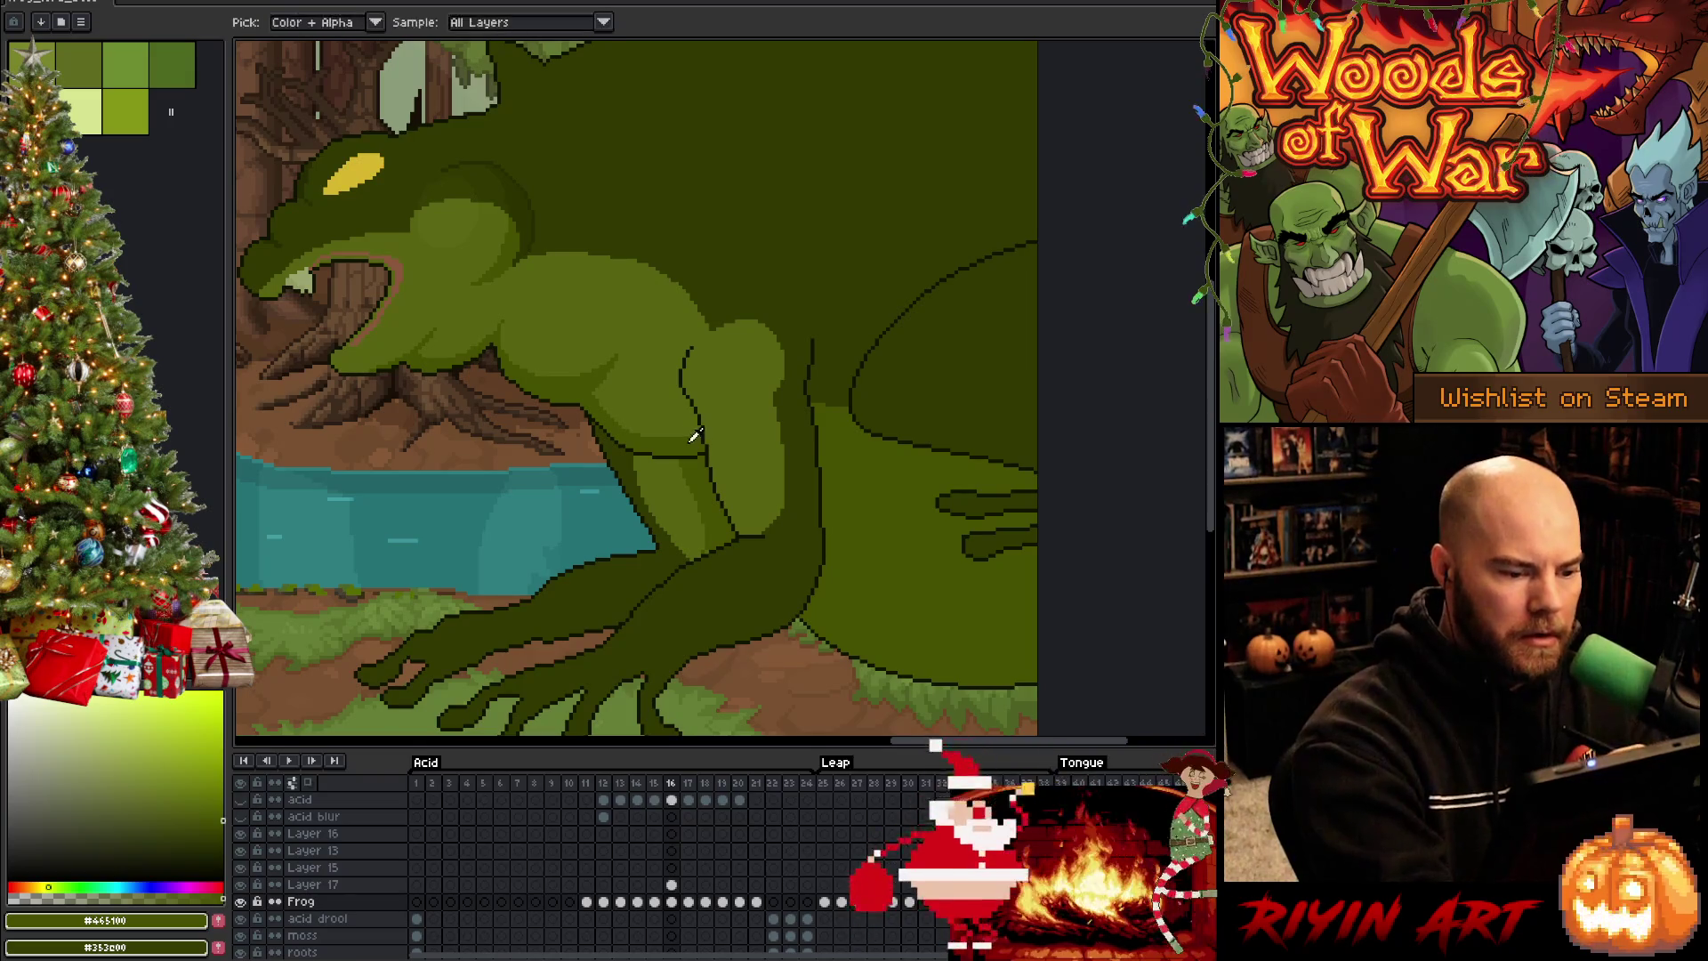
key(g)
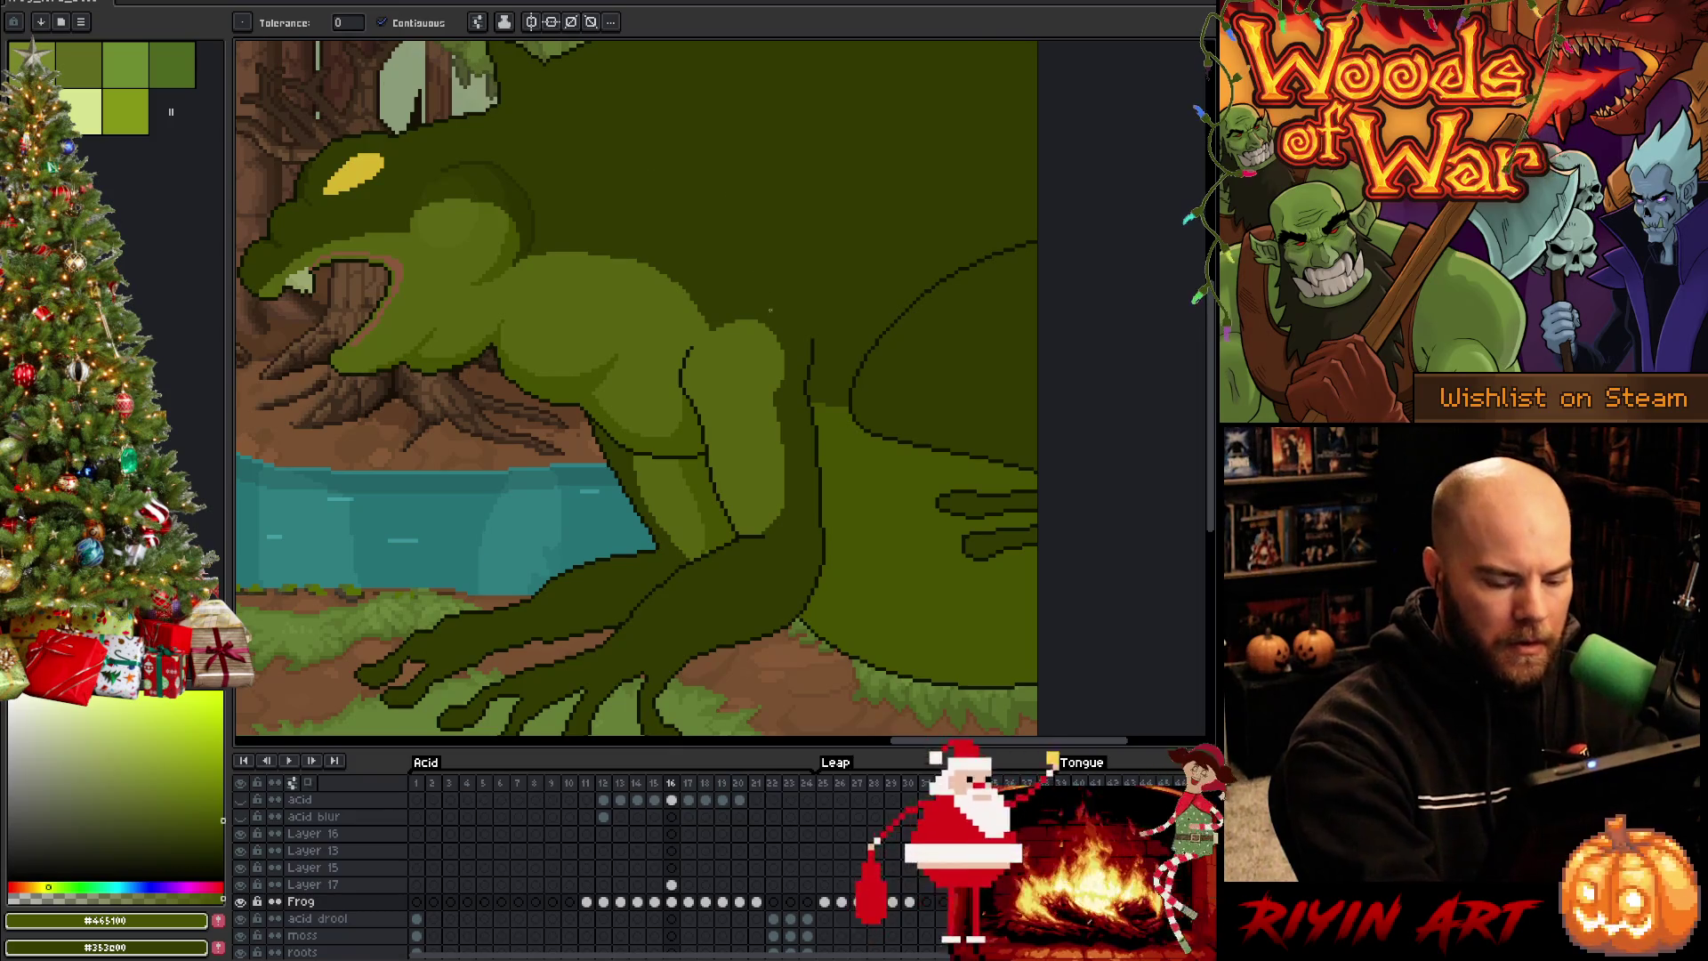
Sample darker and lighter greens from the previous frame for the upper-arm shading
key(Left)
alt+click(761, 286)
key(b)
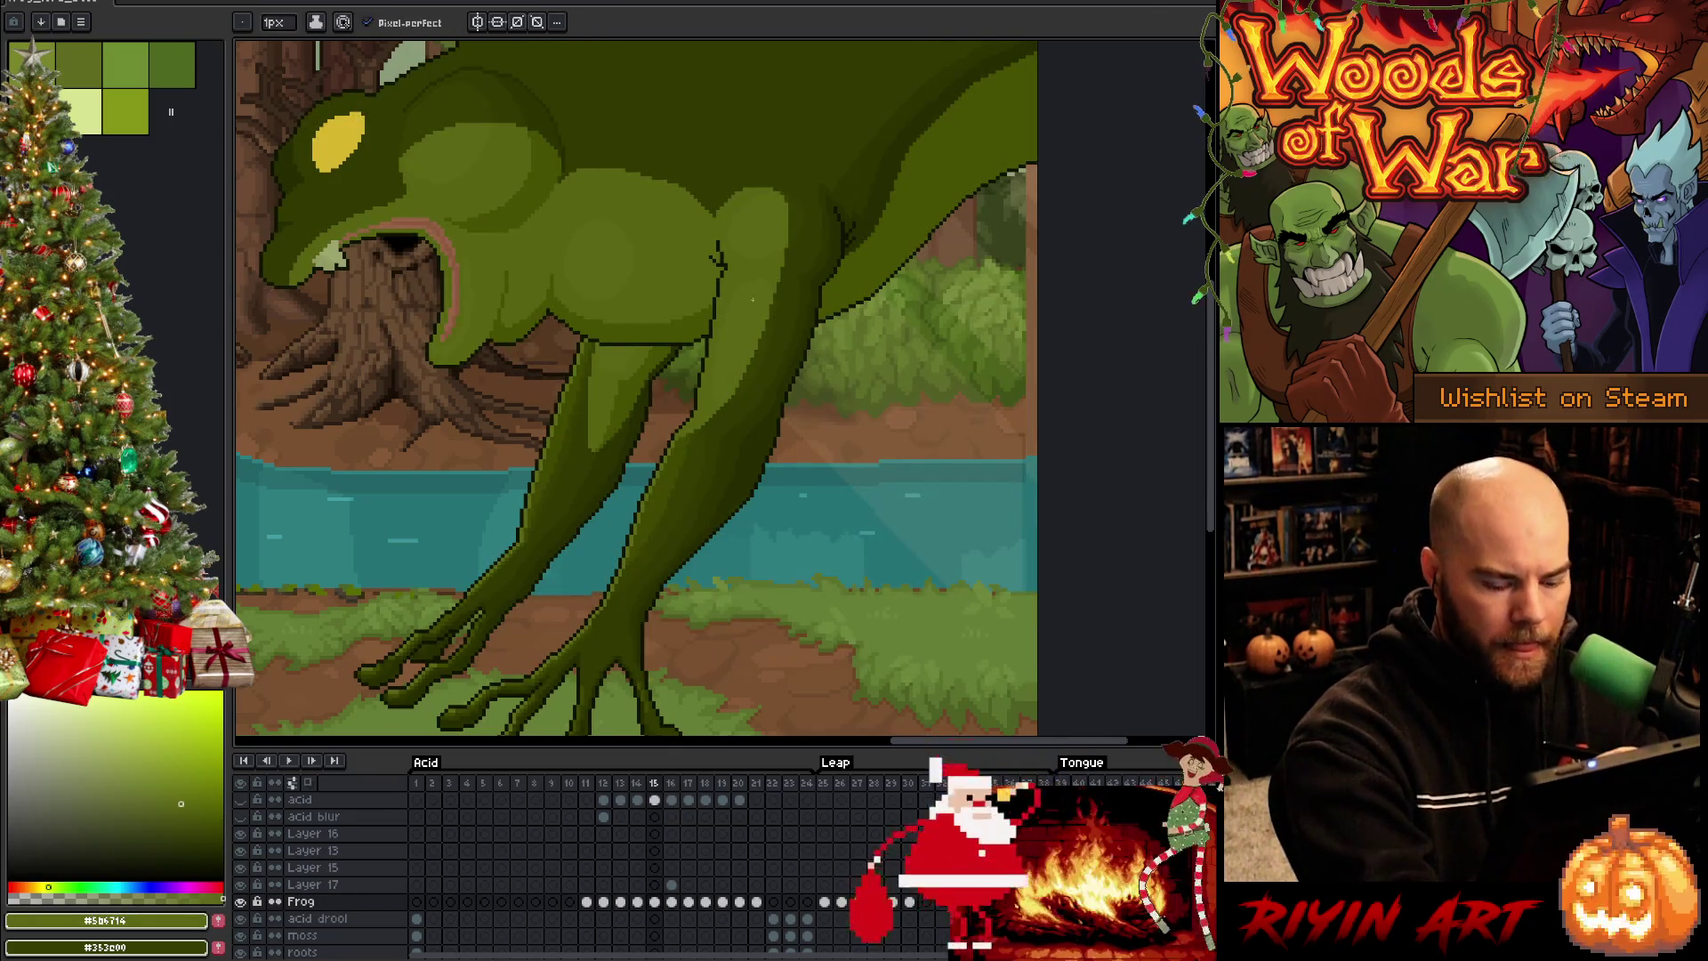
key(Right)
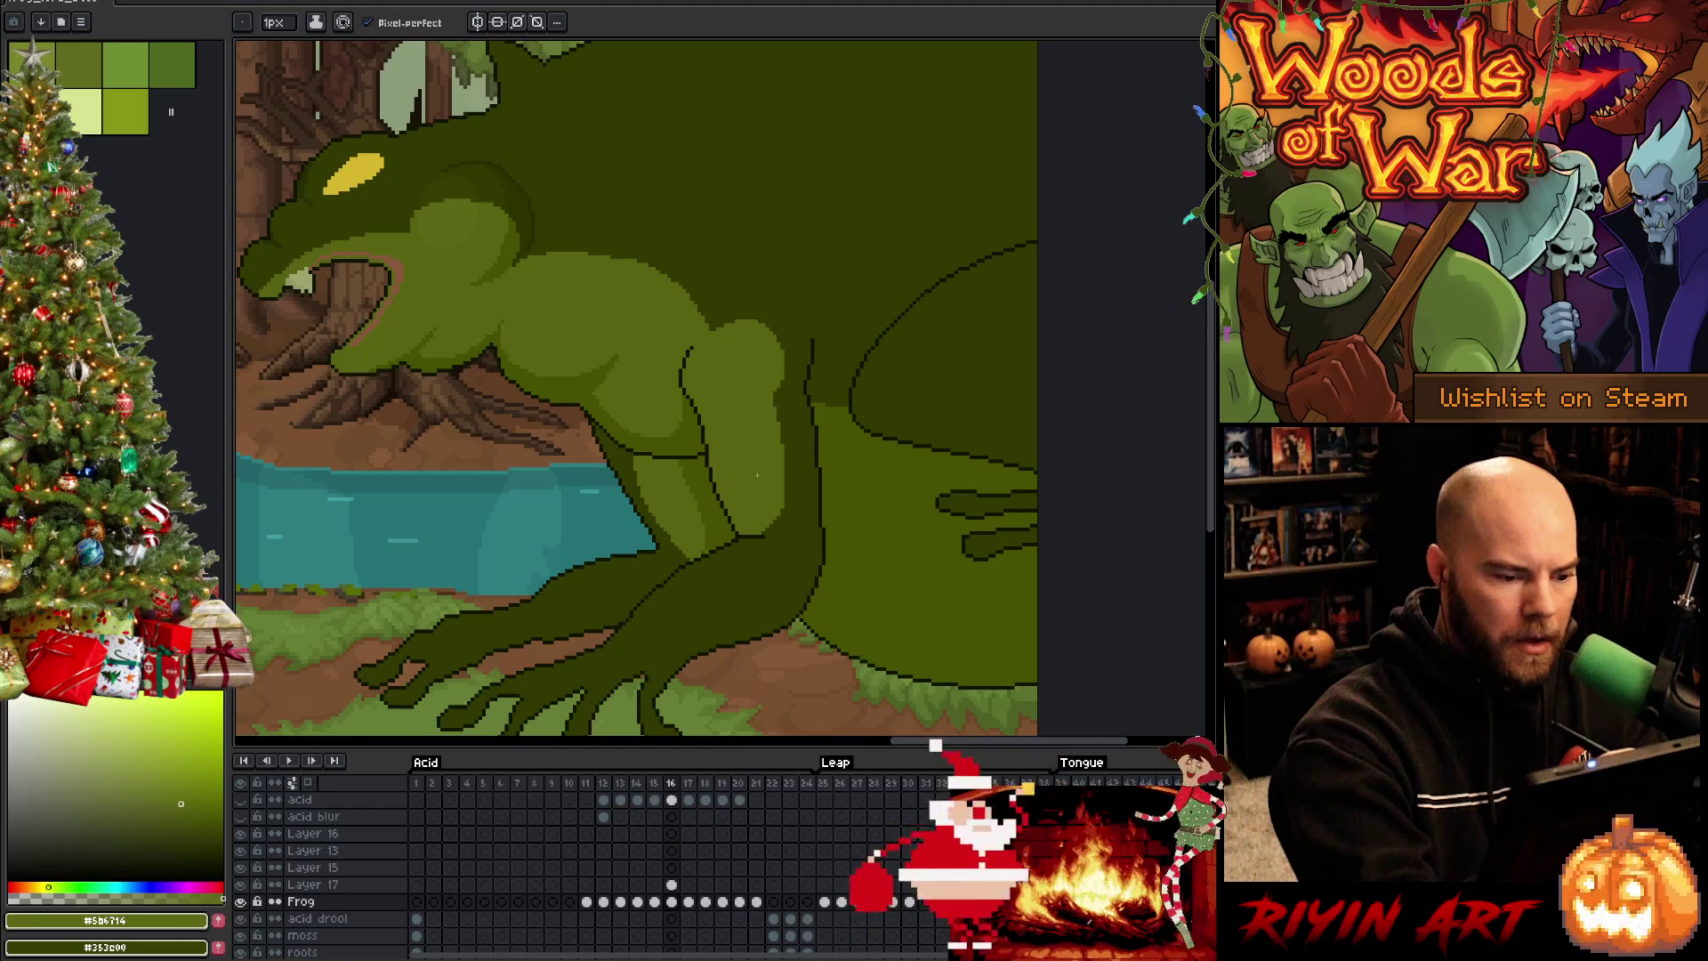
alt+click(725, 511)
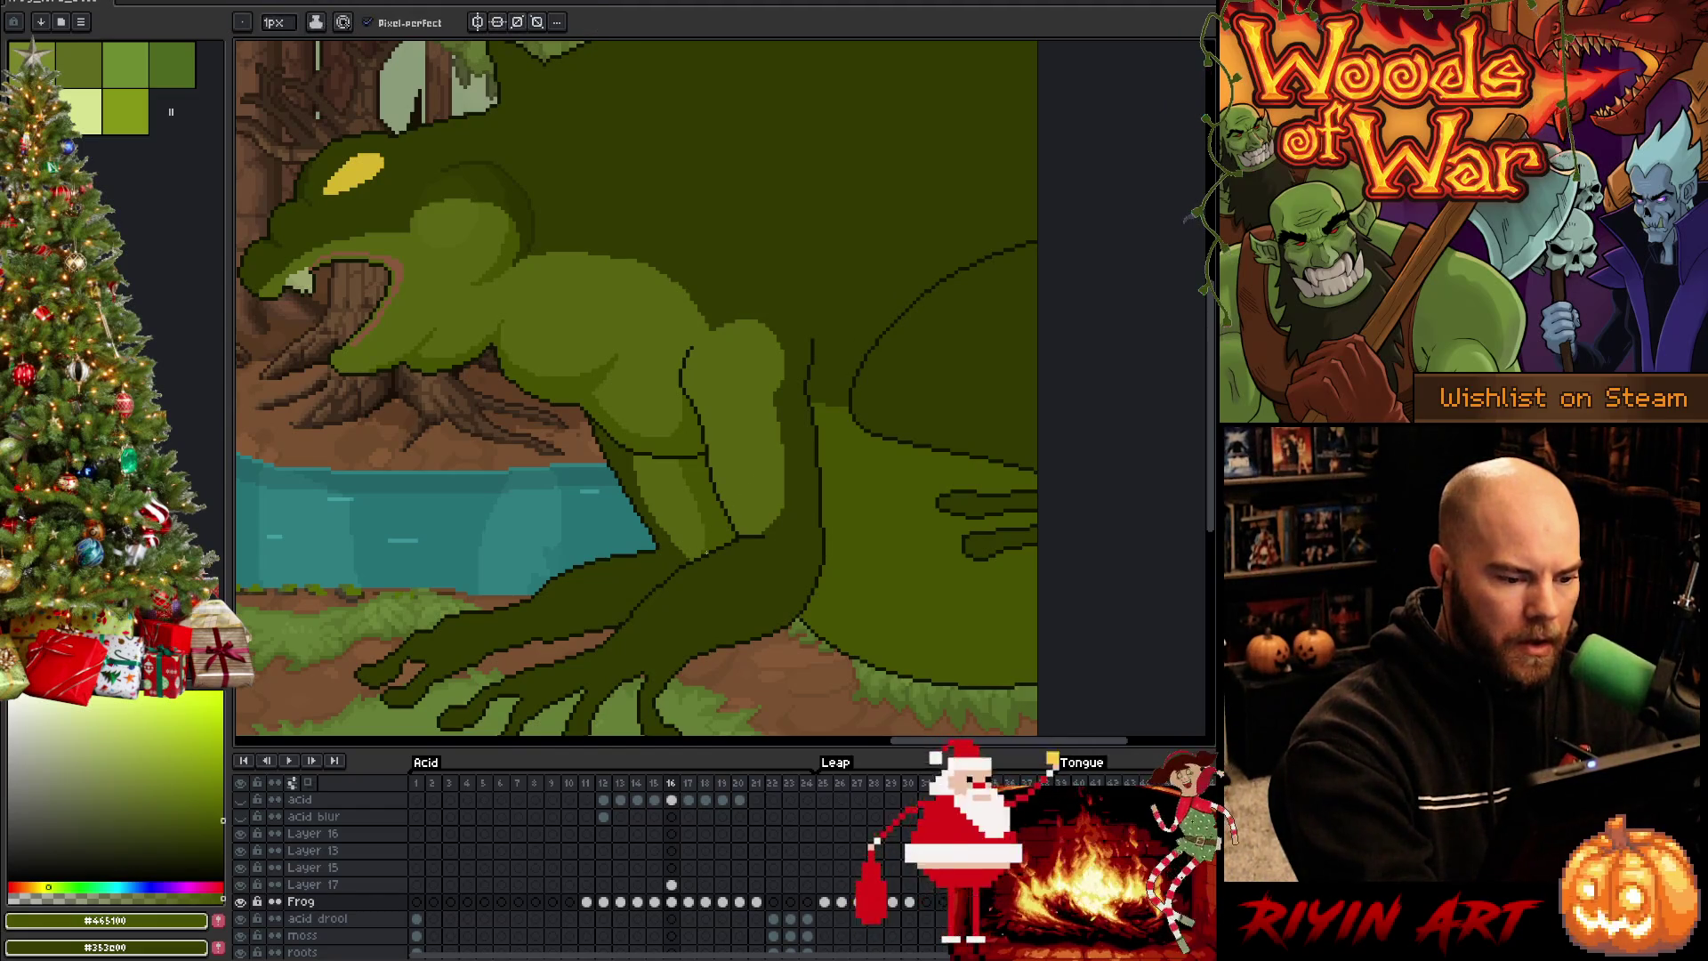
key(w)
click(737, 449)
shift+click(680, 487)
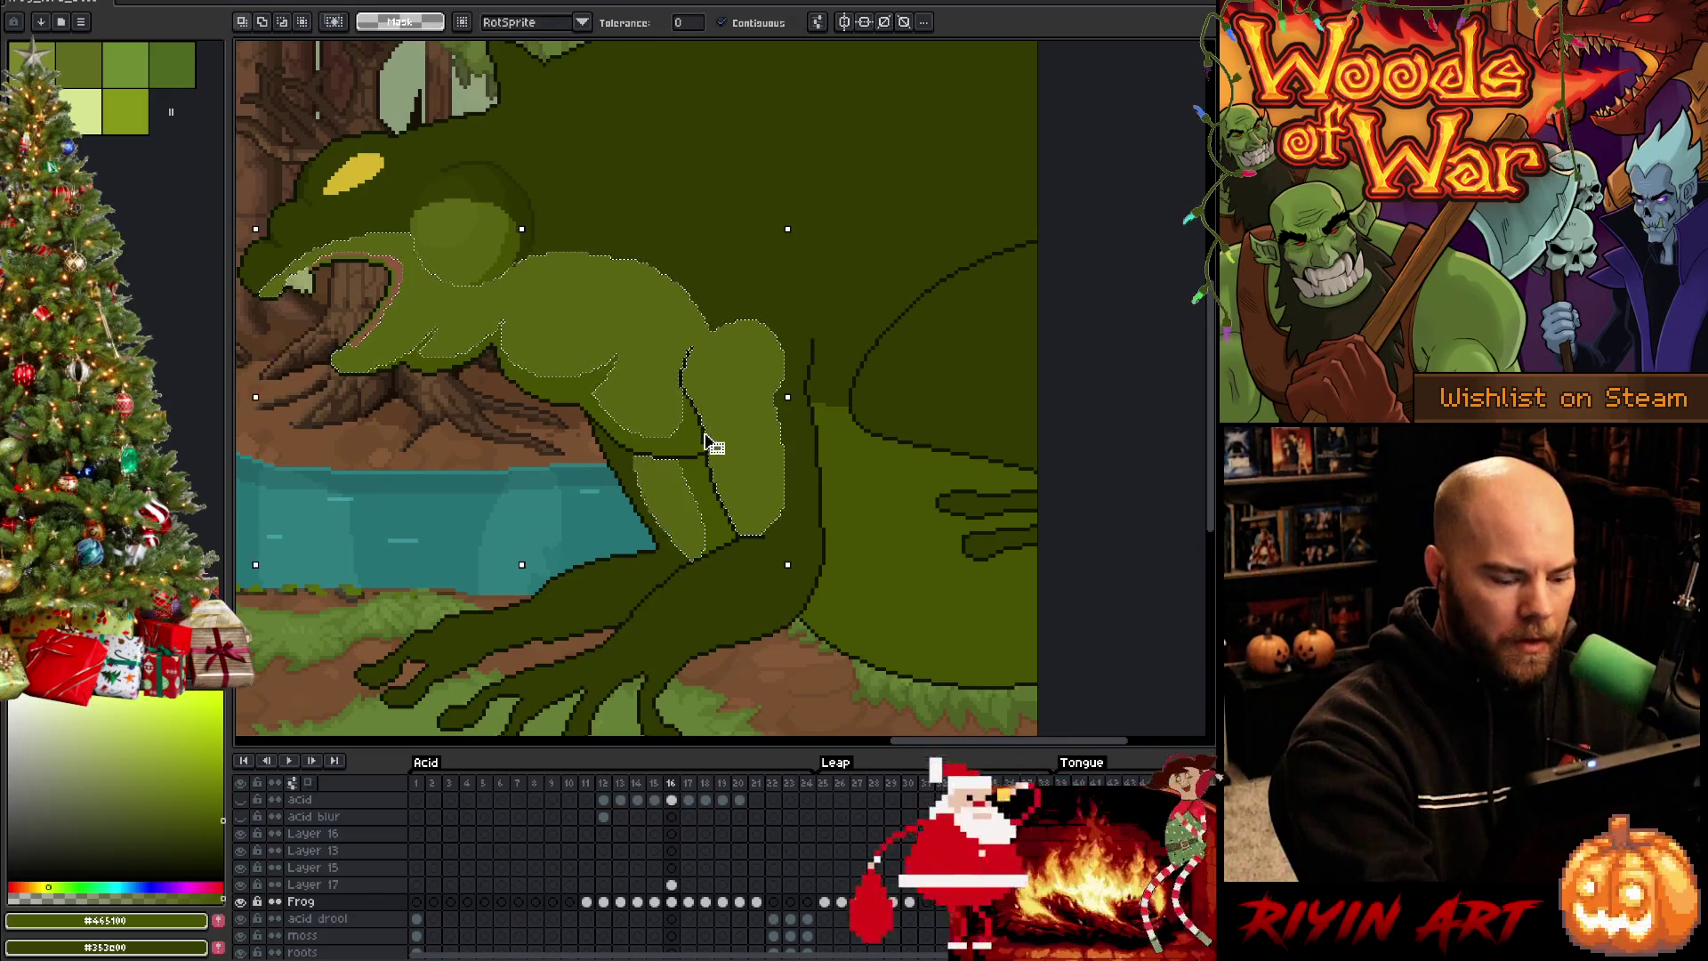
key(ctrl+d)
key(Left)
key(b)
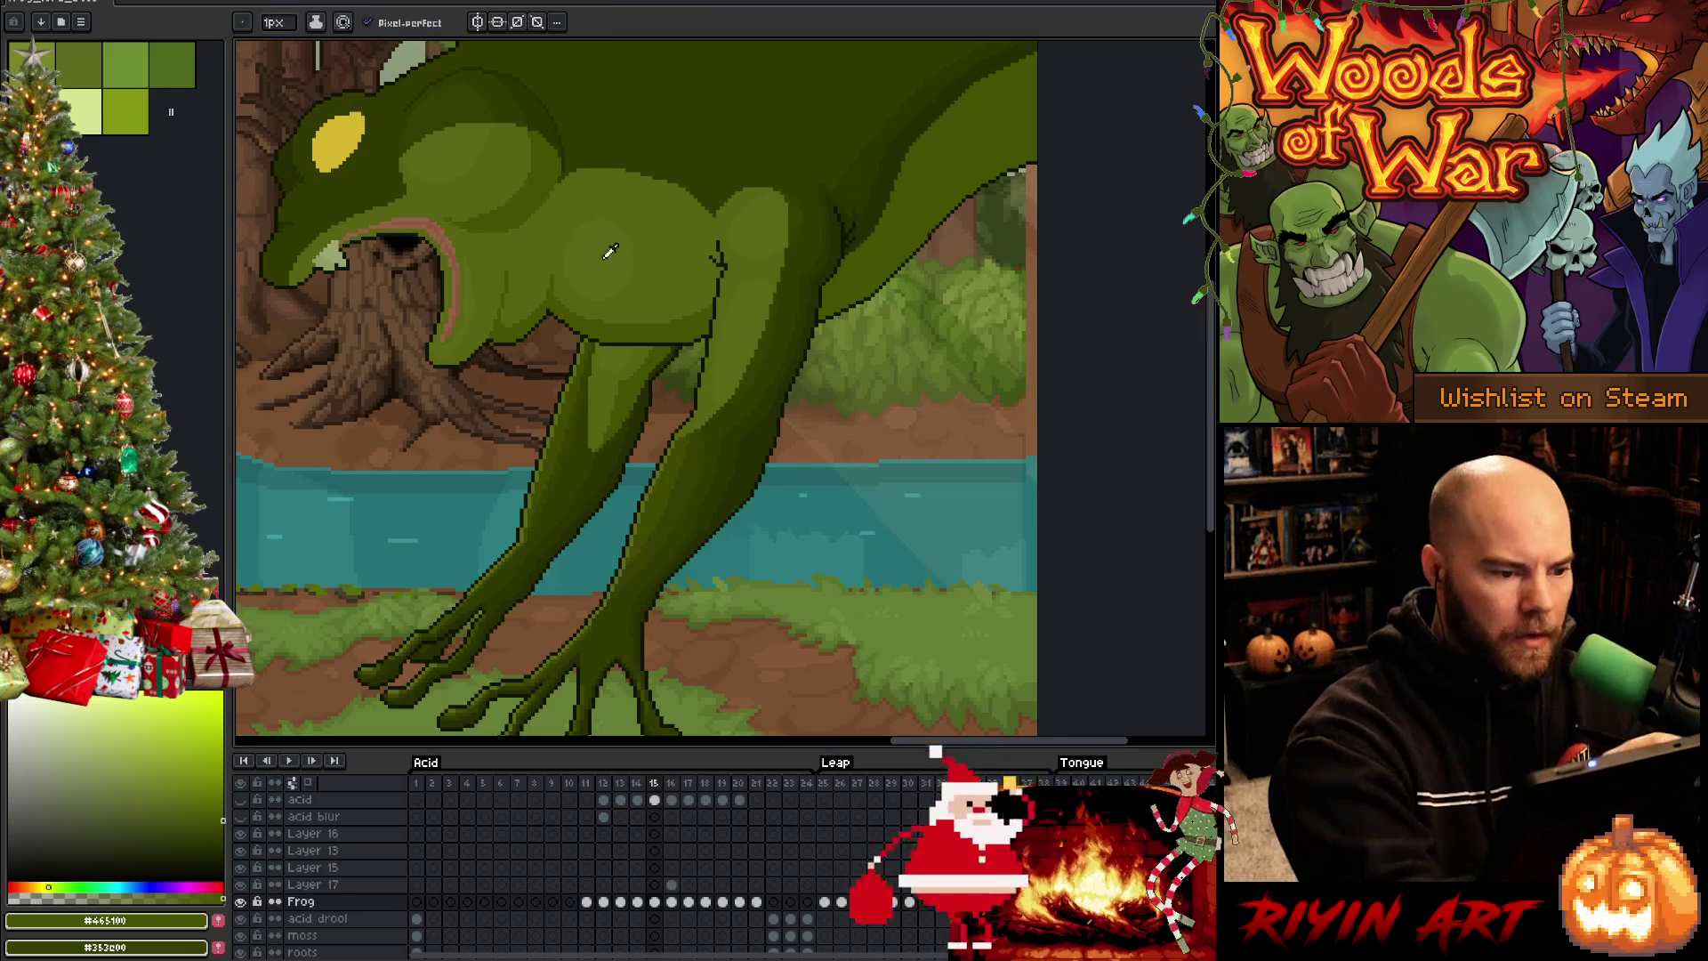
alt+click(744, 254)
key(Right)
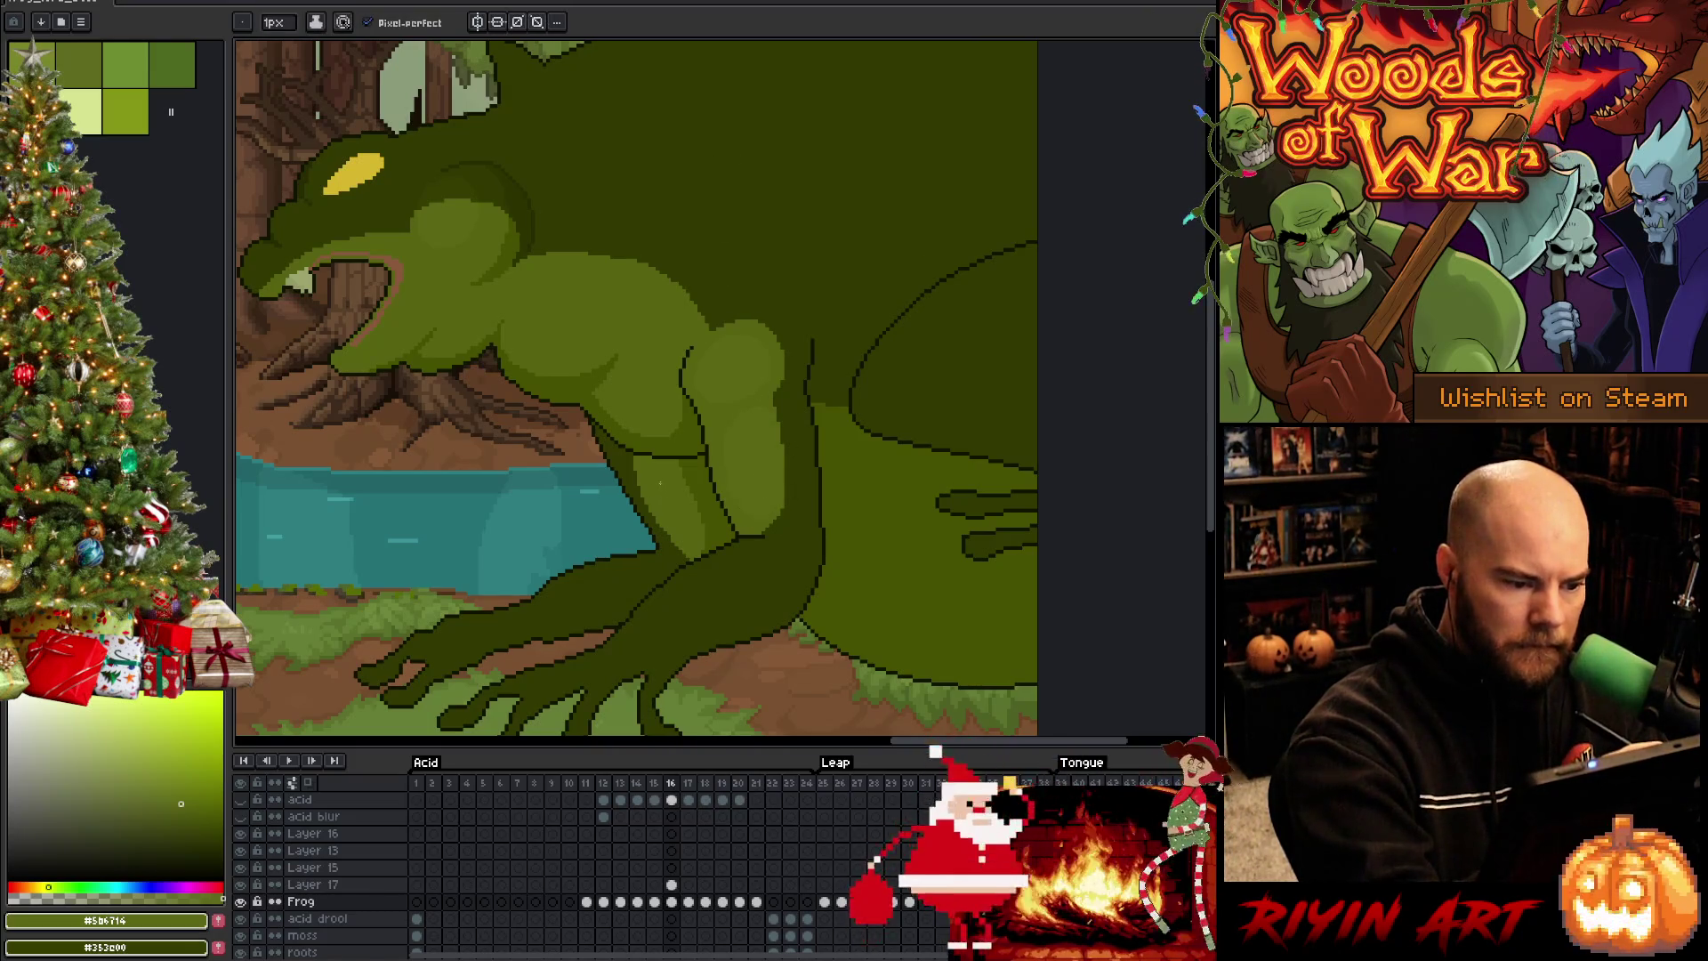
Touch up the arm with pencil and bucket, toggling frames 15 and 16 to compare the pose
key(w)
click(663, 484)
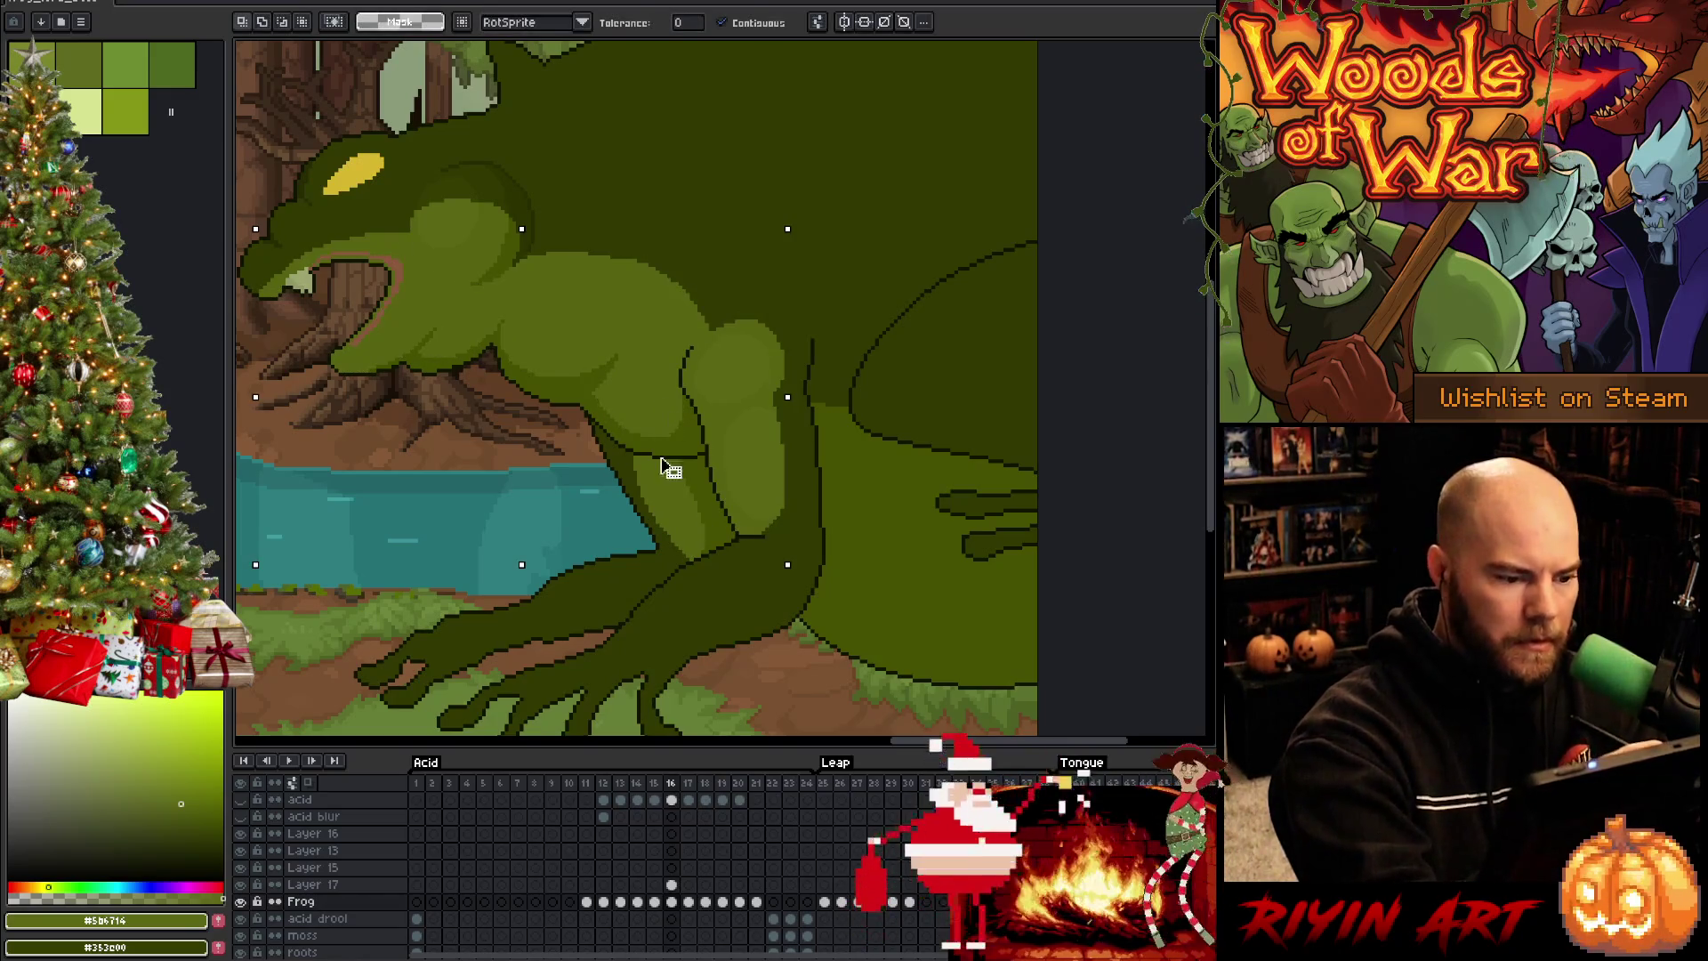
key(b)
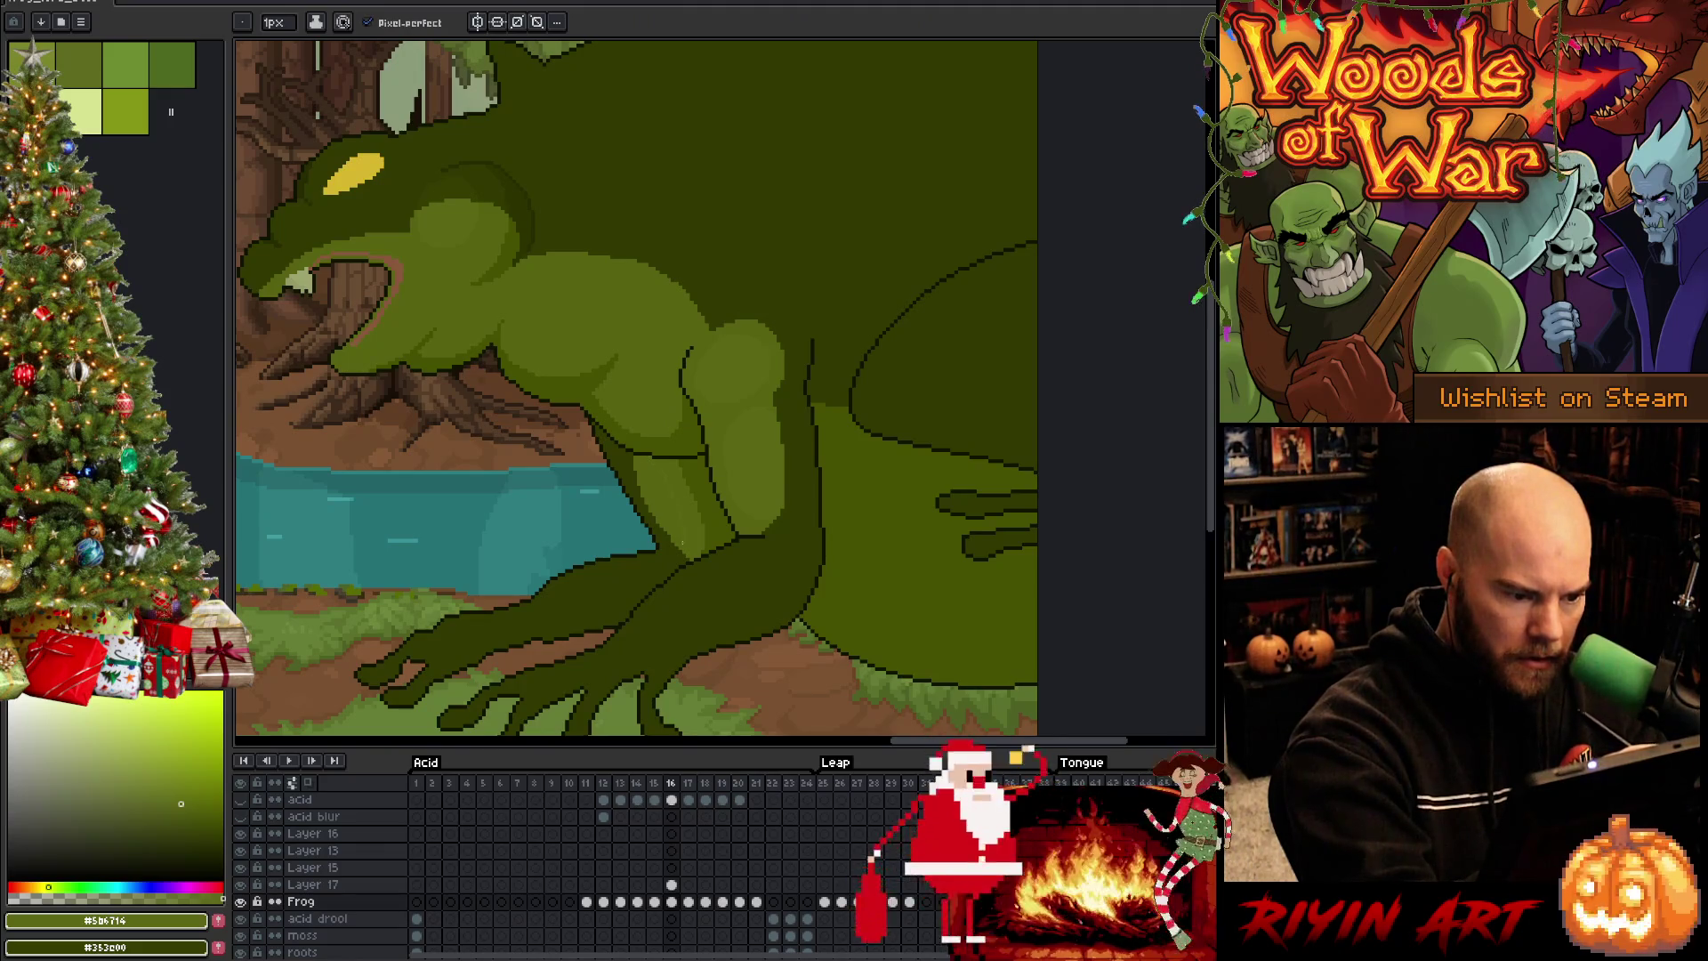
key(w)
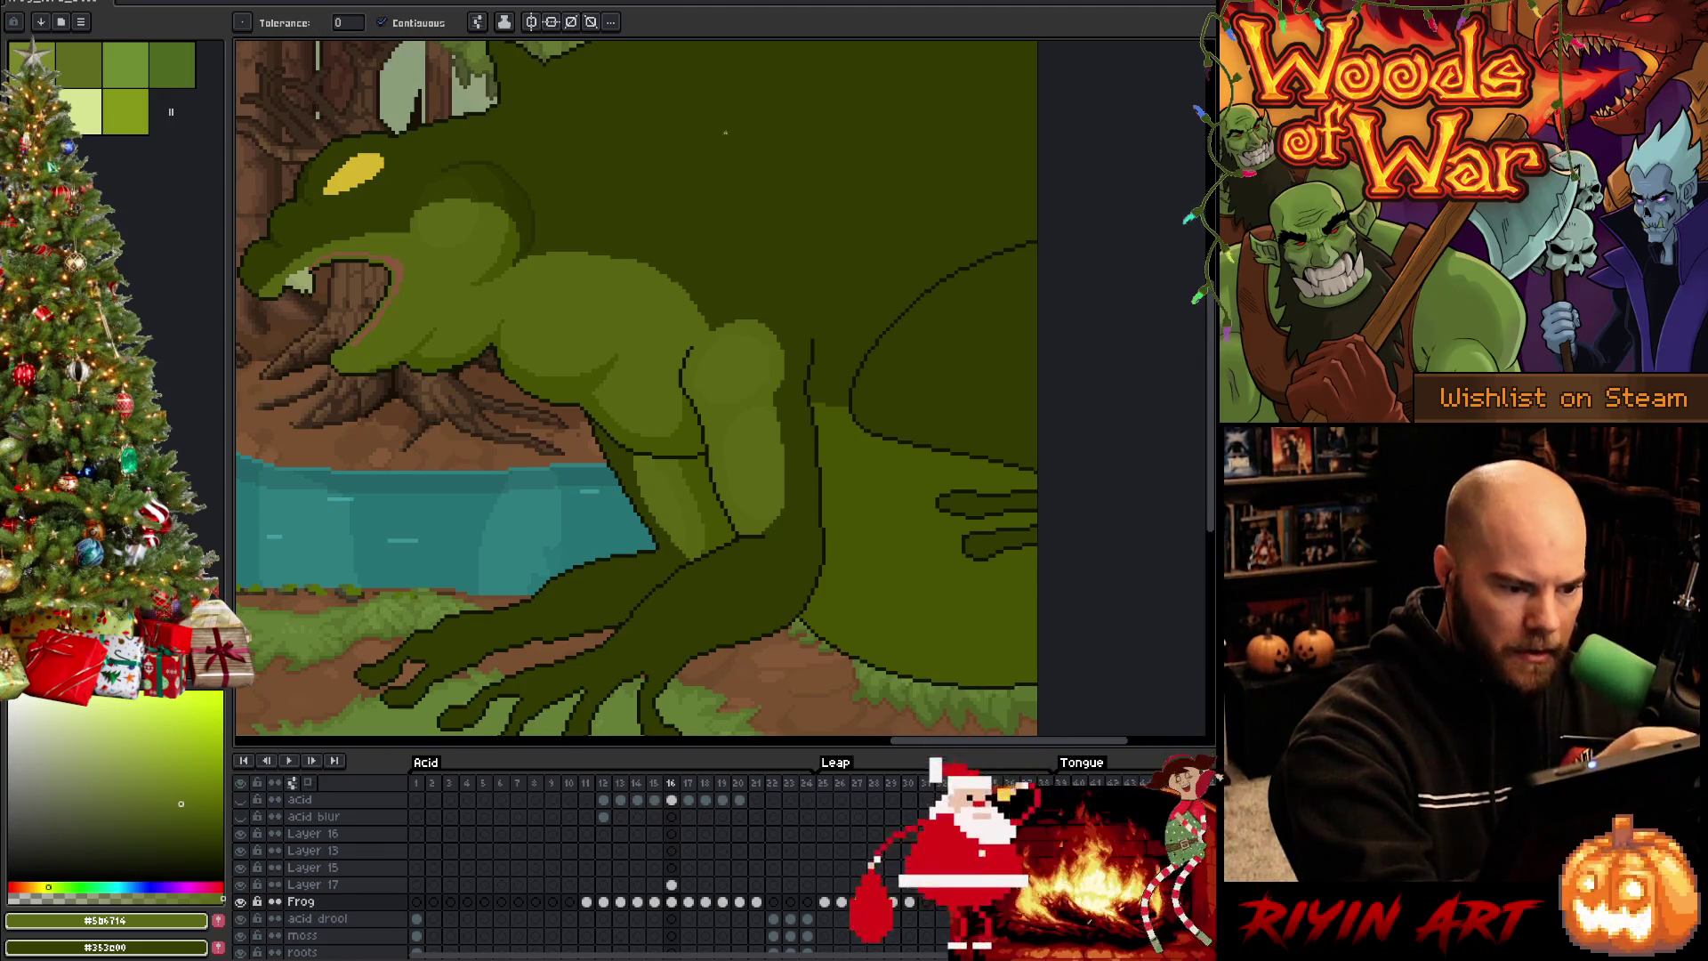
key(b)
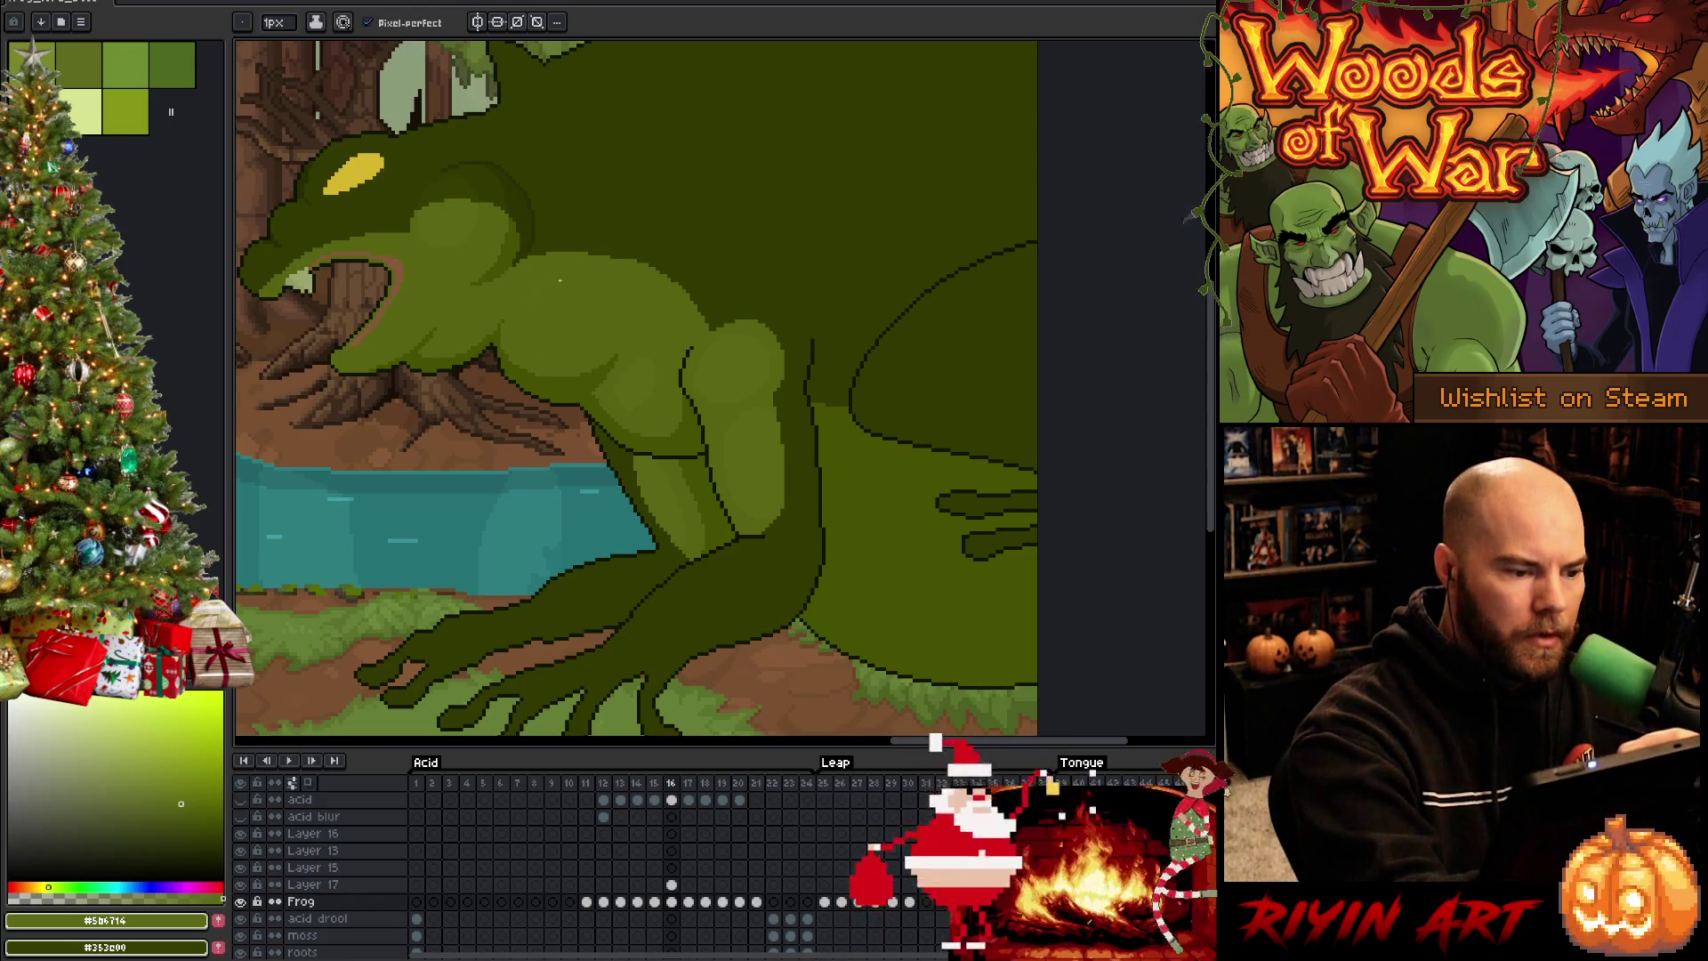
key(g)
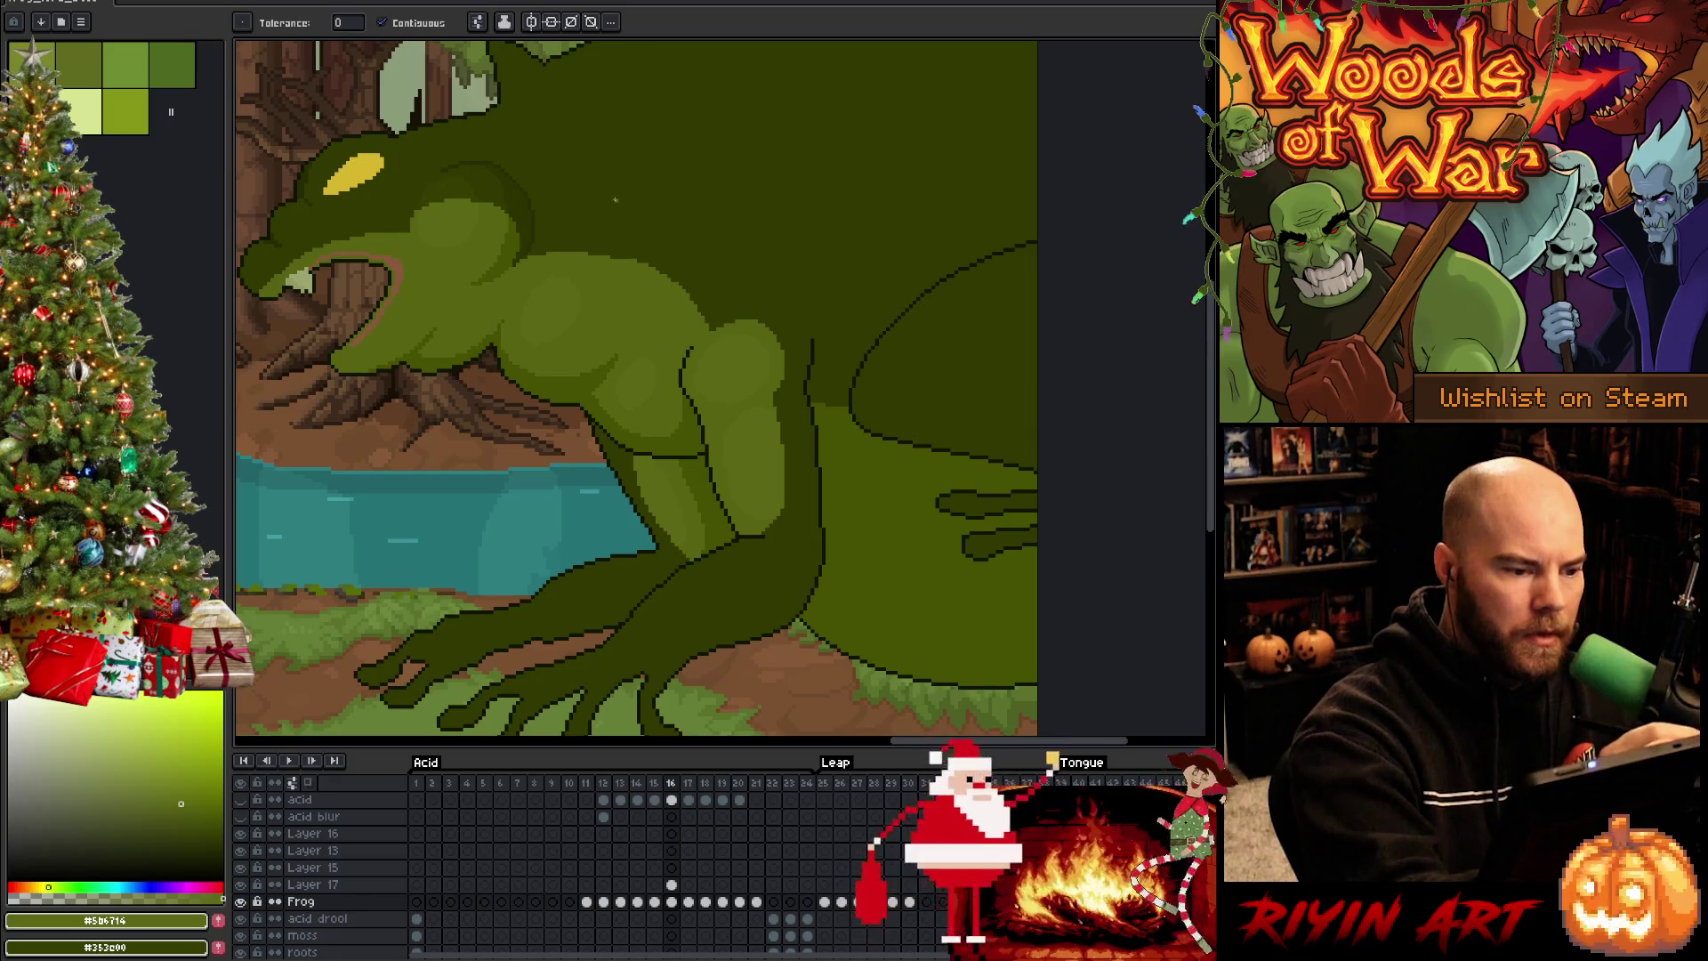
key(b)
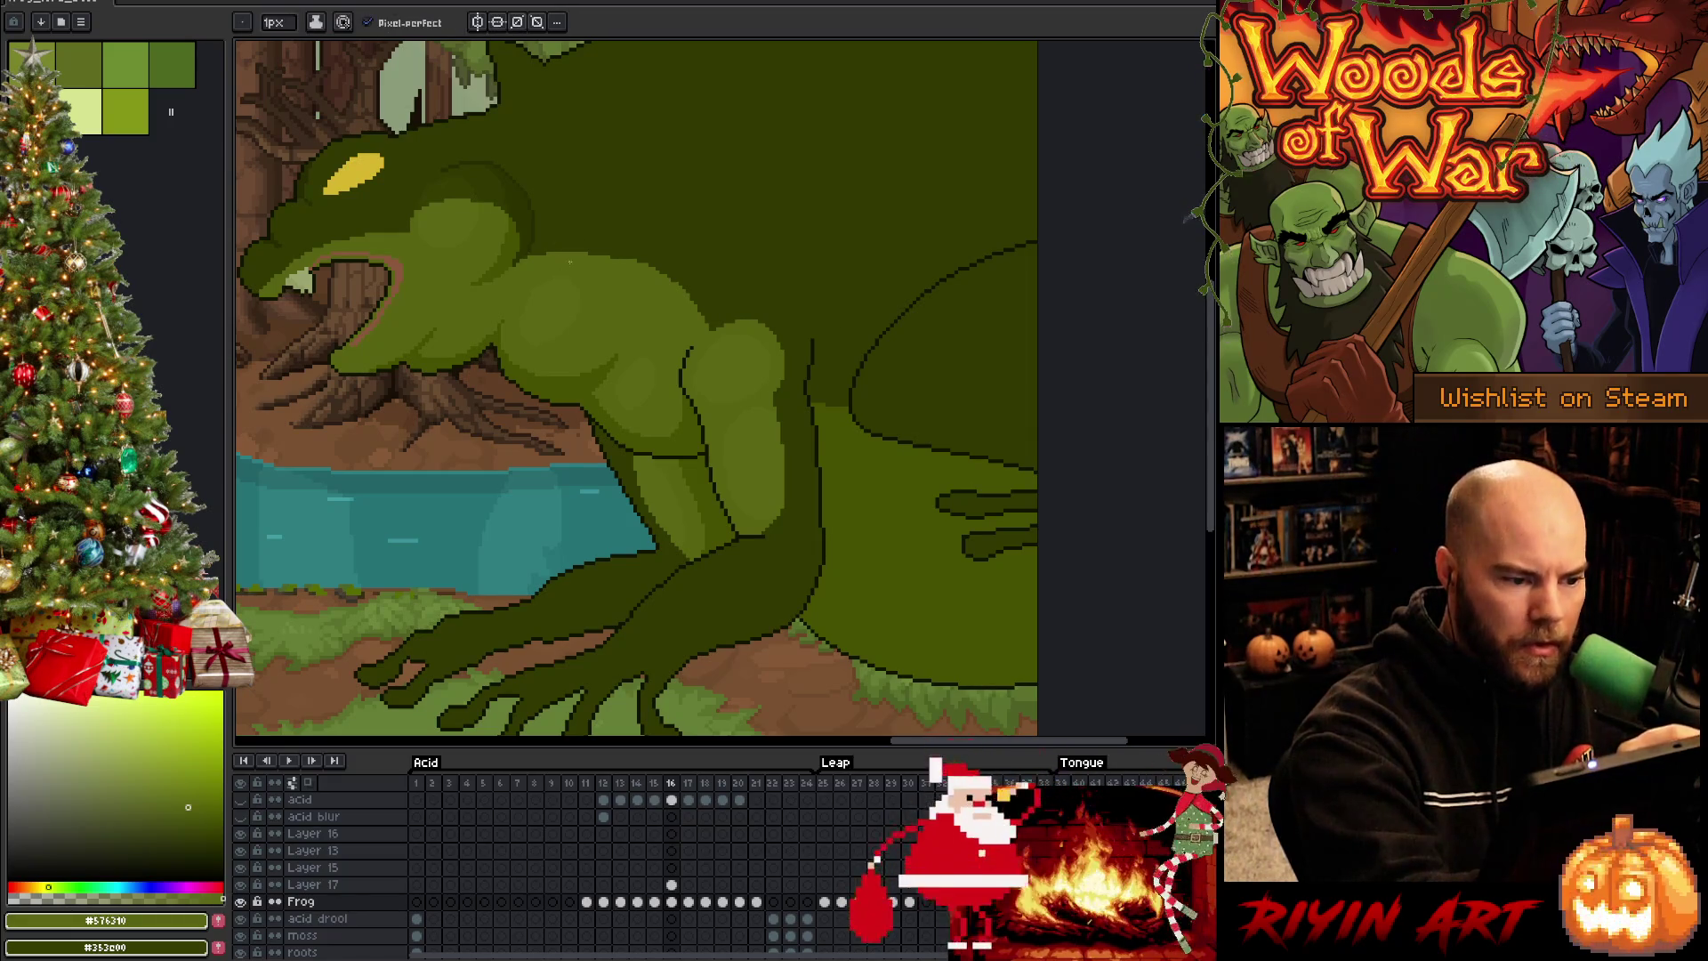
key(g)
key(b)
key(Left)
key(Right)
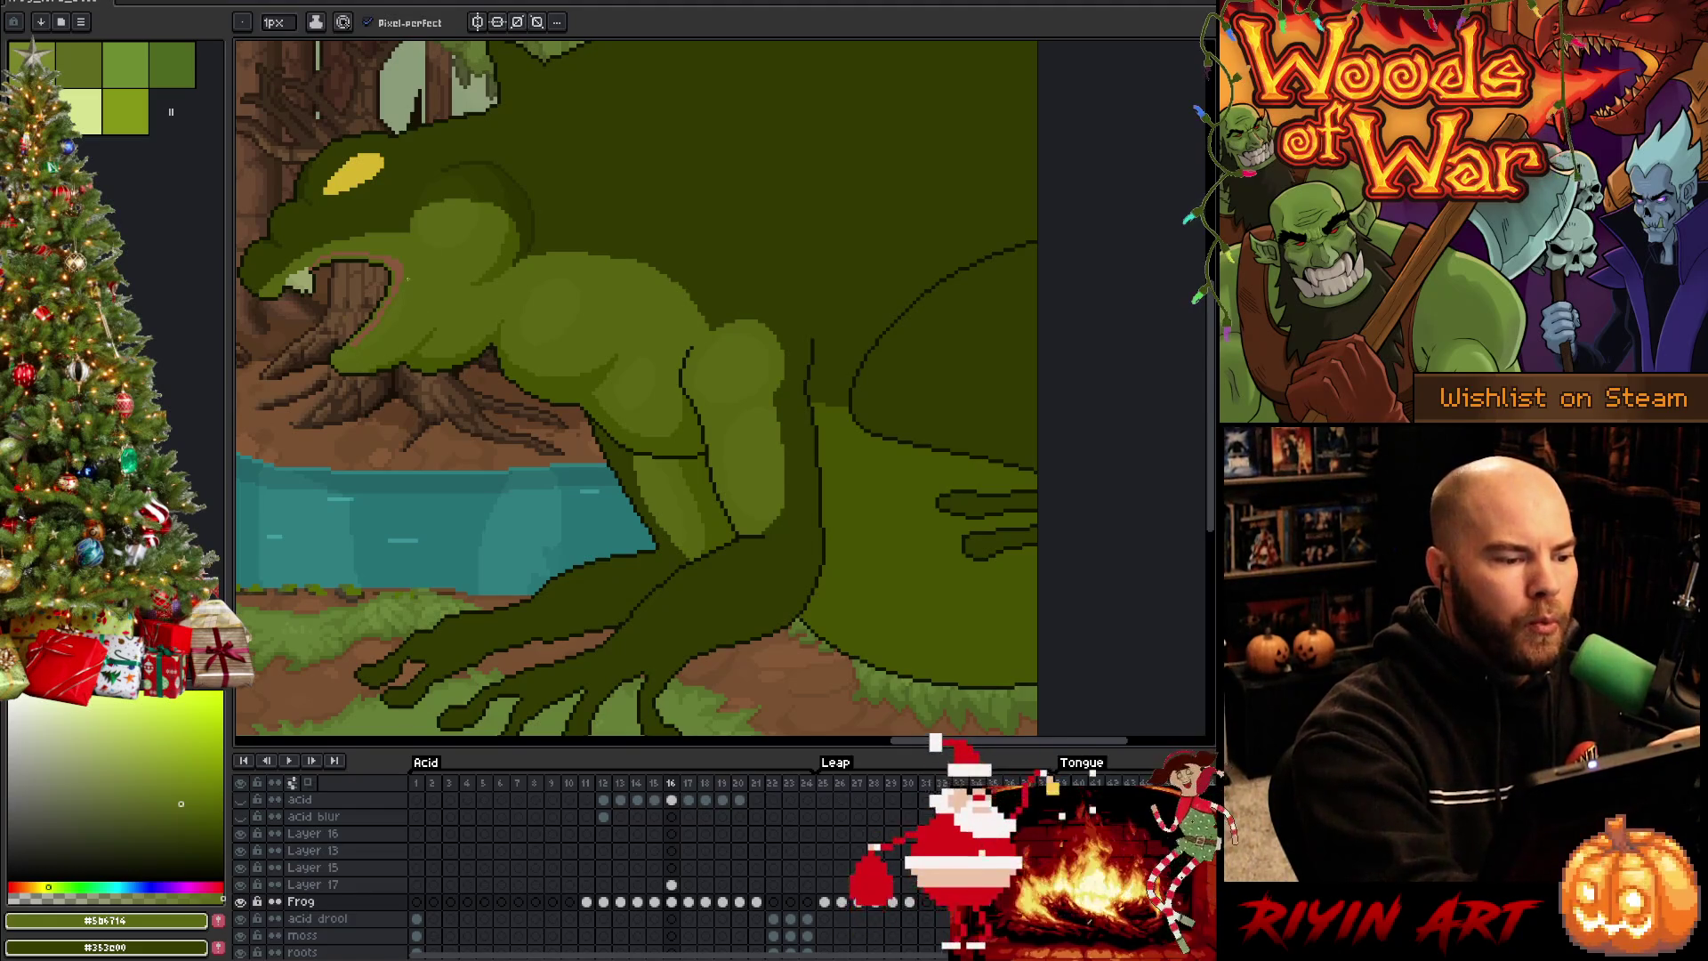
Sample several body greens and a darker shading green, then save the animation with Ctrl+S
alt+click(406, 290)
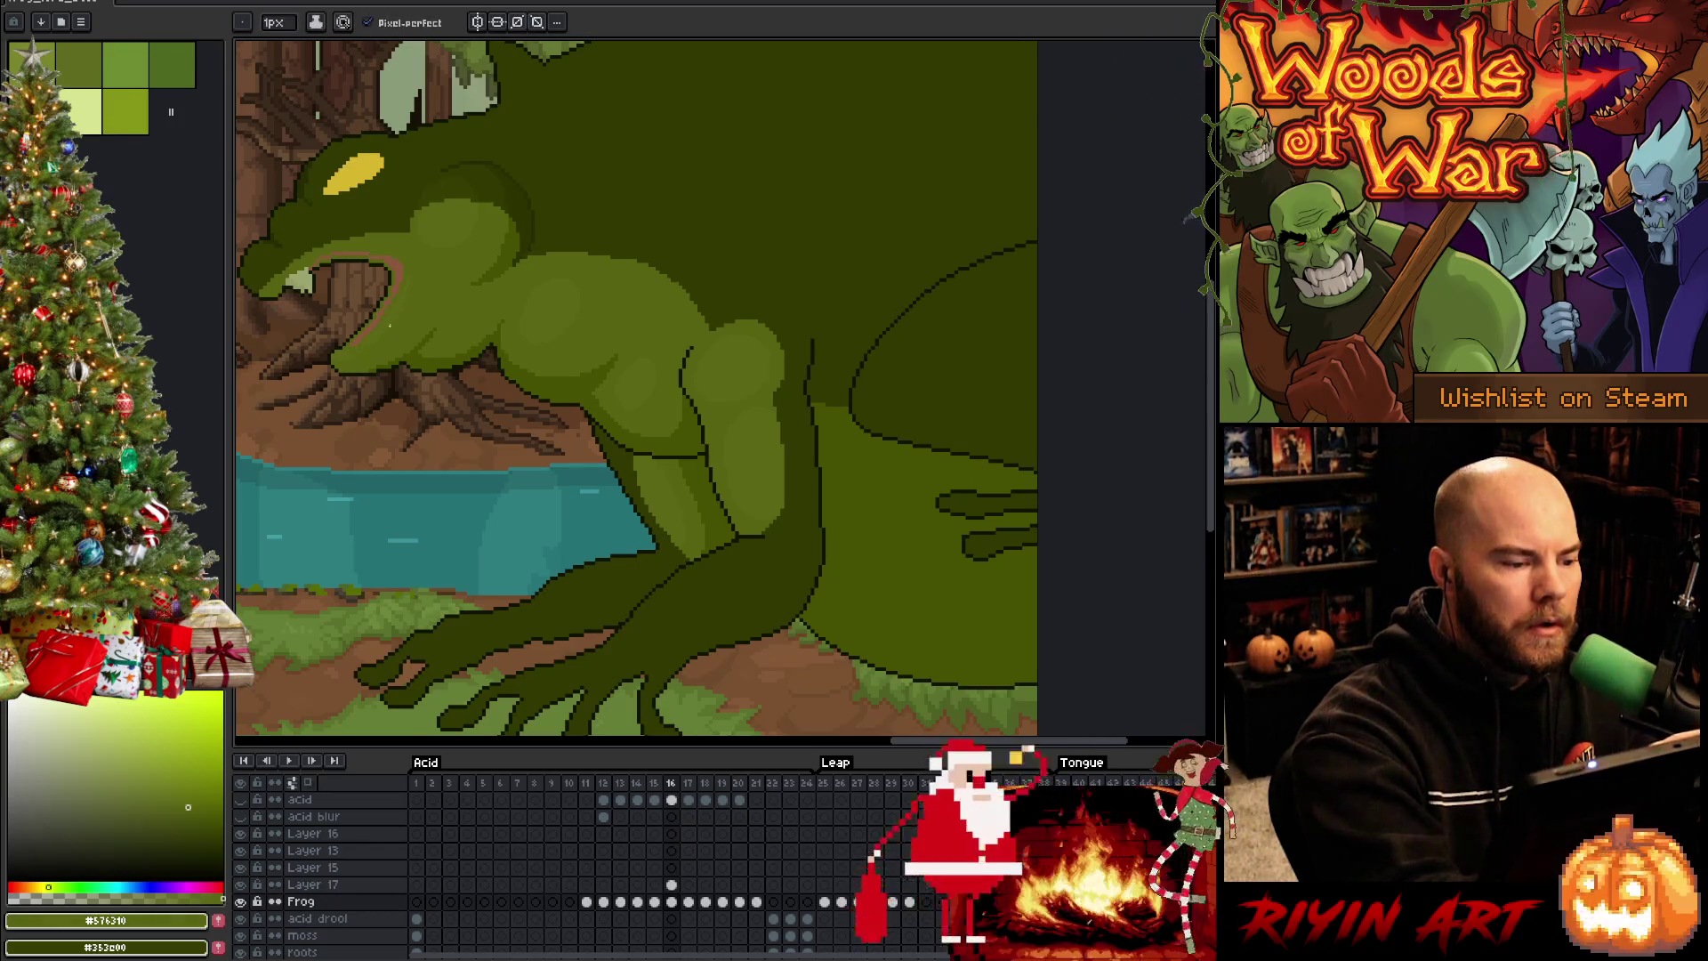
alt+click(395, 319)
alt+click(344, 354)
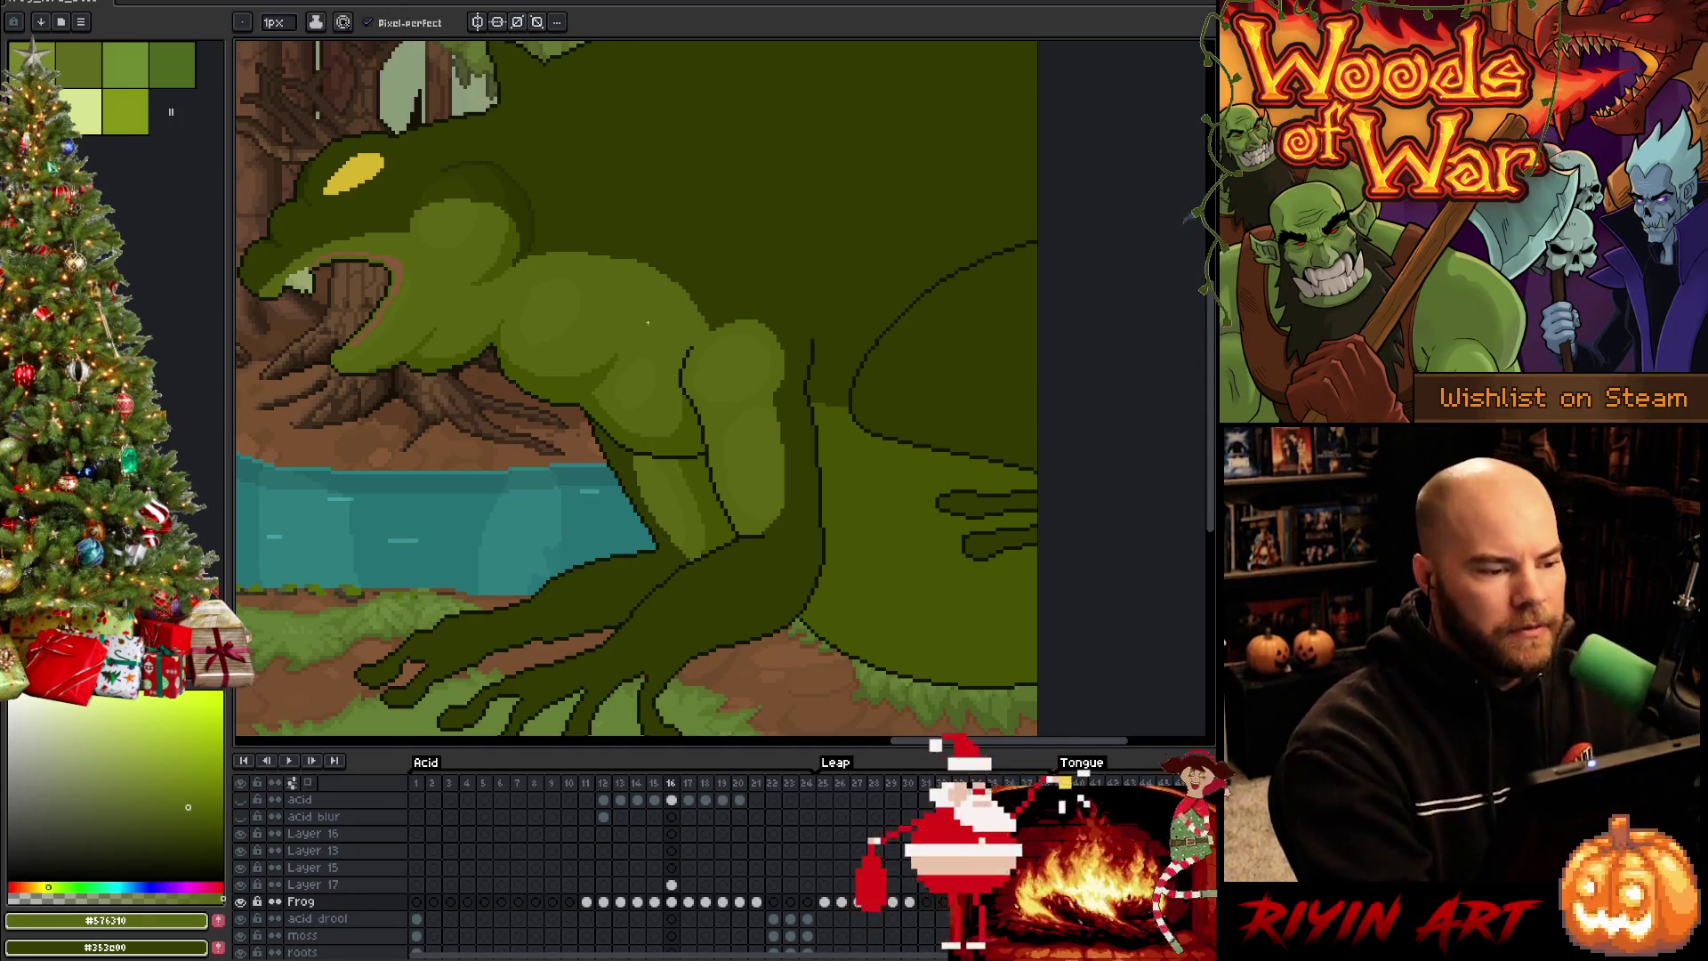
alt+click(496, 176)
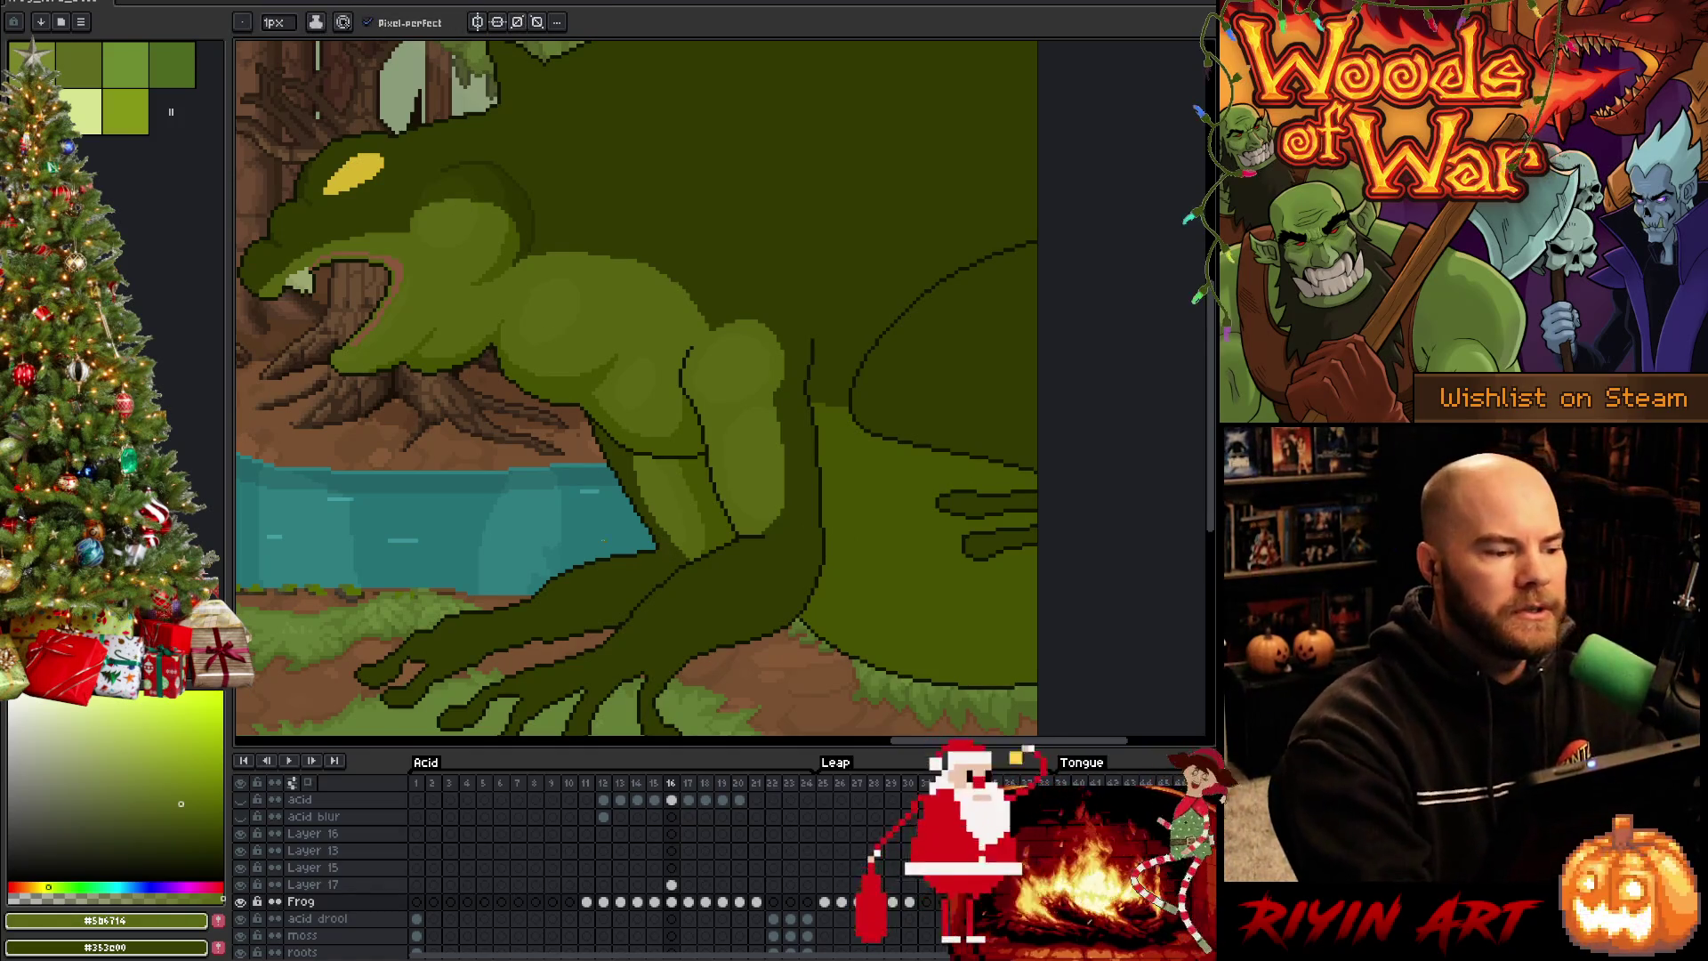
alt+click(337, 260)
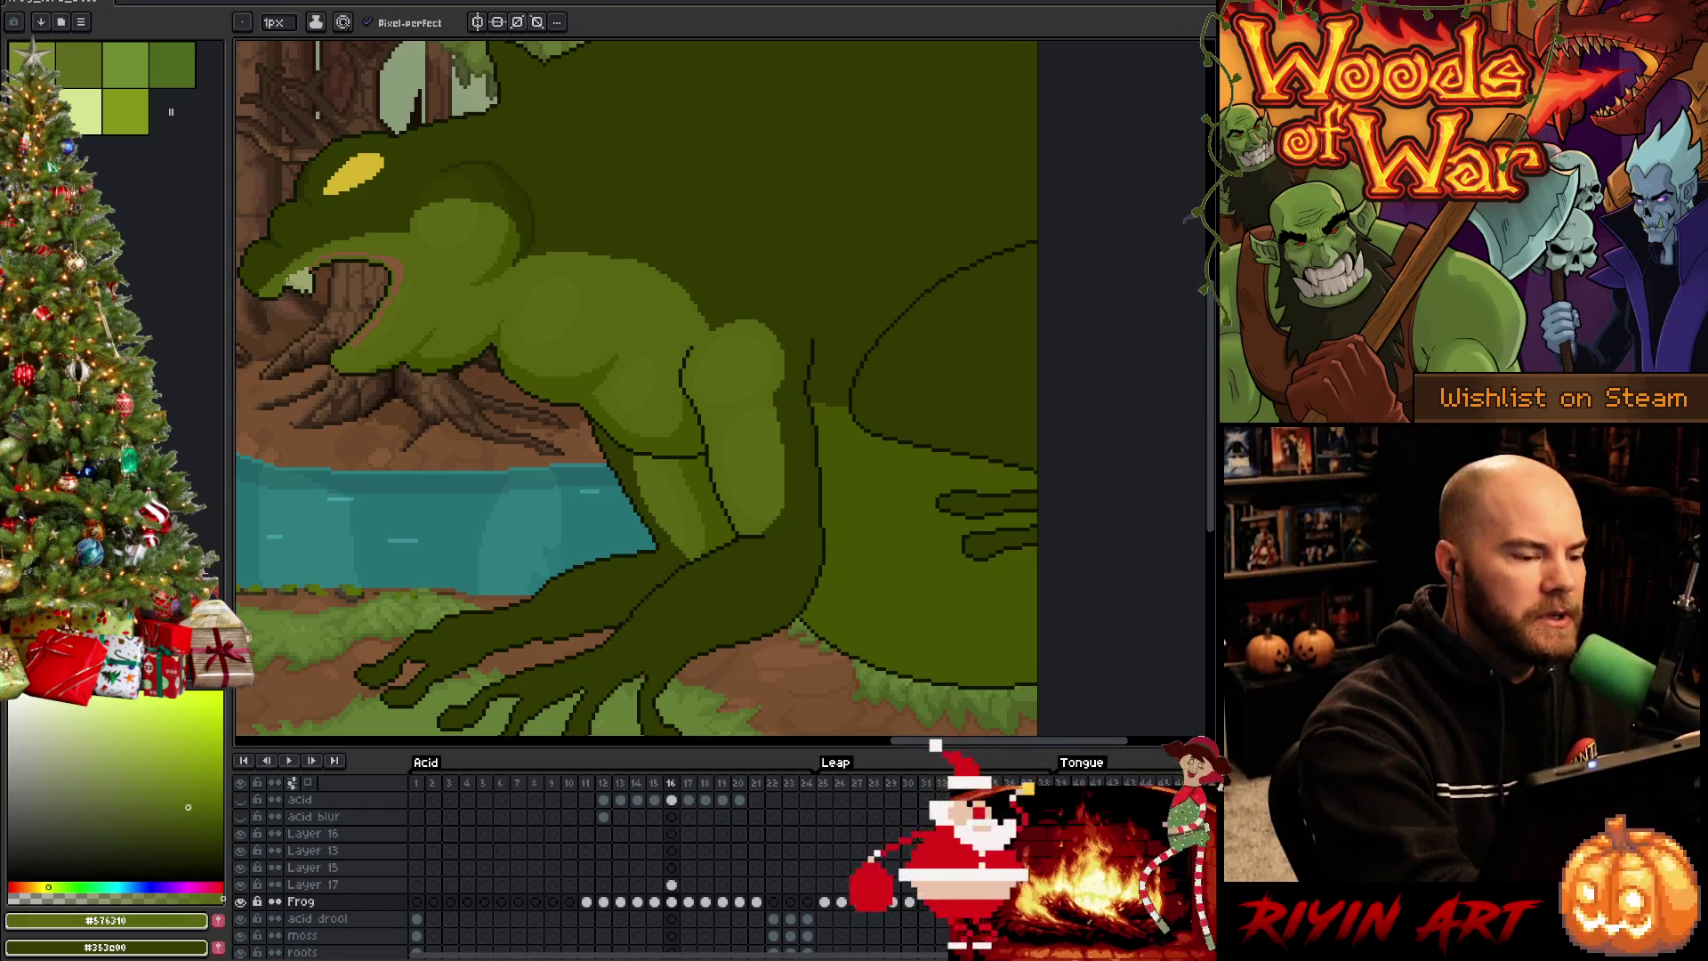
key(ctrl)
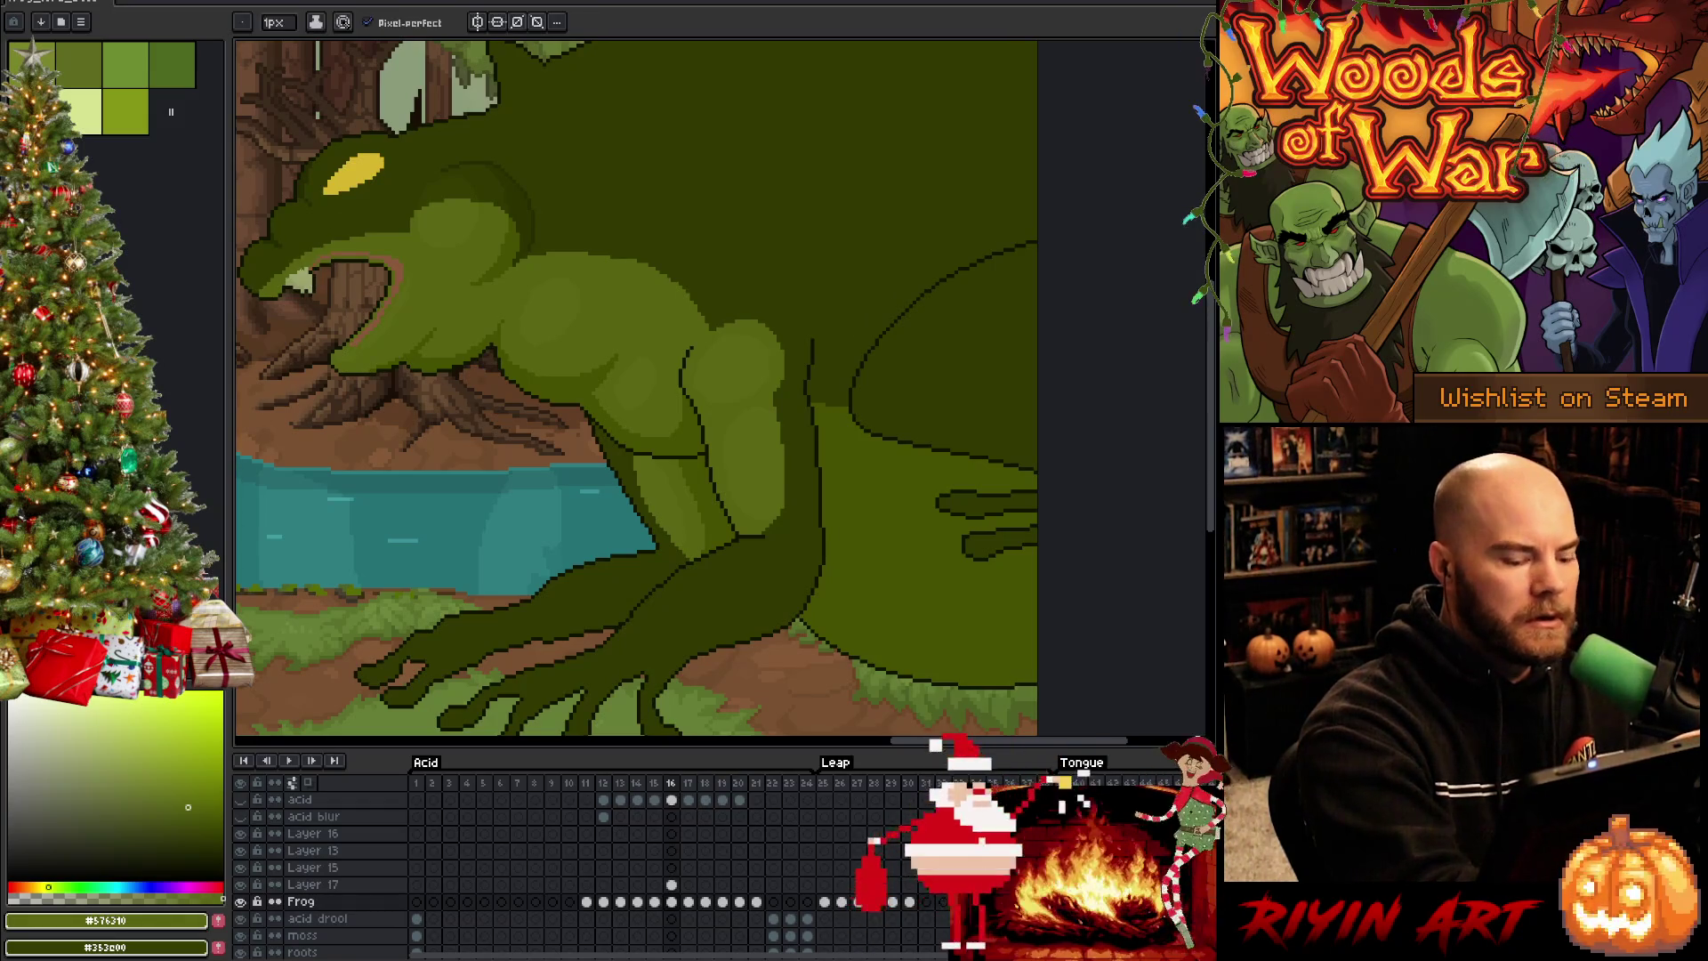
key(ctrl)
key(ctrl+s)
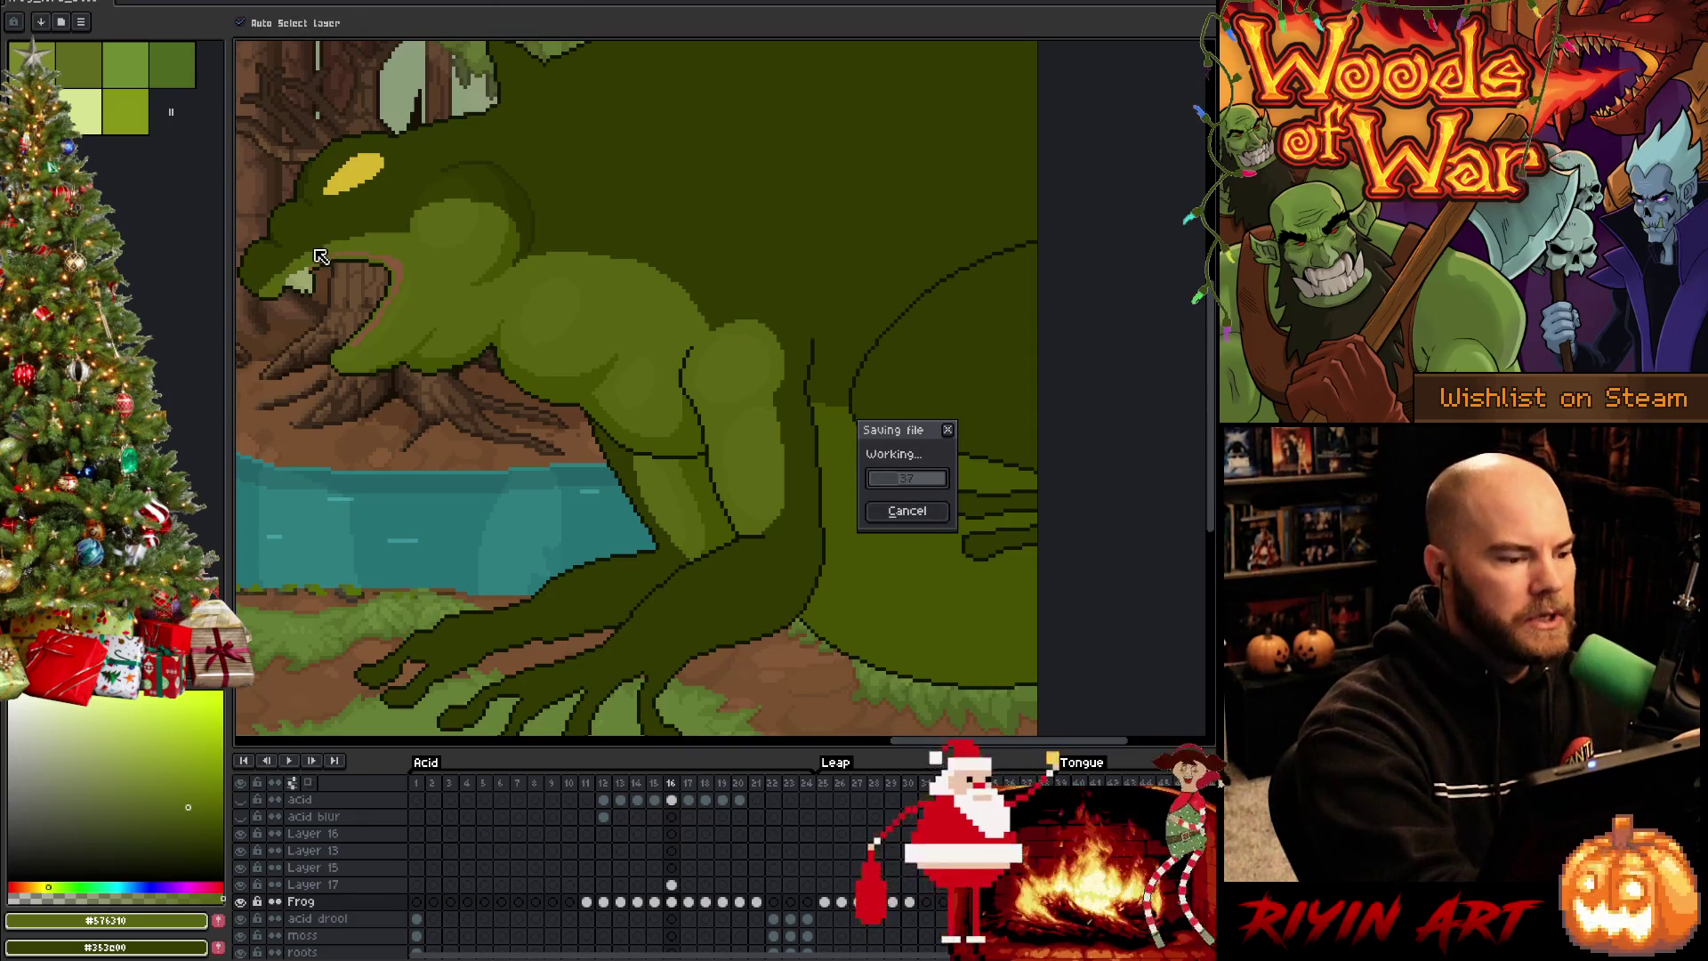
Pan to the frog's hand and eyedrop a very dark green from its toes for outlines
key(alt)
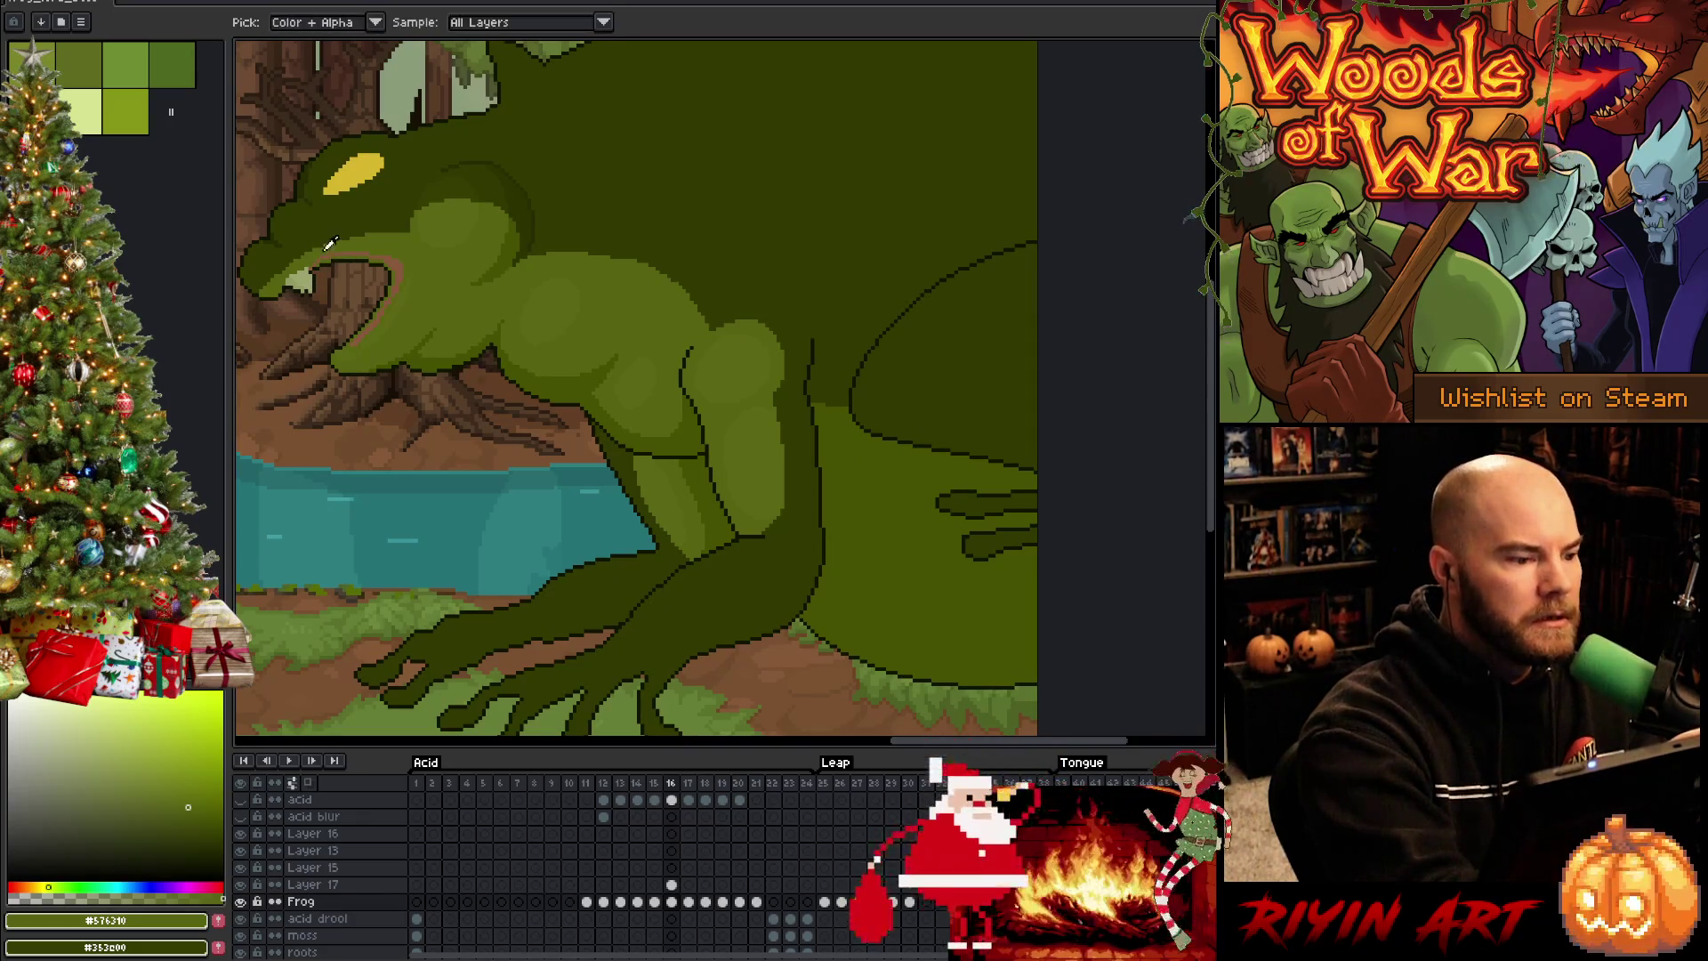
key(alt)
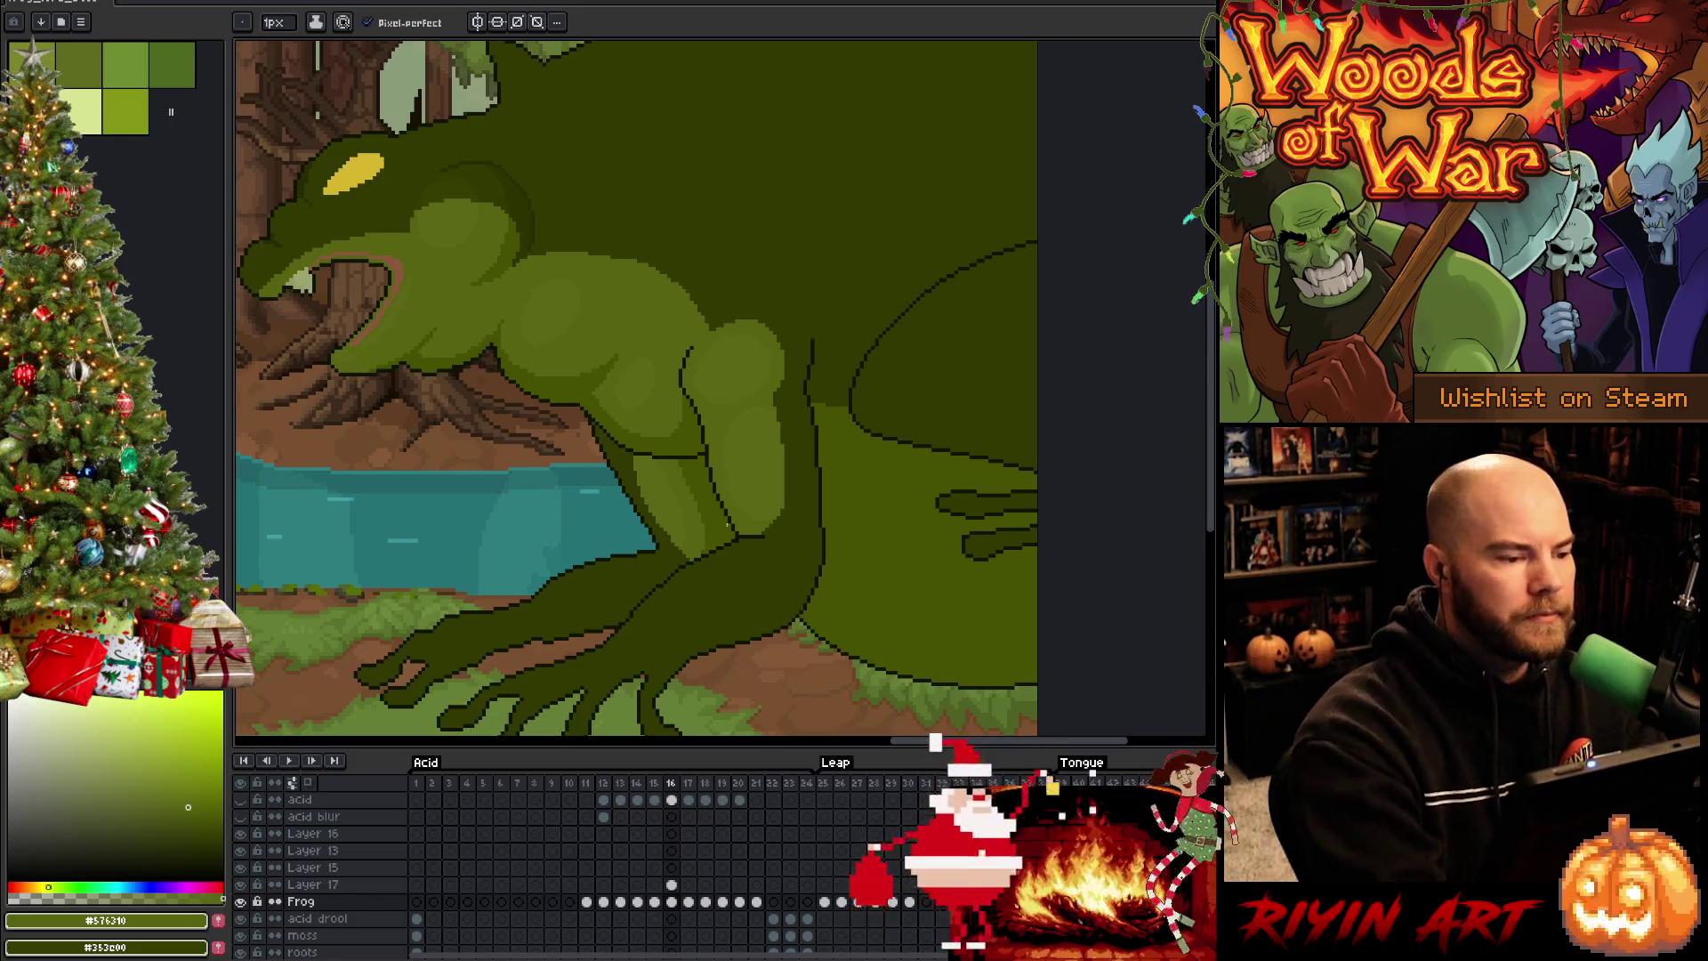
mouse_move(699, 611)
mouse_down()
mouse_move(814, 560)
mouse_move(756, 500)
mouse_move(869, 579)
mouse_up()
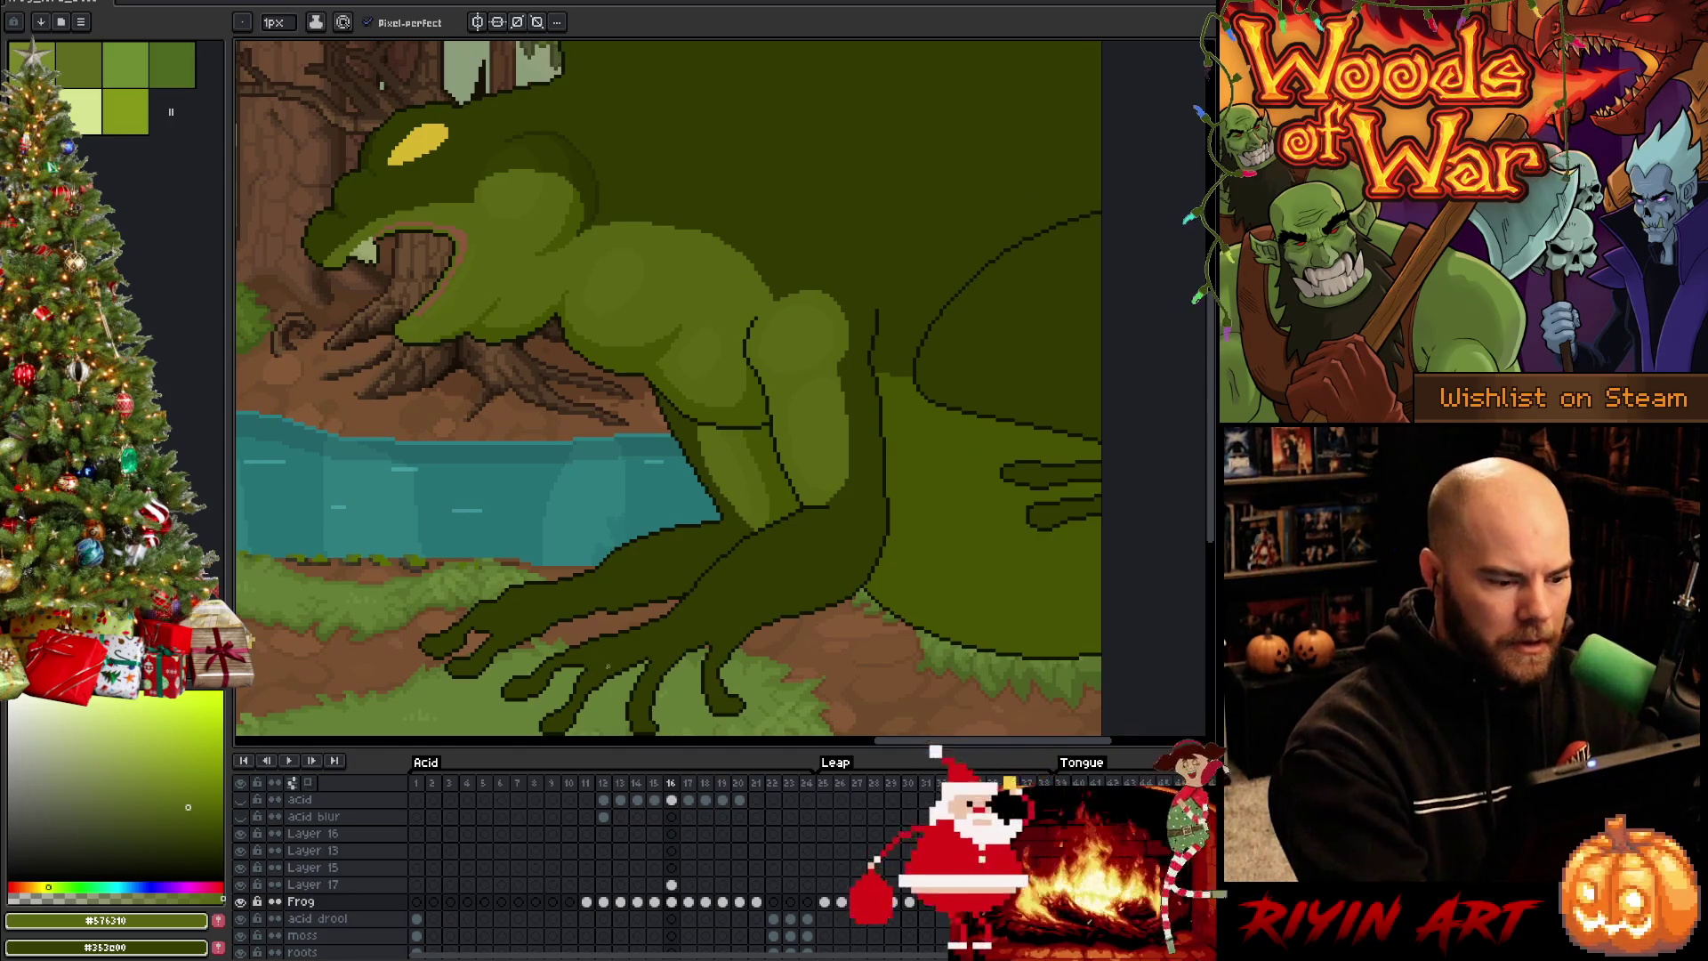
alt+click(594, 664)
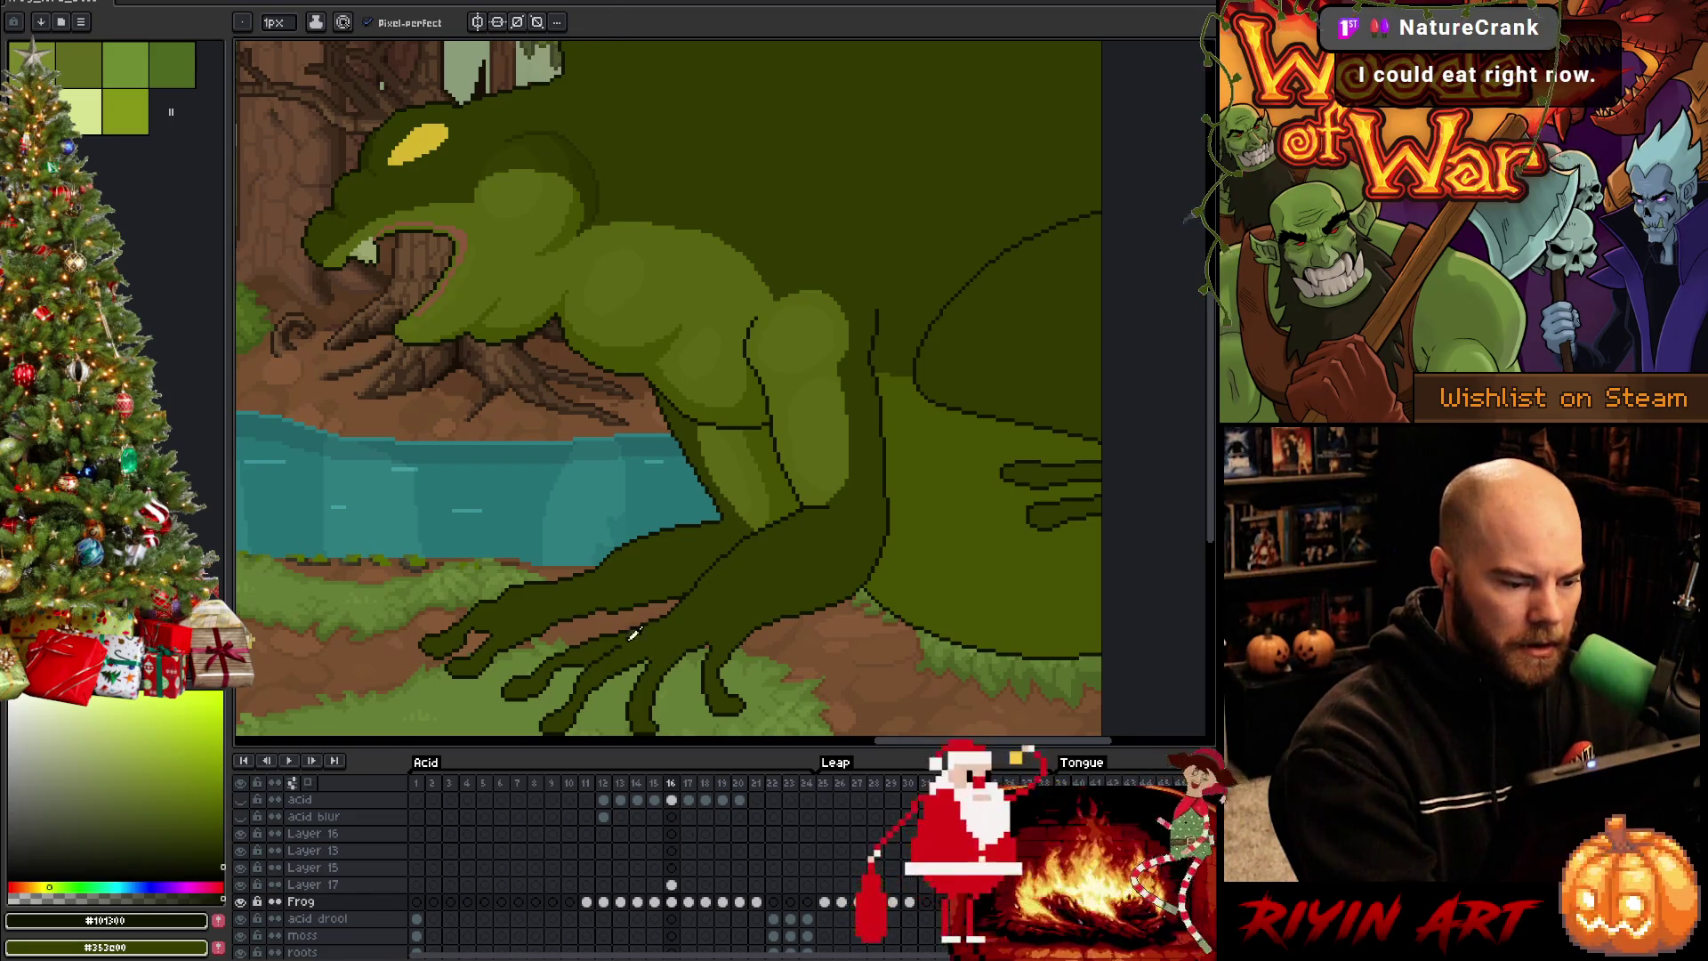
alt+click(633, 636)
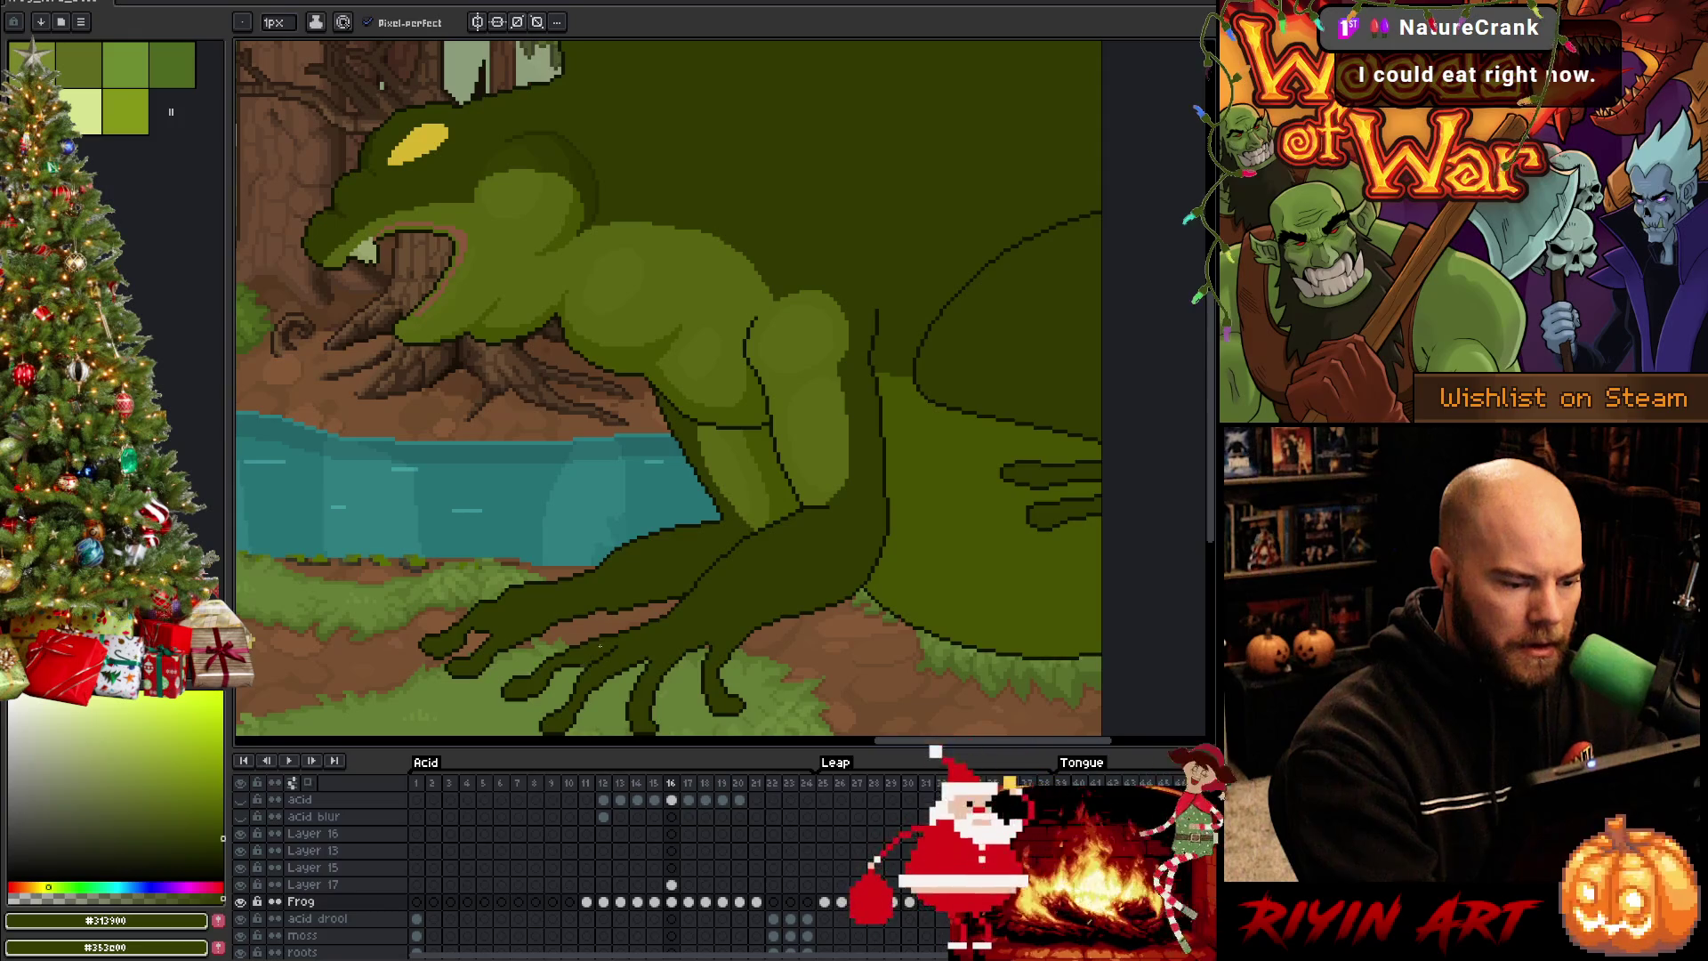
alt+click(634, 637)
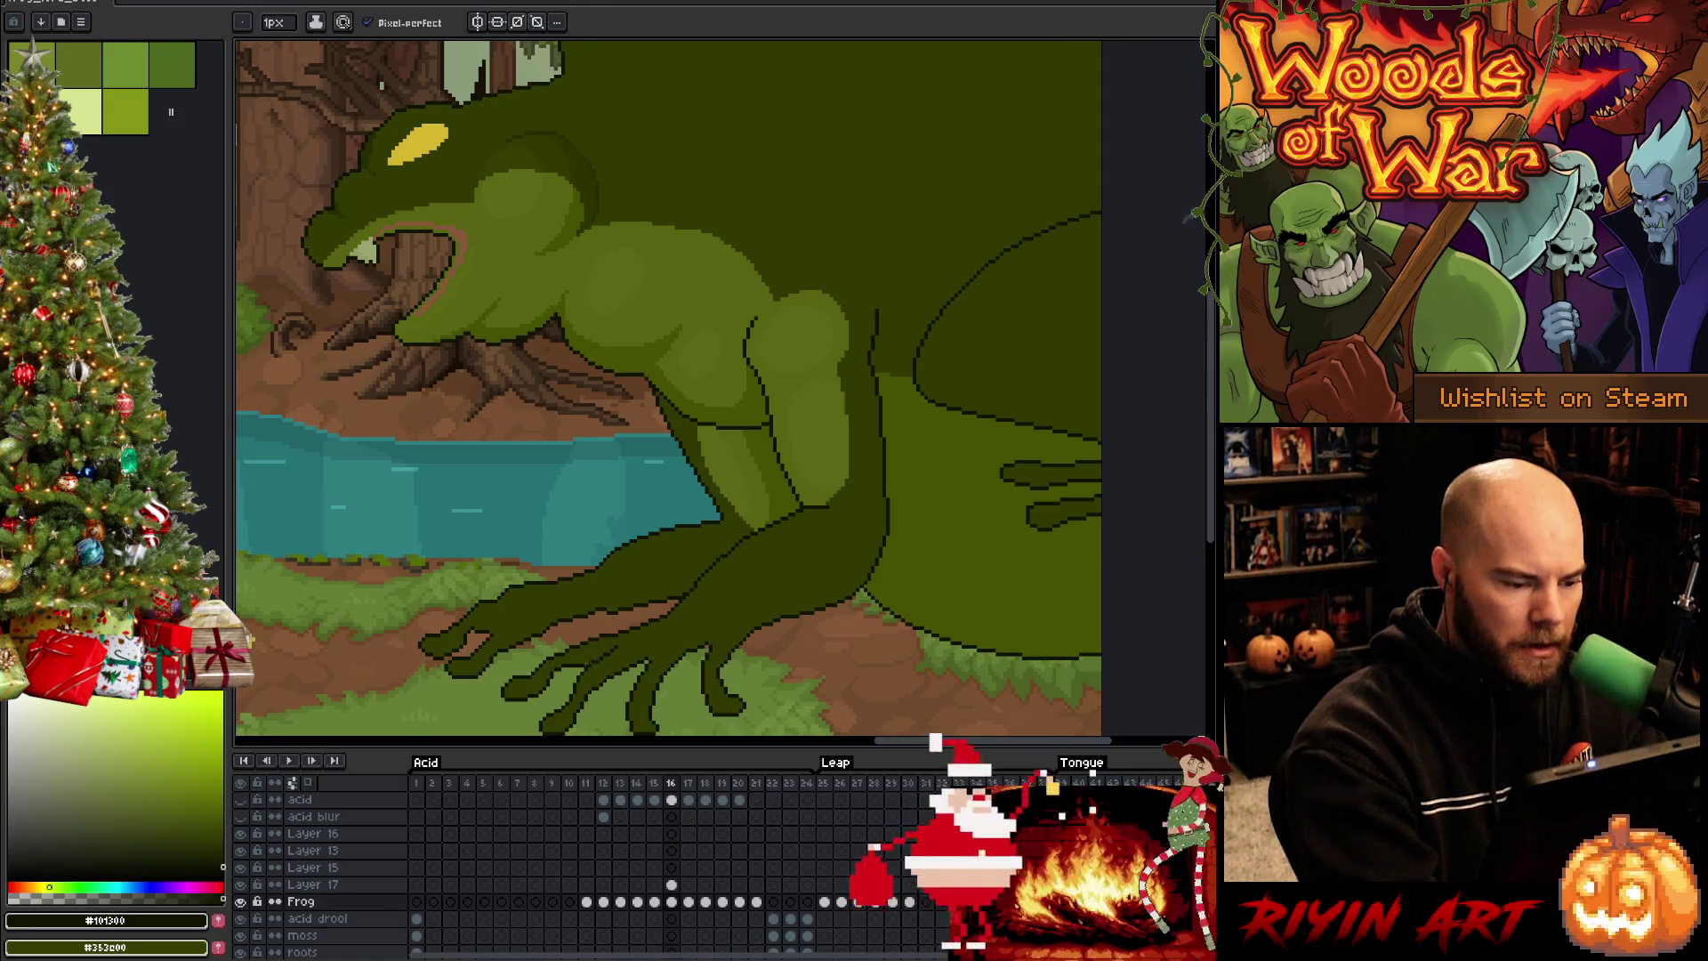
Switch between pencil and eraser, recentre on the arm and hand, and save again
key(b)
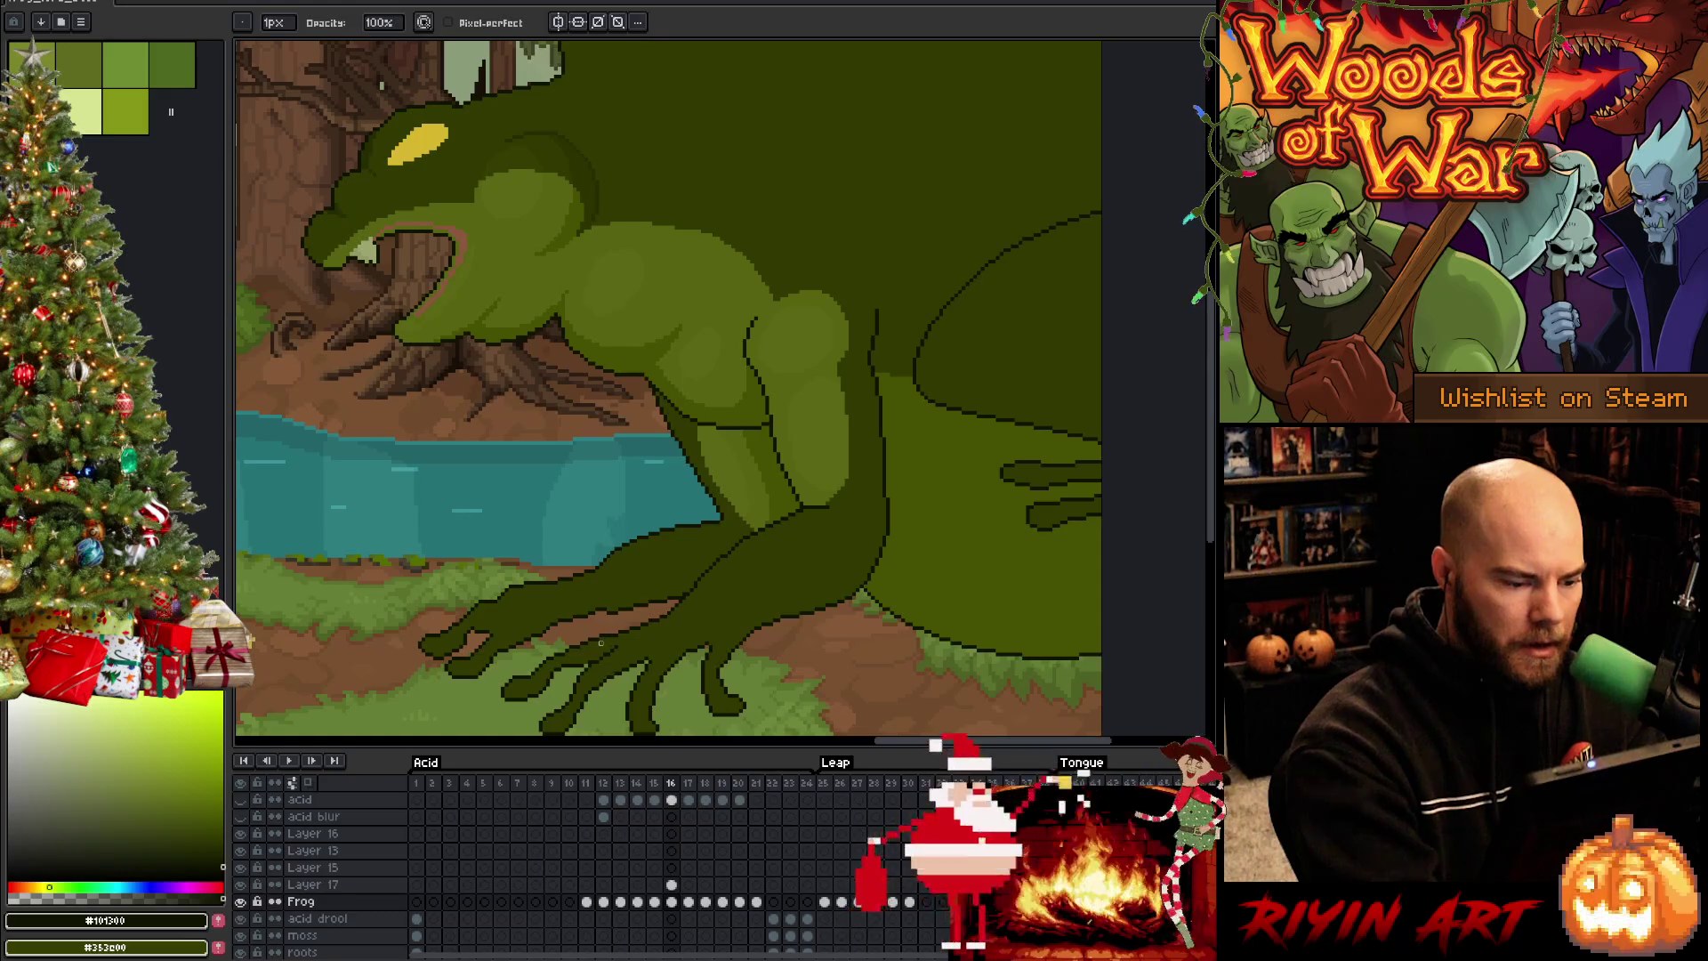
key(e)
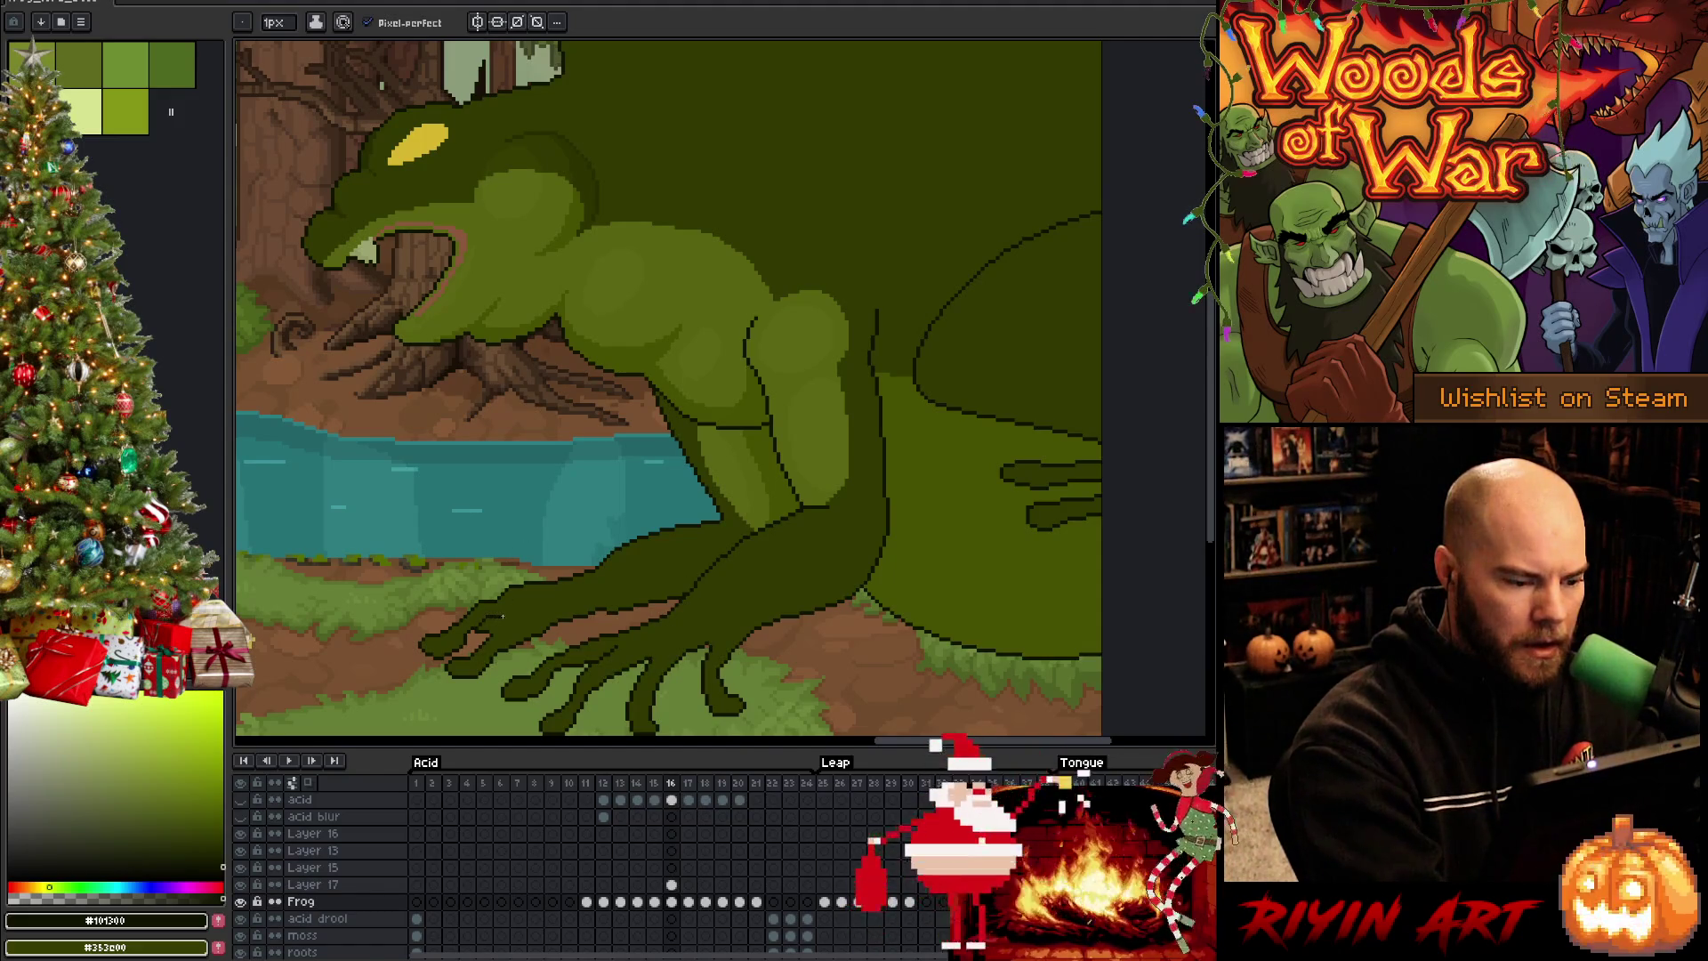
mouse_move(843, 610)
mouse_down()
mouse_move(873, 556)
mouse_move(769, 616)
mouse_up()
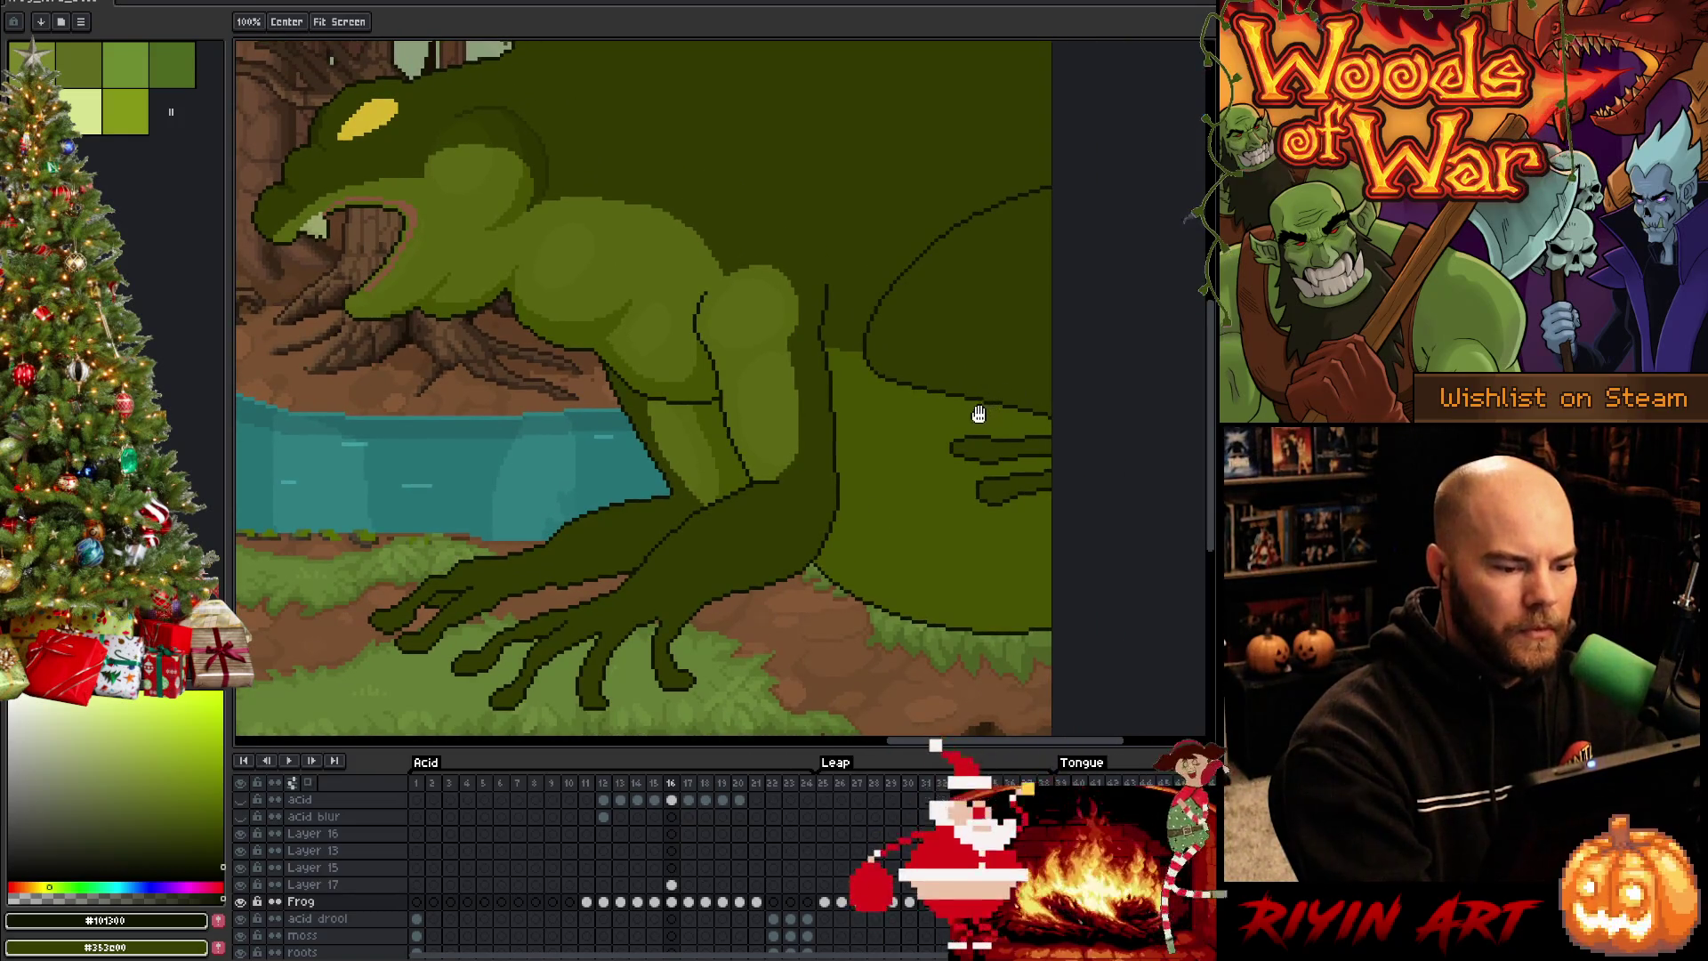
drag(869, 489, 945, 549)
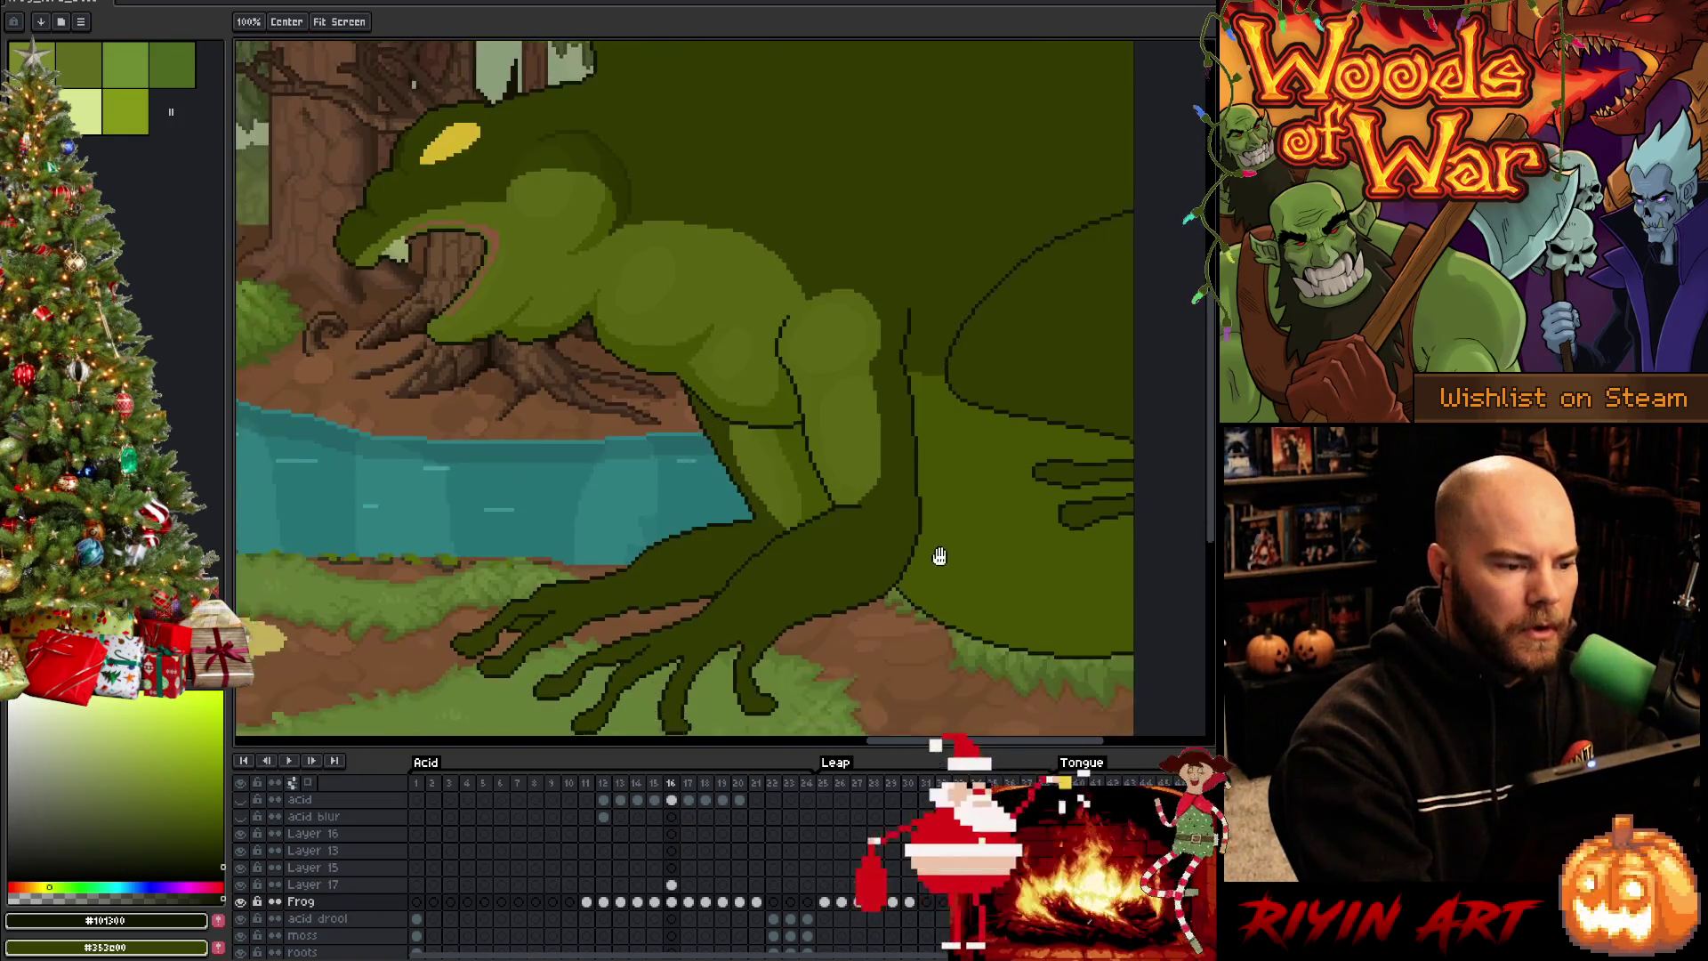
key(ctrl+s)
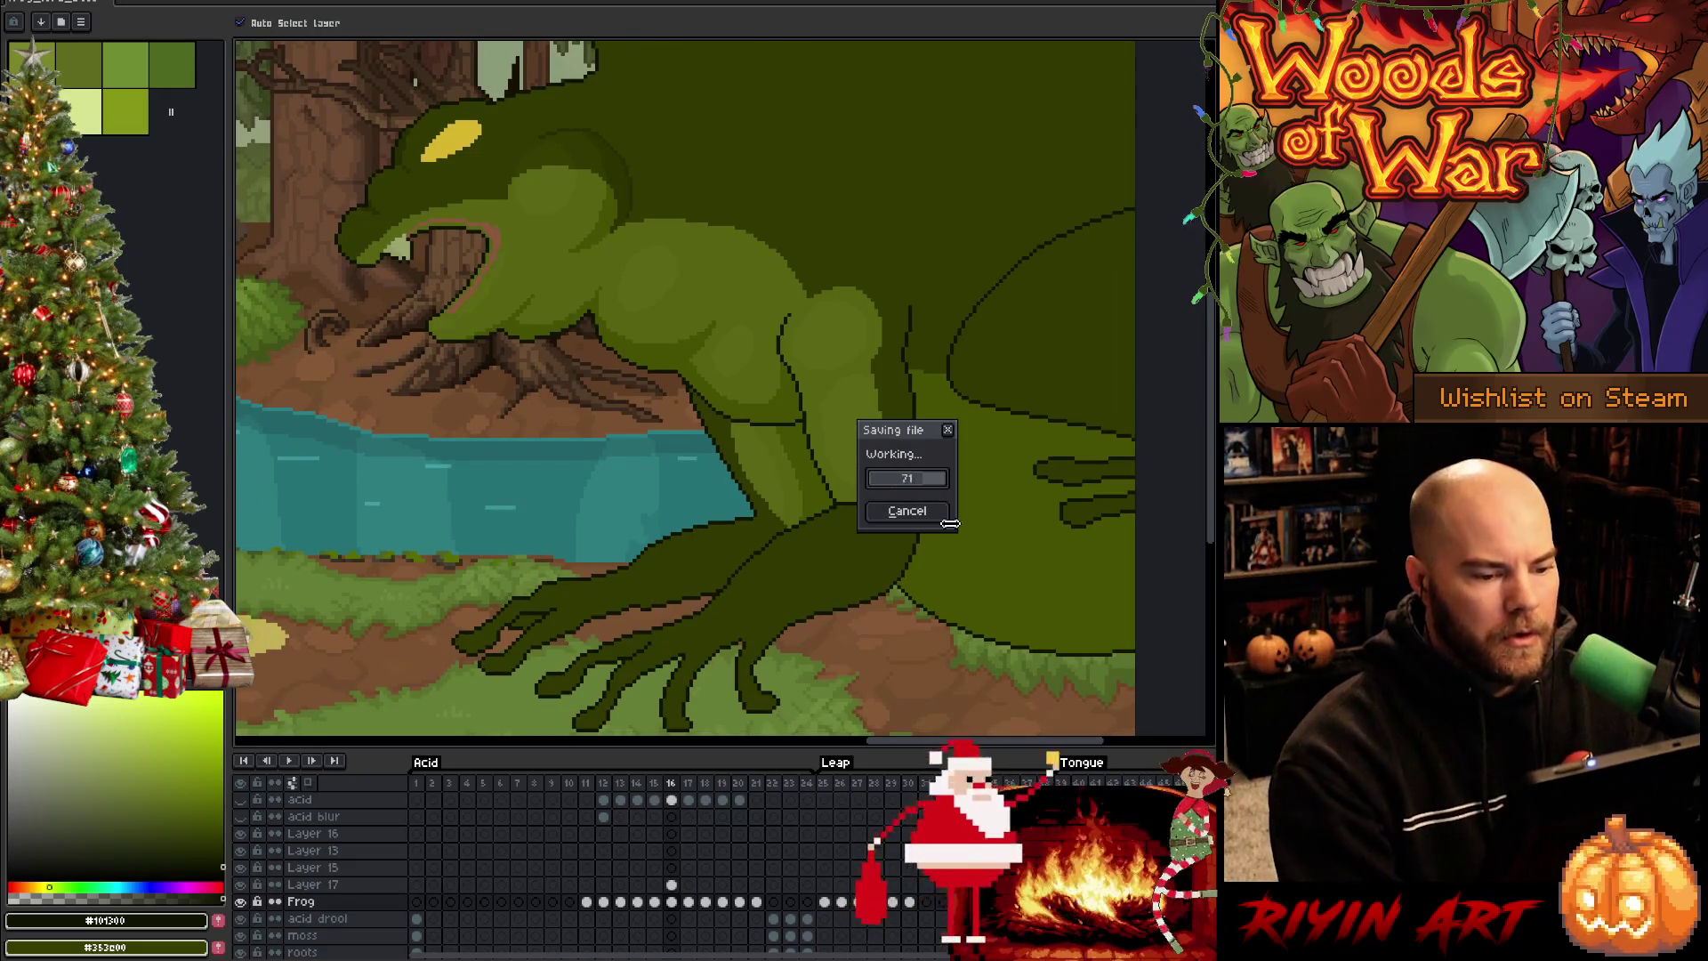
Pick the leg green from frame 15, return to frame 16, wand-select the frog and deselect
key(Left)
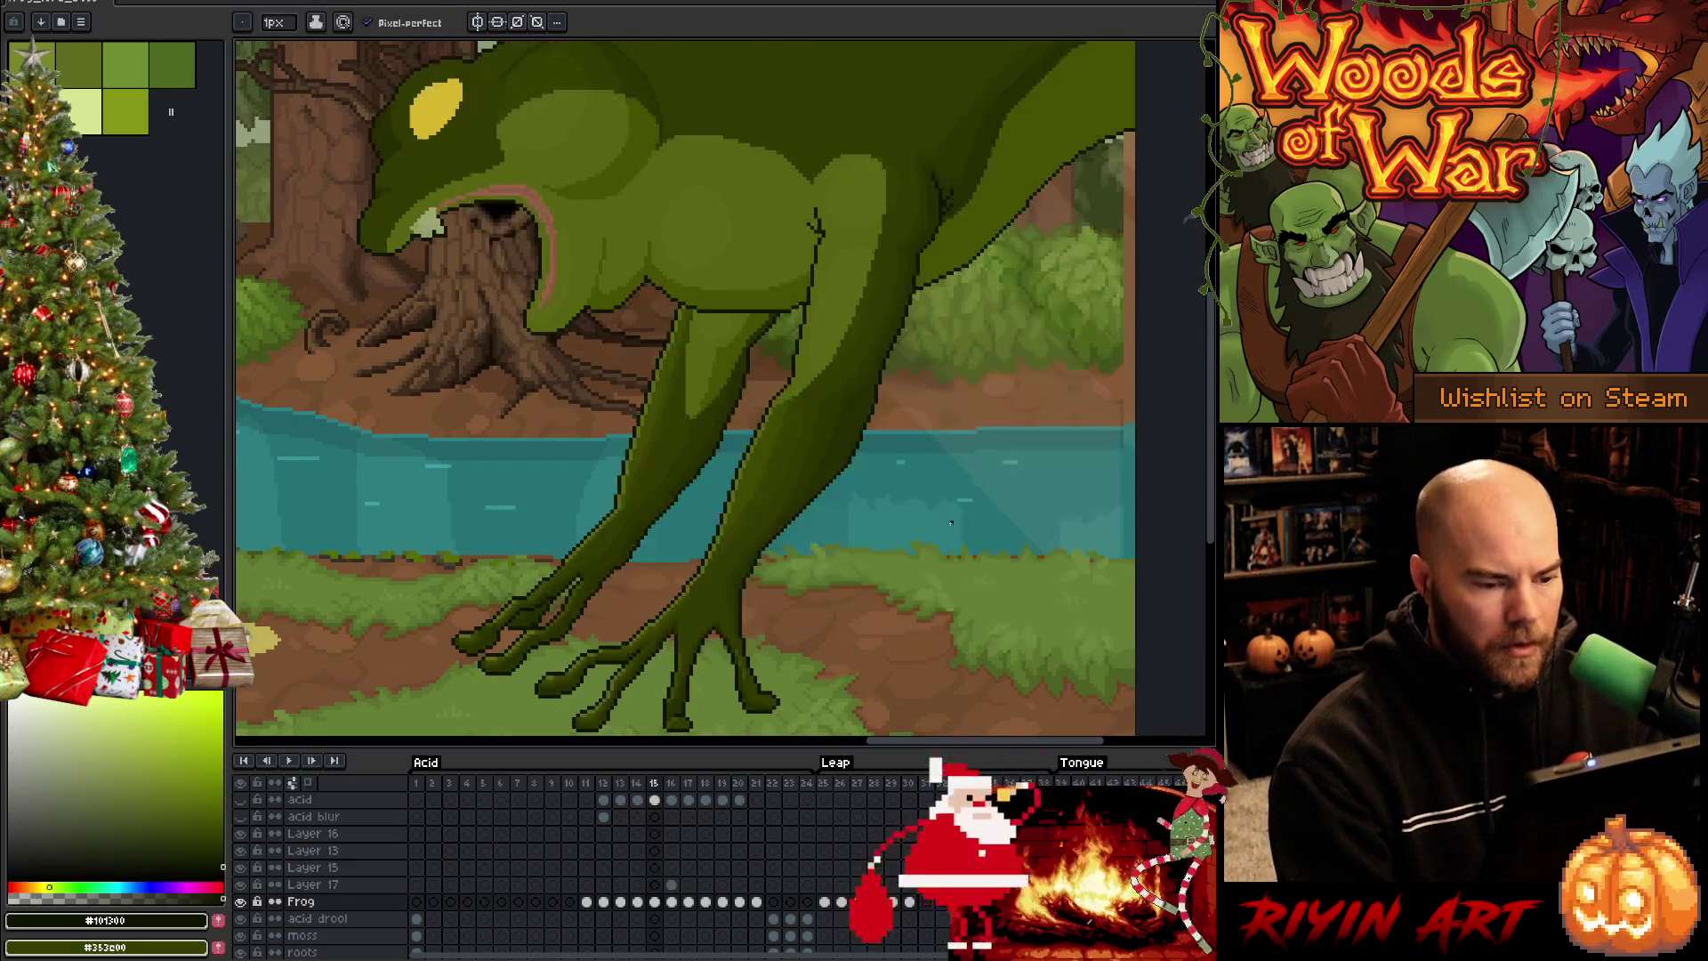
click(795, 381)
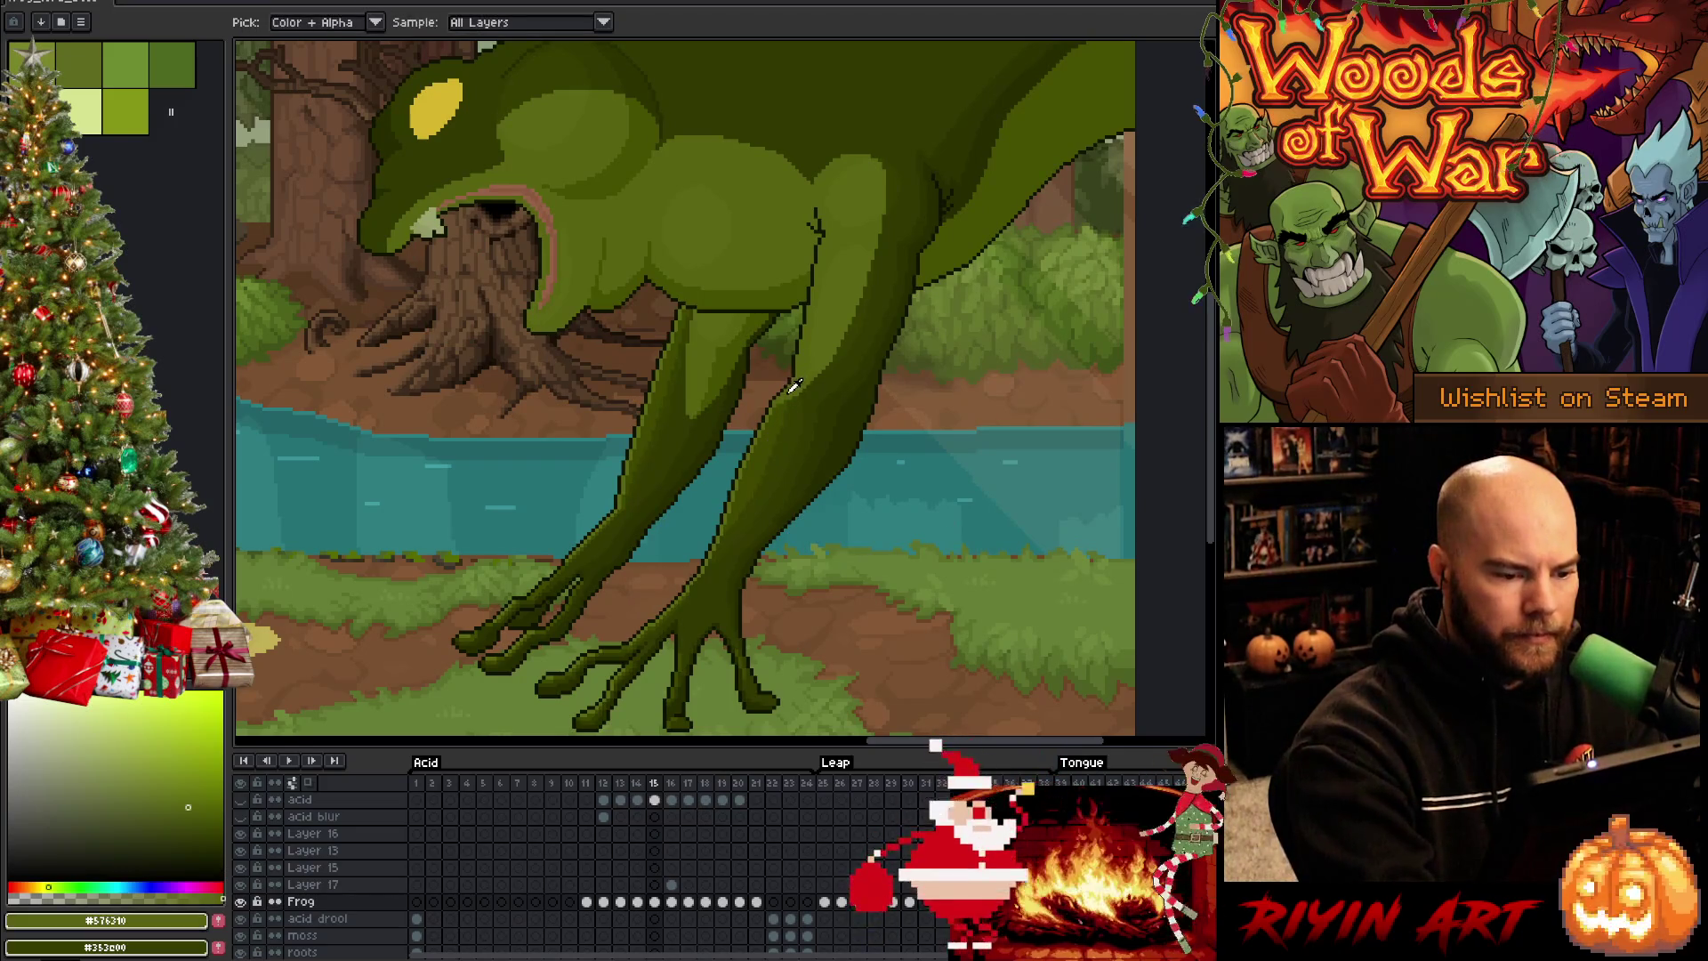
key(Right)
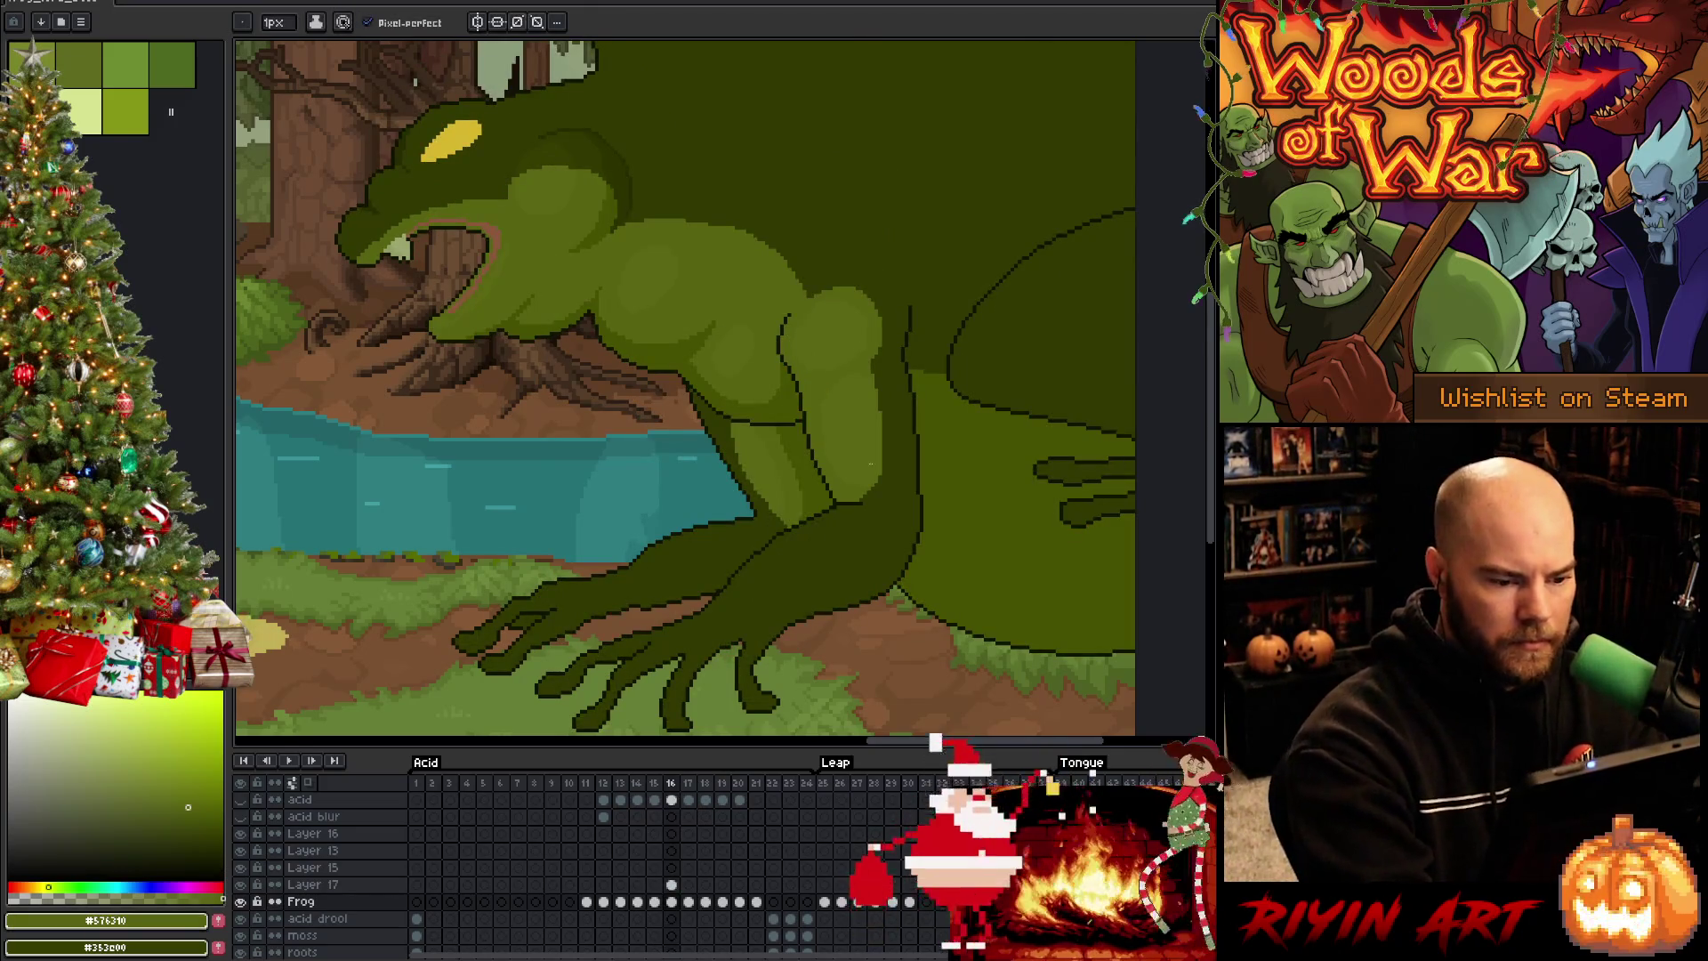
ctrl+click(844, 511)
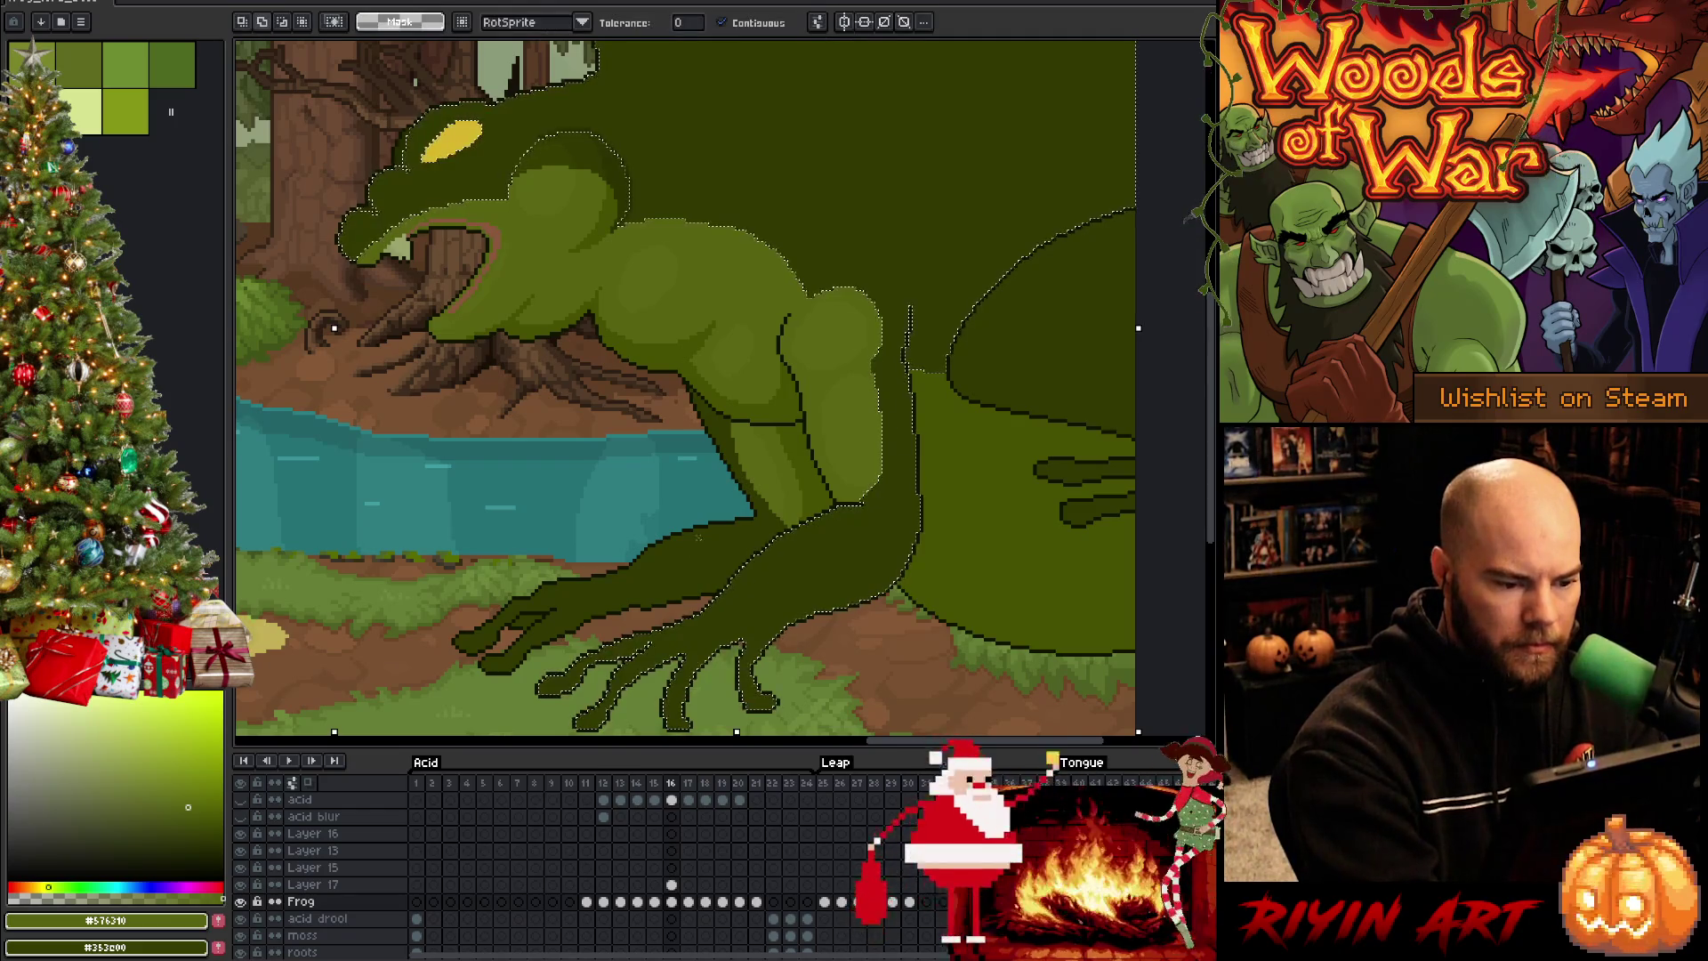
key(ctrl+d)
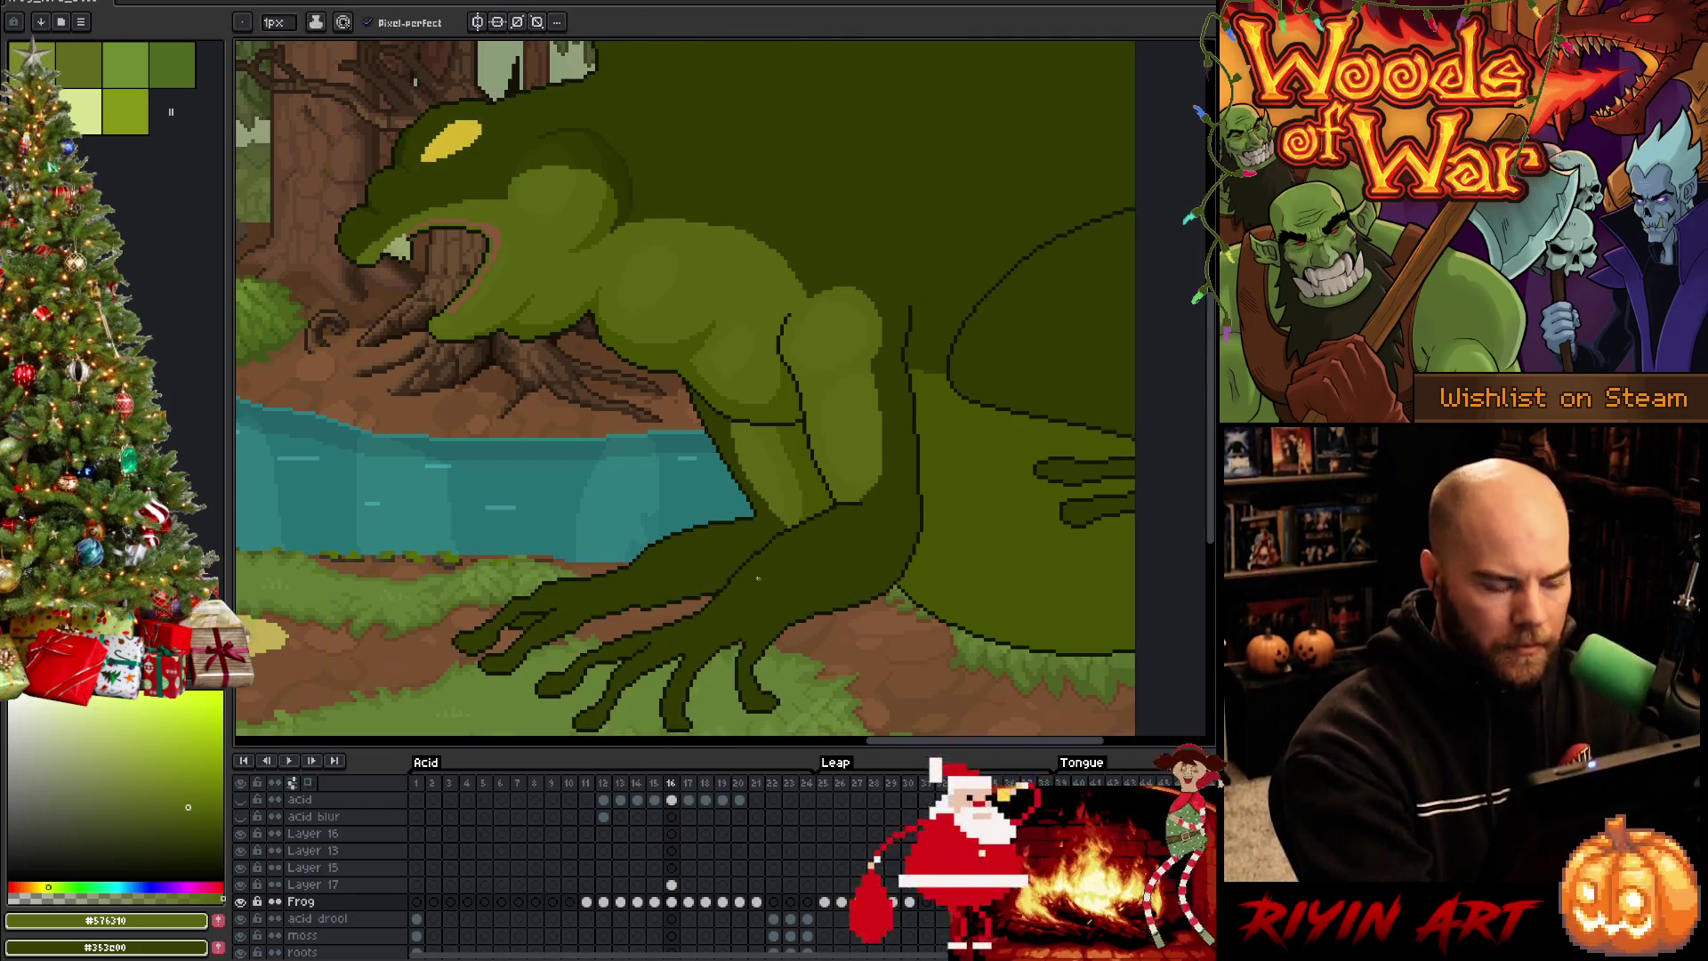
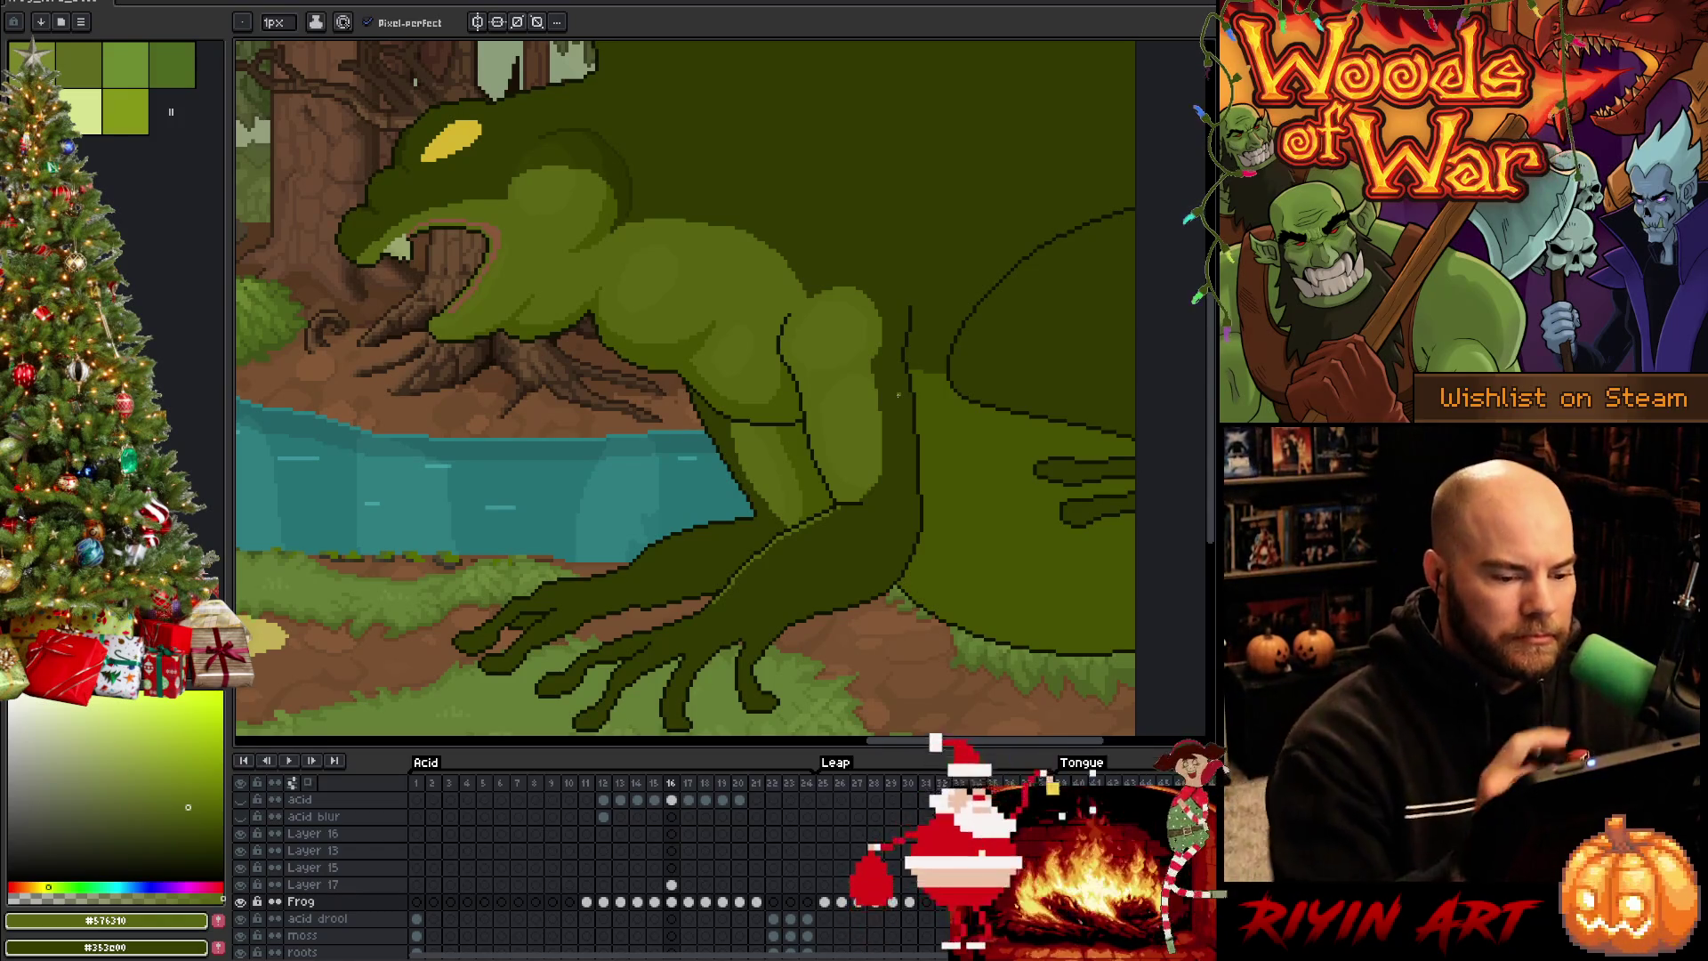
Sample dark and light greens, pencil dark pixels onto the root under the frog, and save
key(alt)
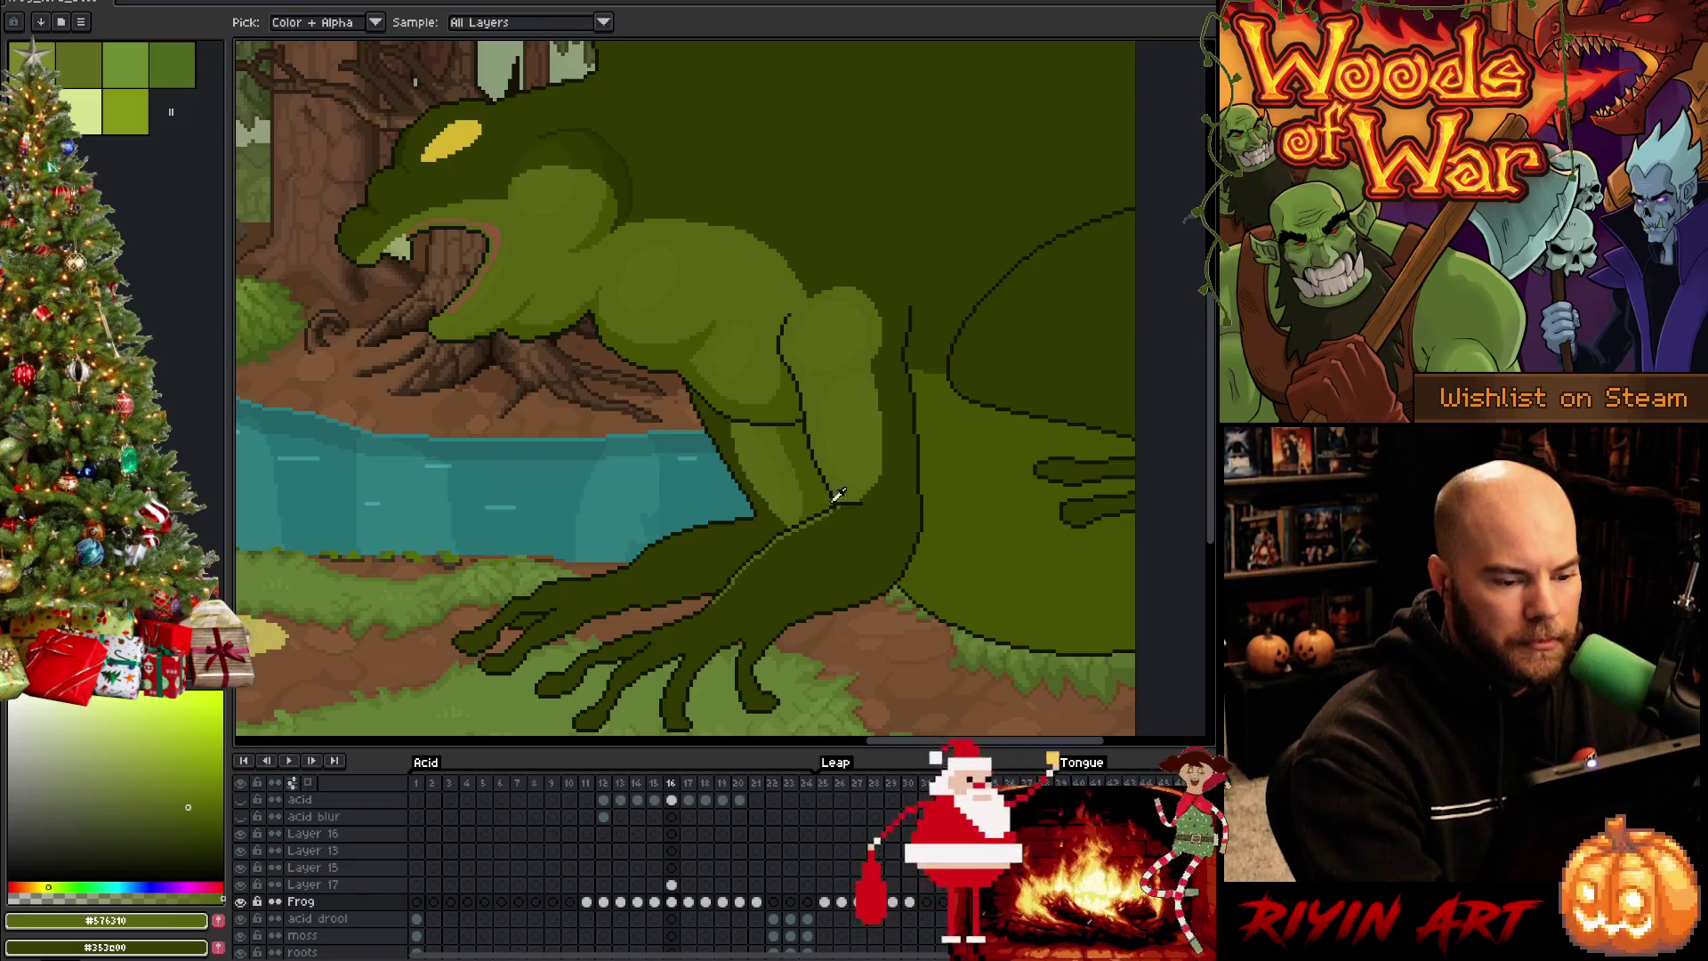
alt+click(838, 496)
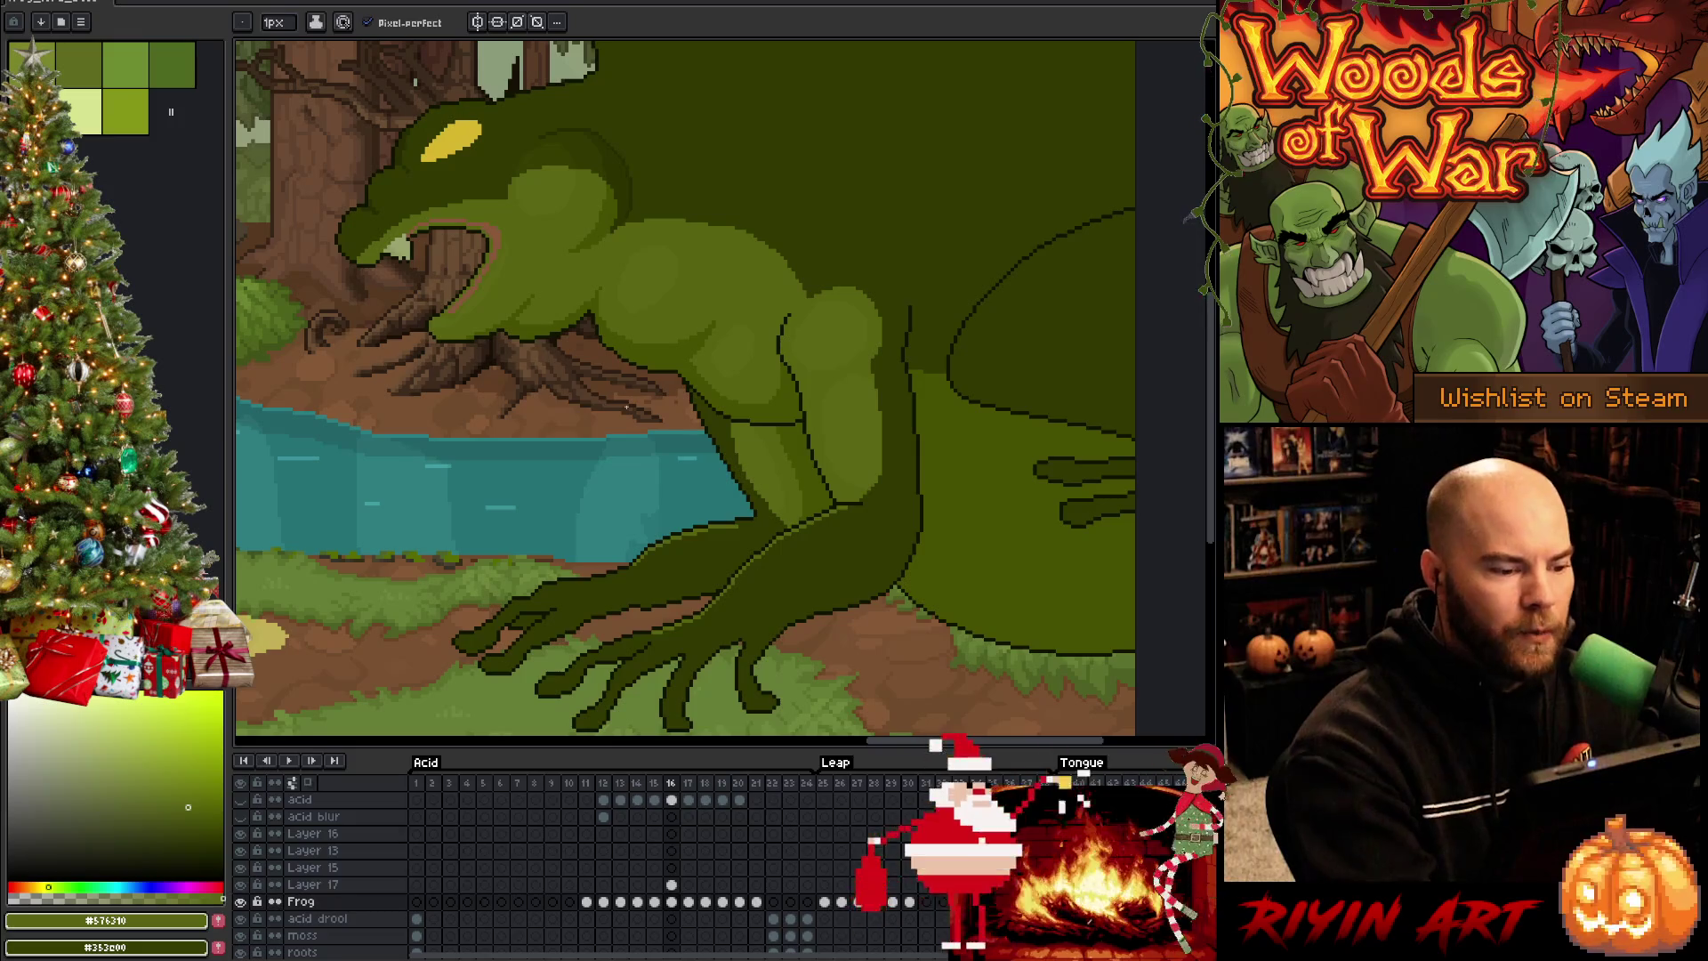
scroll(613, 344, up, 4)
scroll(613, 345, up, 1)
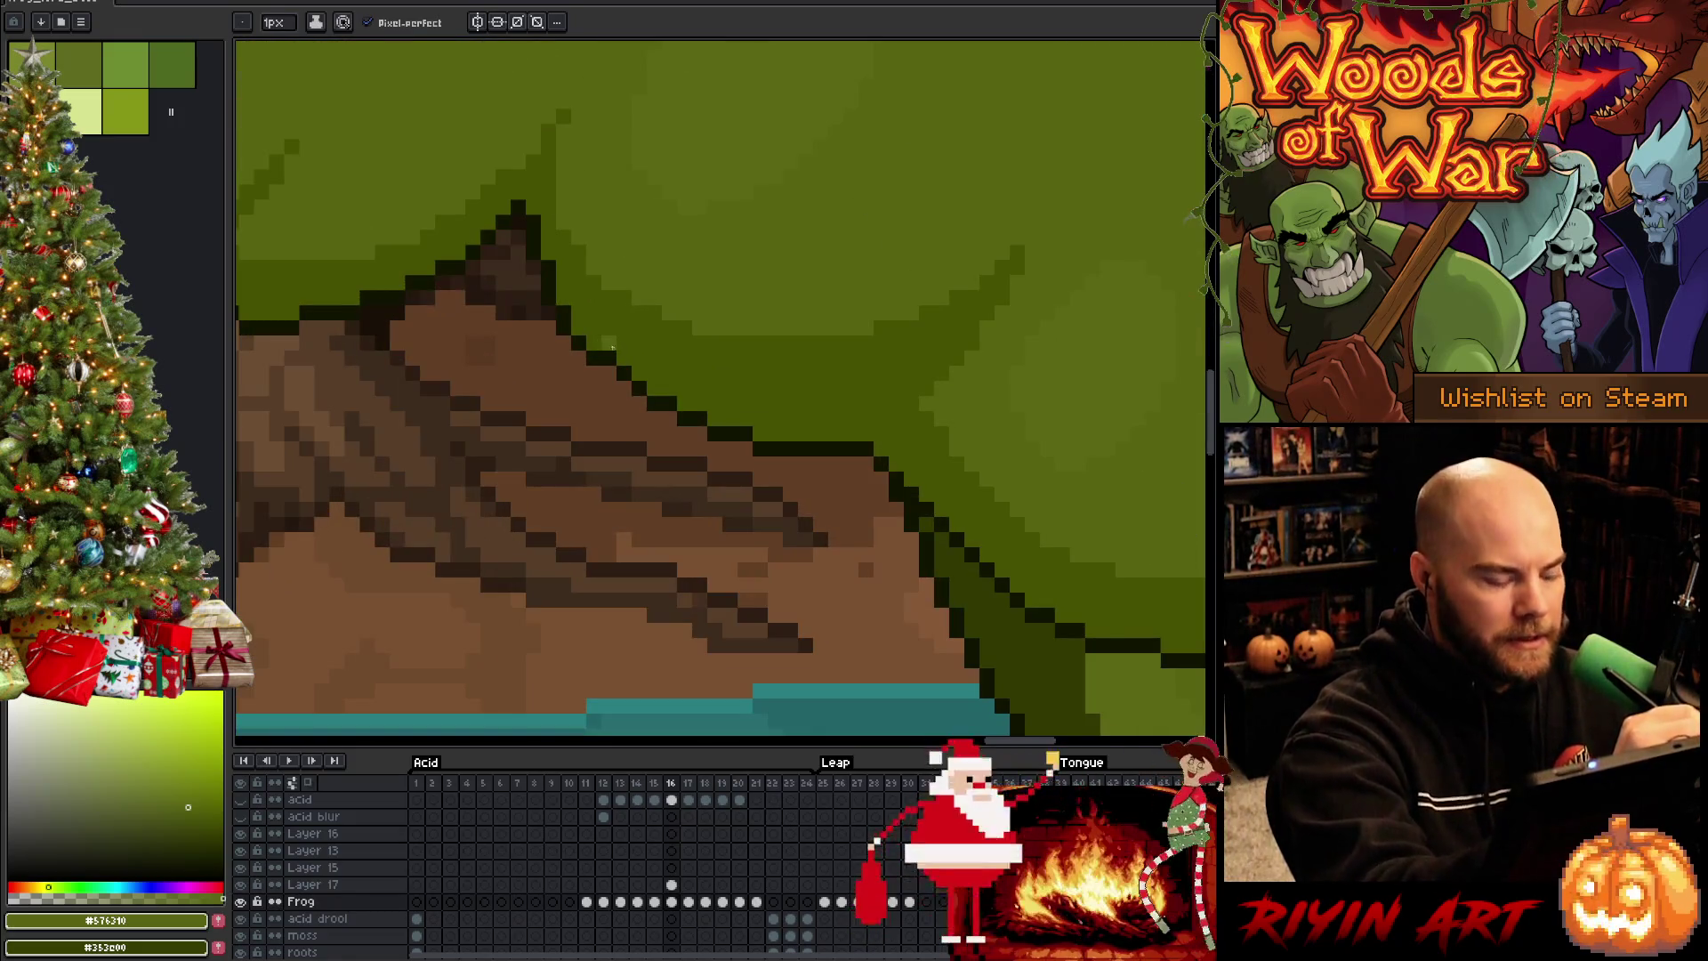
key(alt)
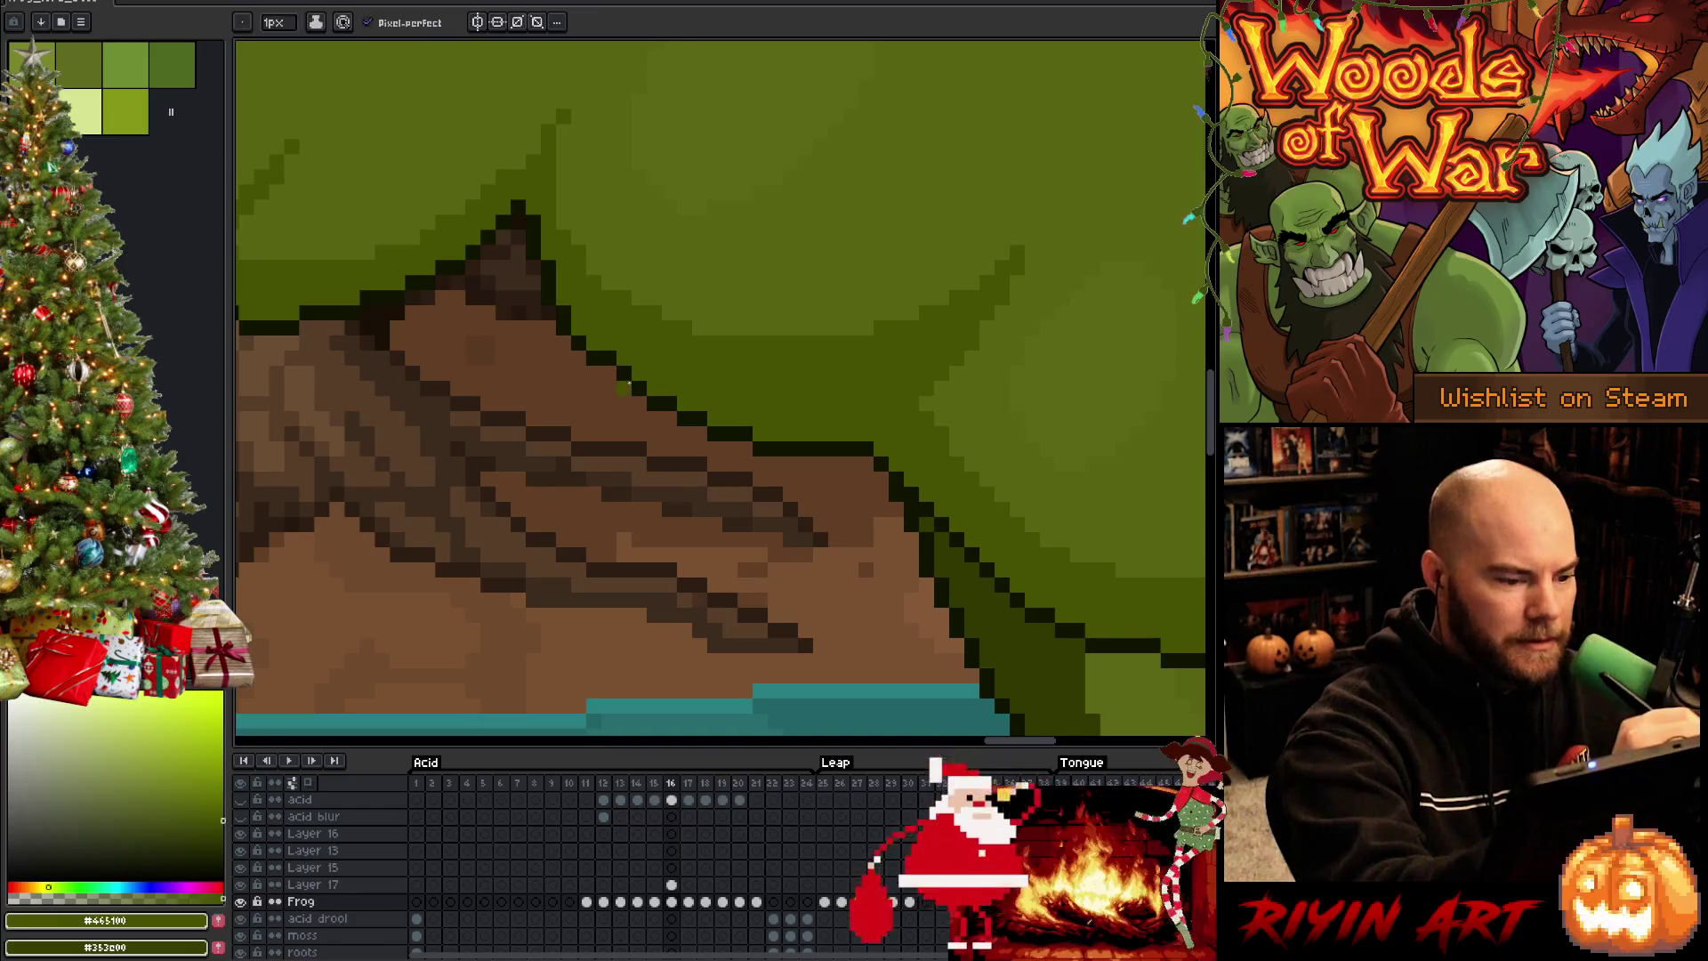
alt+click(617, 379)
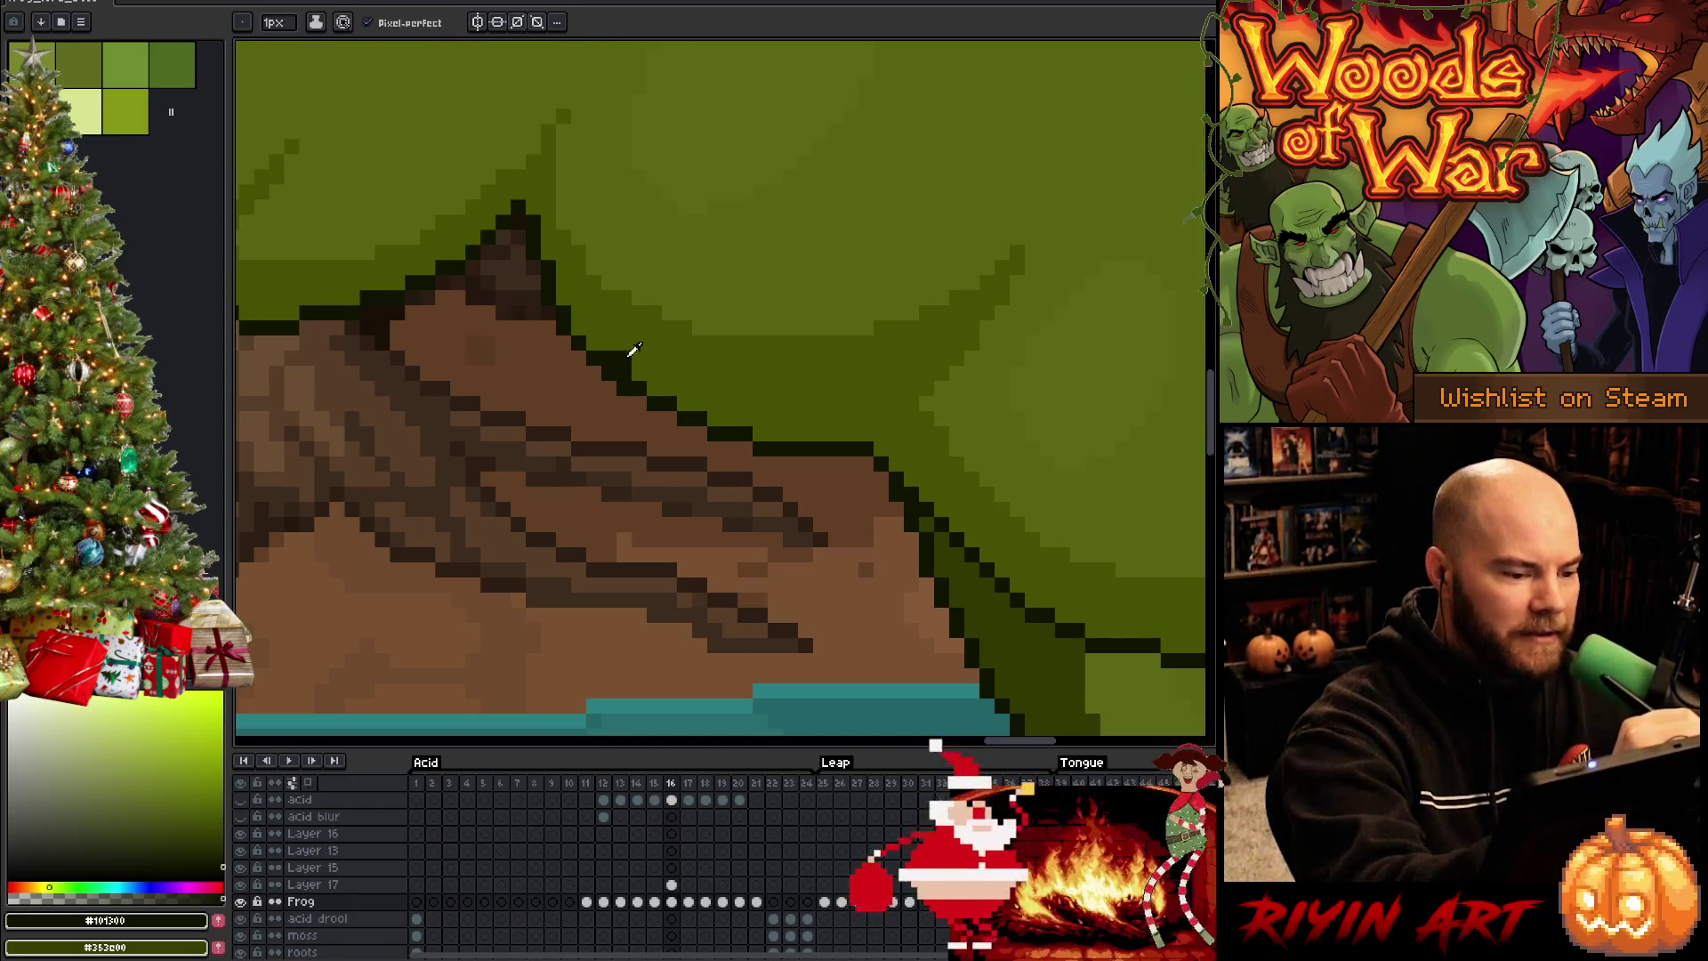
alt+click(617, 356)
key(alt)
alt+click(611, 356)
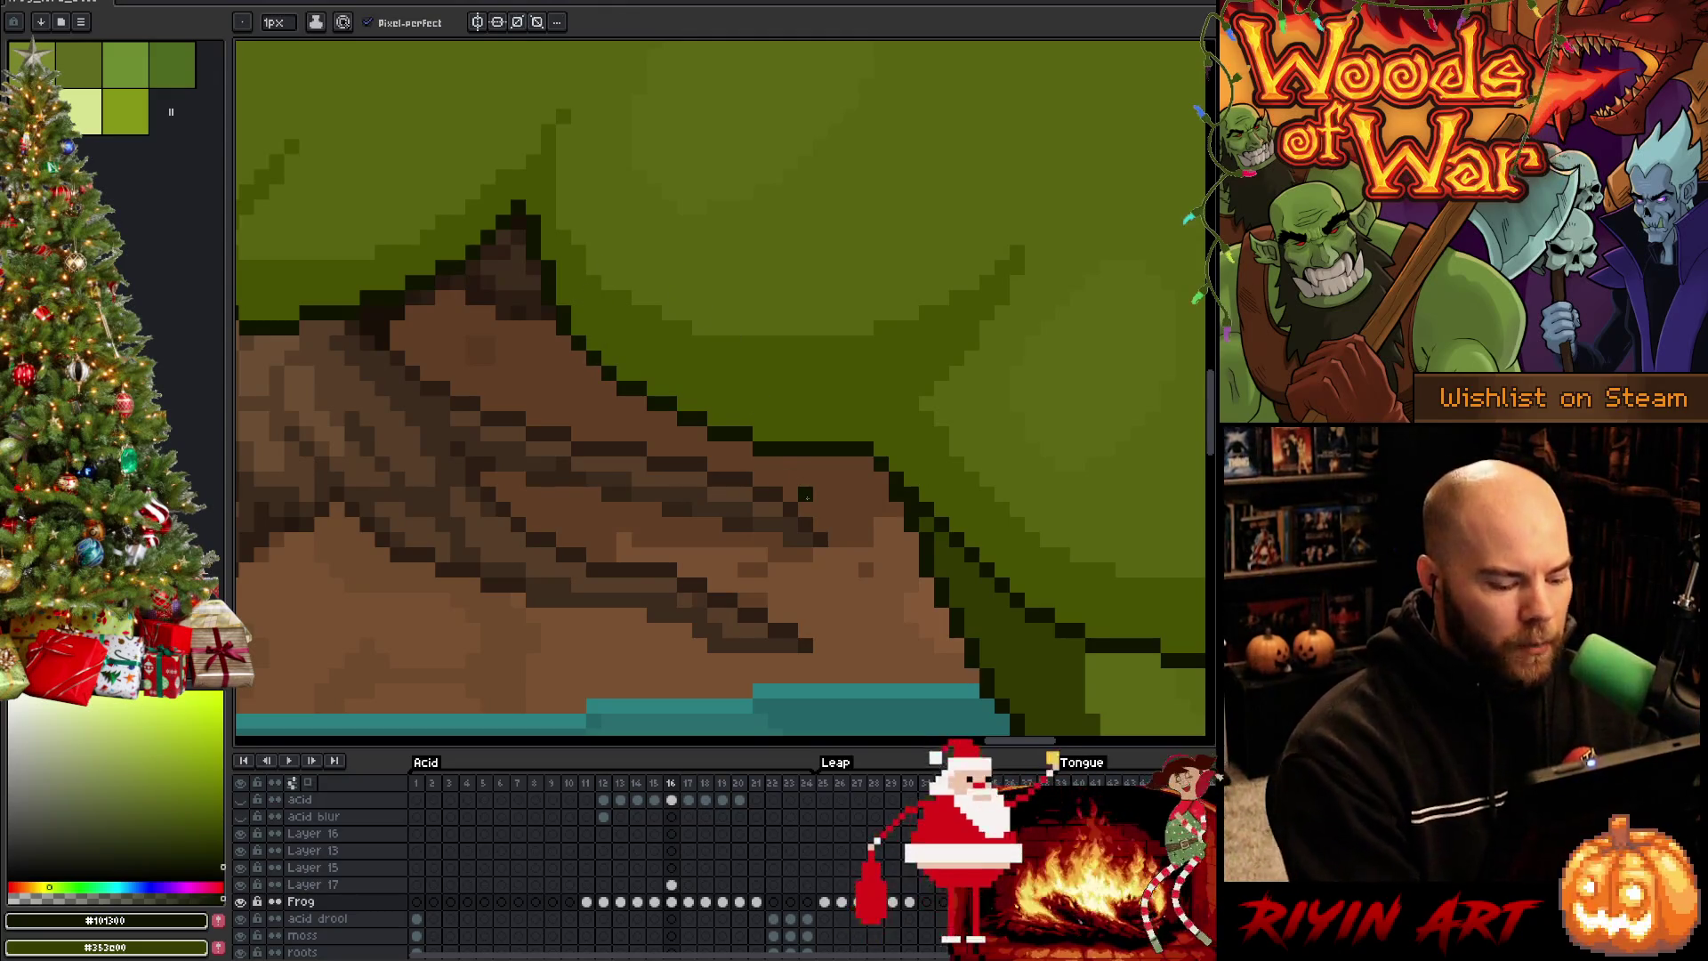
scroll(805, 495, down, 4)
key(ctrl+s)
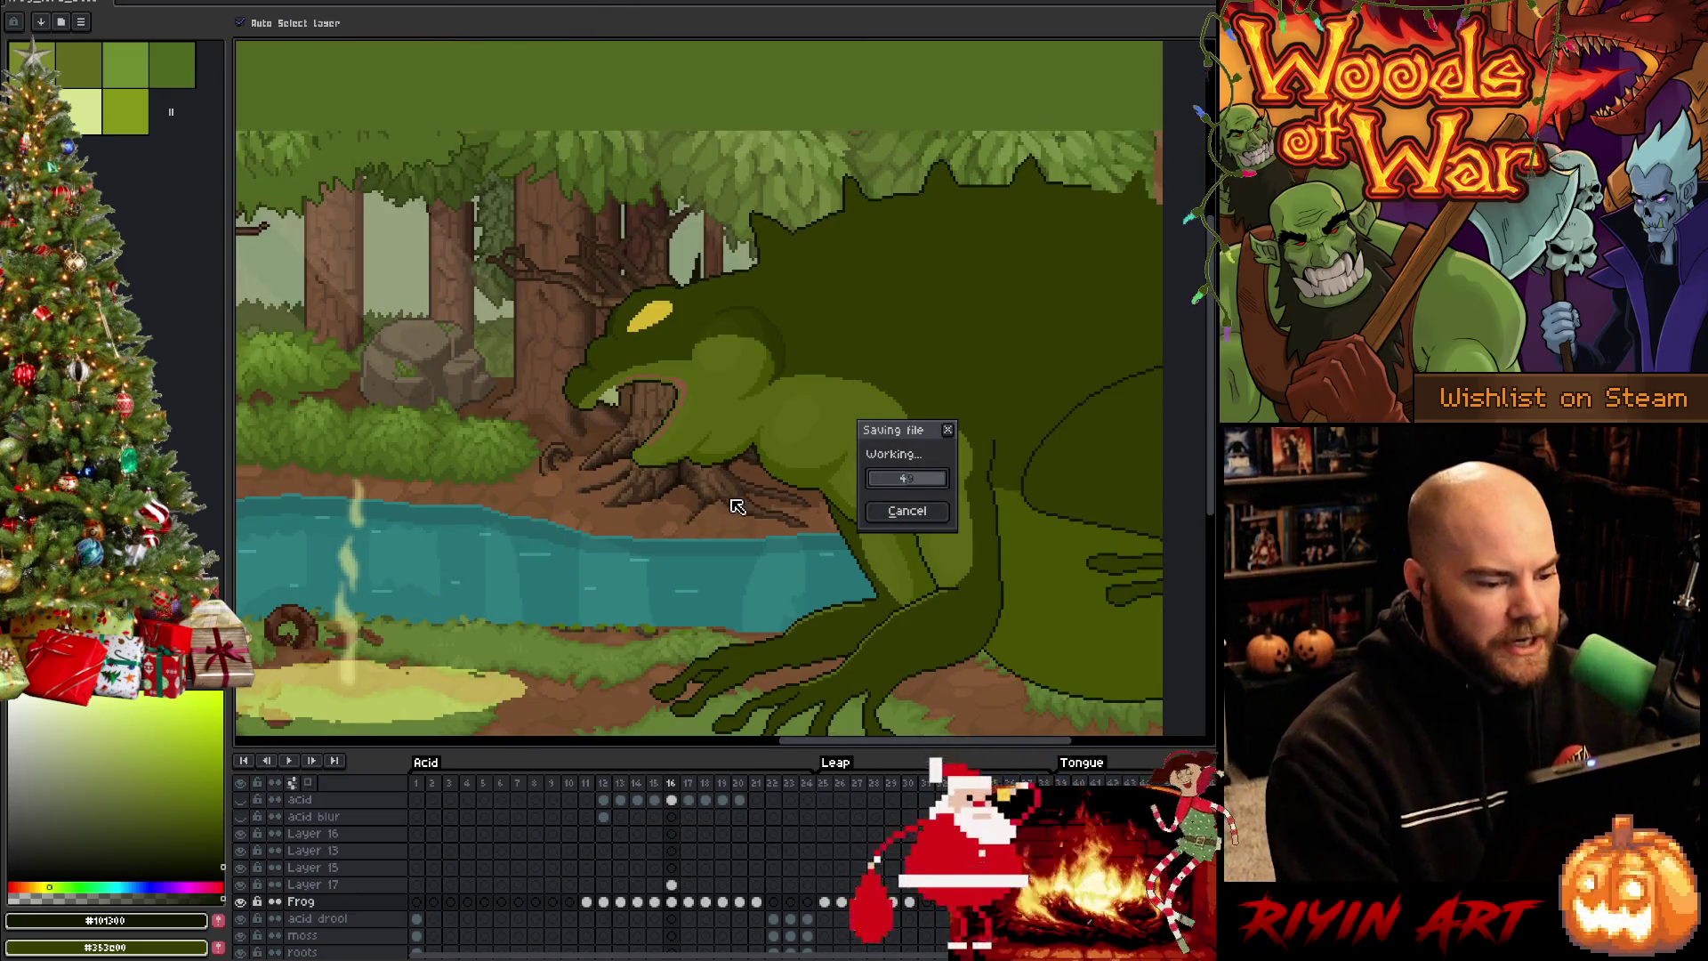
scroll(732, 499, up, 1)
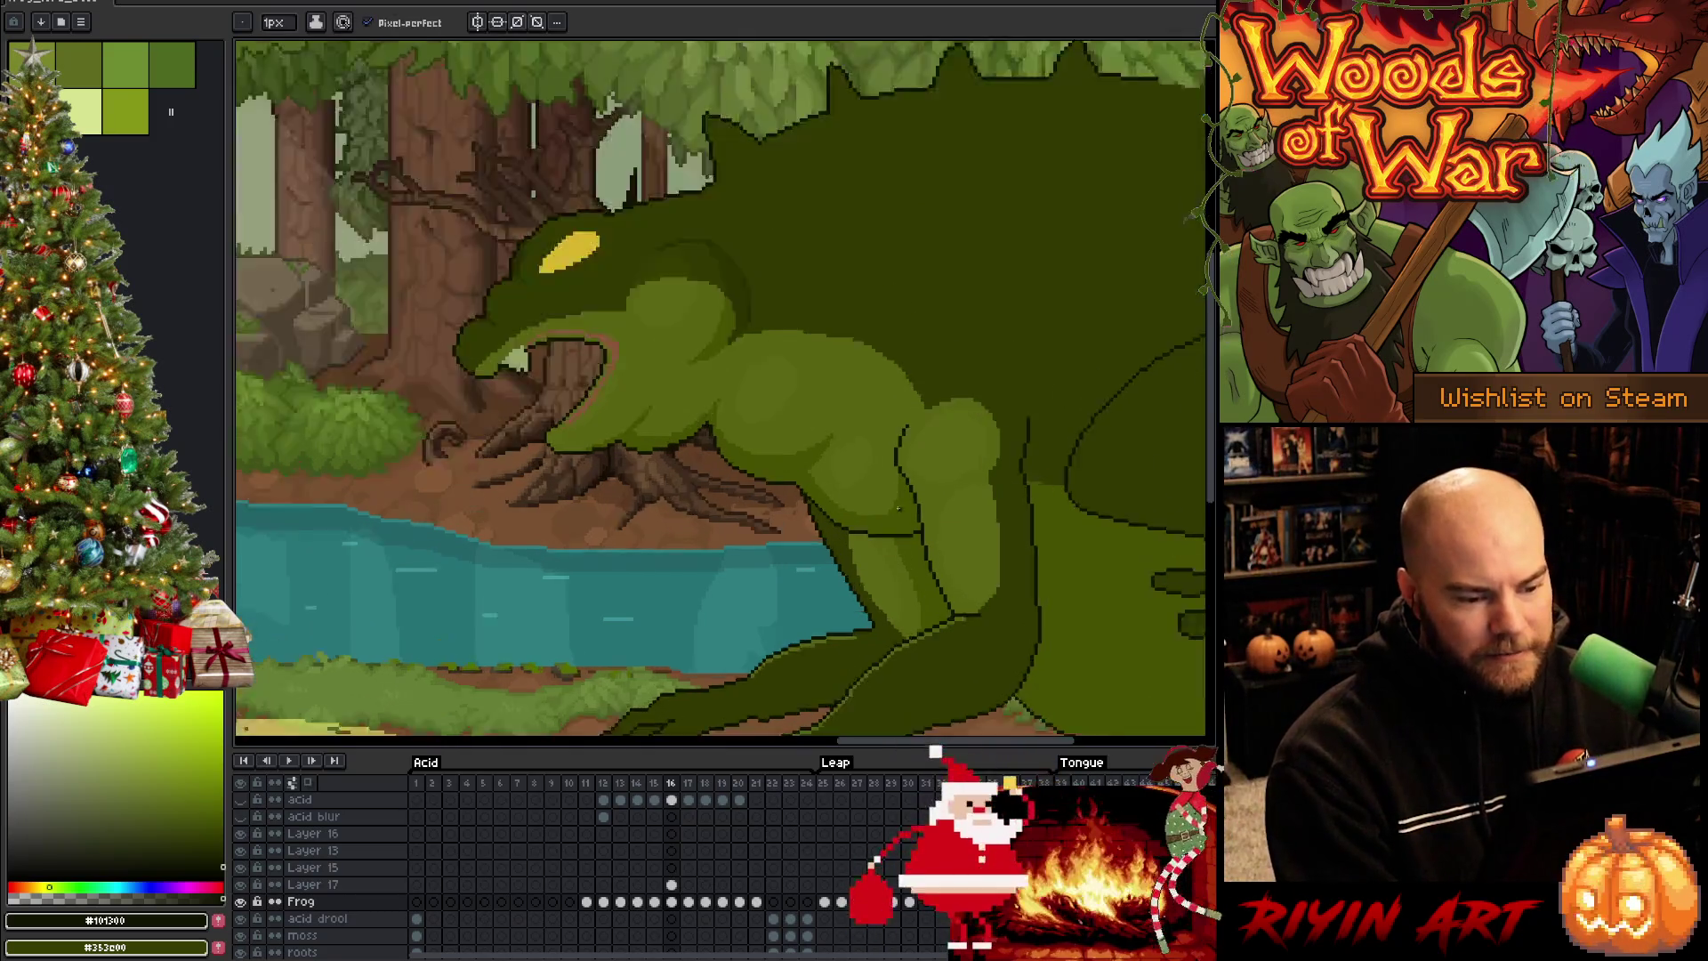
scroll(923, 544, up, 1)
scroll(752, 408, up, 2)
scroll(730, 697, down, 1)
scroll(839, 303, up, 2)
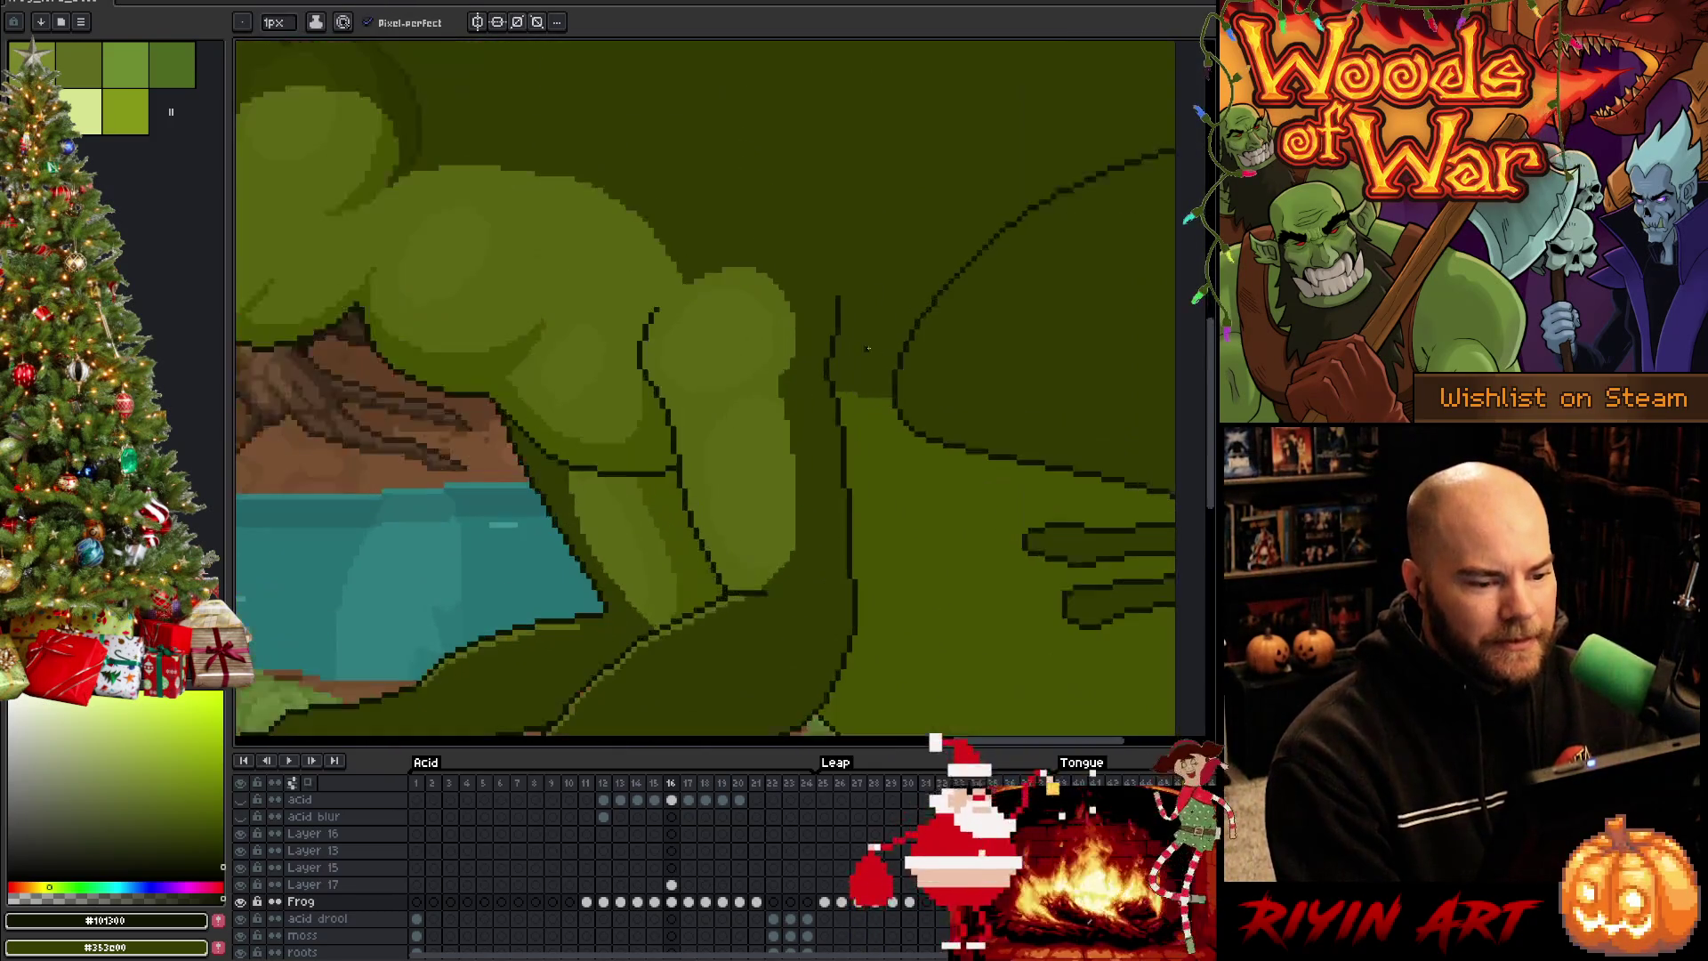
Sample arm greens, pencil a small crease line at the frog's elbow, and save
alt+click(839, 302)
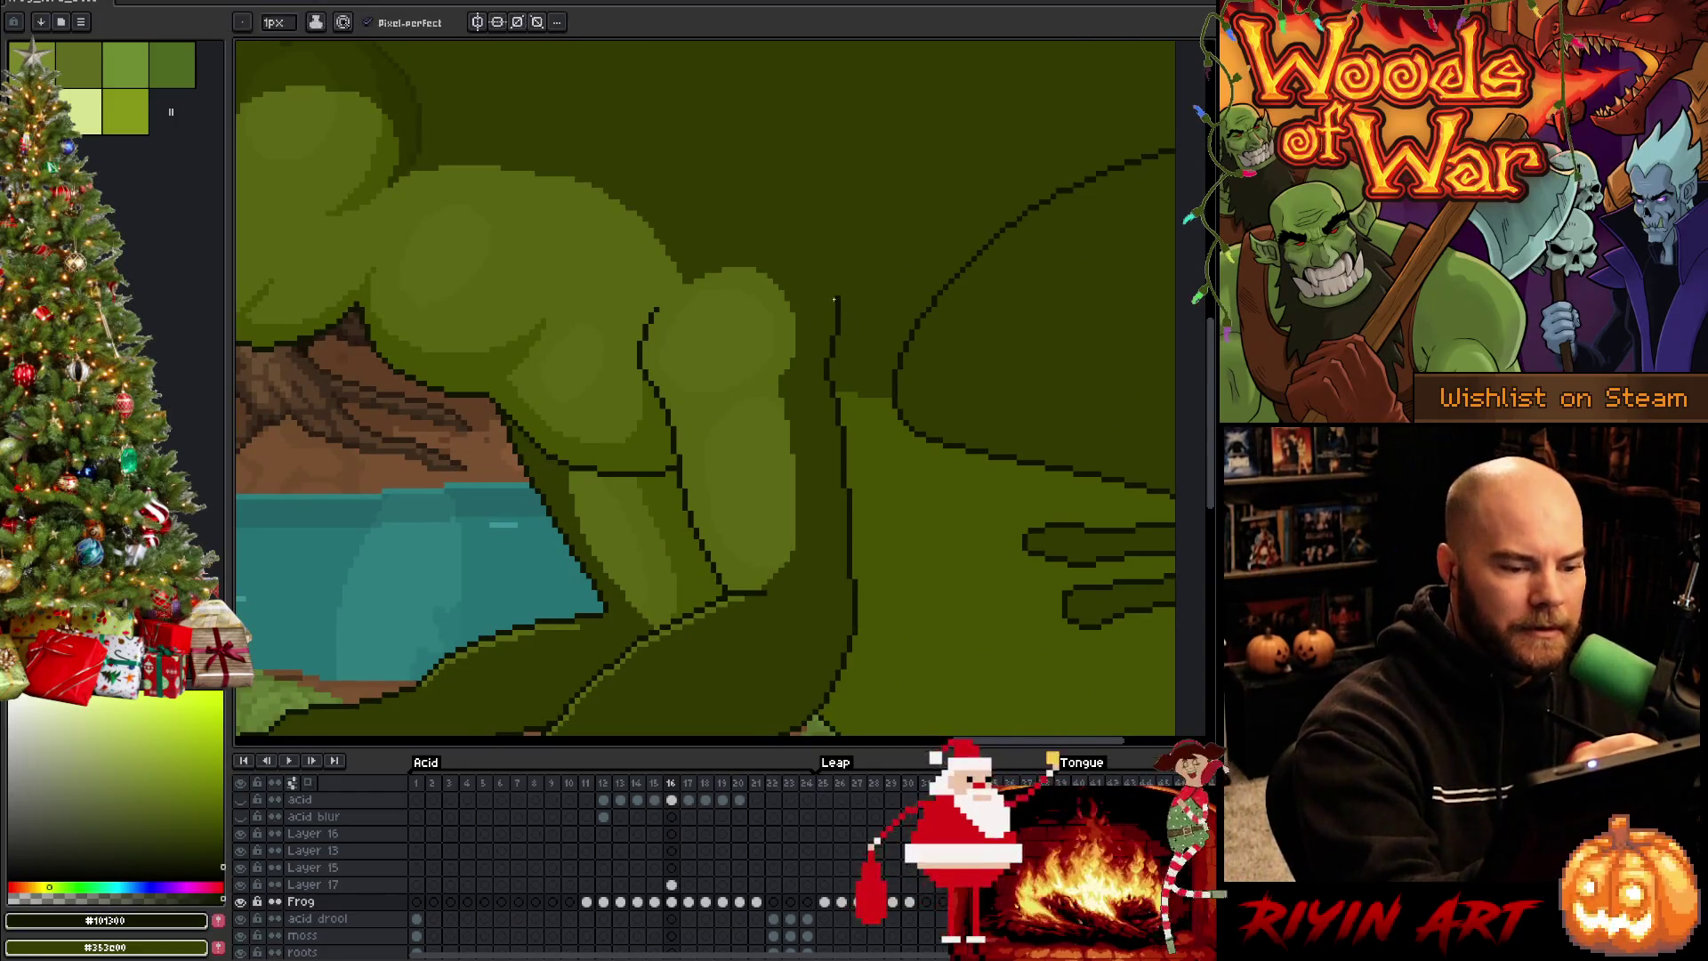
alt+click(831, 307)
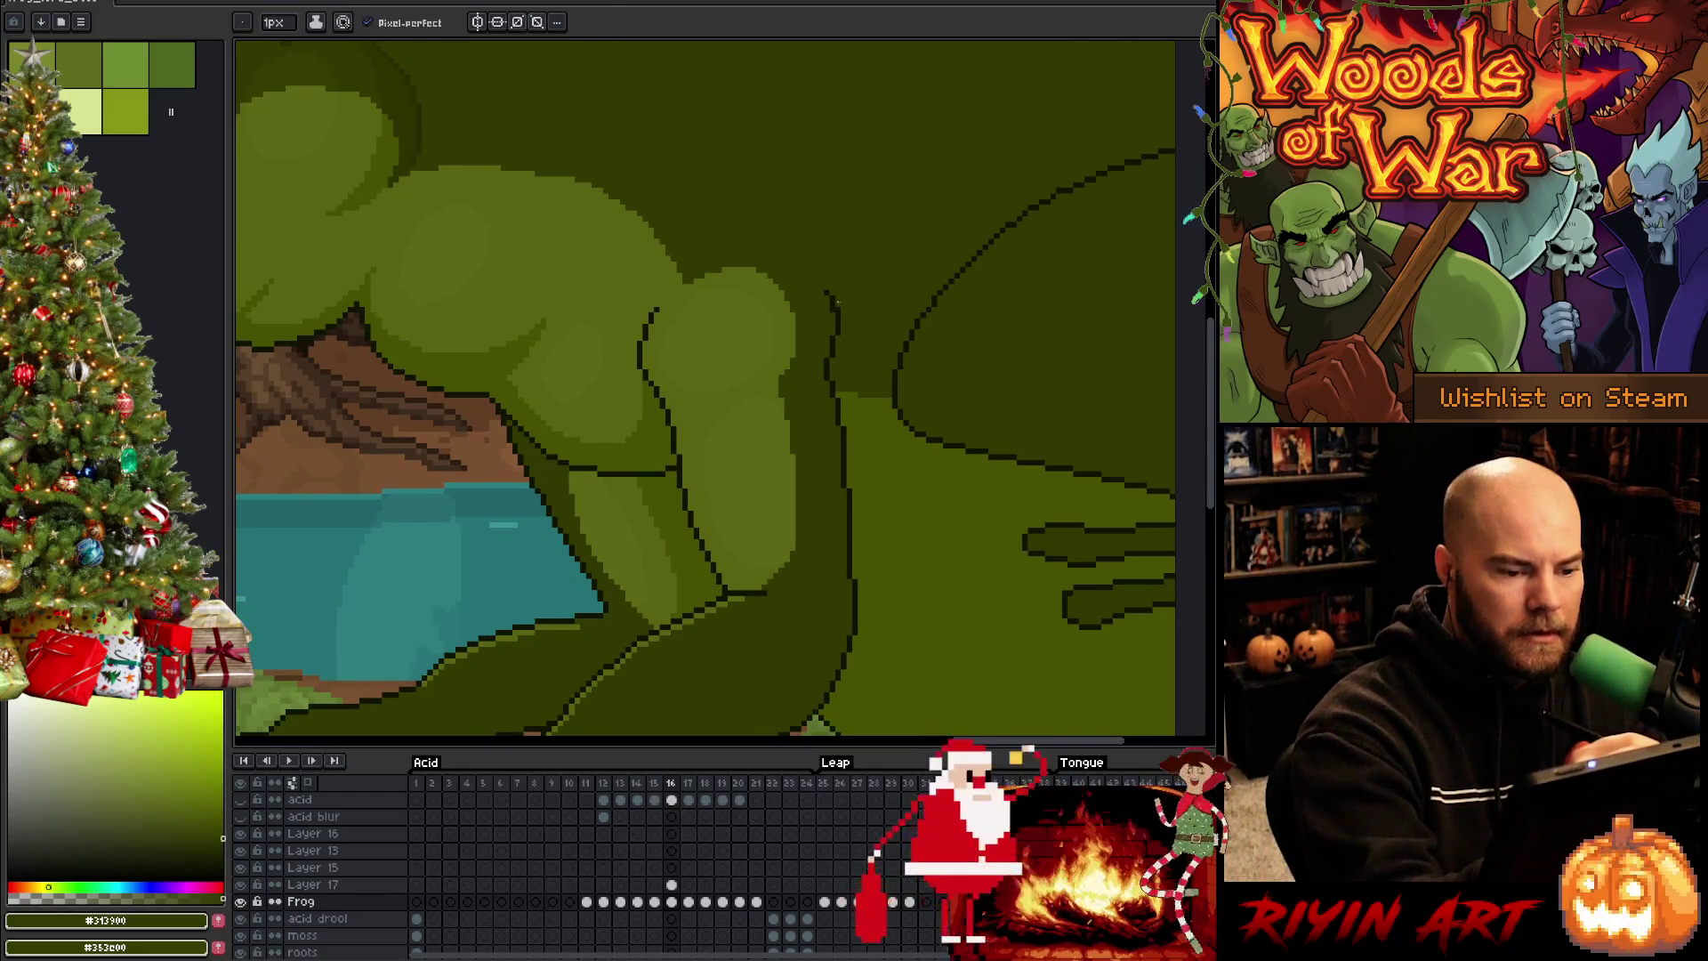
alt+click(843, 310)
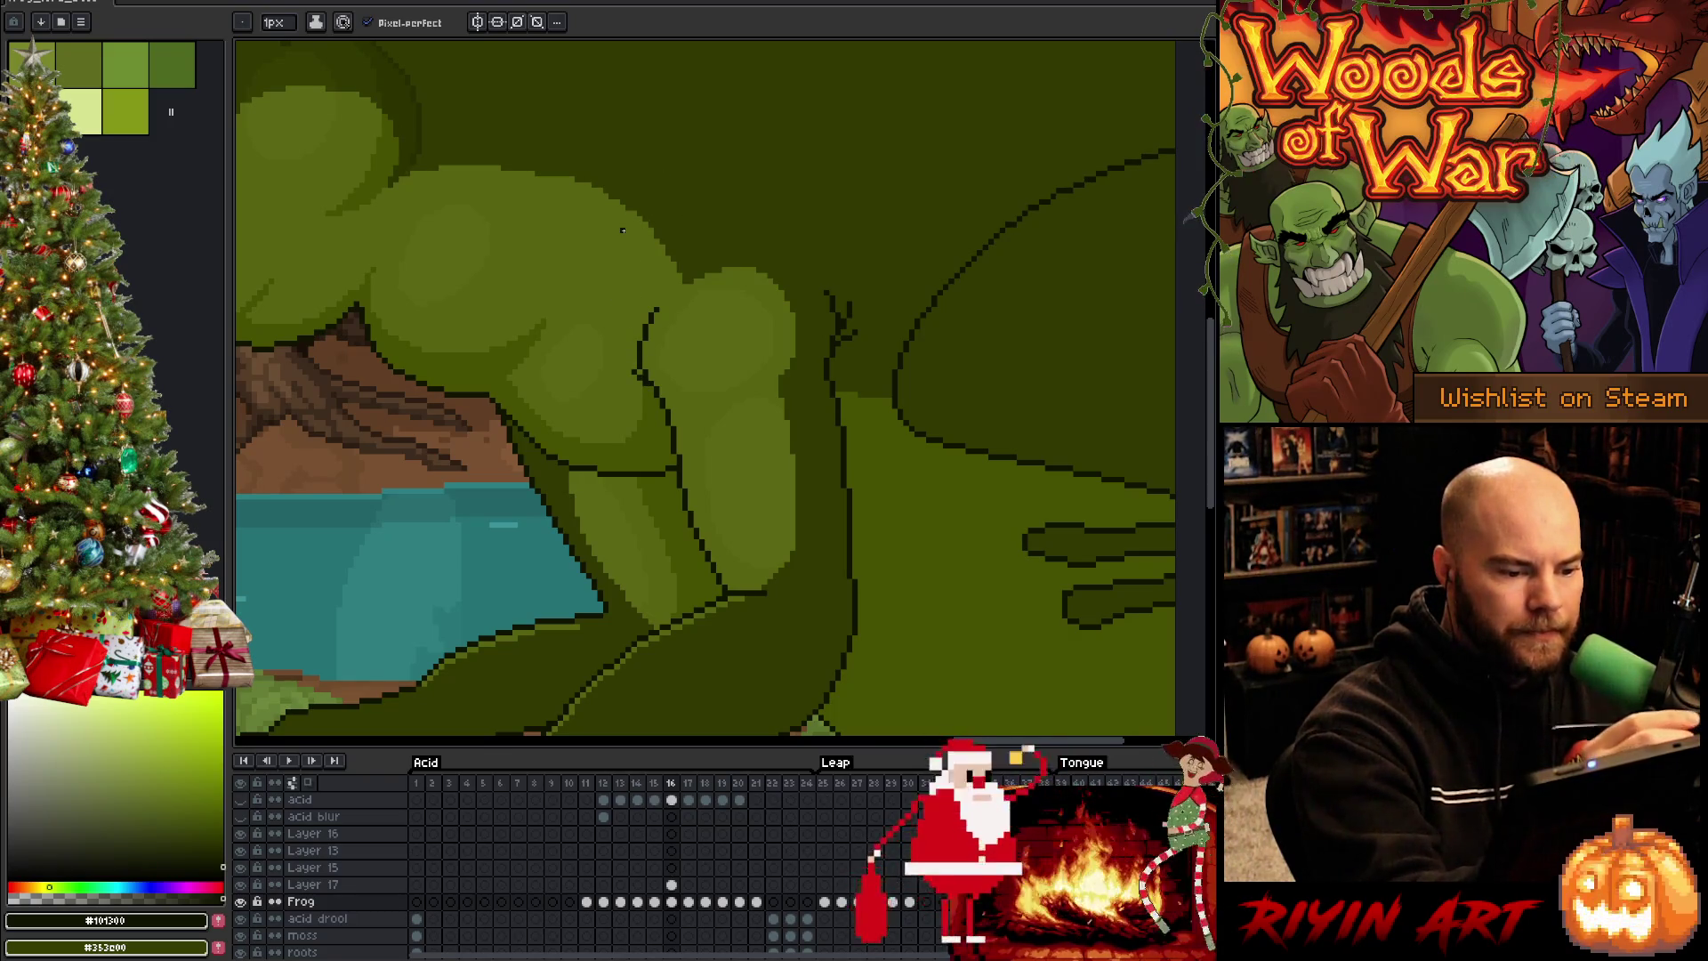
alt+click(655, 316)
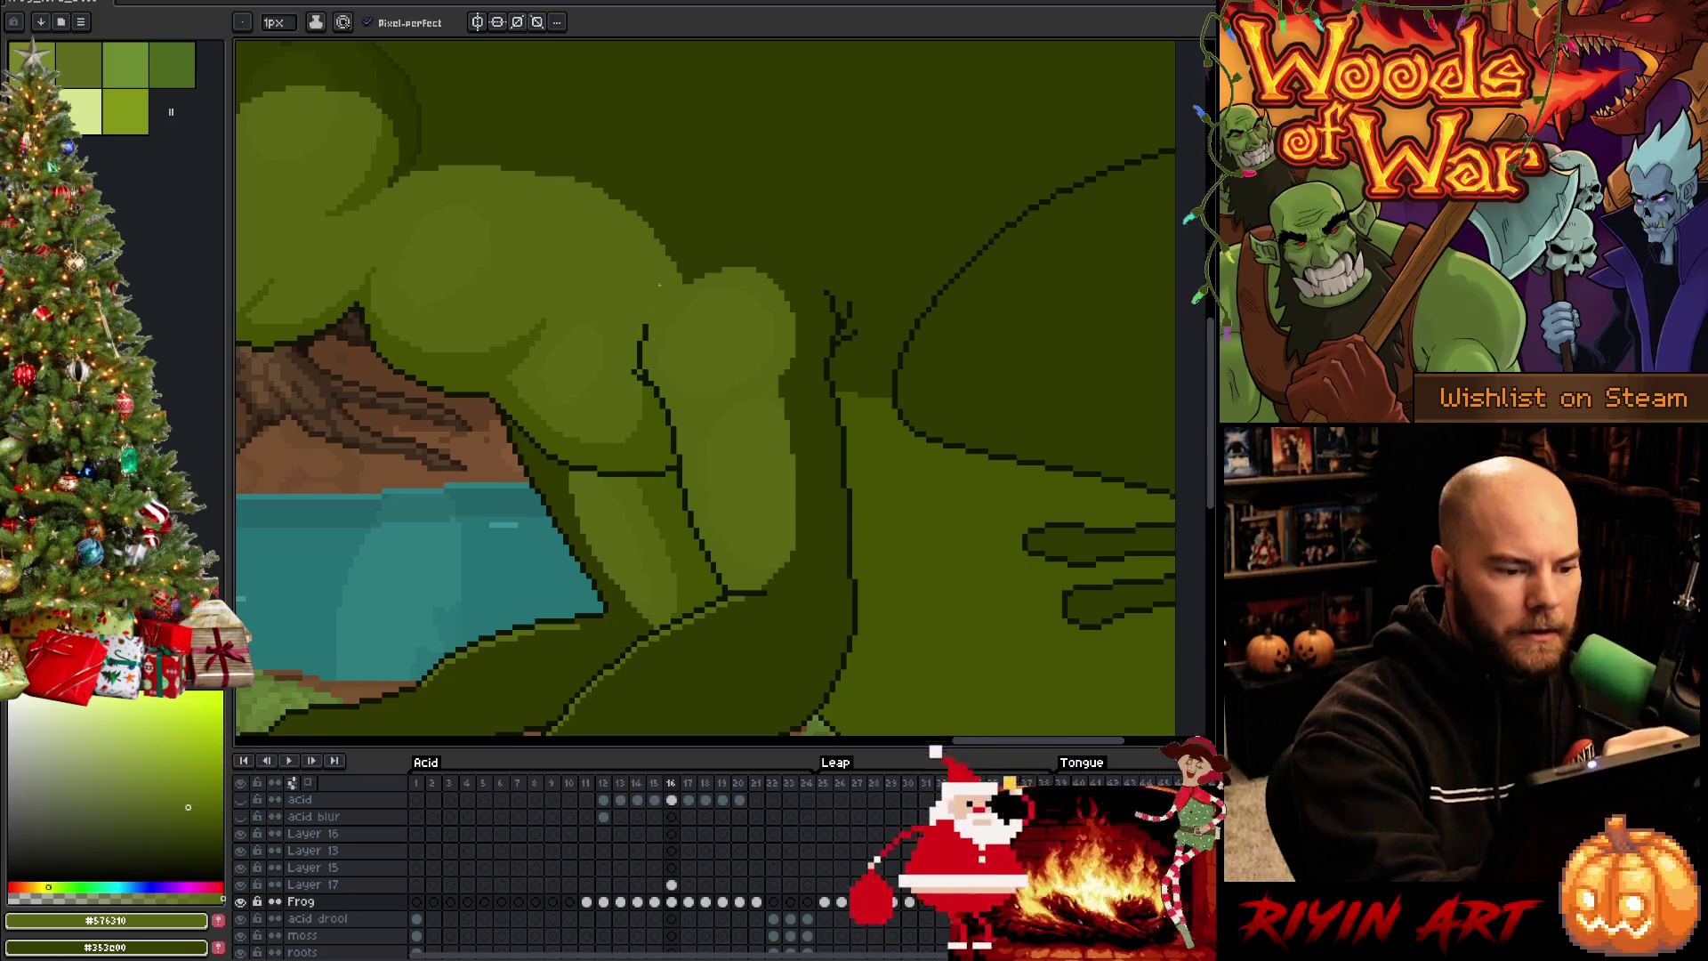
alt+click(650, 304)
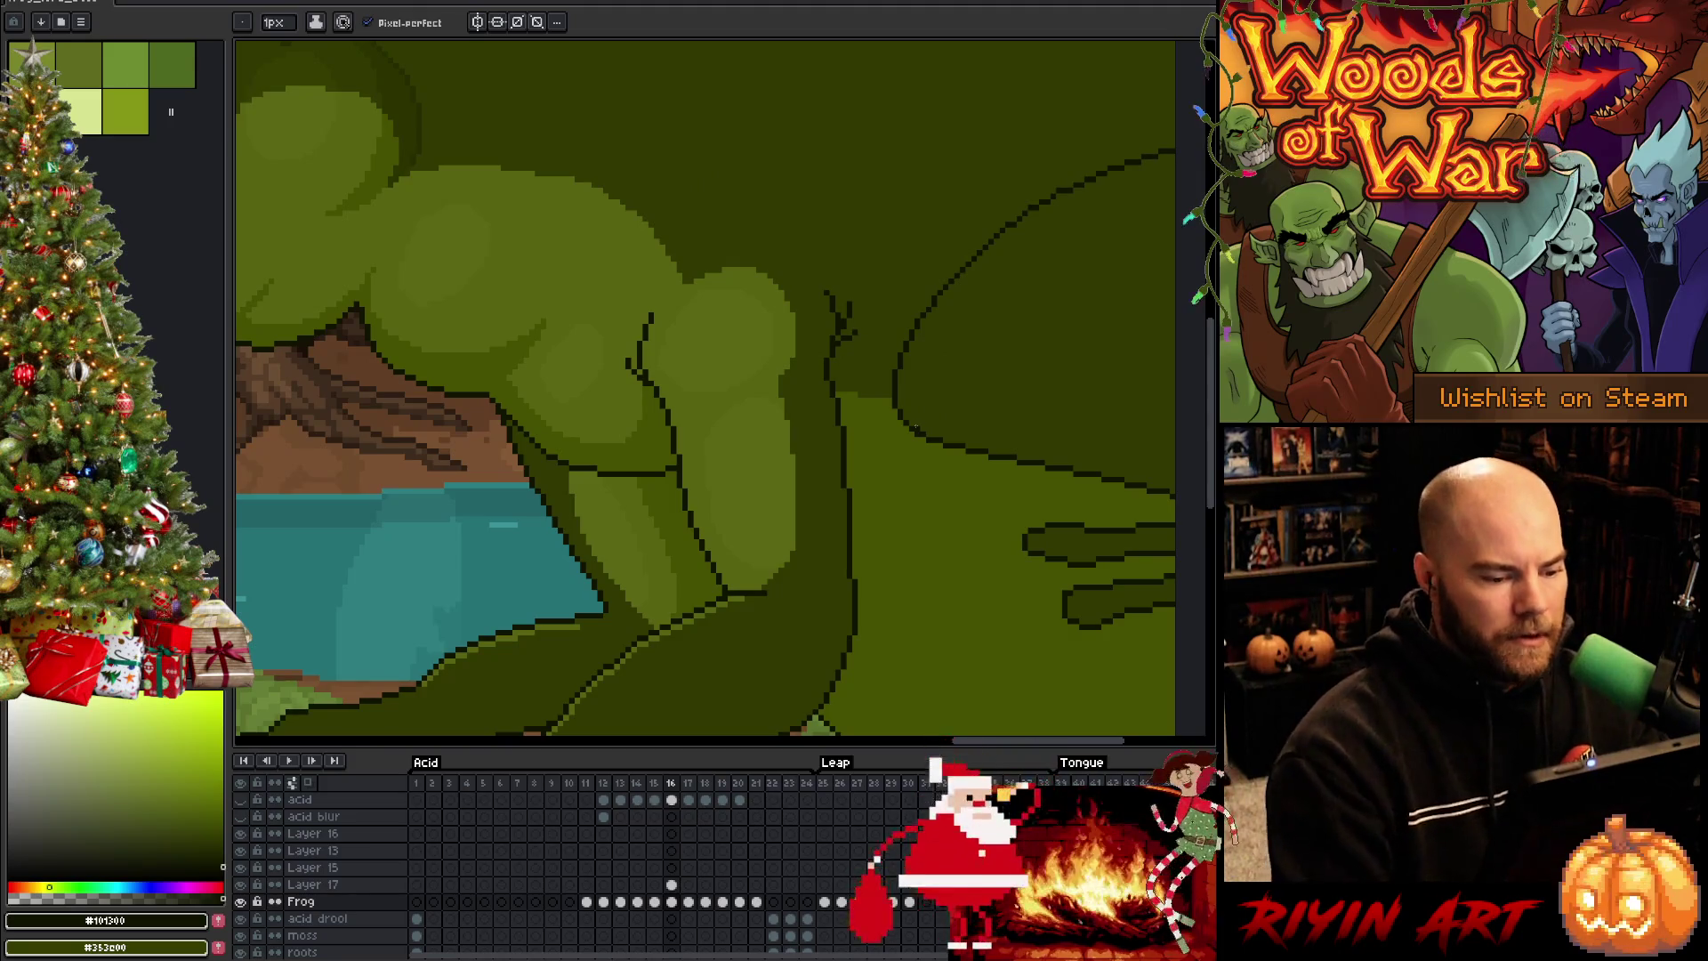
scroll(700, 531, down, 2)
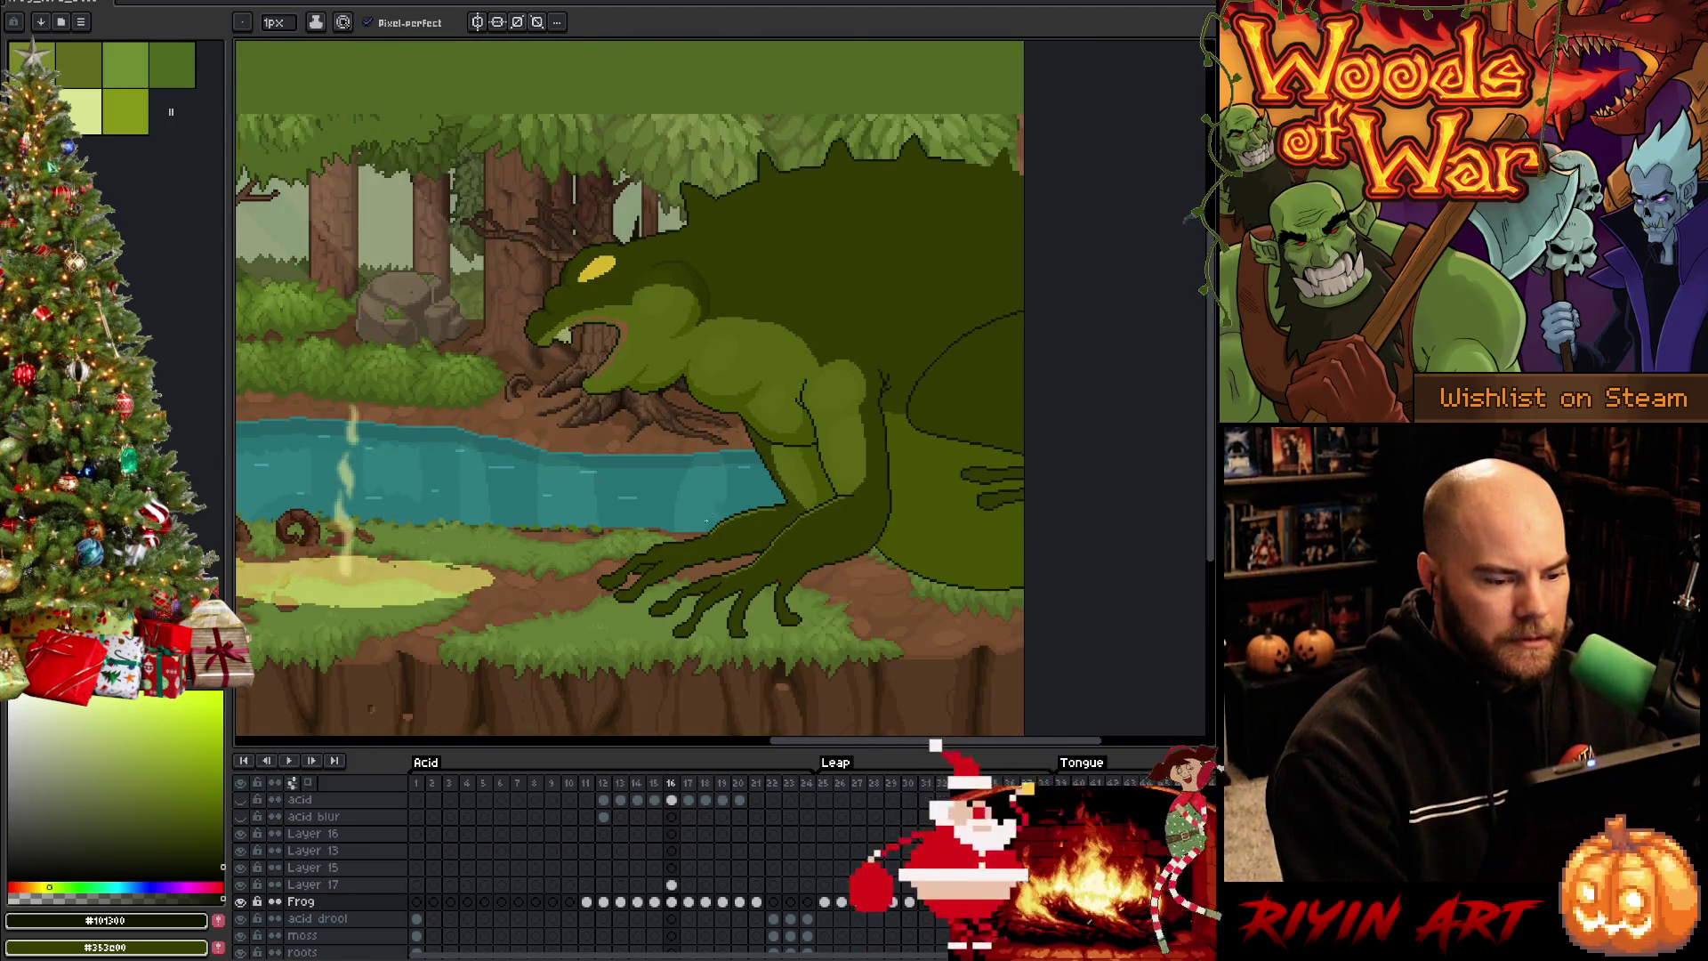
scroll(705, 520, up, 2)
scroll(740, 583, up, 1)
scroll(720, 466, up, 1)
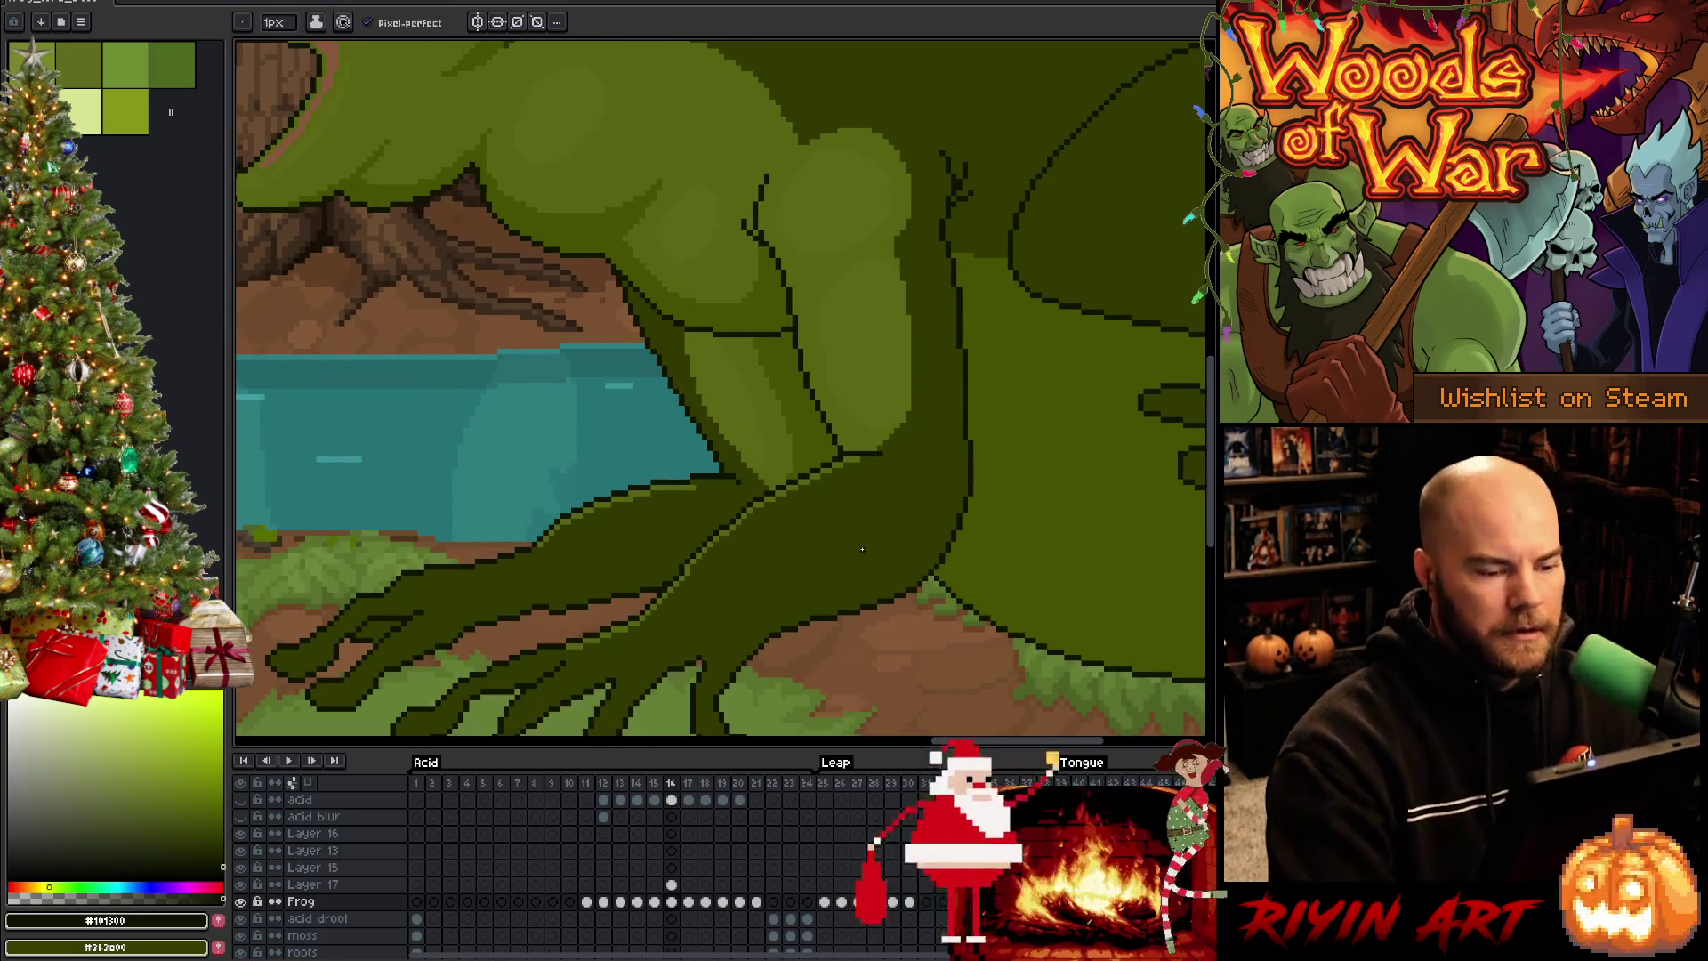
scroll(862, 548, down, 2)
scroll(889, 422, up, 3)
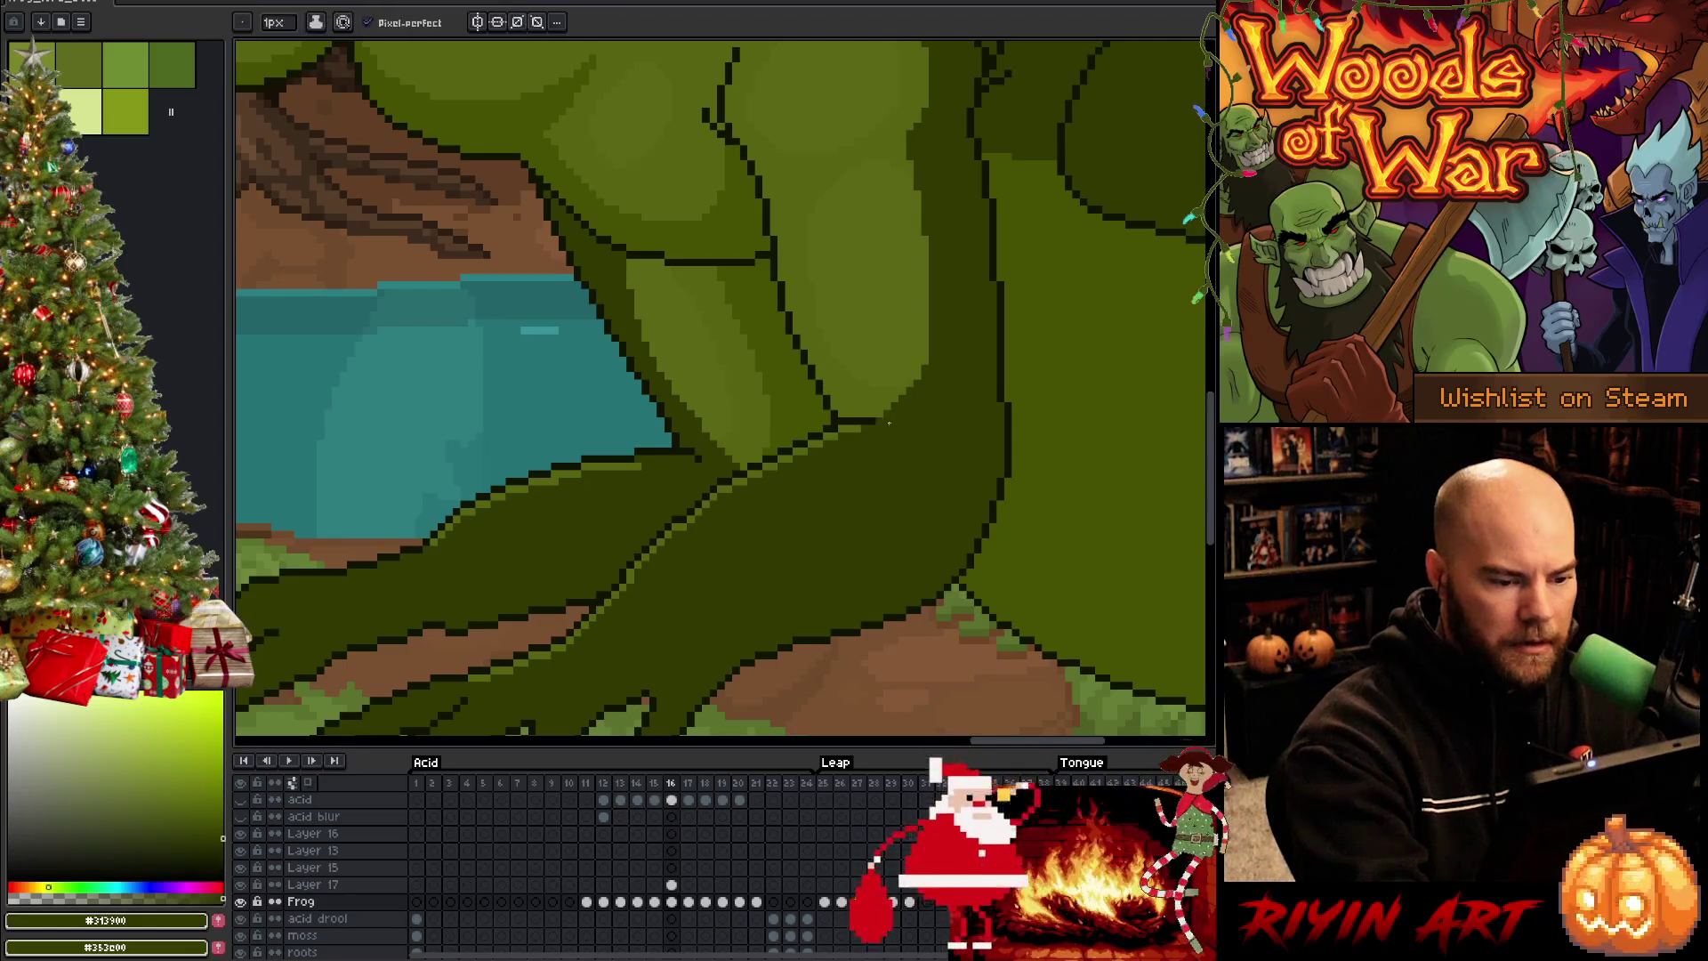
scroll(897, 490, down, 3)
key(ctrl+s)
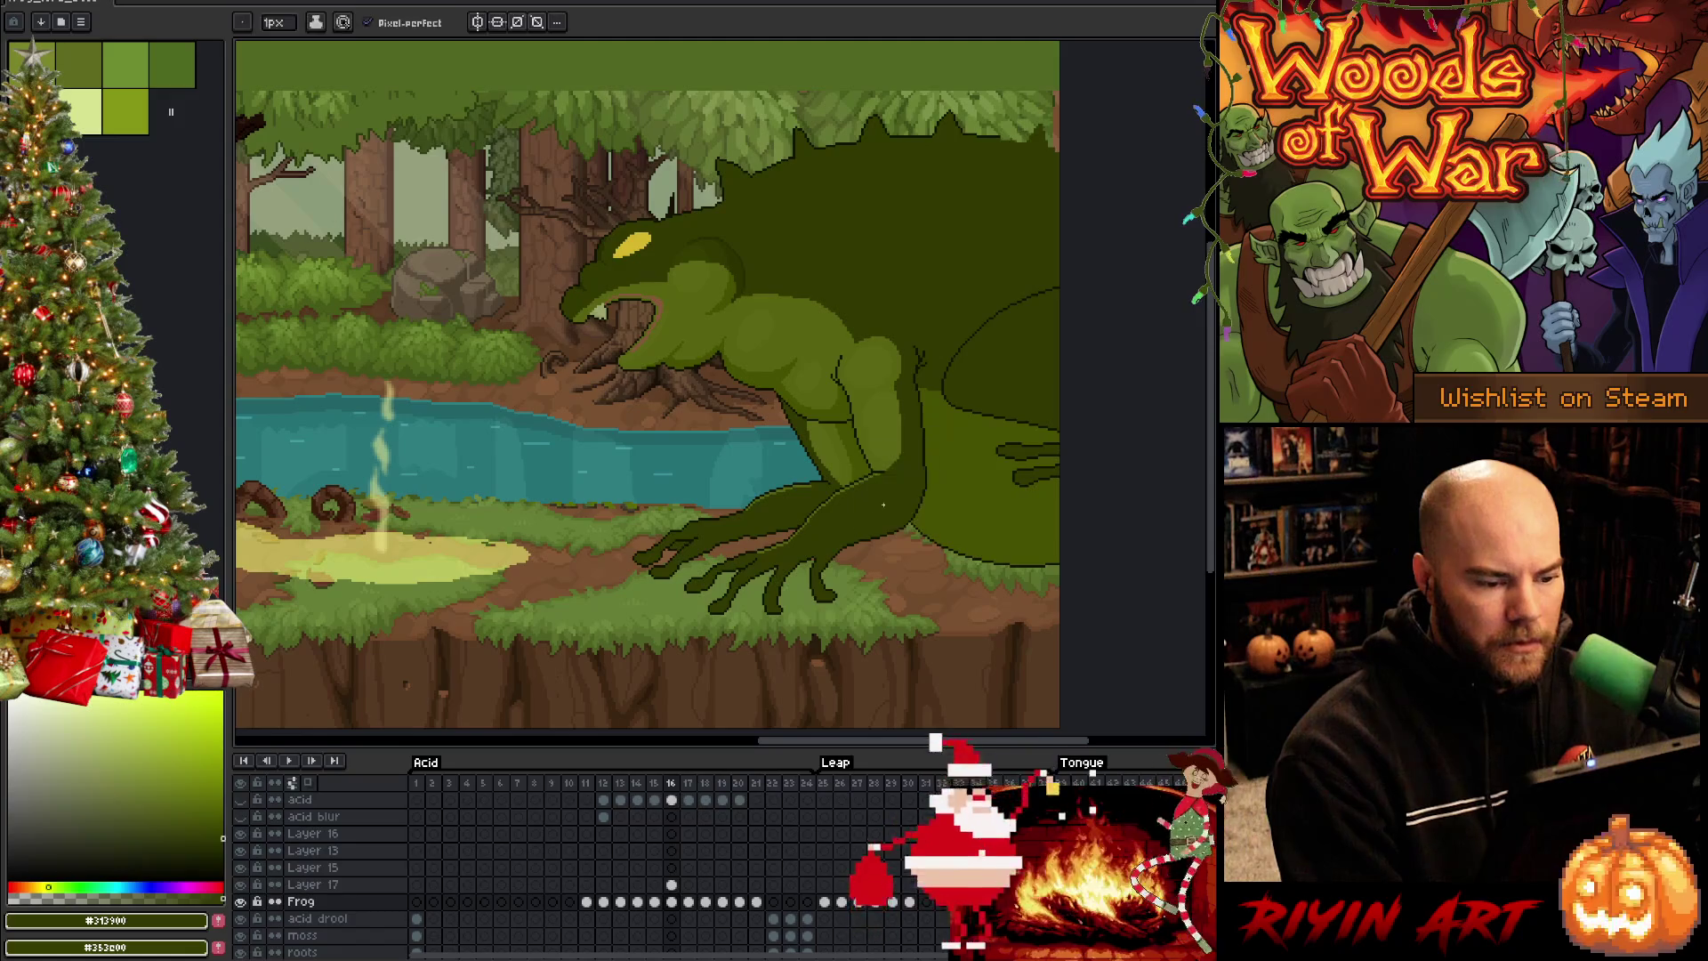
scroll(765, 526, up, 1)
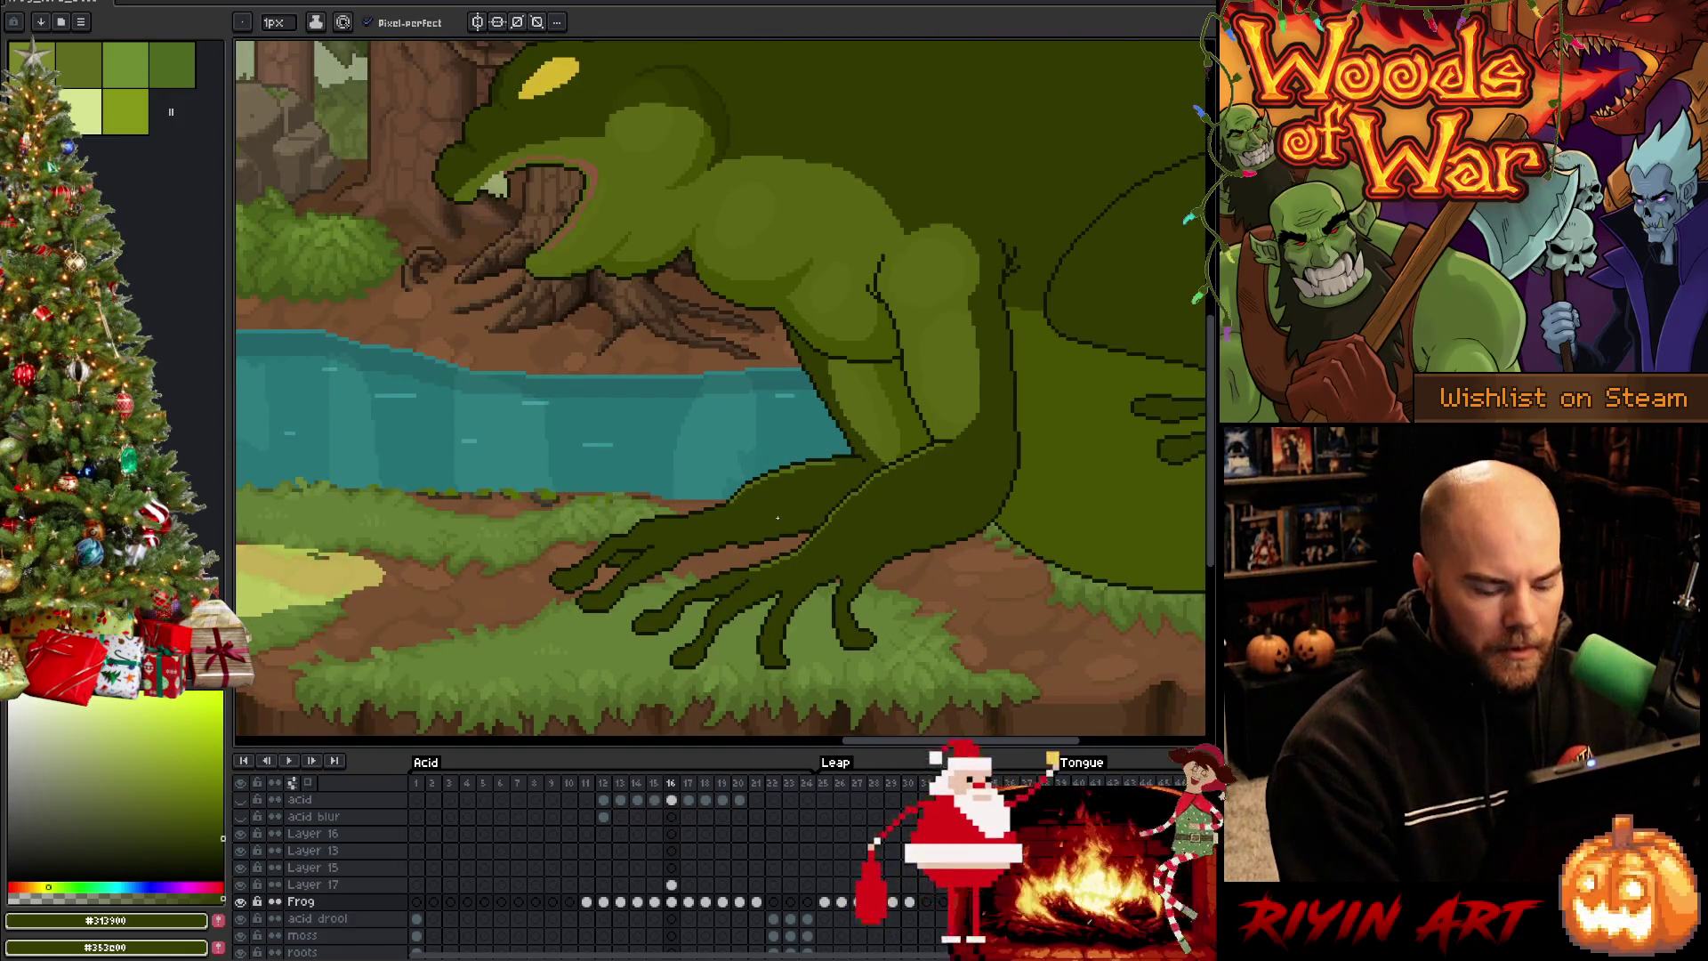
Step through neighbouring frames and land on animation frame 14
key(Left)
key(Left)
key(Left)
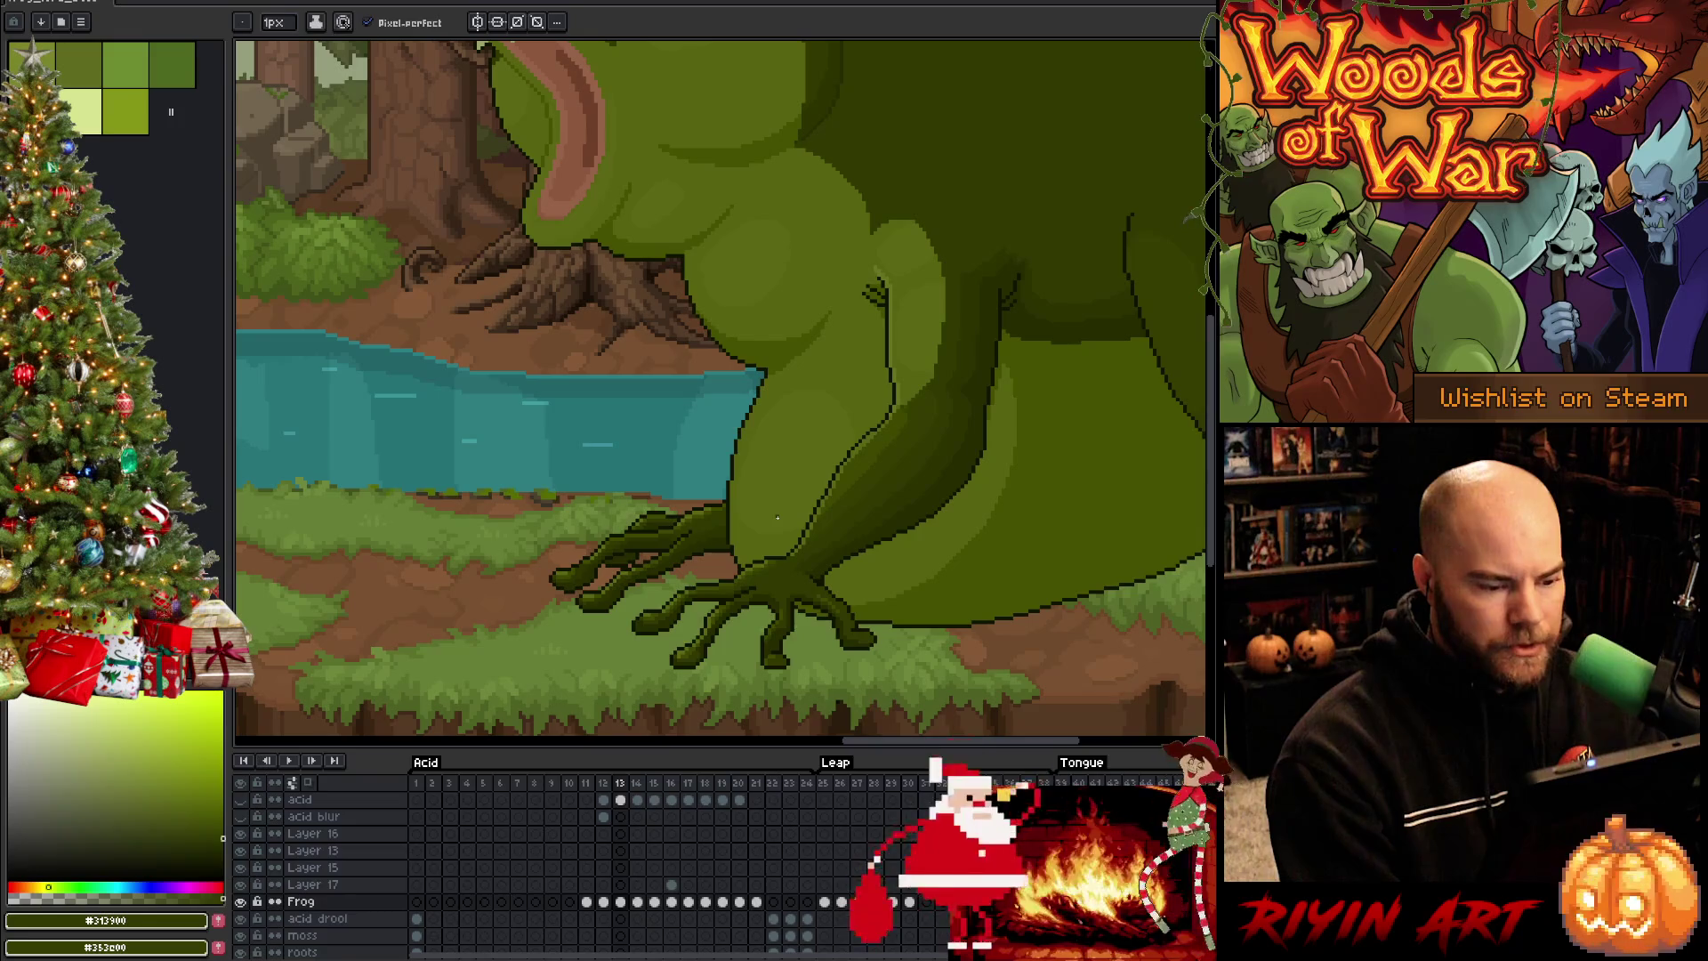
key(Left)
key(Right)
key(Right)
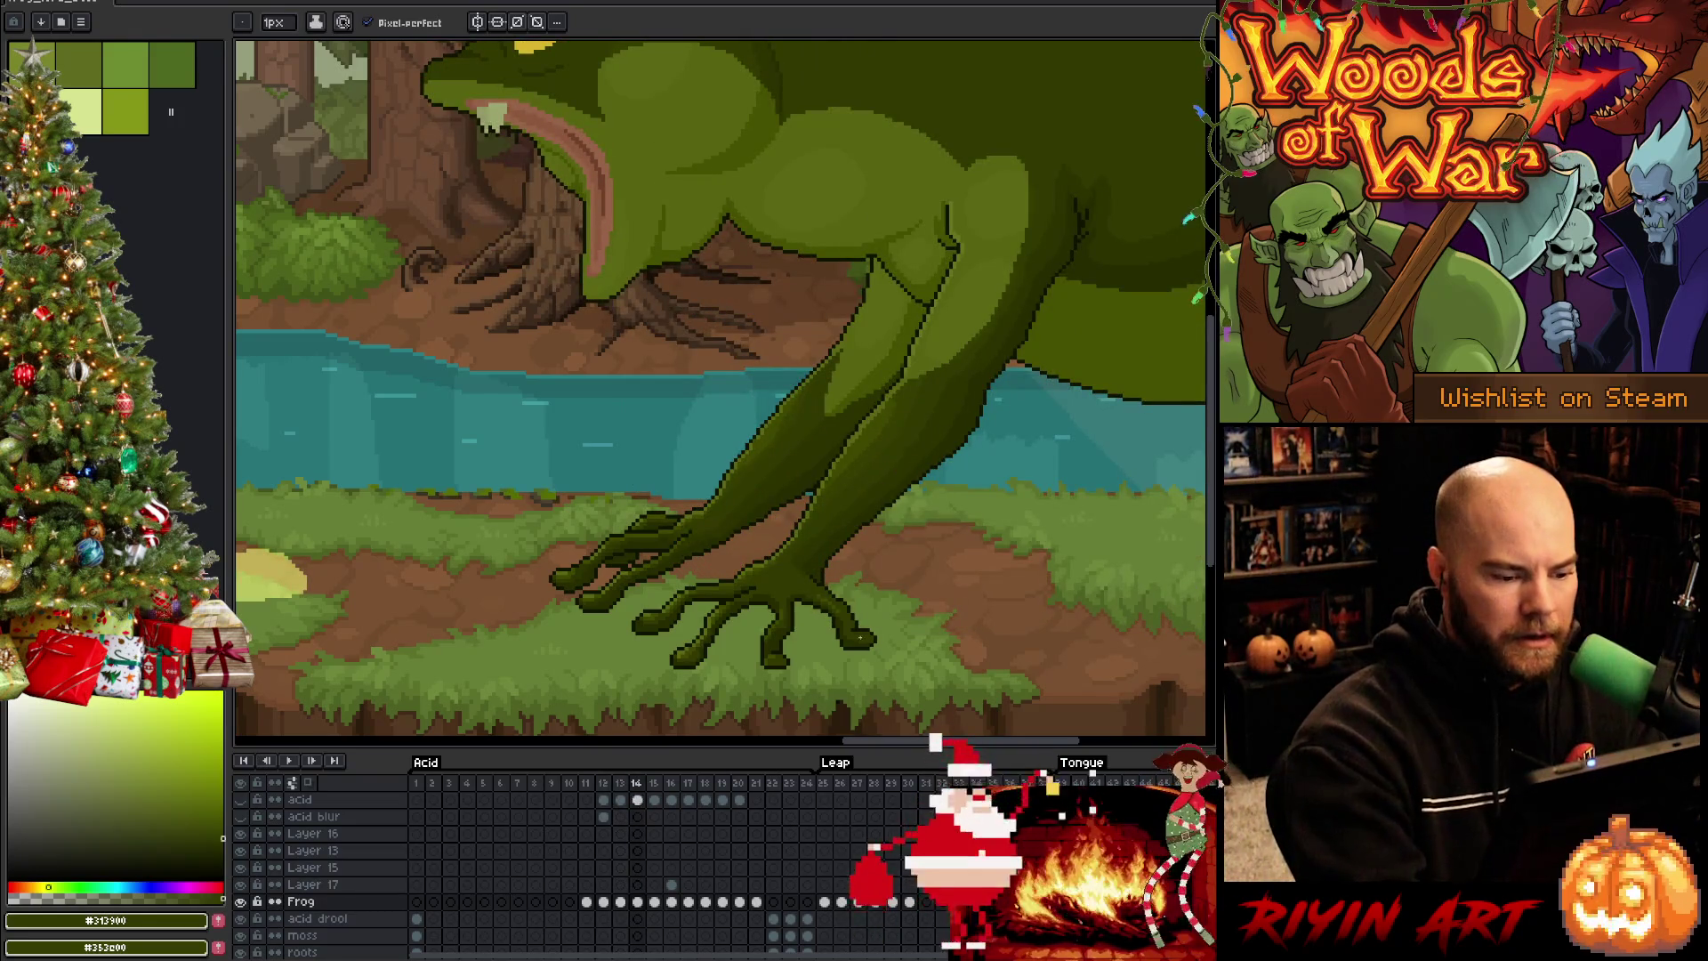
Lasso a closed selection around the frog's foot on frame 14 and copy it
key(q)
drag(814, 586, 884, 654)
drag(788, 555, 881, 661)
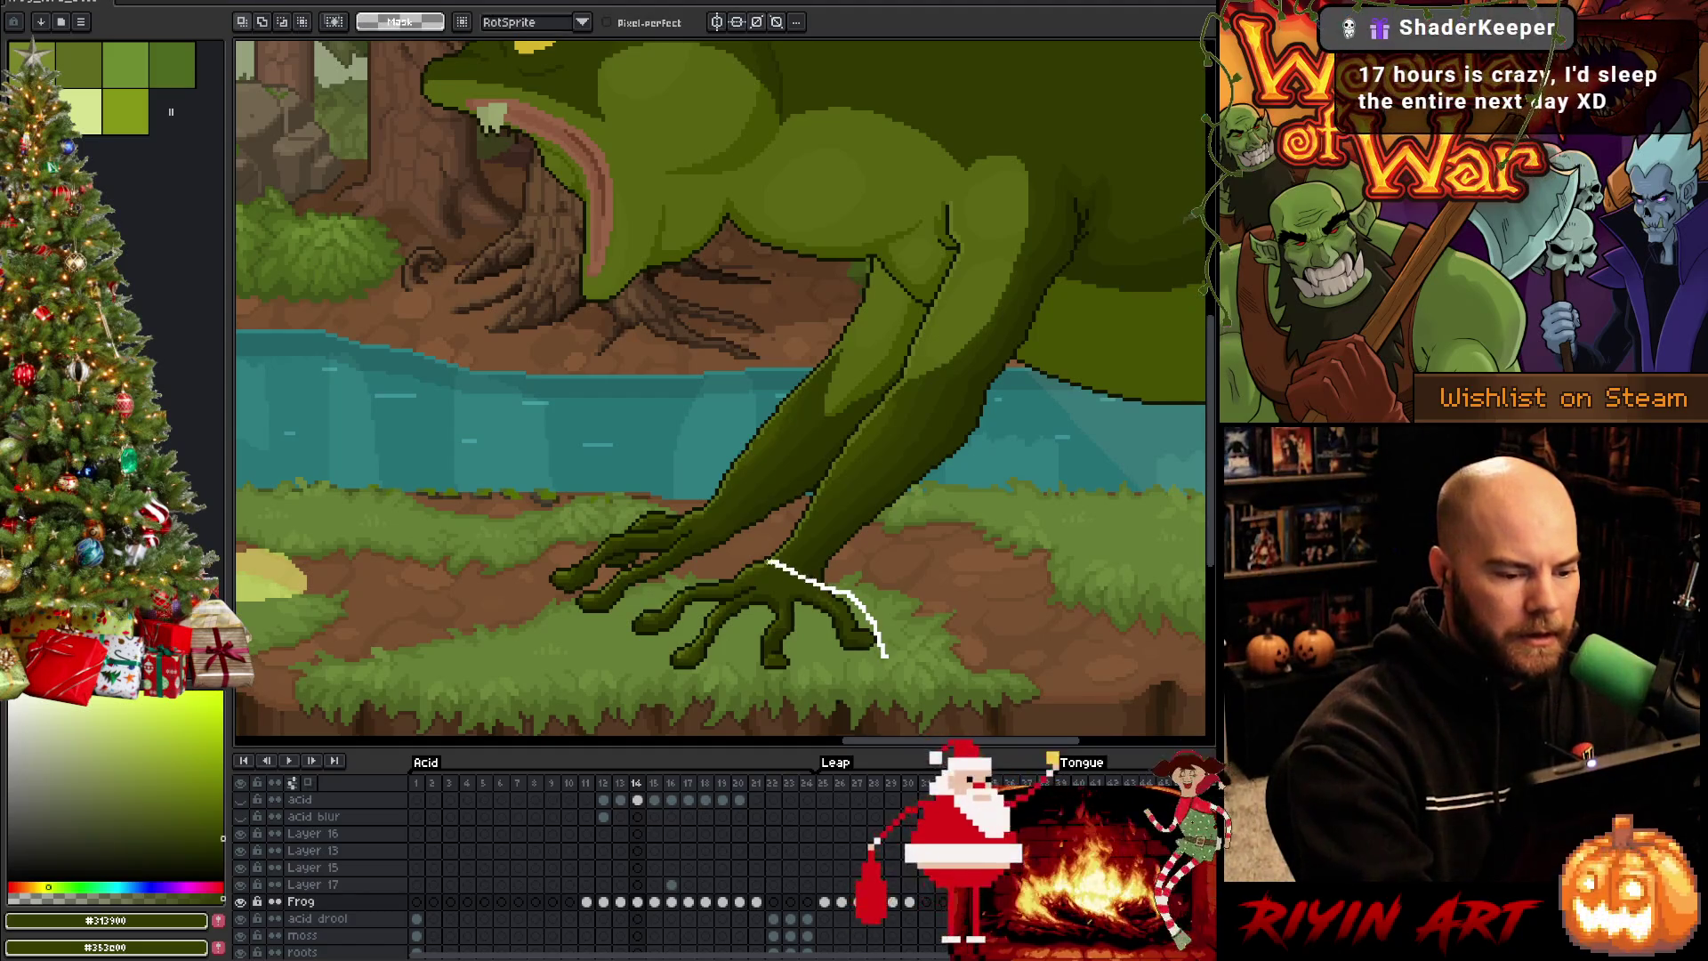
drag(788, 555, 734, 552)
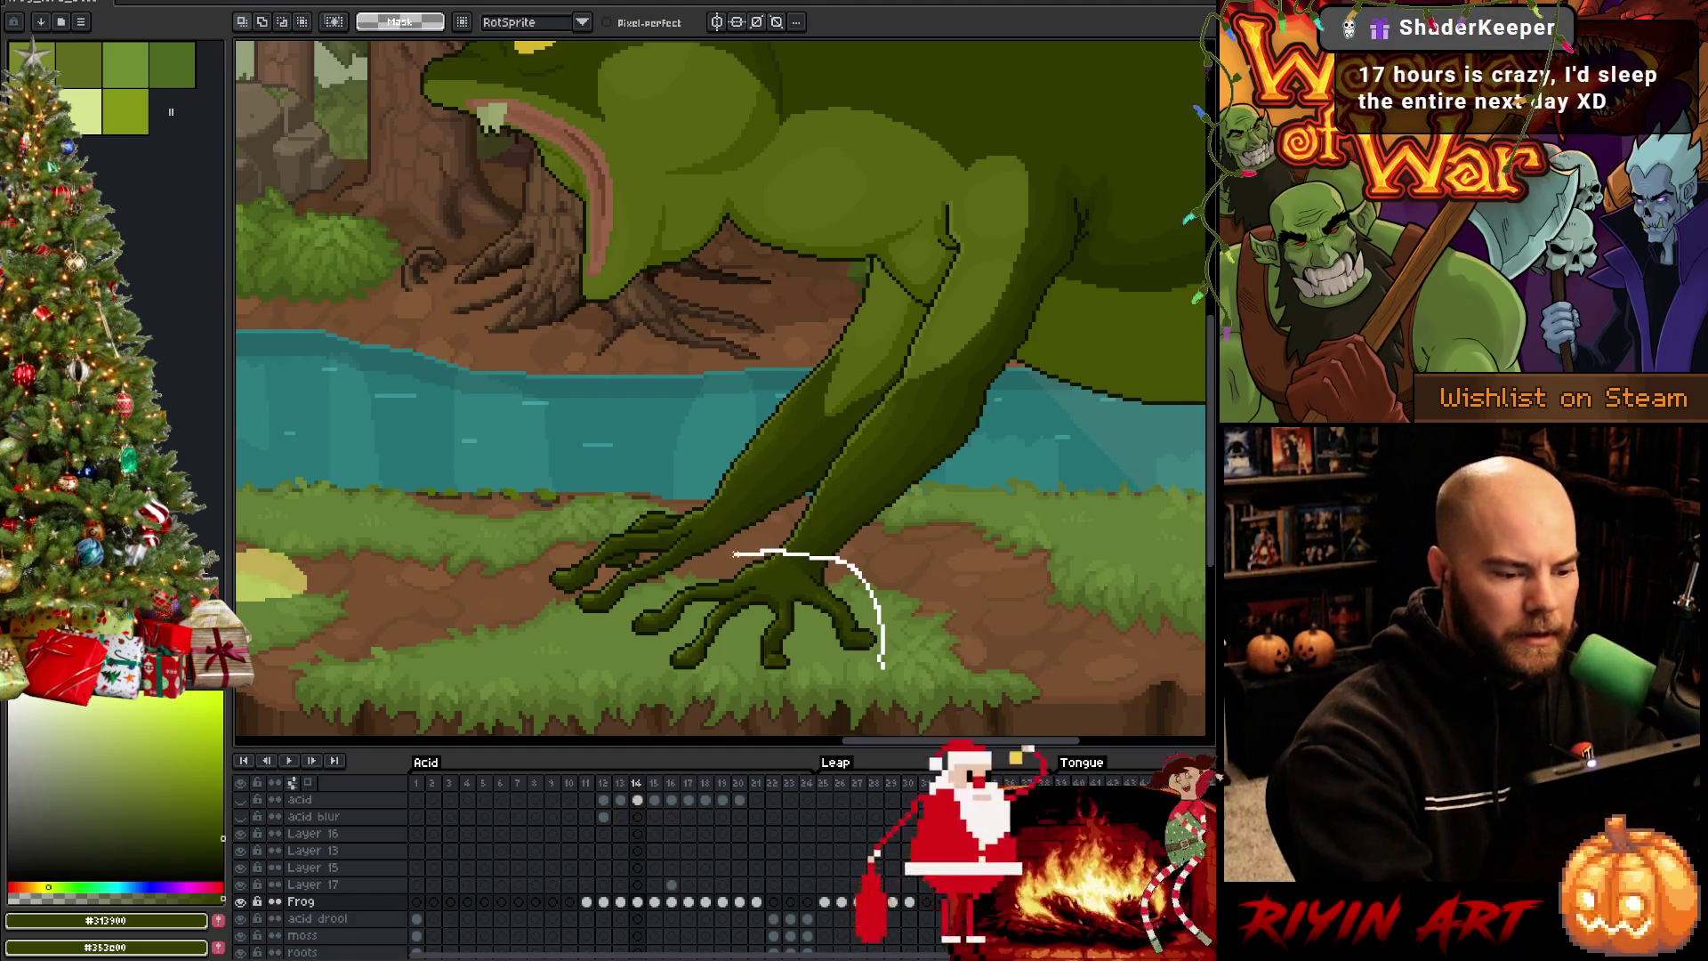
drag(881, 661, 687, 483)
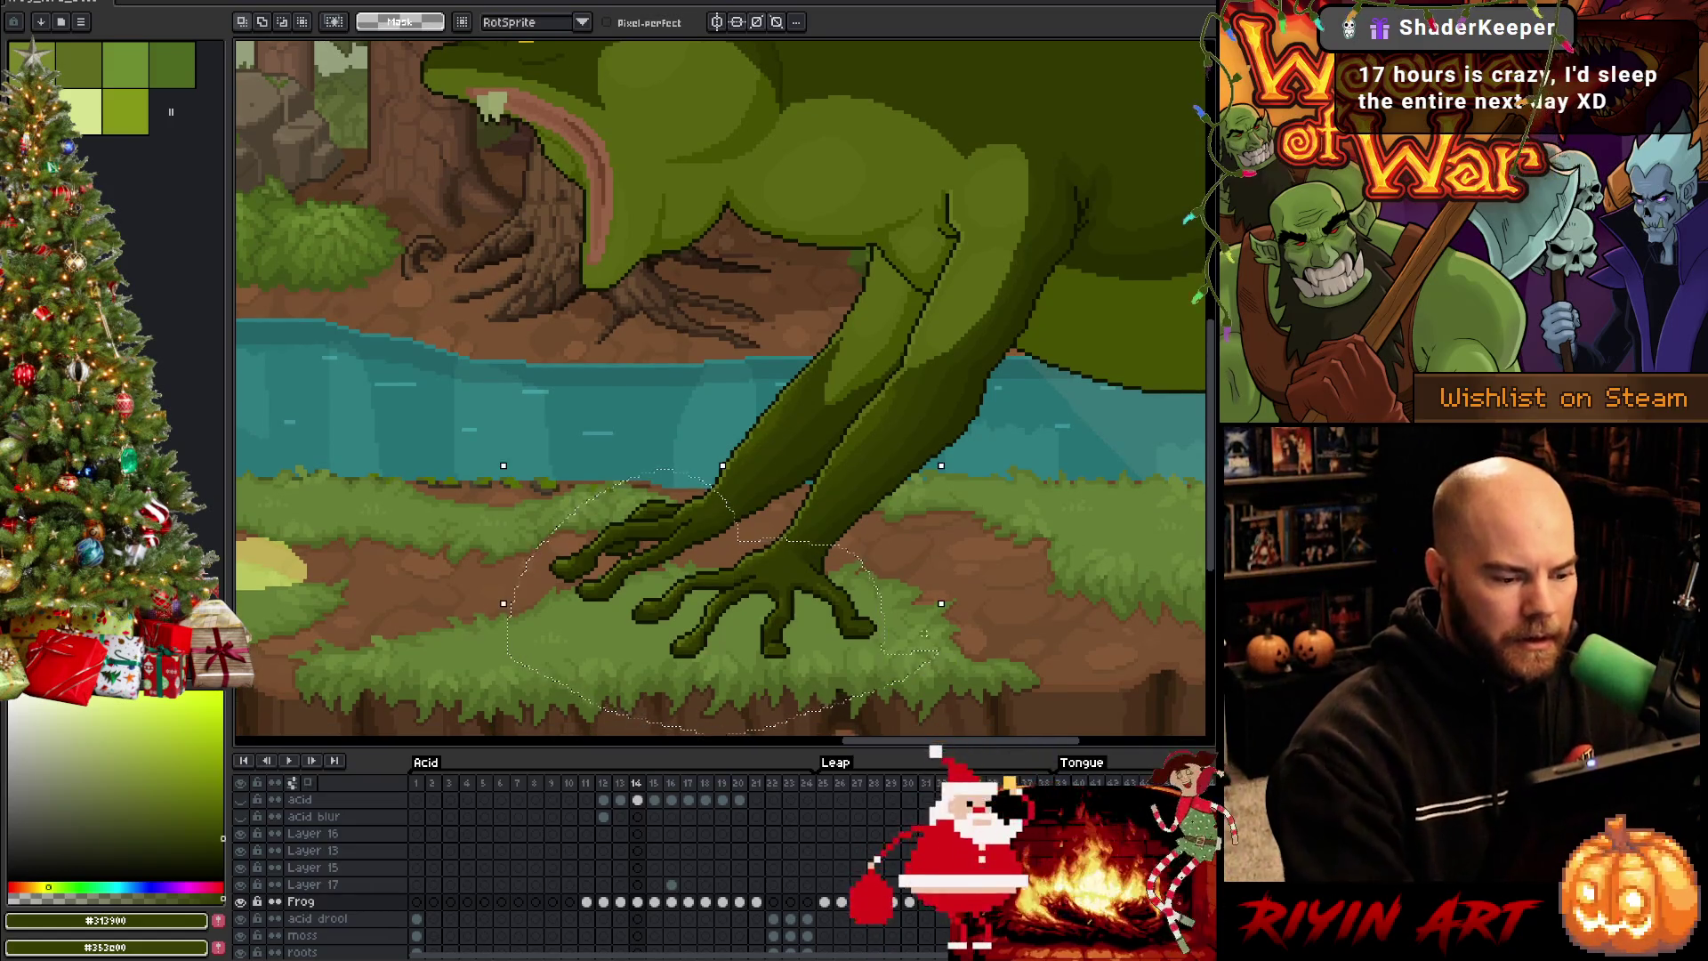
Check the Frog layer alone, go to frame 16, add Layer 18 above Frog and paste the foot
alt+click(242, 904)
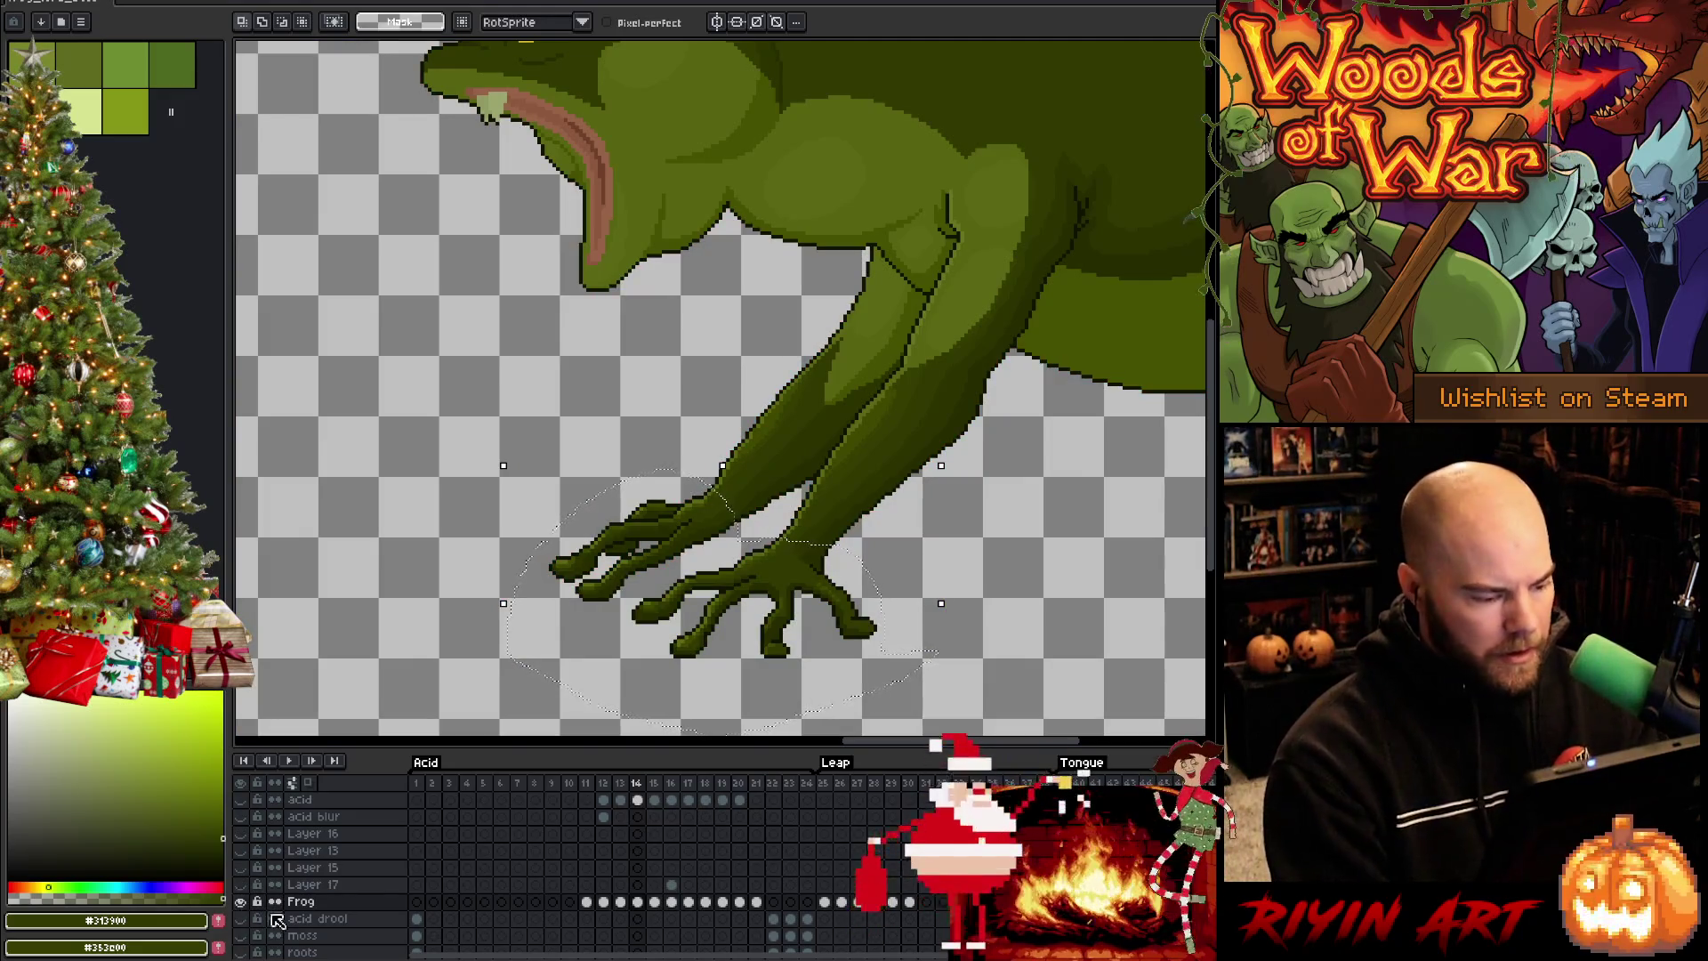
alt+click(242, 903)
key(Return)
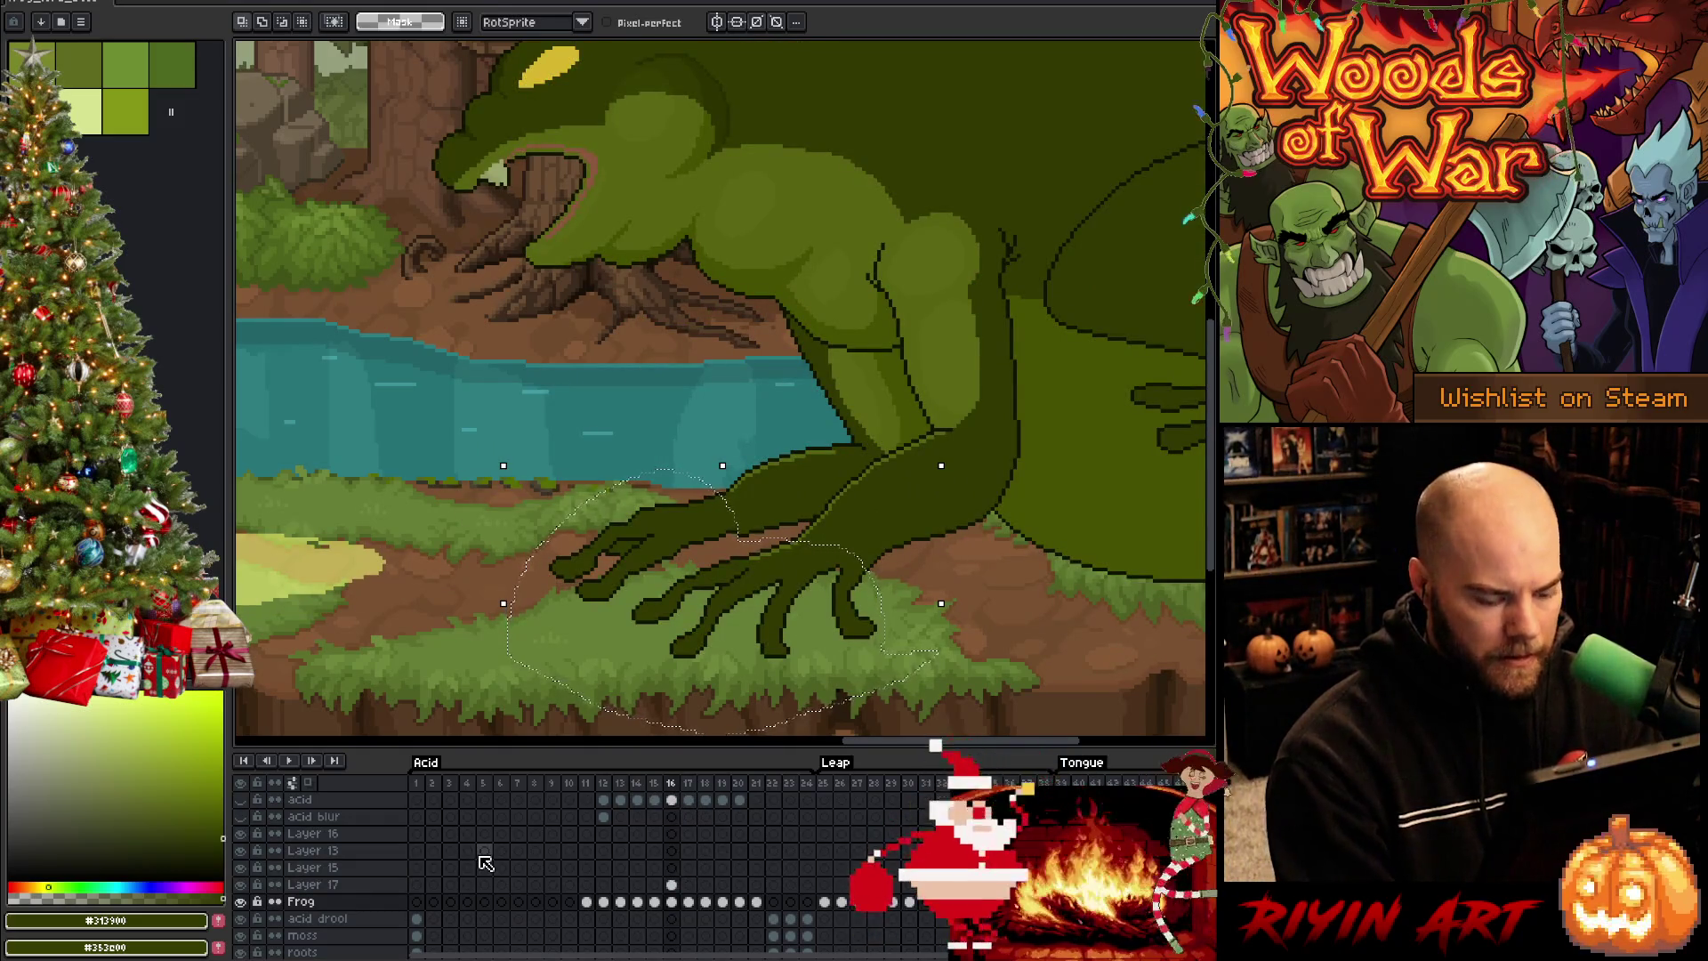
key(shift+n)
key(ctrl+v)
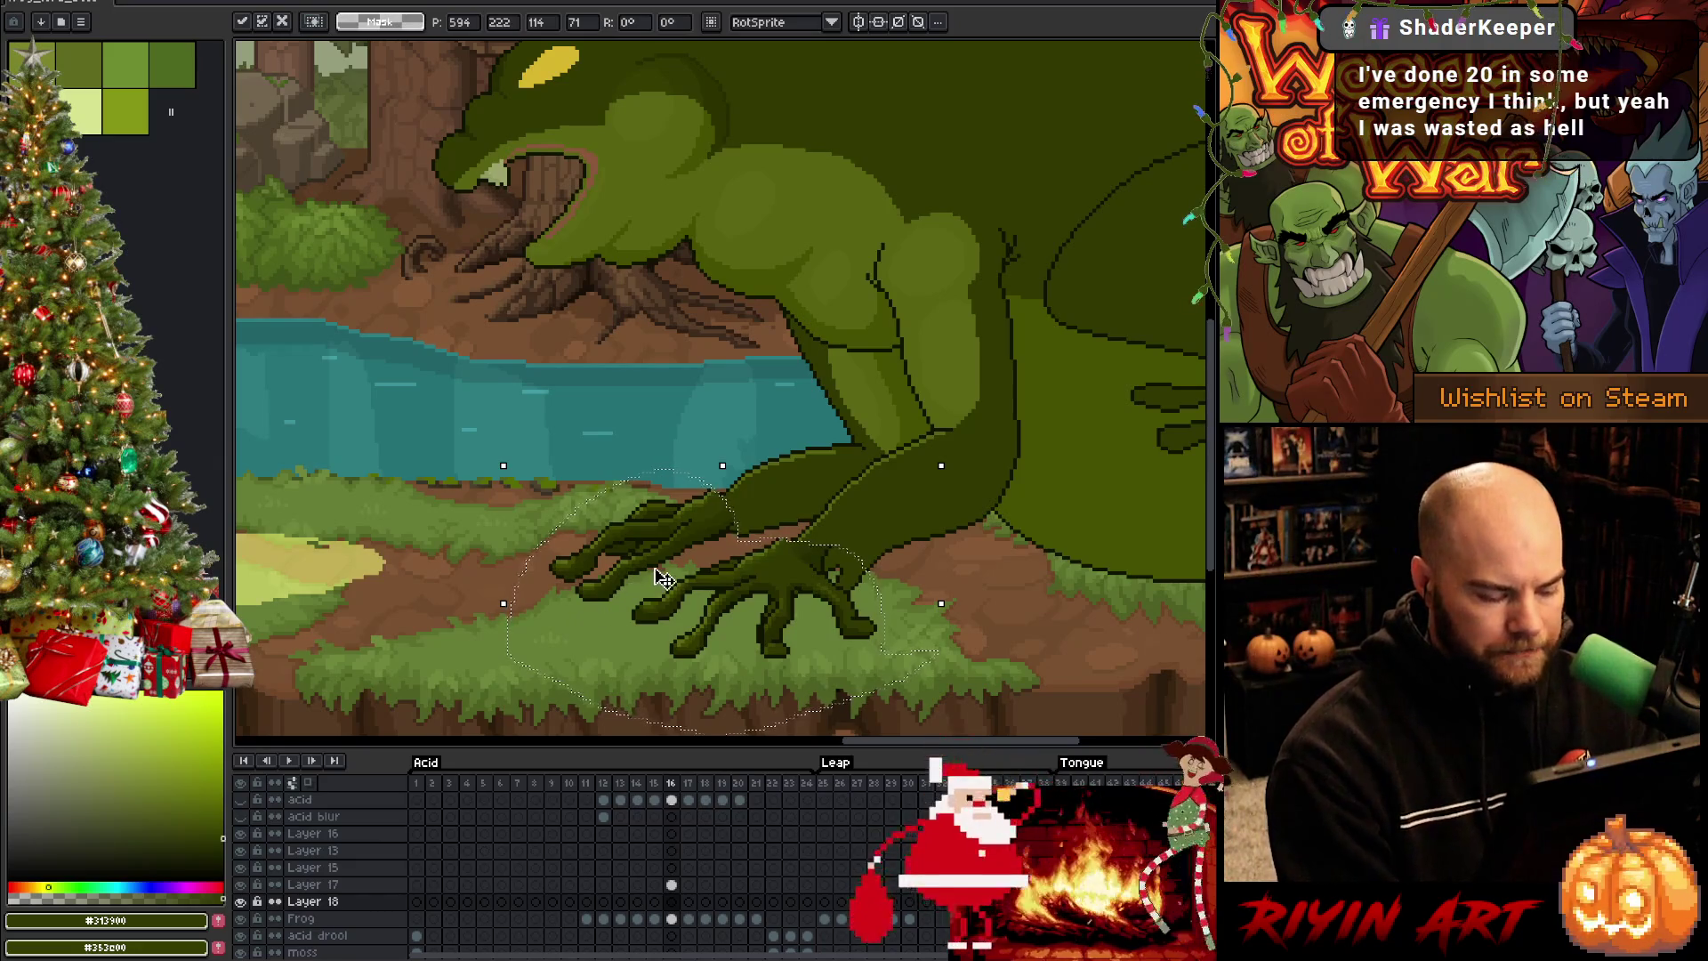
Commit the pasted foot, pencil-touch the toe shading, then lasso part of the foot
key(ctrl+d)
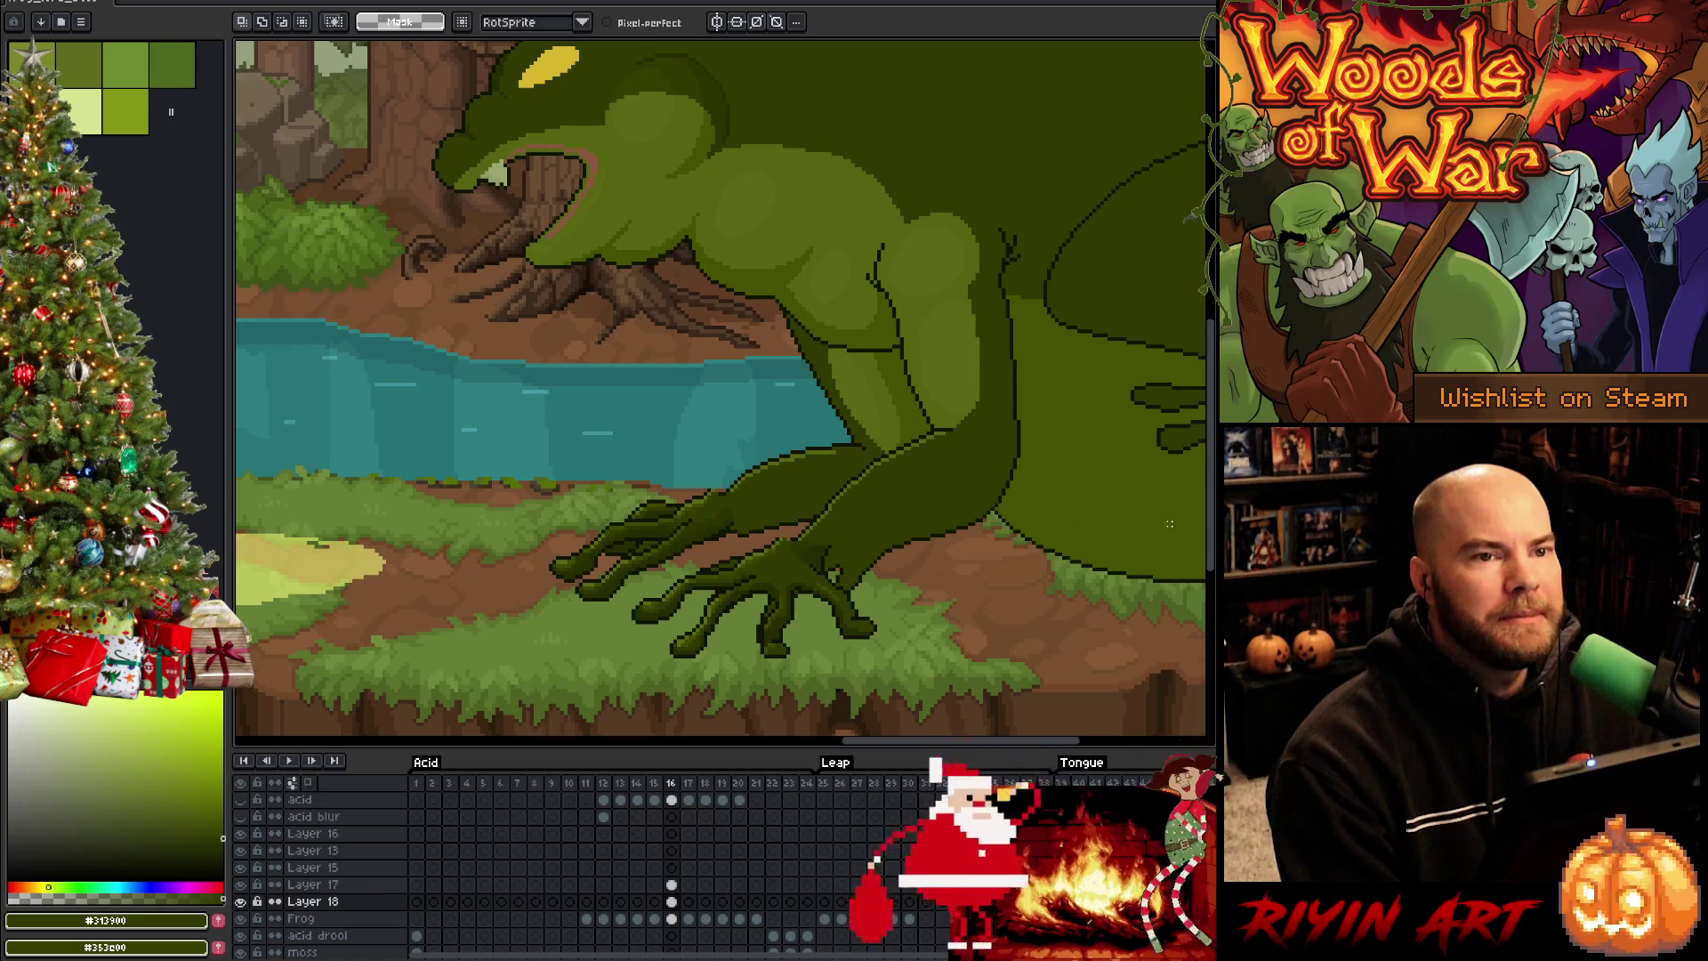
scroll(932, 577, up, 1)
scroll(815, 568, up, 1)
scroll(815, 567, down, 1)
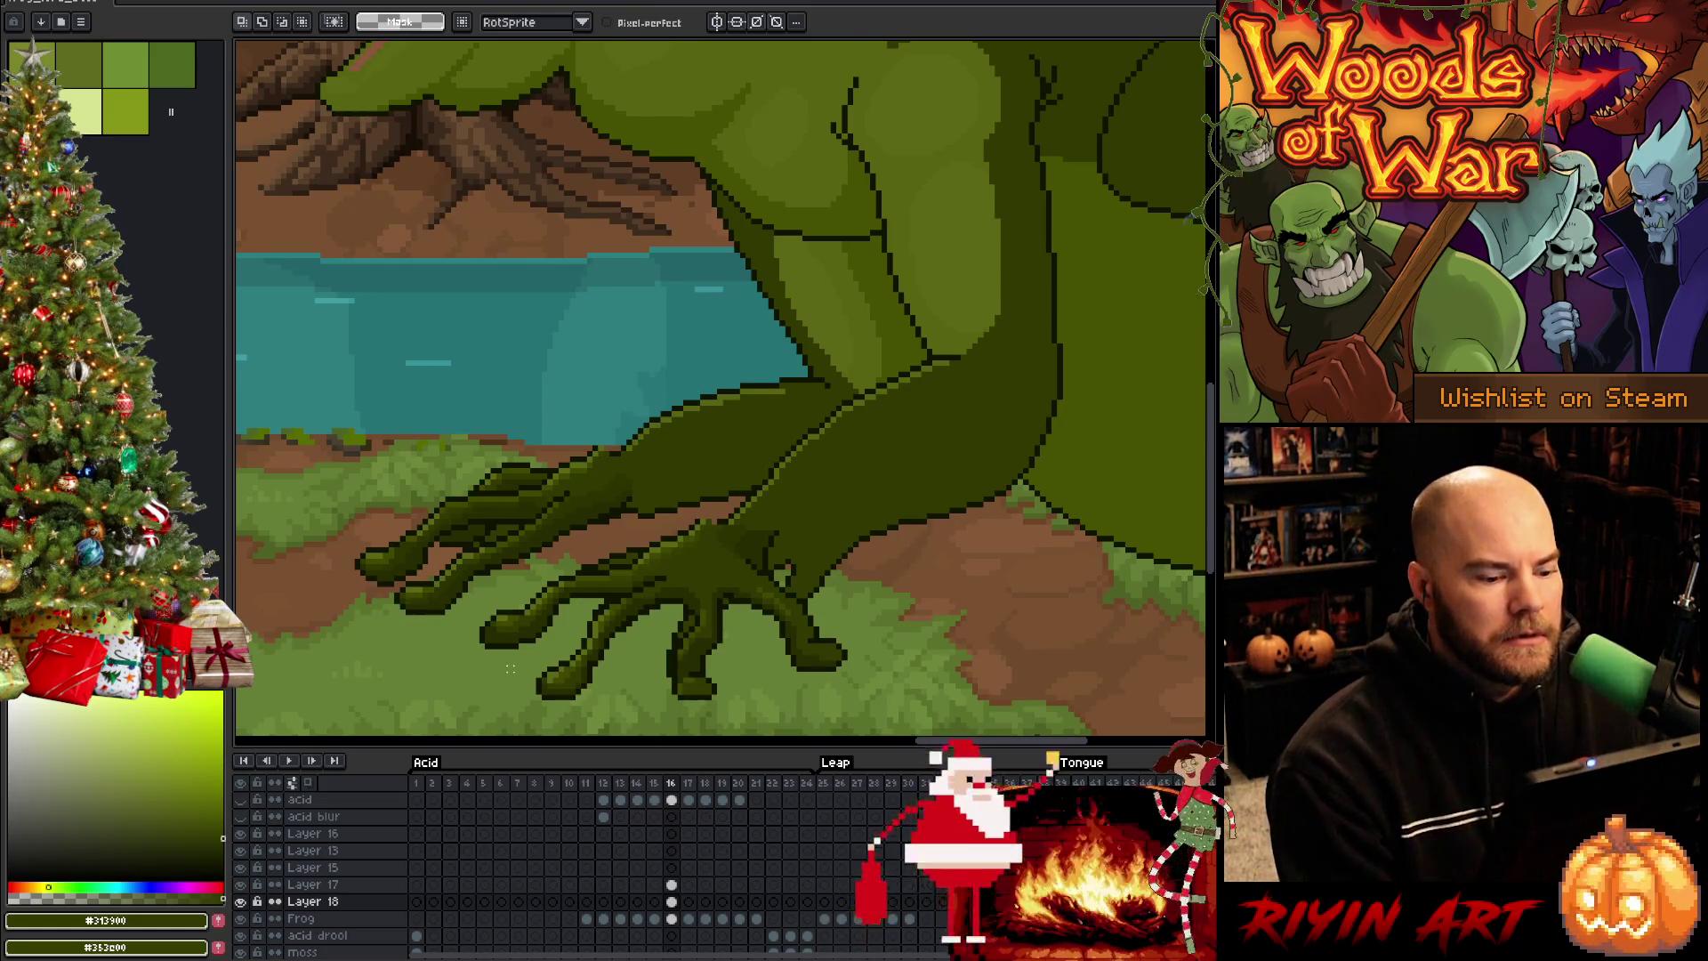
scroll(511, 667, up, 1)
scroll(654, 627, down, 1)
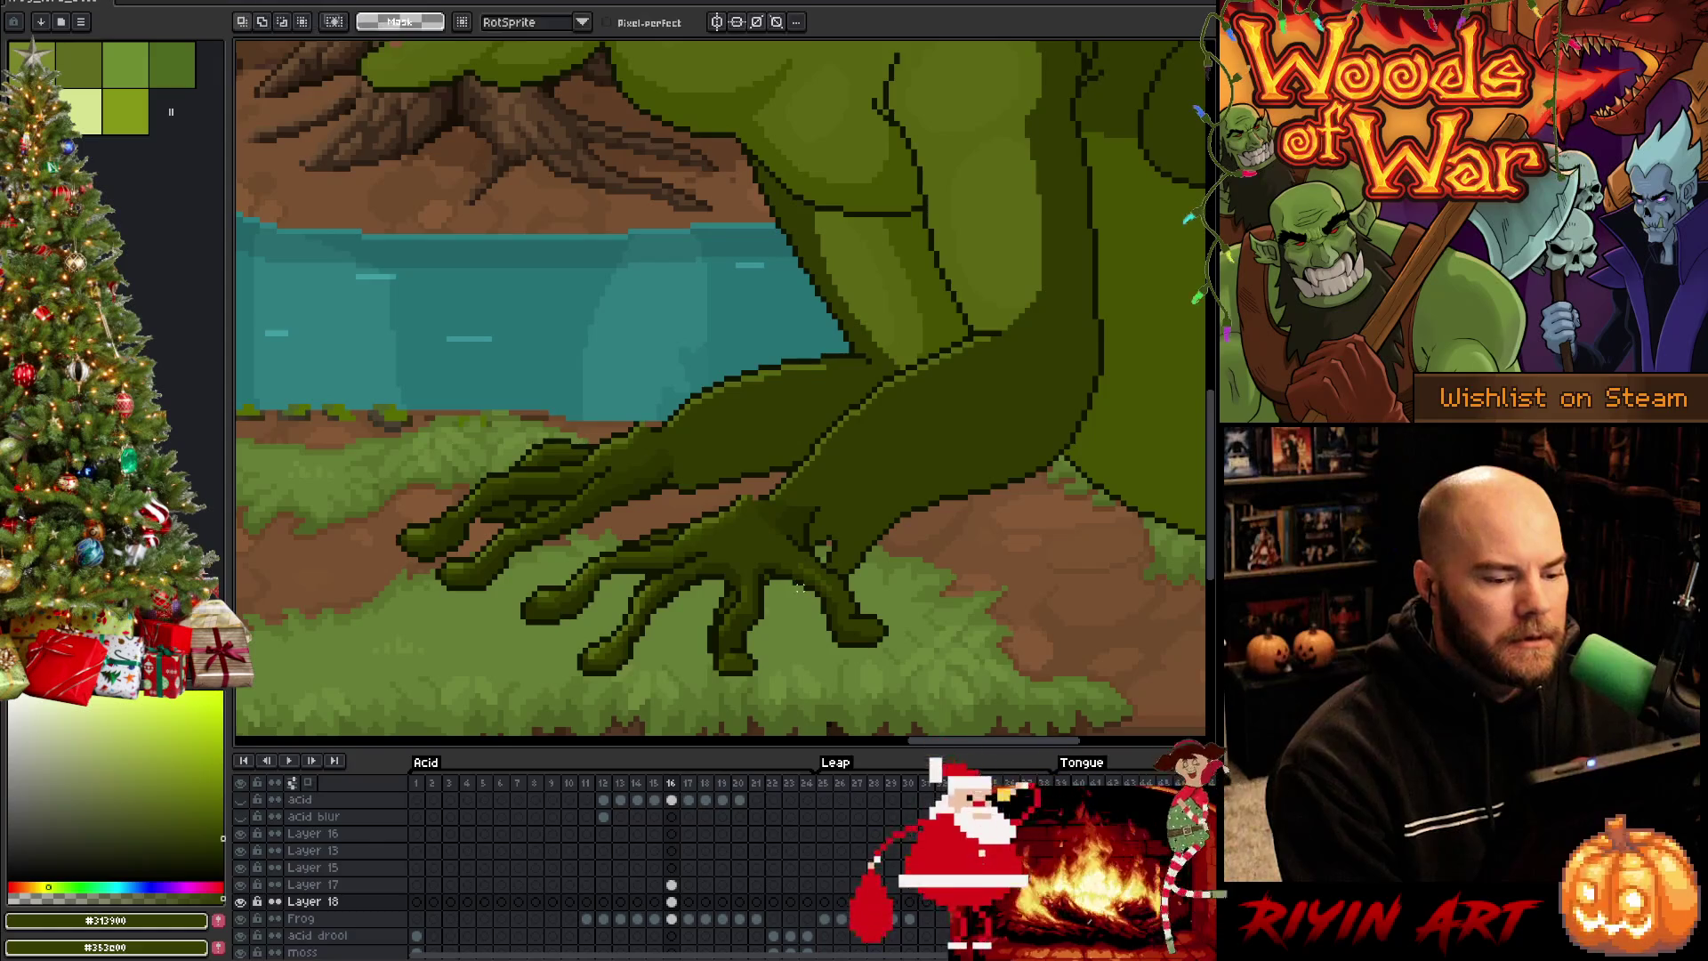
key(b)
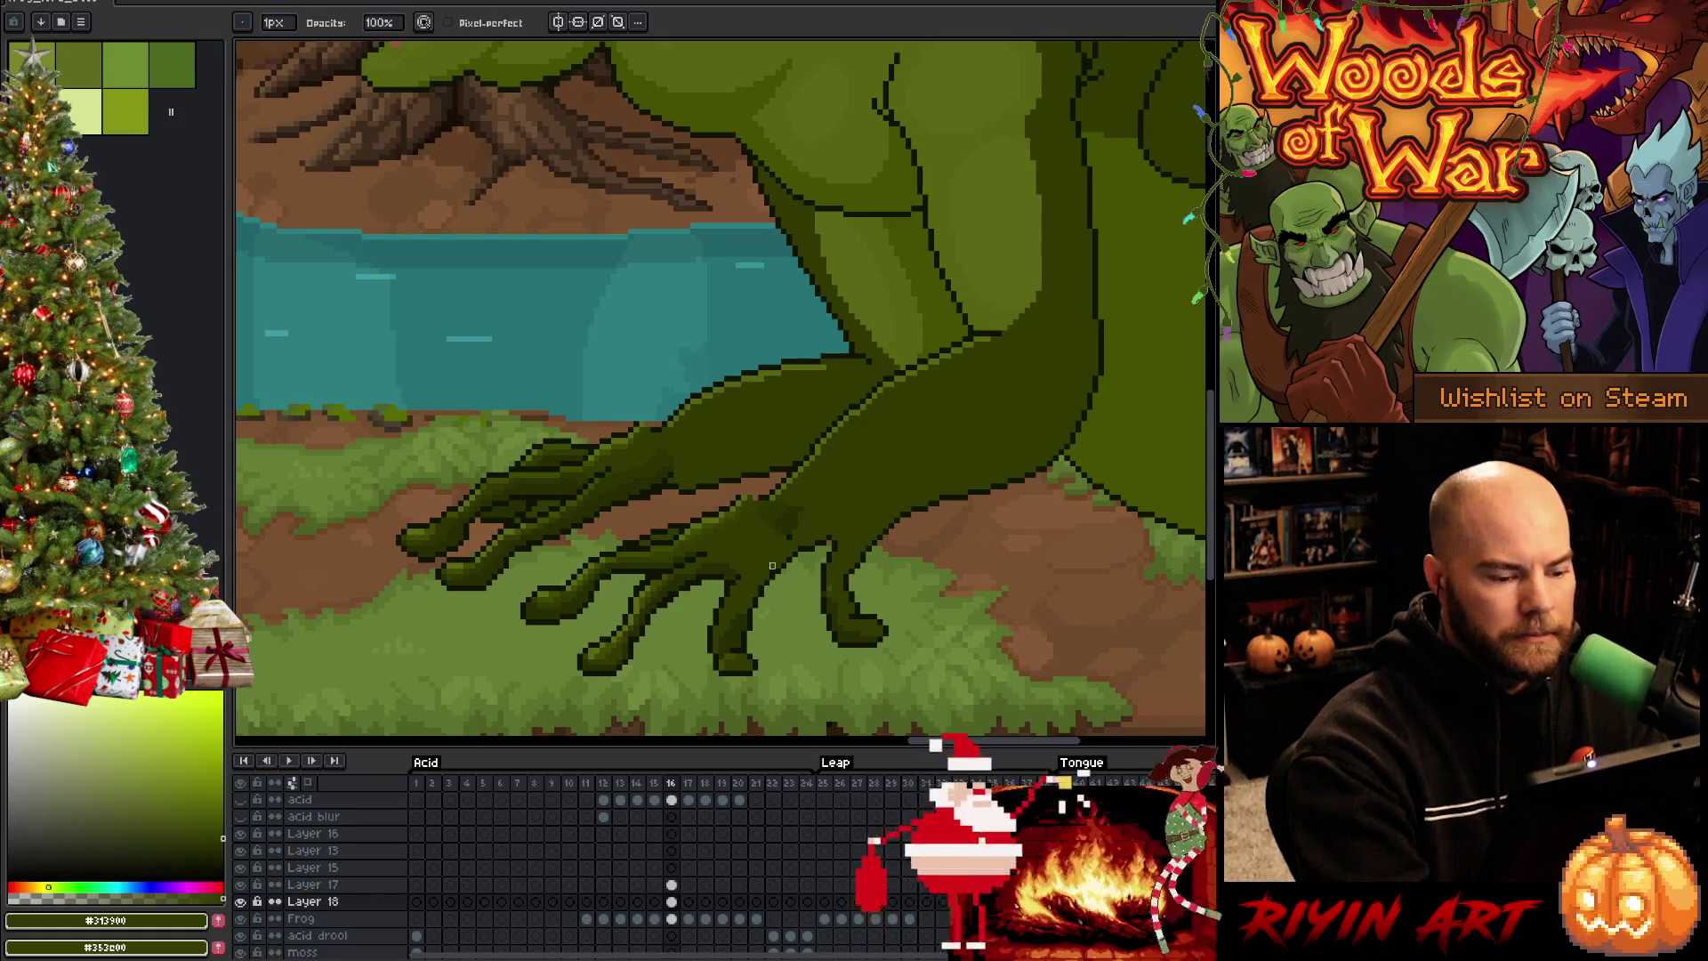
key(q)
mouse_move(824, 497)
mouse_down()
mouse_move(696, 541)
mouse_move(588, 613)
mouse_up()
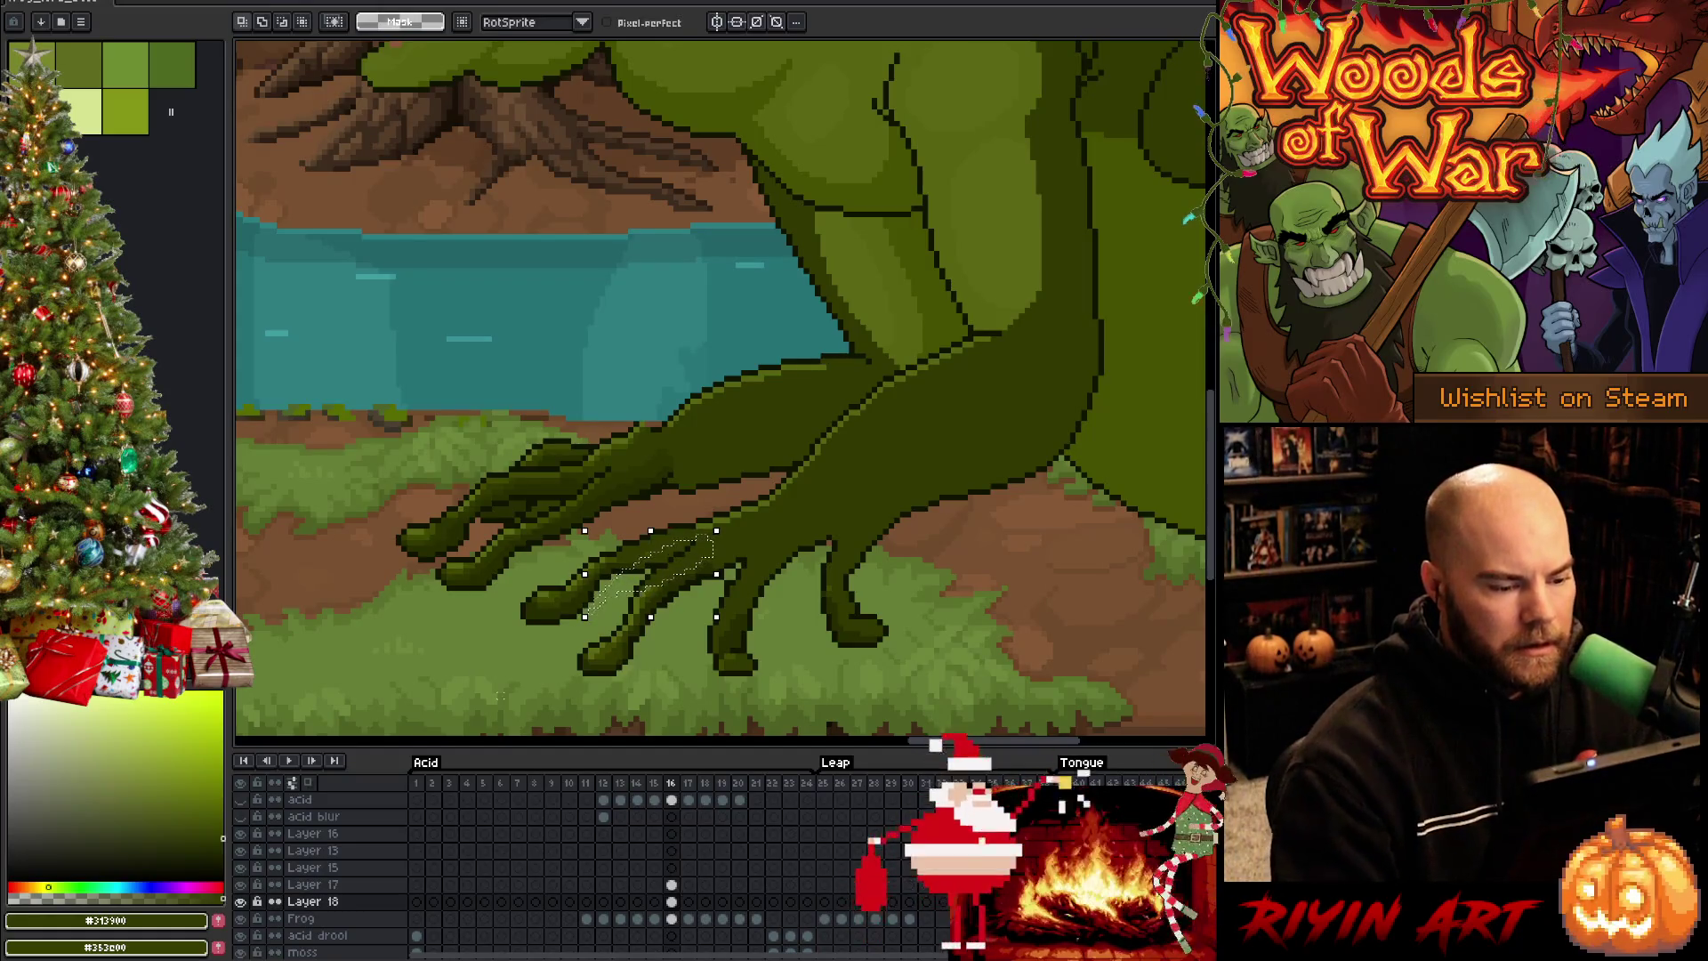
Select one of the middle toes, reposition it, then drop the selection and resume drawing
key(ctrl+d)
drag(730, 578, 661, 614)
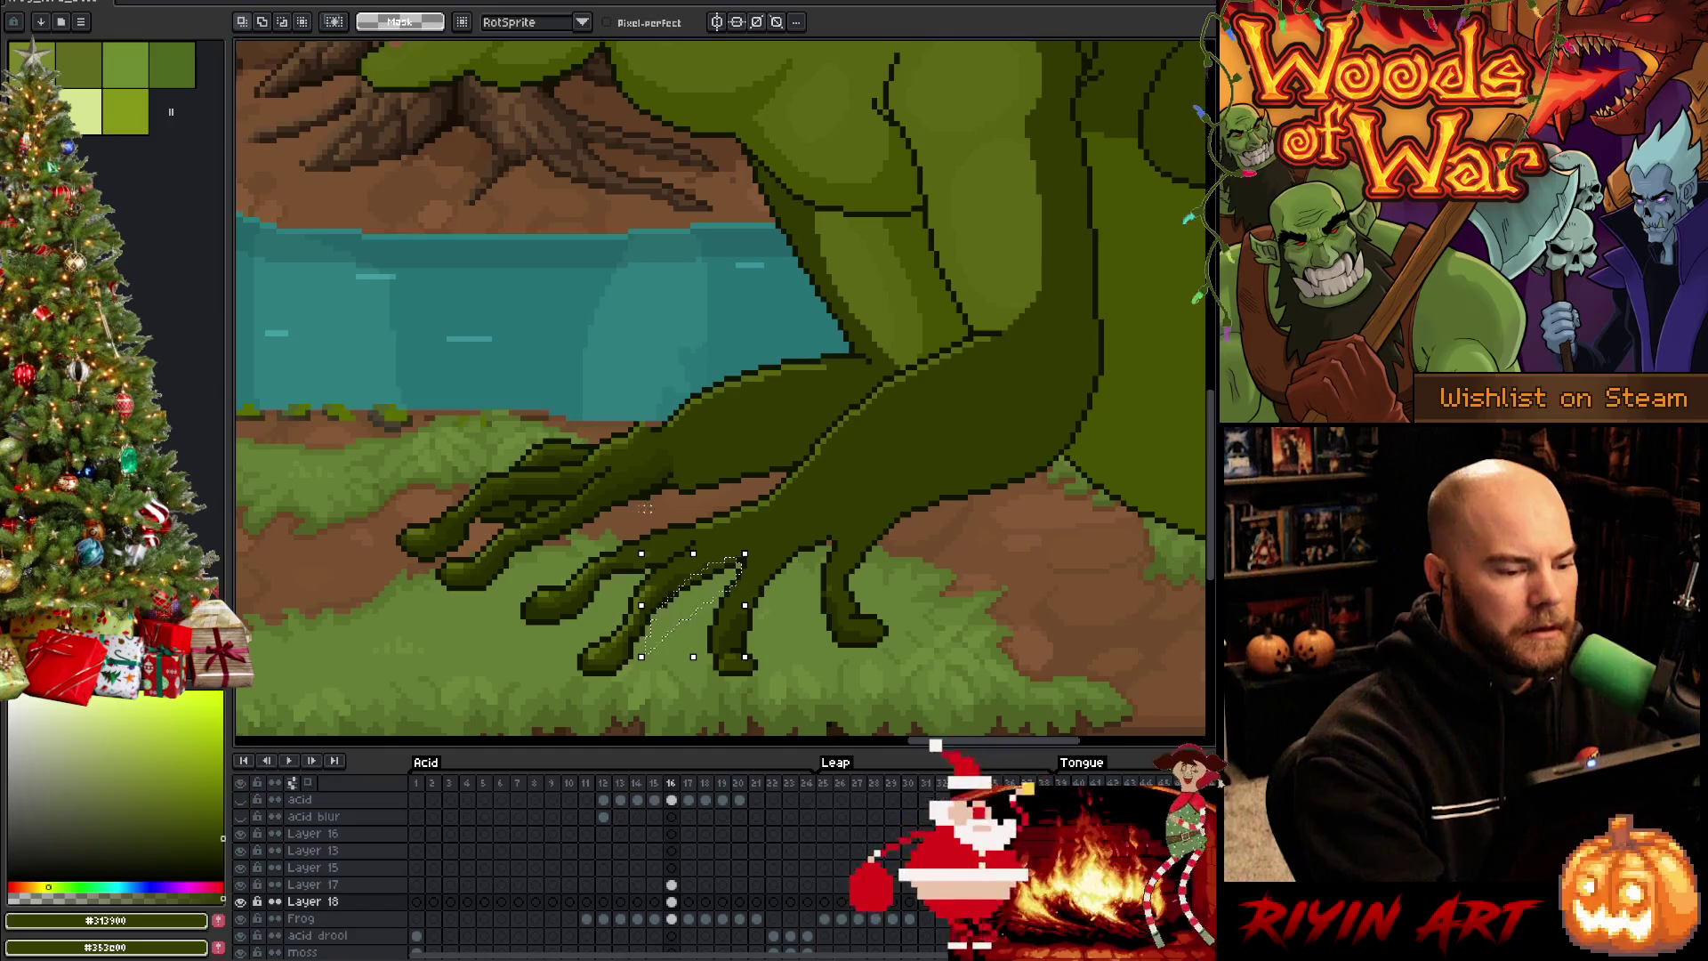
right_click(858, 427)
click(895, 434)
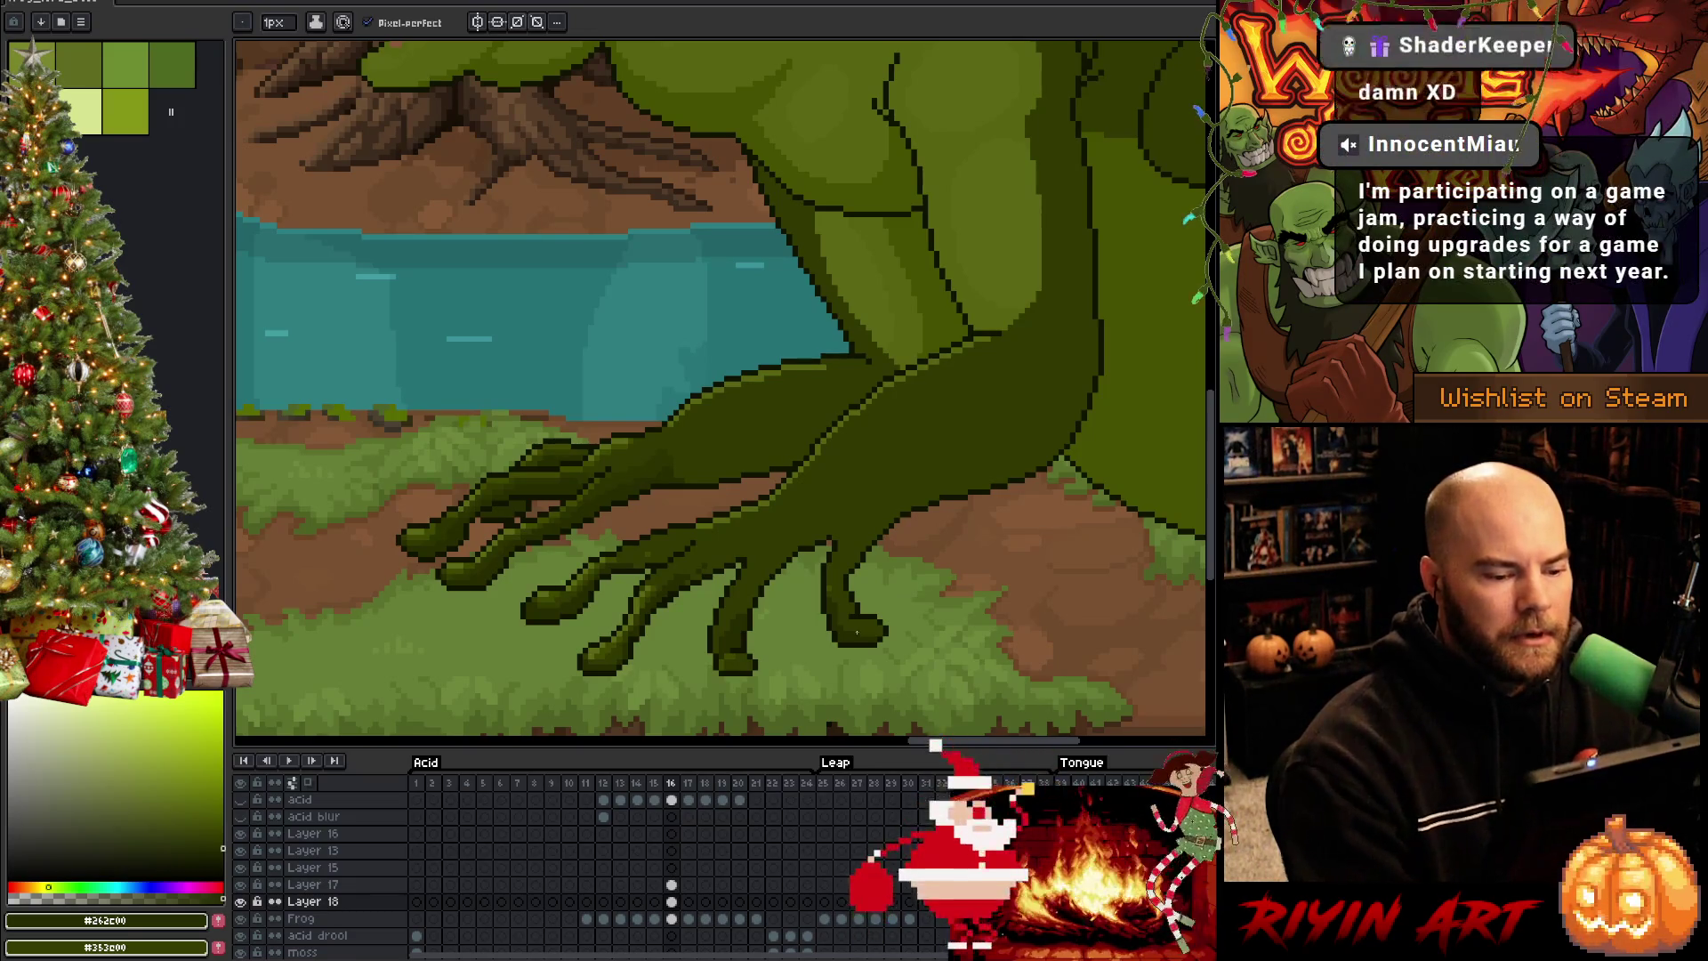
Compare with neighbouring frames and pick the foot's dark and mid greens for drawing
key(Right)
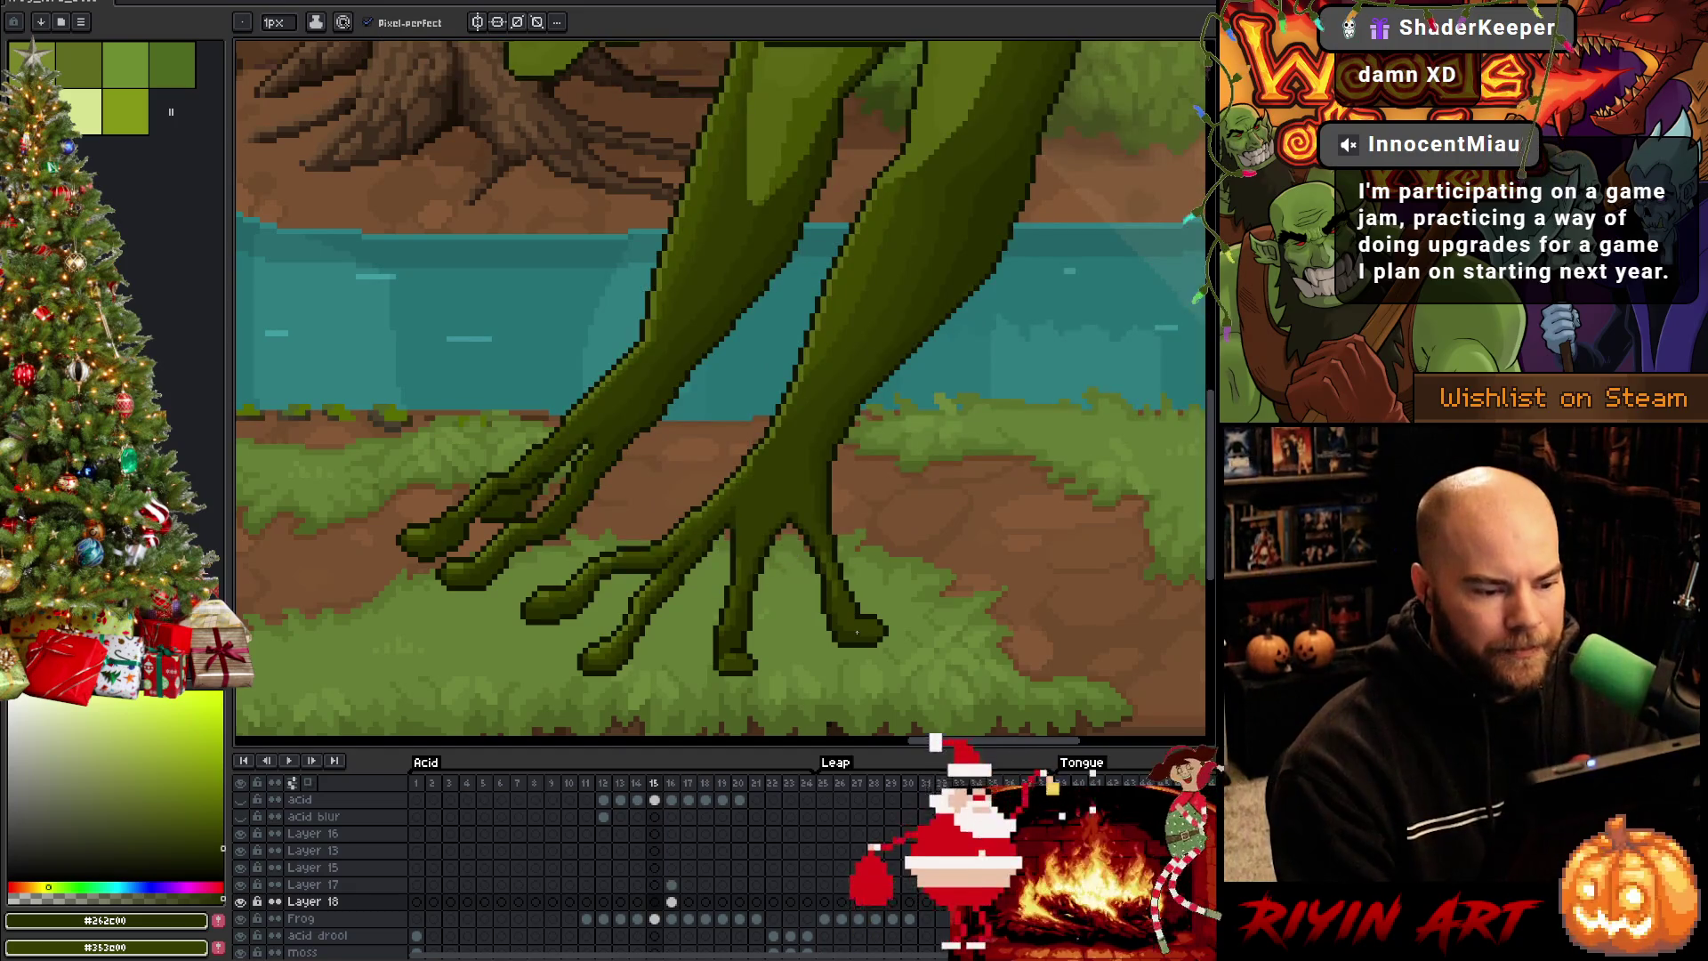
key(Left)
key(Right)
key(Left)
key(i)
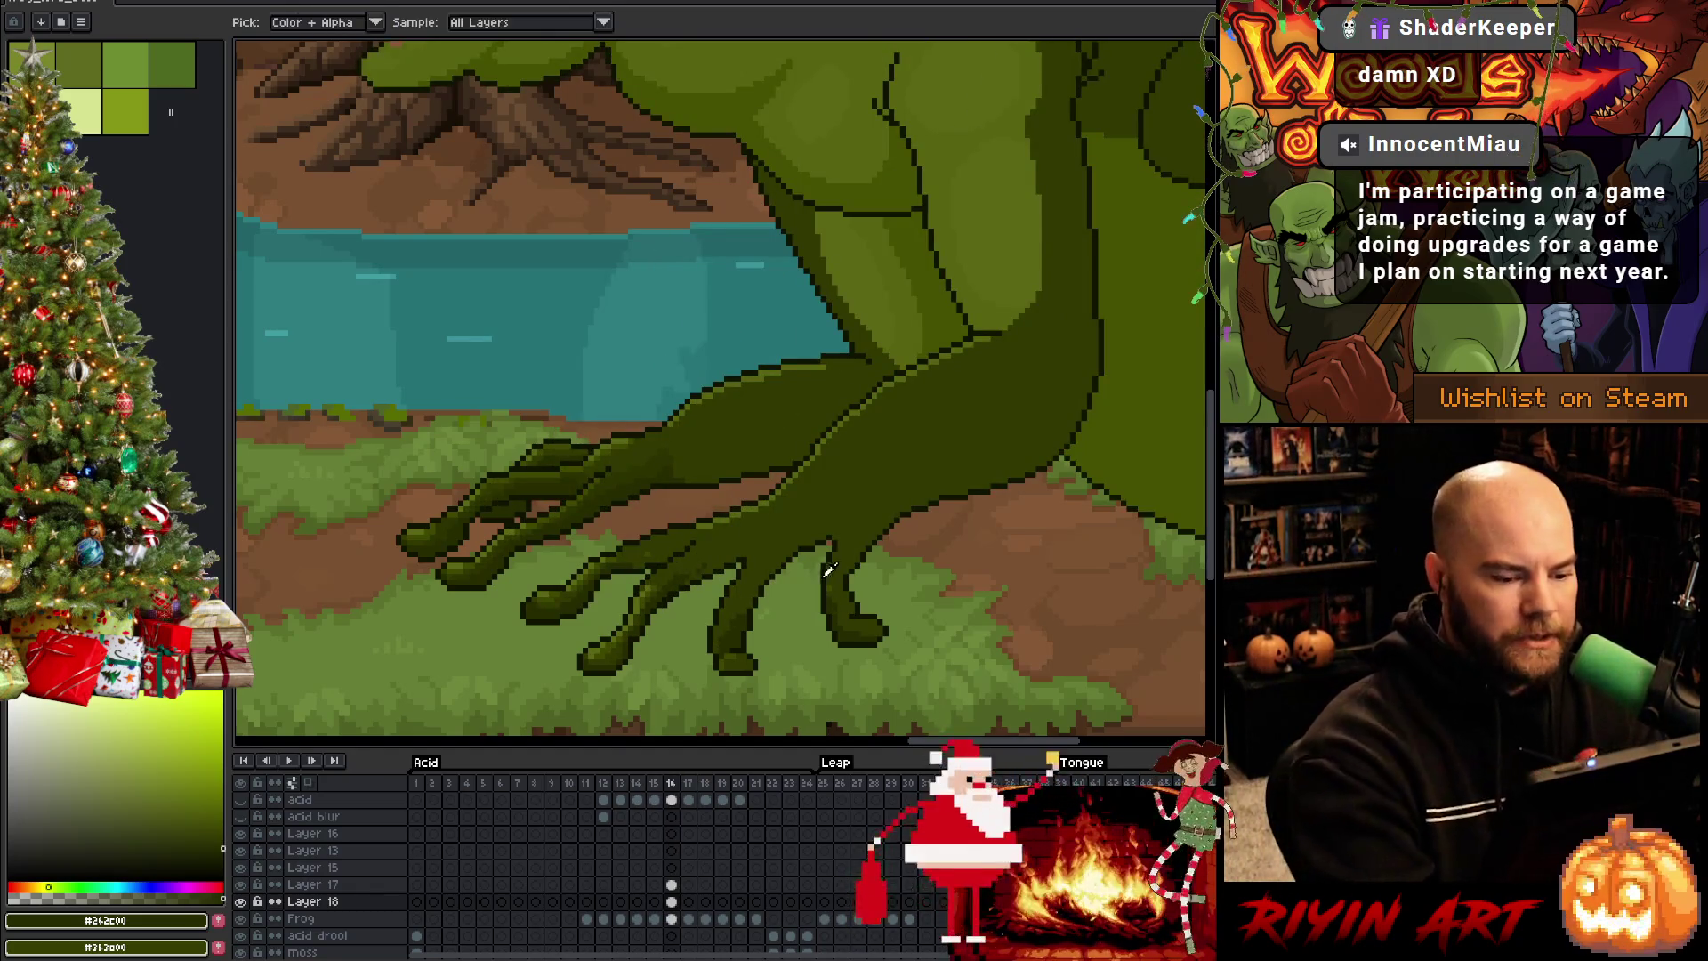
click(828, 567)
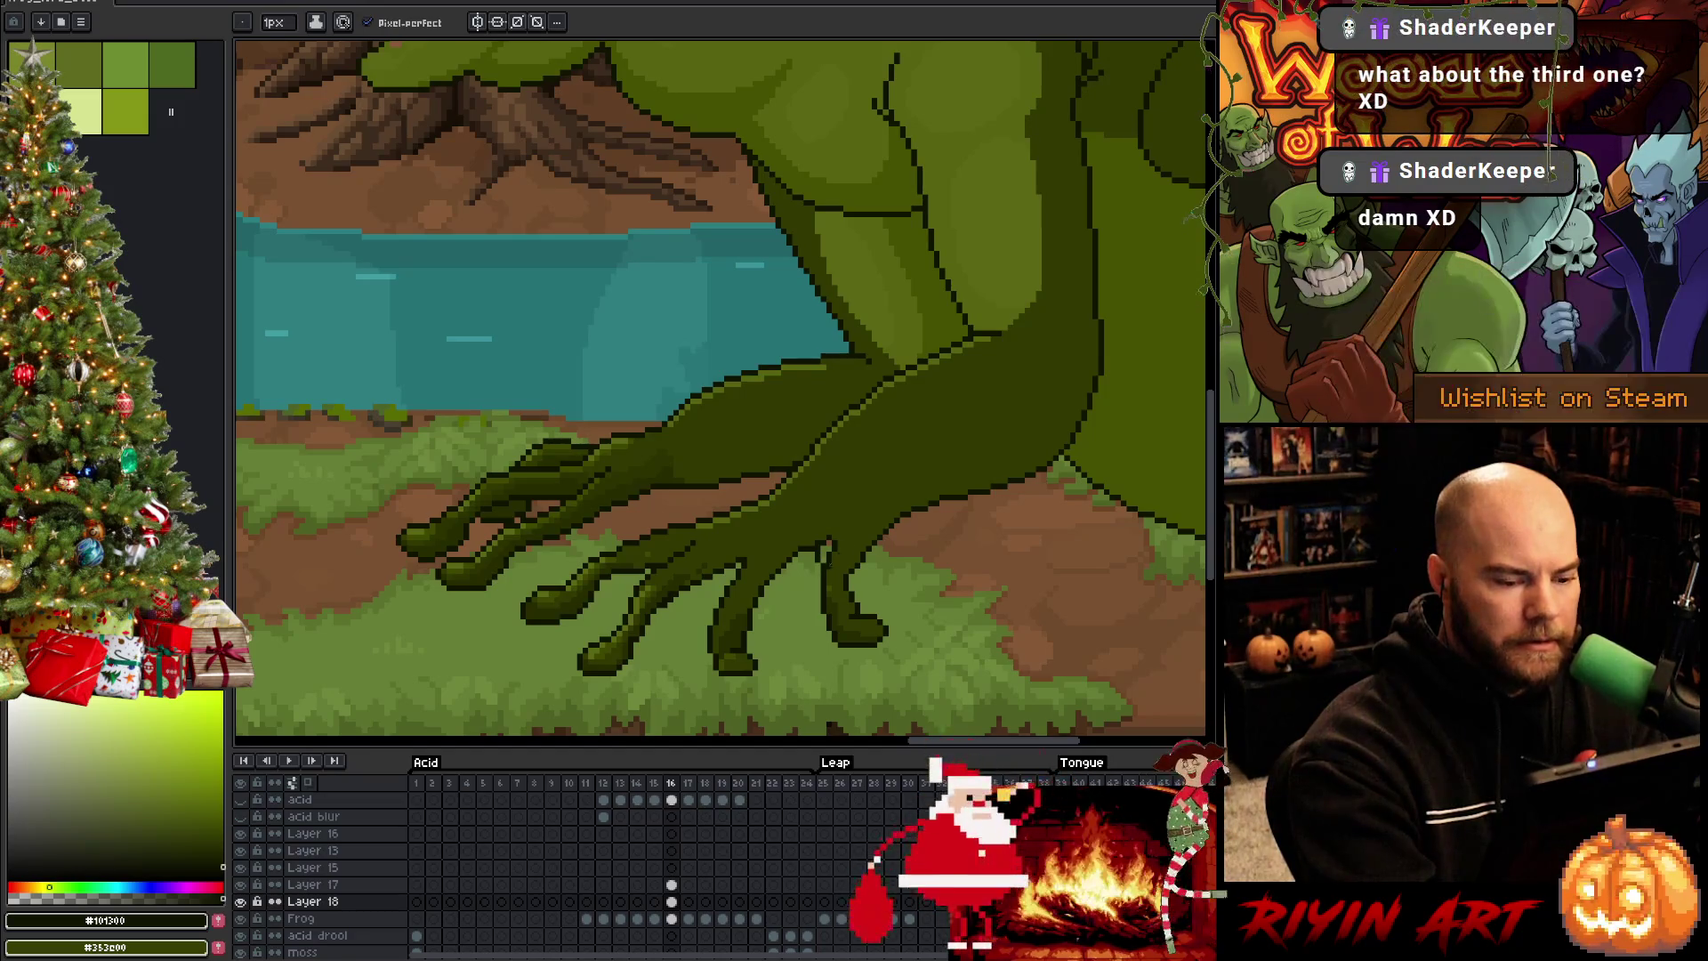
click(223, 836)
key(b)
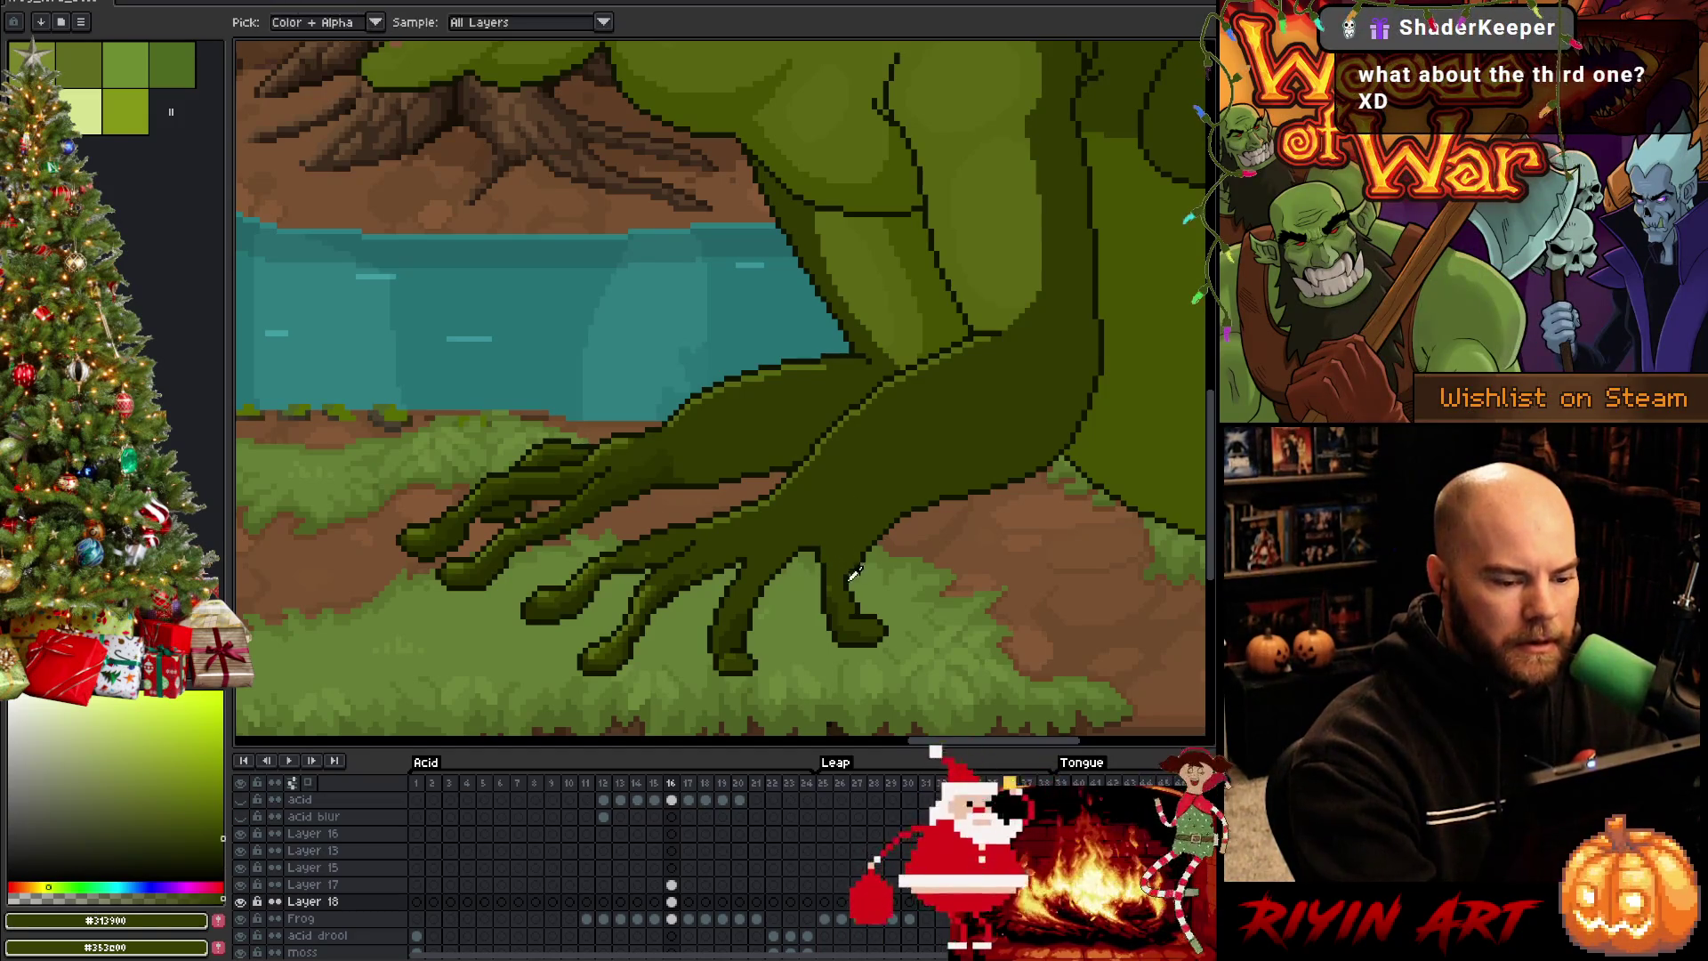
alt+click(846, 577)
Work on the Frog layer, save, then merge Layer 18 down into the Frog layer
key(e)
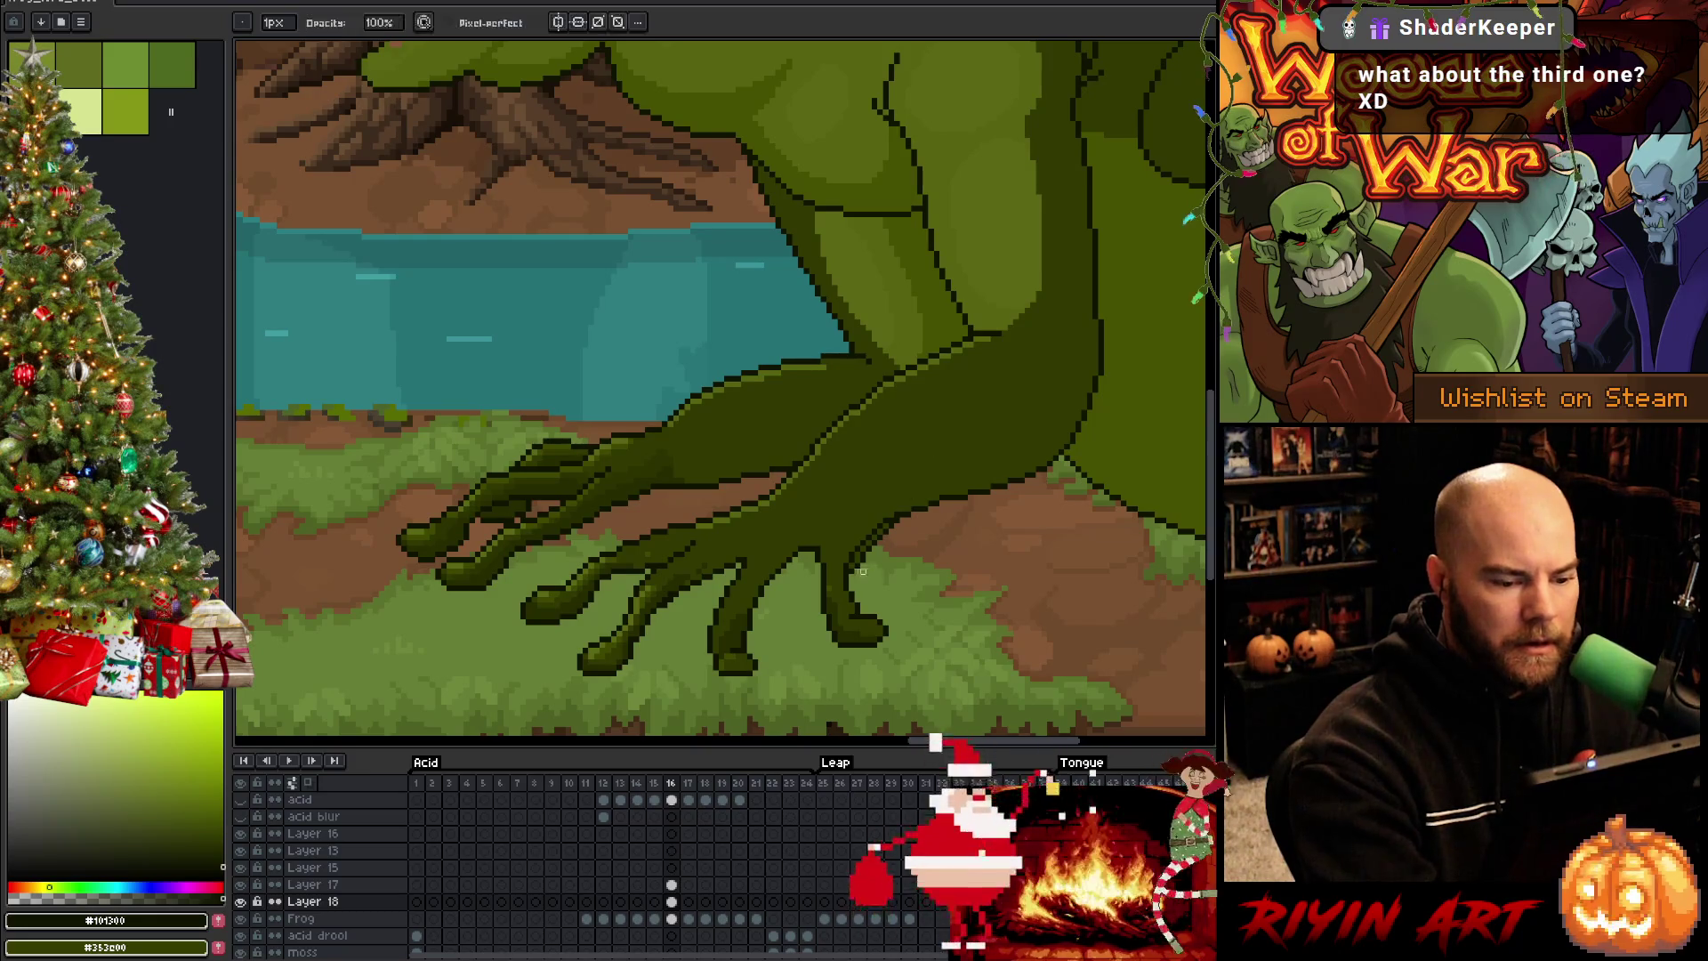
key(Down)
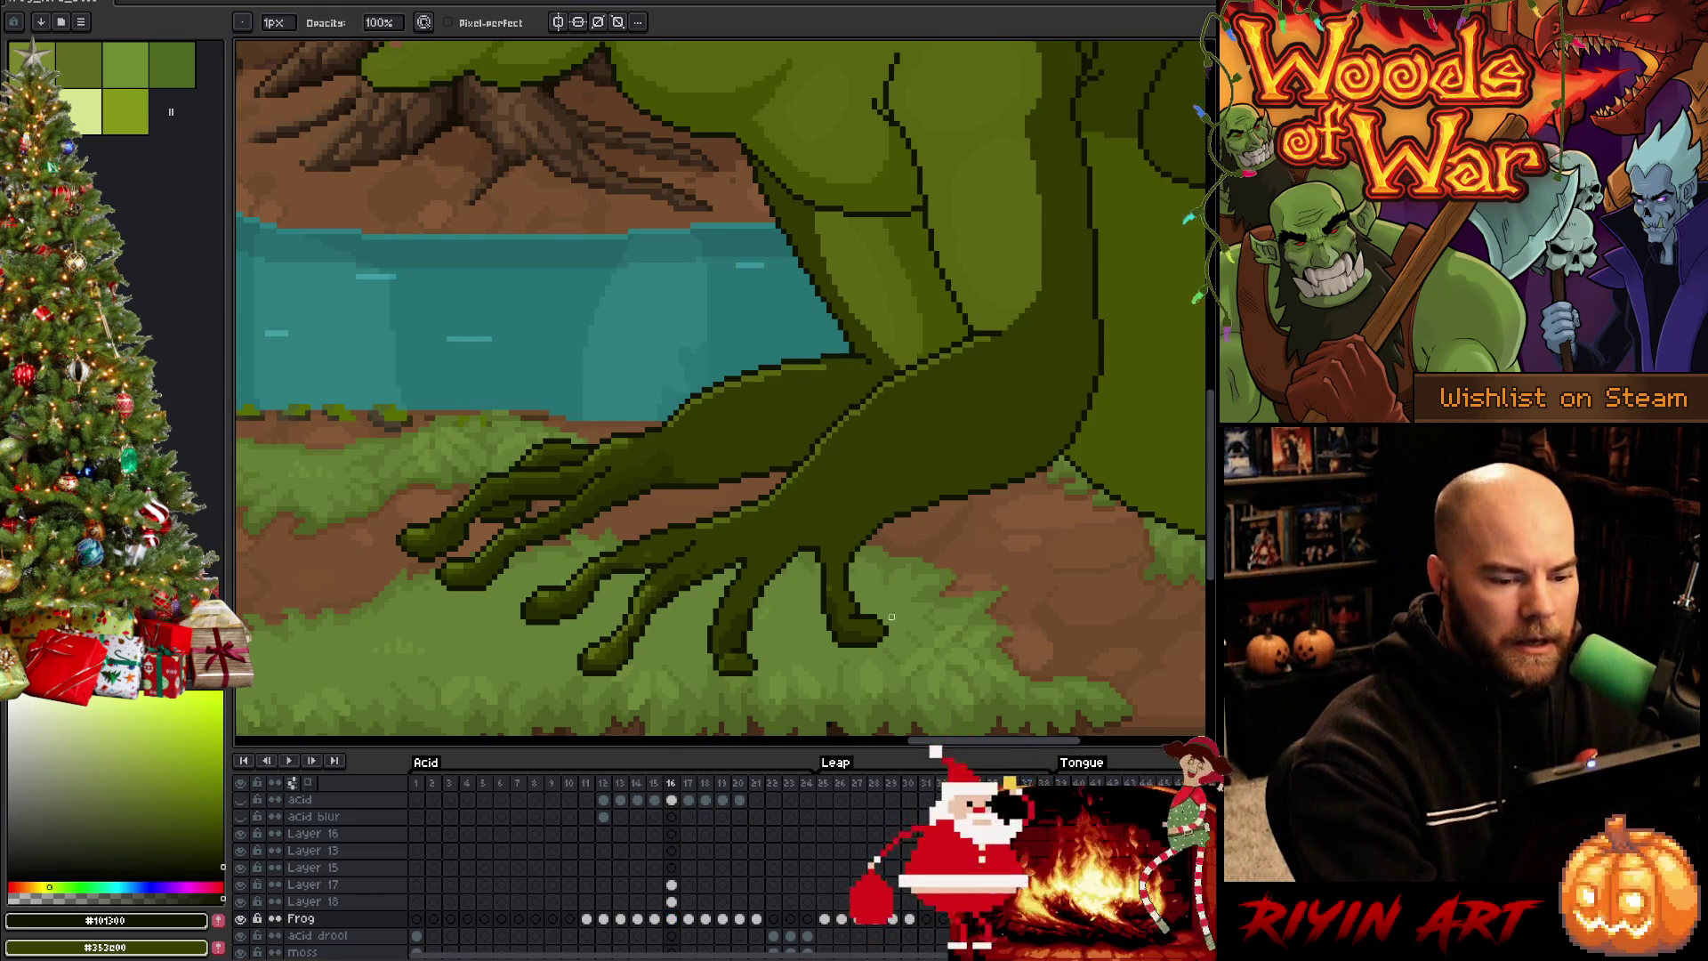
key(b)
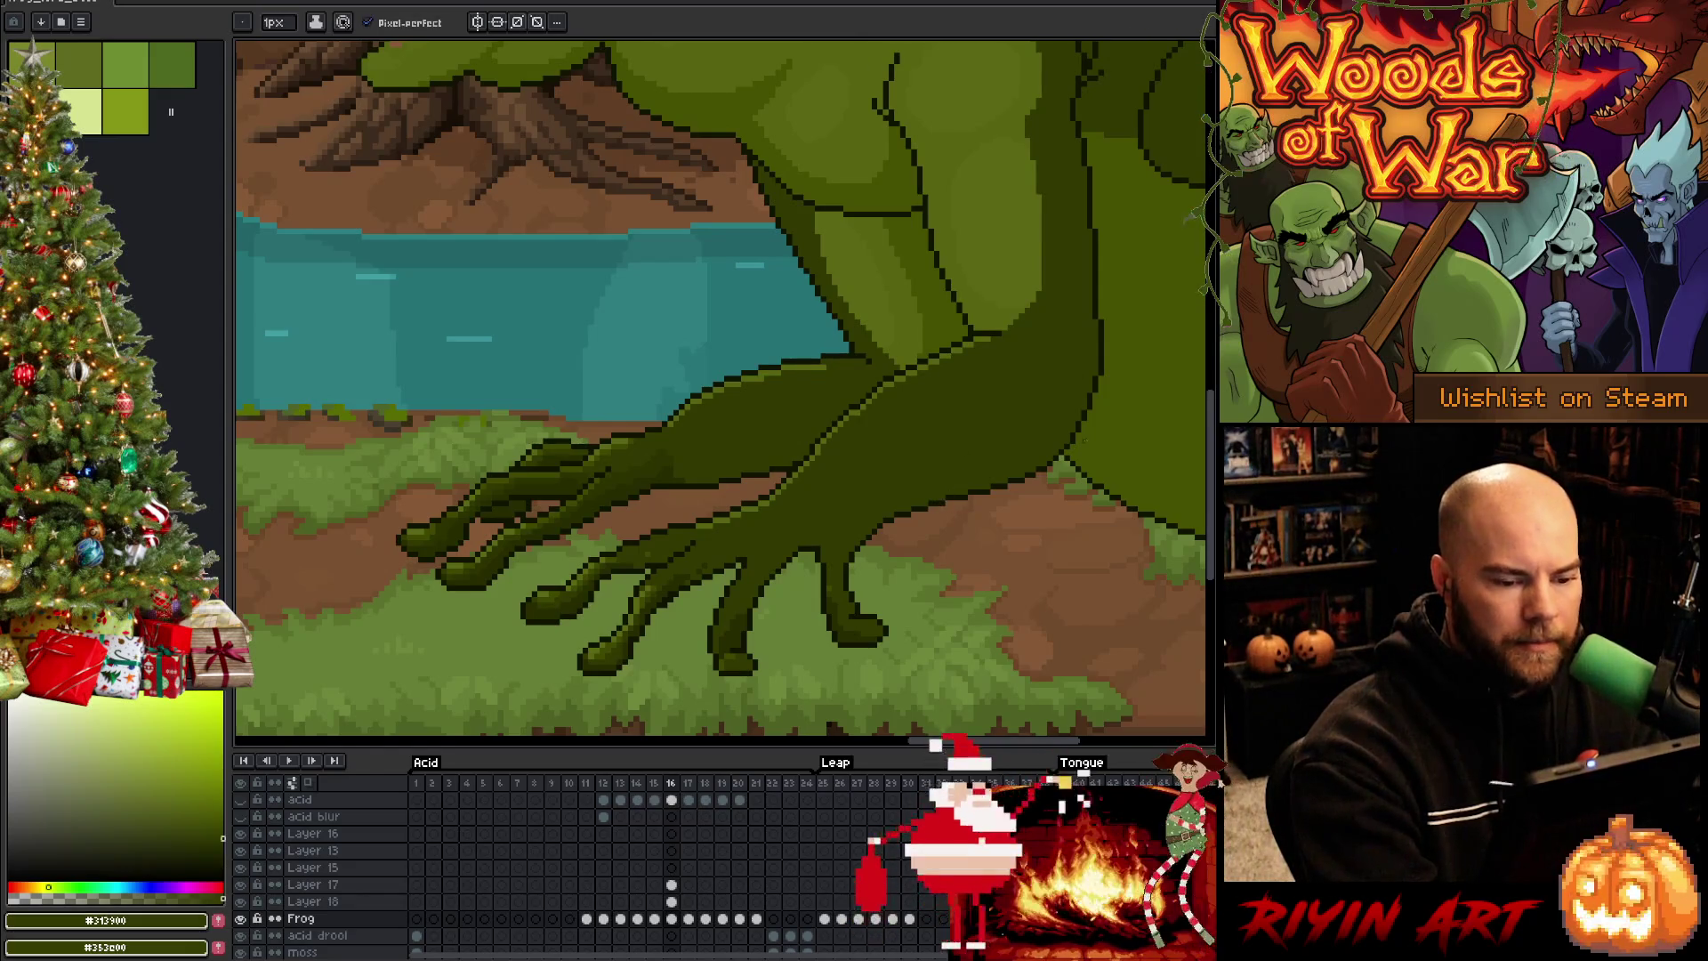
key(ctrl+s)
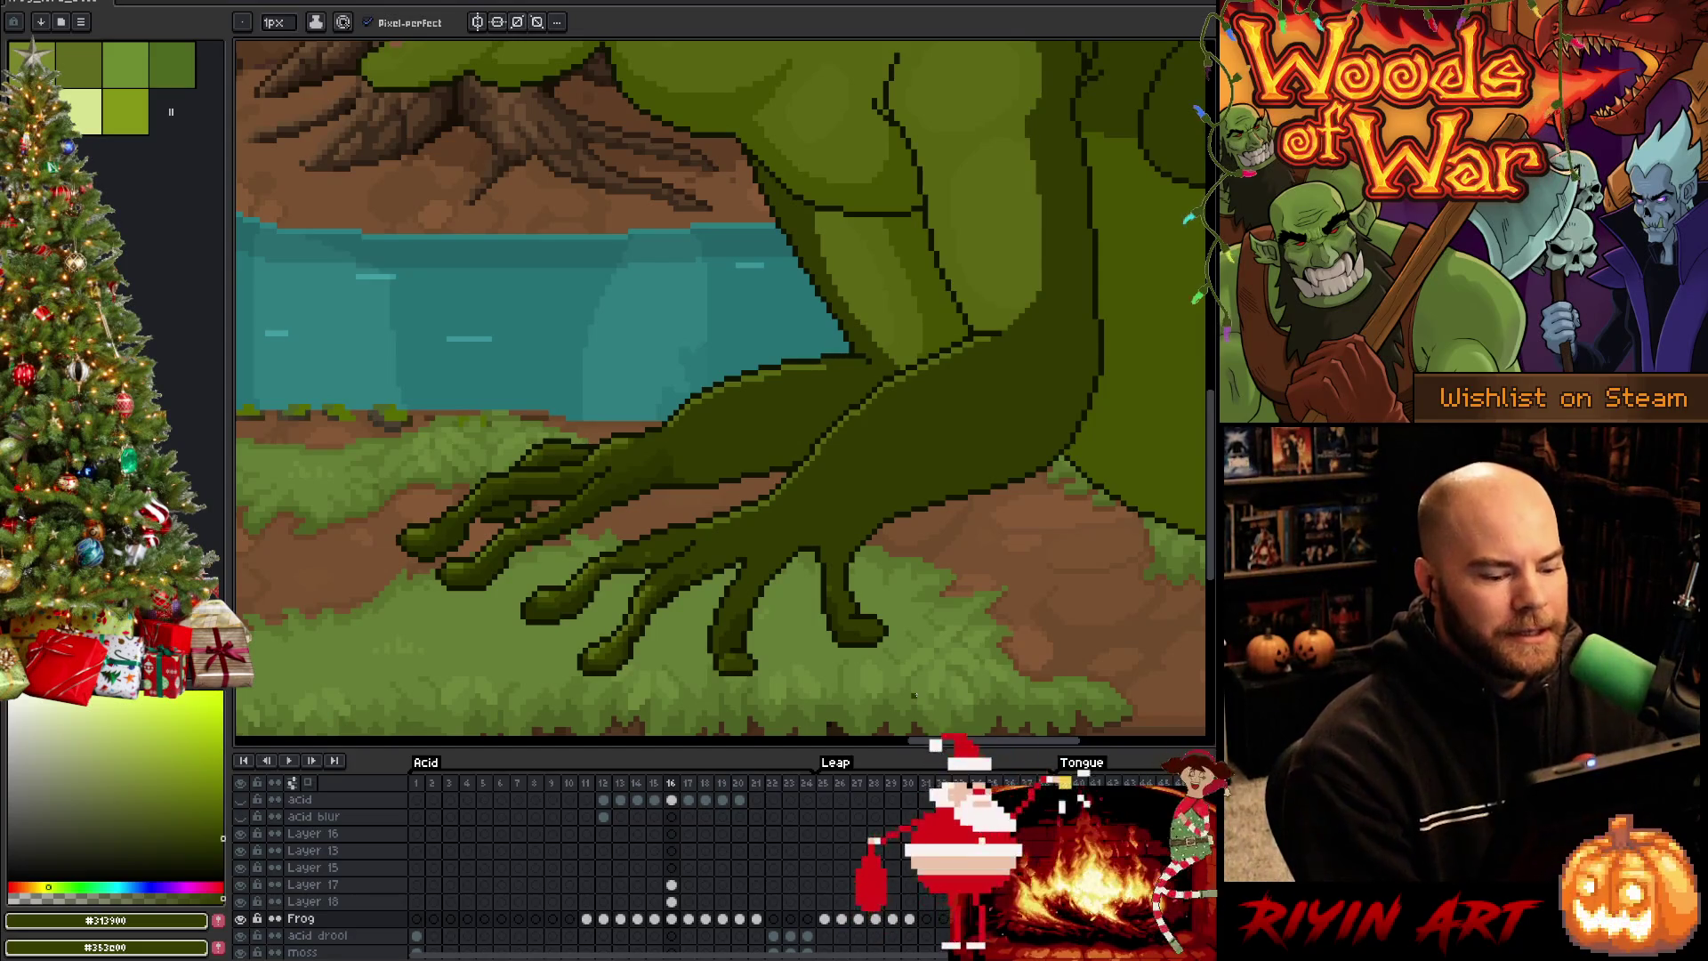
click(327, 901)
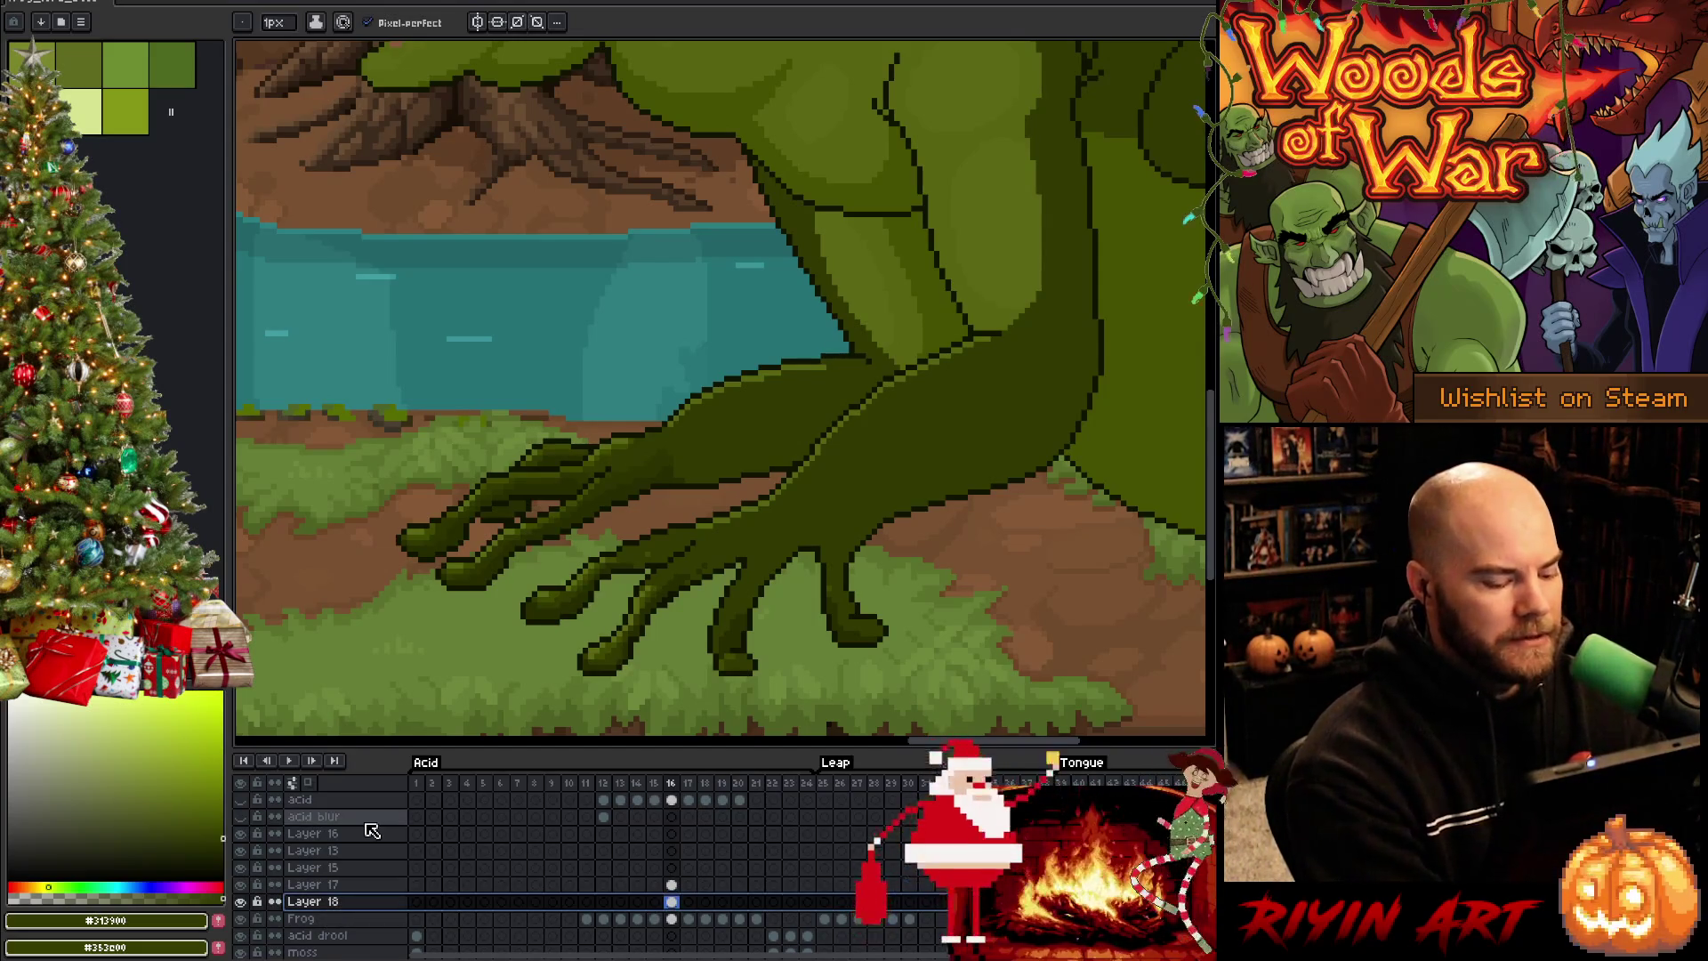
key(ctrl+e)
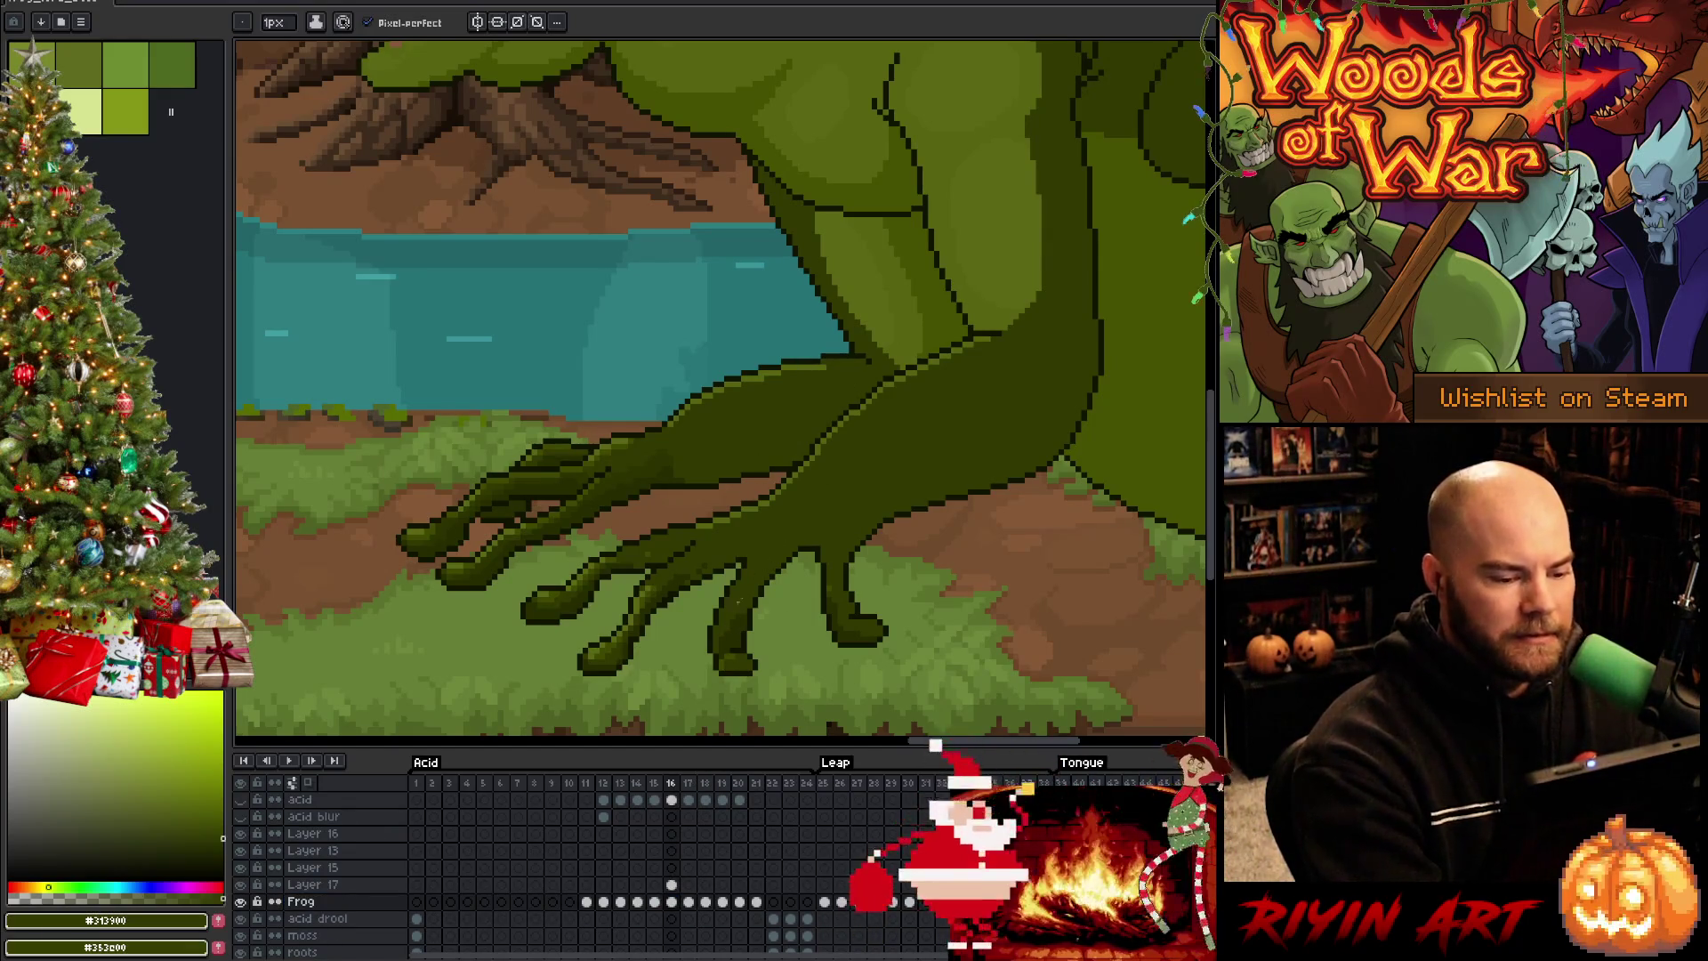
Lasso the middle toe's claw, transform it into place, resample greens and check the Frog layer's visibility
key(m)
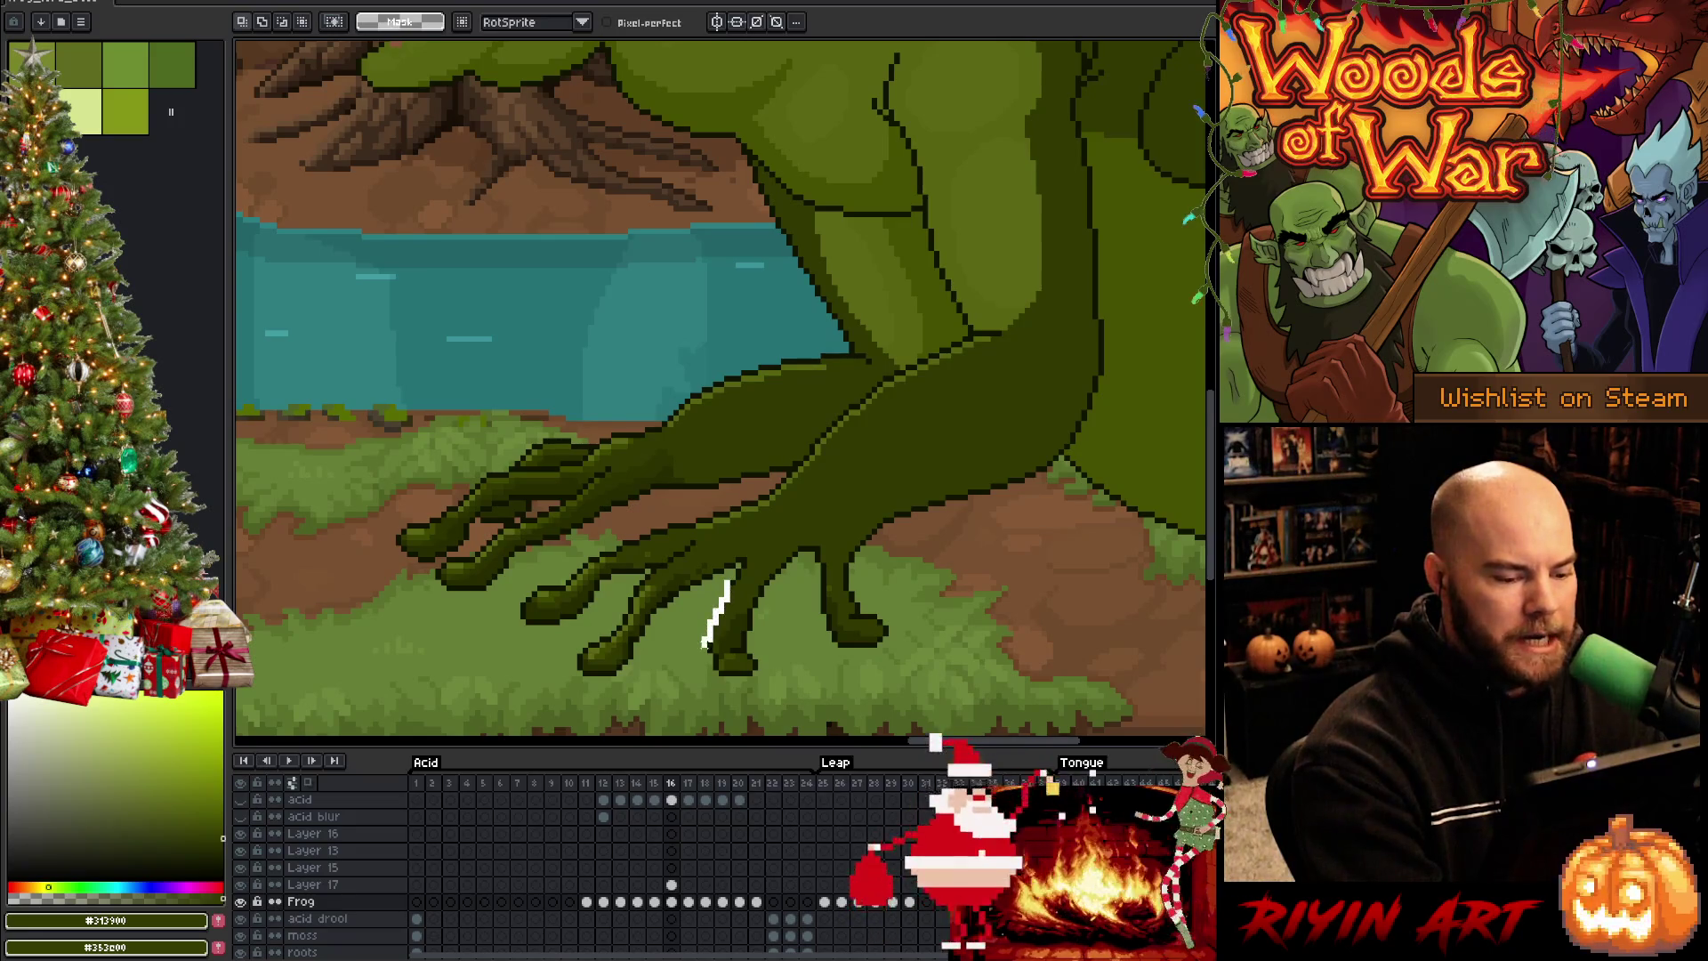
drag(704, 665, 699, 576)
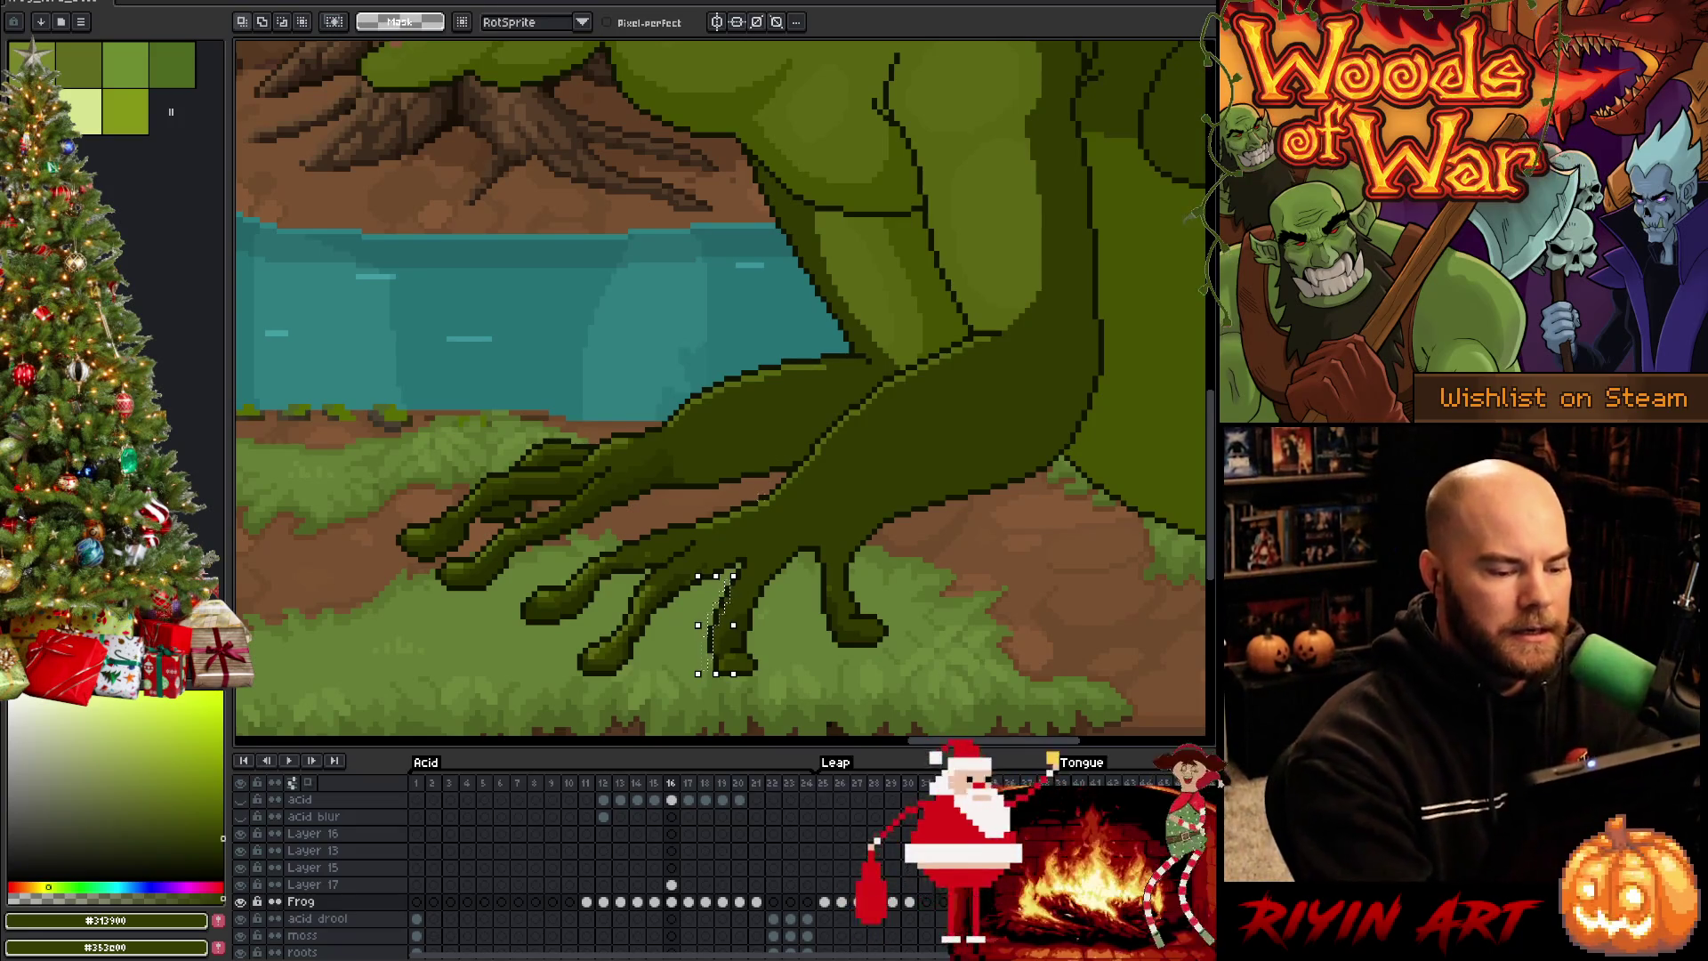
key(ctrl+t)
key(Return)
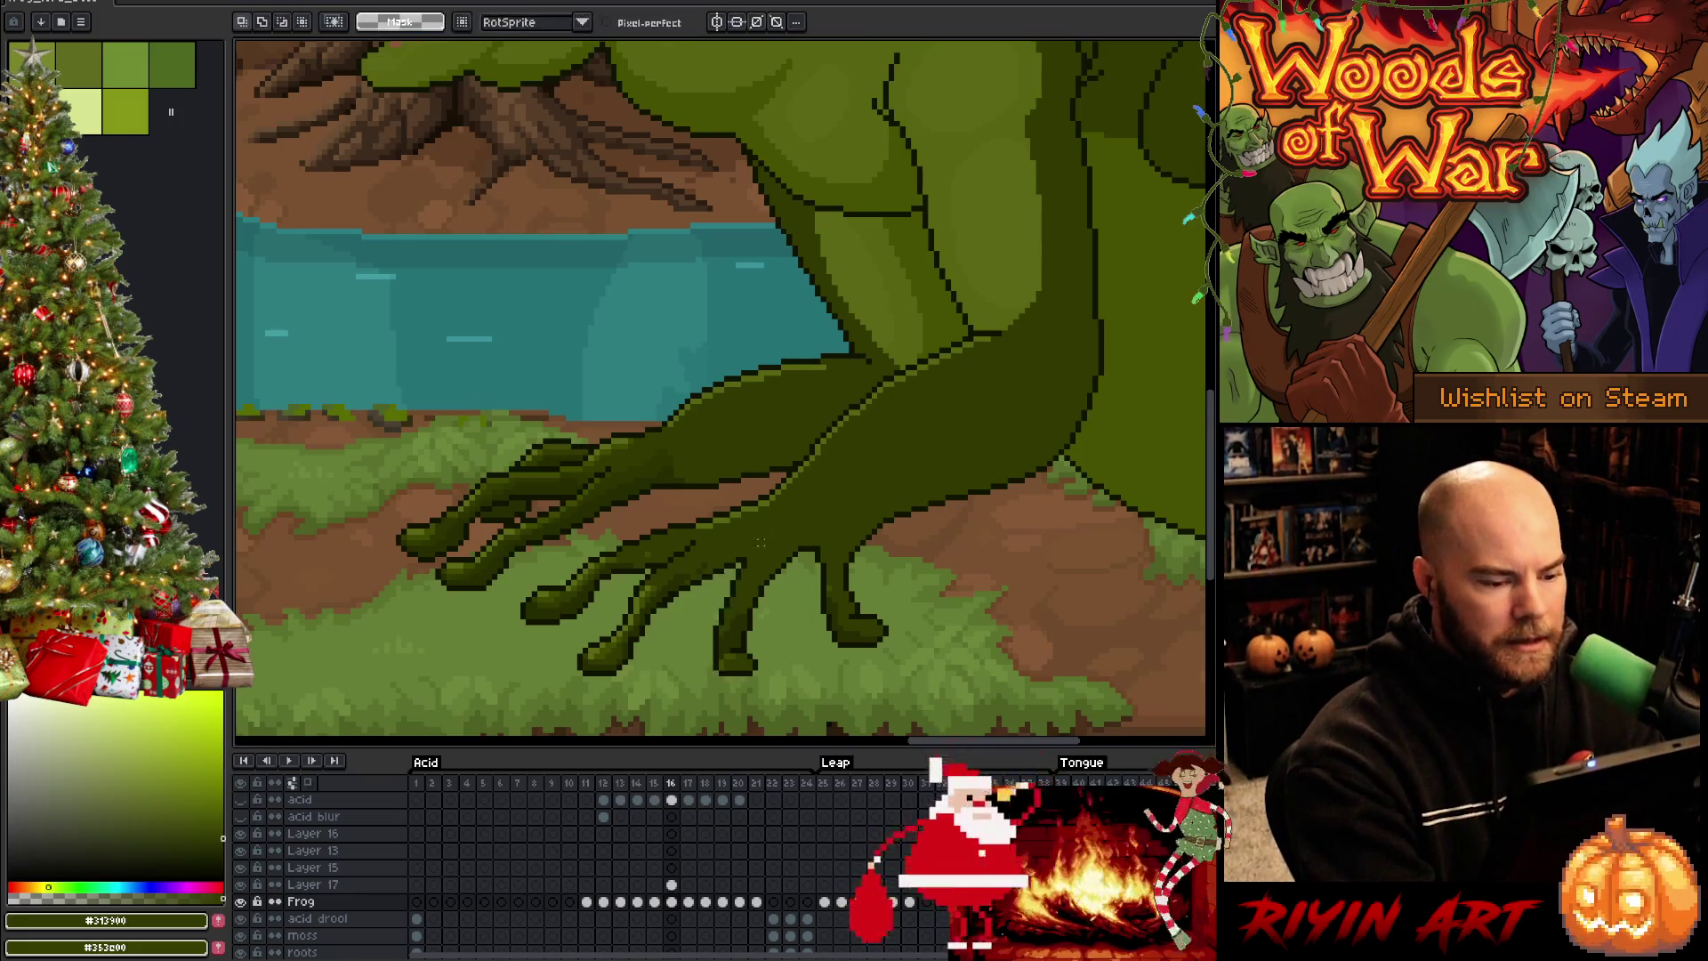
key(ctrl+d)
key(b)
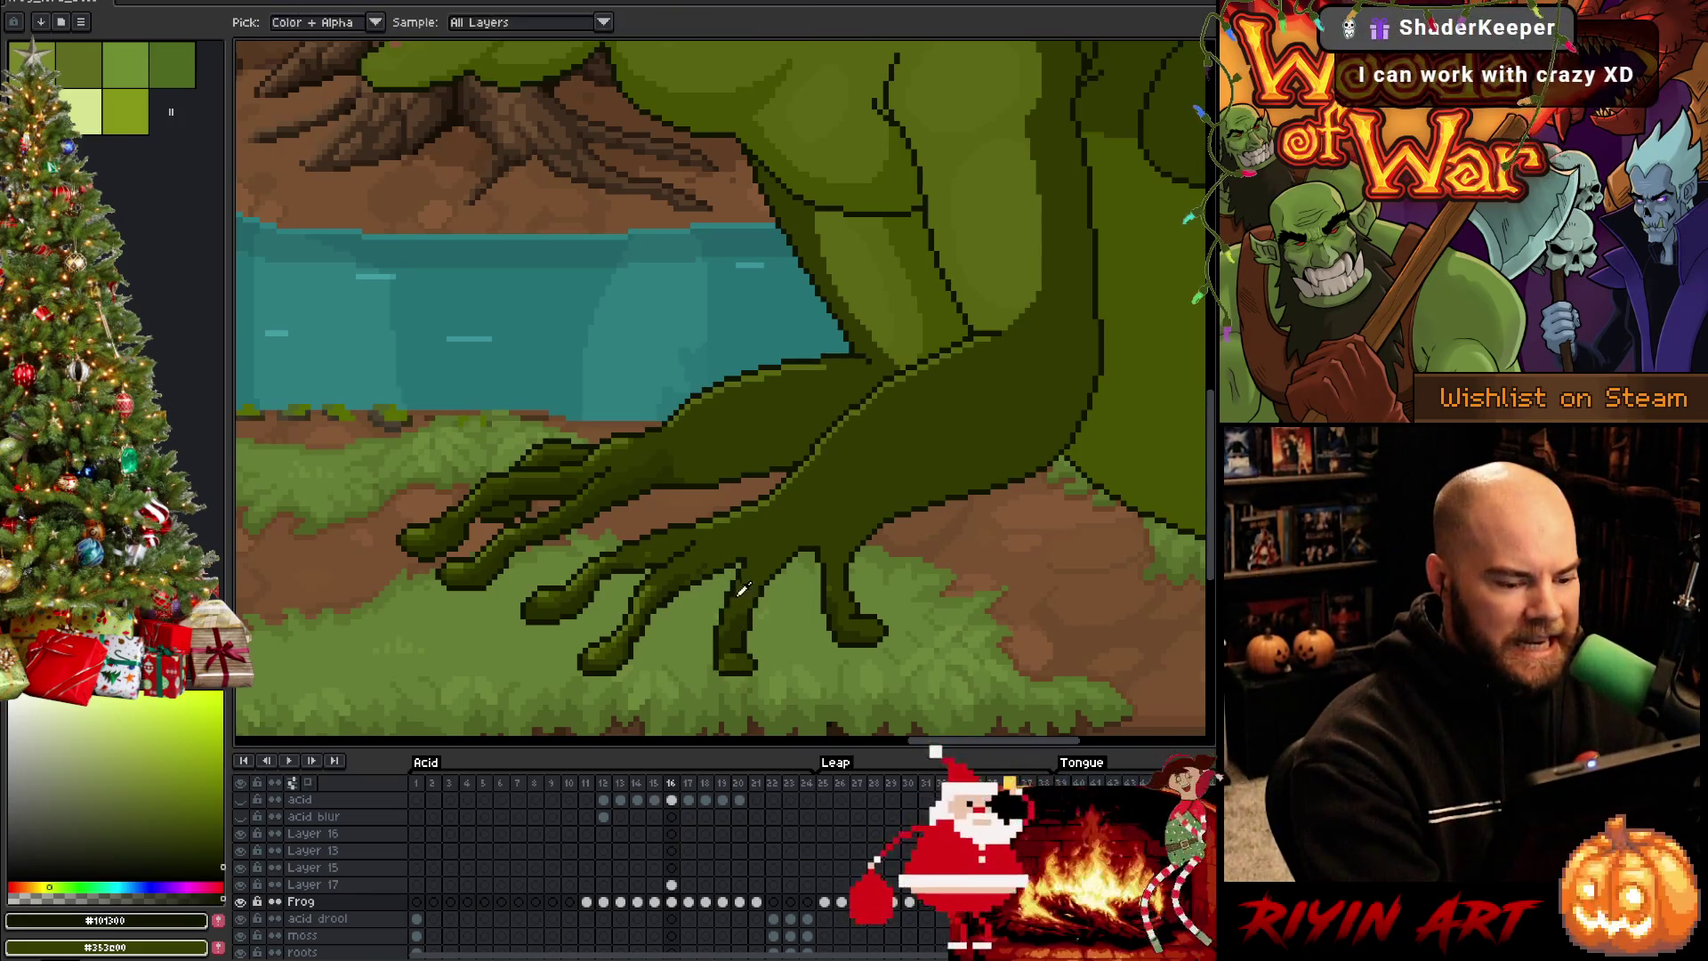
alt+click(701, 574)
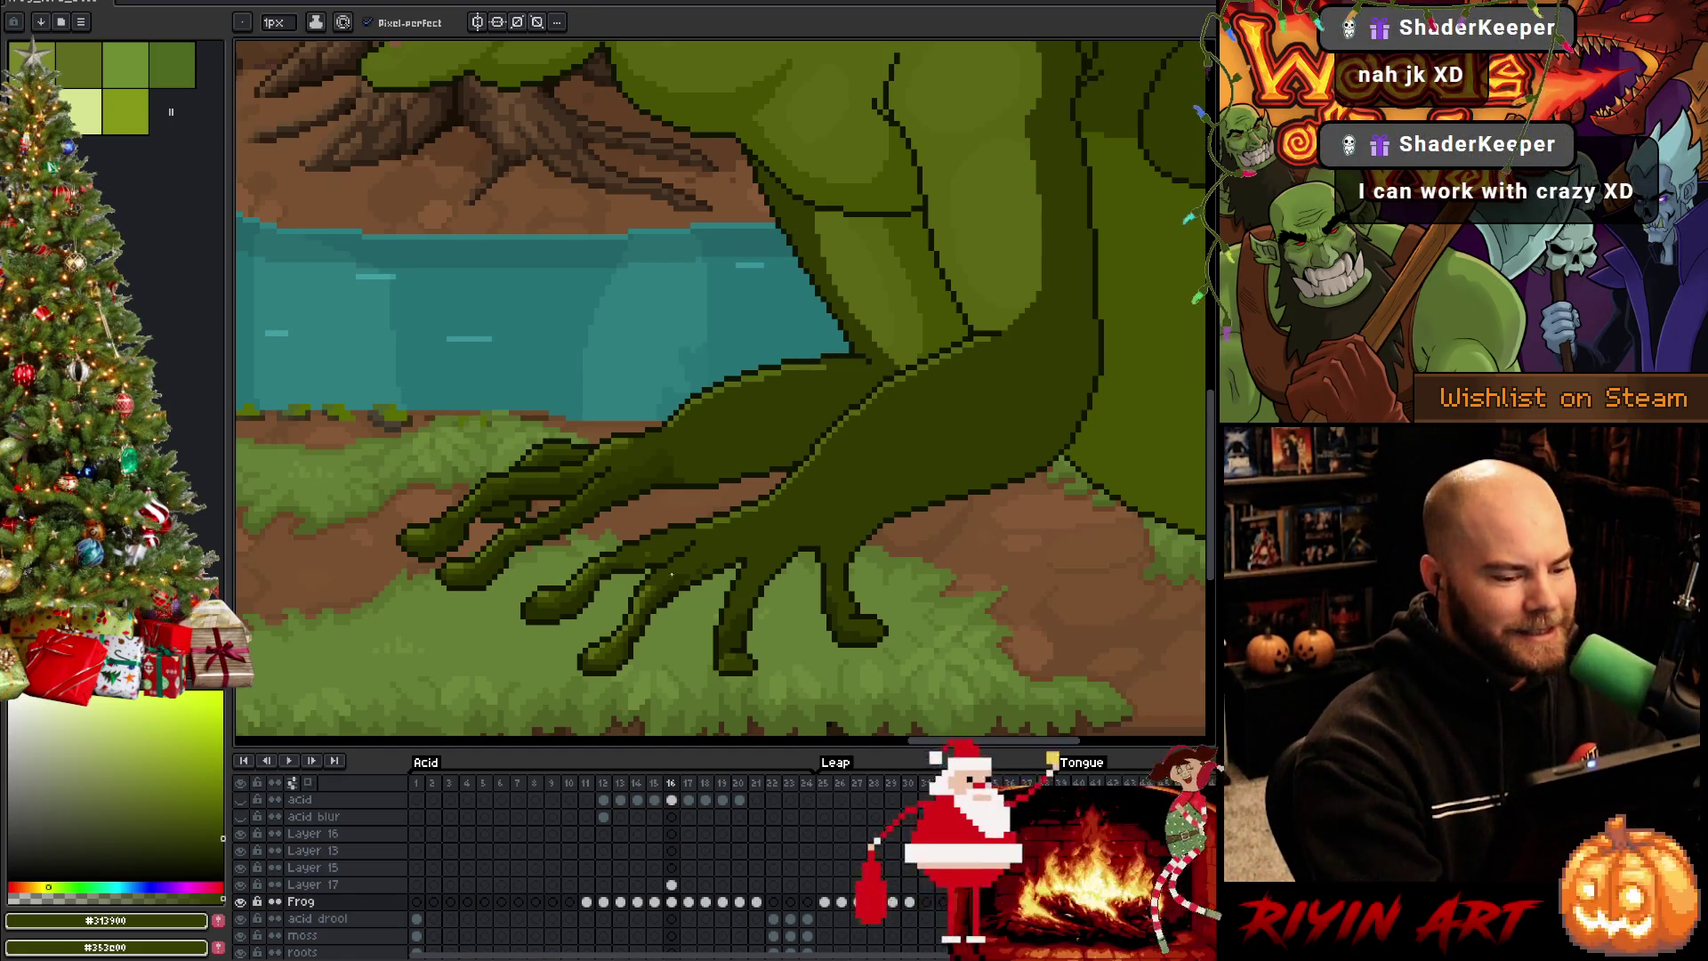
alt+click(737, 537)
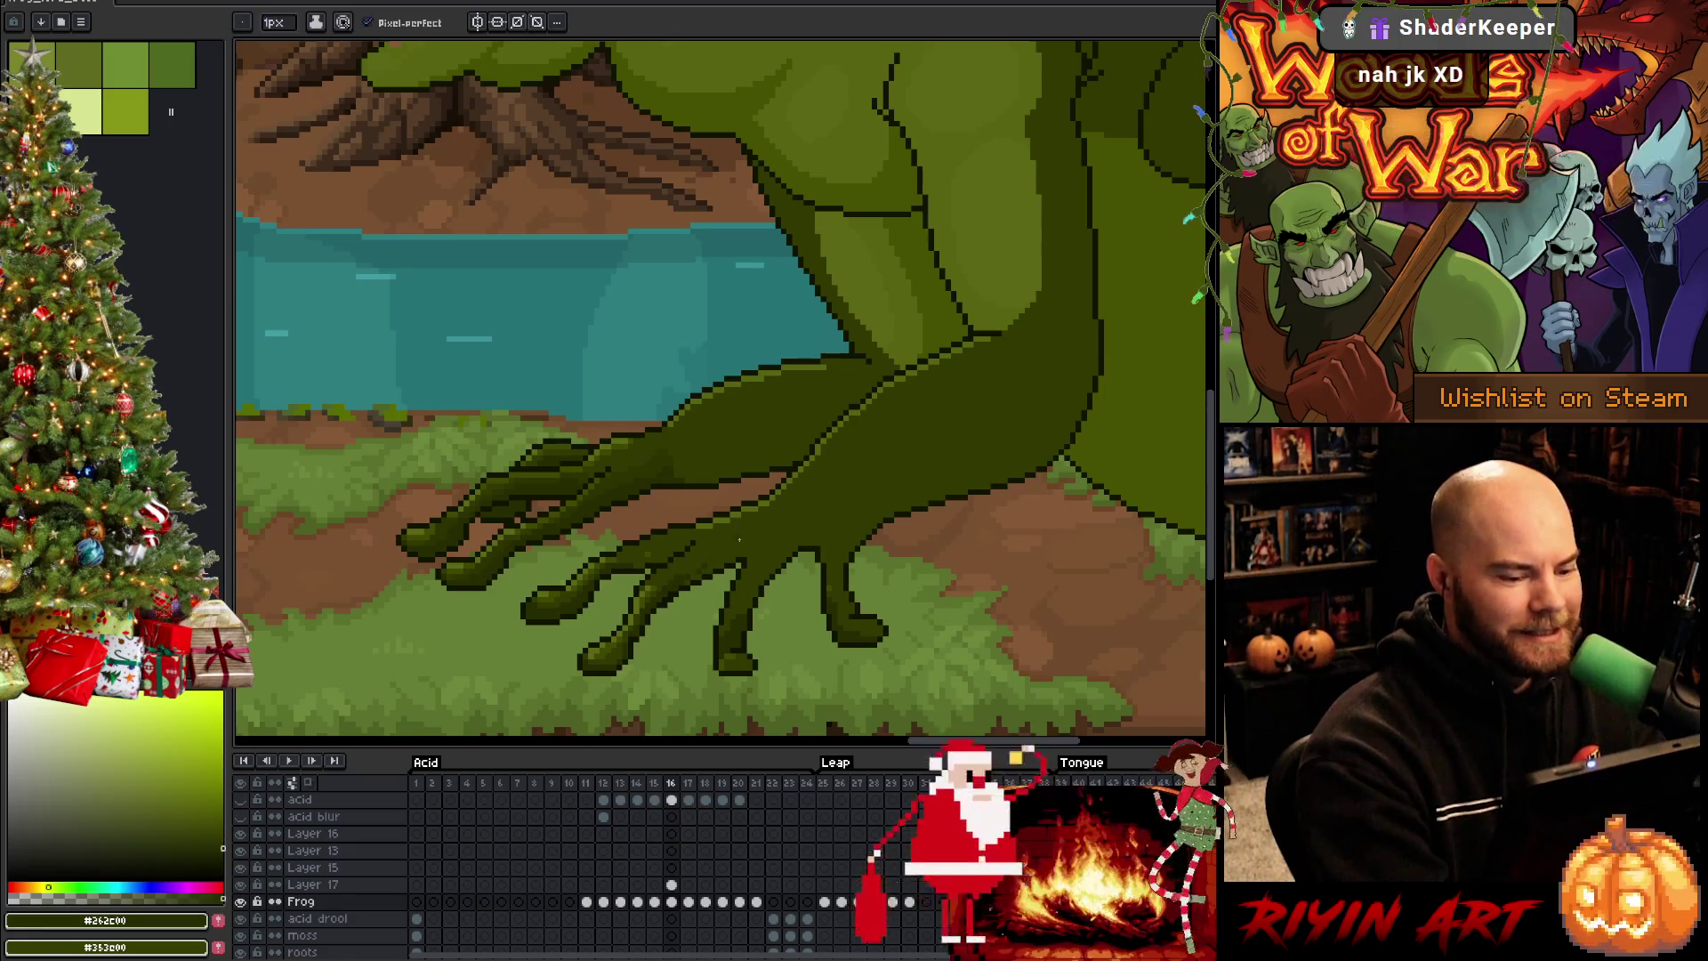
click(242, 902)
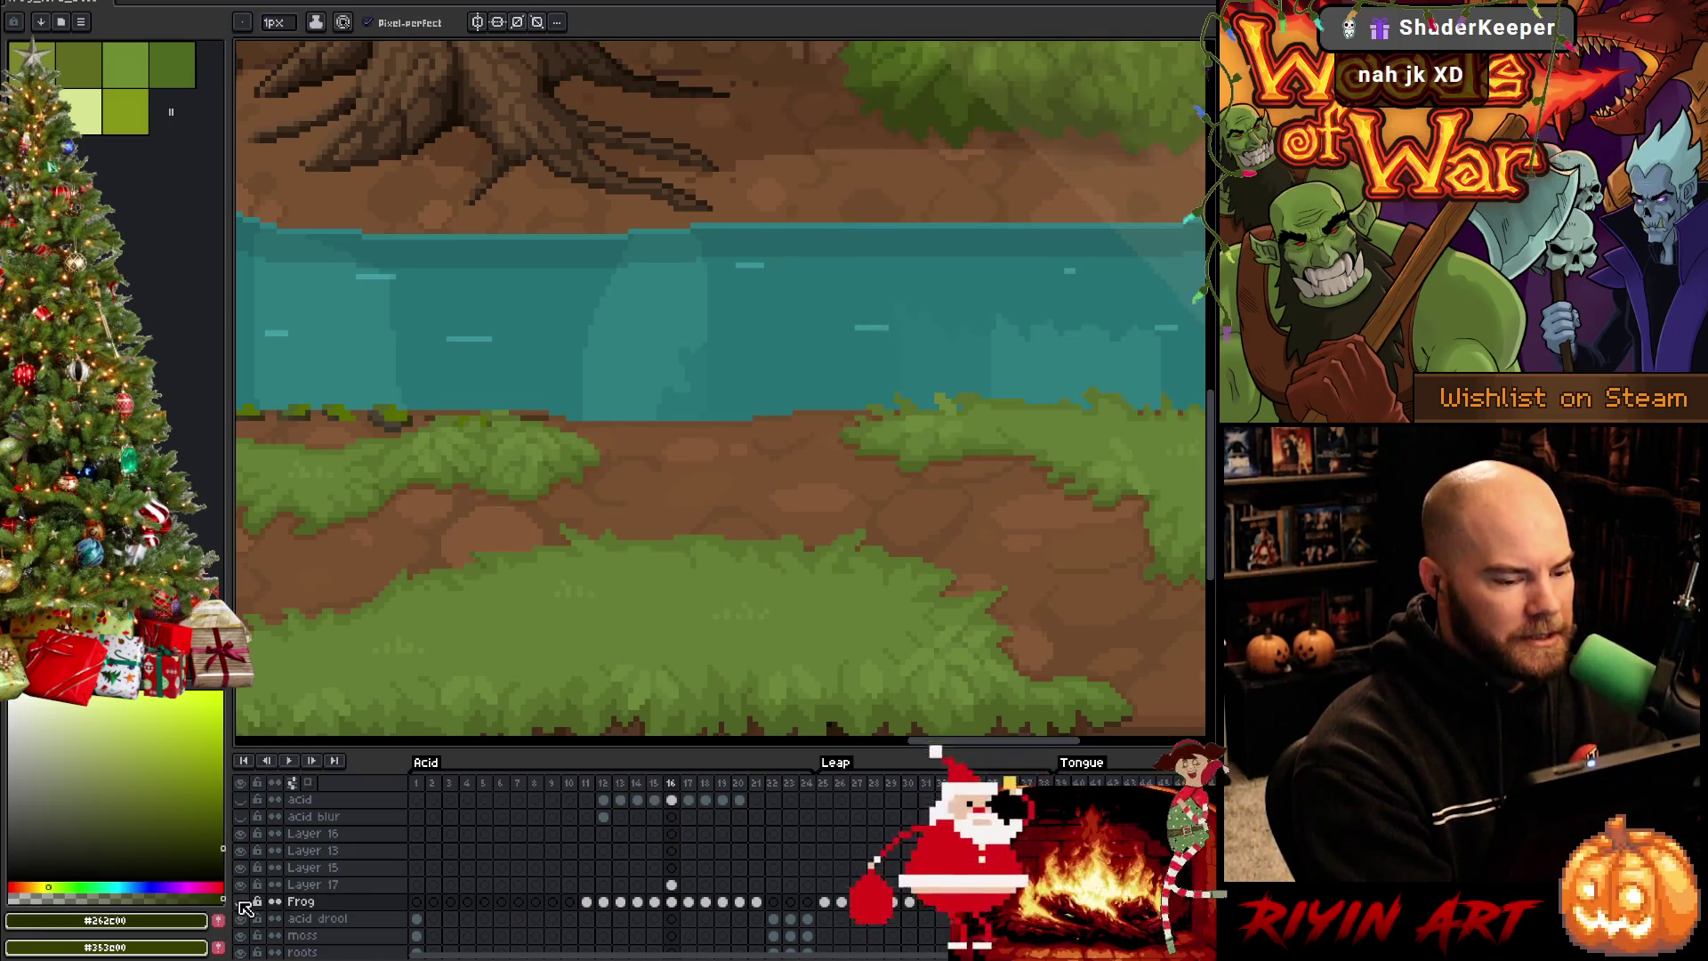
click(242, 903)
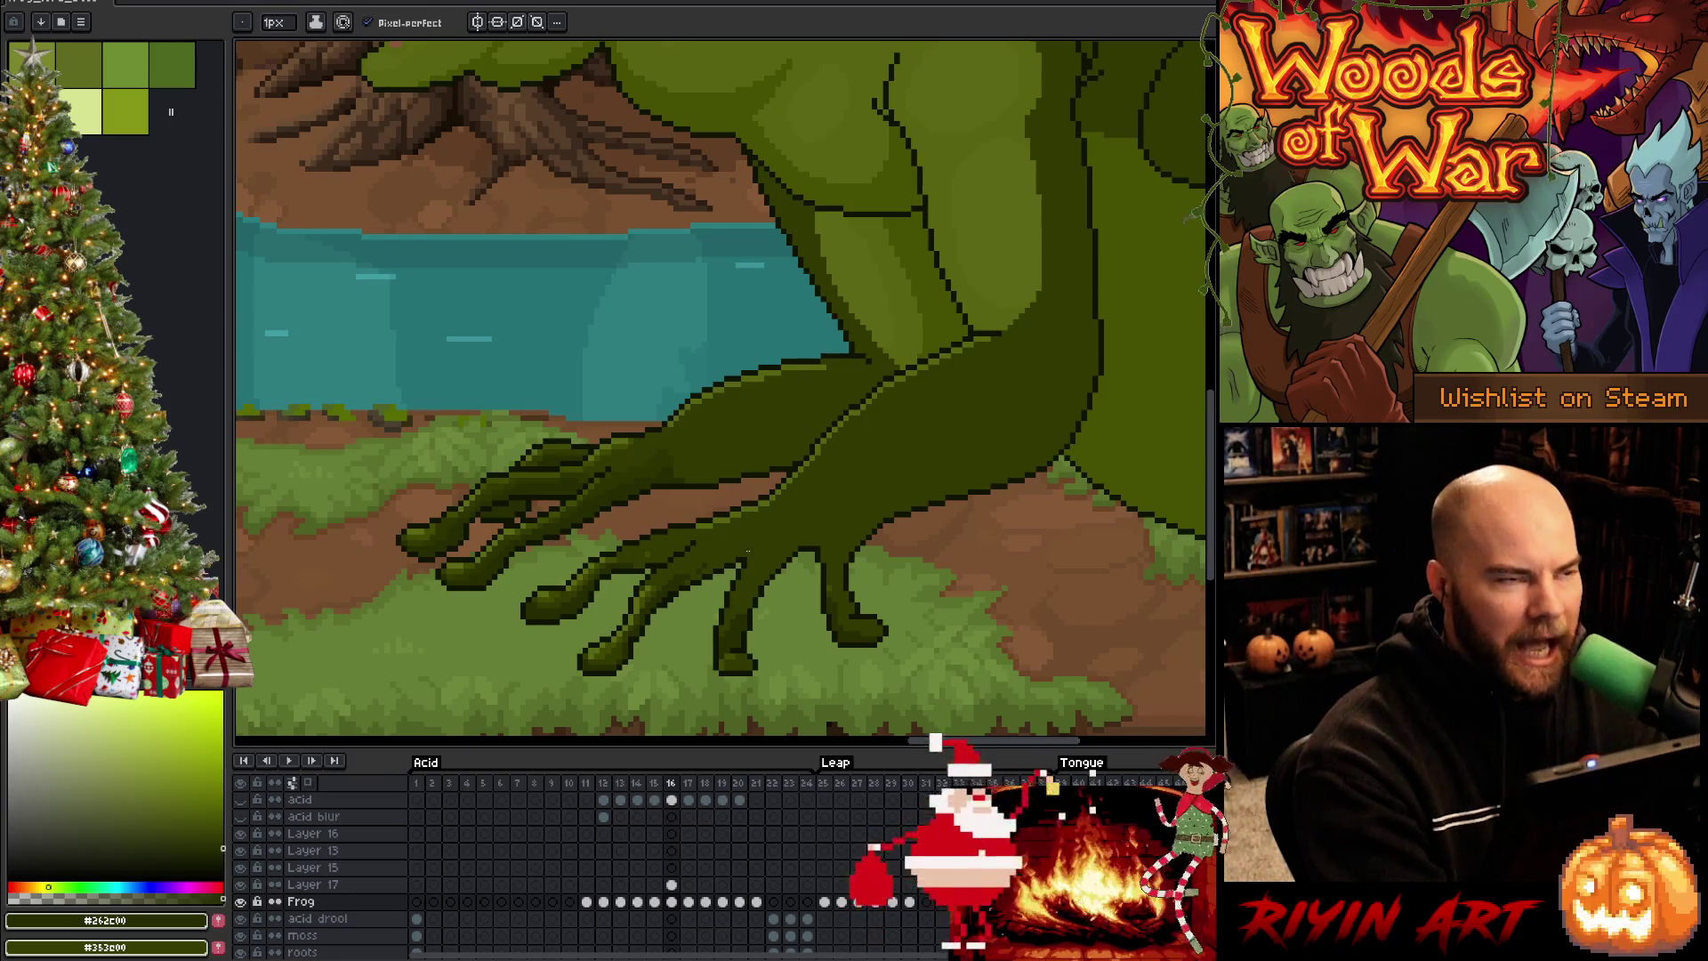
Magic-wand the dark-green leg area, clear the selection and pick a slightly darker leg green
key(w)
click(693, 483)
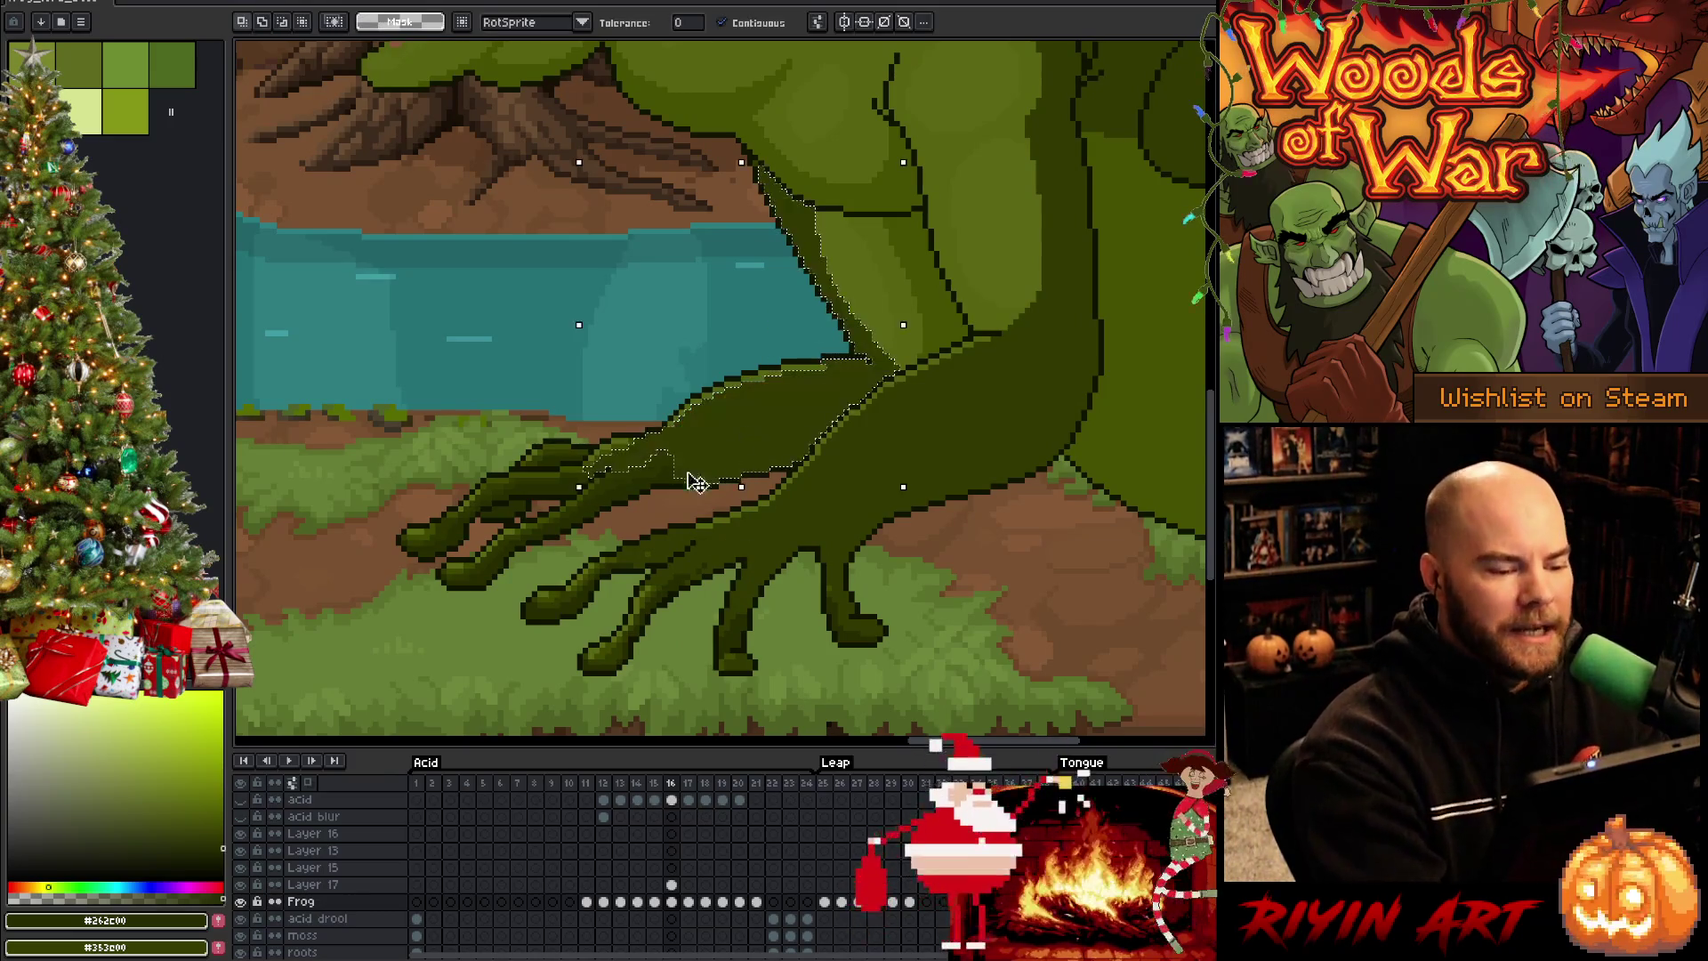
key(b)
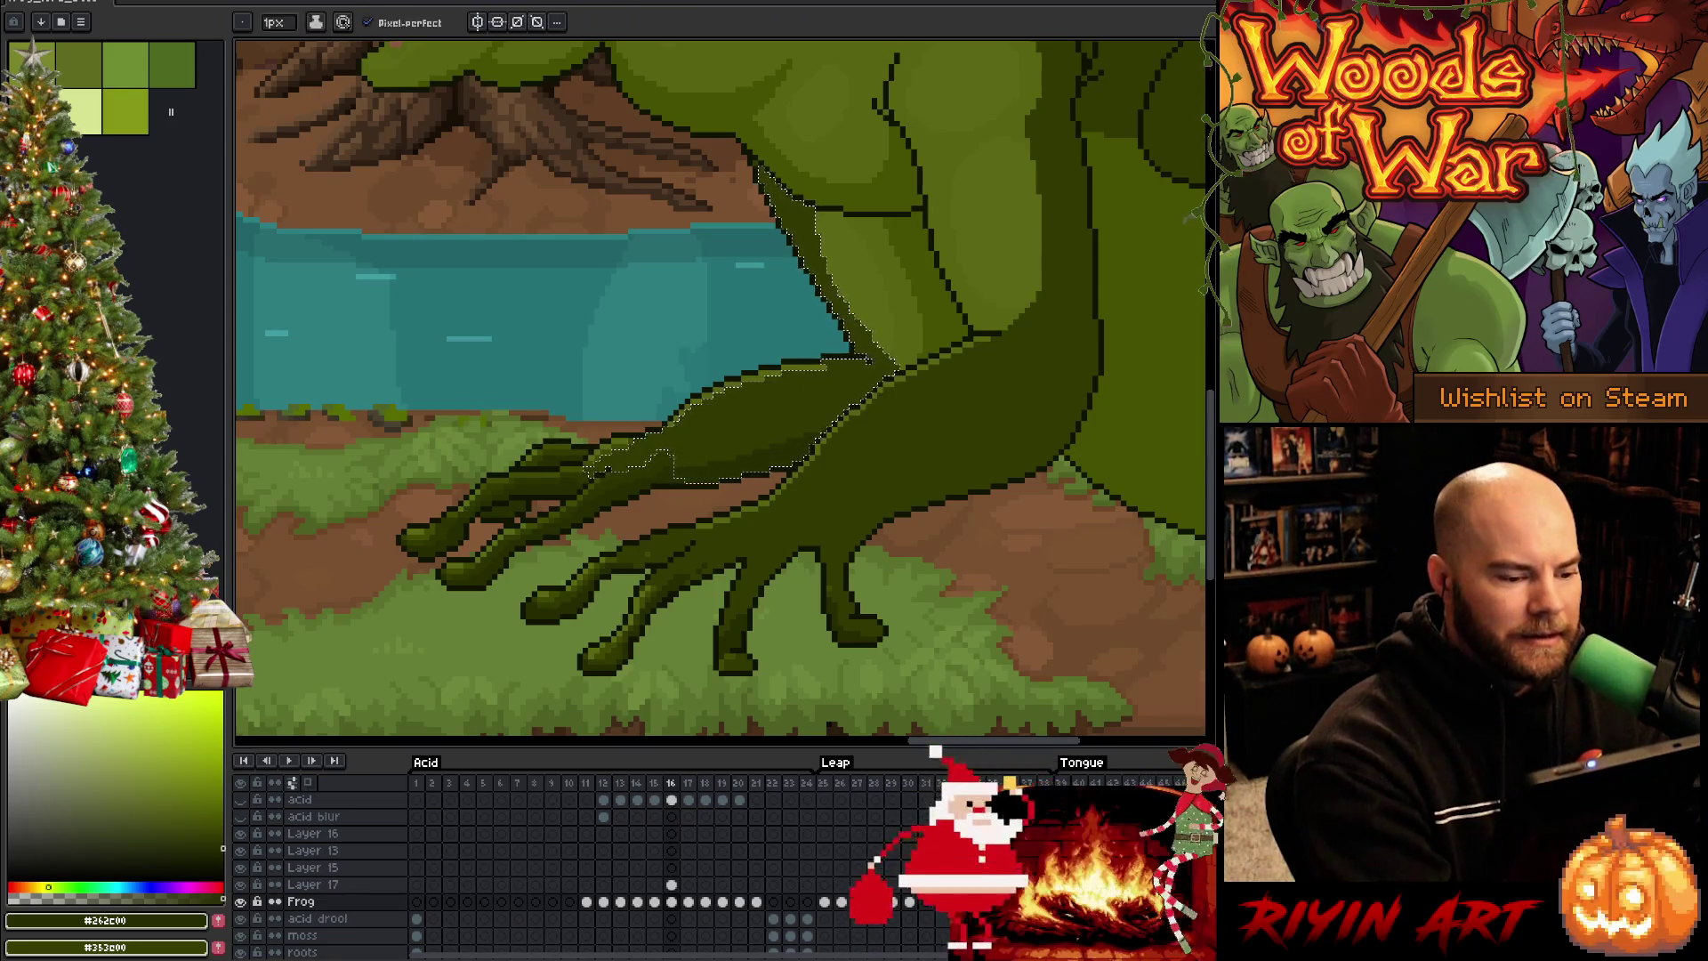
key(v)
key(ctrl+d)
key(b)
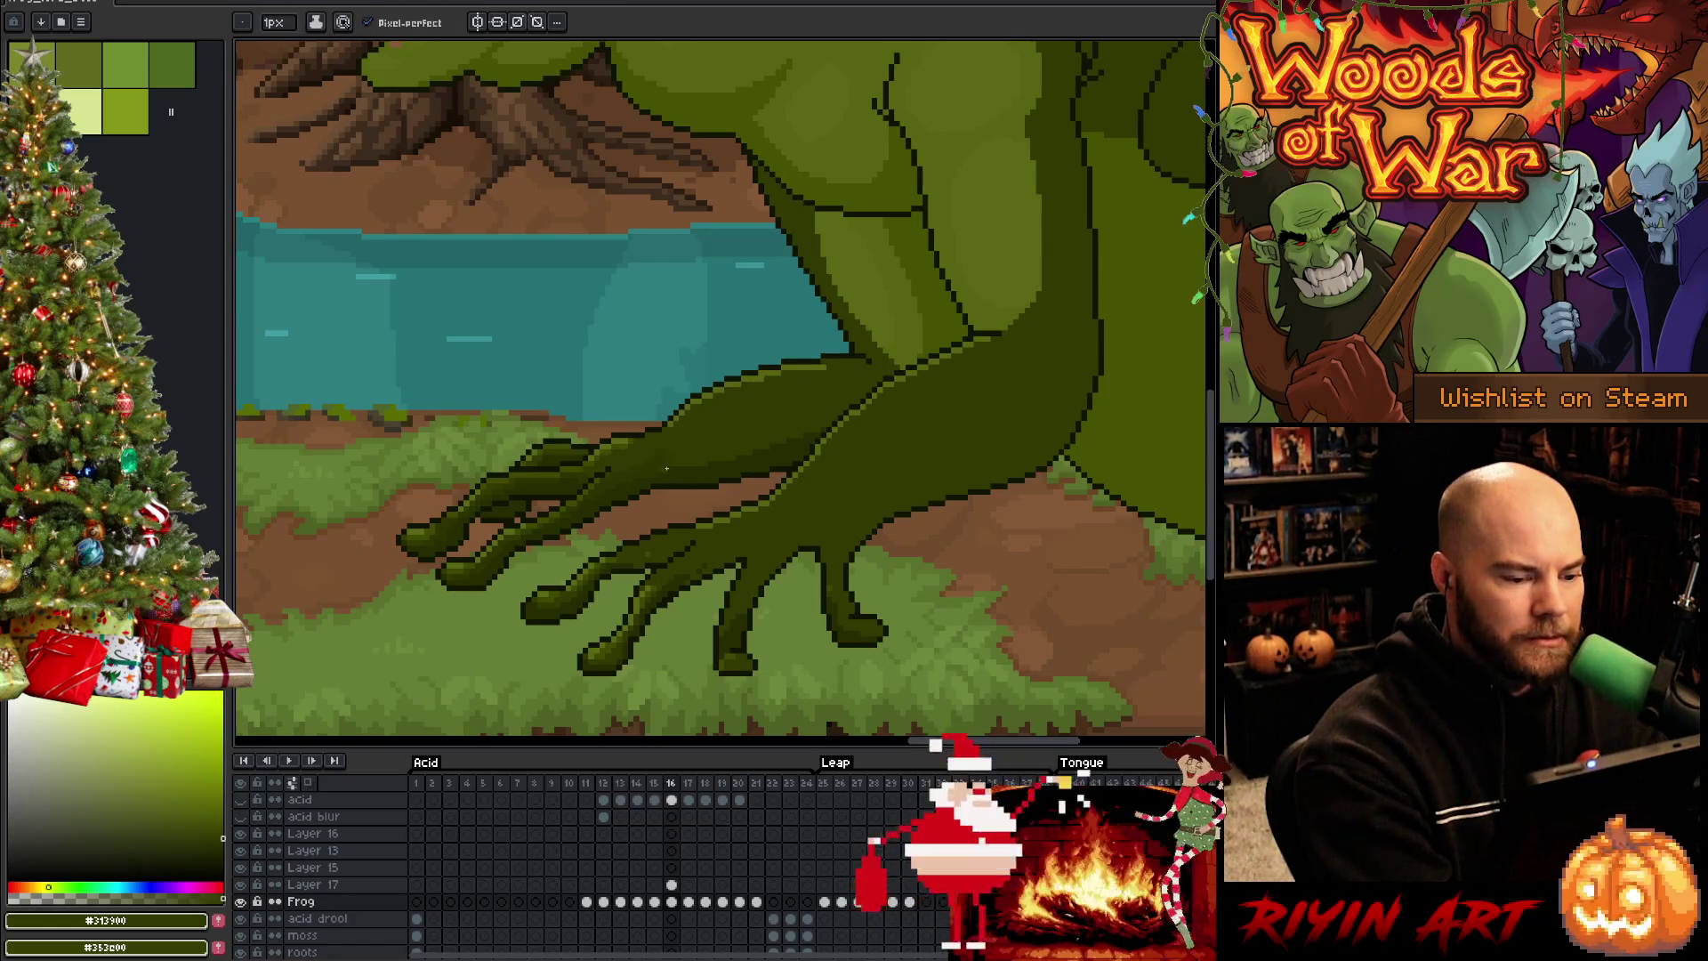
alt+click(664, 470)
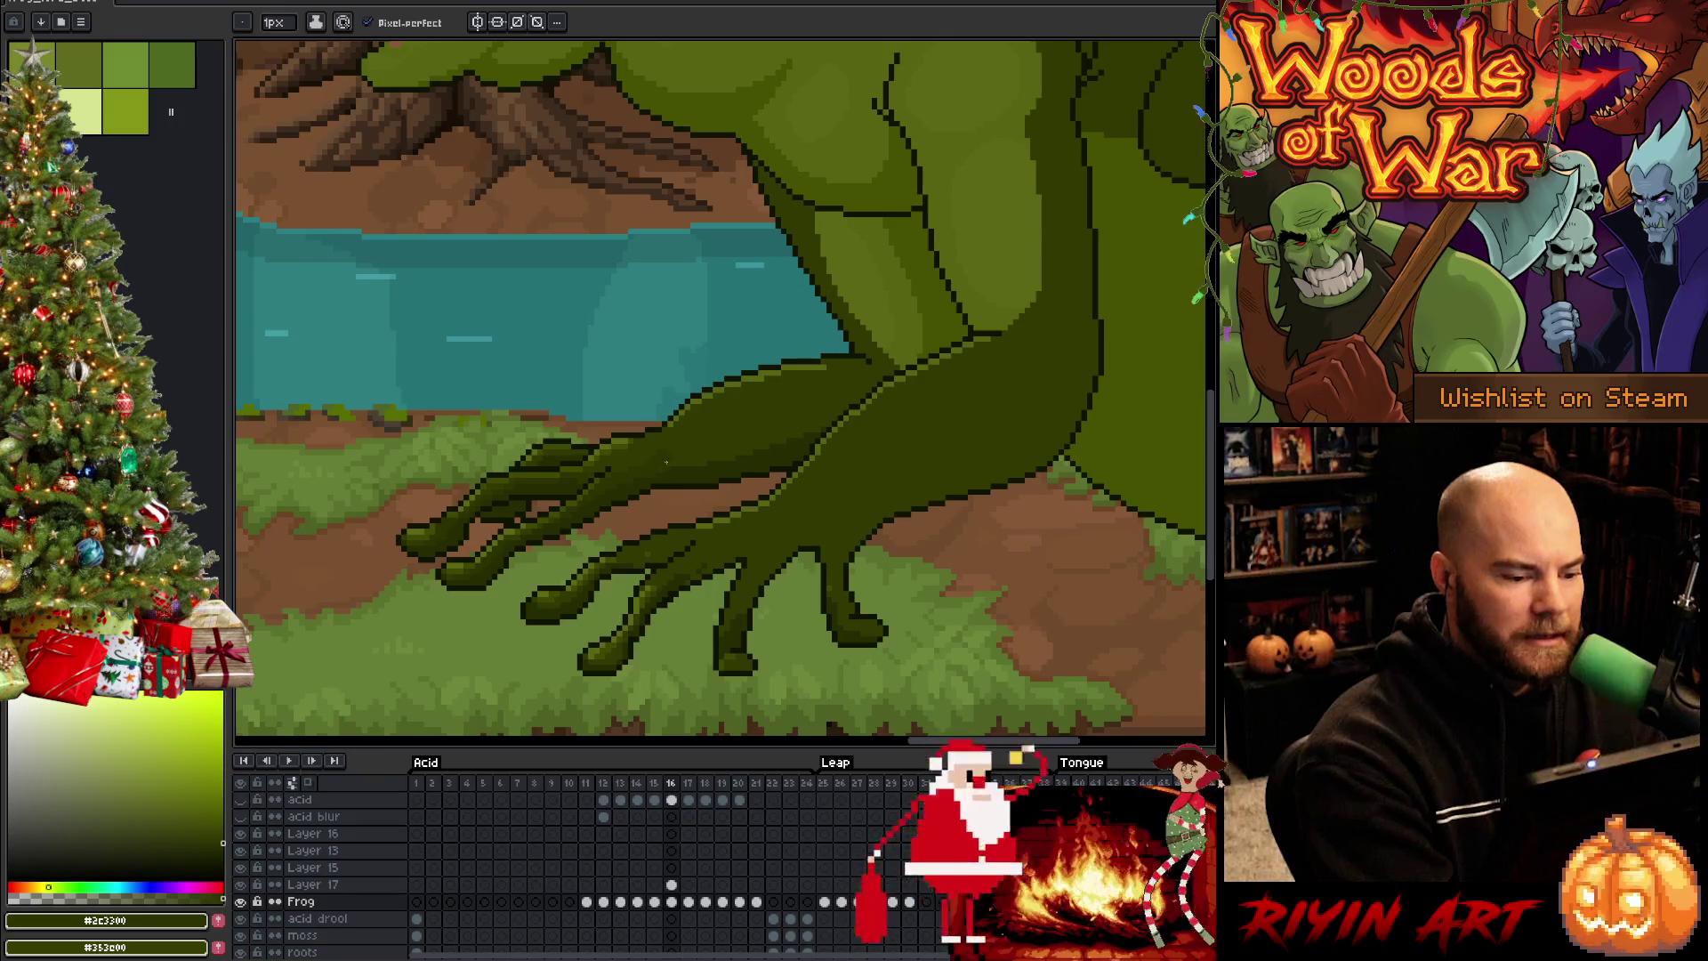
Select the dark strip along the leg, clear that selection and return to the pencil
key(w)
click(712, 431)
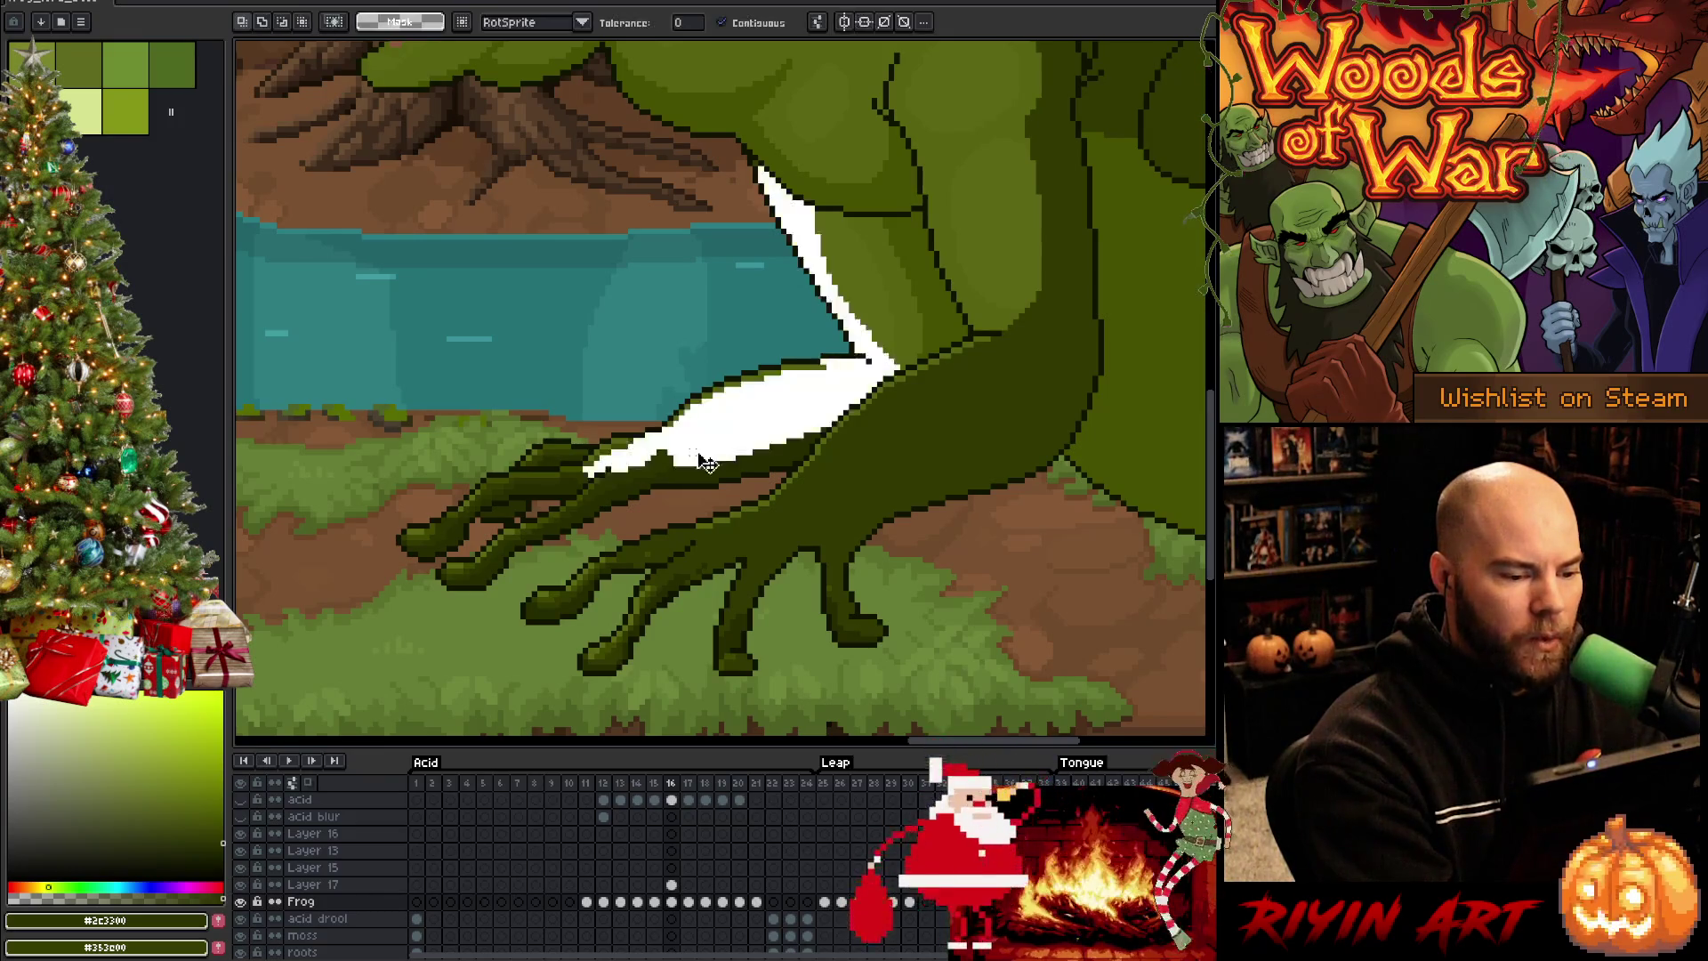
key(b)
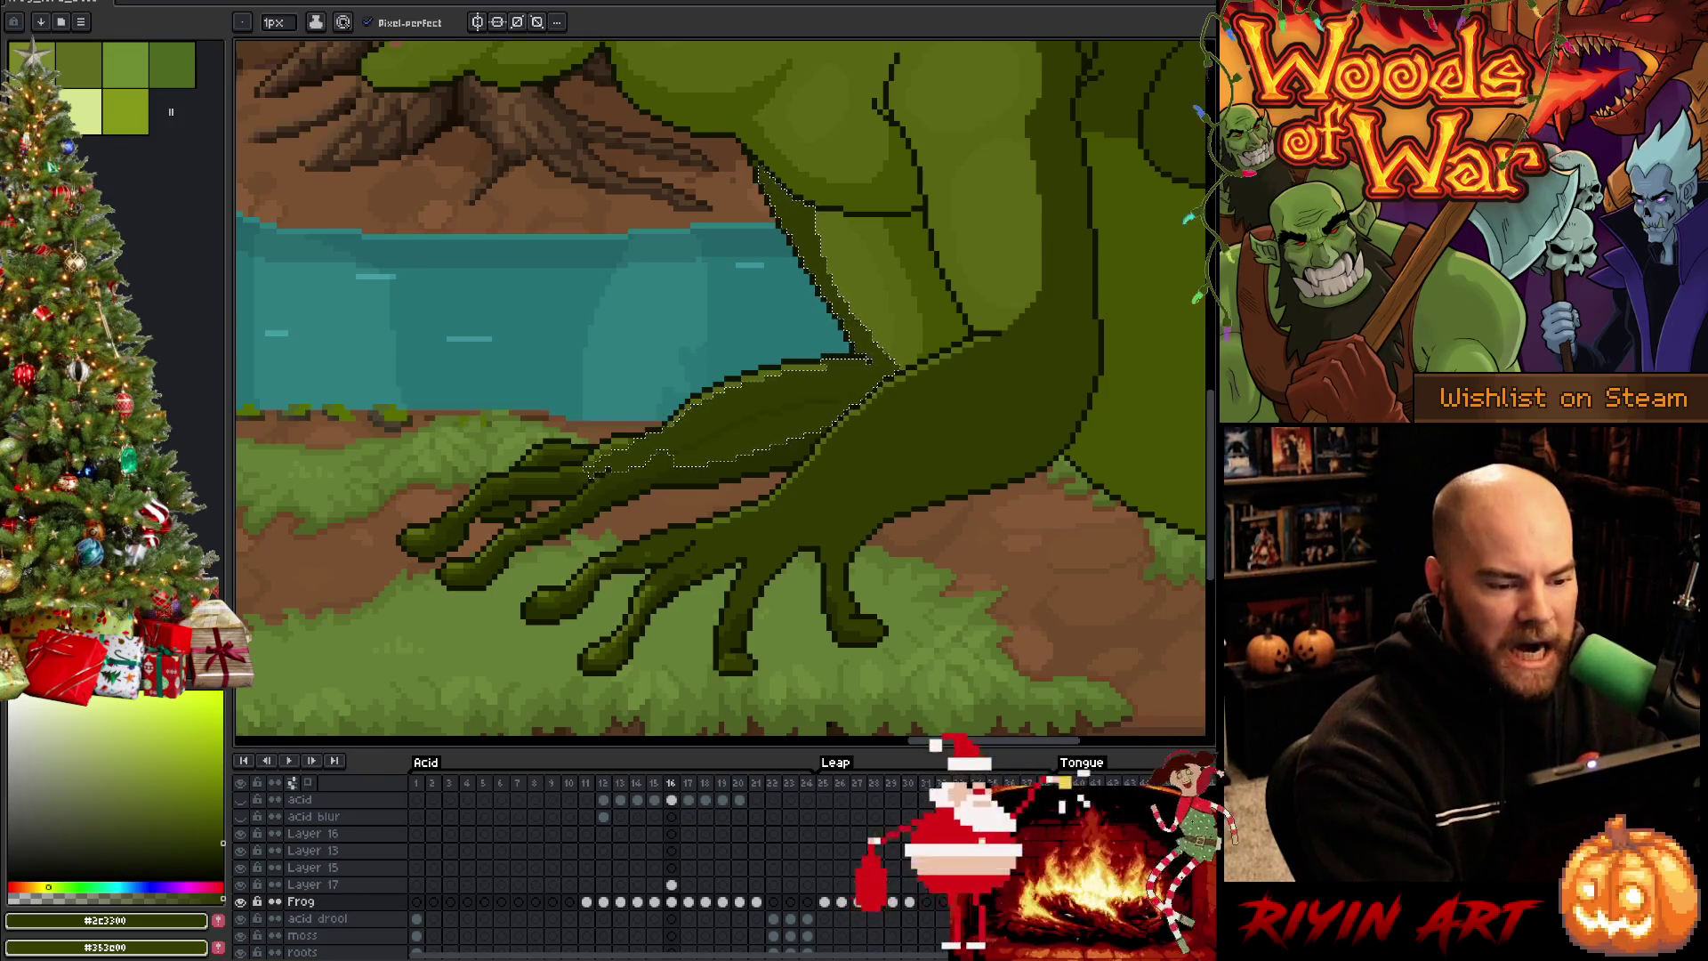
key(w)
key(ctrl+d)
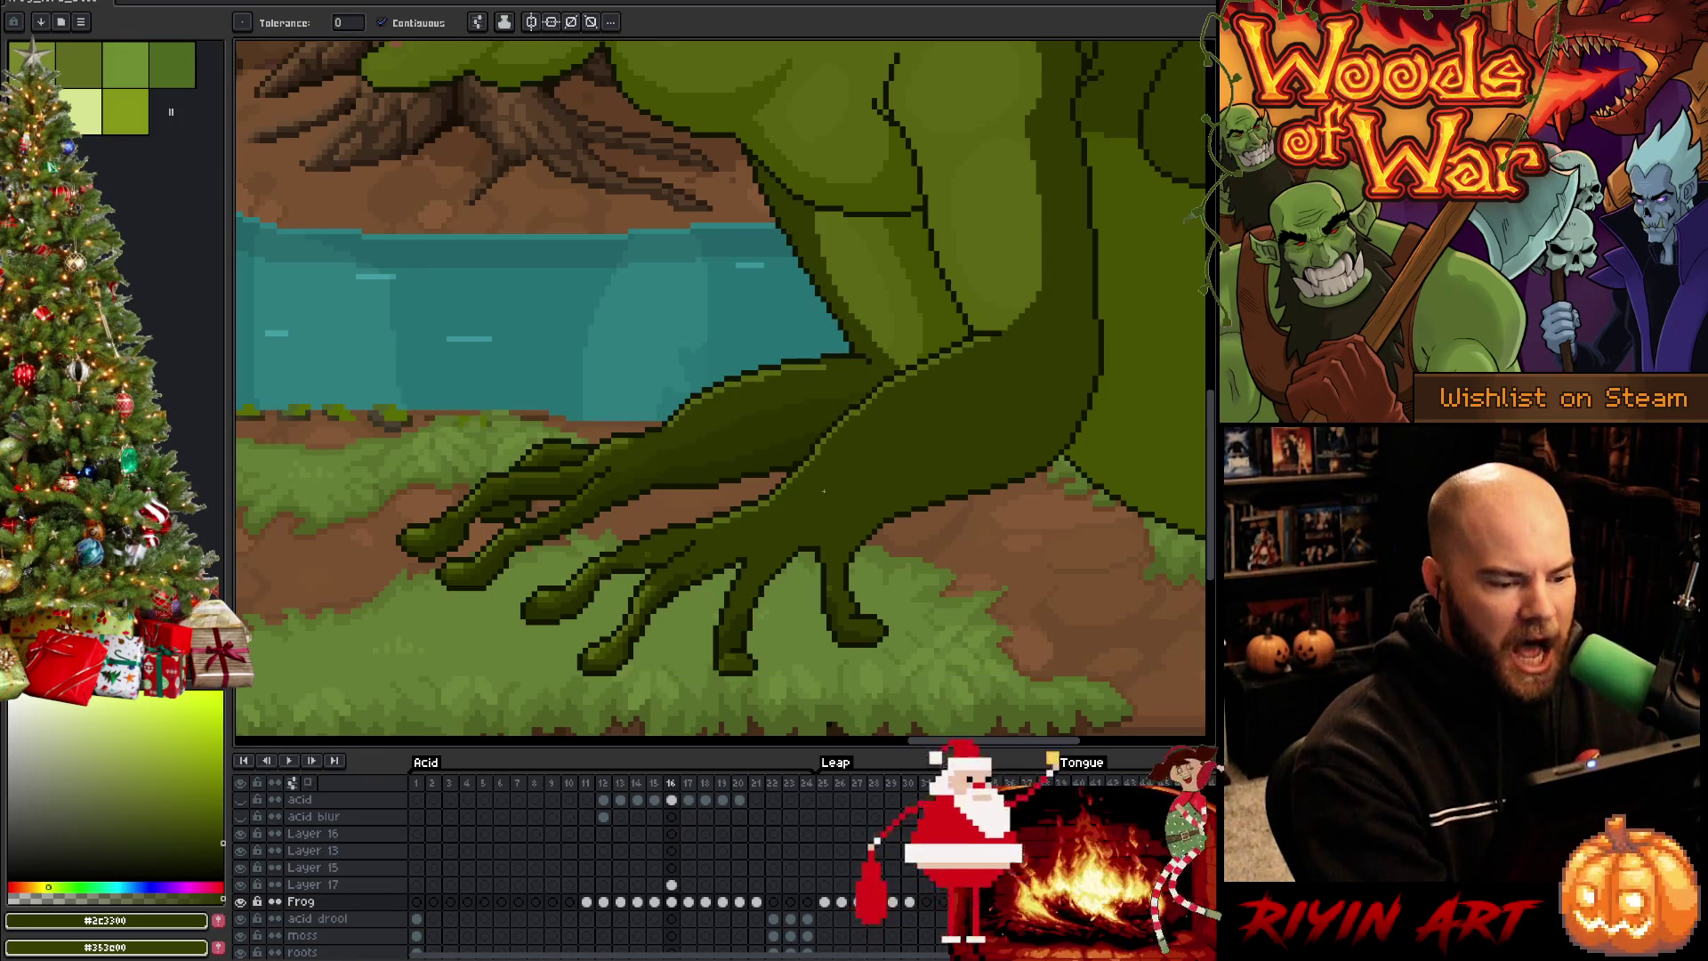
key(b)
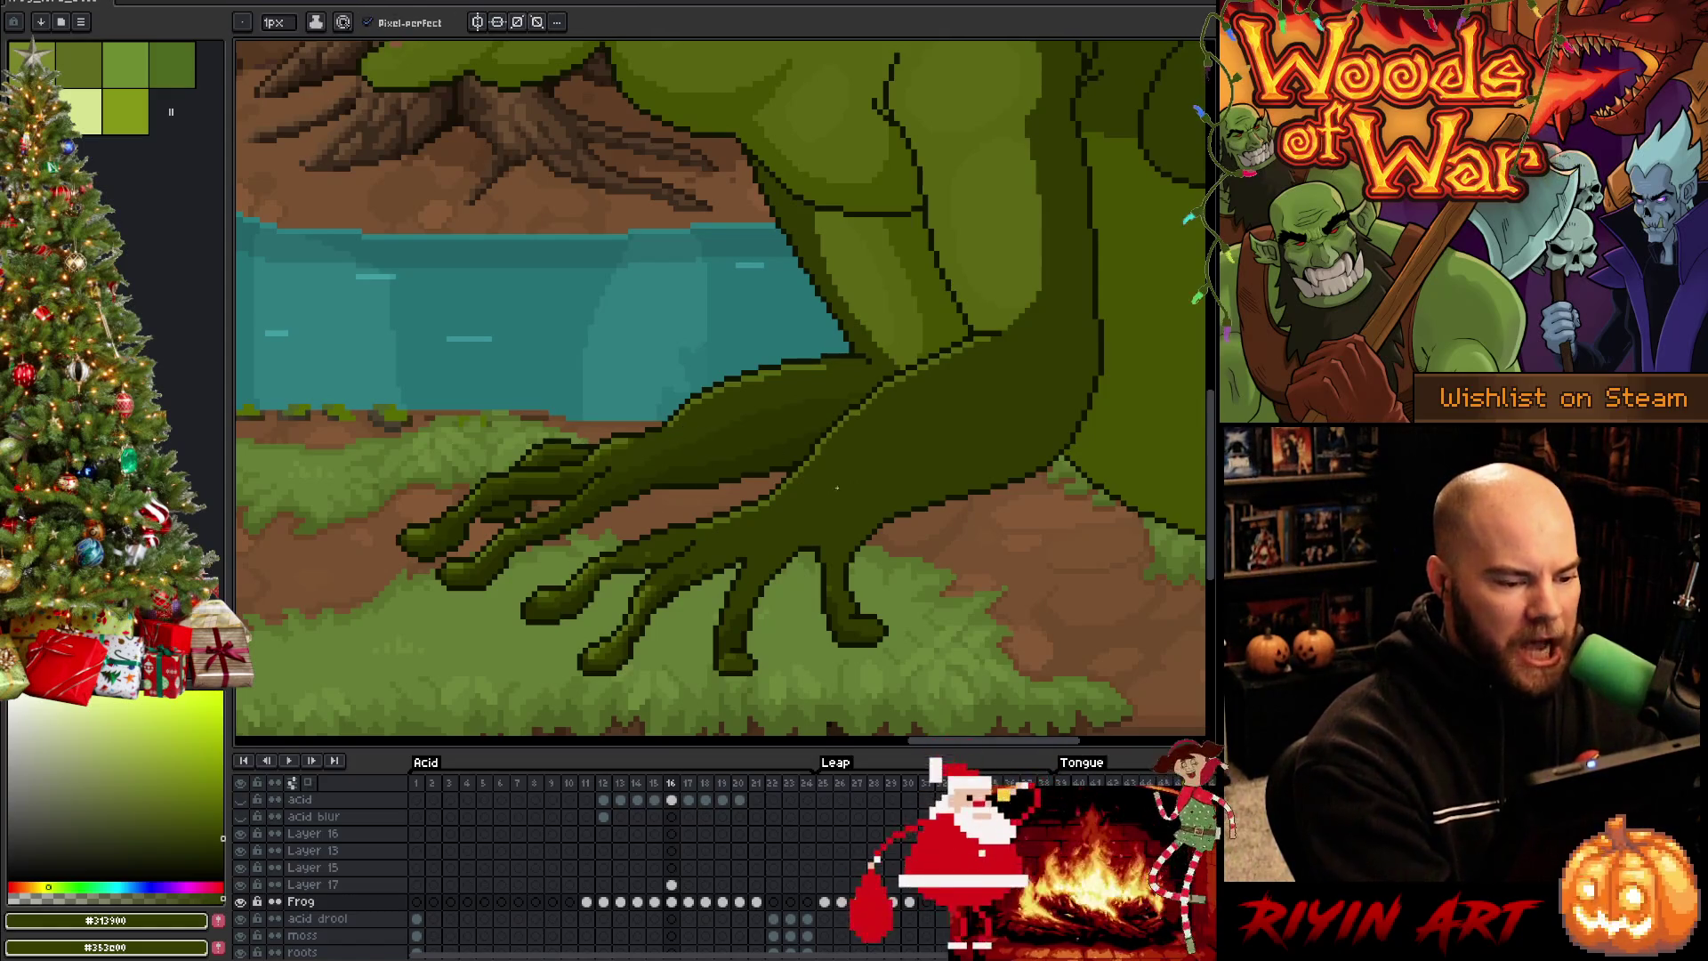
key(w)
key(b)
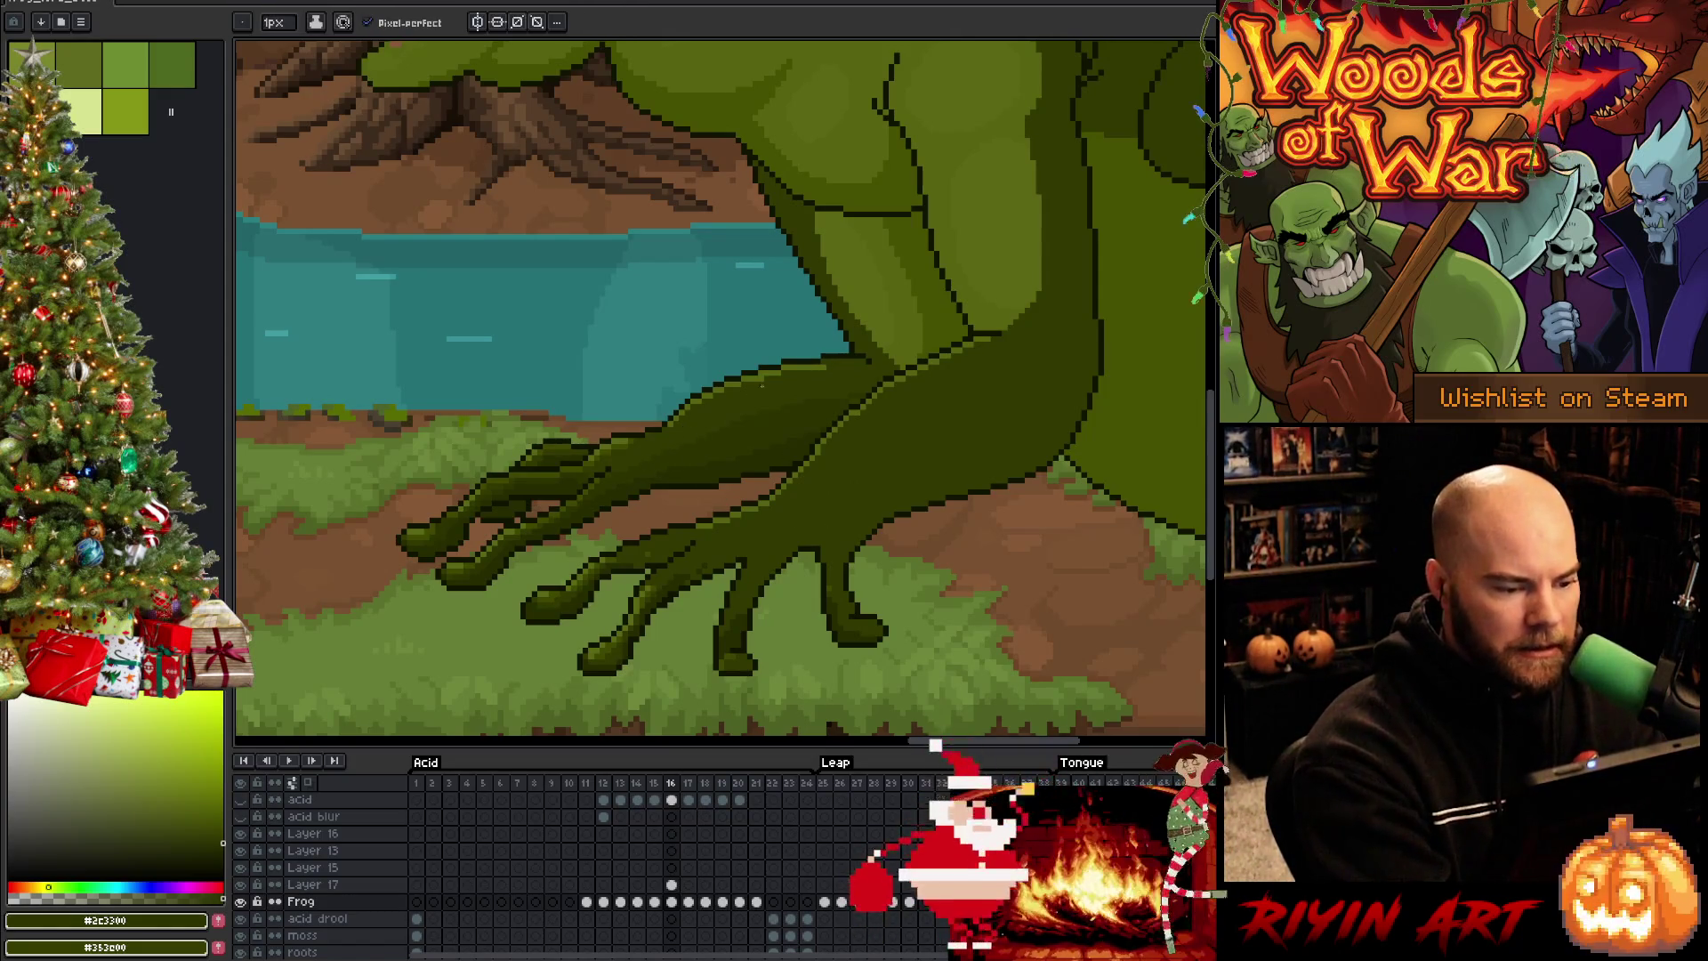
Eyedrop the foot's mid green #5b6714 as the drawing colour
key(i)
click(631, 441)
key(b)
key(i)
key(b)
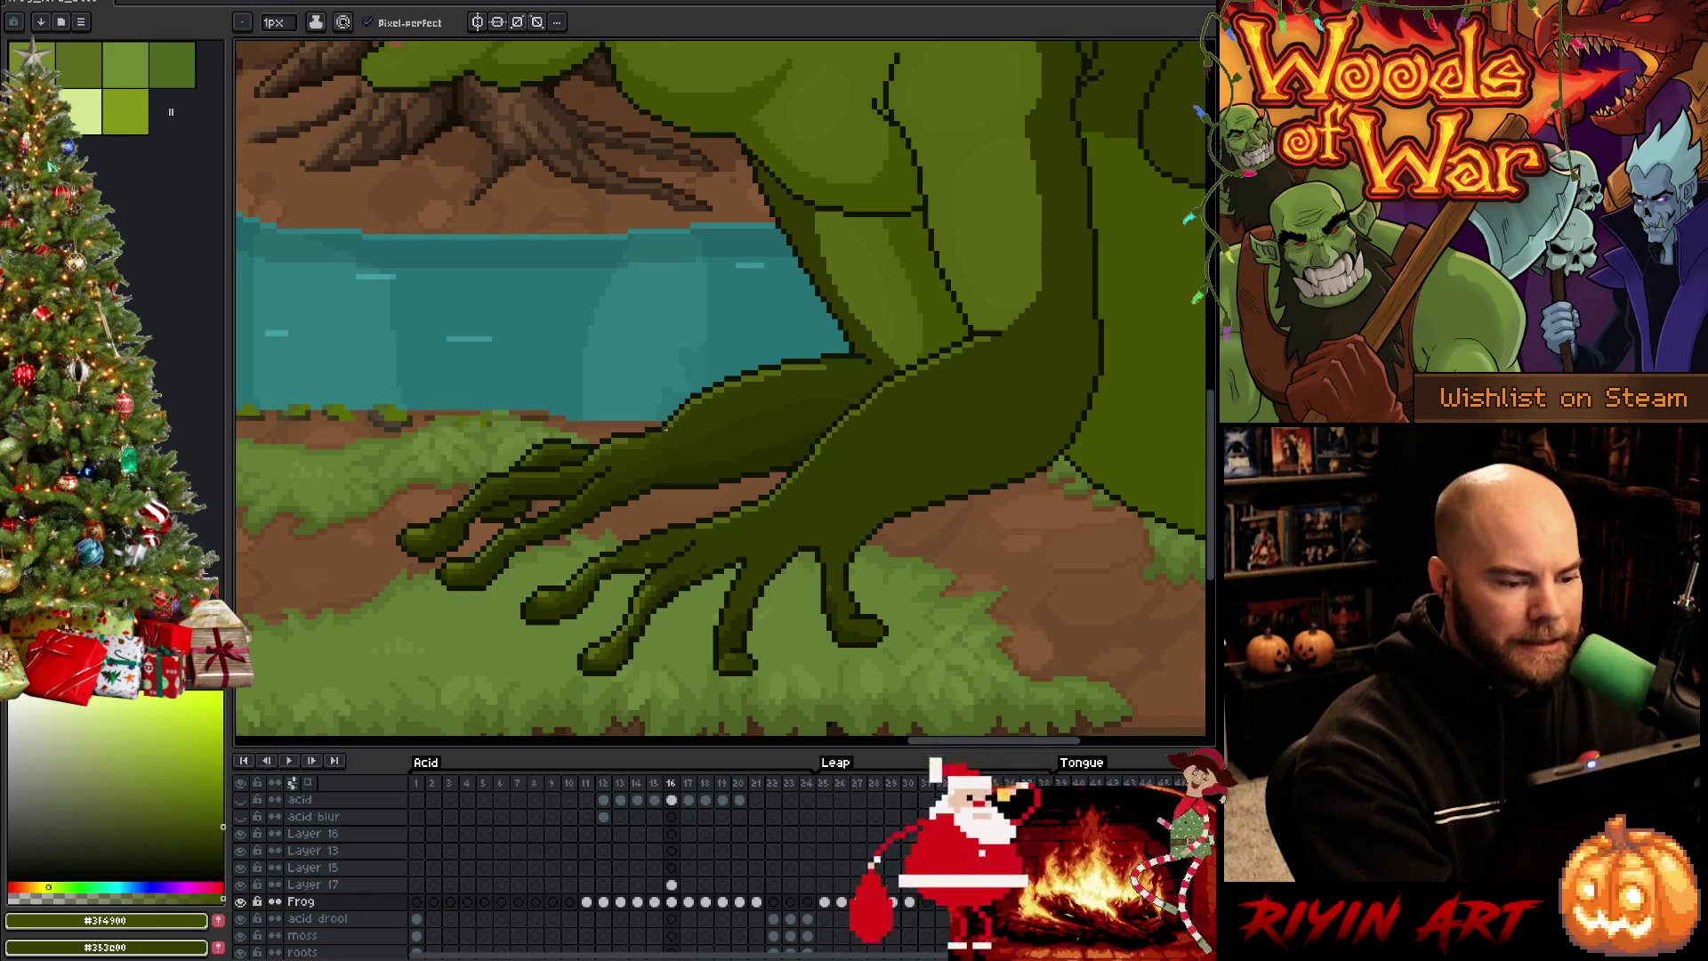
alt+click(630, 441)
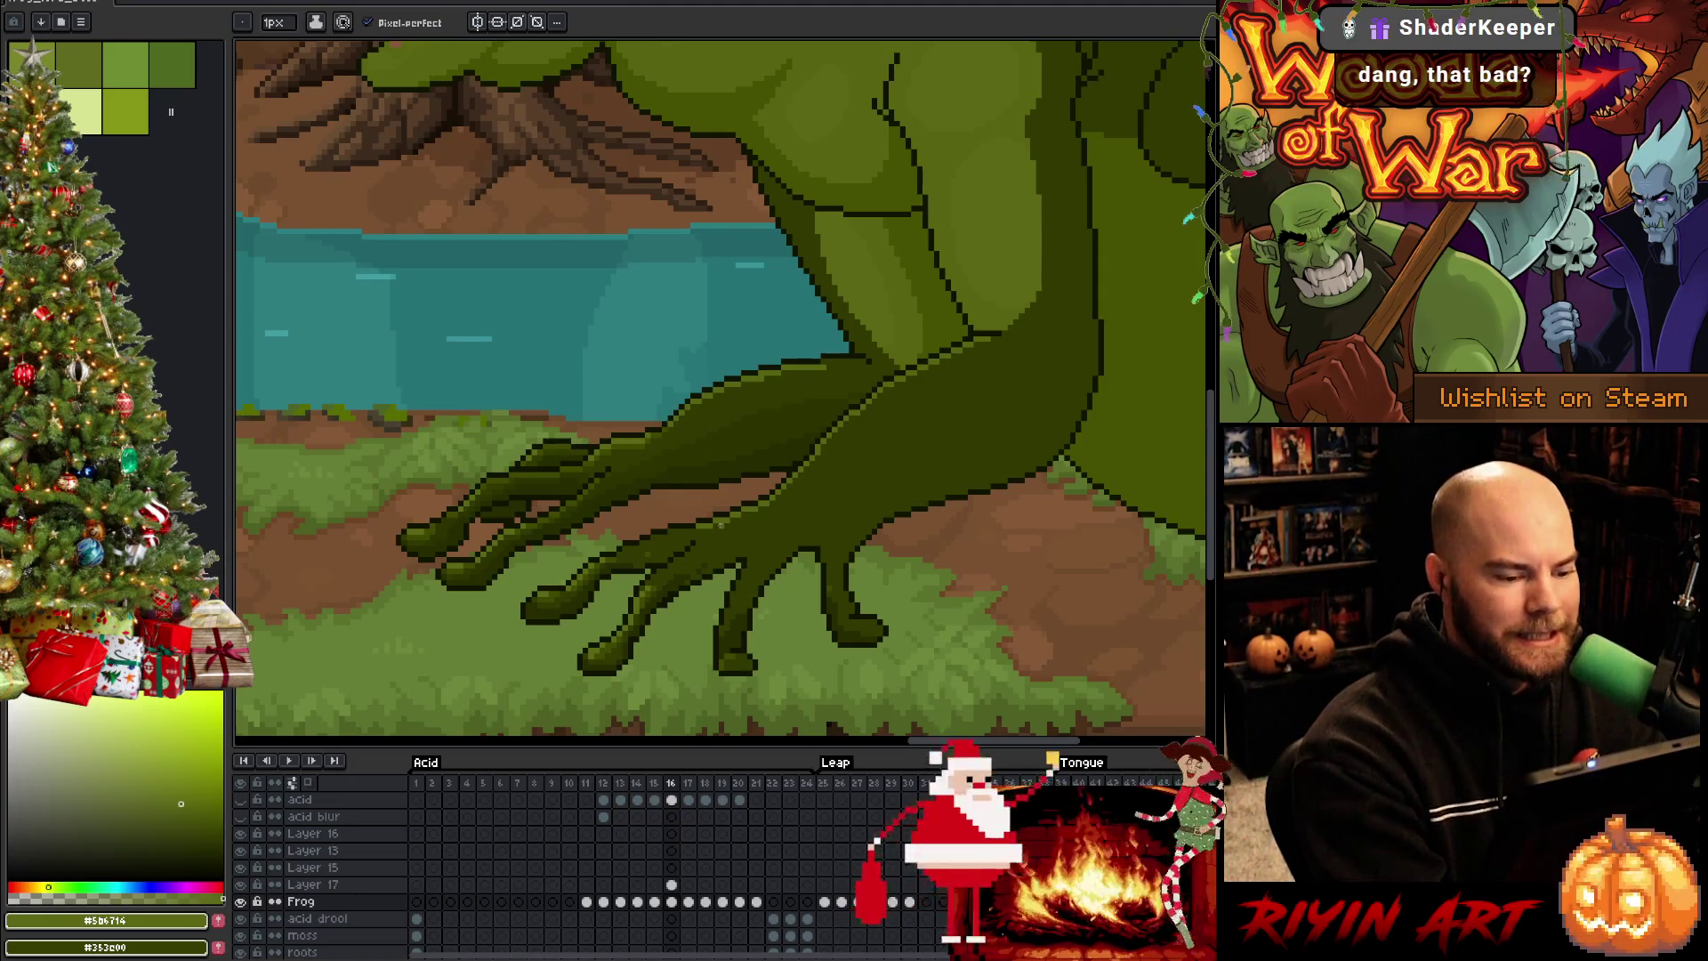
Magic-wand the dark green leg and toes, fill them solid dark green, and deselect
key(w)
alt+click(696, 569)
click(732, 546)
key(b)
key(f)
key(ctrl+d)
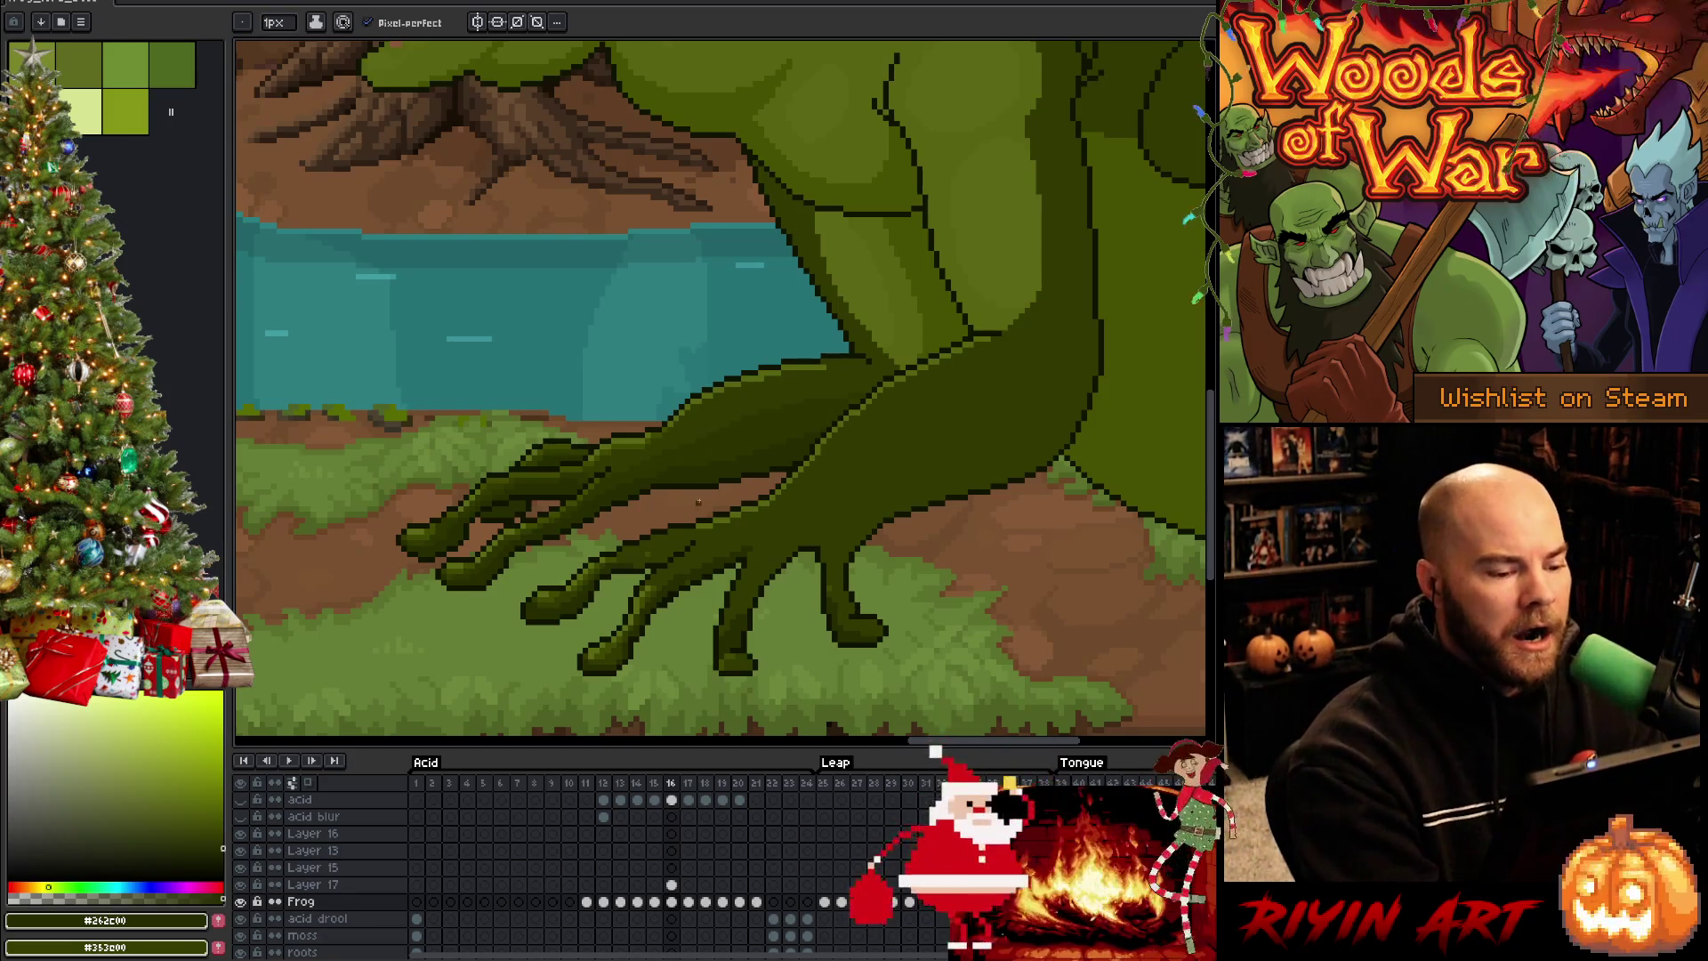
Sample the foot's mid green again and flip between frame 16 and its neighbour to compare
key(alt)
click(652, 577)
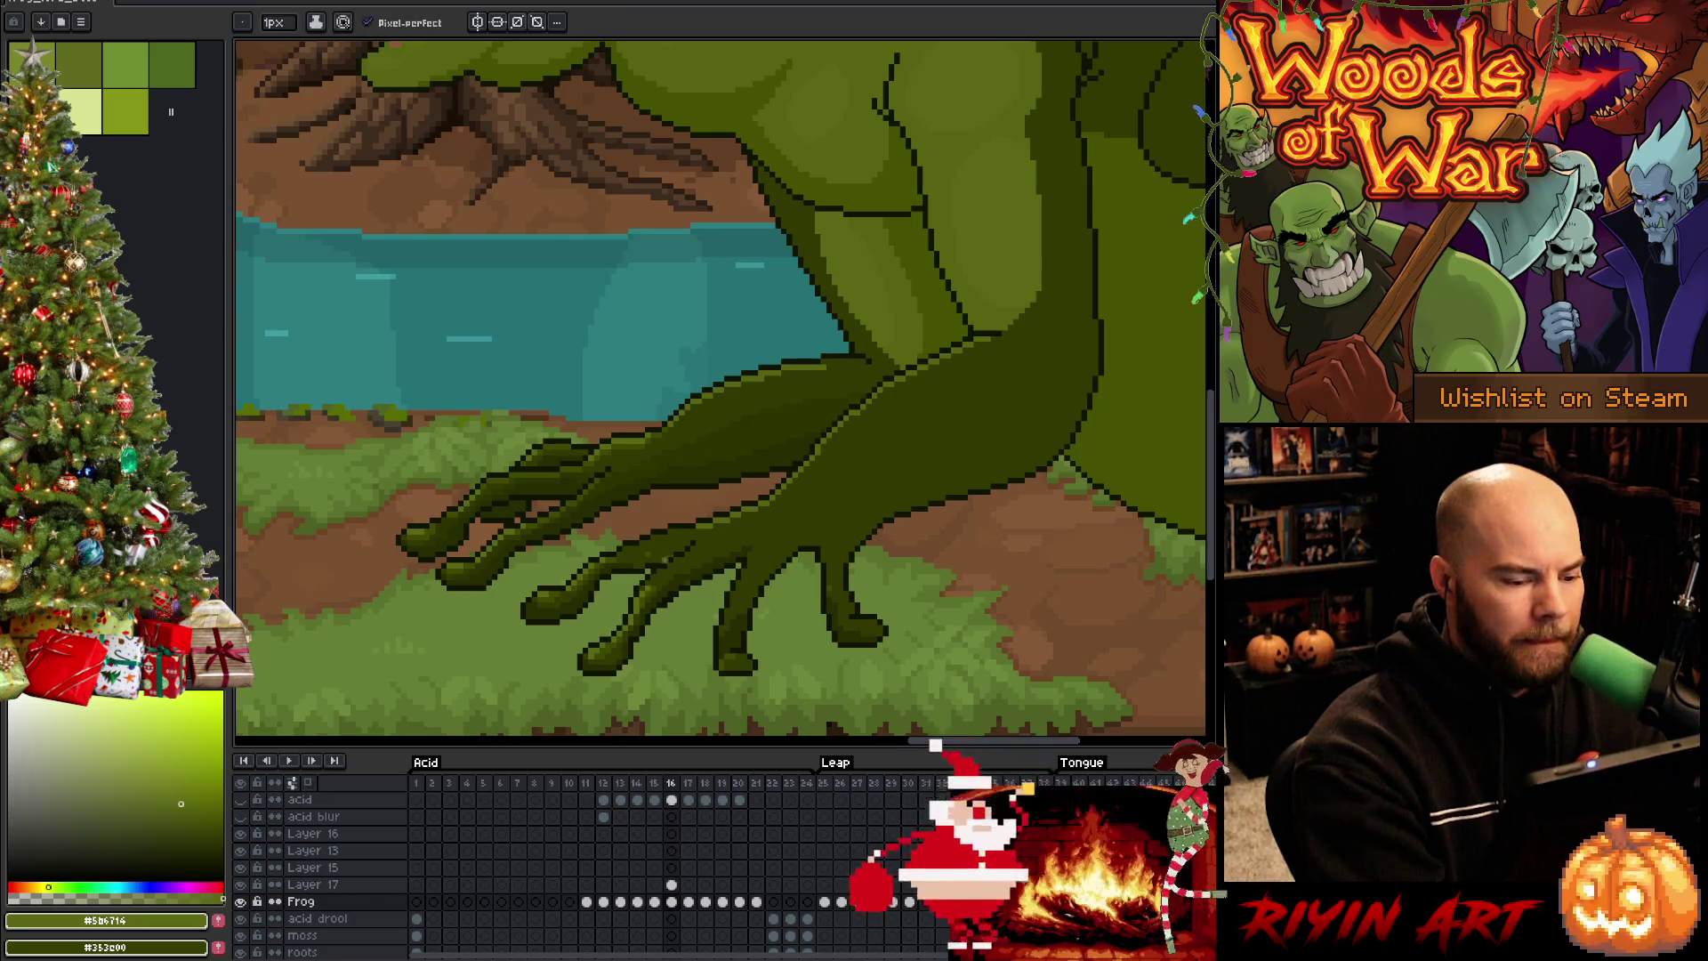
key(ctrl)
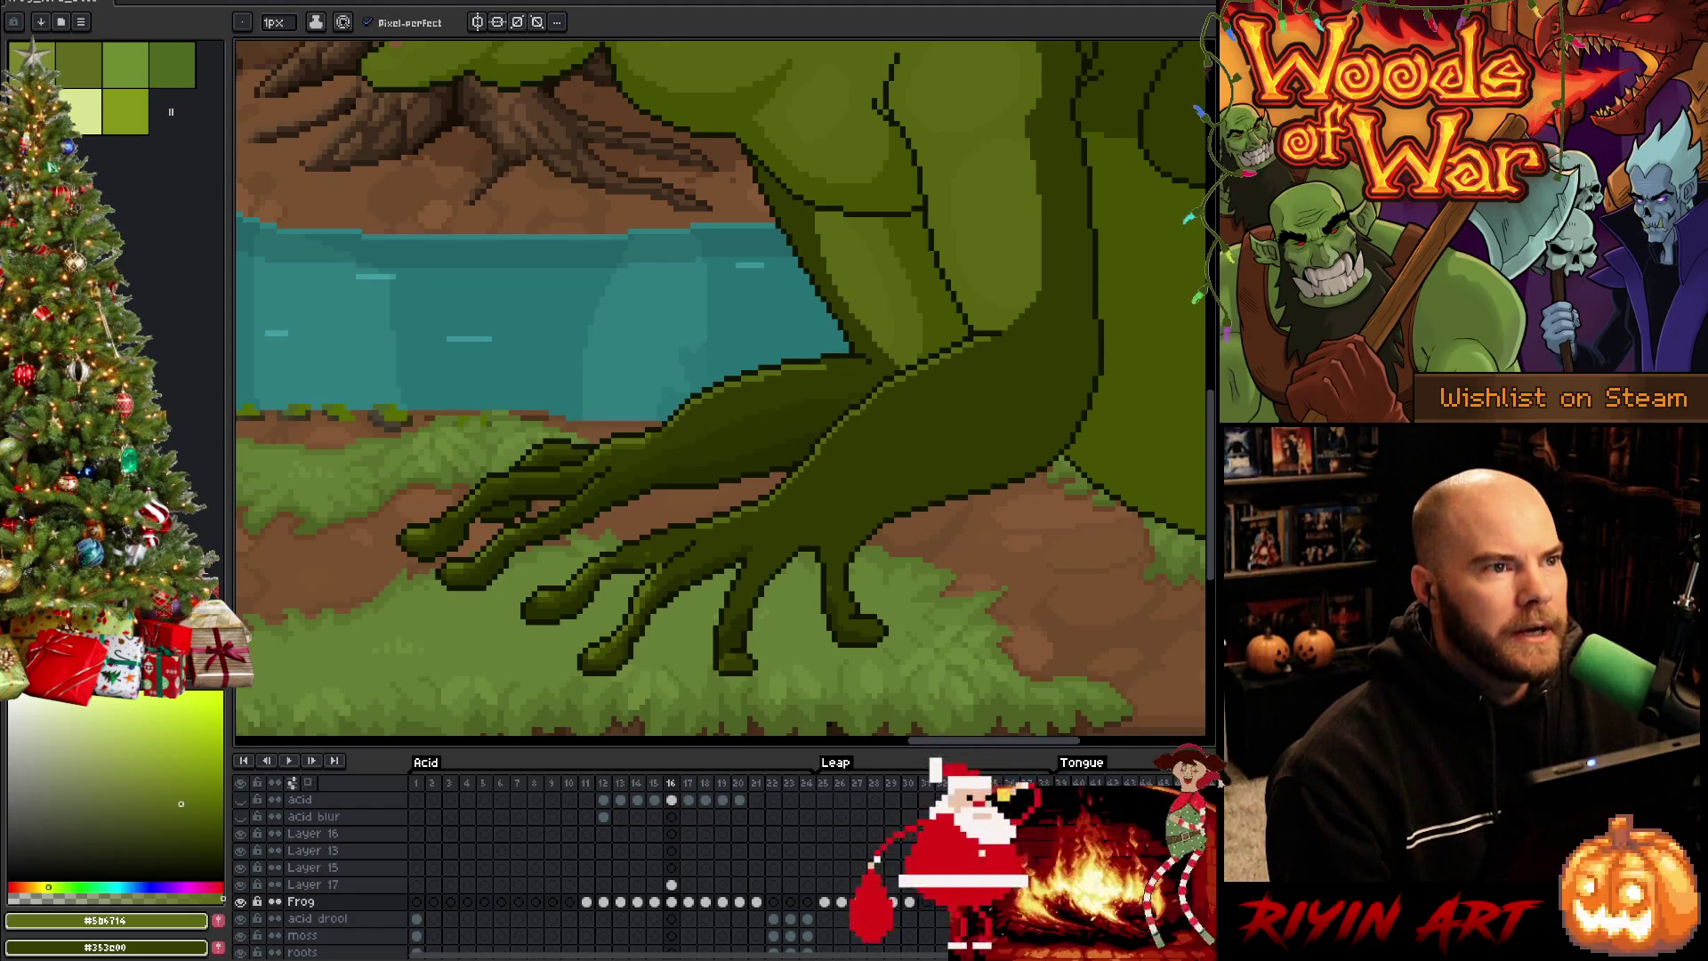
key(Right)
key(Left)
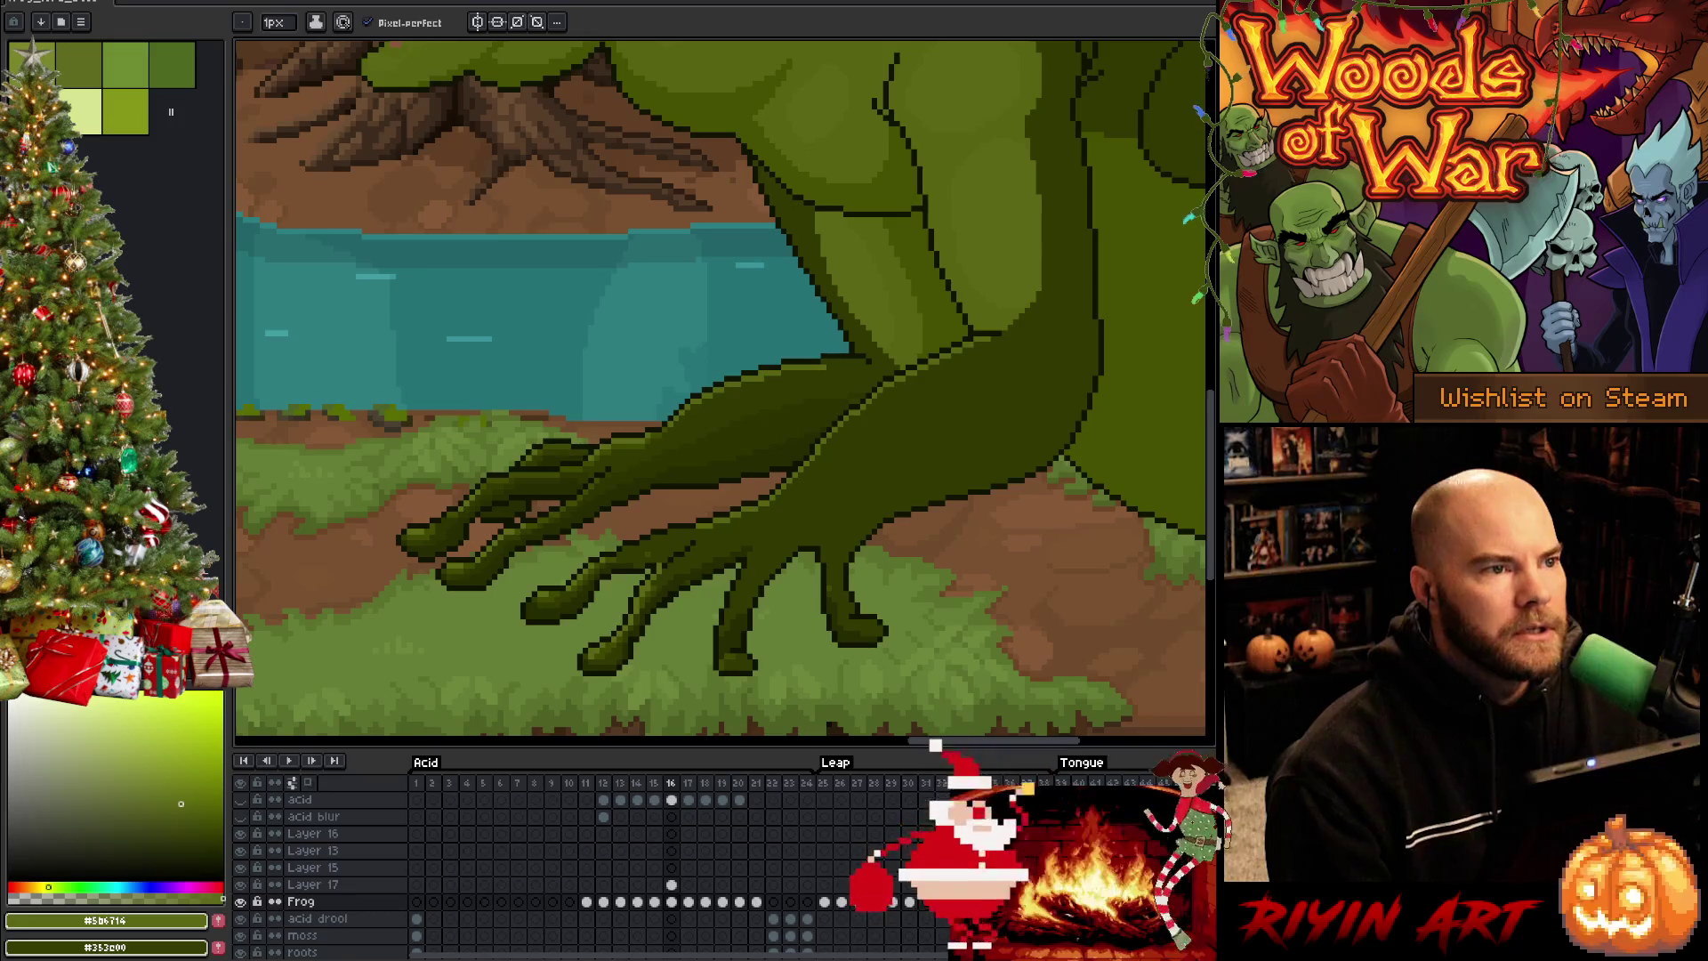
key(Right)
key(Left)
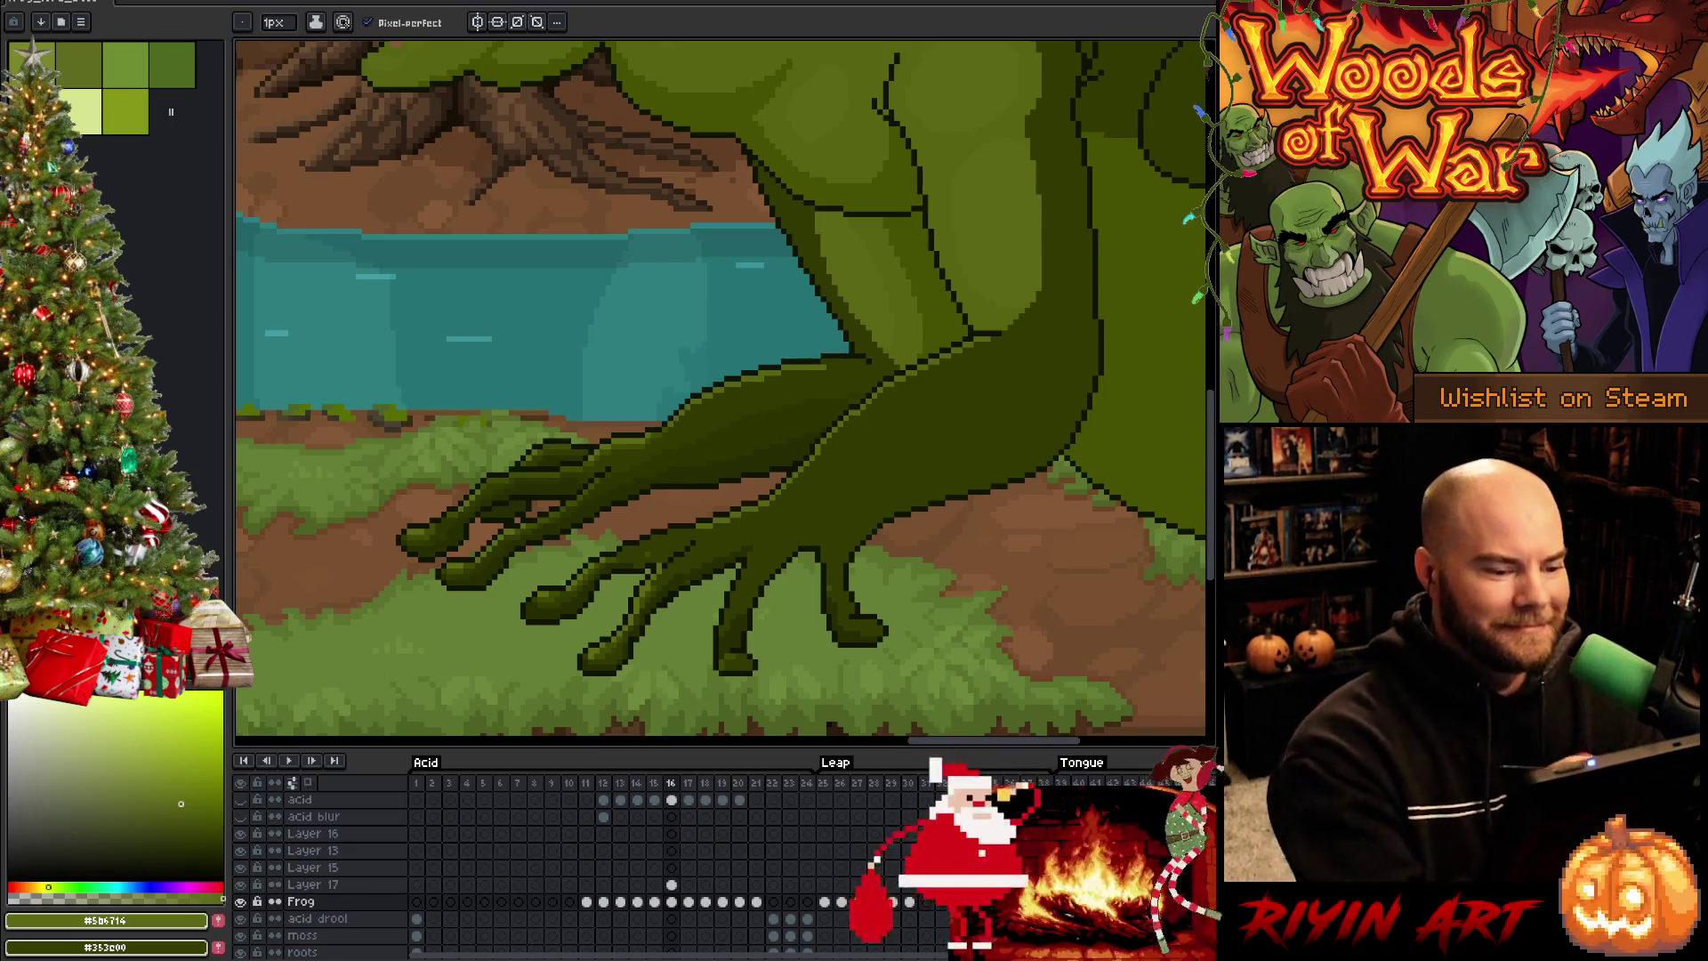
Magic-wand the foot, briefly move it, then clear the selection and return to the pencil
key(w)
click(847, 491)
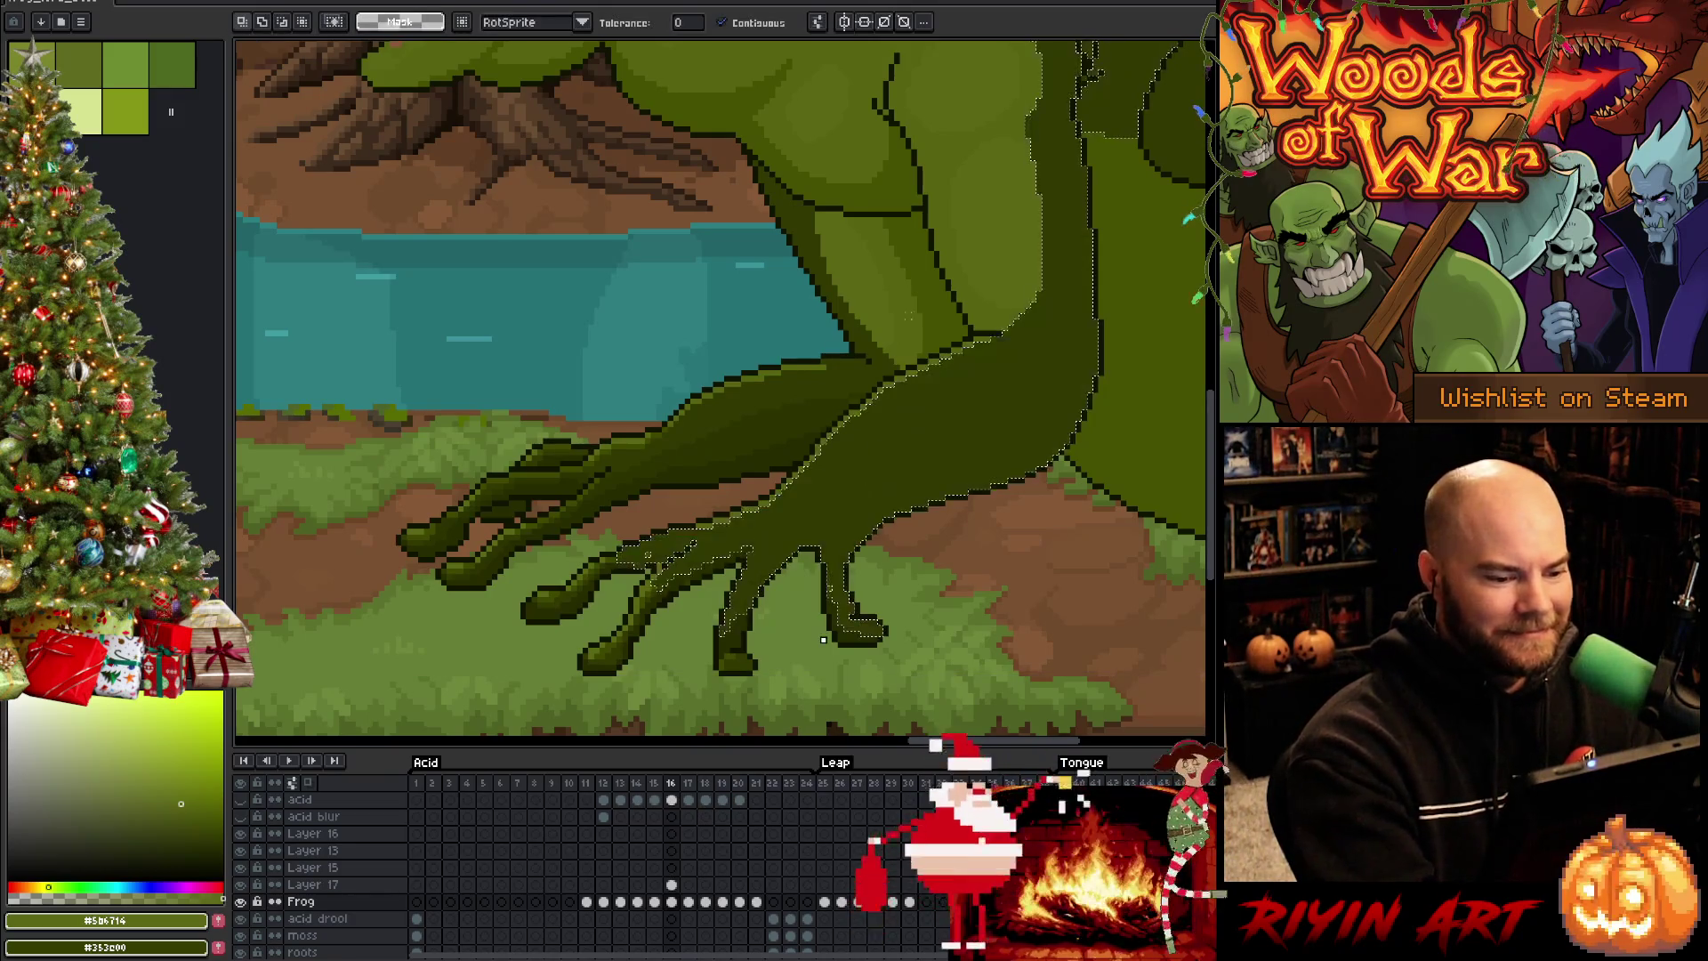
key(b)
alt+click(901, 405)
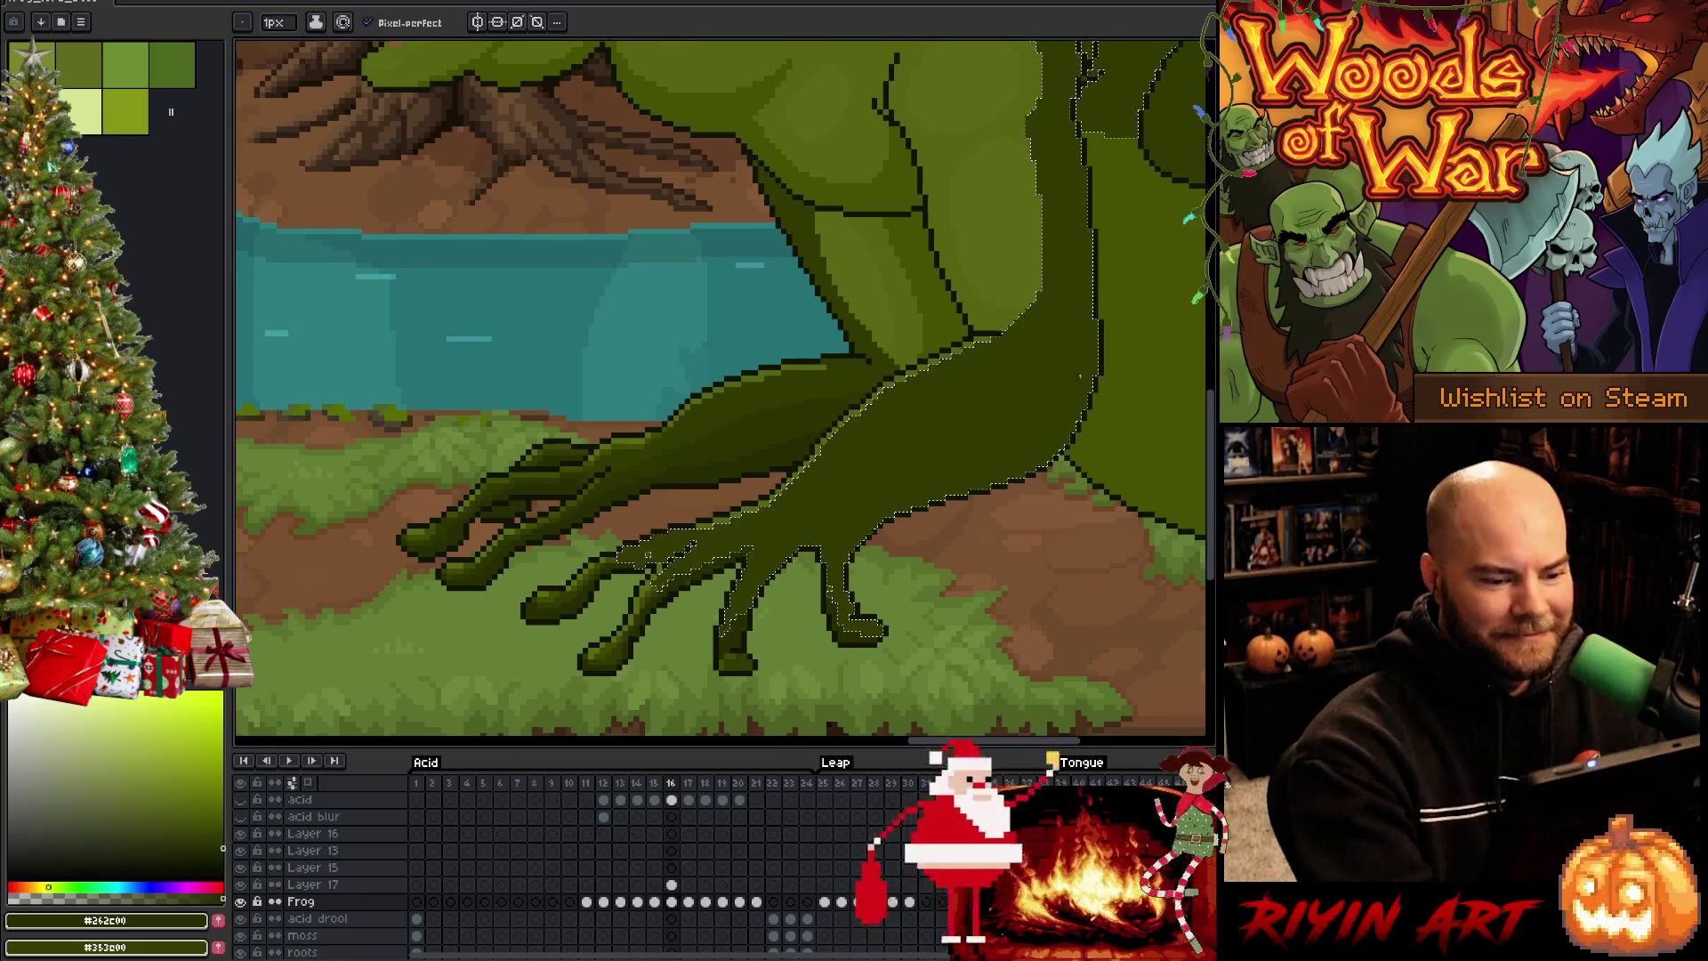
key(v)
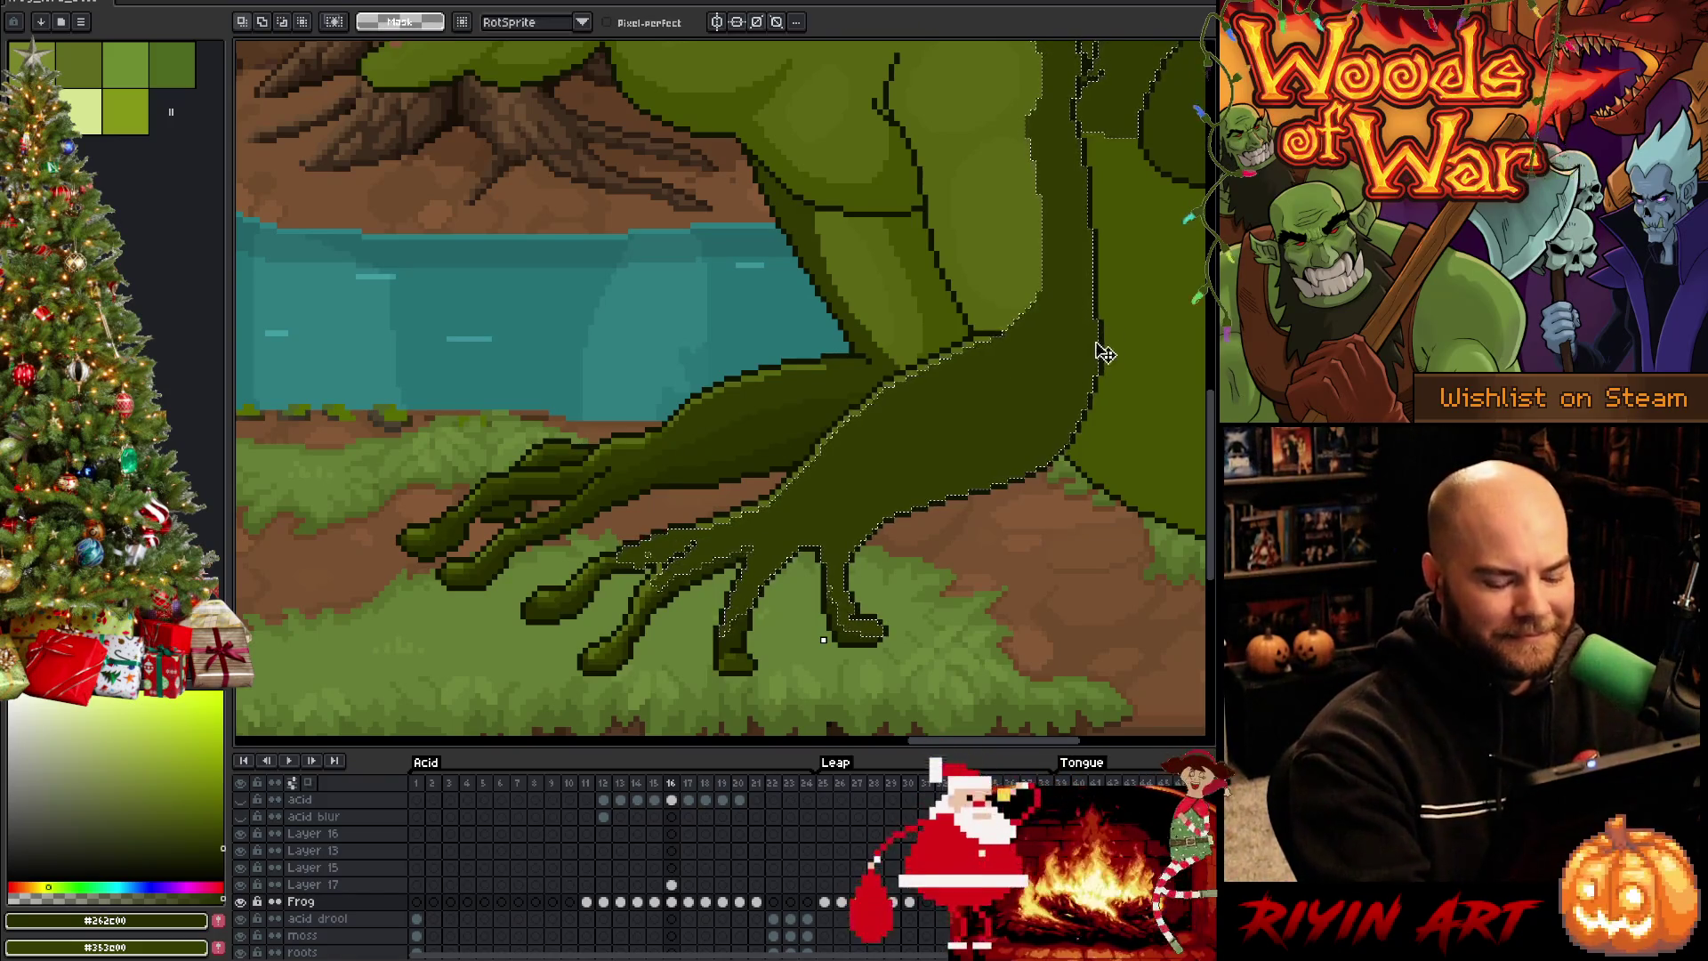
key(Return)
key(ctrl+d)
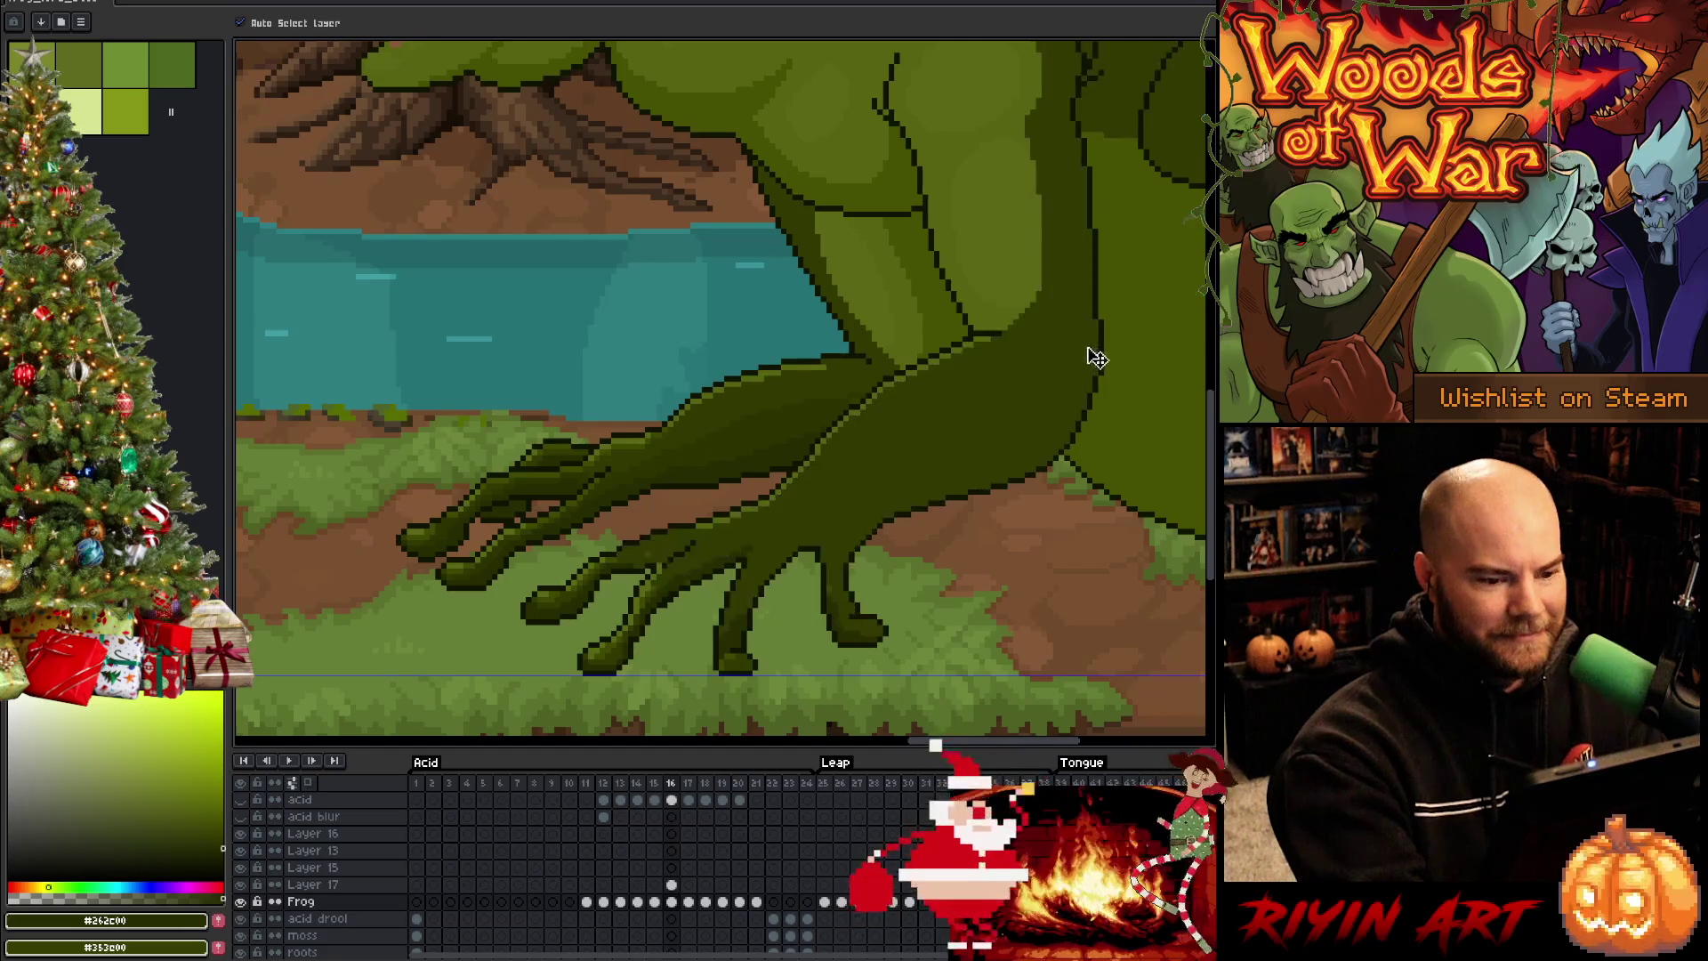
key(b)
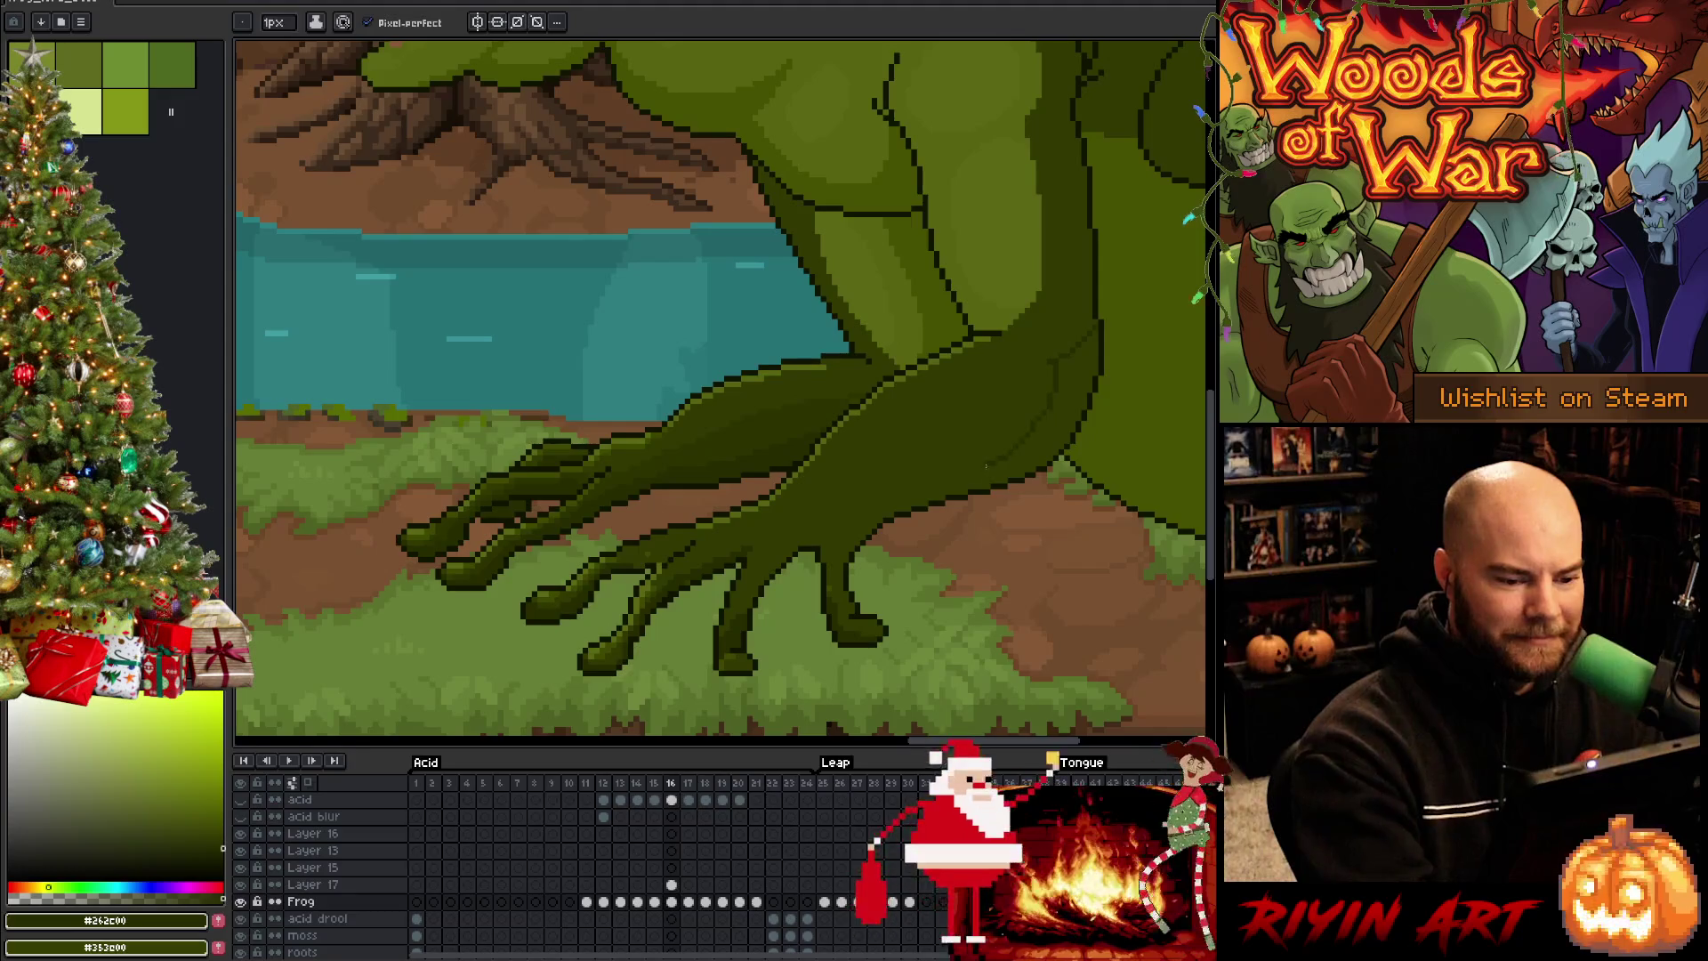
Pan the canvas to bring the frog's thigh into view above the foot
key(alt)
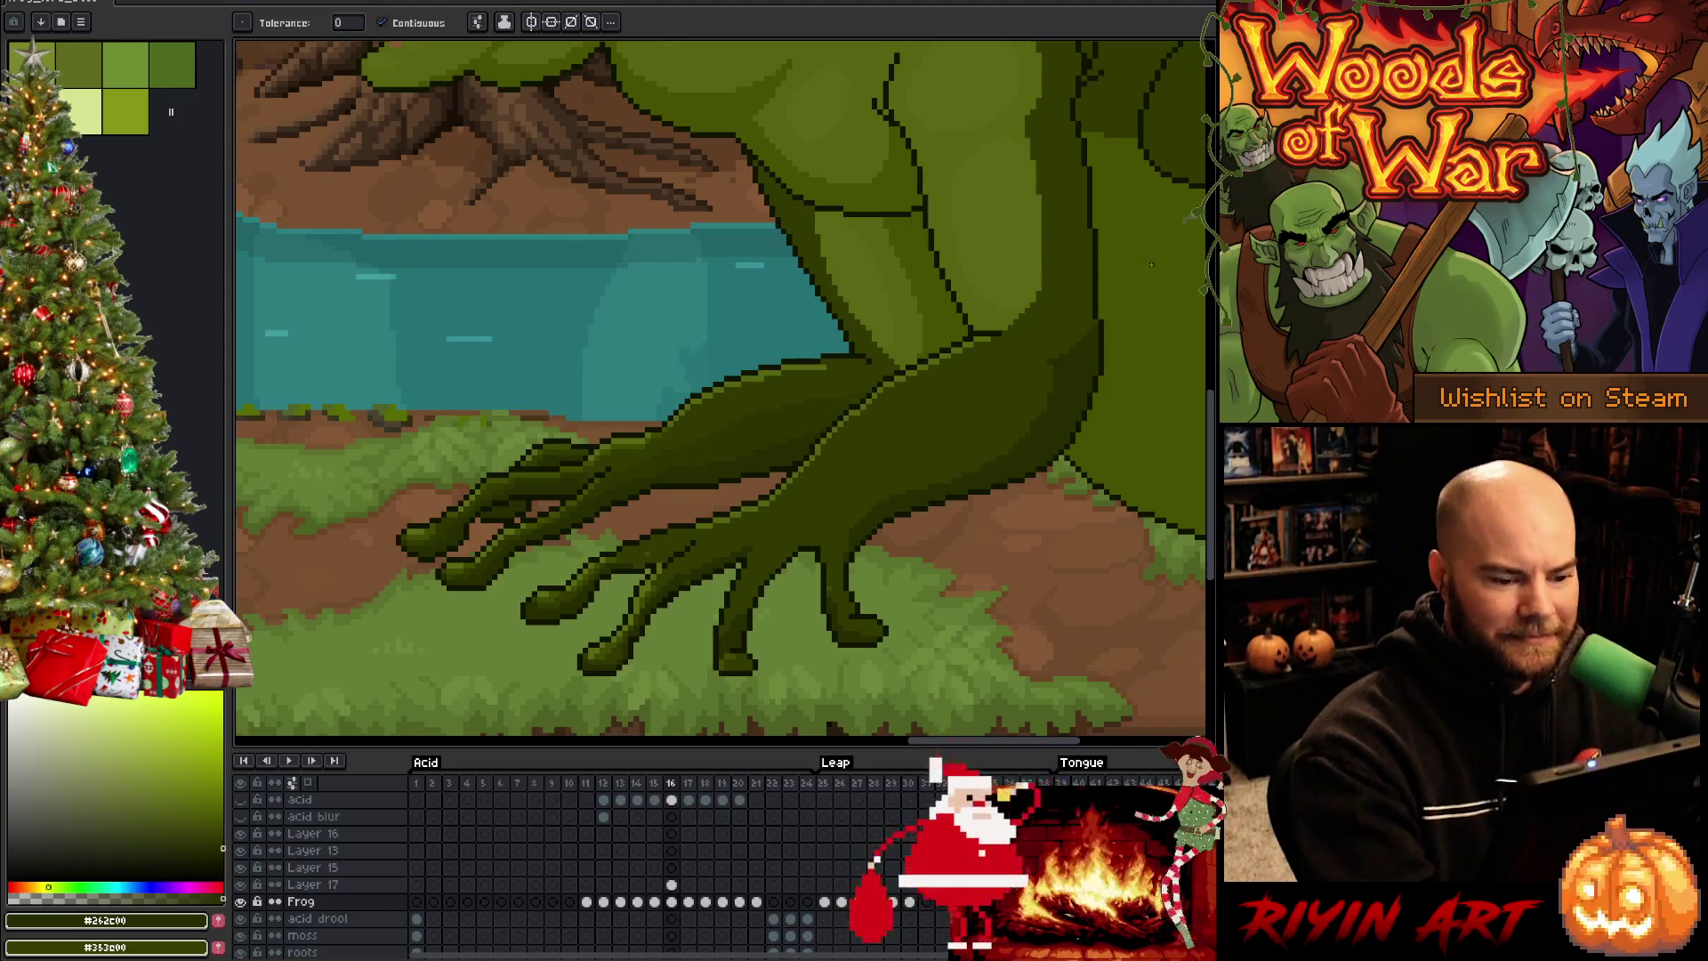
drag(721, 334, 661, 488)
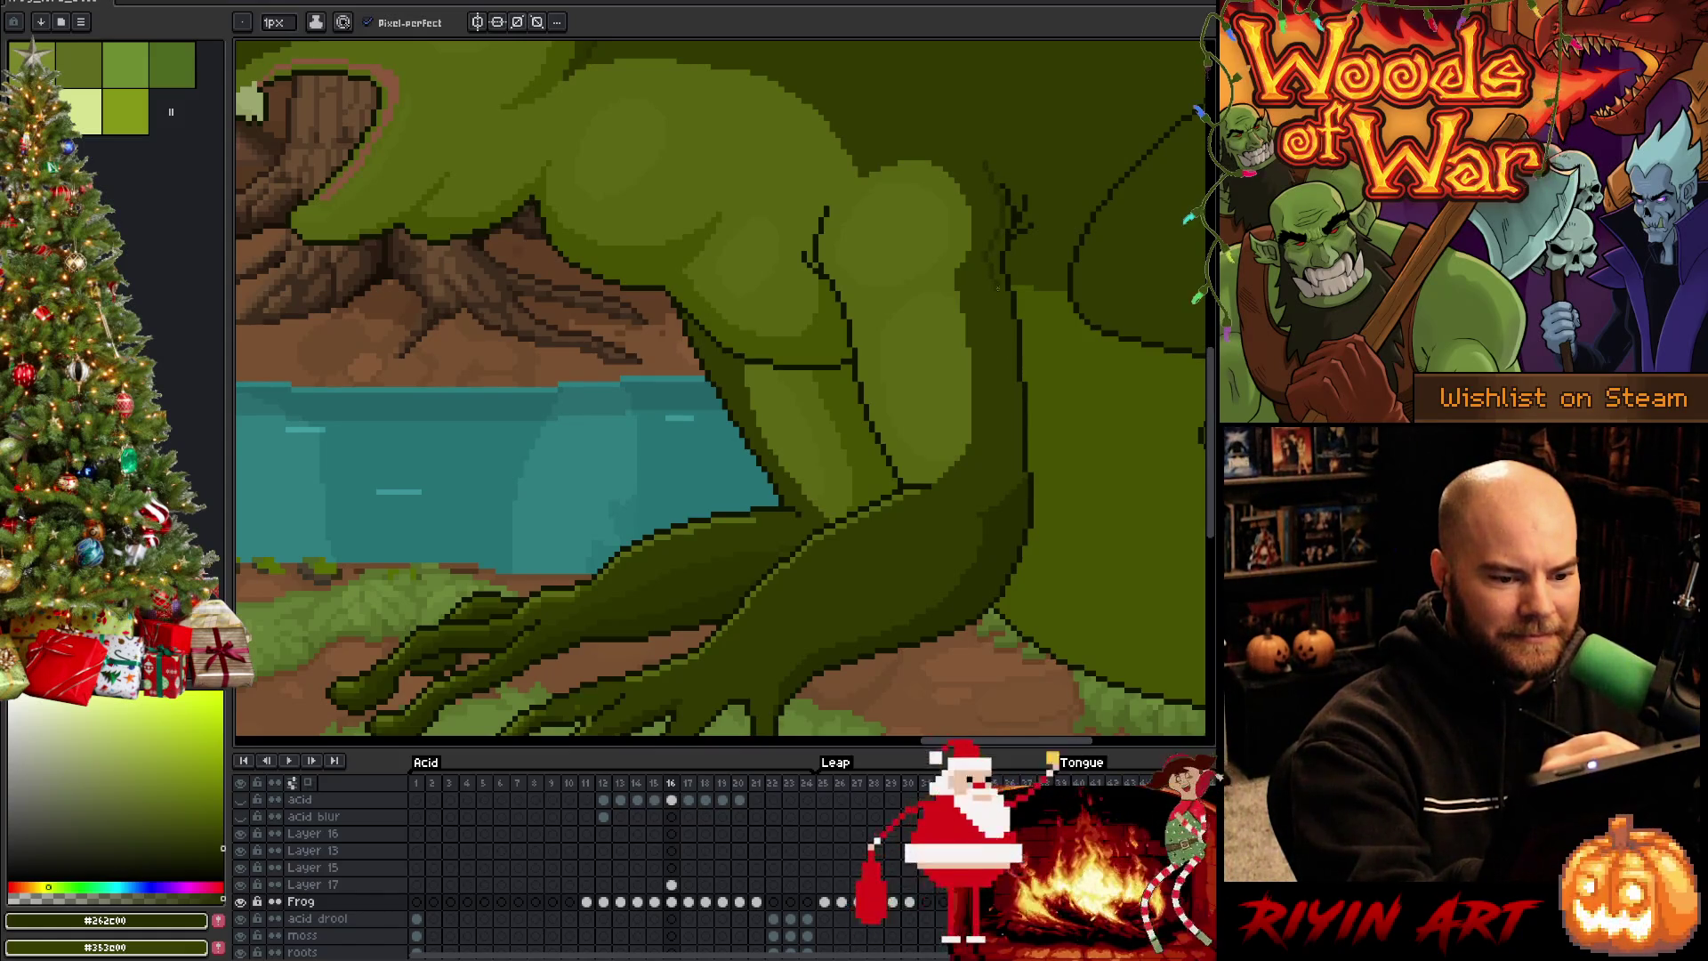
Alternate between paint bucket and pencil while shading where the thigh meets the body
key(g)
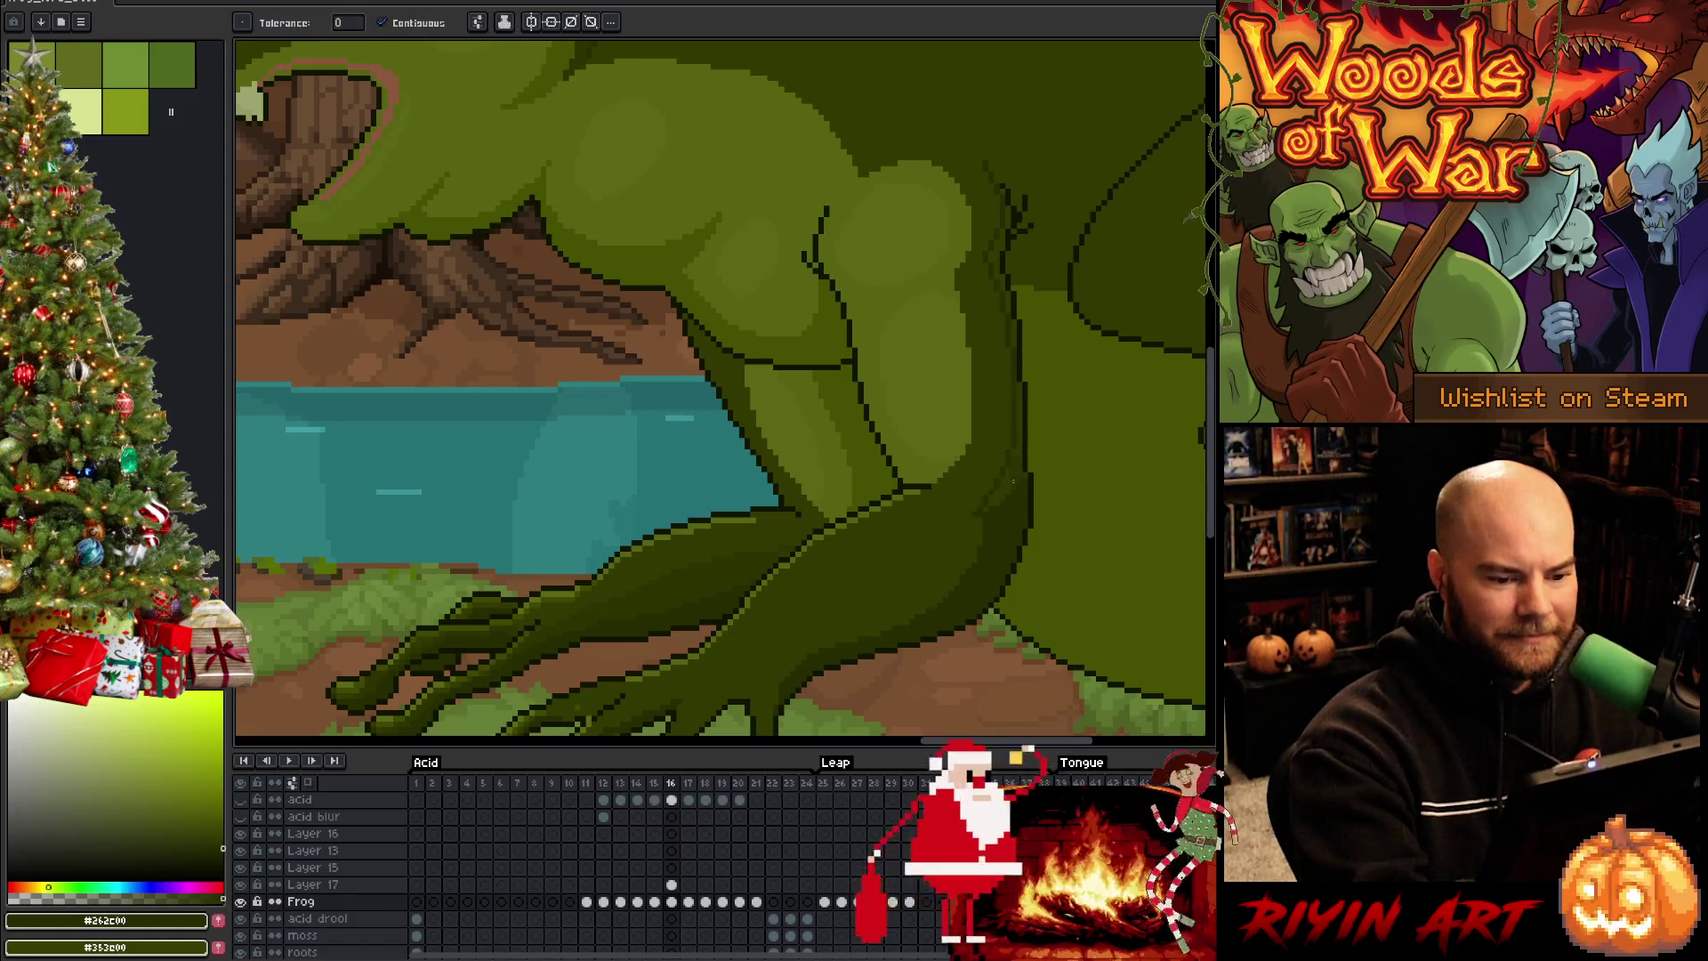
key(b)
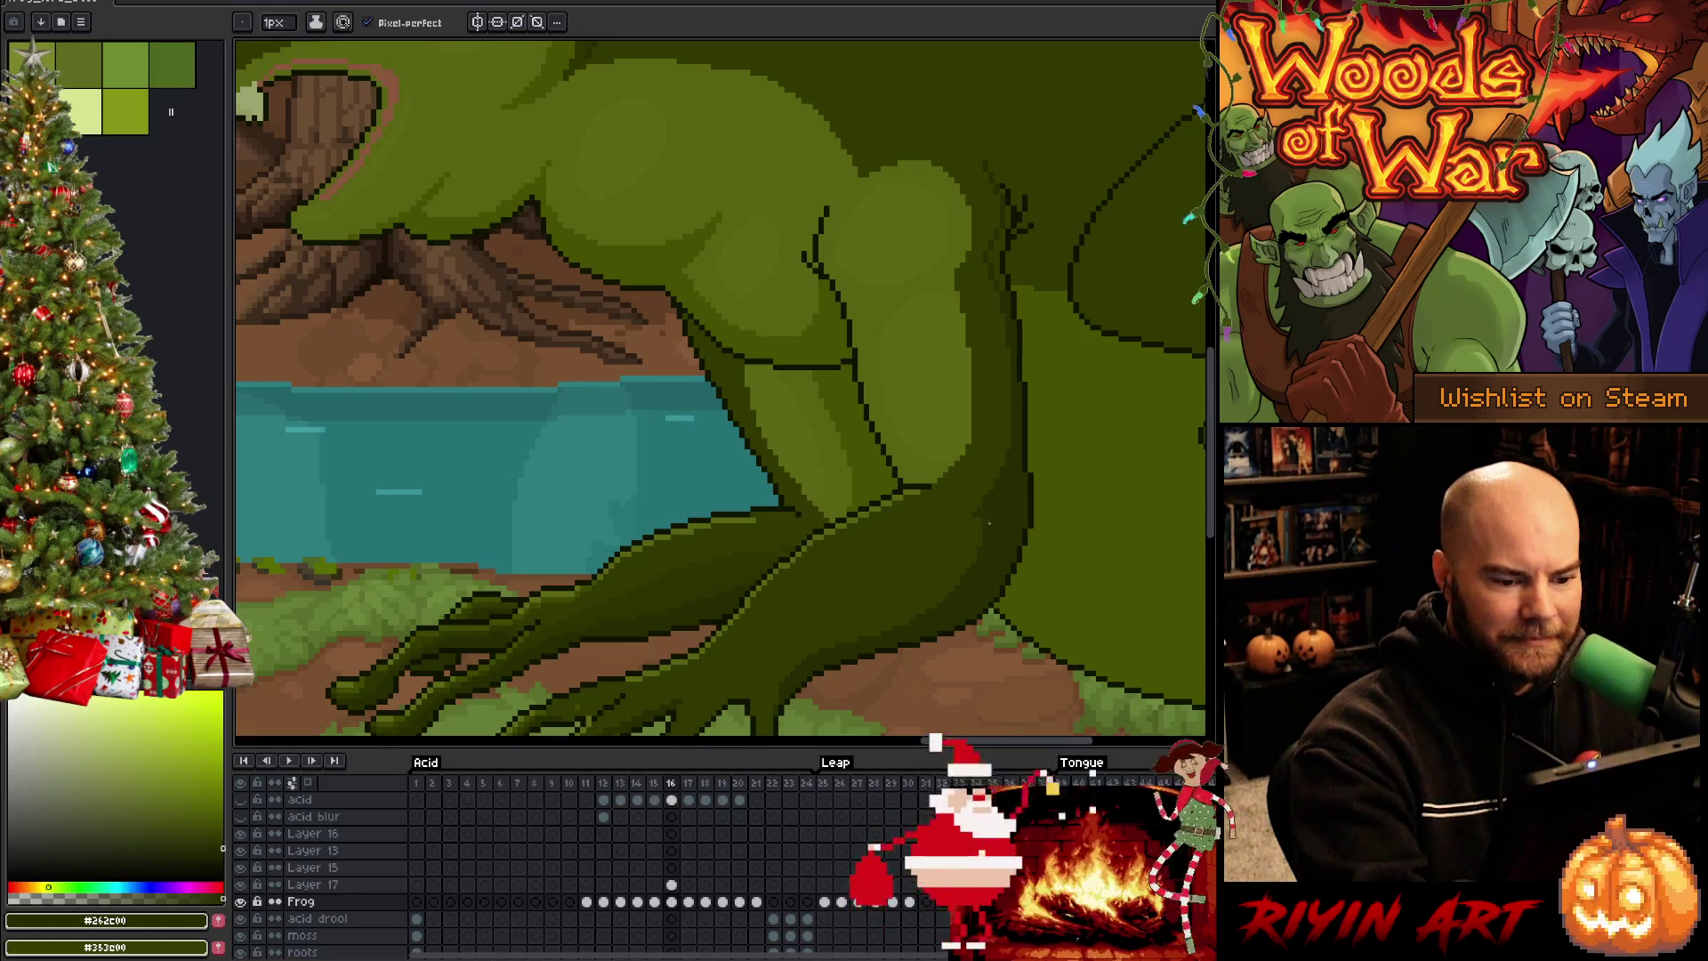
key(g)
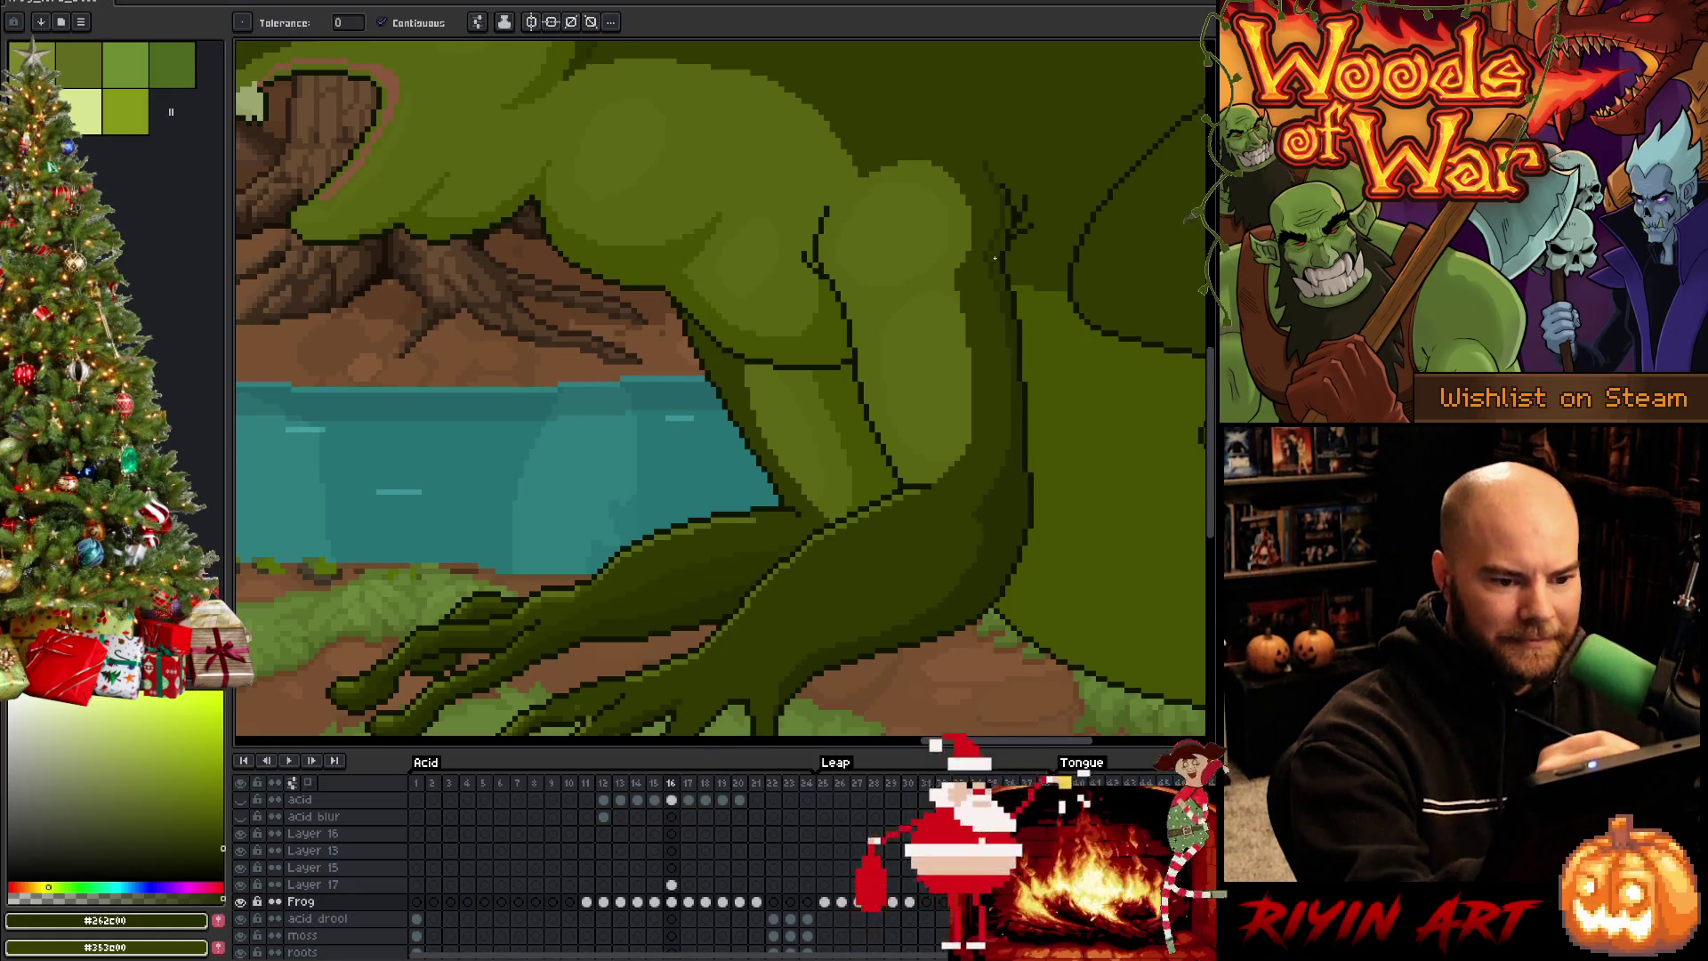
key(b)
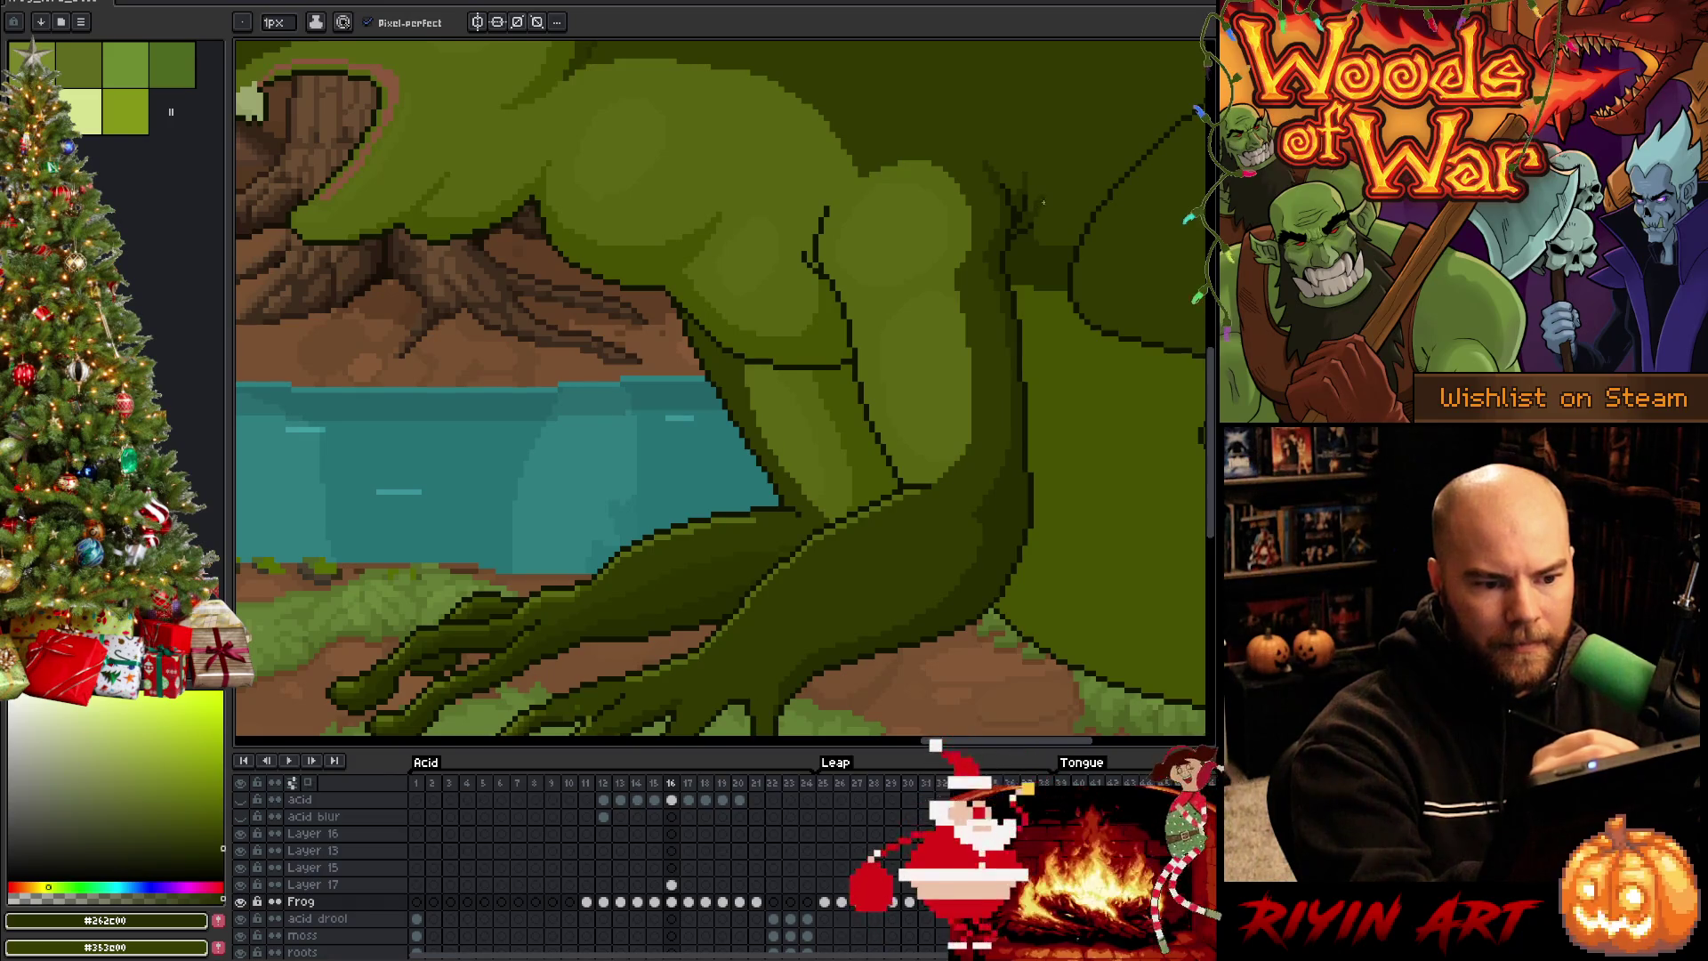
Sample the thigh's dark greens #313800 and #262e00, then pan back to the foot
alt+click(1027, 169)
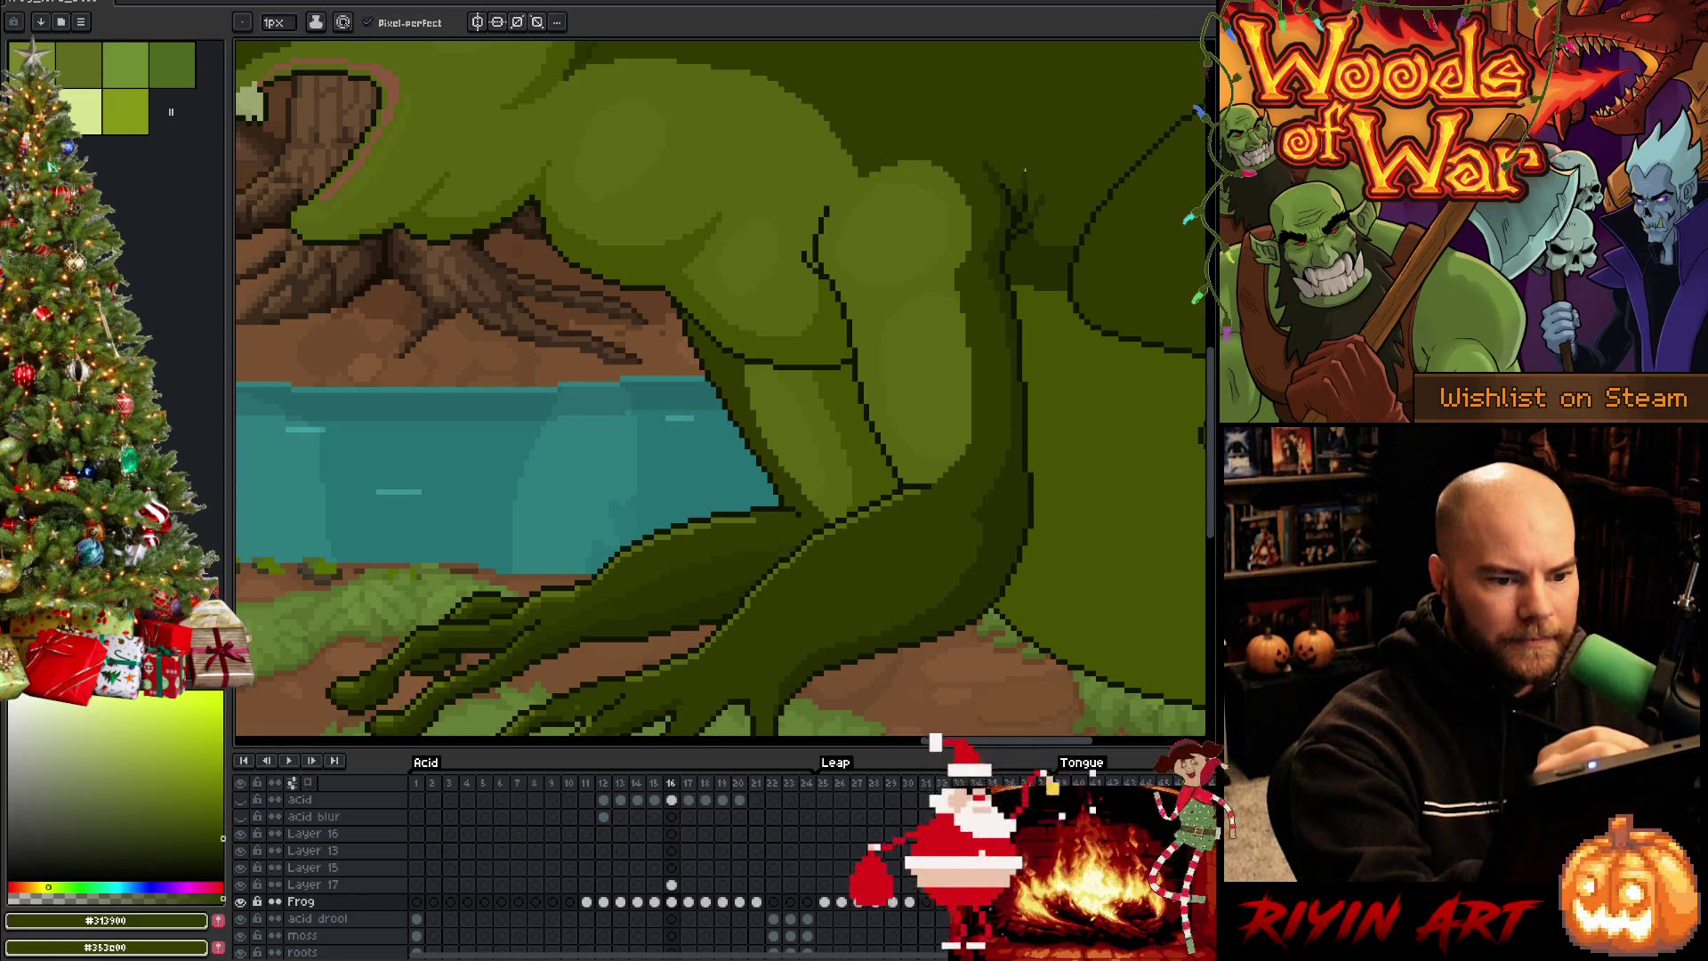
key(alt)
alt+click(1002, 260)
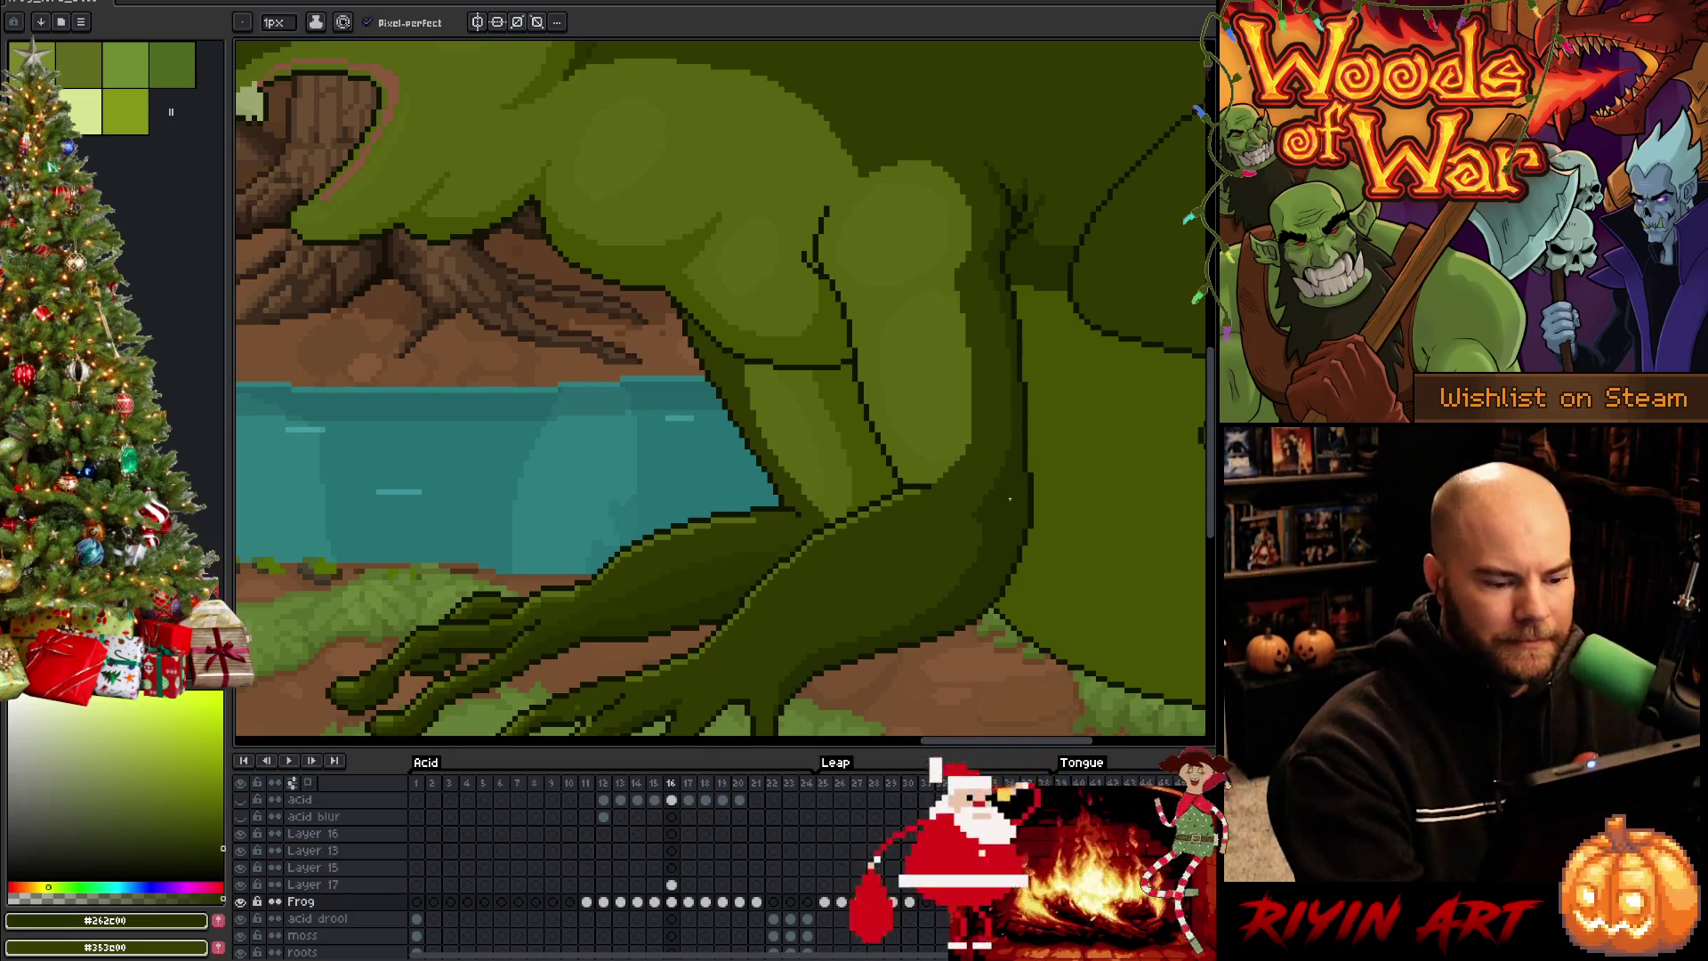
key(space)
drag(926, 583, 1010, 379)
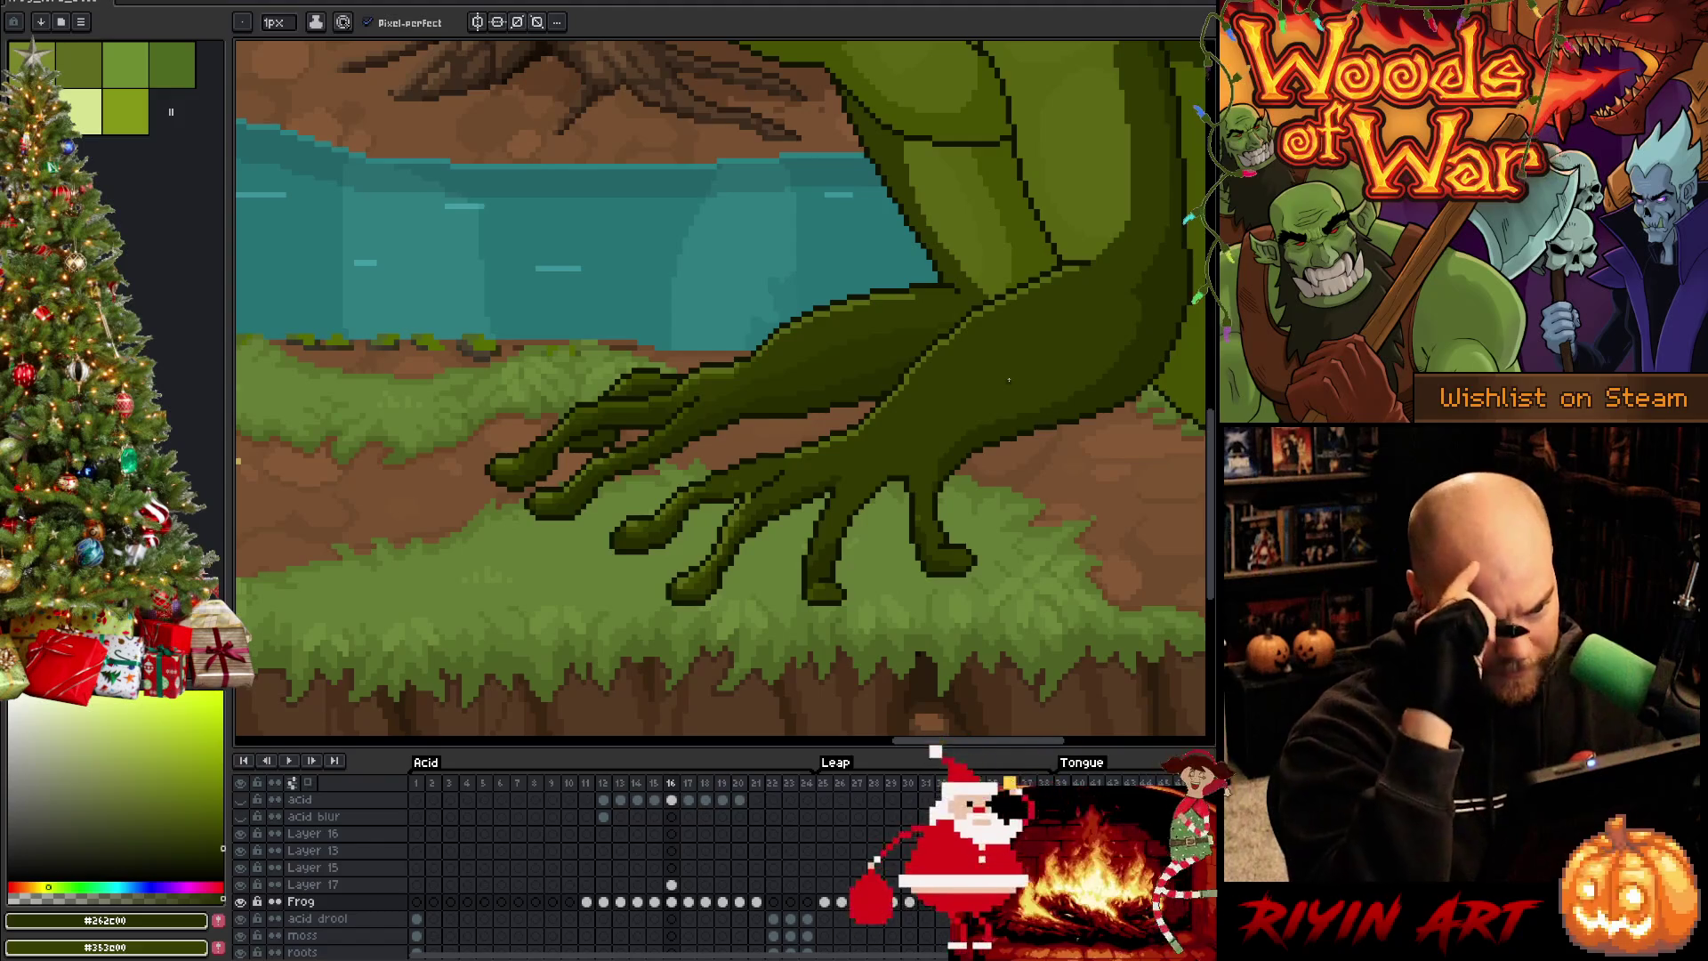
Sample a lighter green from the frog's foot as the brush colour
key(alt)
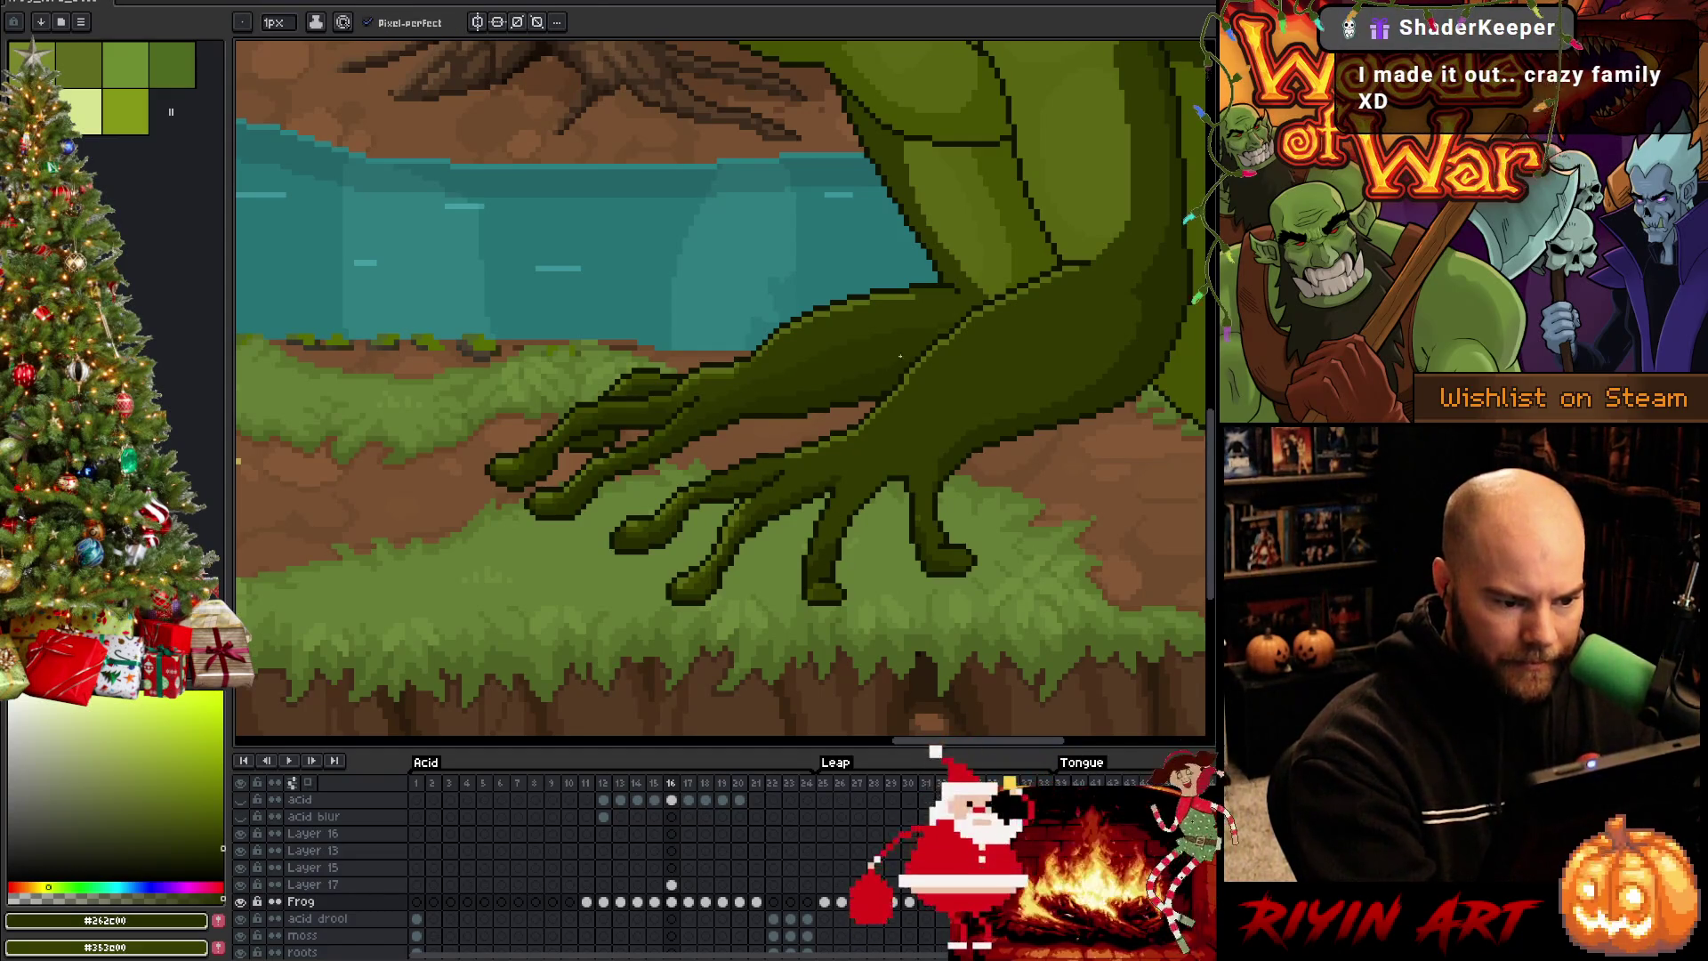
key(b)
key(alt)
key(alt)
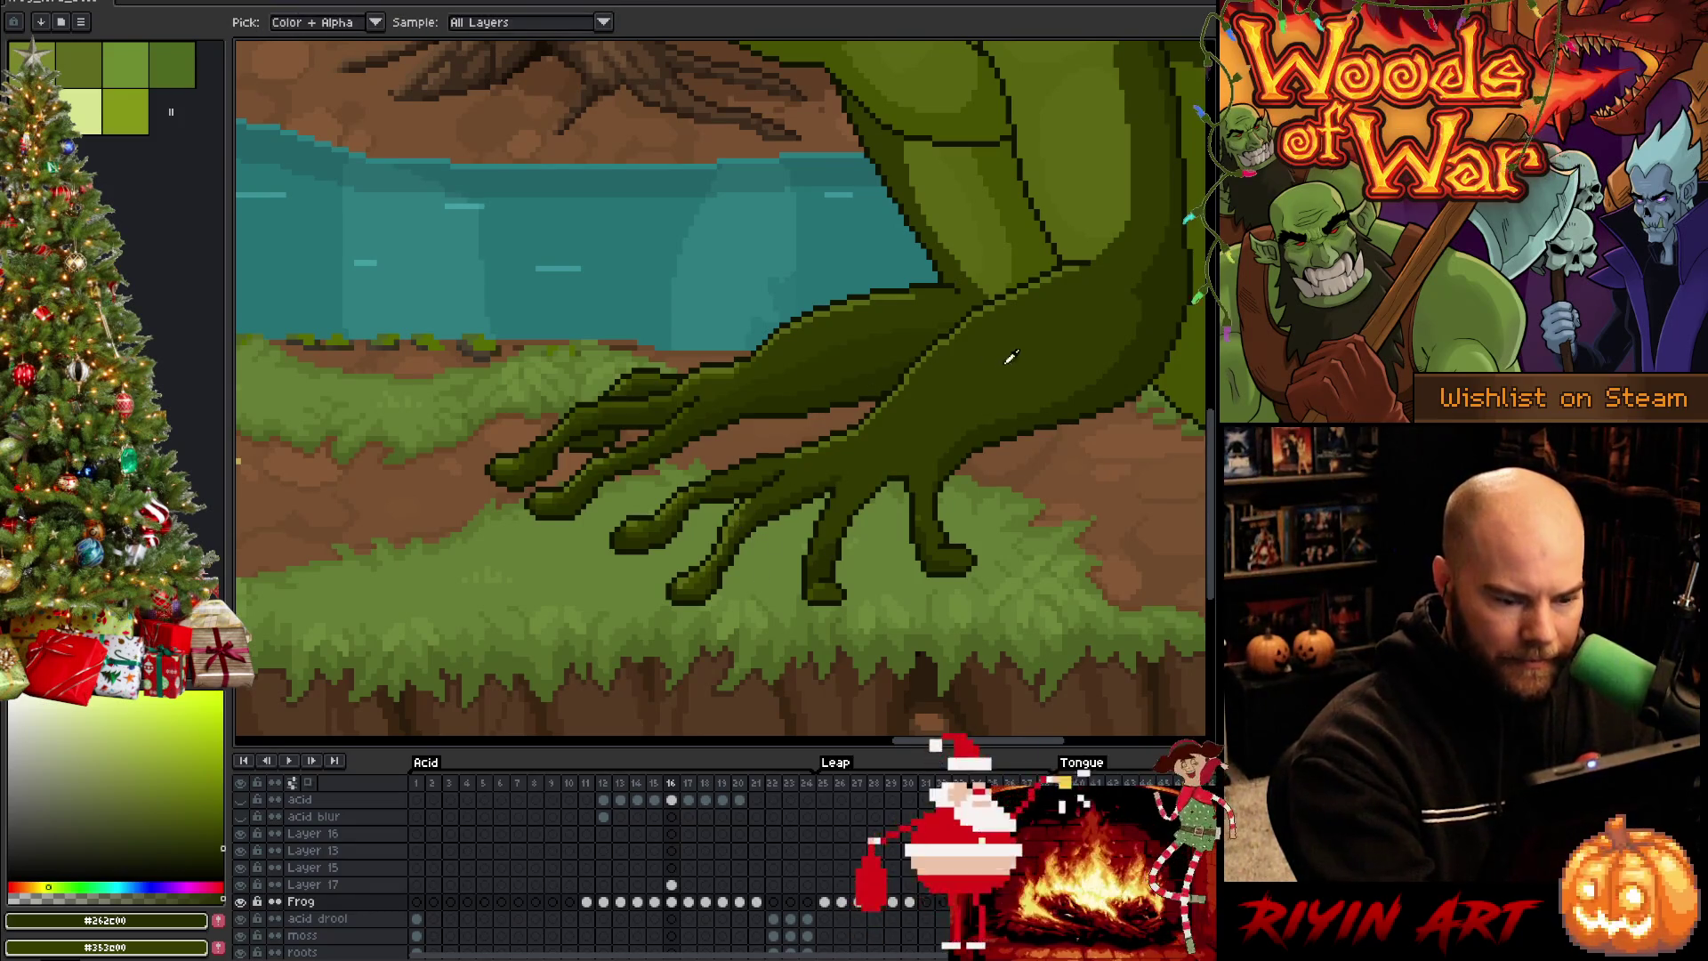
alt+click(1010, 356)
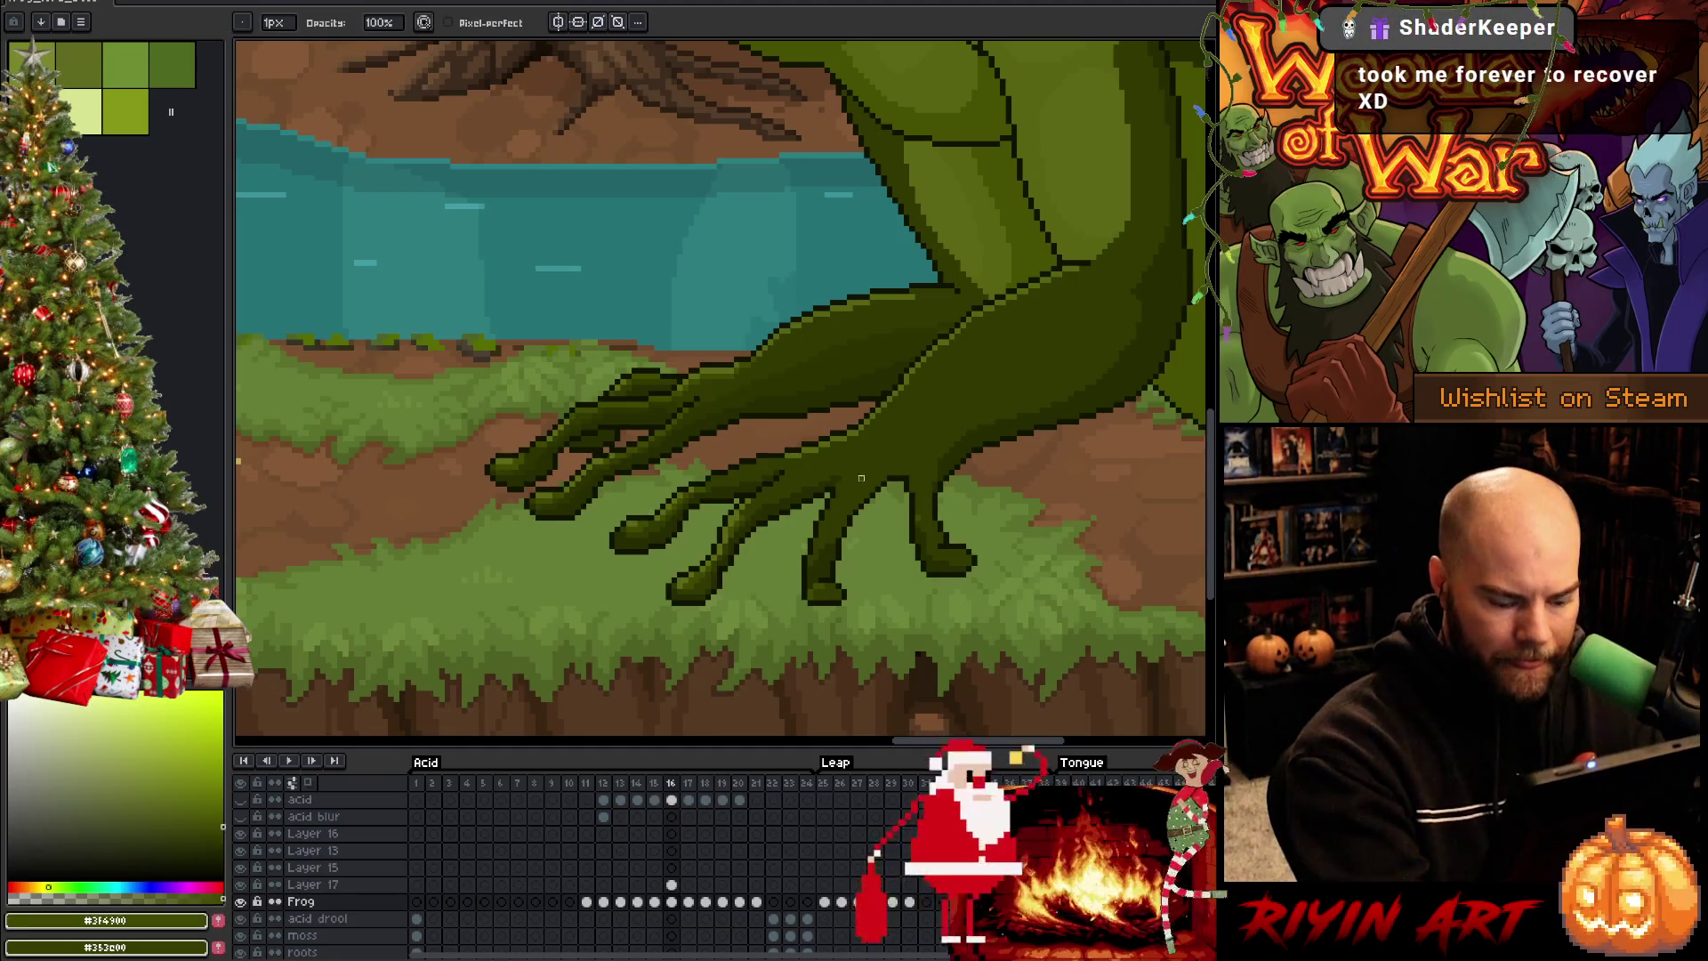
Flip through frames 15–17 comparing the leg pose and stop on frame 17's rough green blobs
key(comma)
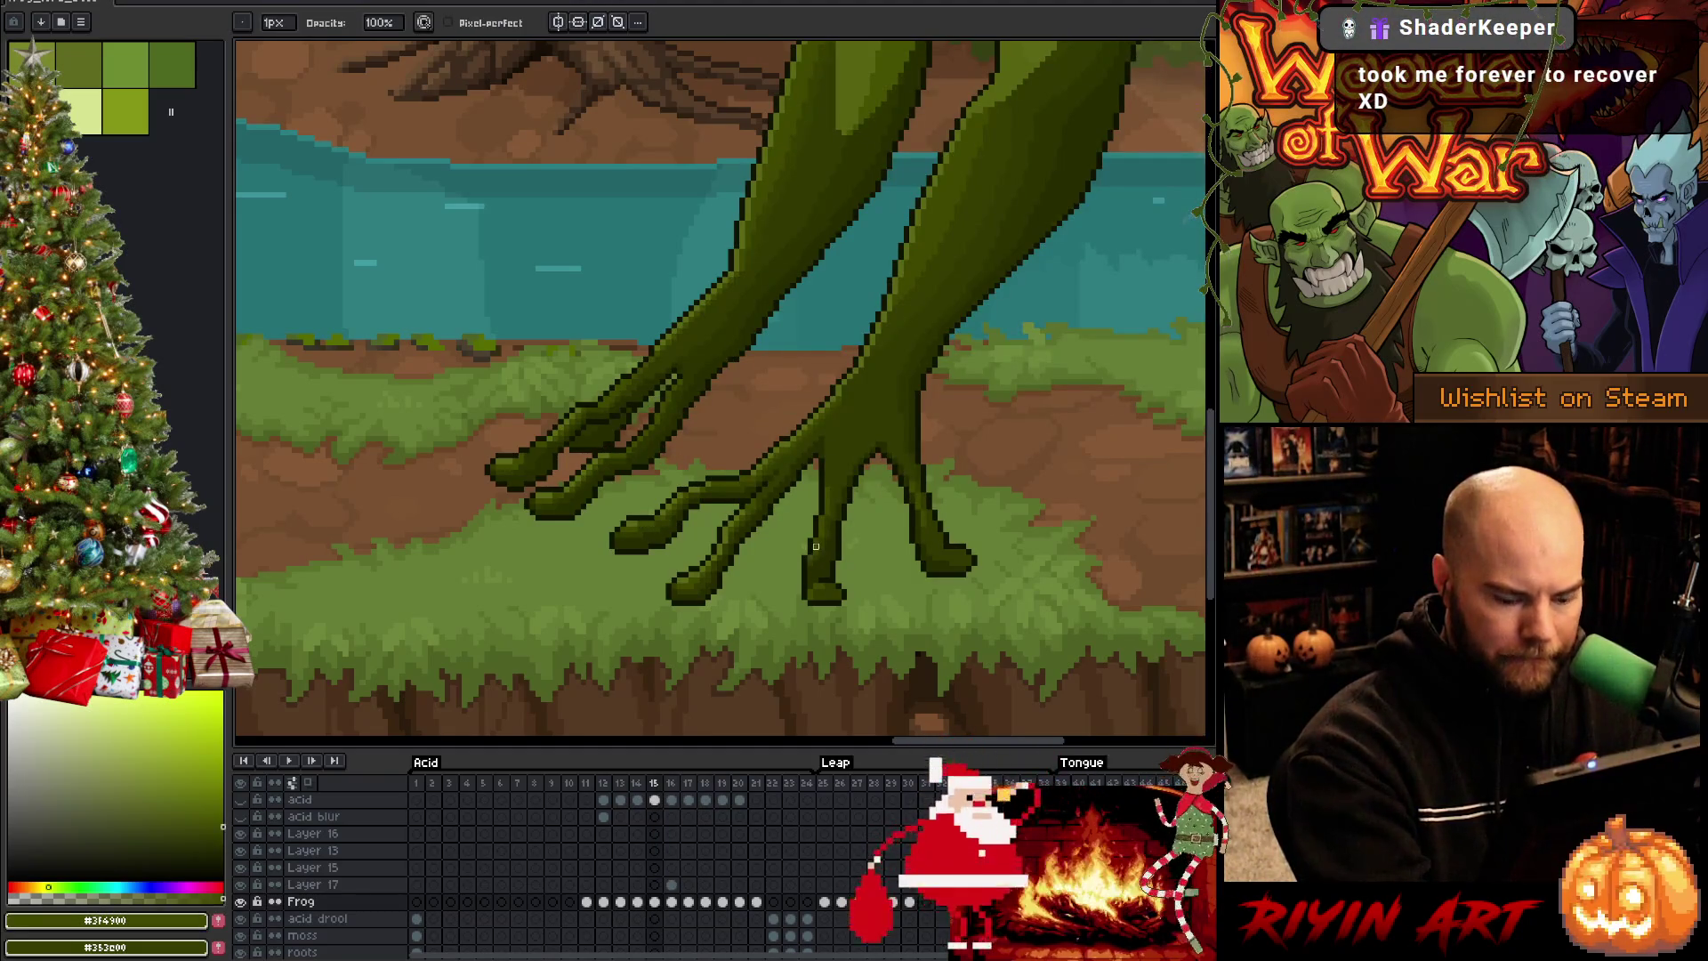
key(period)
key(comma)
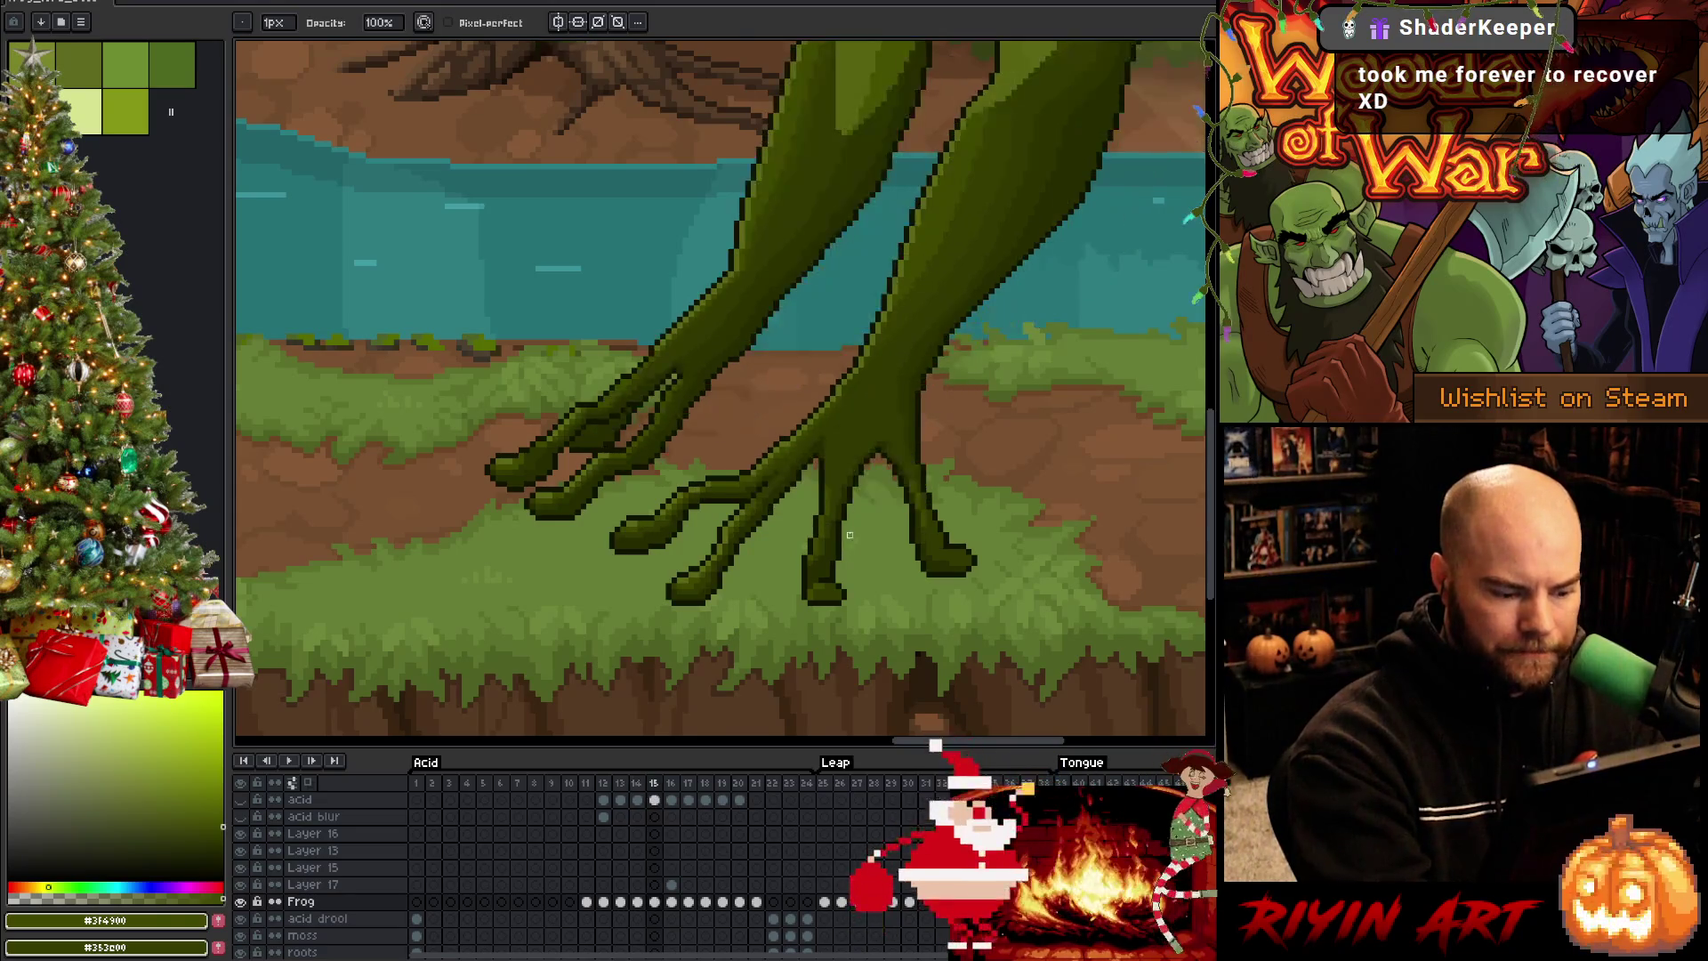
key(period)
key(comma)
key(period)
key(period)
key(comma)
key(period)
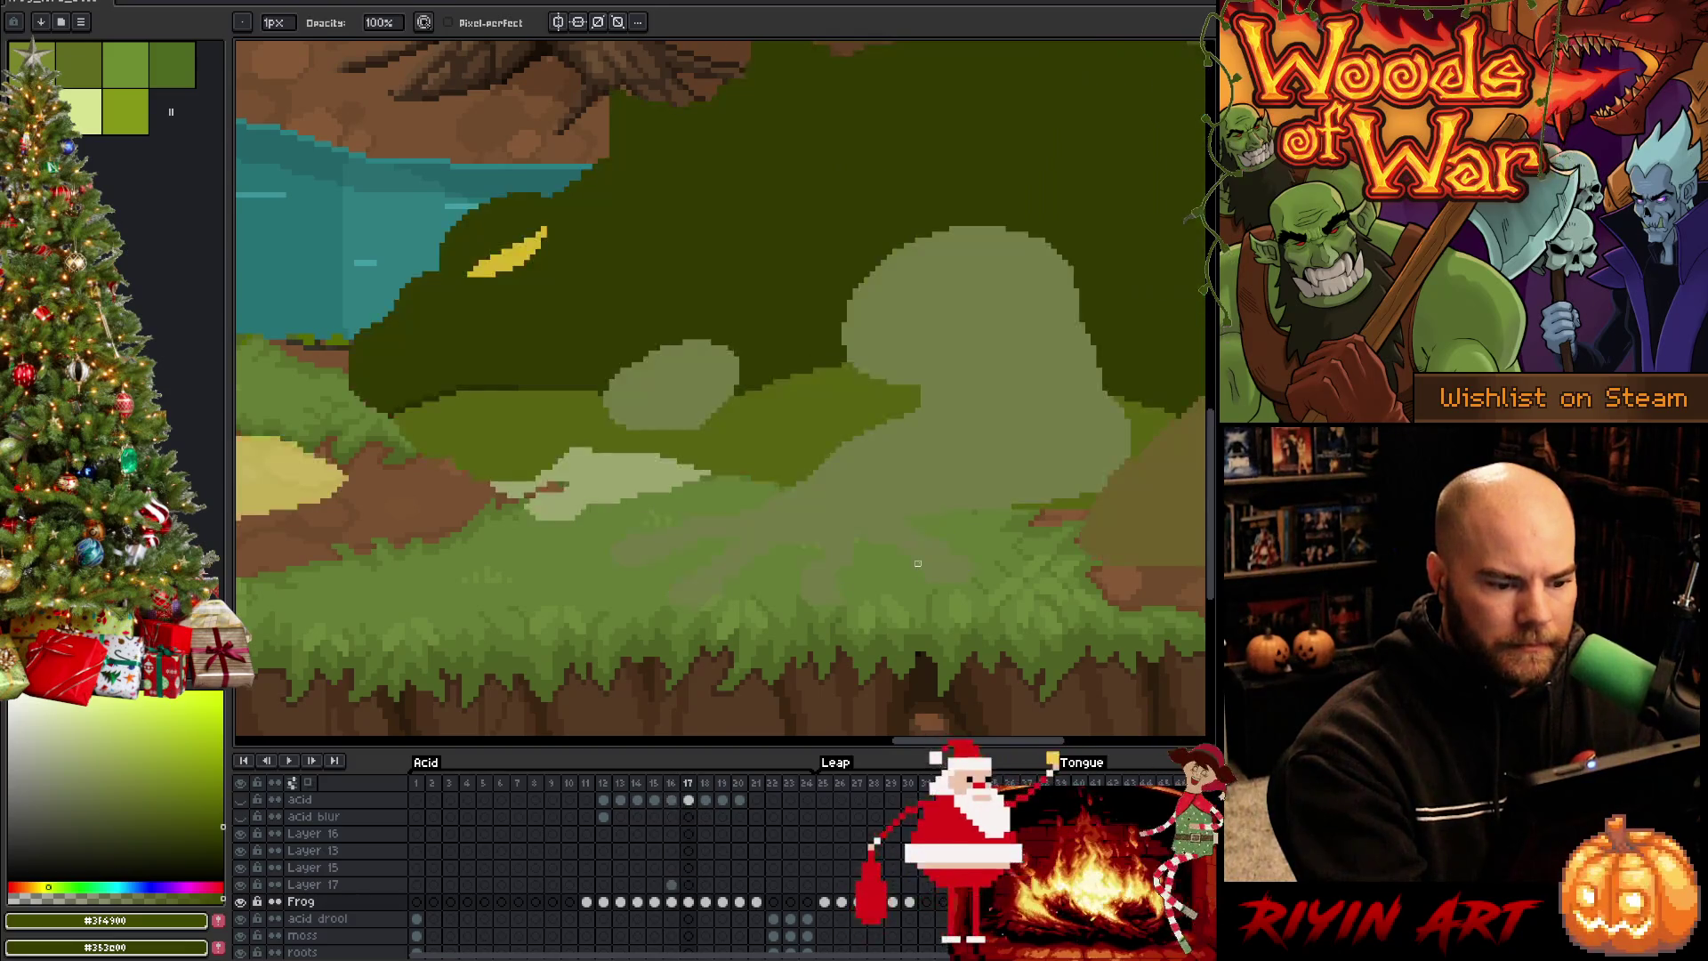
Return to frame 16 and eyedrop greens from the frog's leg while checking the previous pose
key(comma)
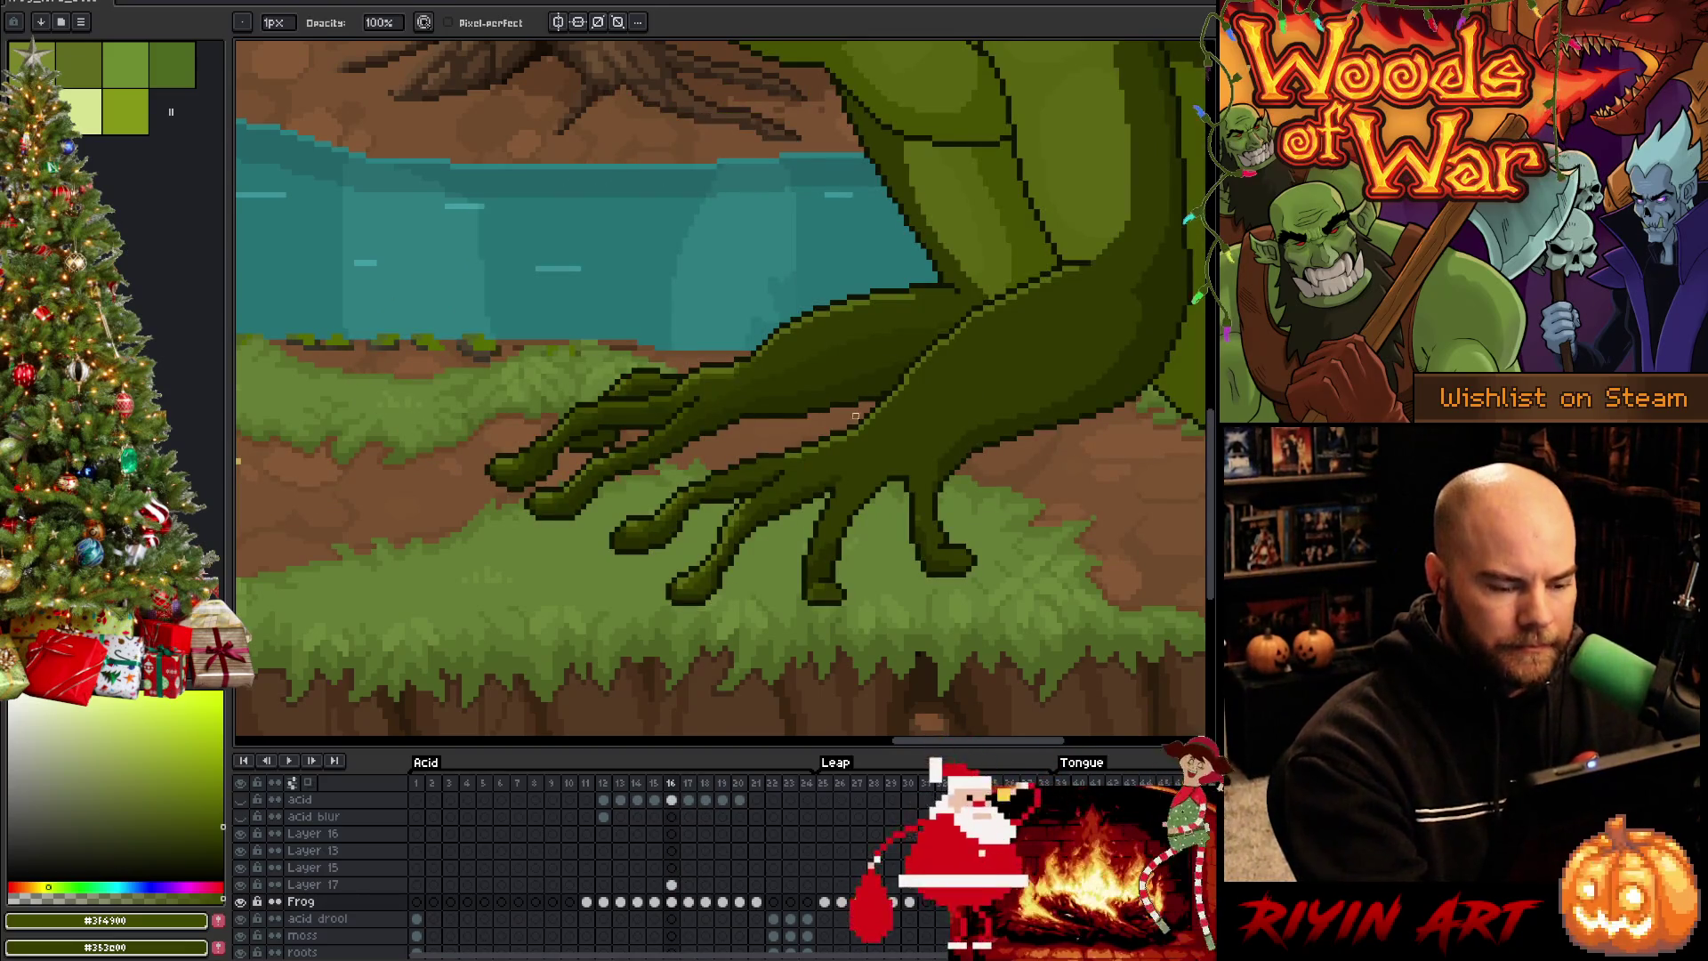
key(i)
click(711, 560)
key(b)
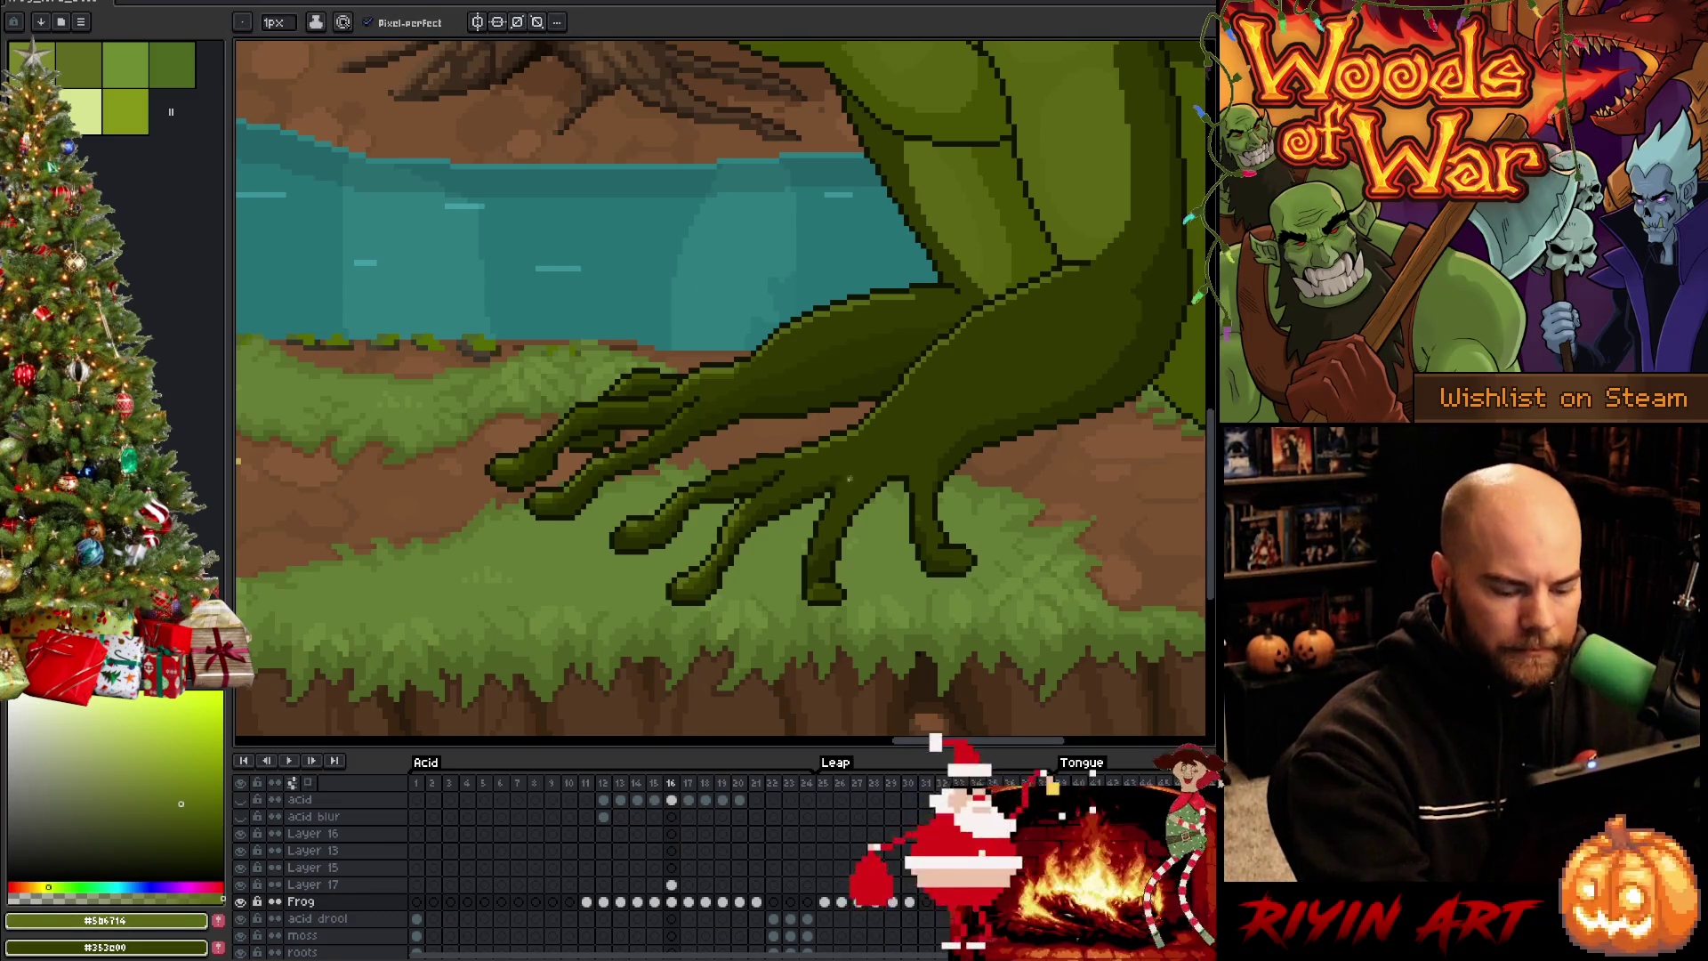
key(comma)
key(i)
click(823, 538)
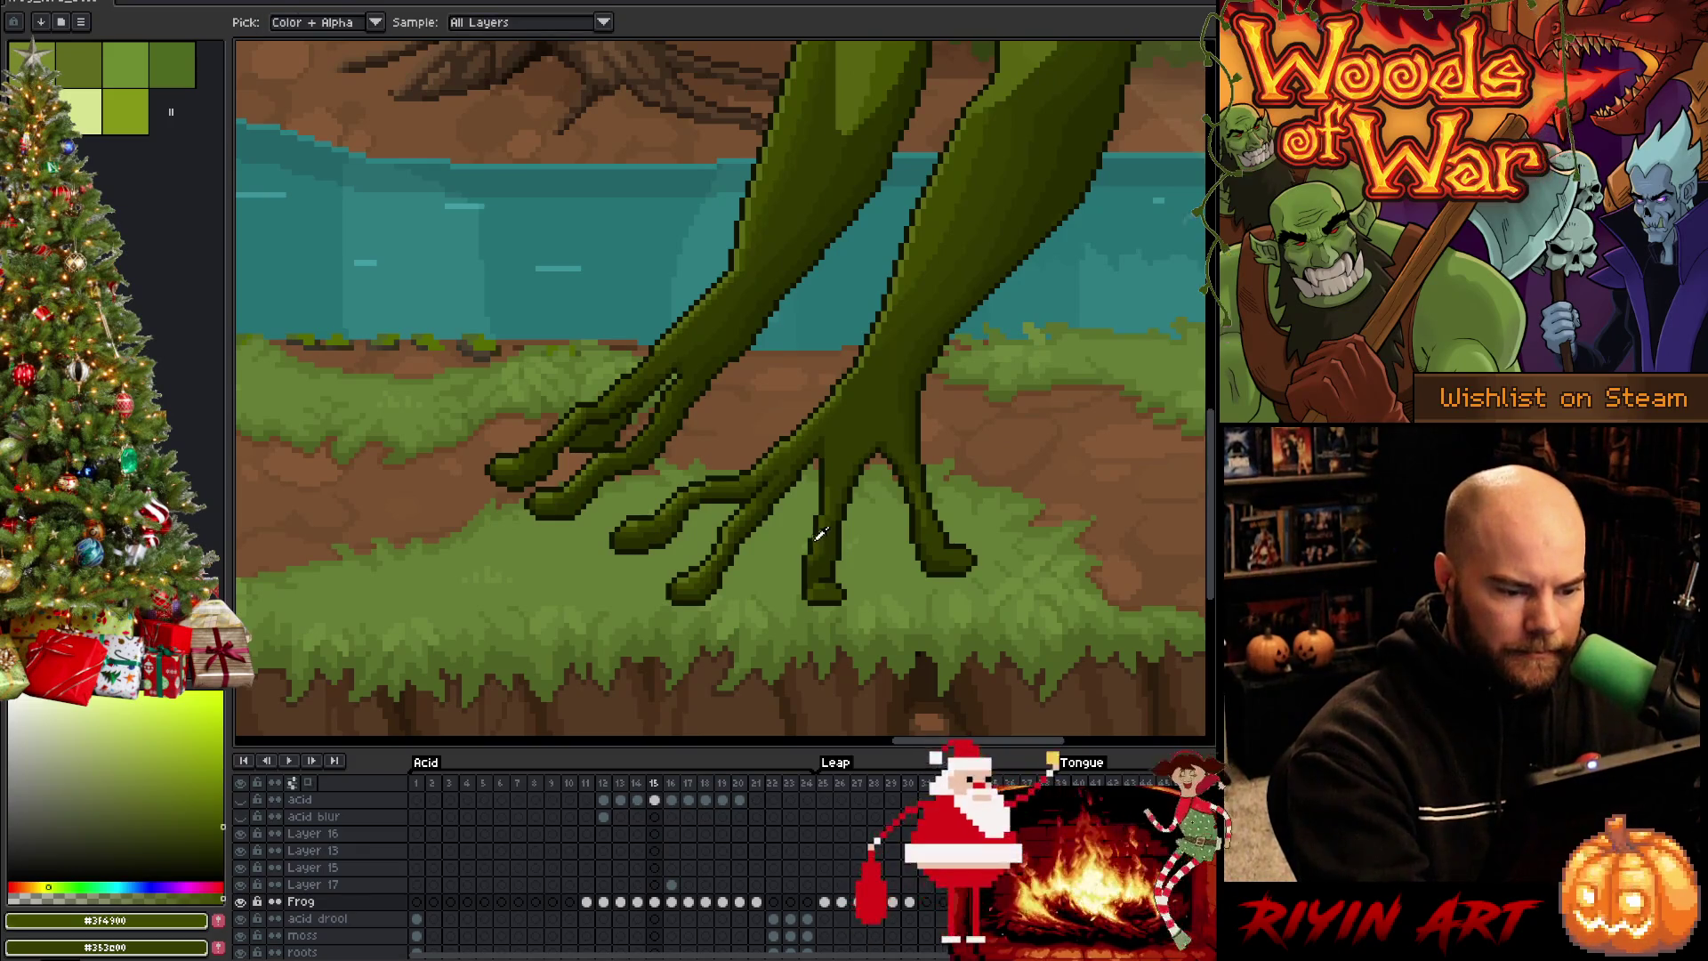
key(b)
key(period)
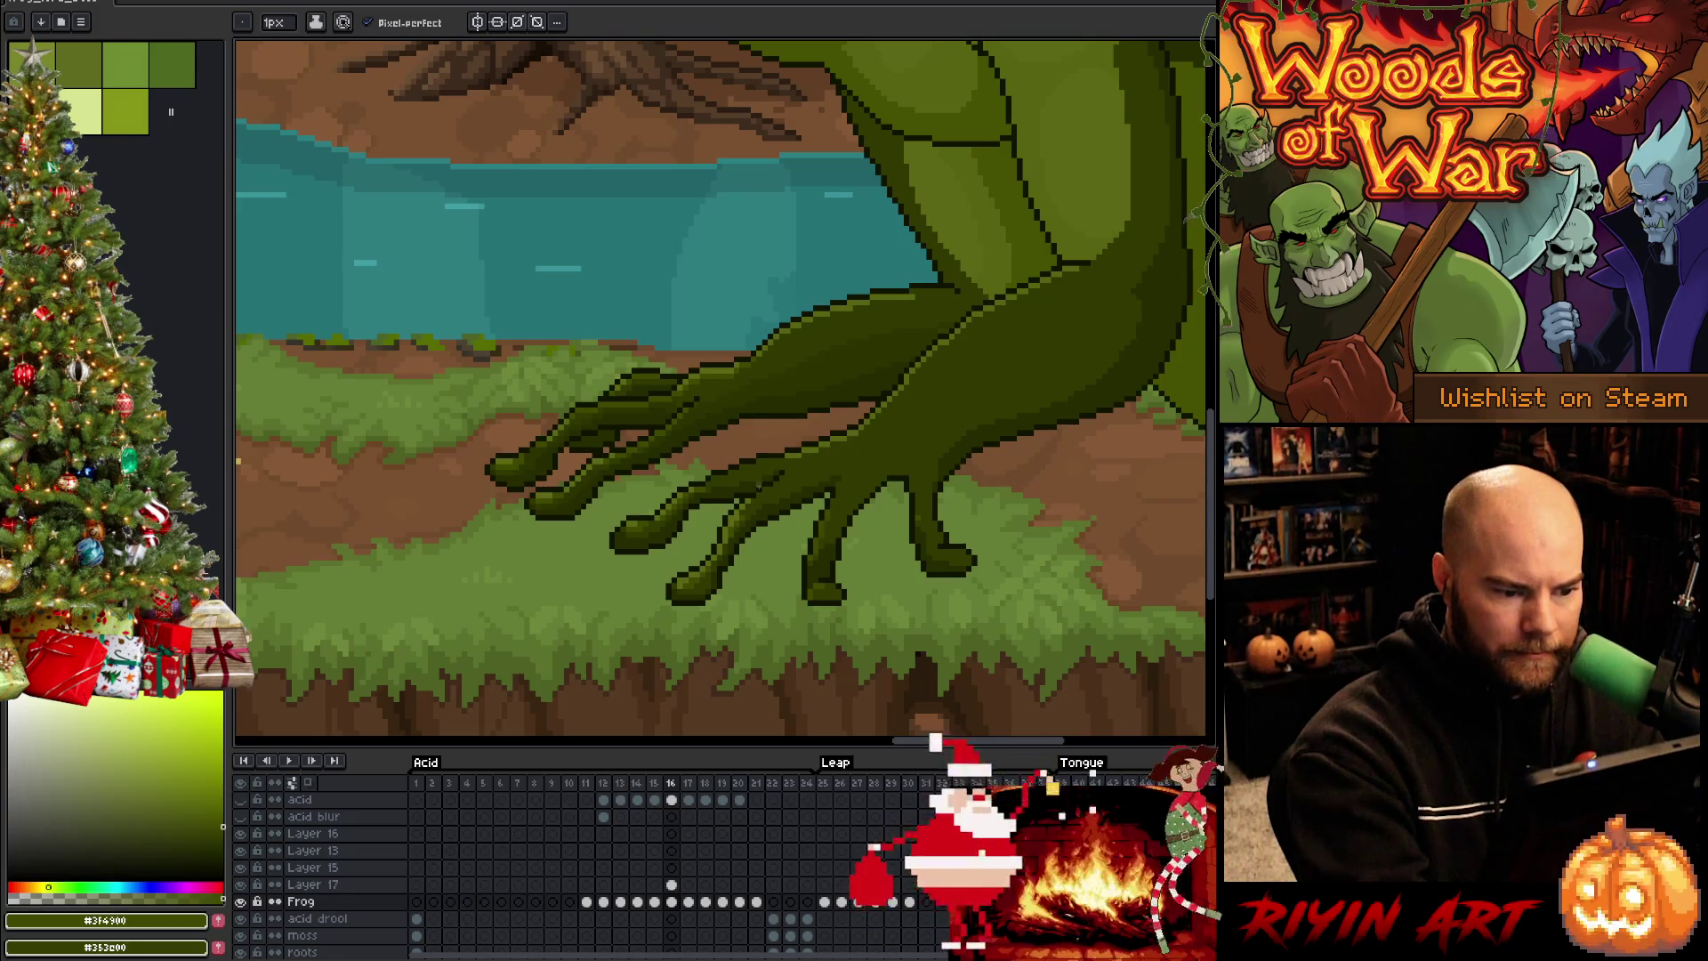
Compare neighbouring frames, then sample the leg's dark green #313900 and foot colours as the drawing colour
key(comma)
key(period)
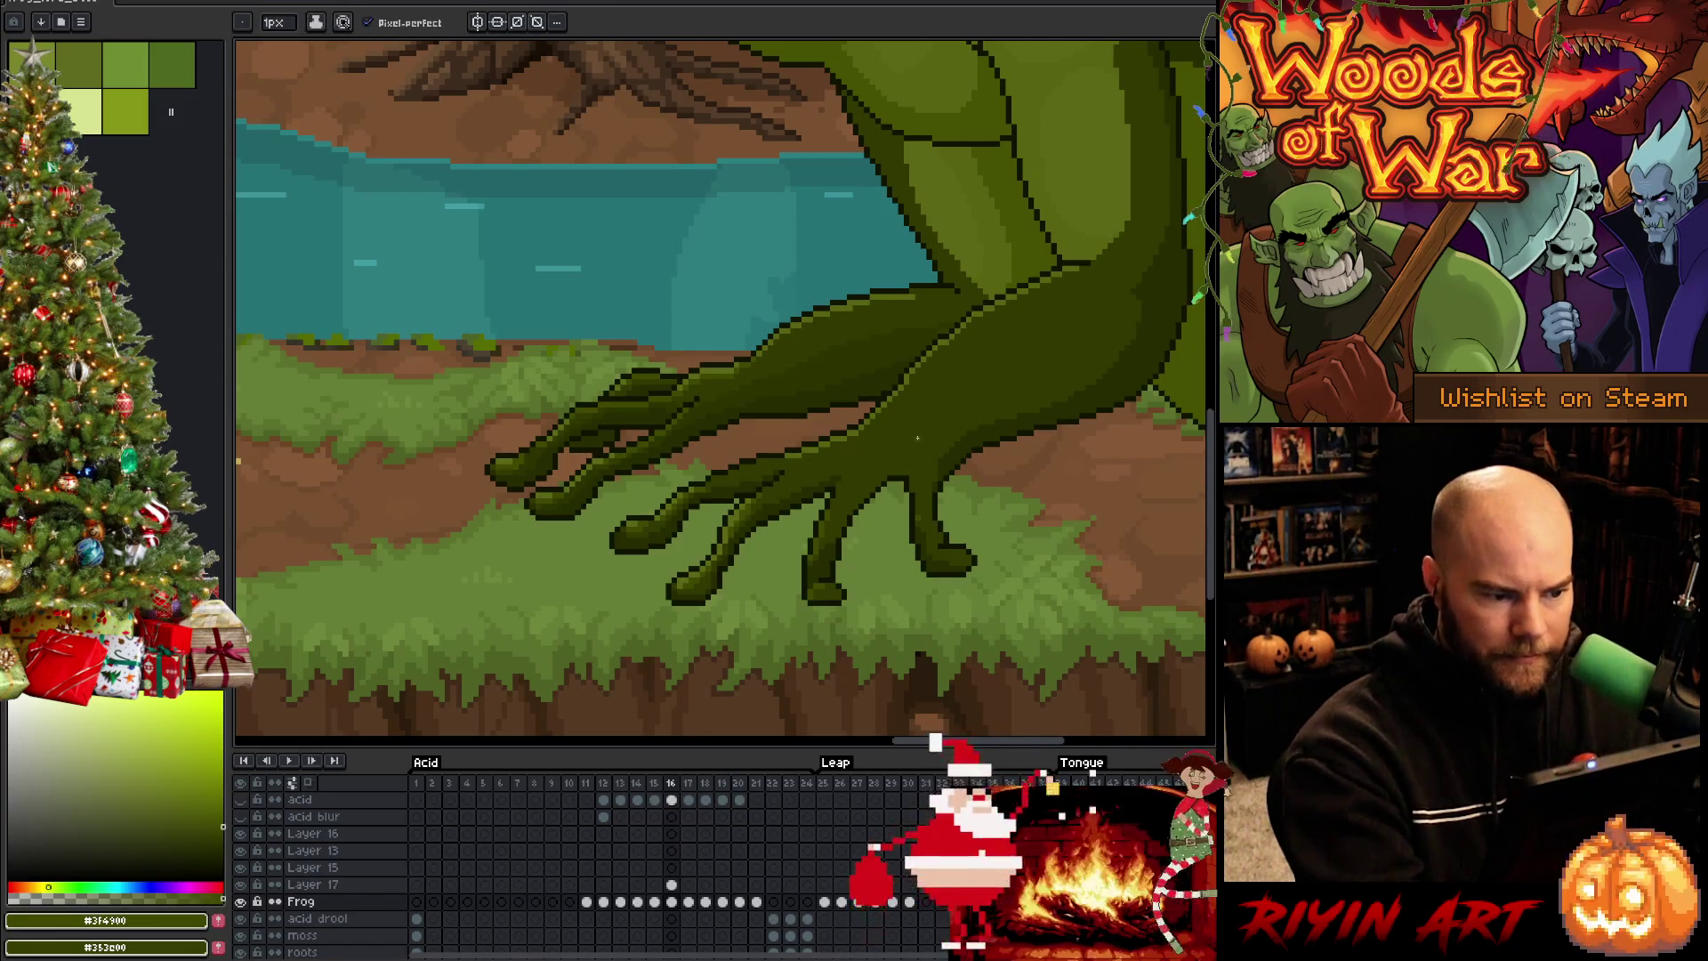
key(comma)
key(period)
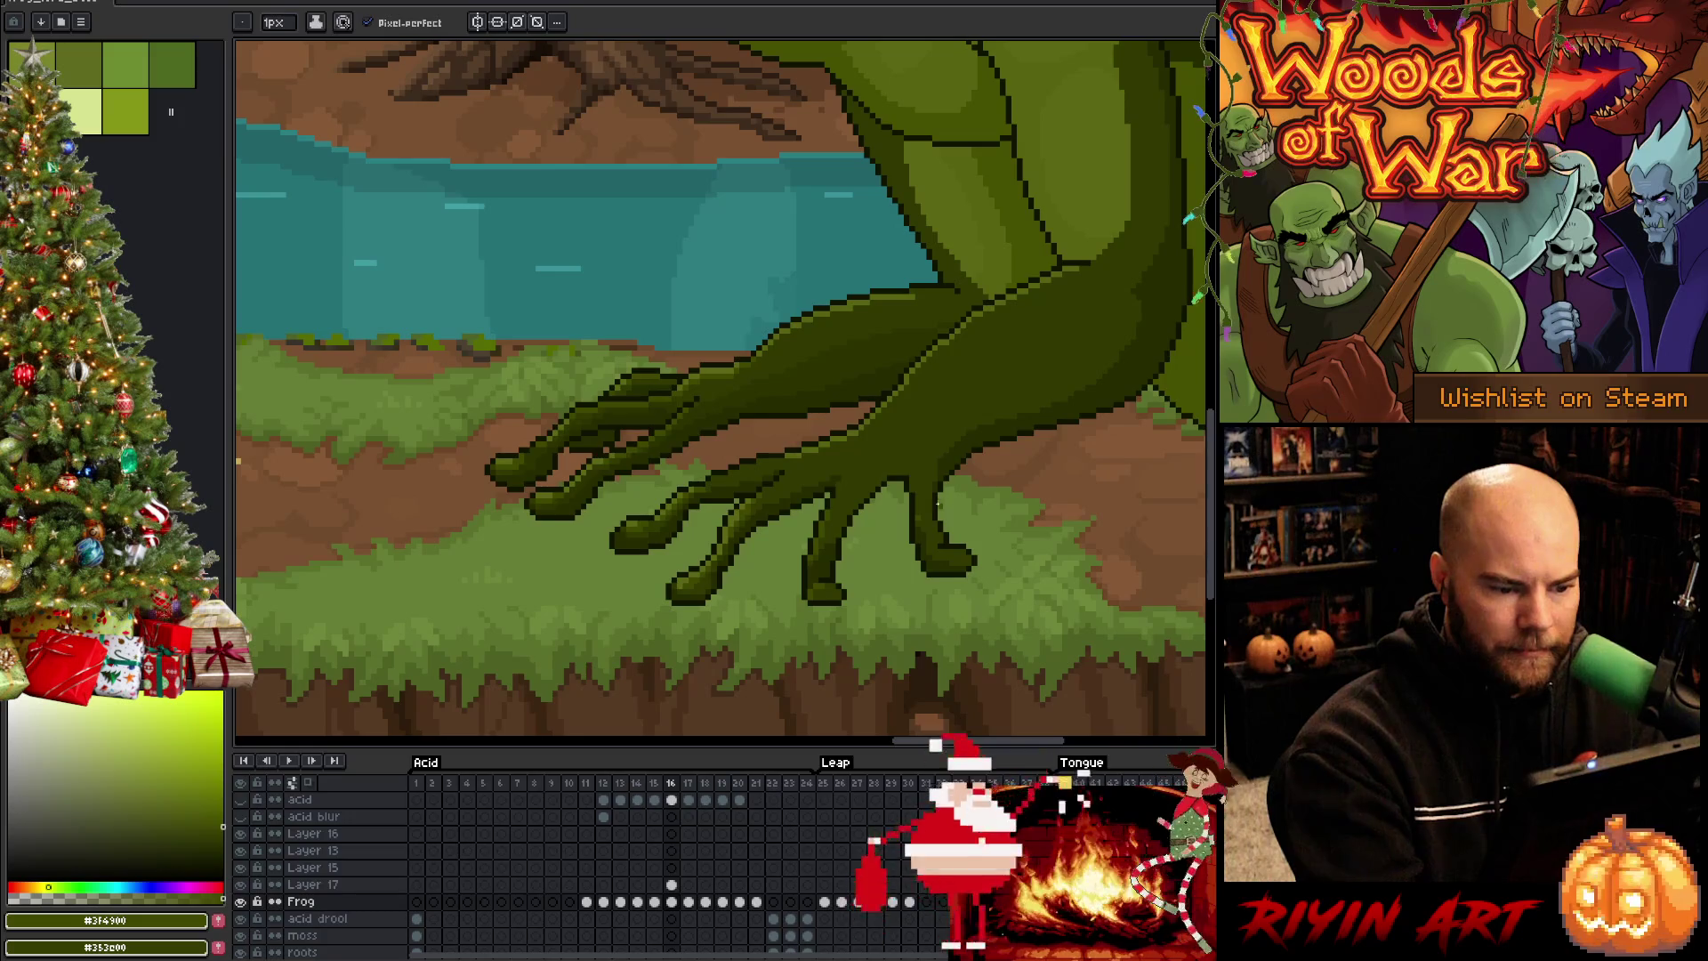
key(period)
key(comma)
key(comma)
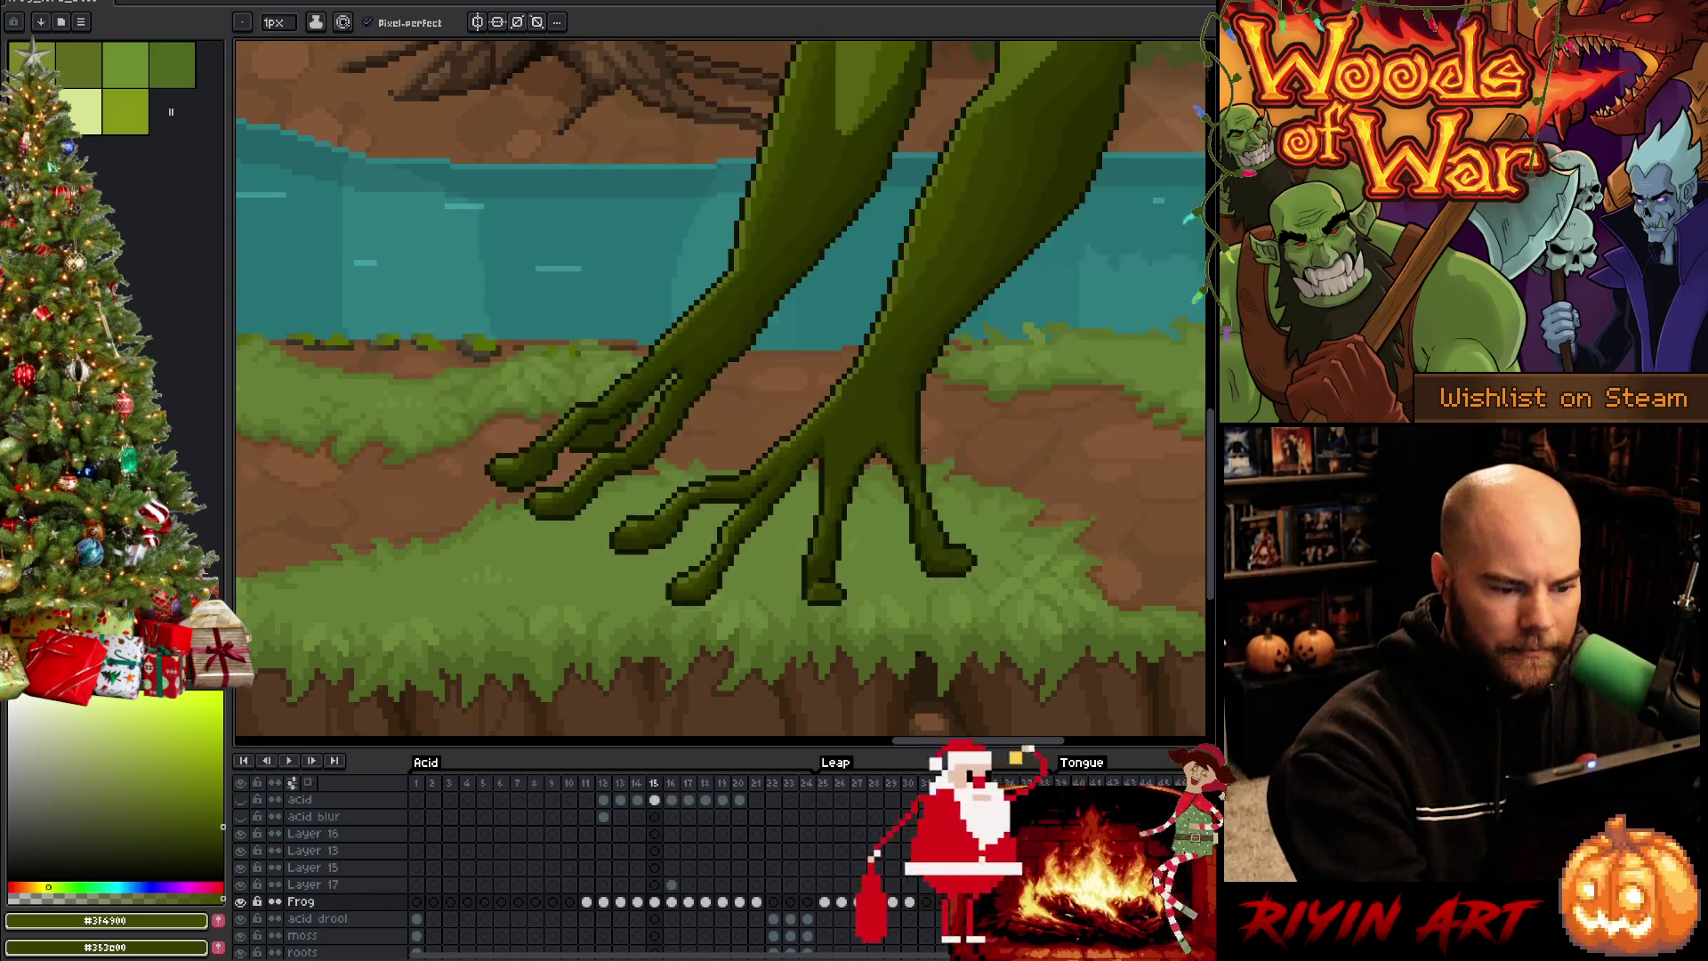
key(period)
key(i)
alt+click(834, 544)
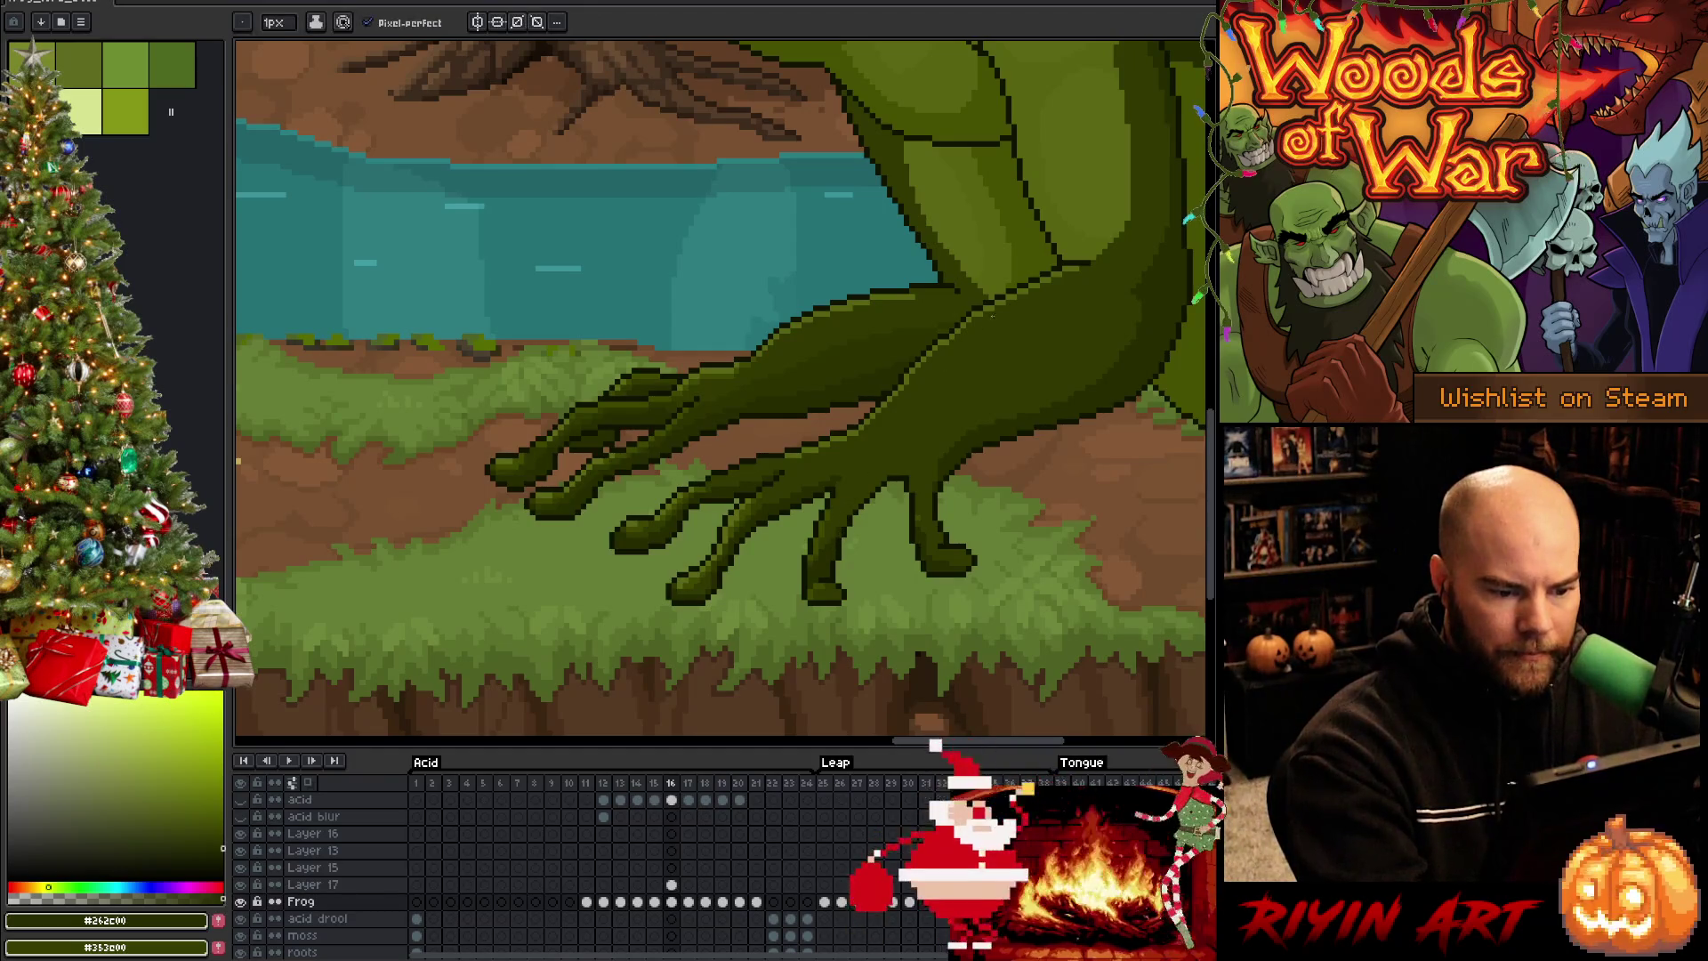
alt+click(924, 522)
alt+click(801, 507)
alt+click(931, 518)
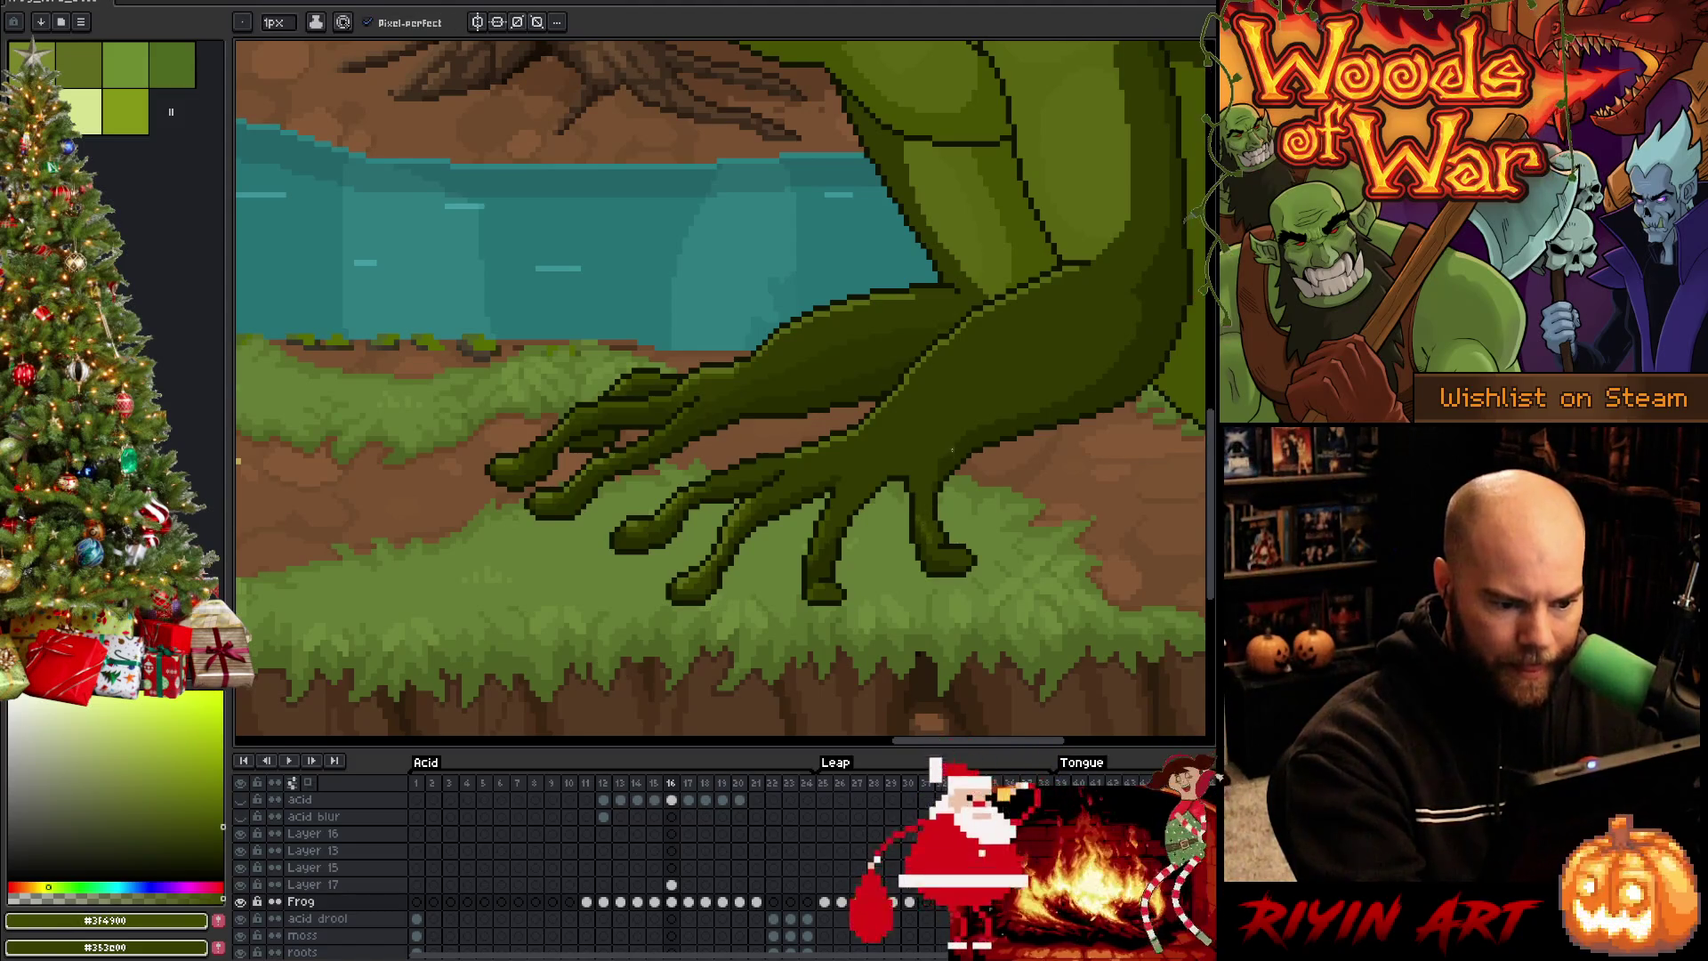
Toggle repeatedly between frames 15 and 16 to judge the frog-foot pose
key(Left)
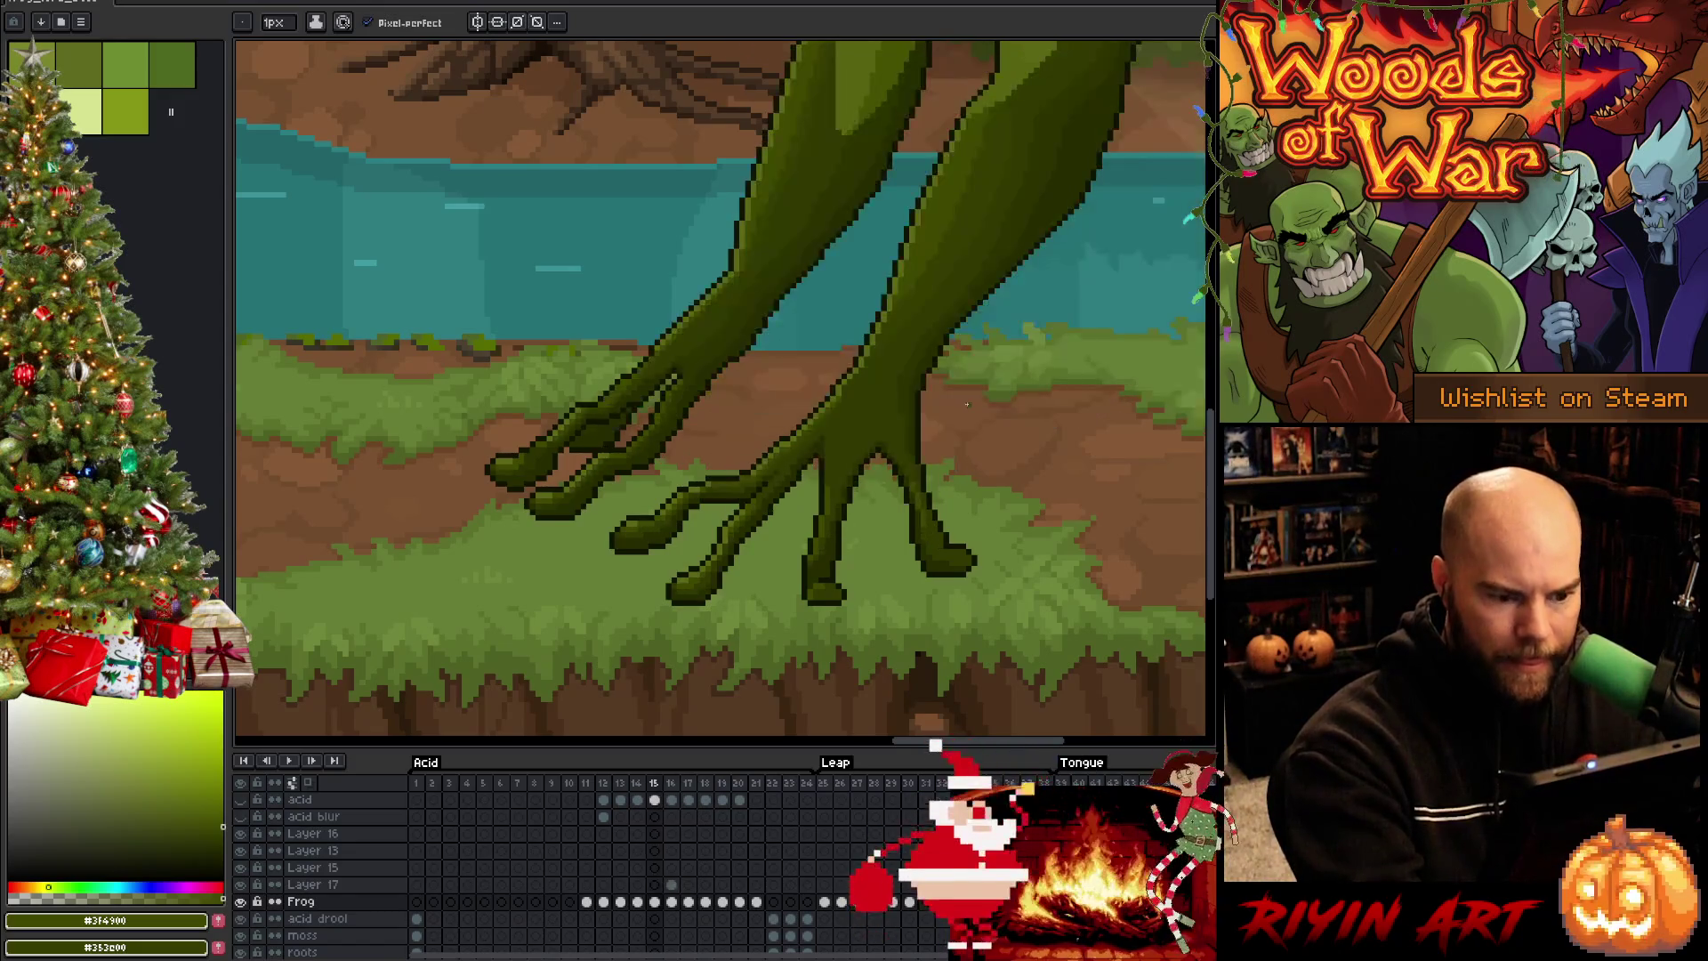
key(Right)
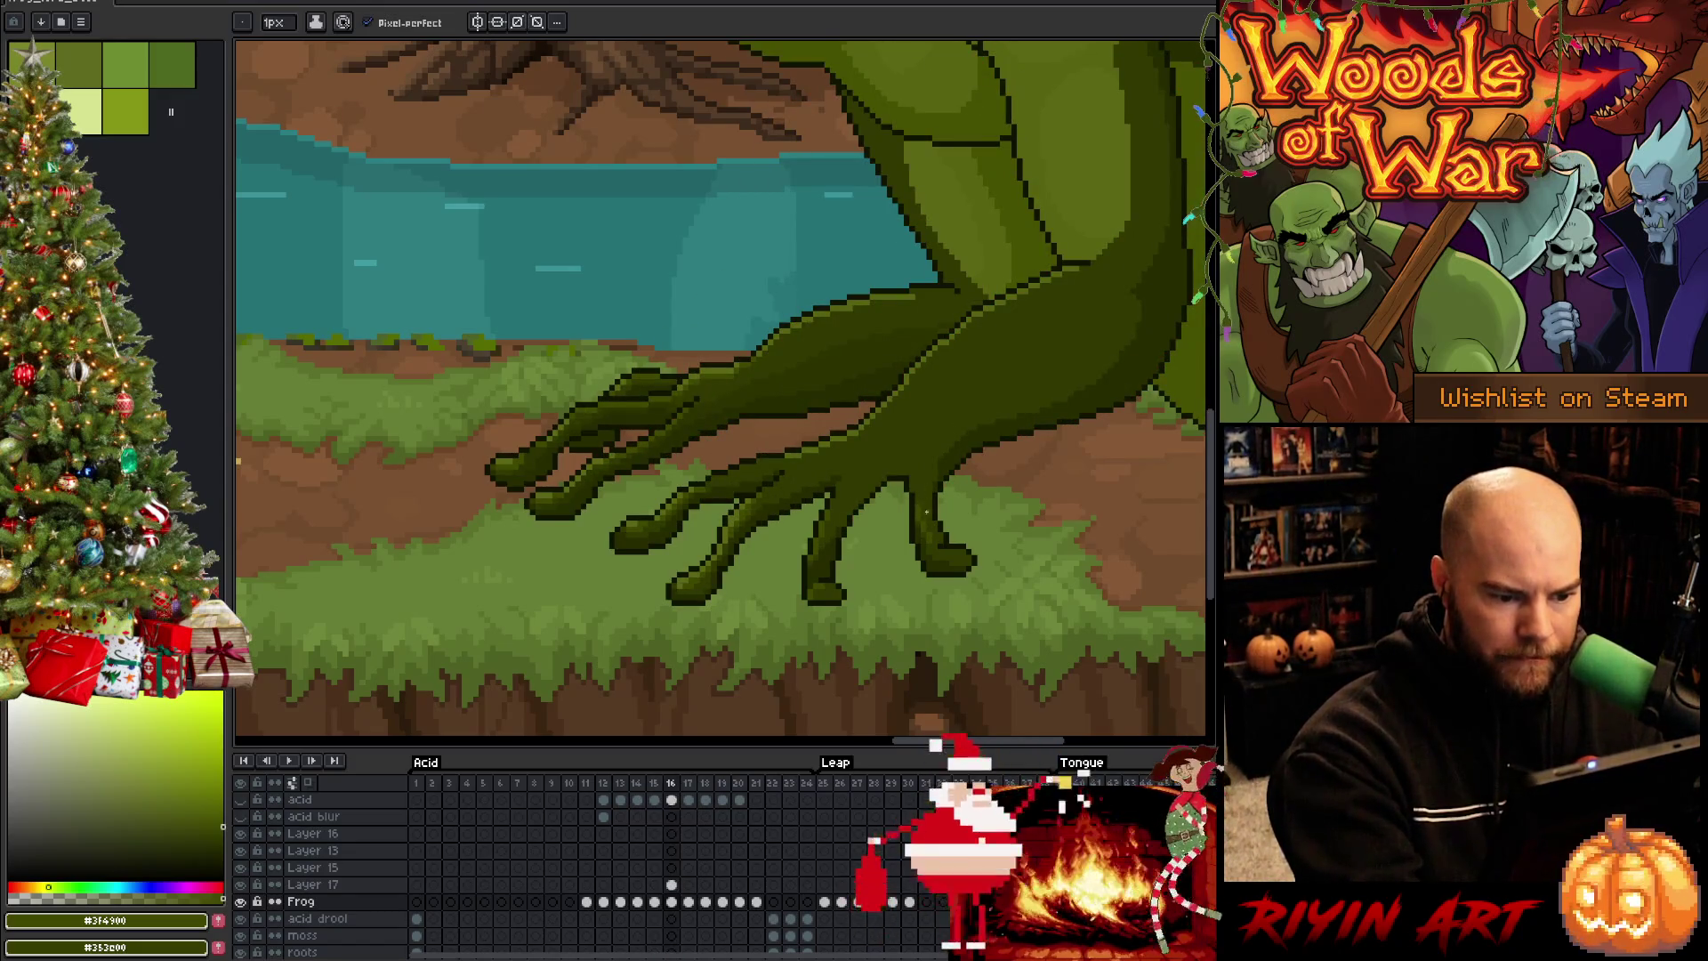
key(Left)
key(Right)
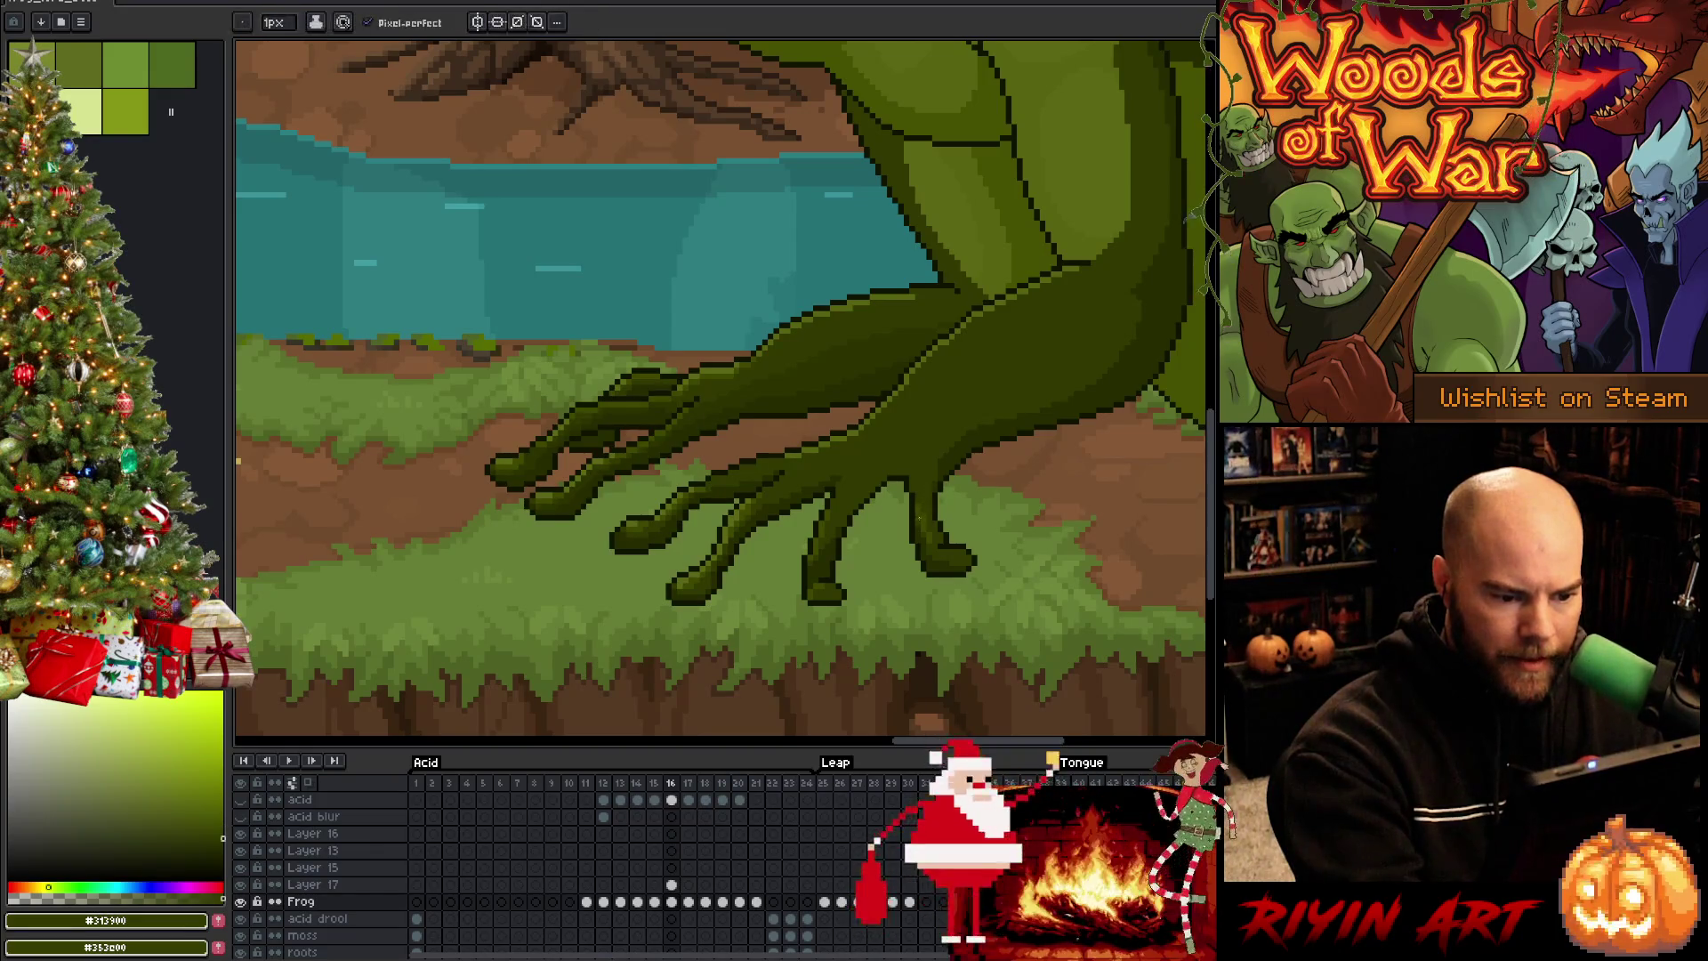
key(Left)
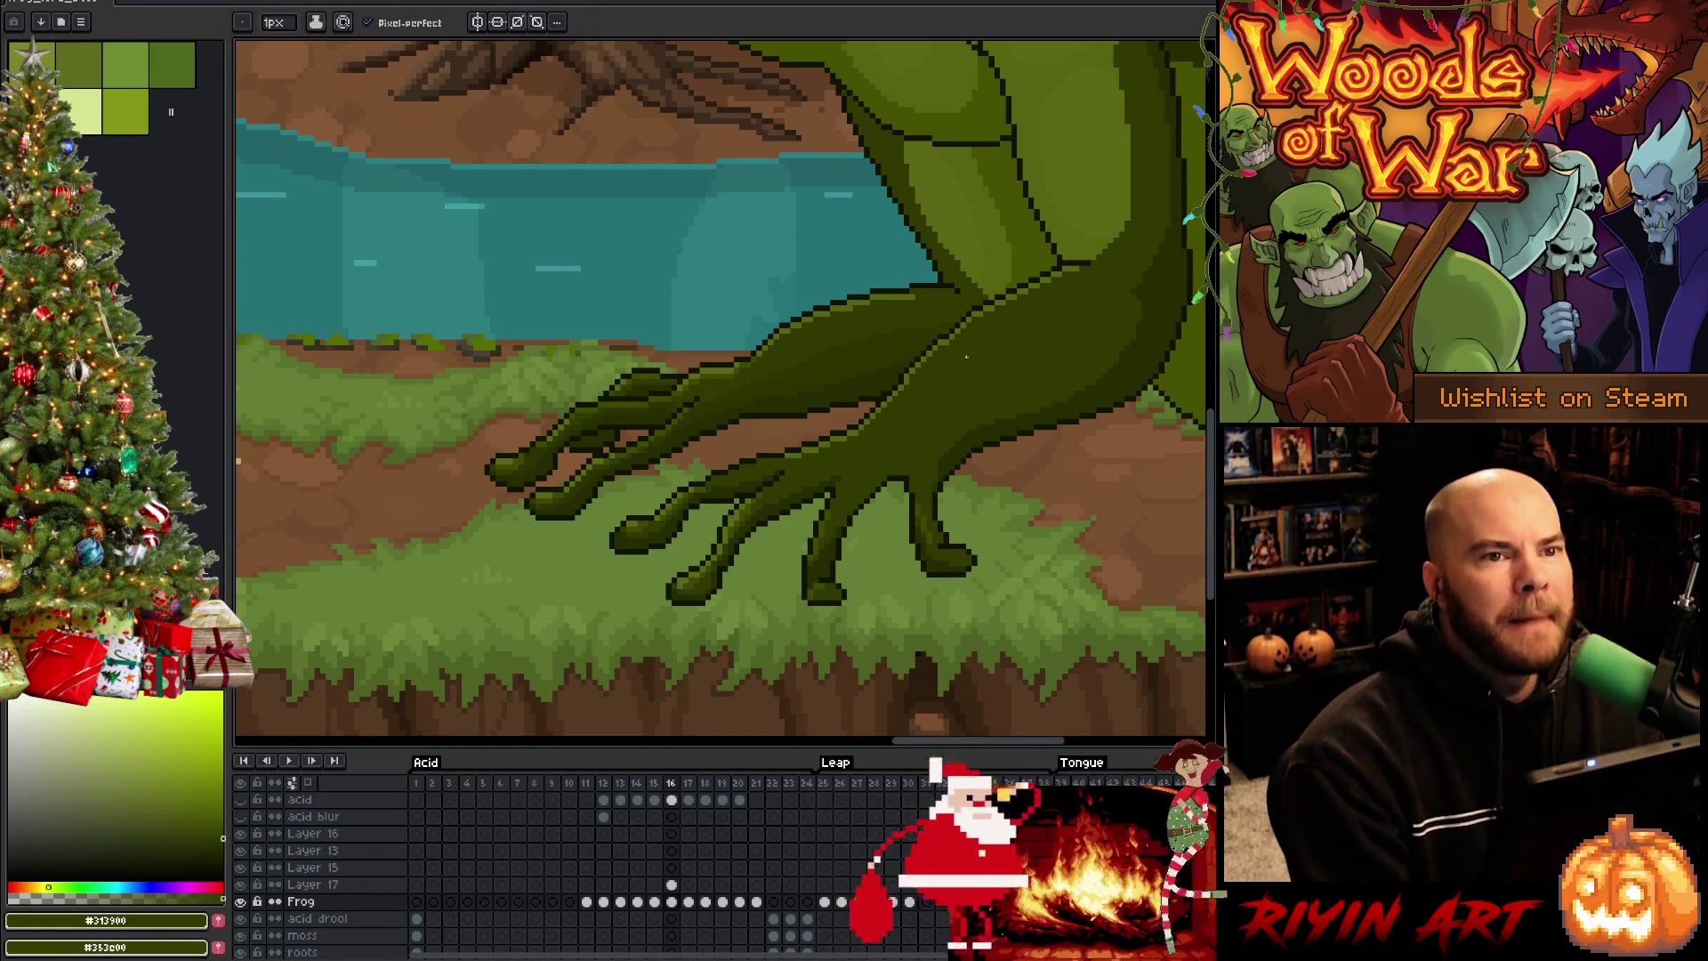
key(Right)
key(Left)
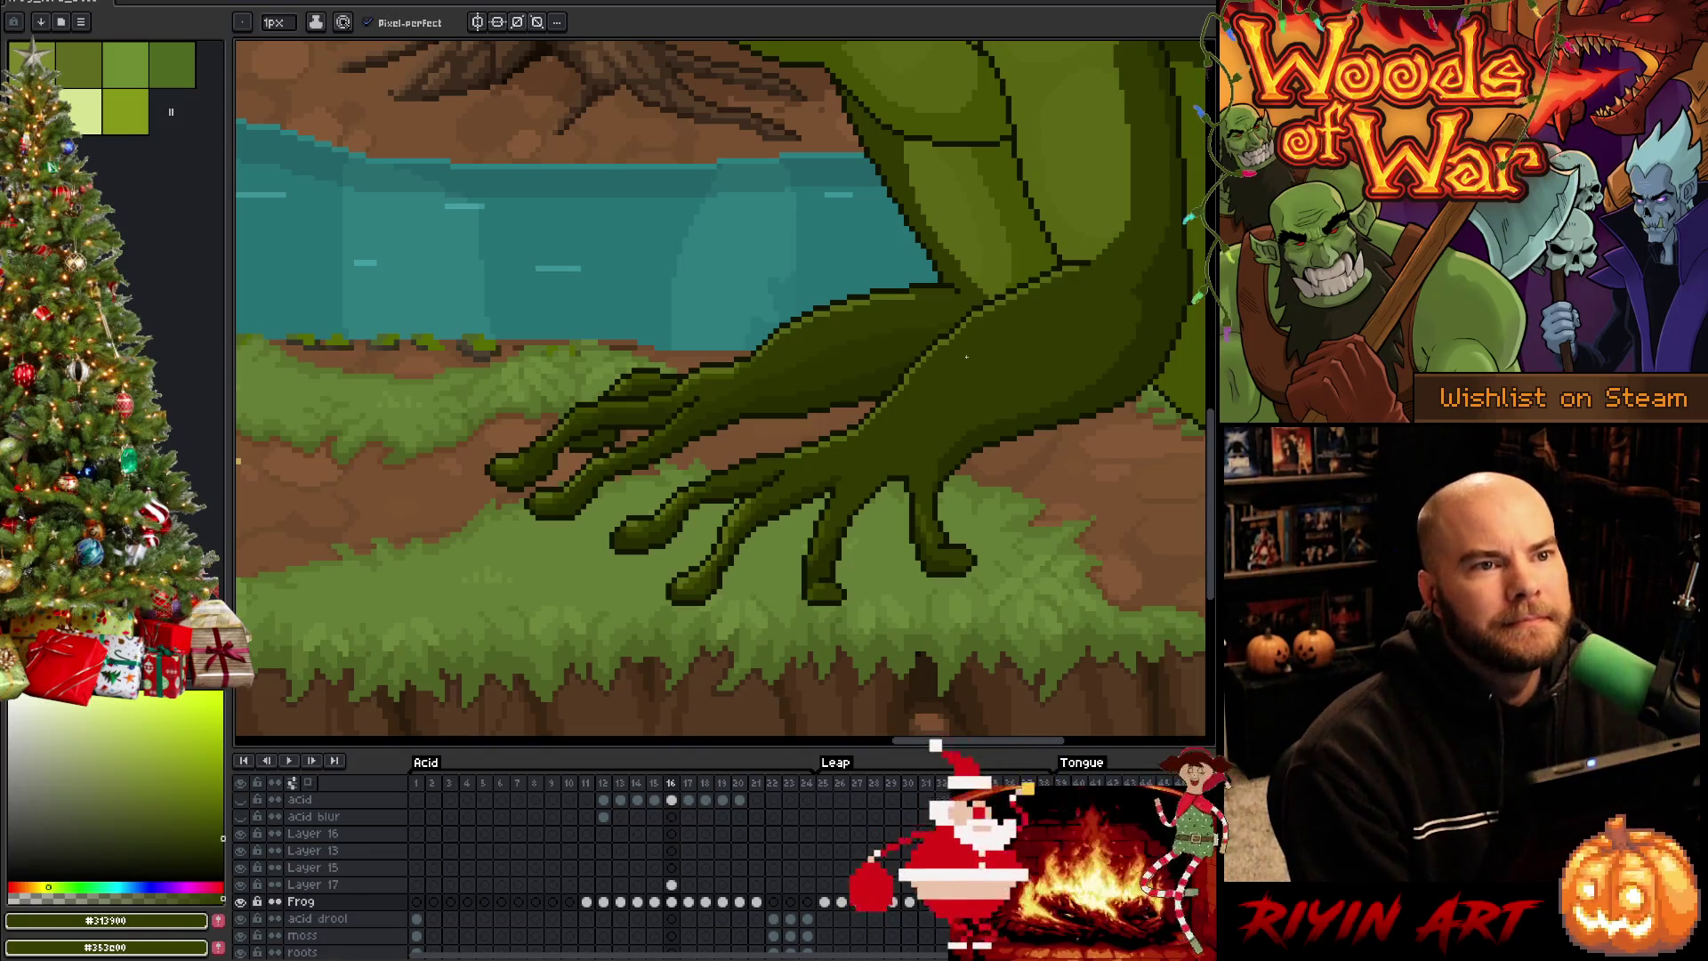
key(Right)
key(Left)
key(Right)
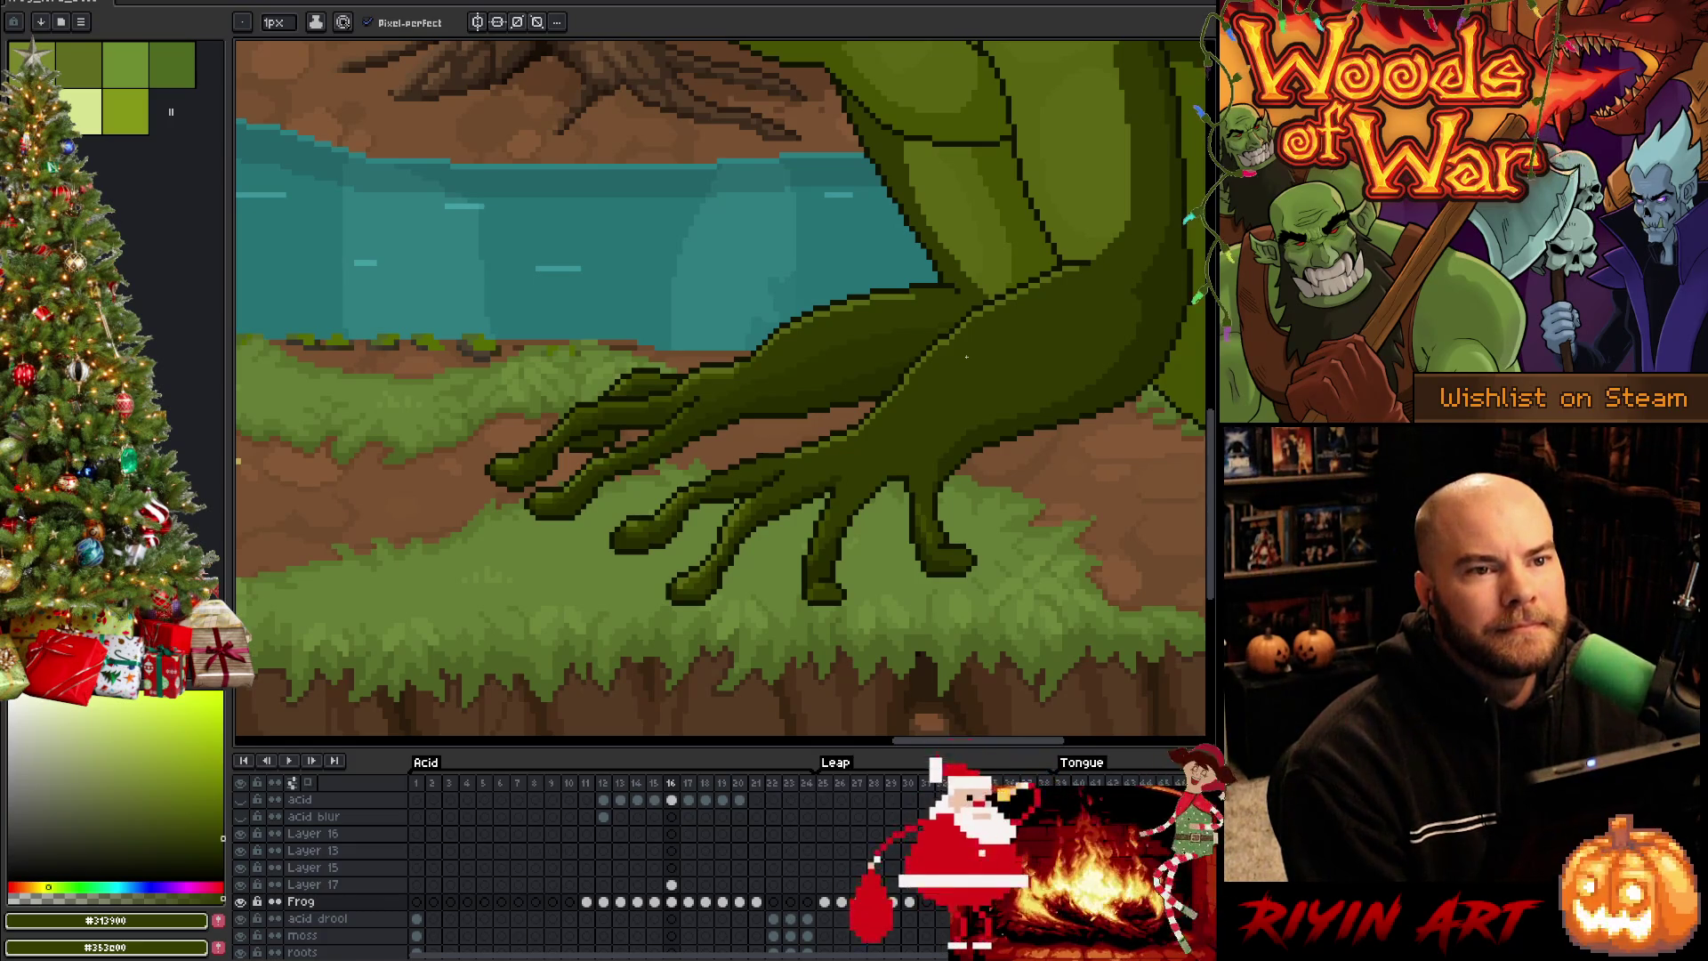
key(Left)
key(Right)
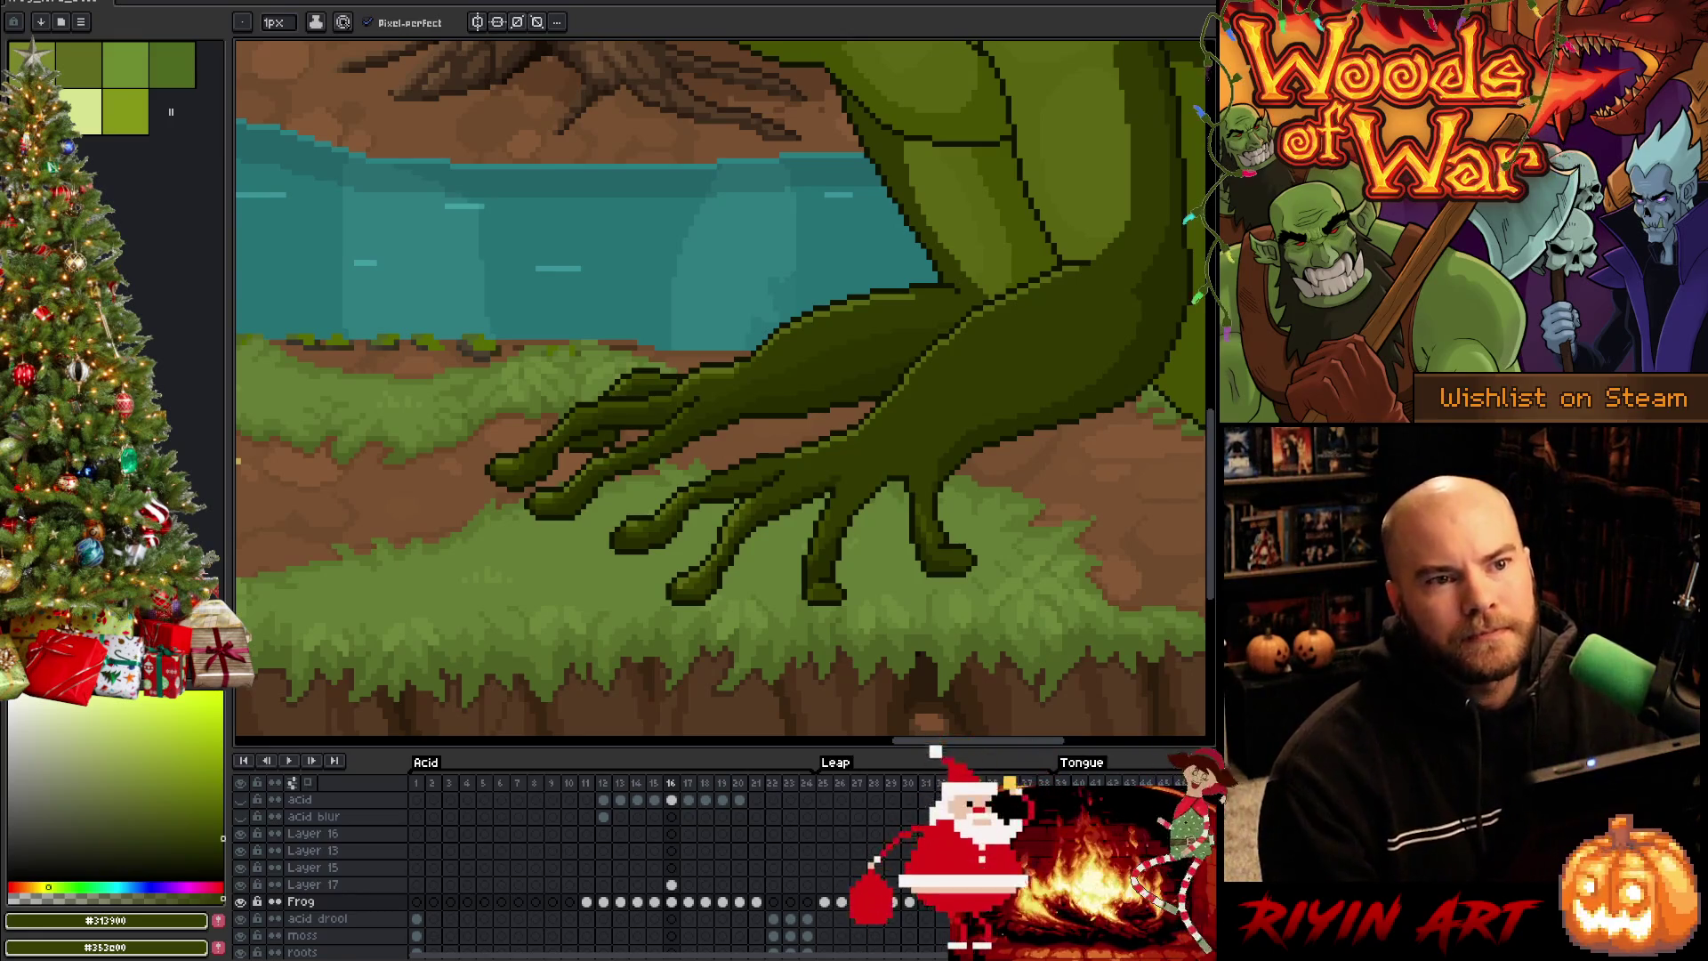
Flip between frames 15 and 16 eight times to check the foot motion, ending with the near-black outline green picked
key(Right)
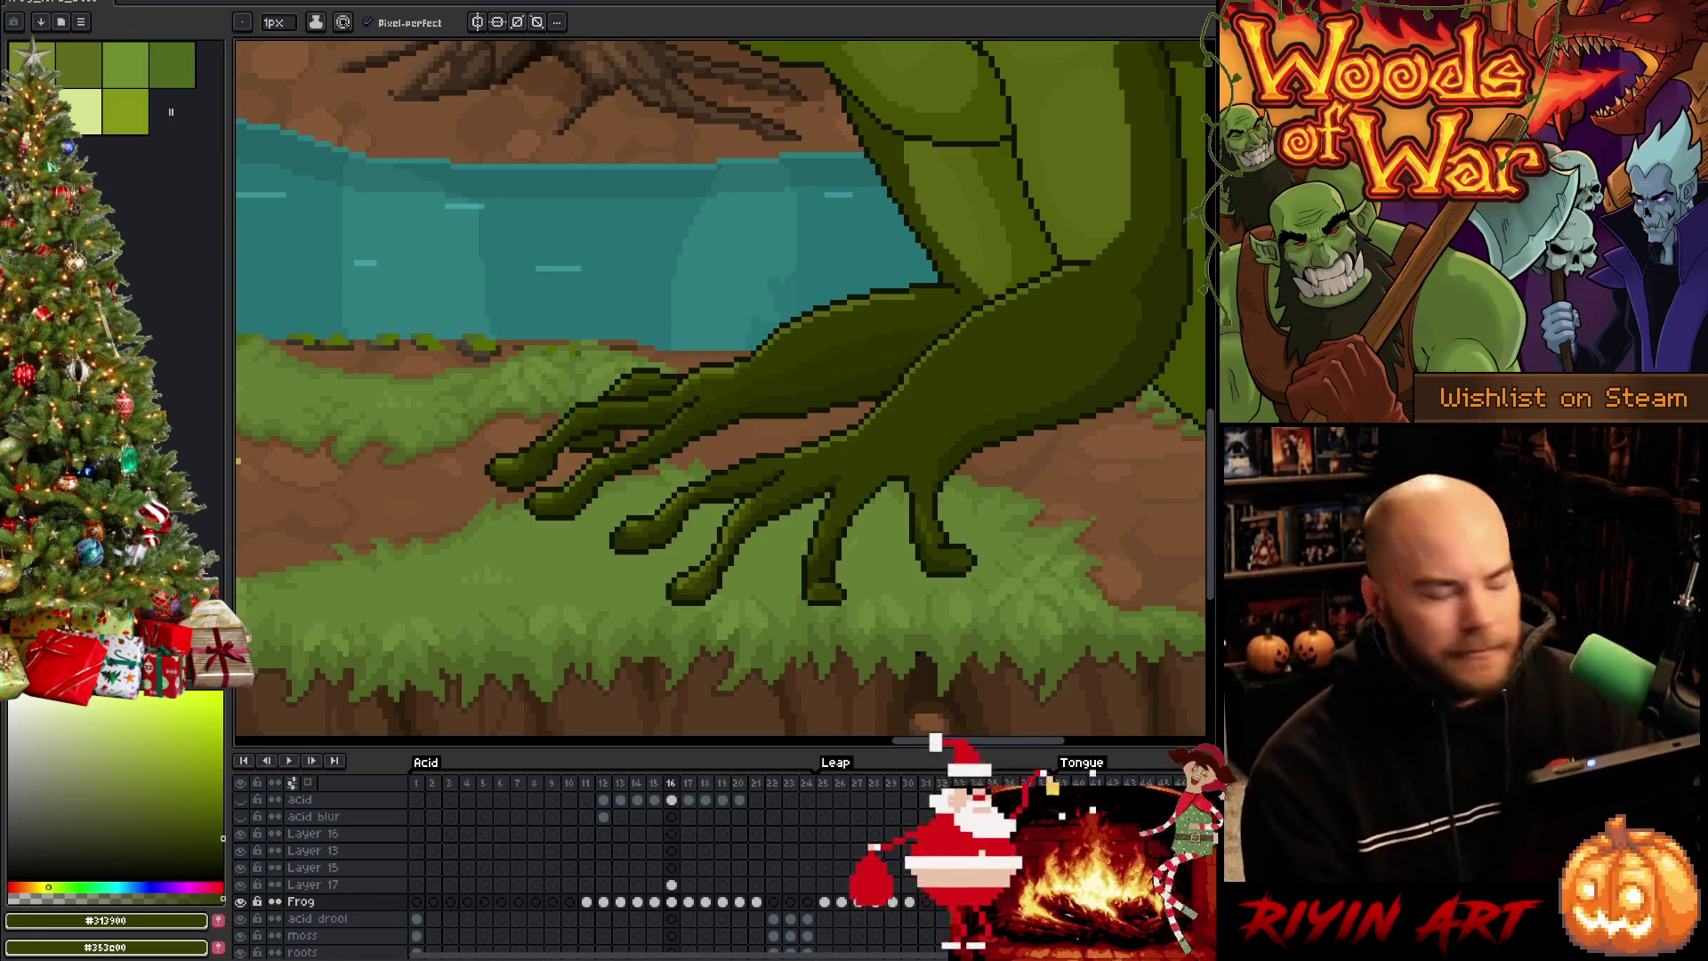
key(Left)
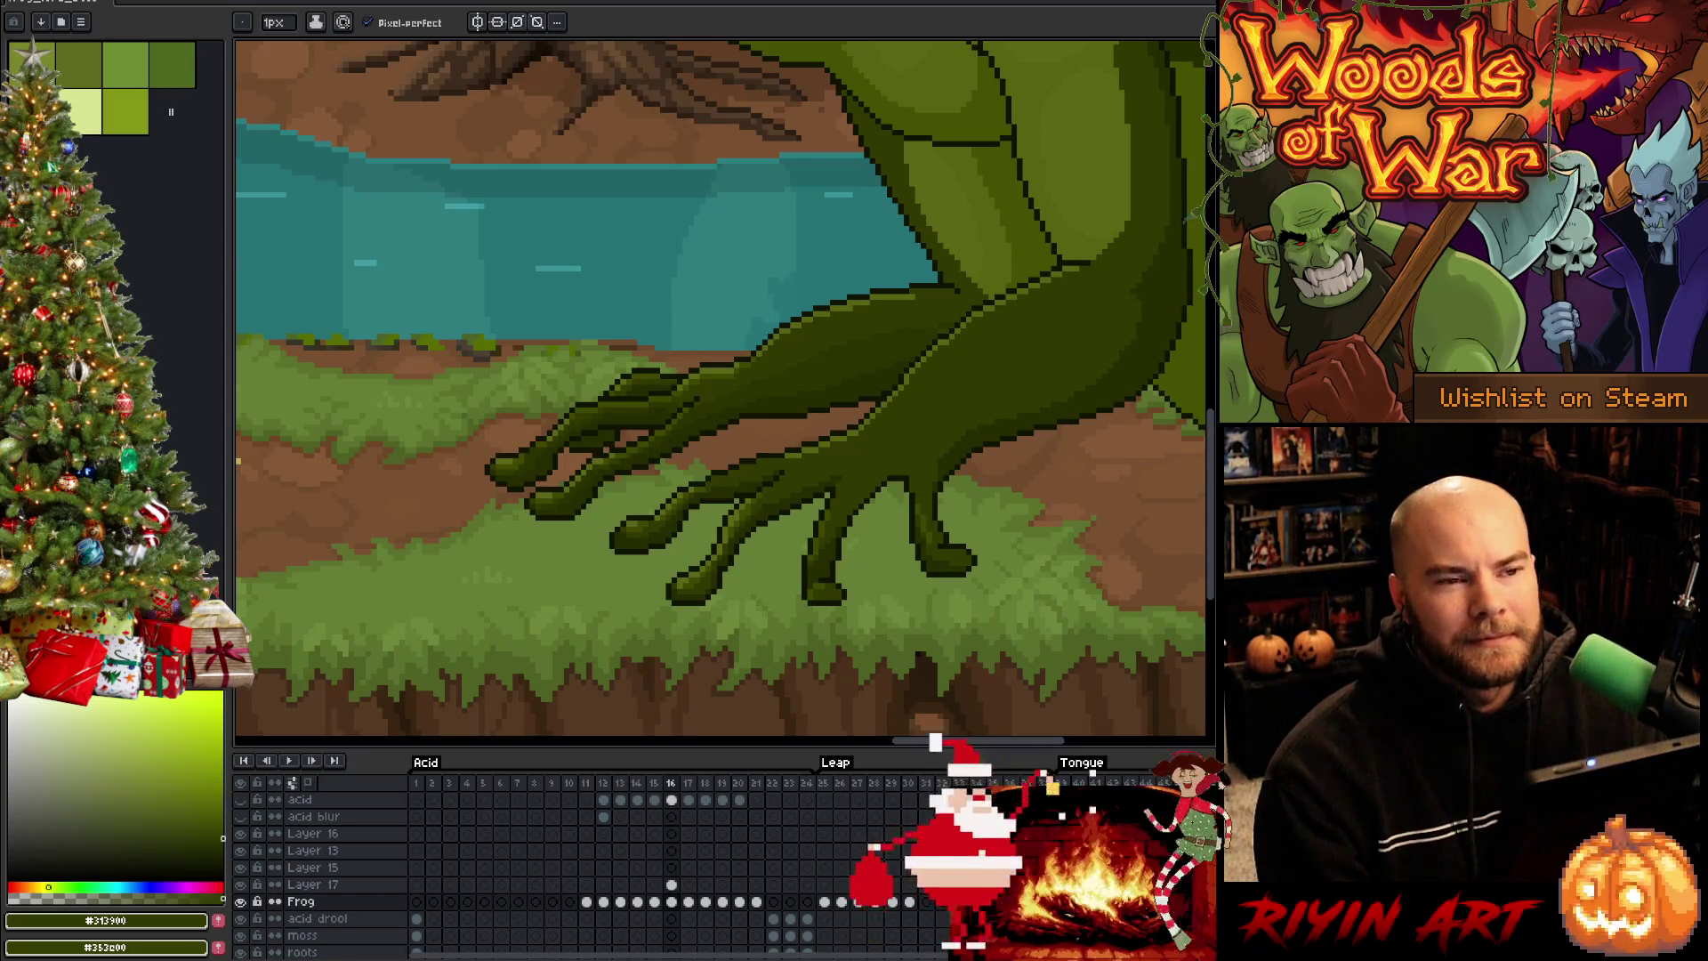
key(Right)
key(Left)
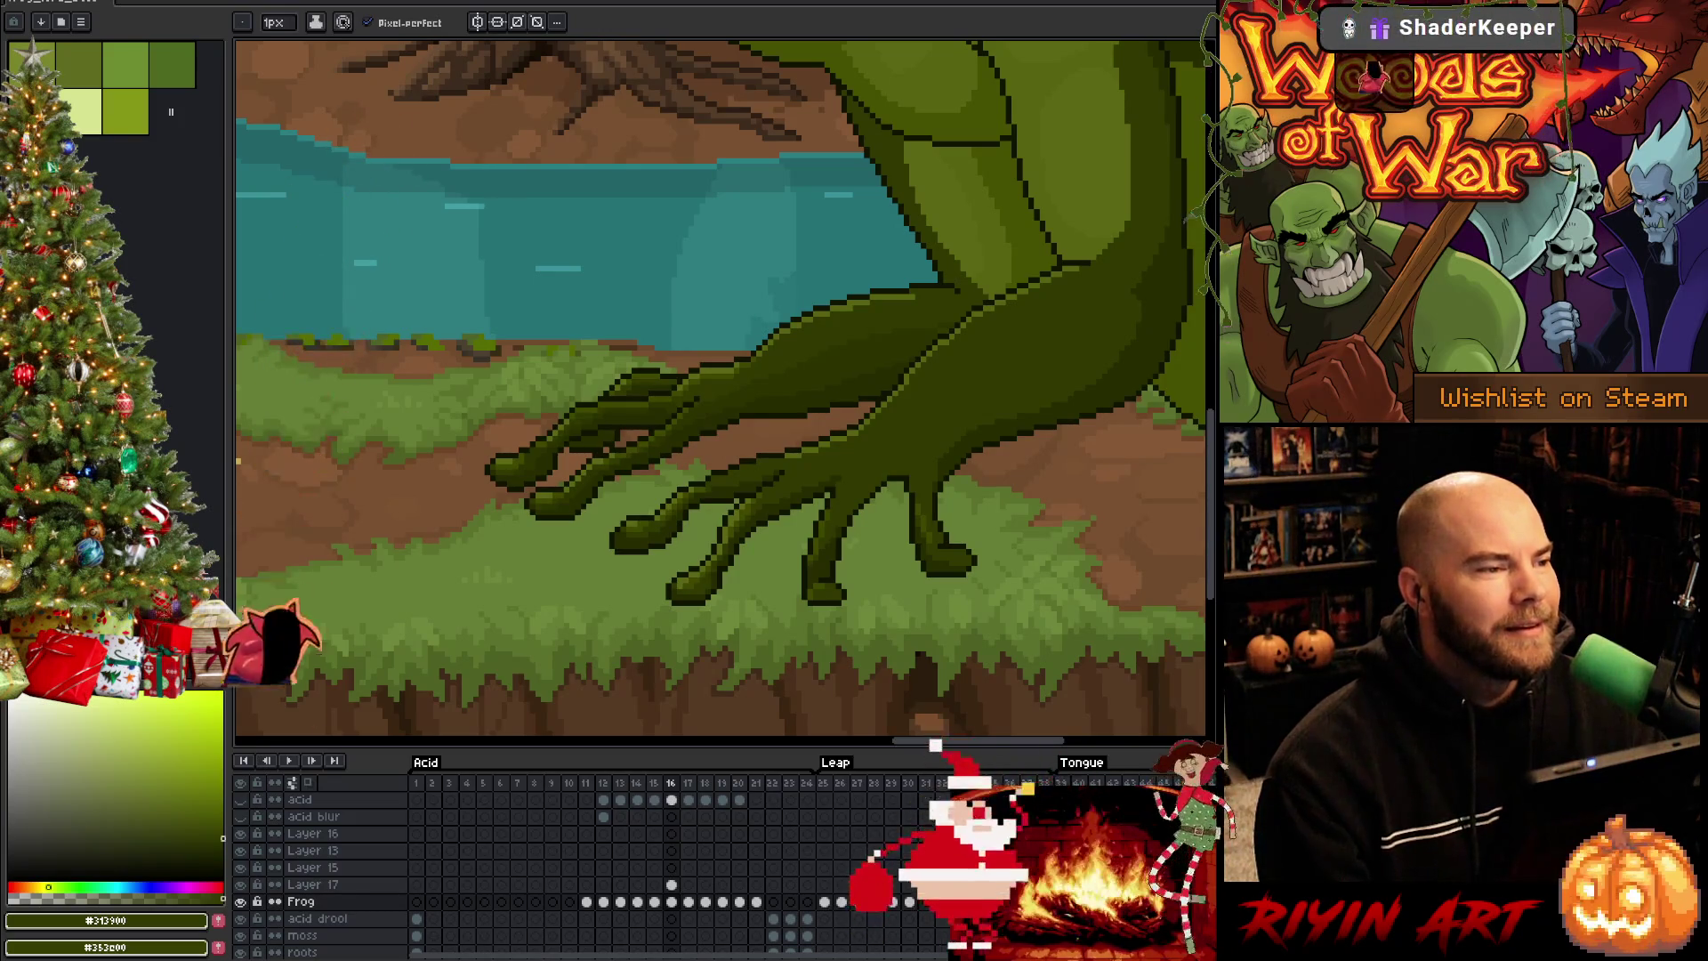
key(Right)
key(Left)
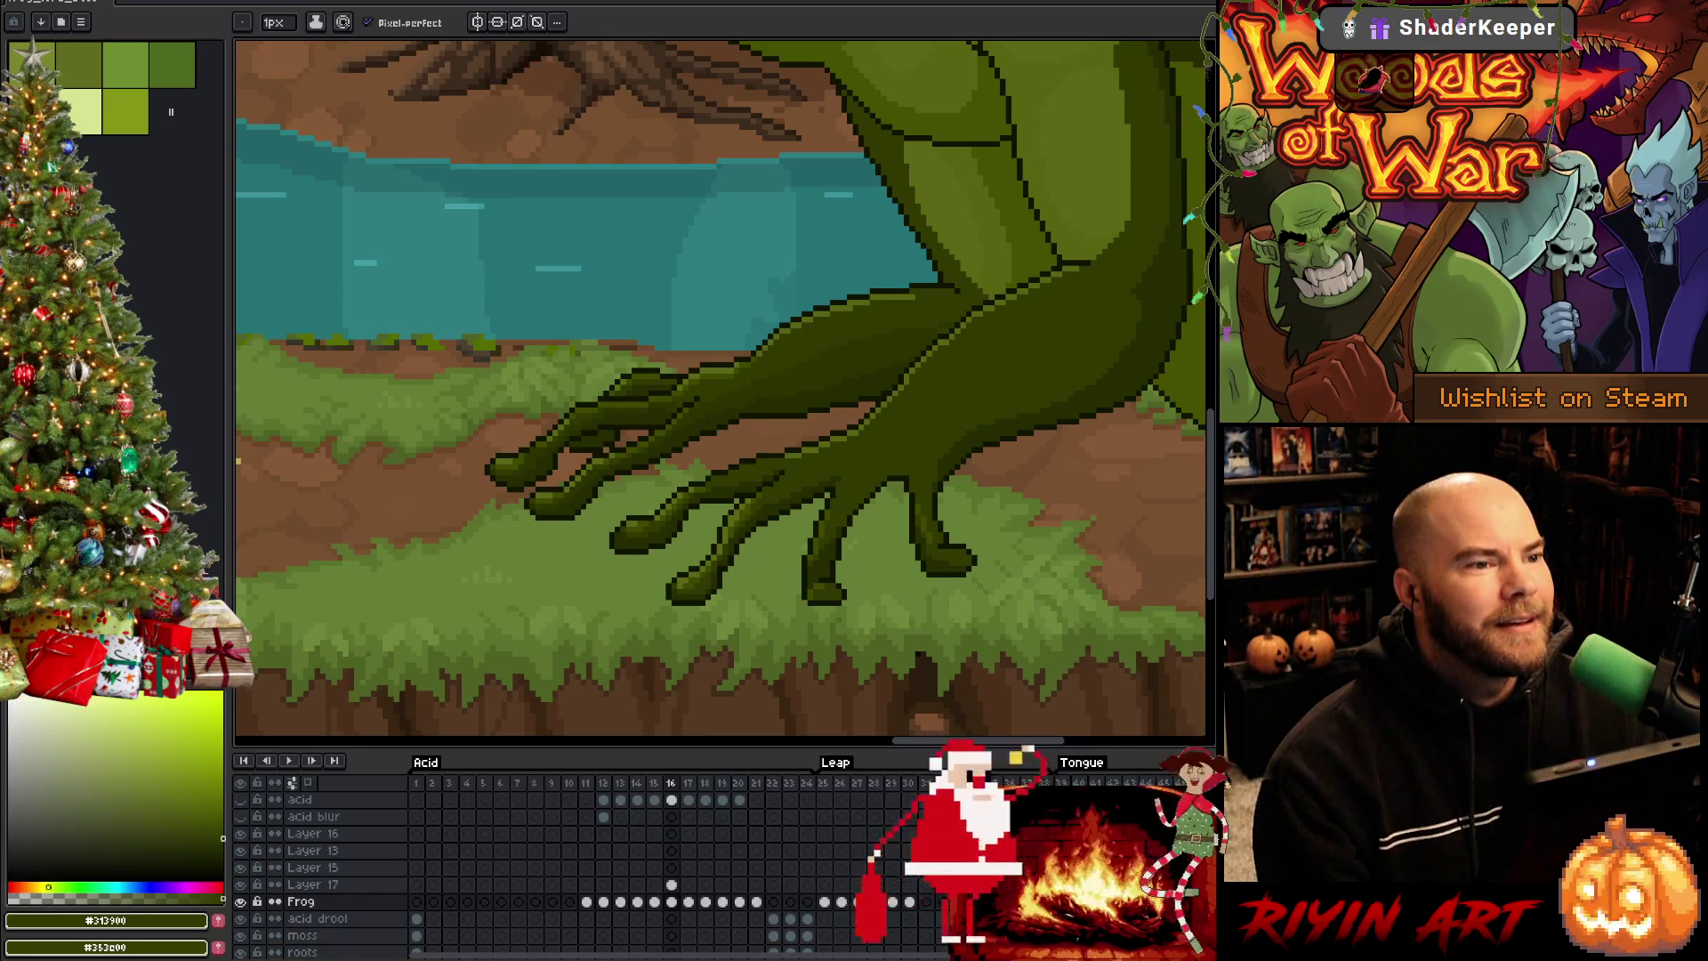
key(Right)
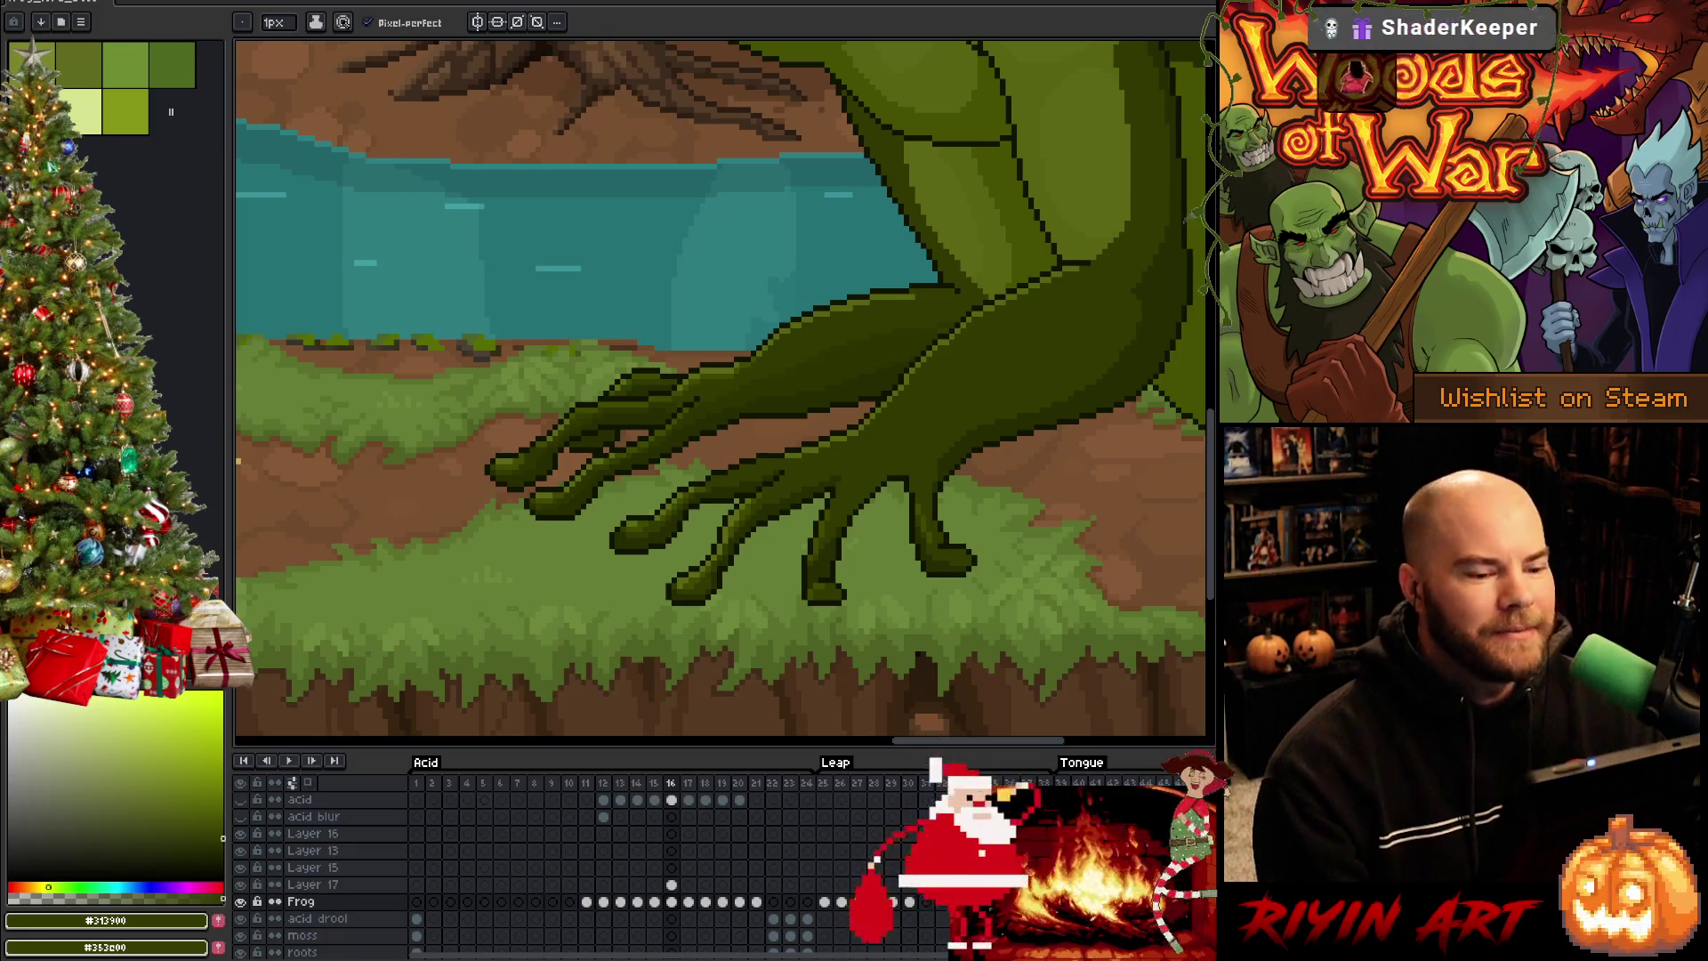
key(Left)
key(Right)
key(Left)
key(Right)
key(Left)
key(Right)
key(Left)
key(Right)
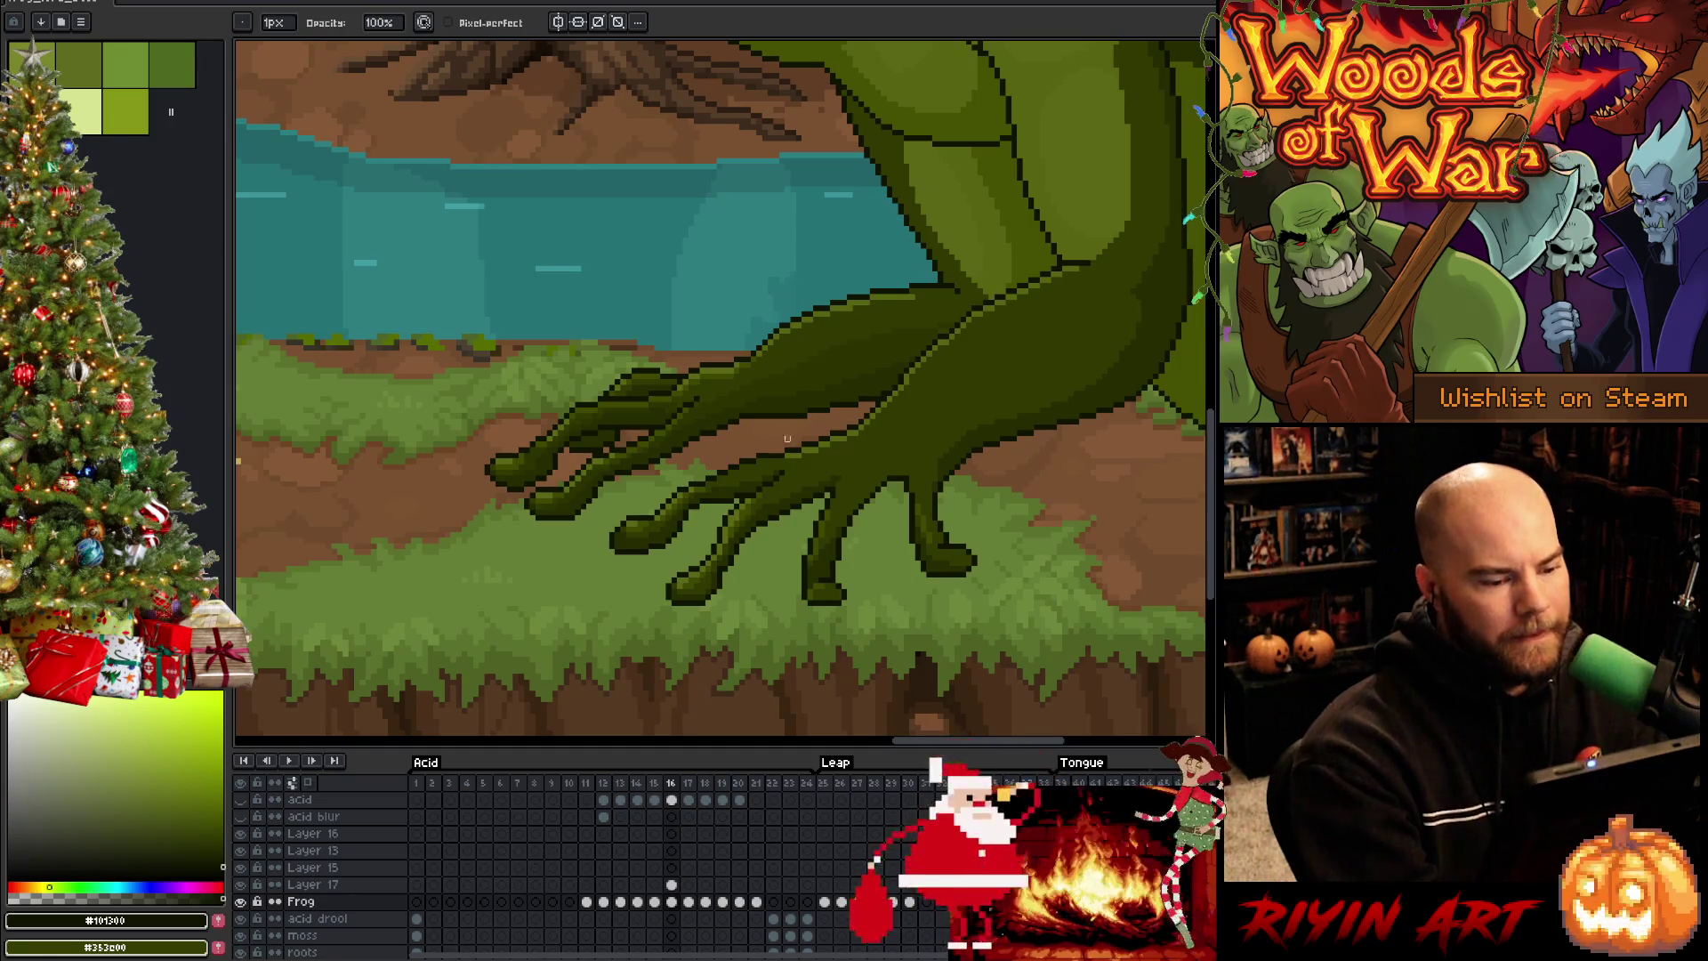
key(Left)
alt+click(730, 454)
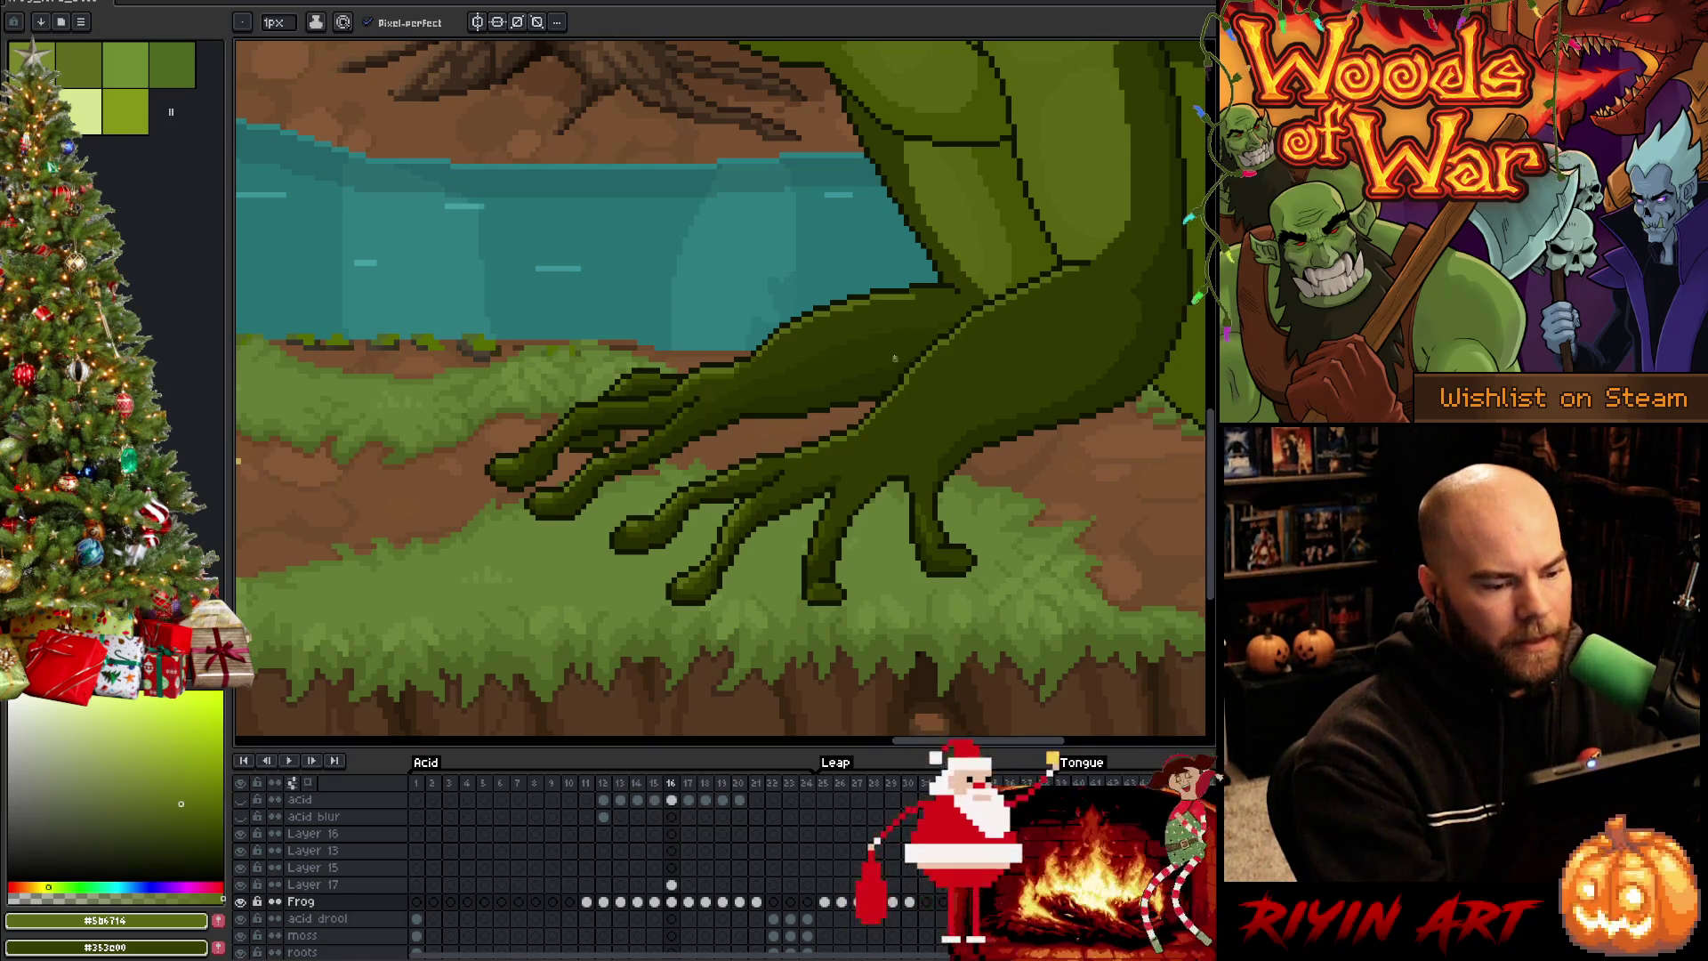
key(comma)
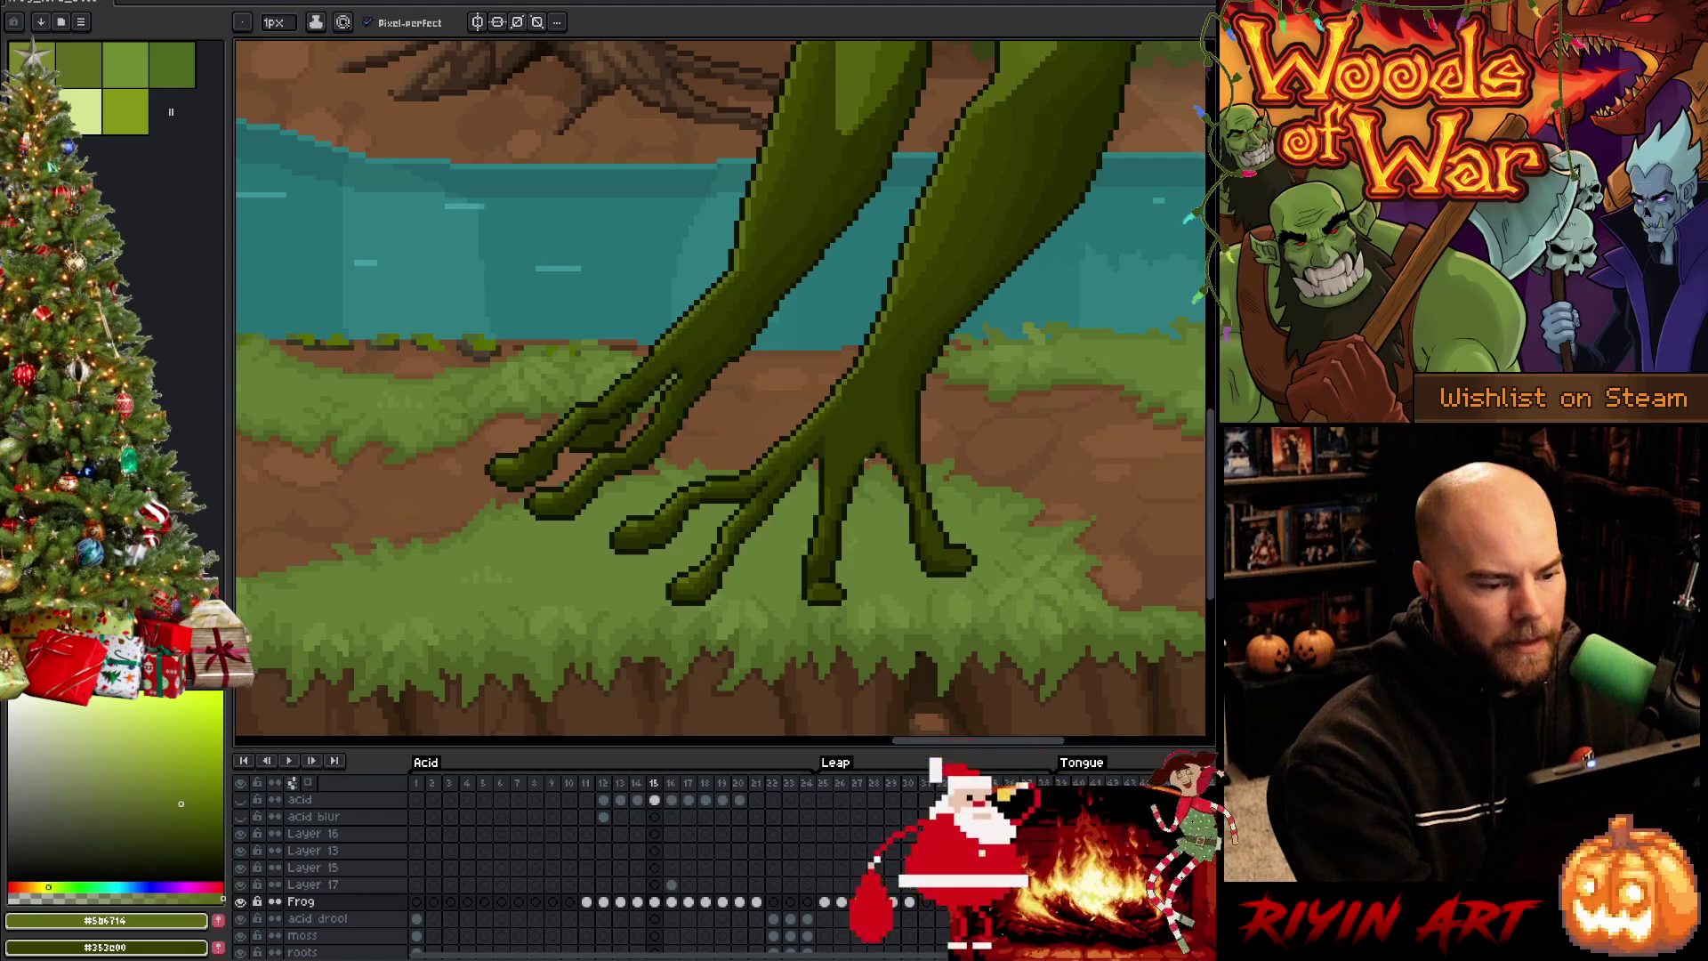
key(period)
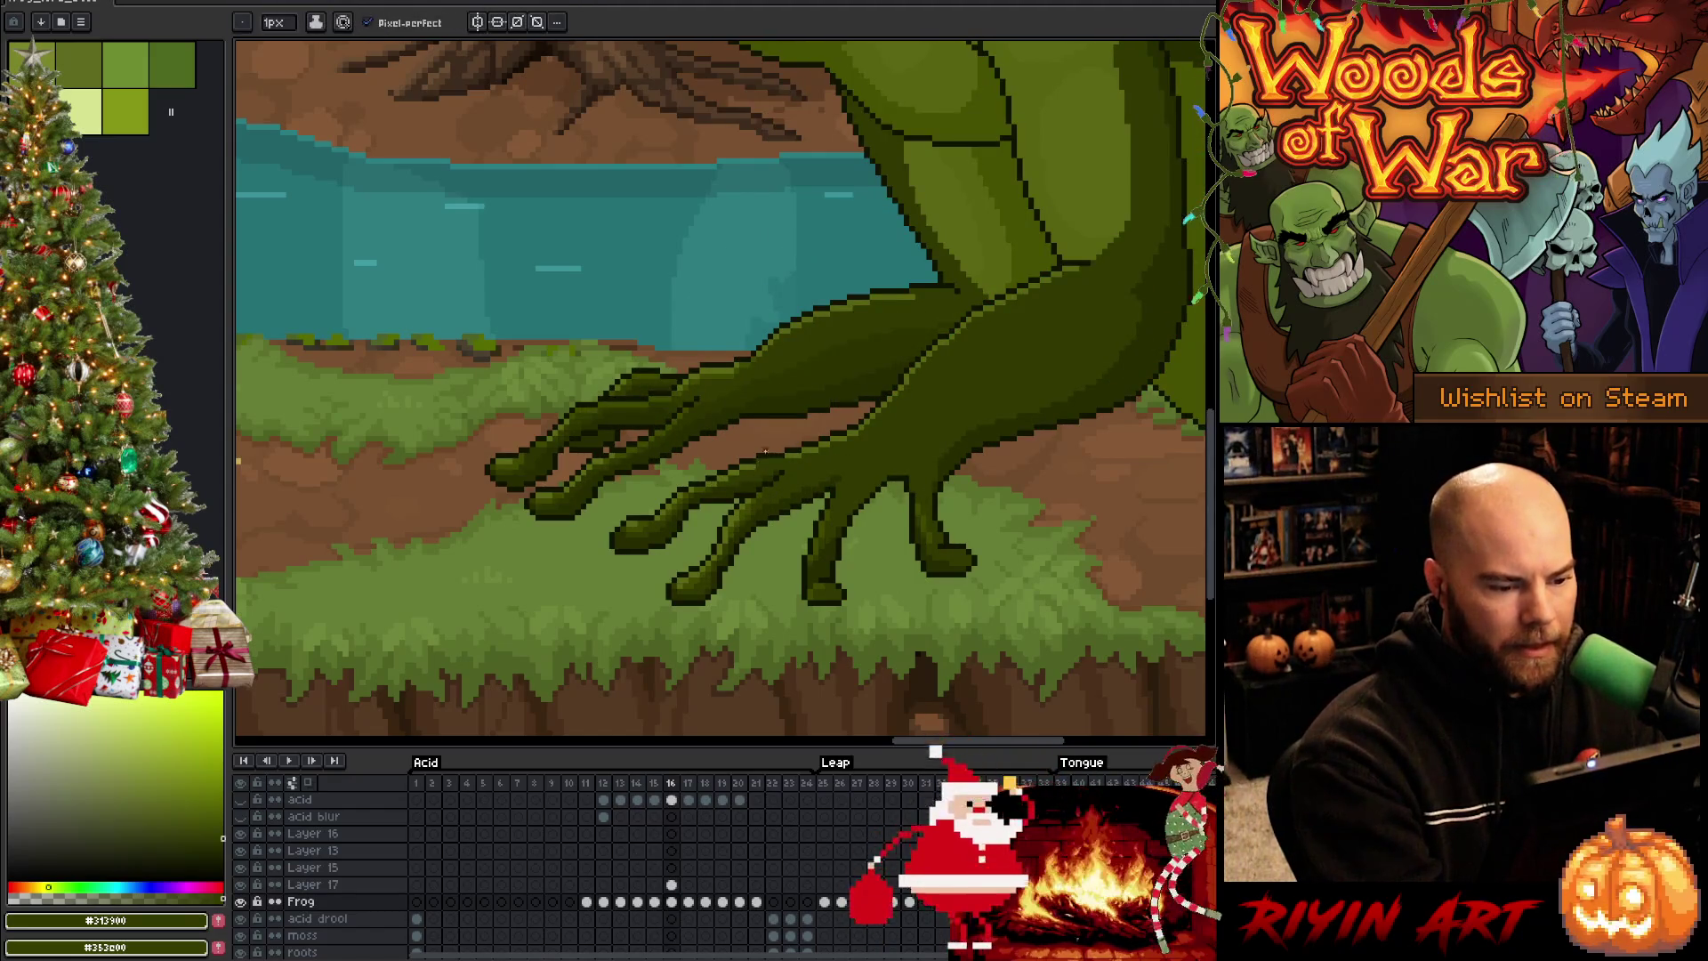
alt+click(748, 507)
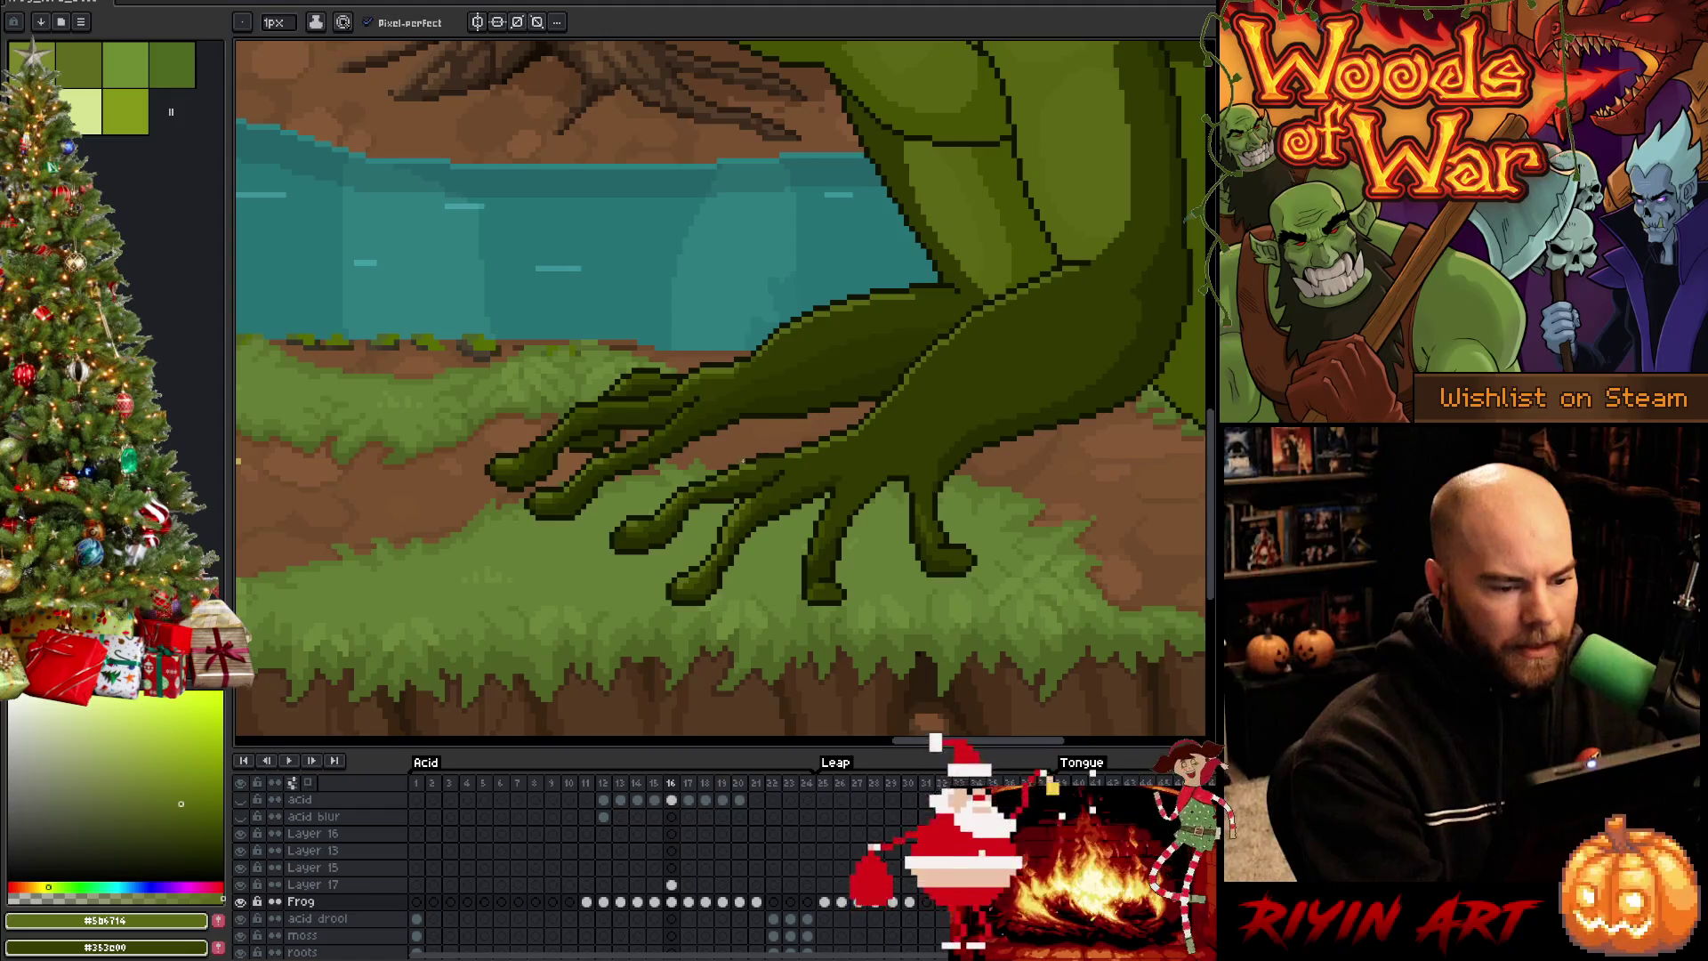
alt+click(749, 507)
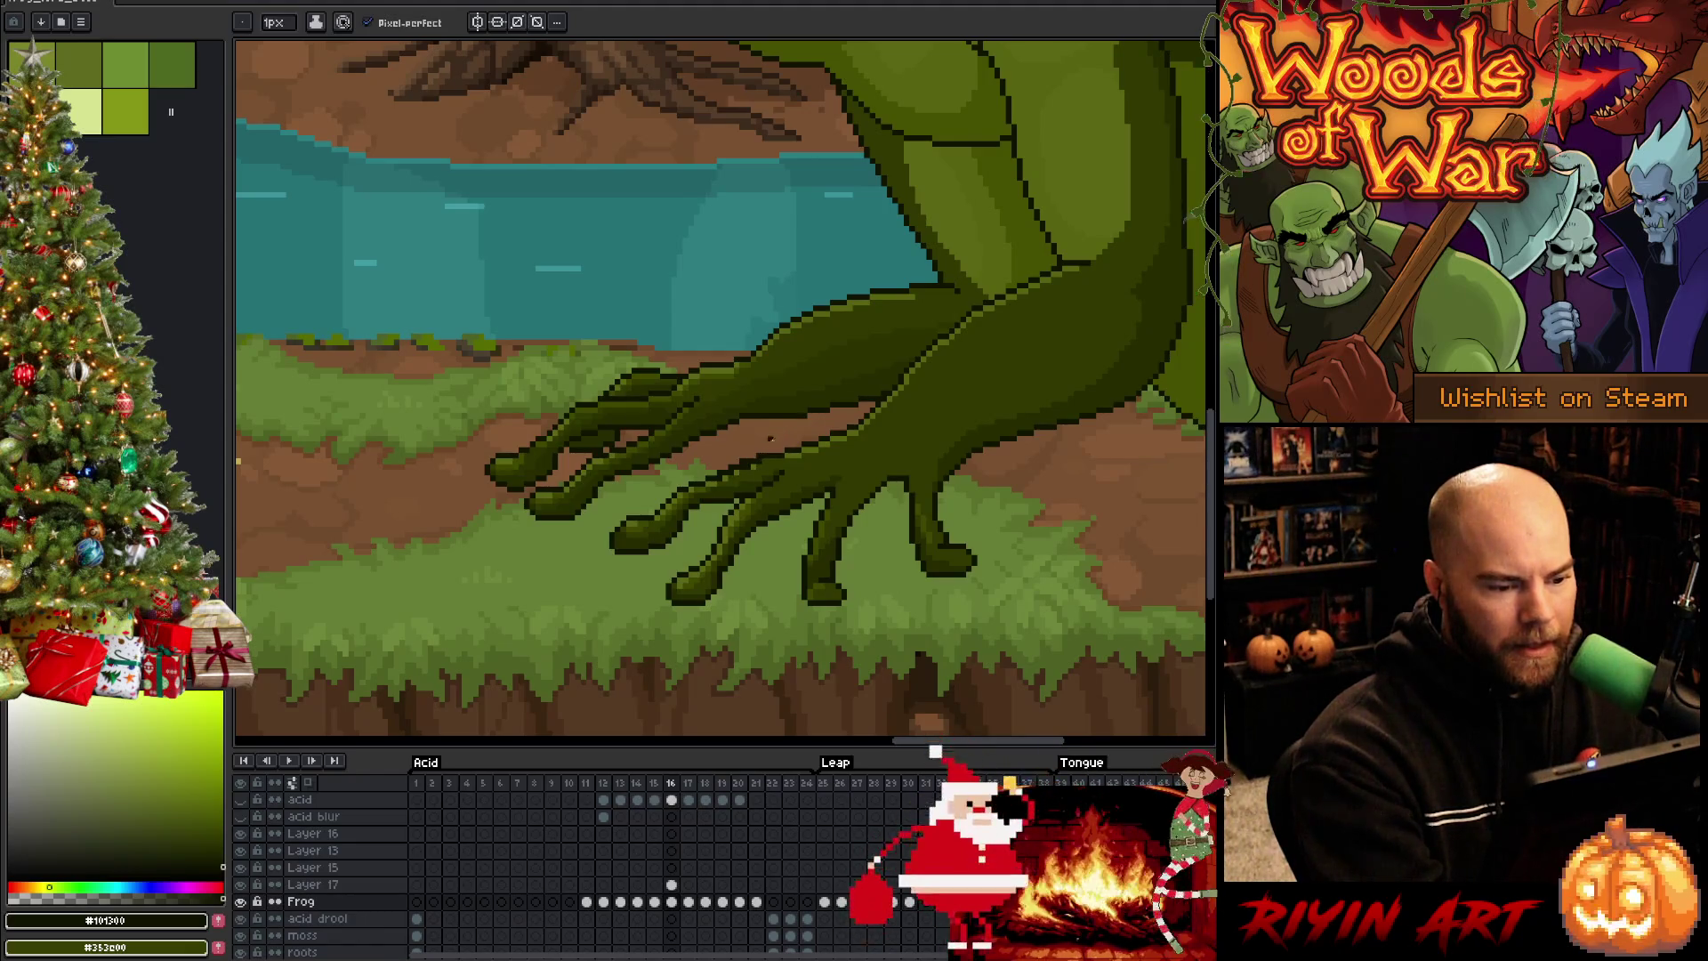
key(alt)
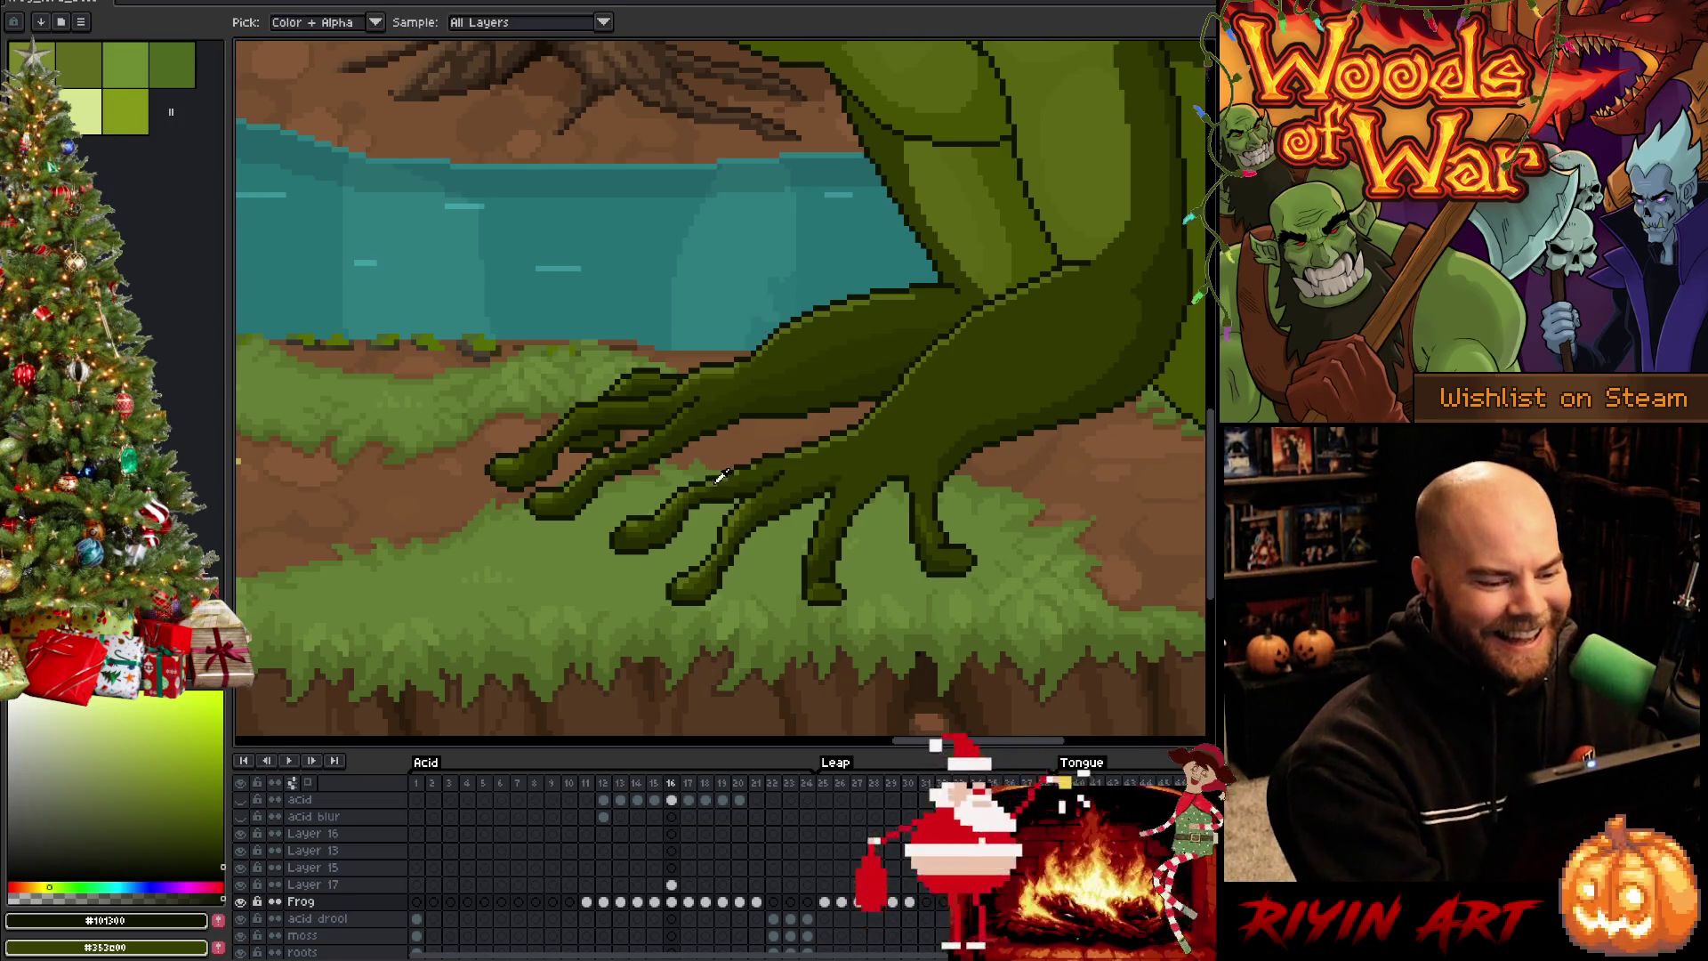
alt+click(742, 427)
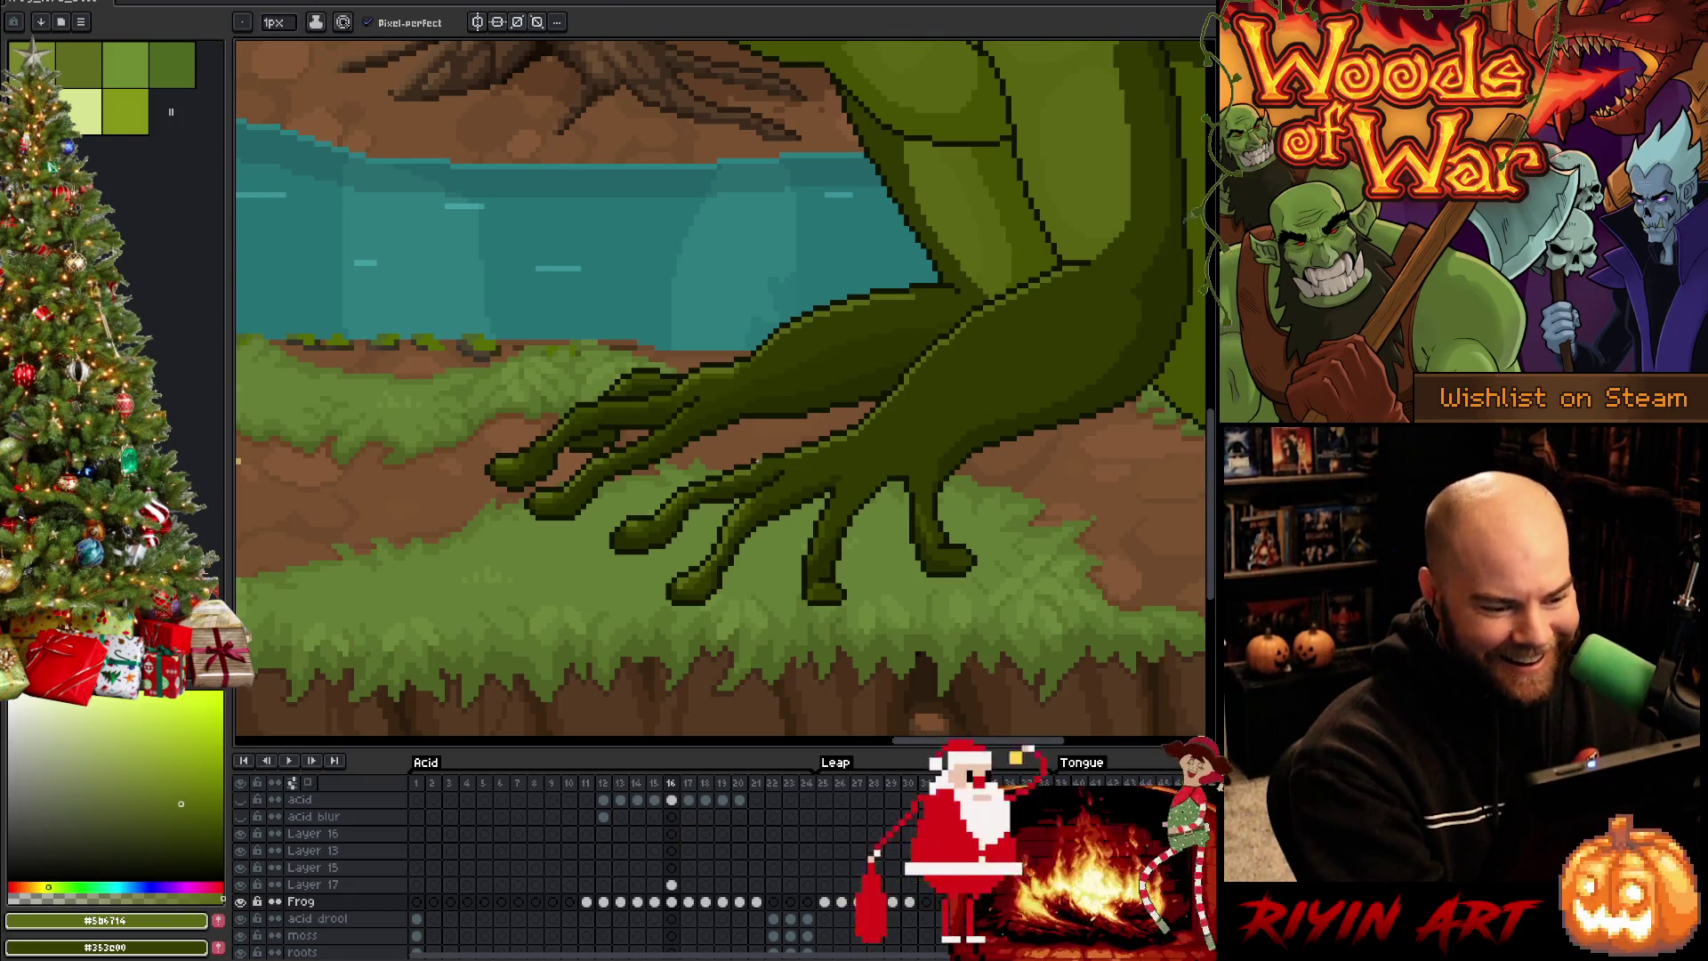
alt+click(779, 445)
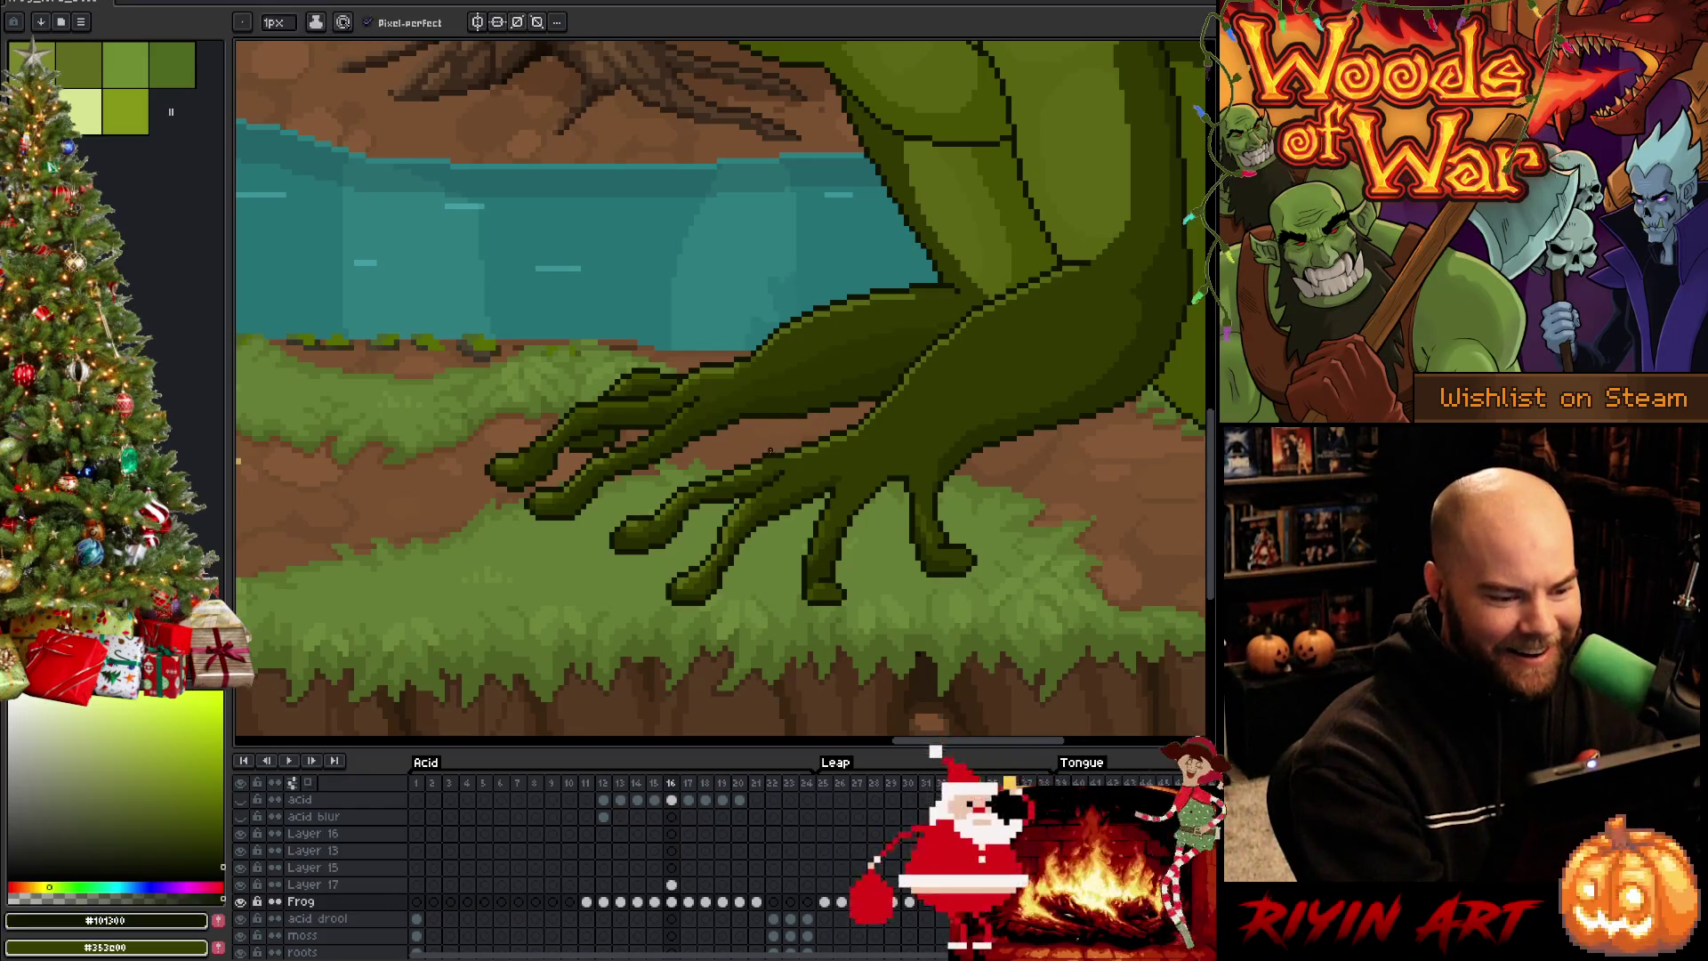
key(b)
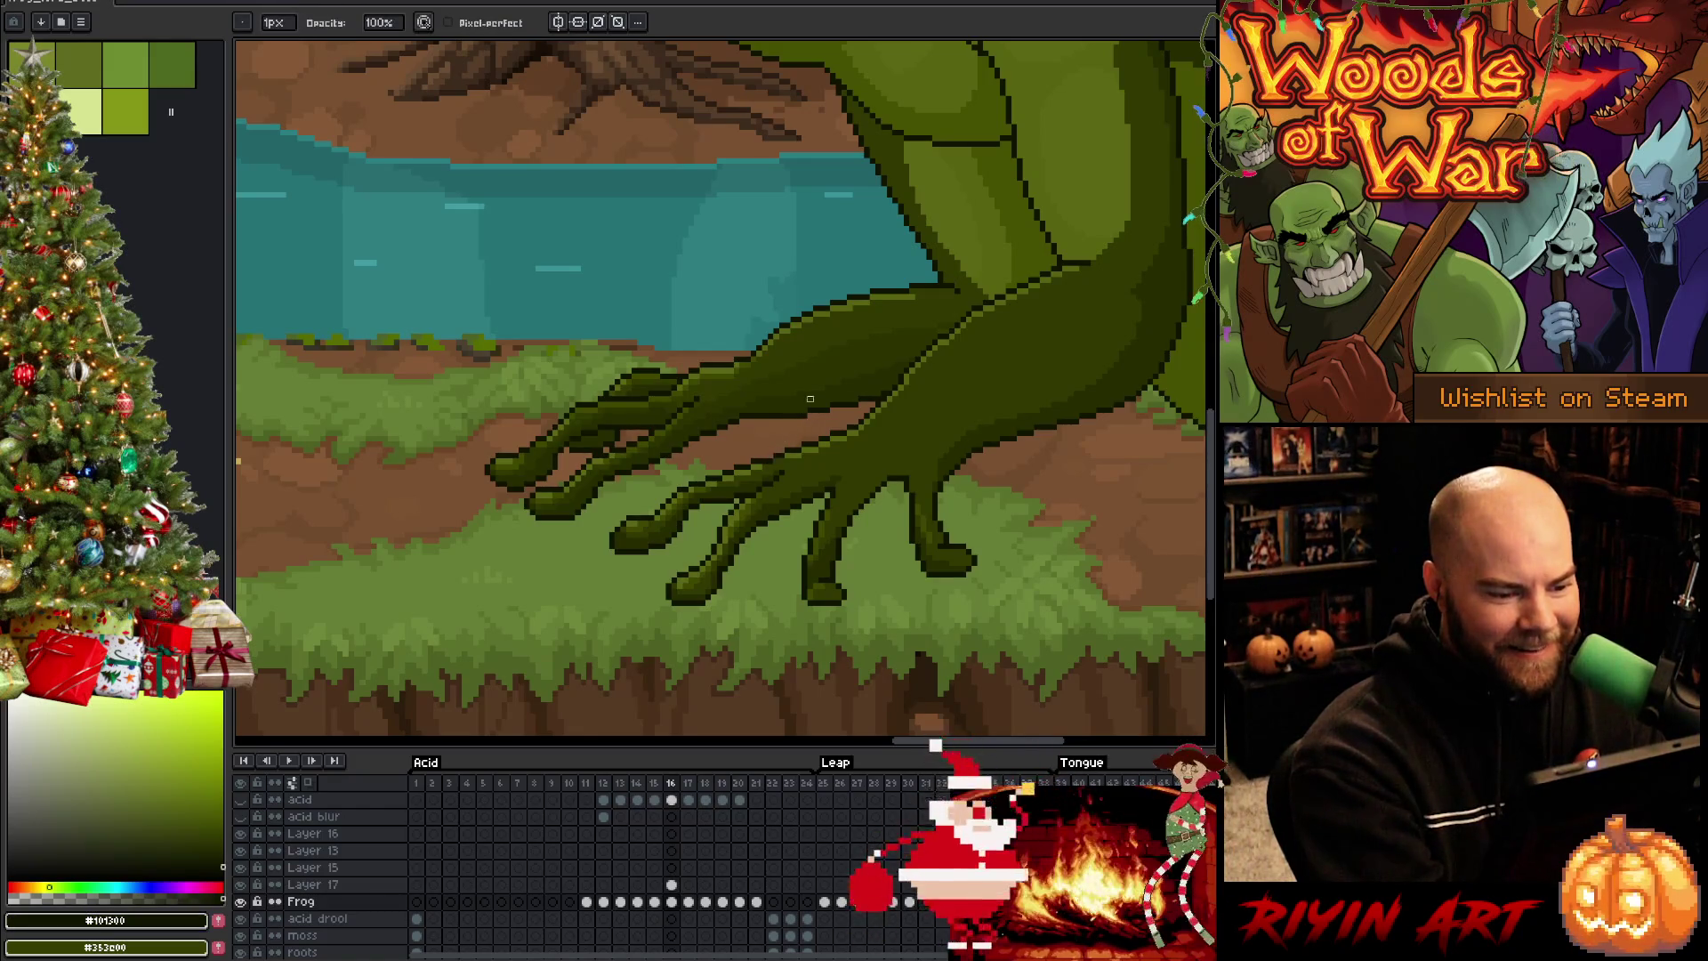
alt+click(802, 441)
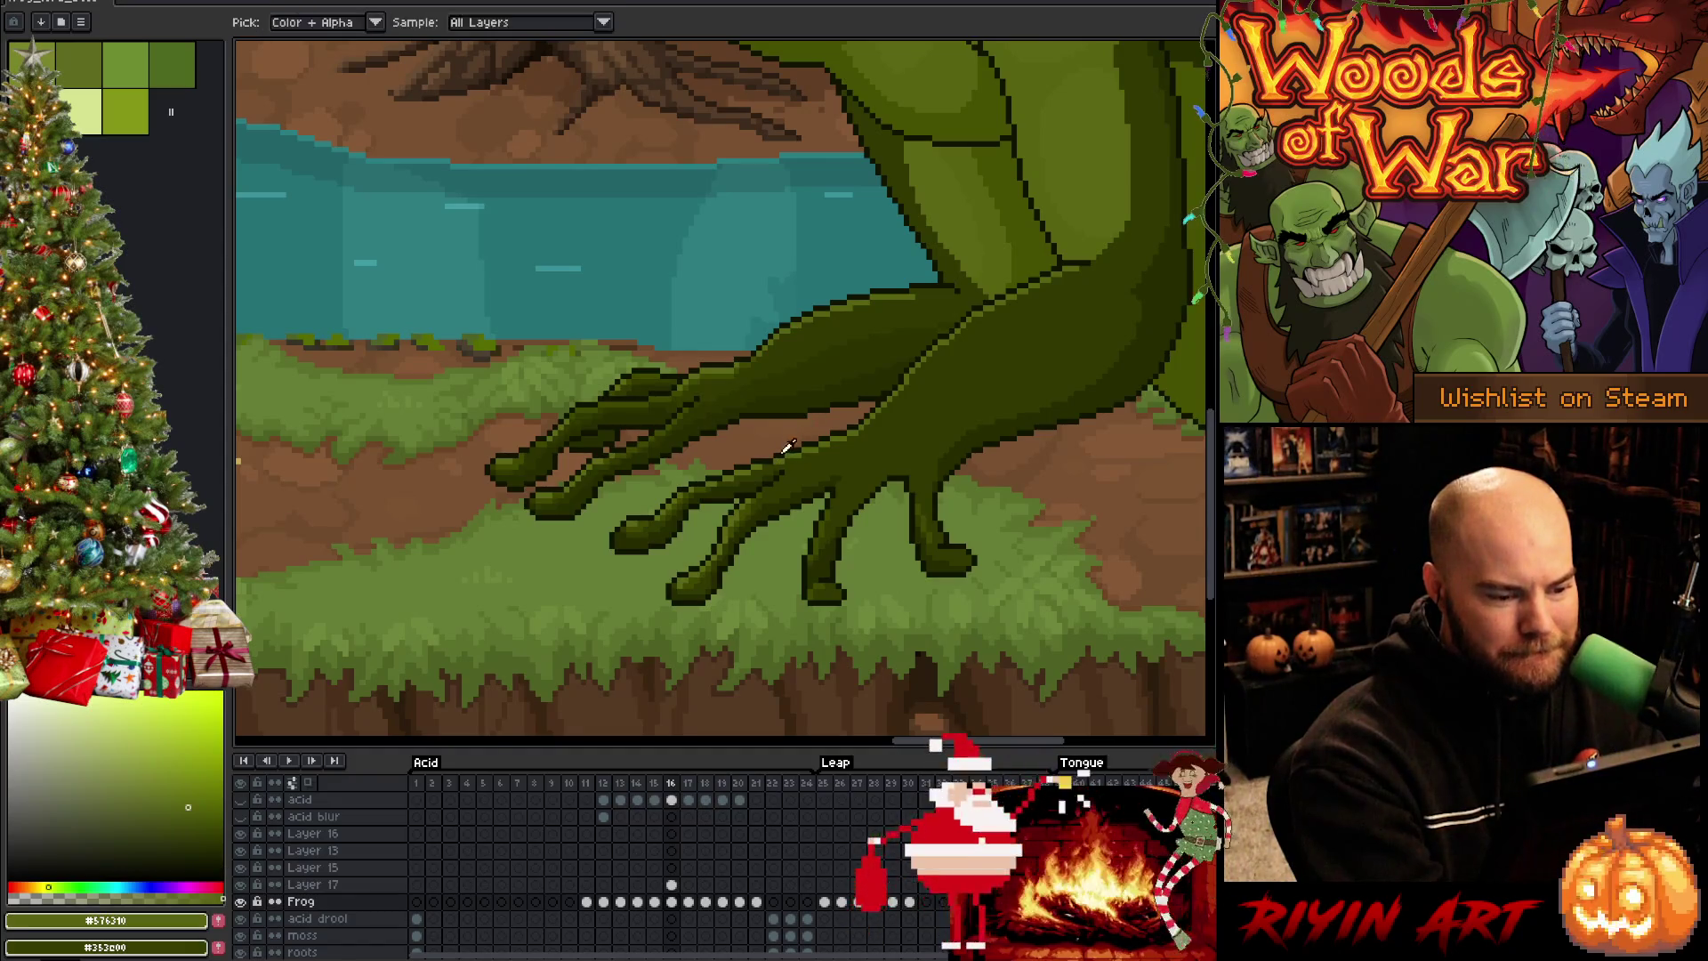
alt+click(781, 447)
alt+click(781, 448)
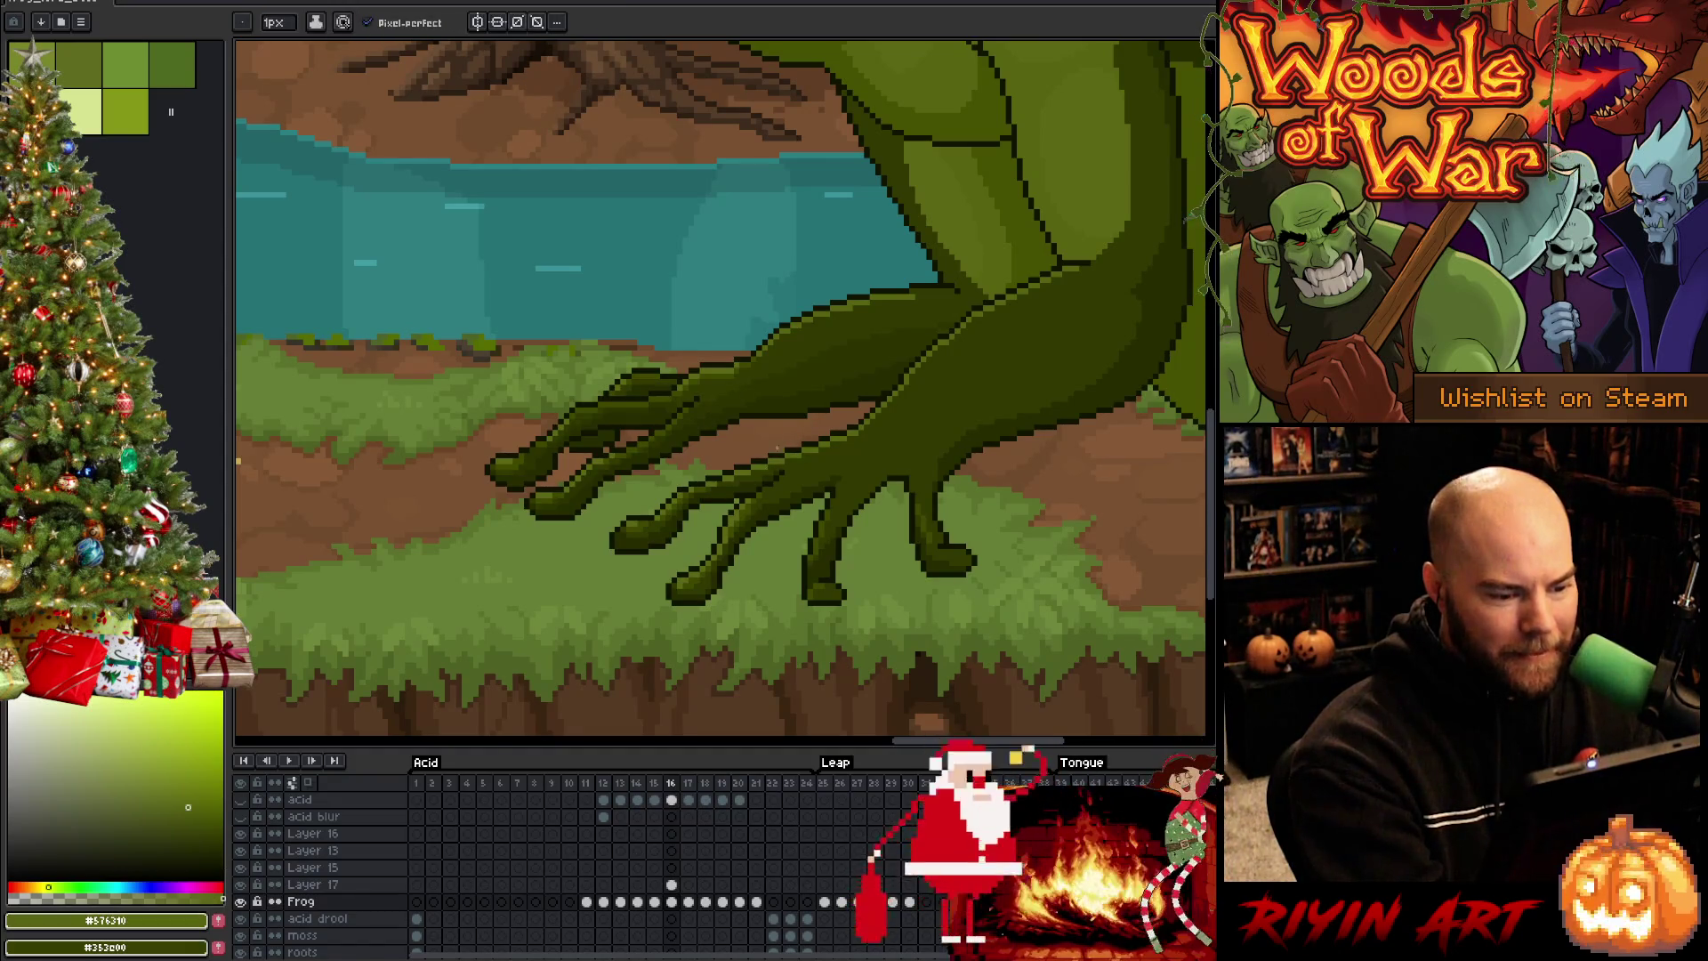
alt+click(781, 447)
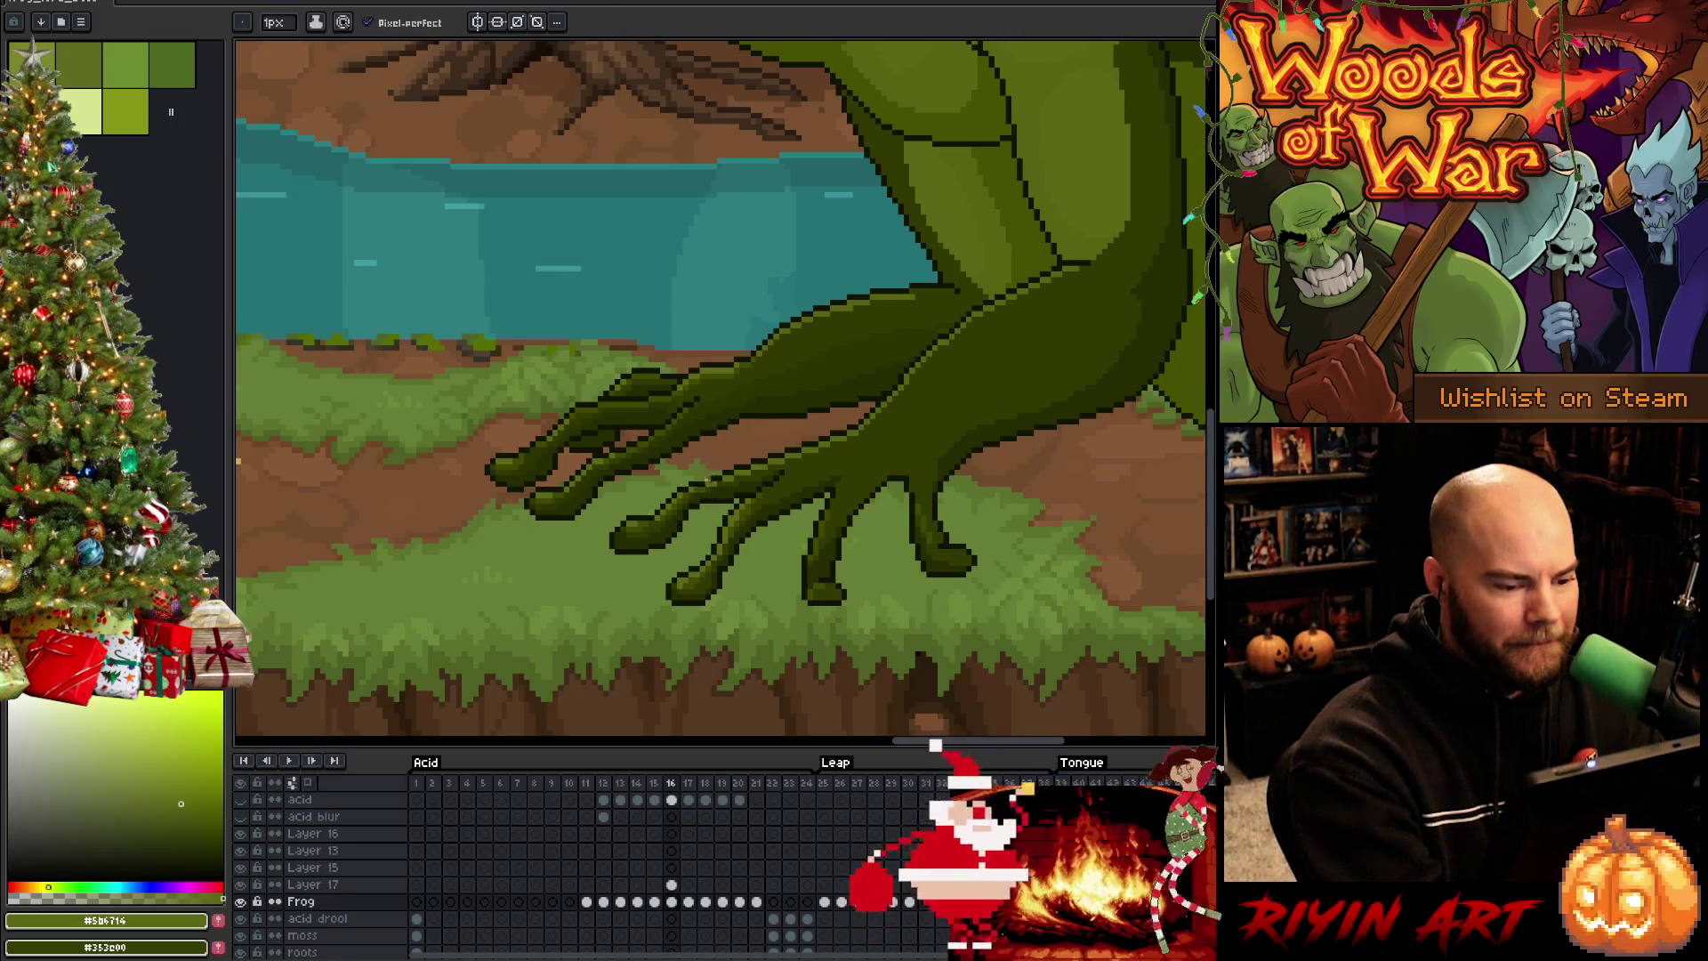
alt+click(727, 458)
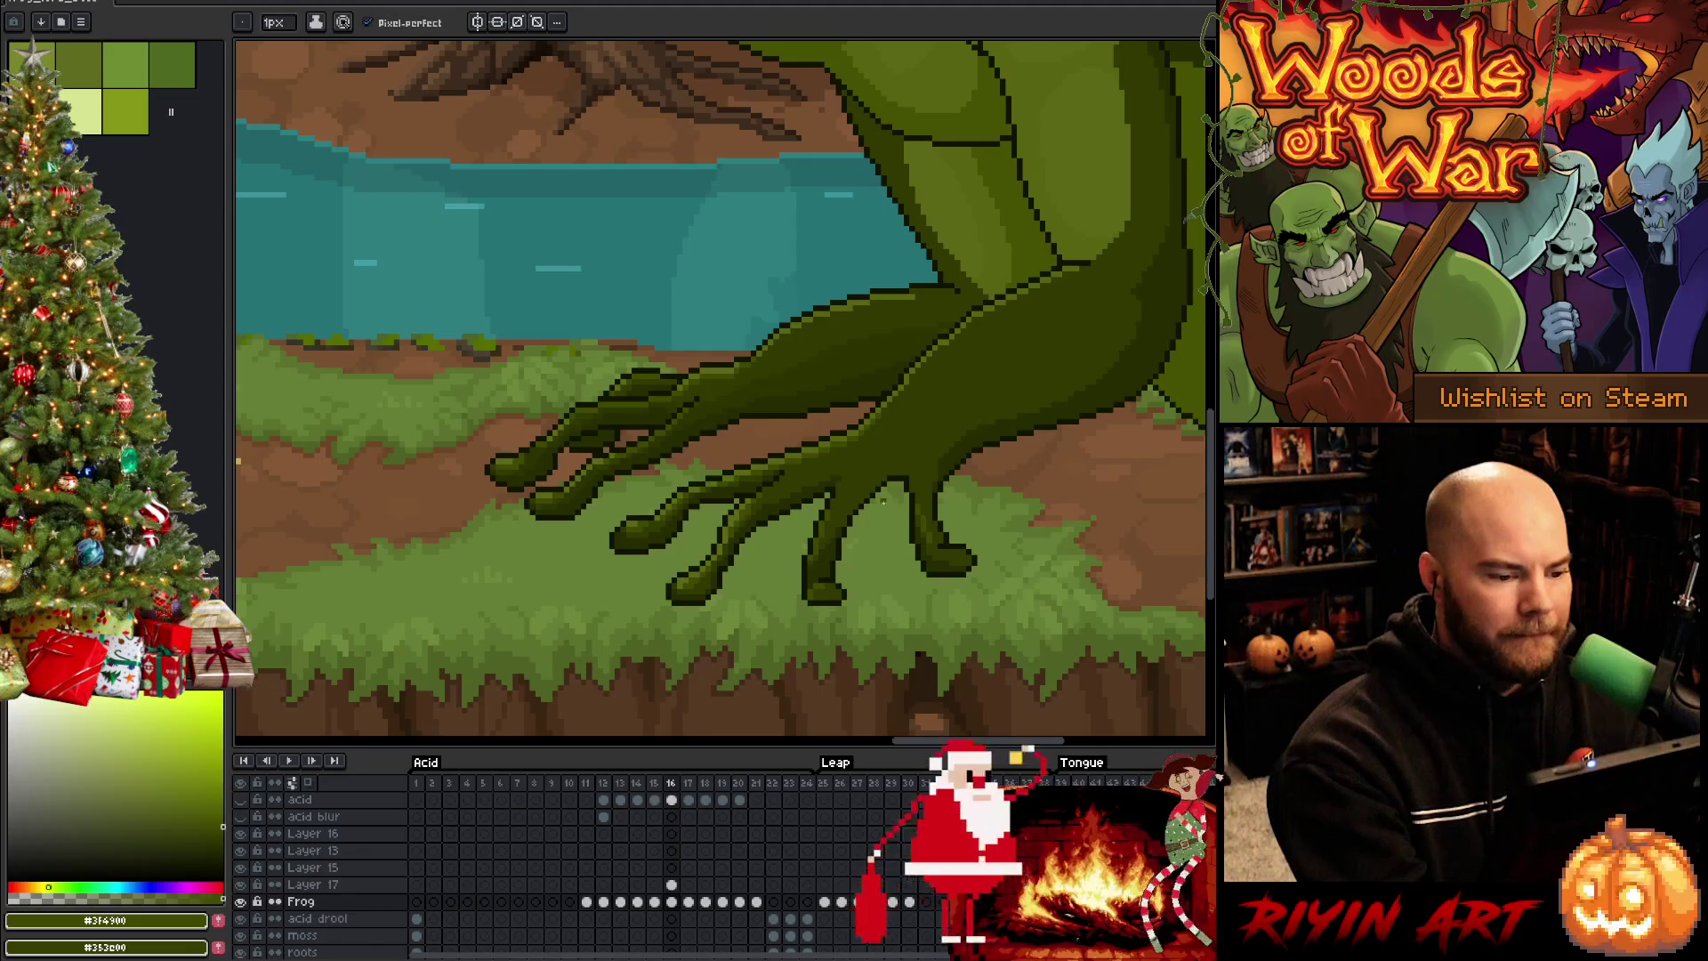
key(comma)
key(period)
key(comma)
key(period)
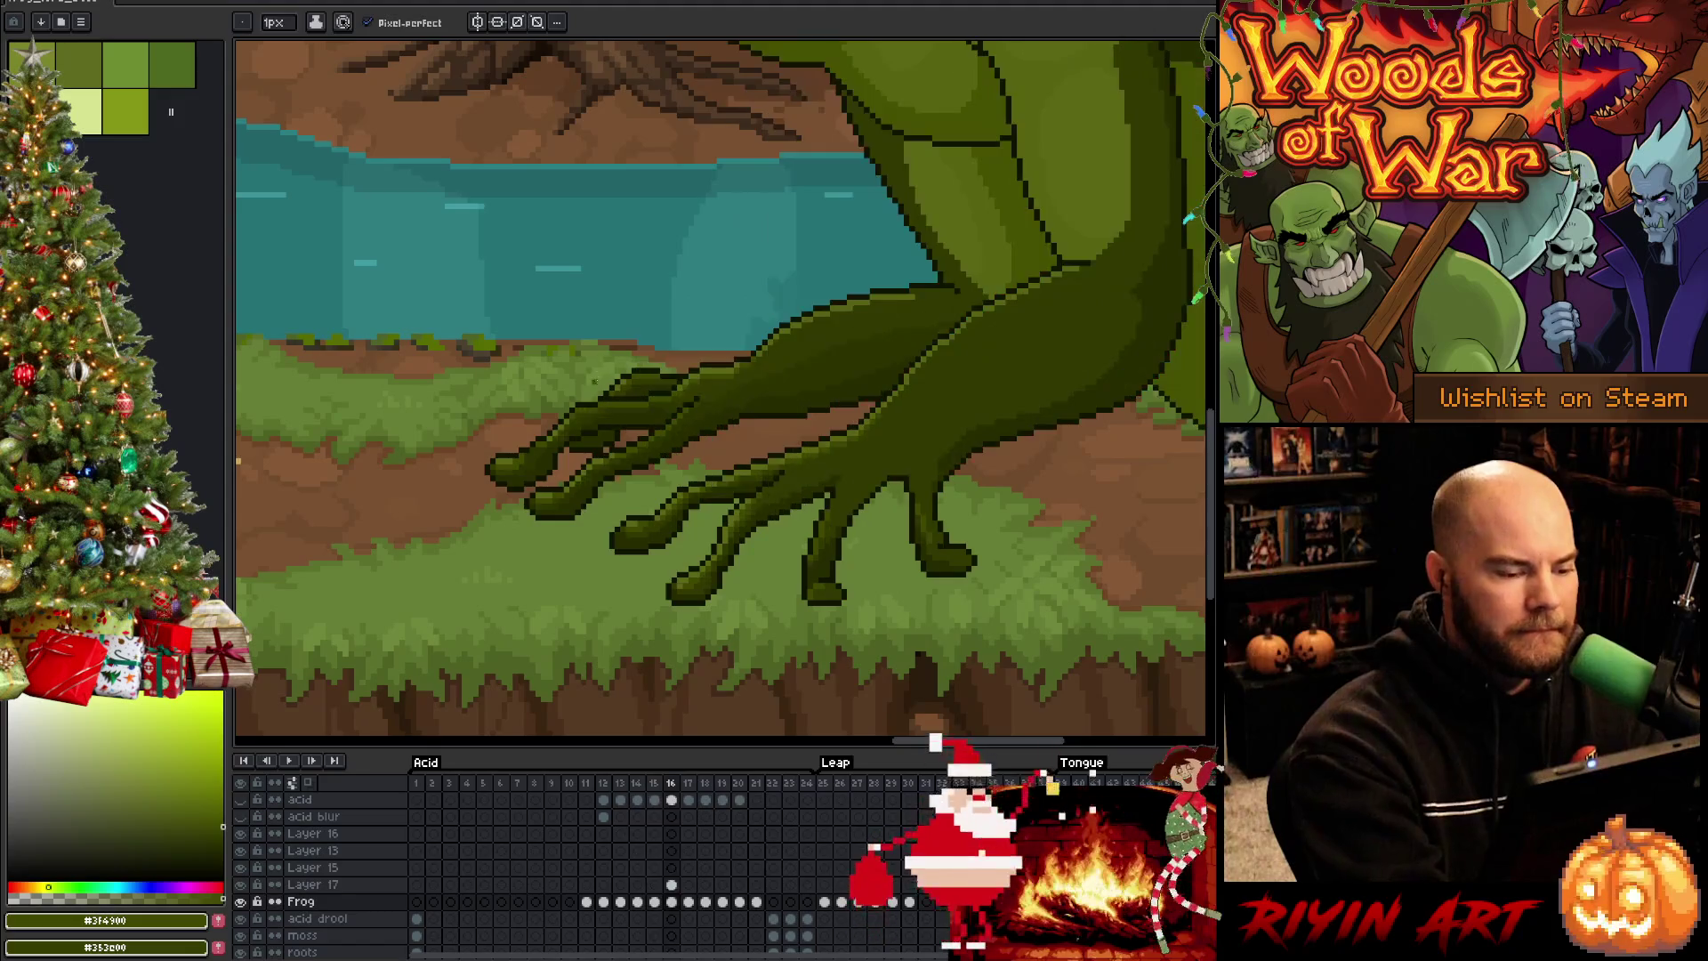
key(i)
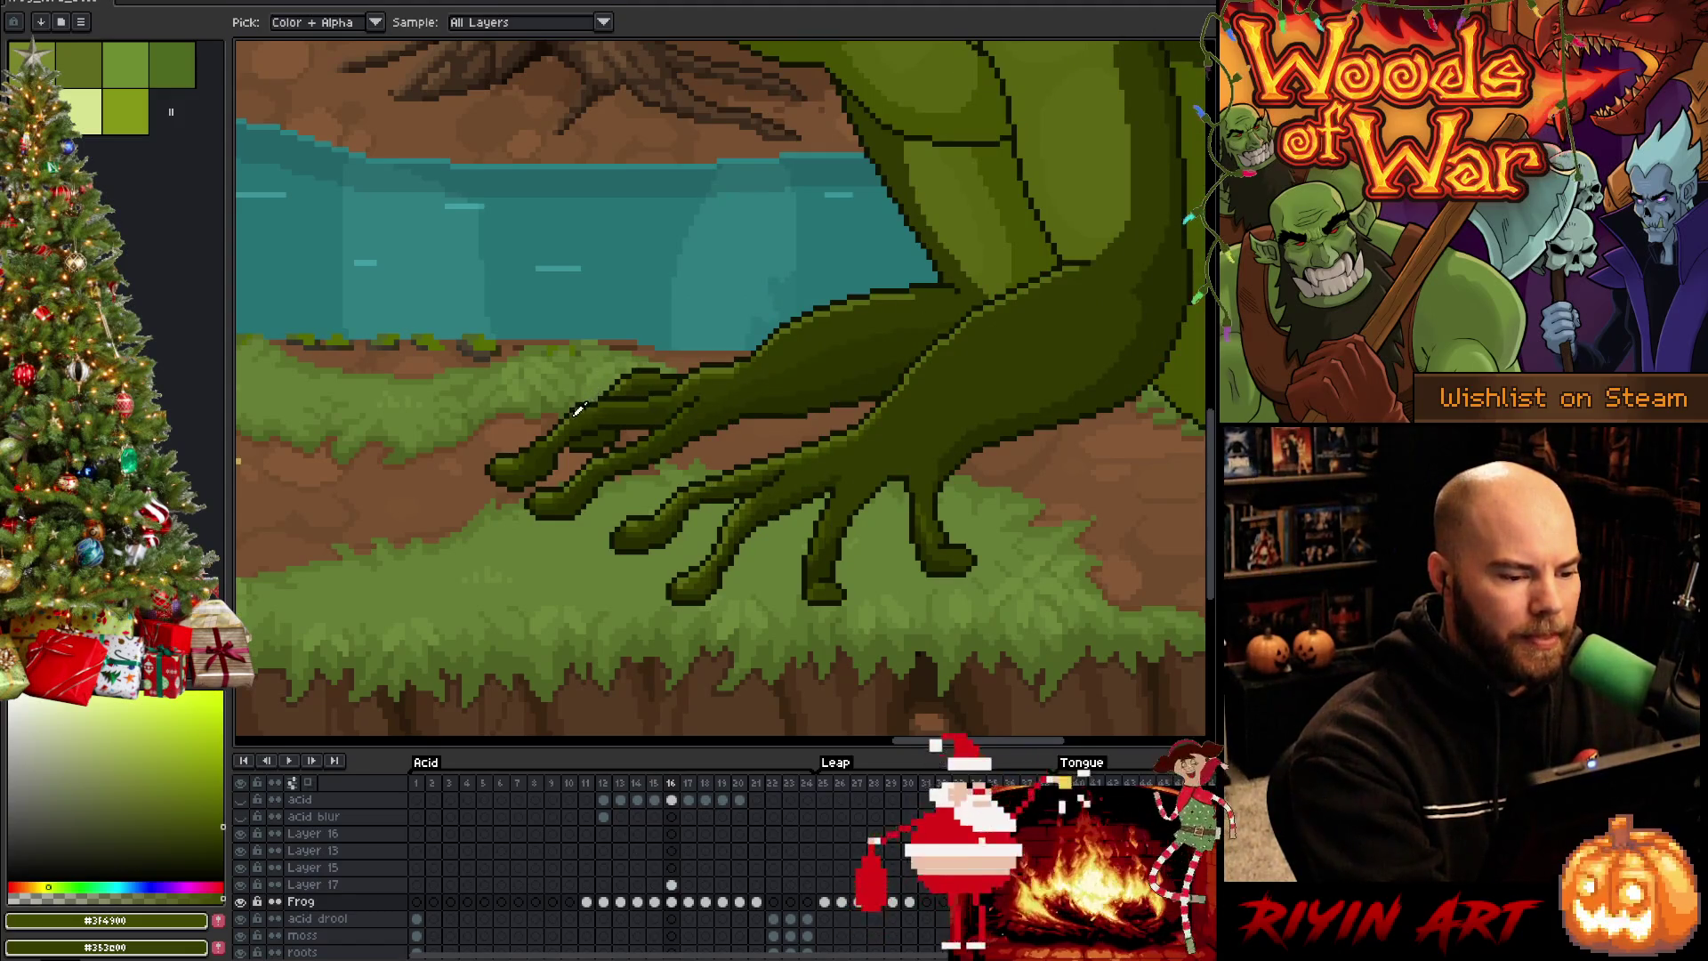
key(b)
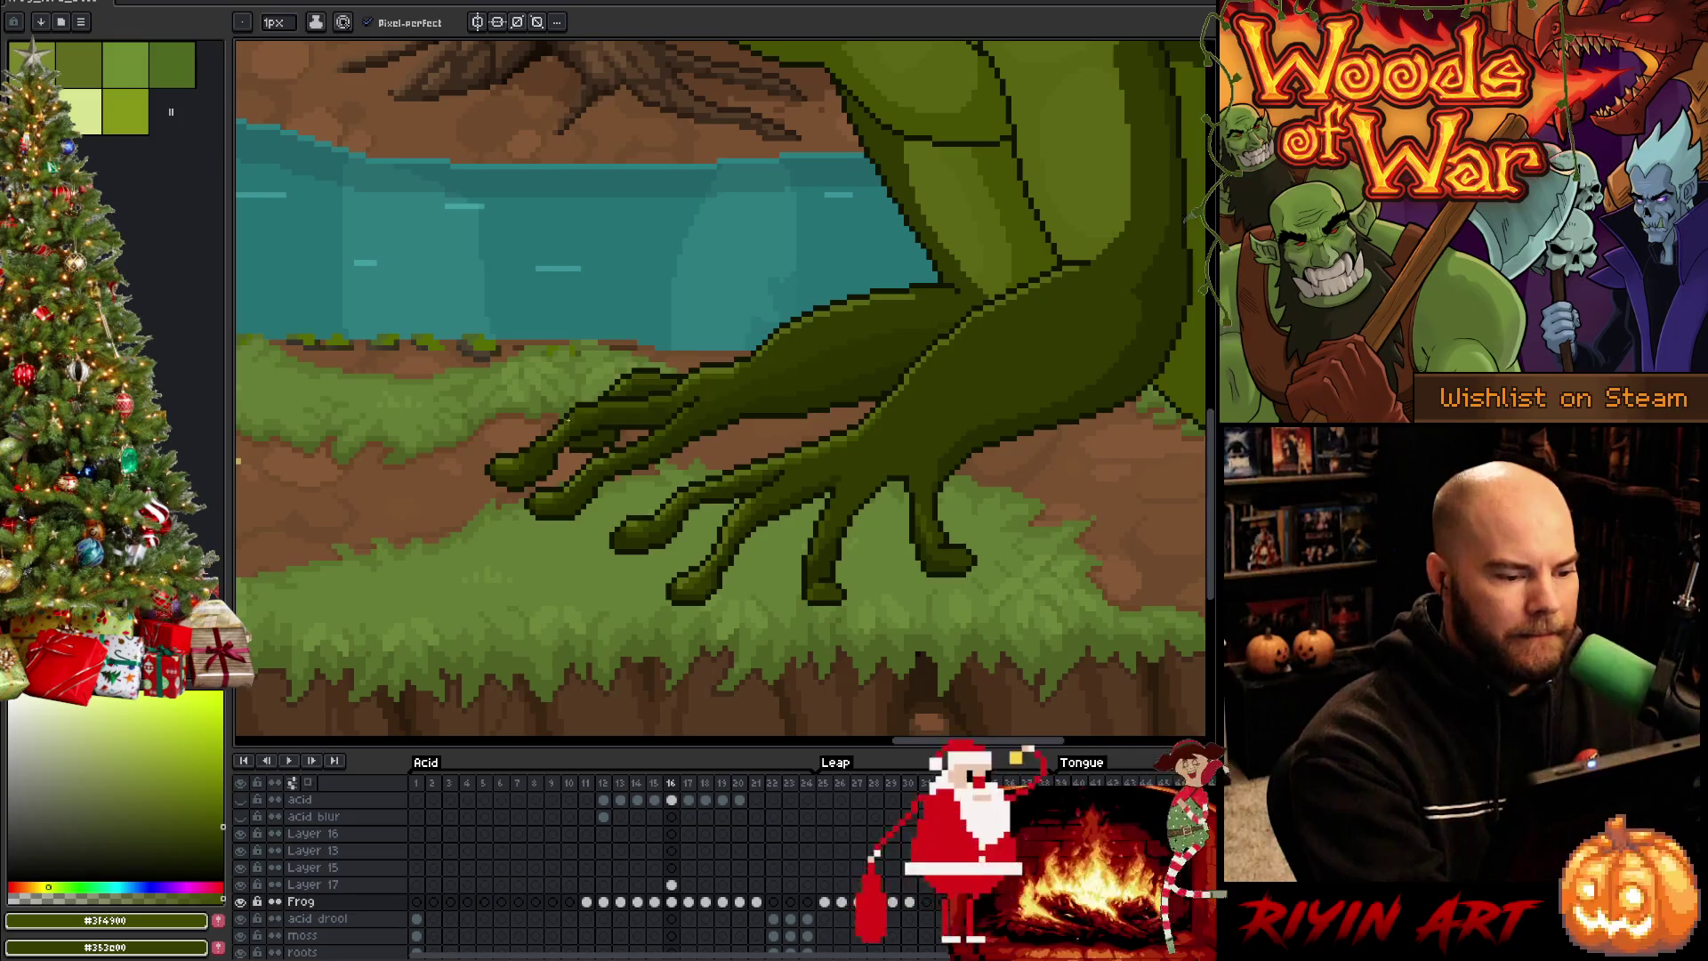
alt+click(588, 387)
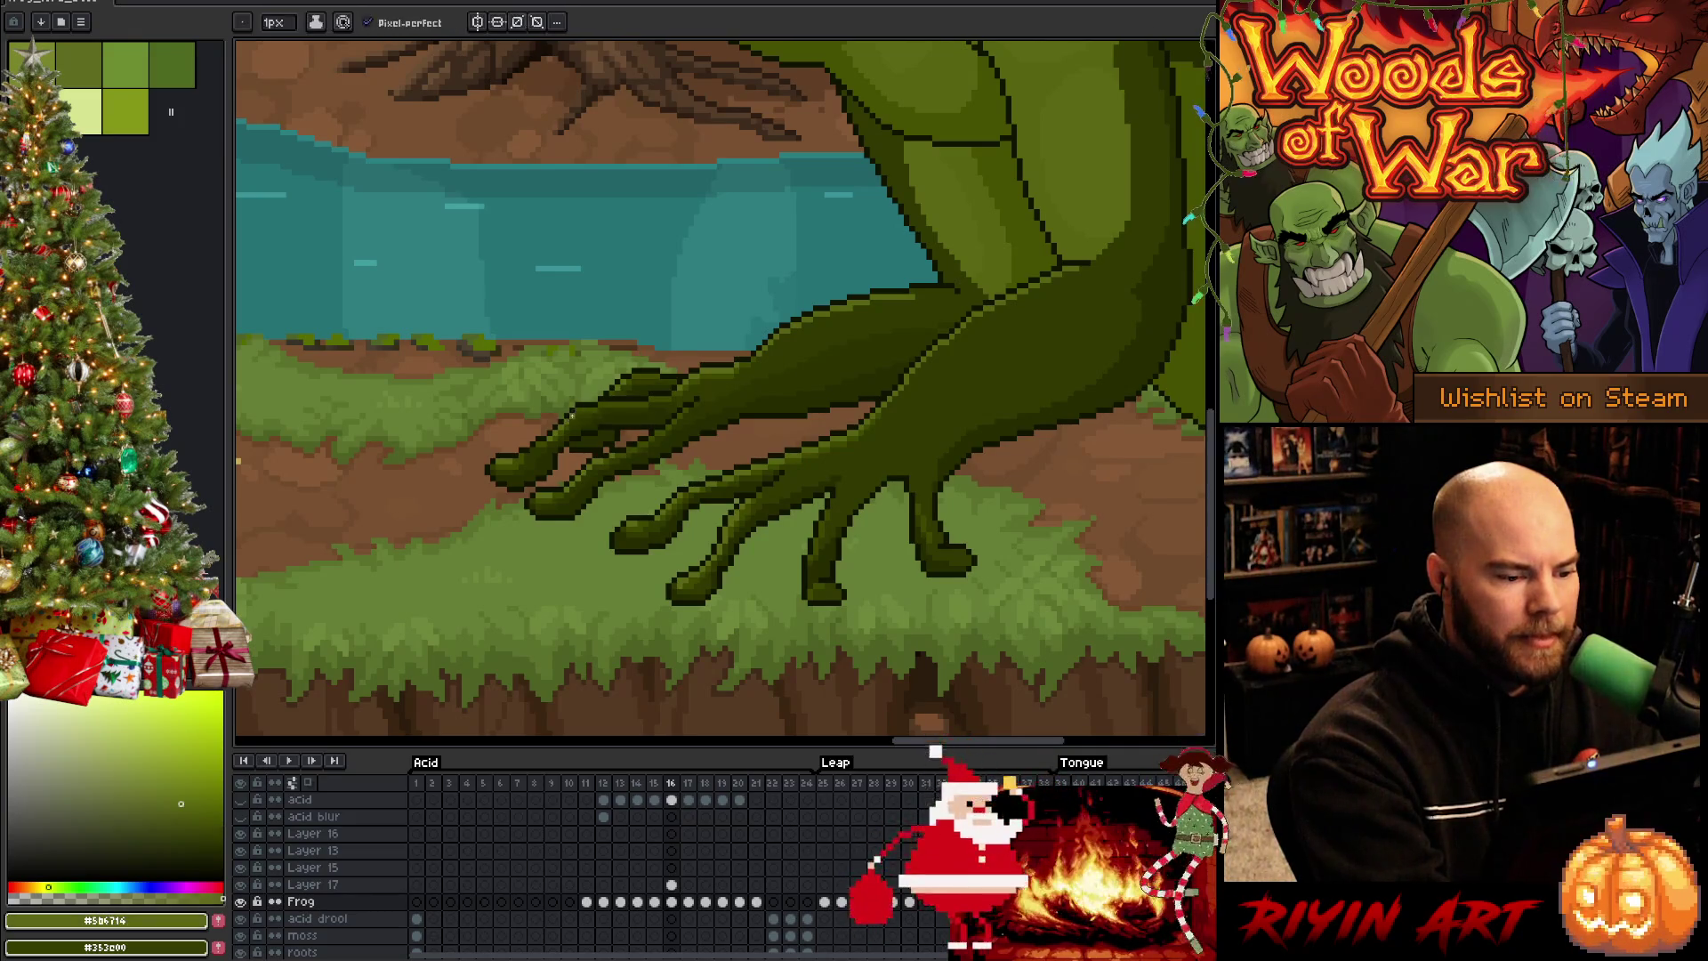
key(comma)
key(period)
key(comma)
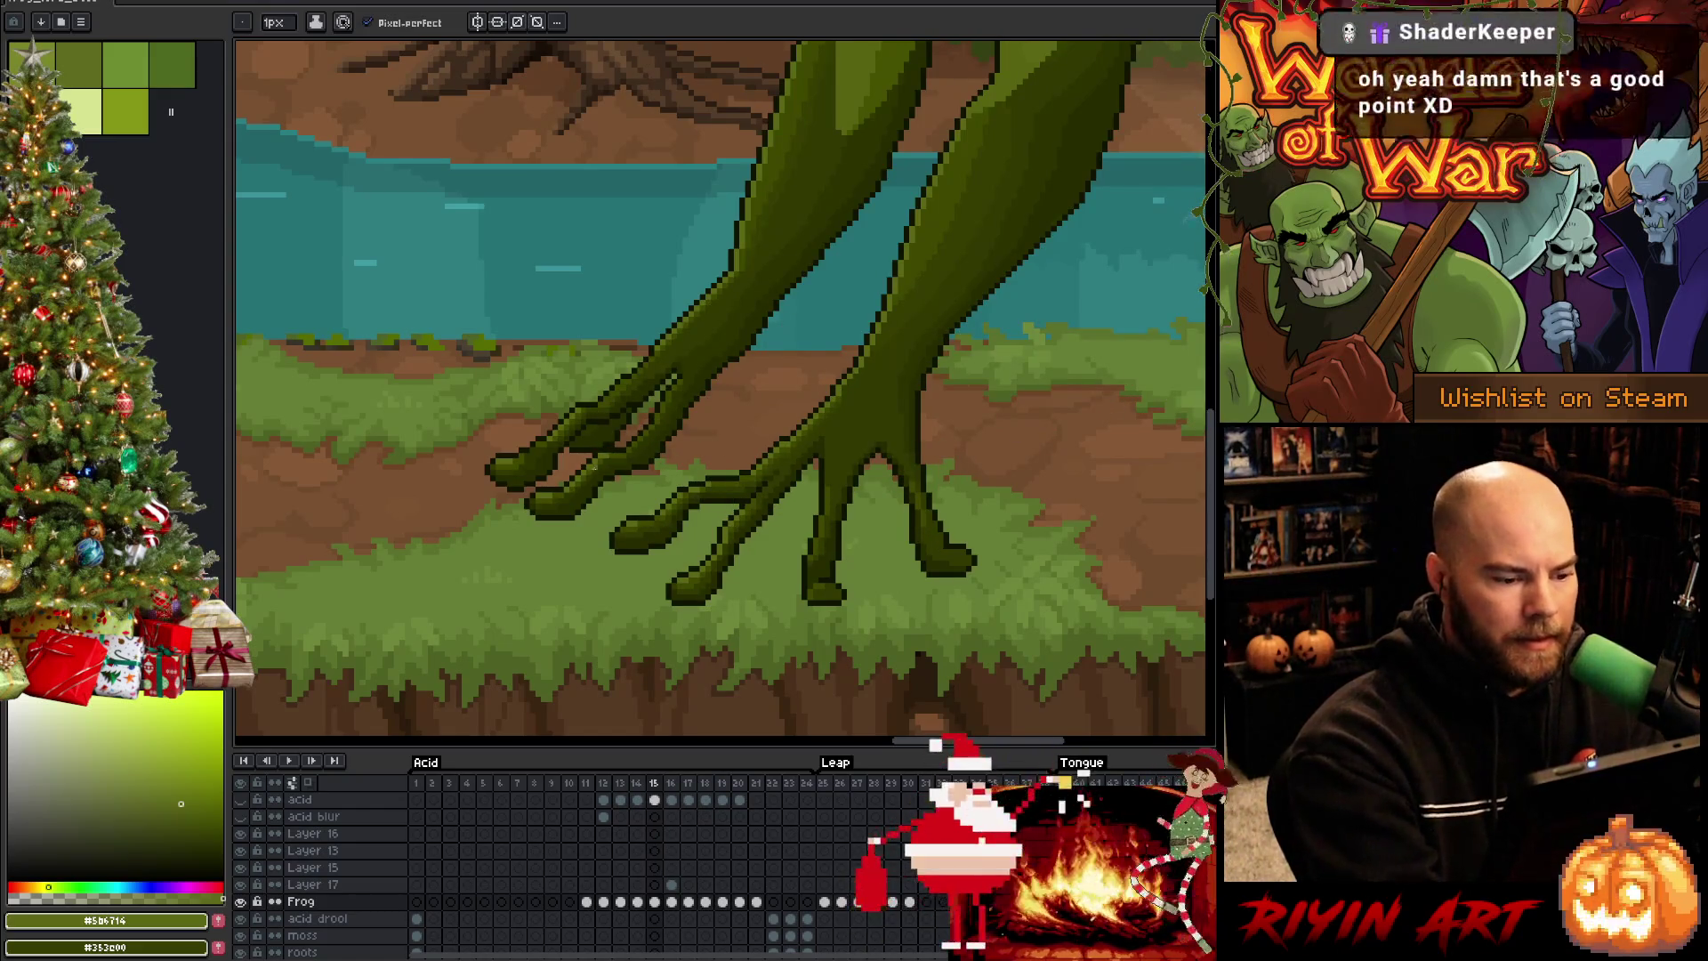
alt+click(597, 466)
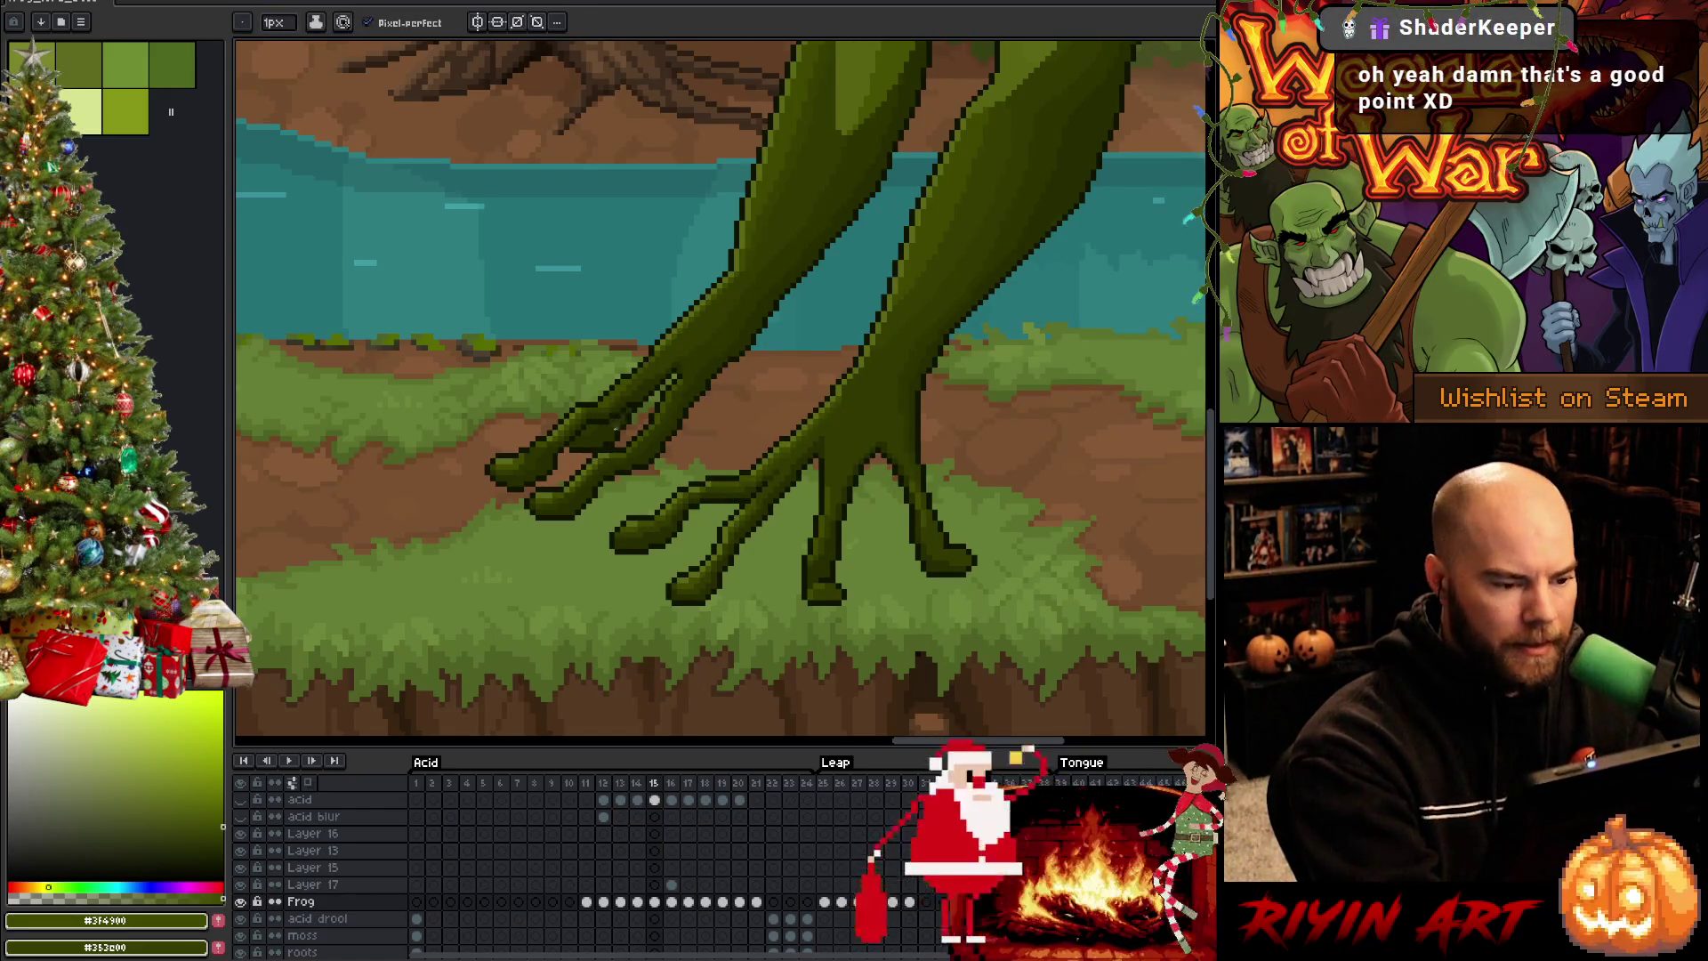
key(period)
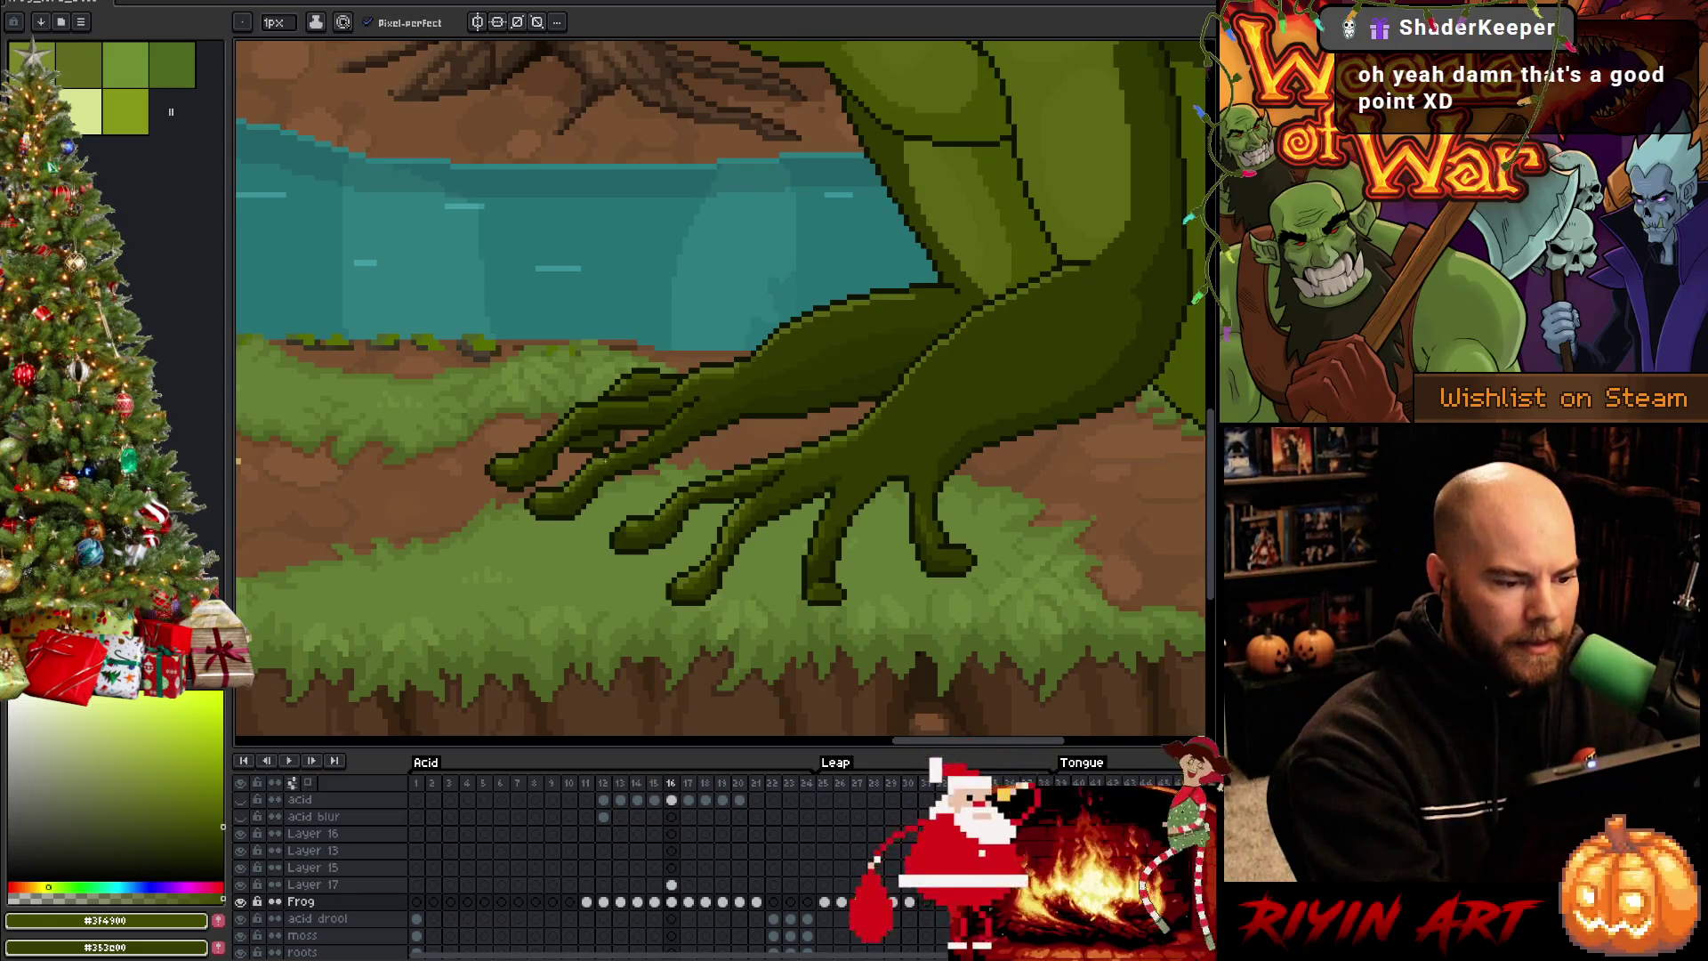
key(comma)
key(period)
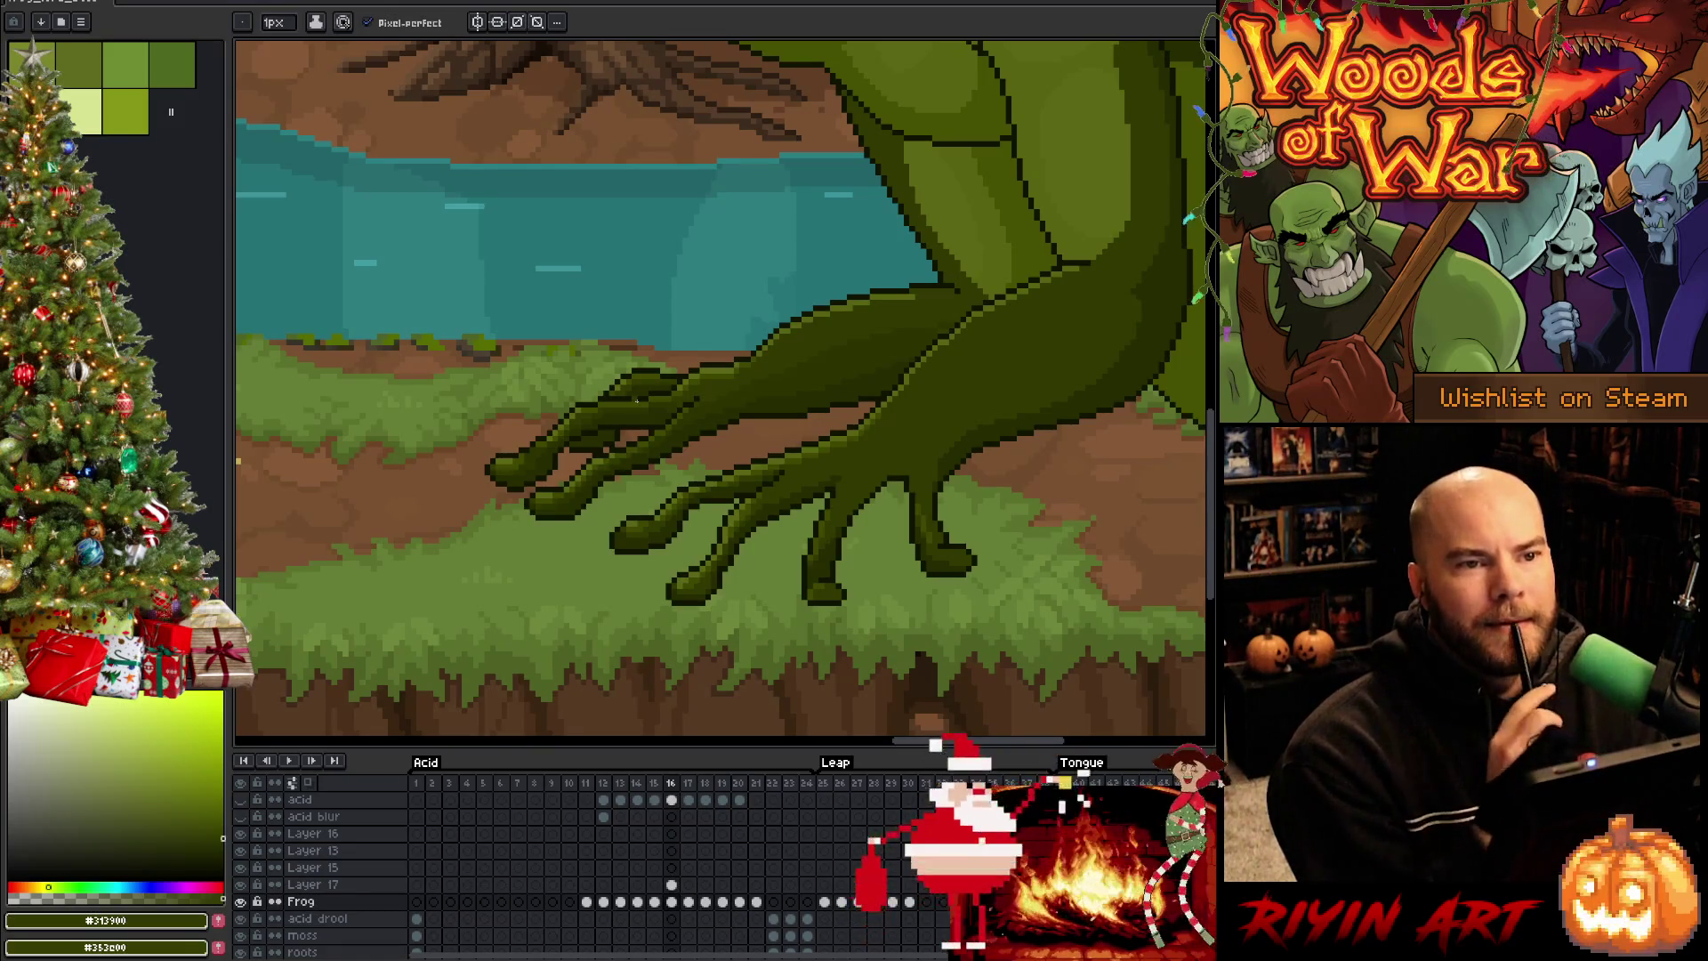
key(comma)
key(period)
key(comma)
key(period)
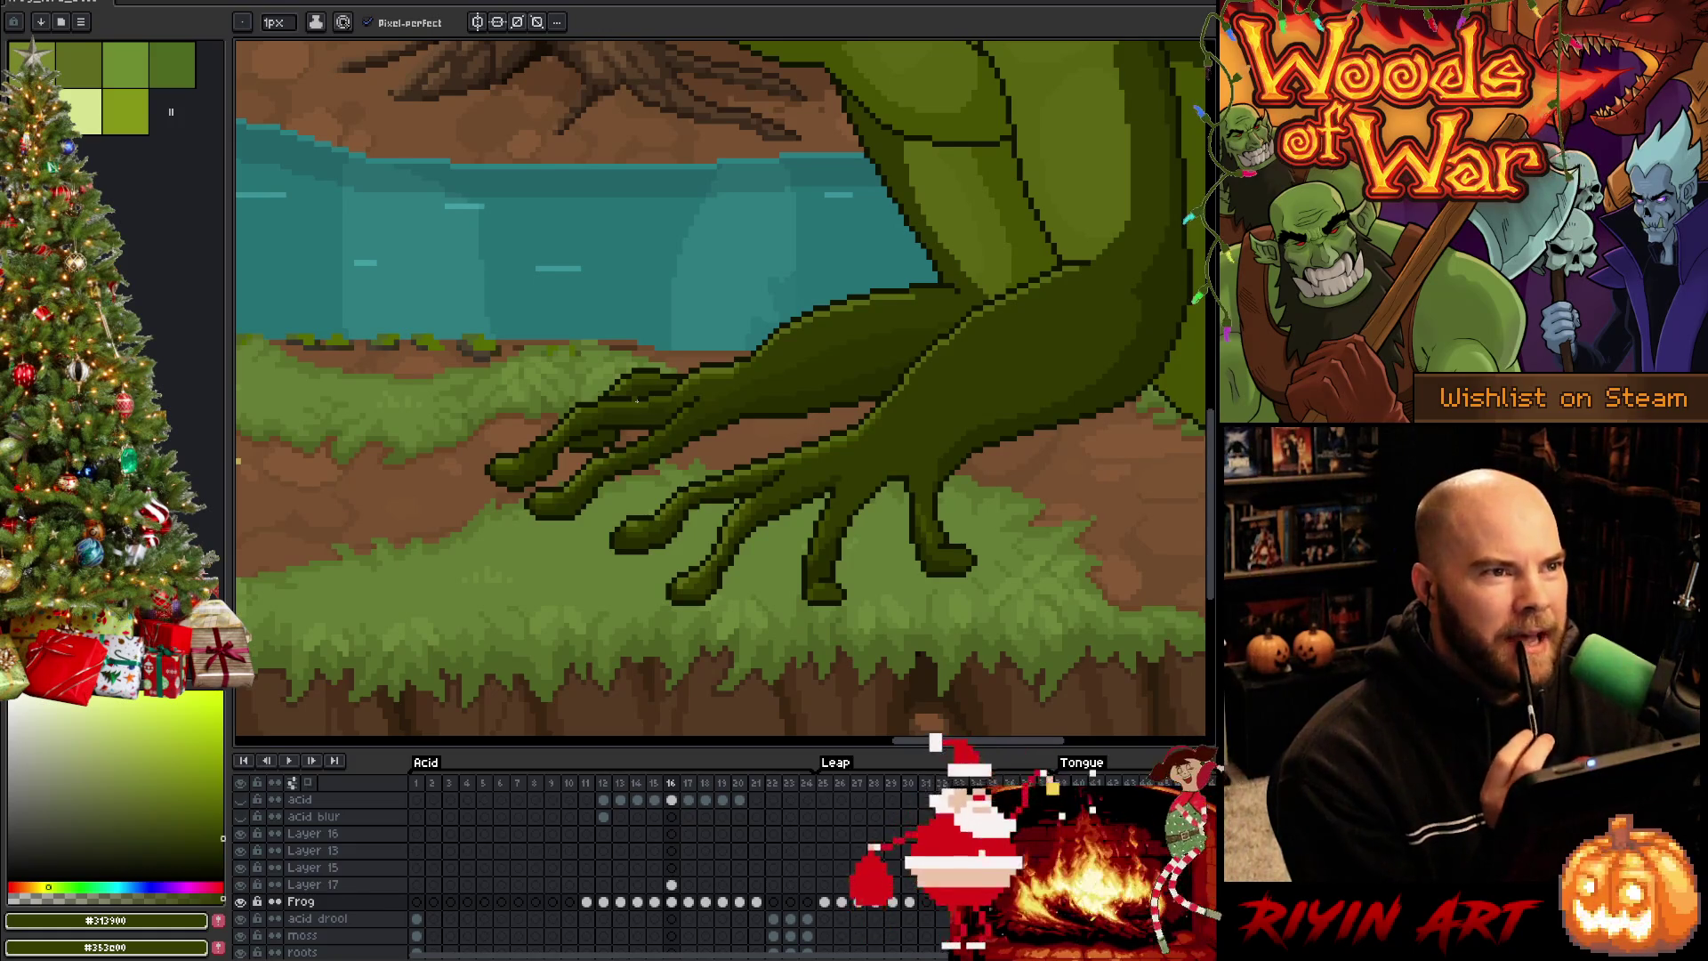
key(comma)
key(period)
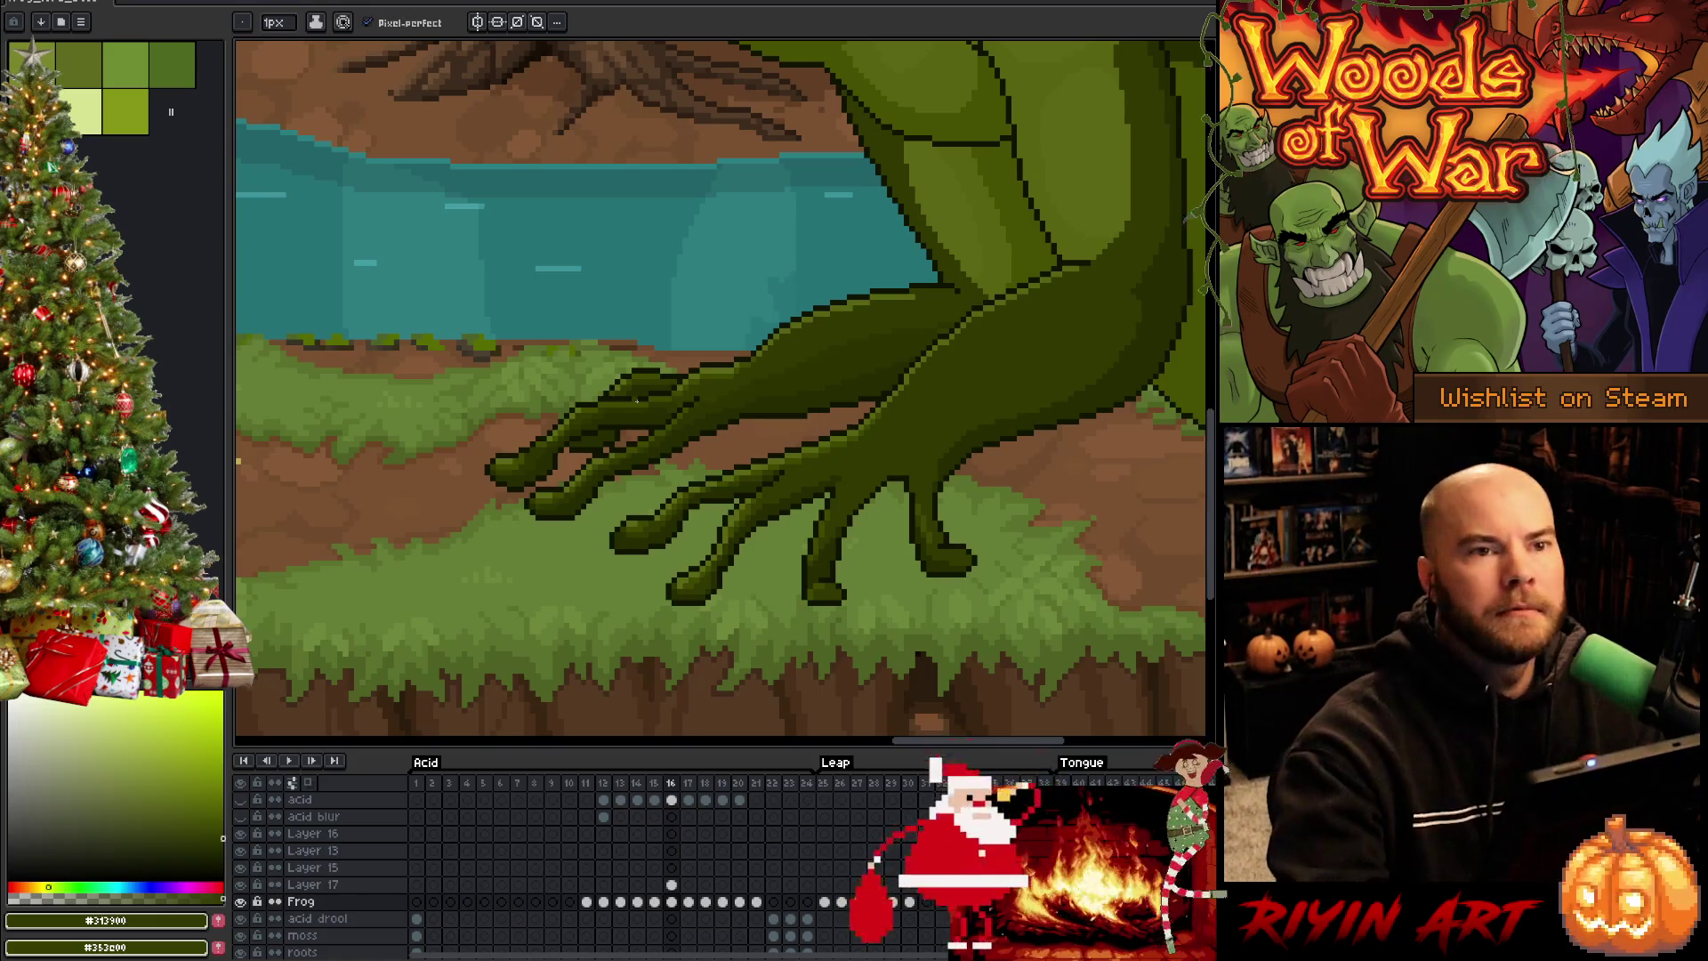
key(comma)
key(period)
key(comma)
key(period)
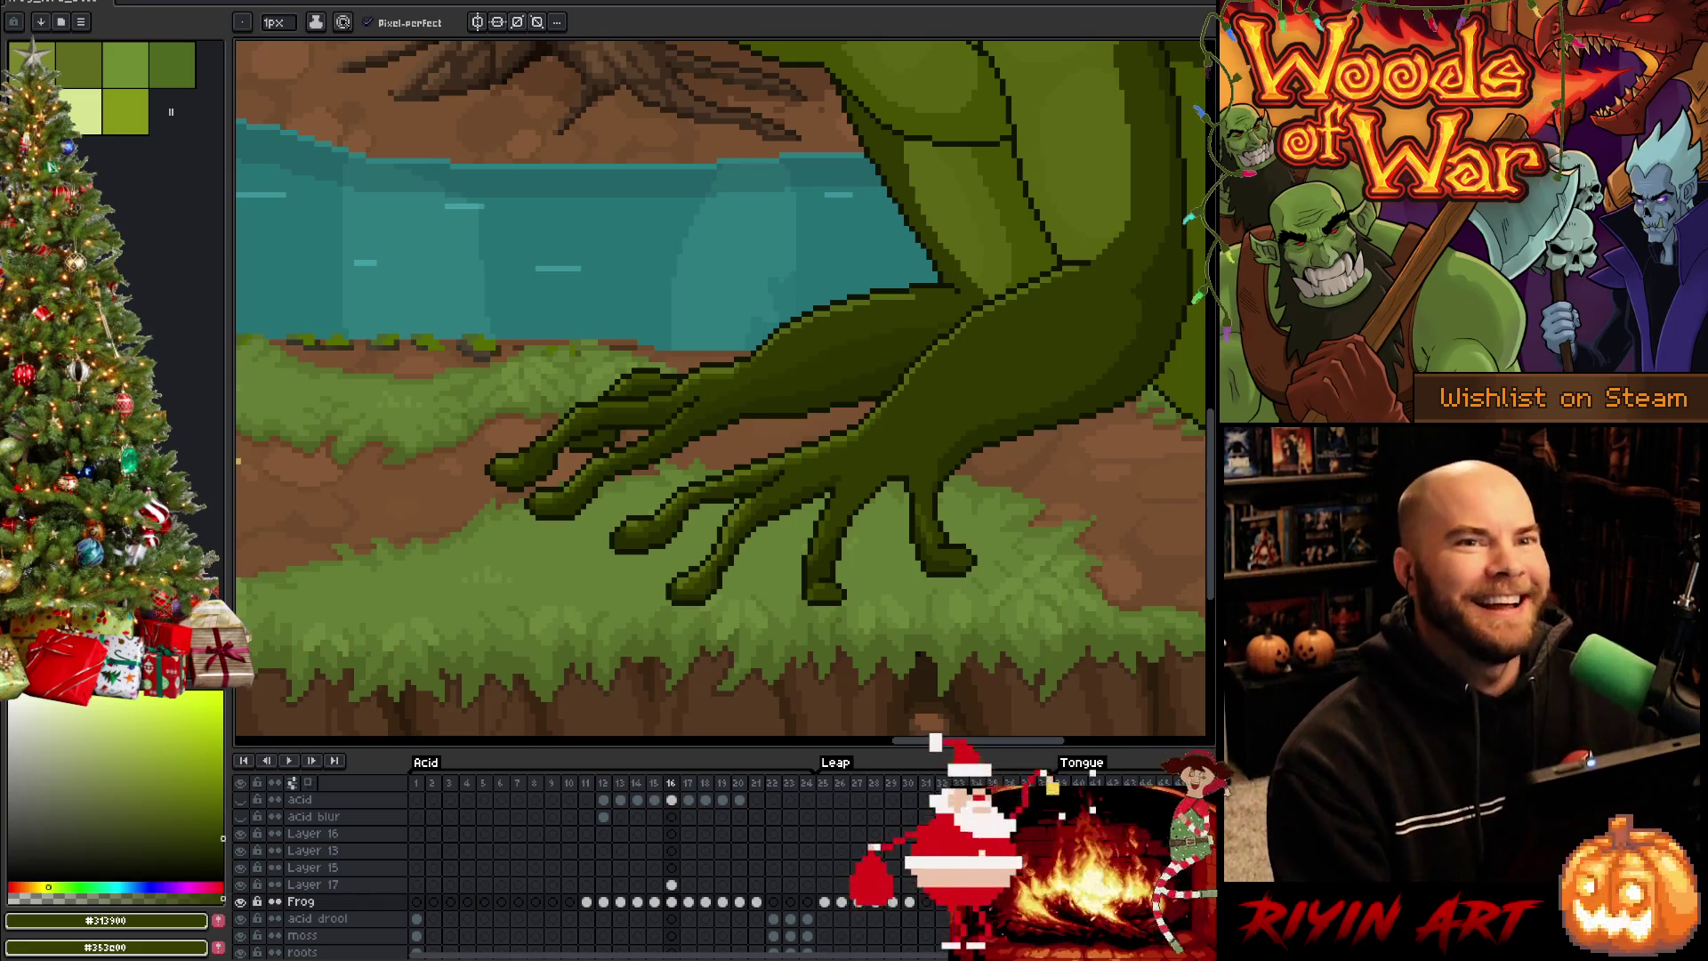
key(comma)
key(period)
key(comma)
key(period)
key(comma)
key(period)
key(comma)
key(period)
key(comma)
key(period)
key(comma)
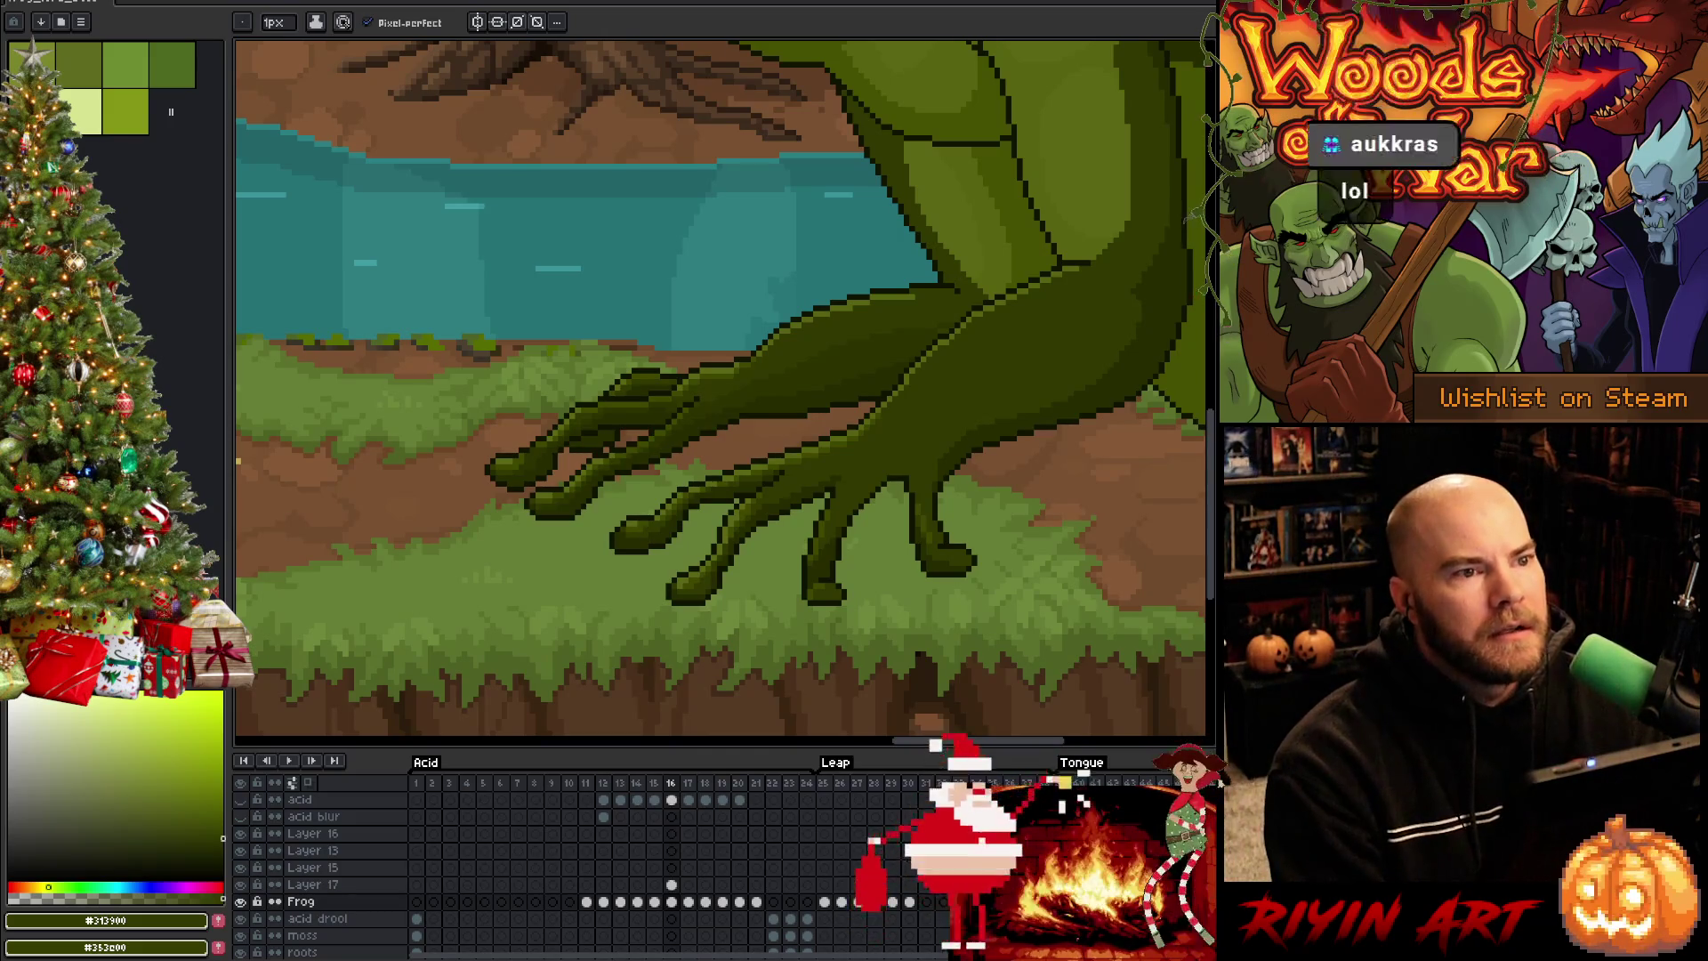
key(period)
key(comma)
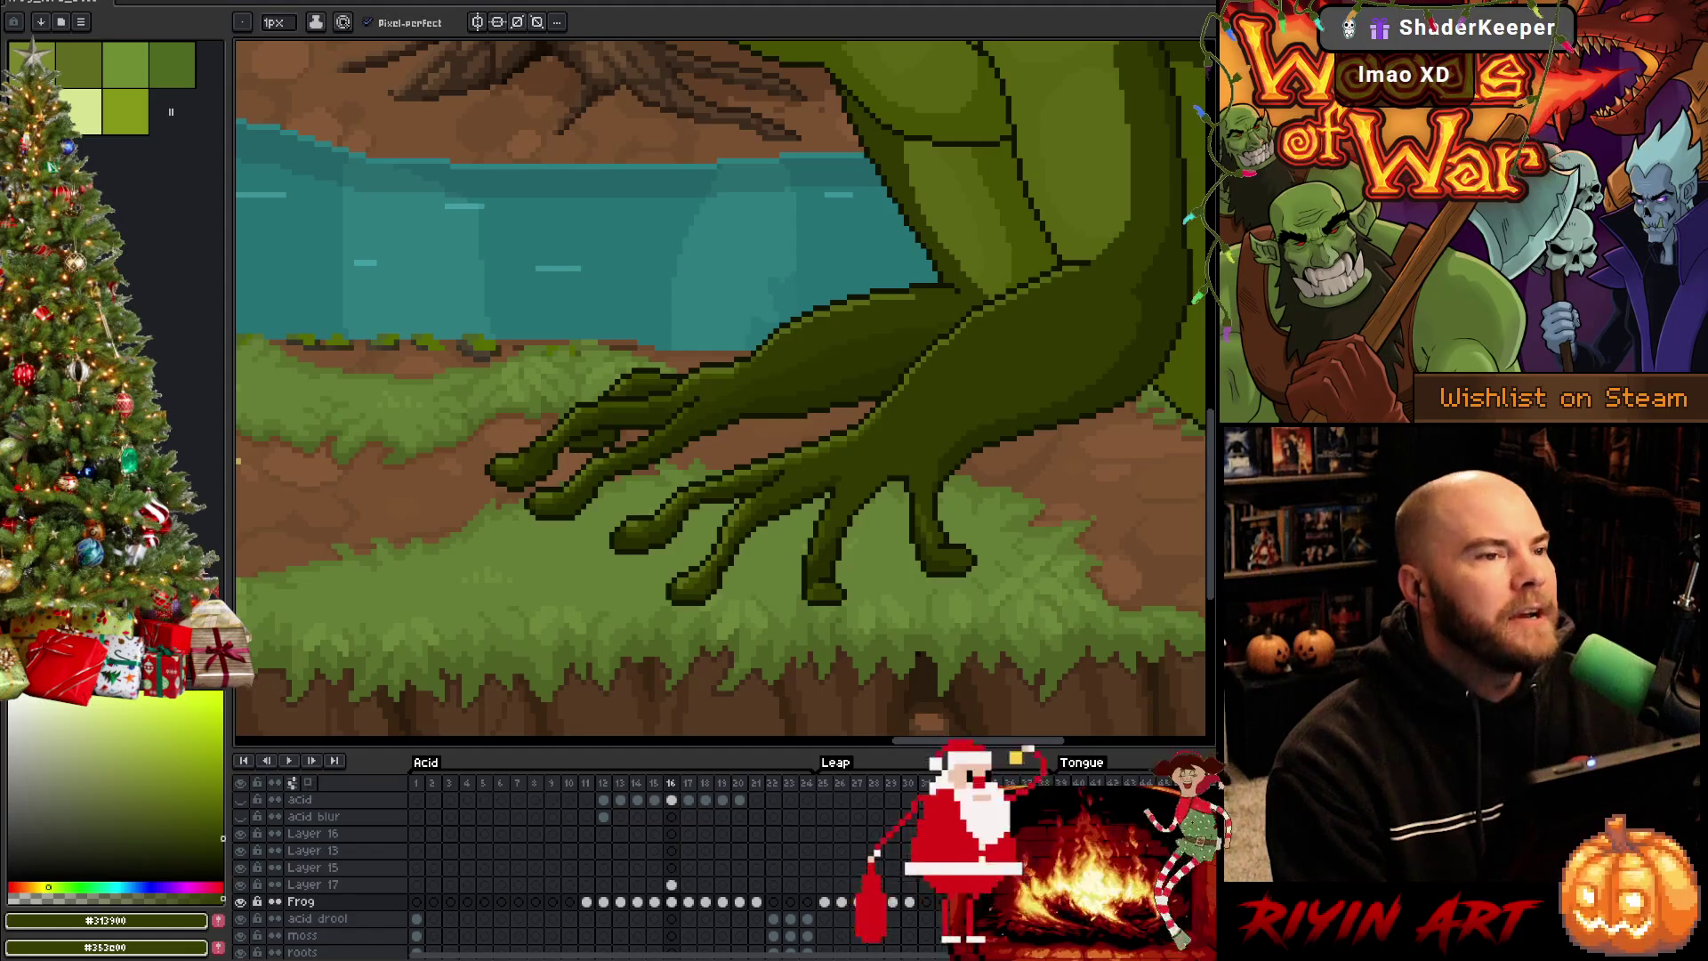
key(period)
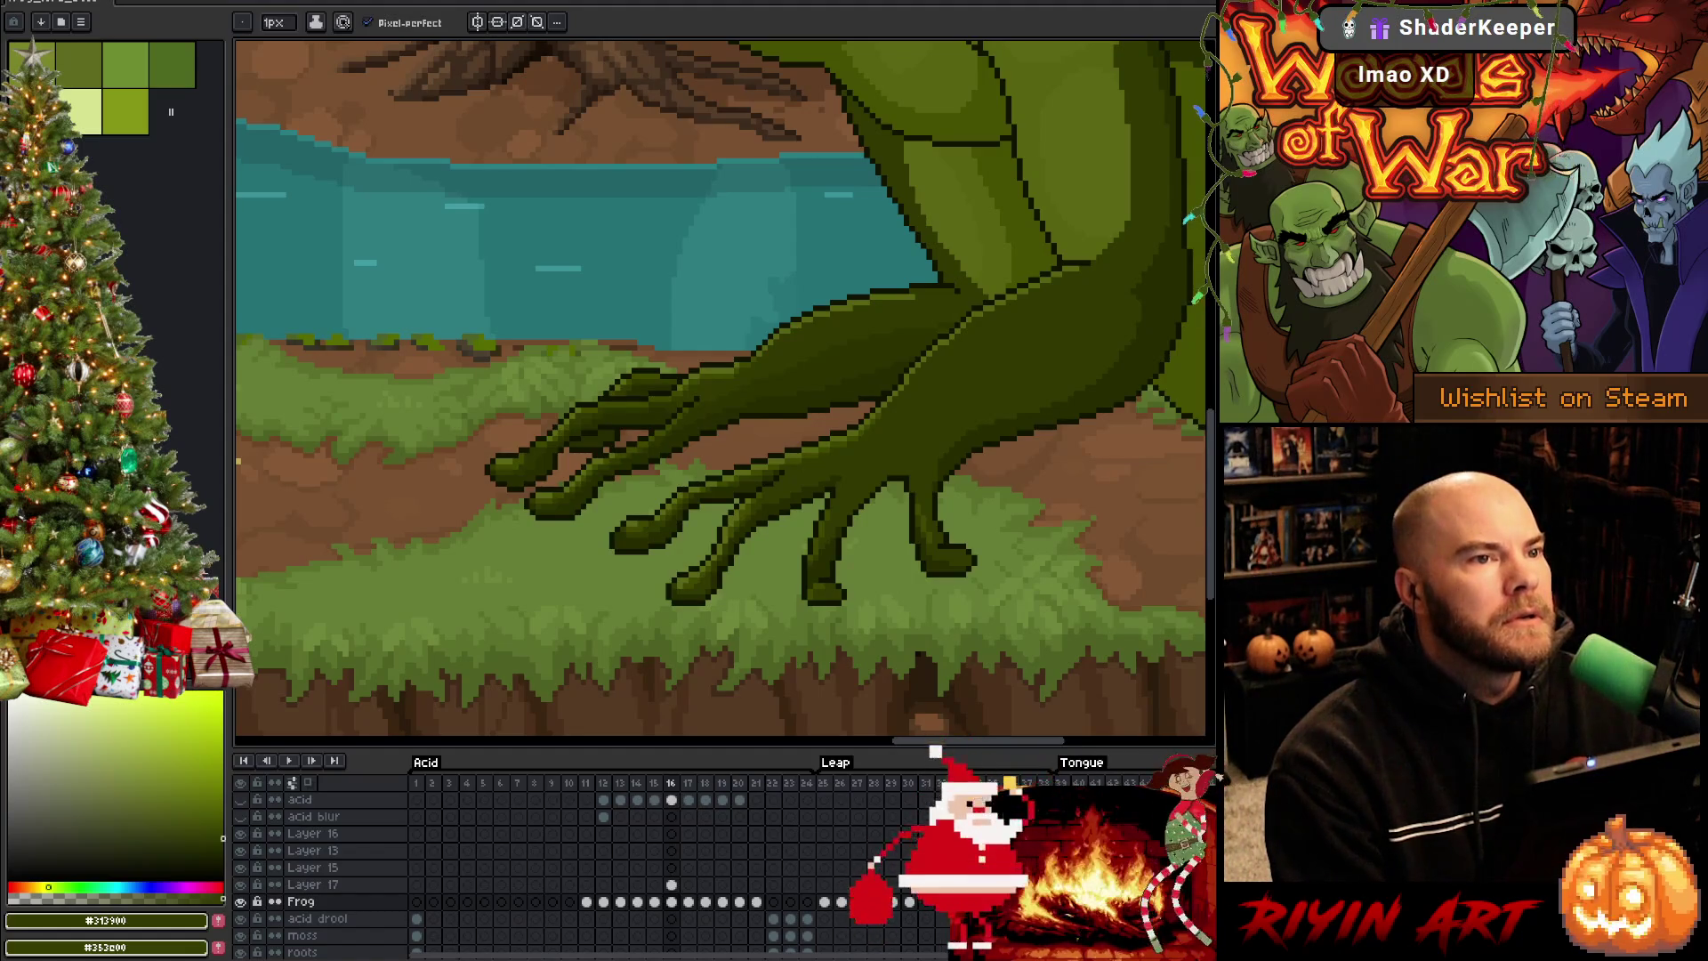
key(comma)
key(period)
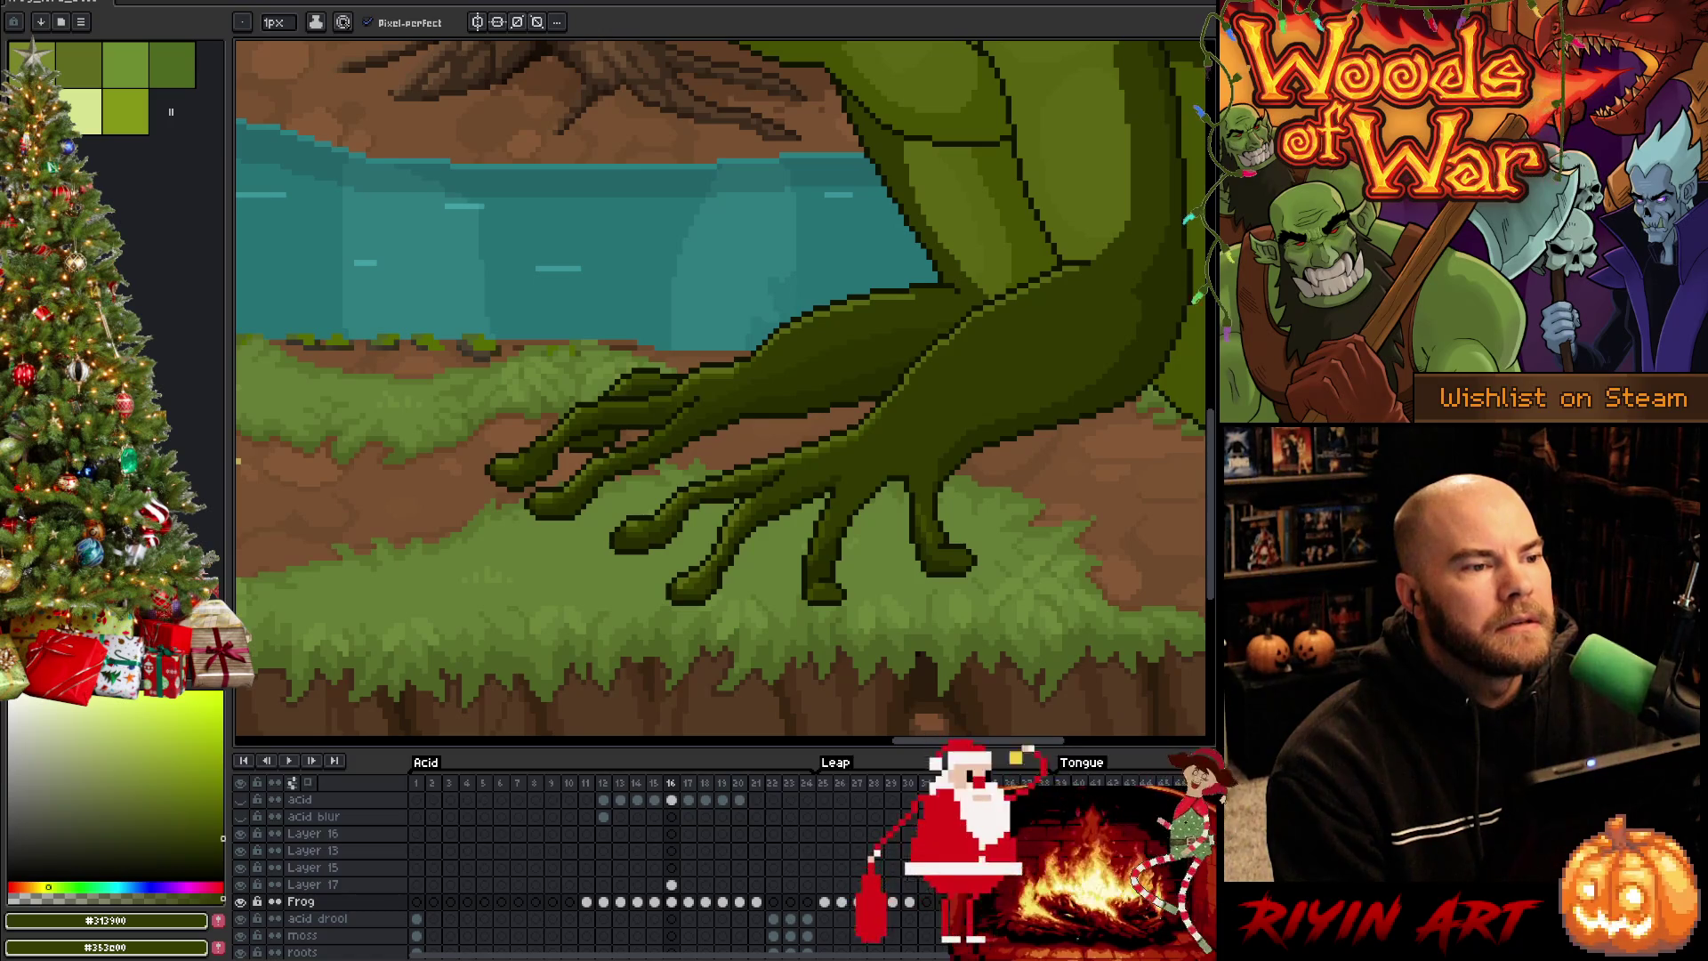
key(Right)
key(Left)
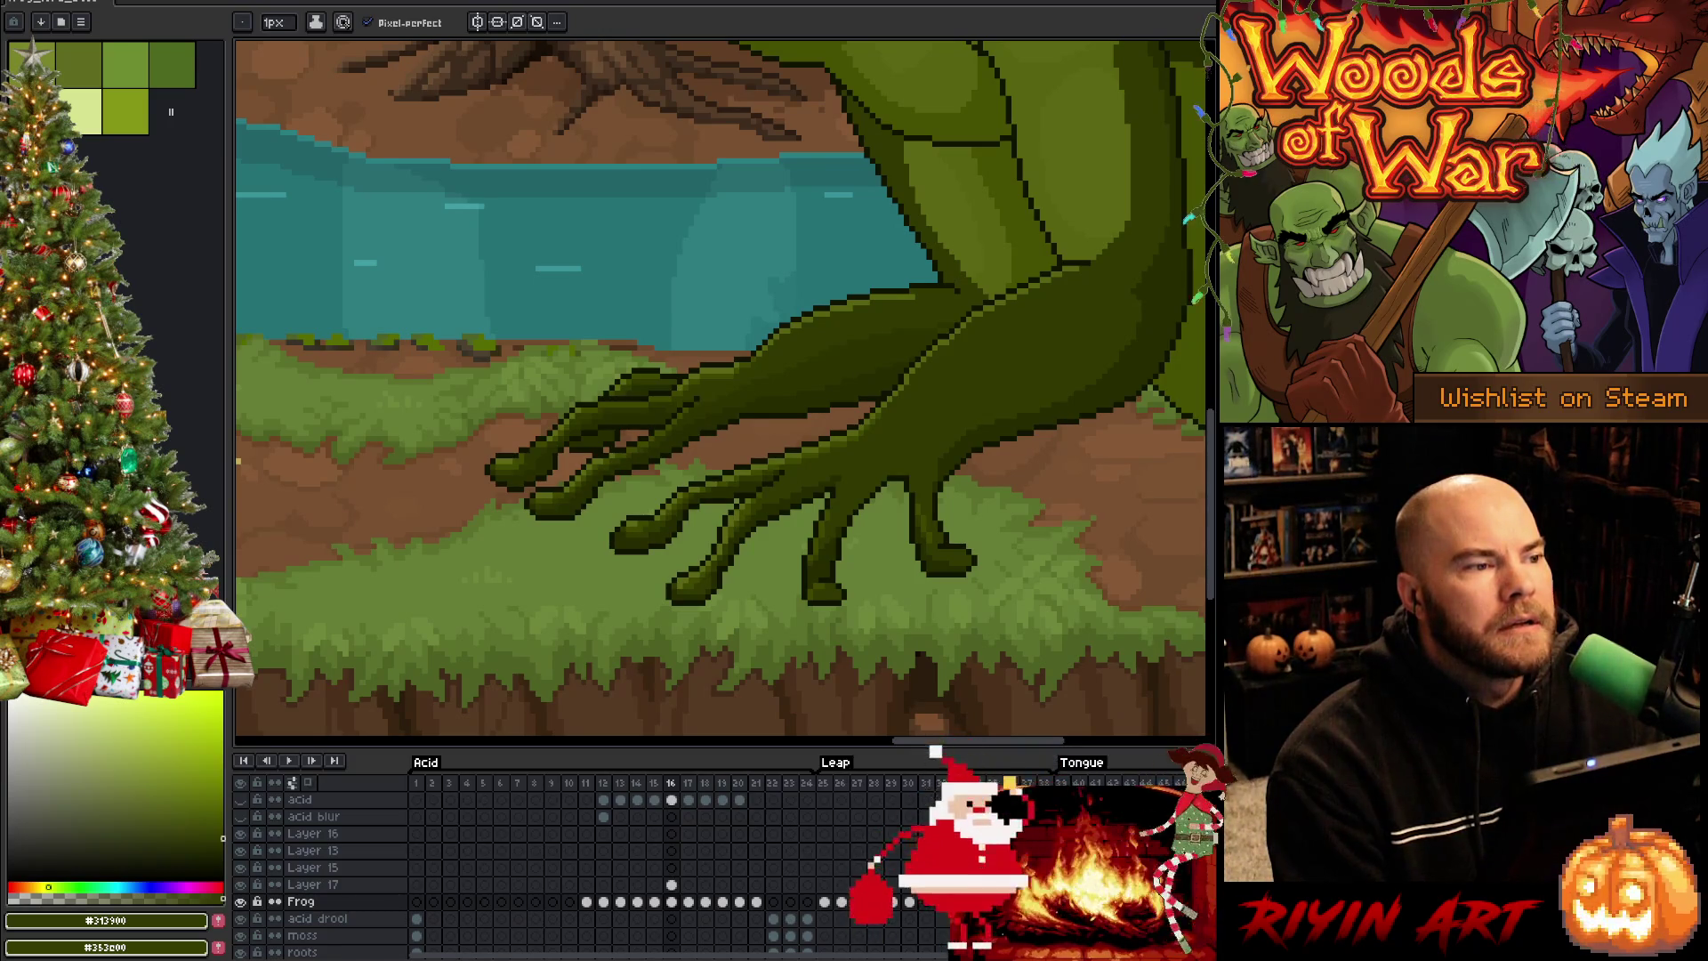
key(Right)
key(Left)
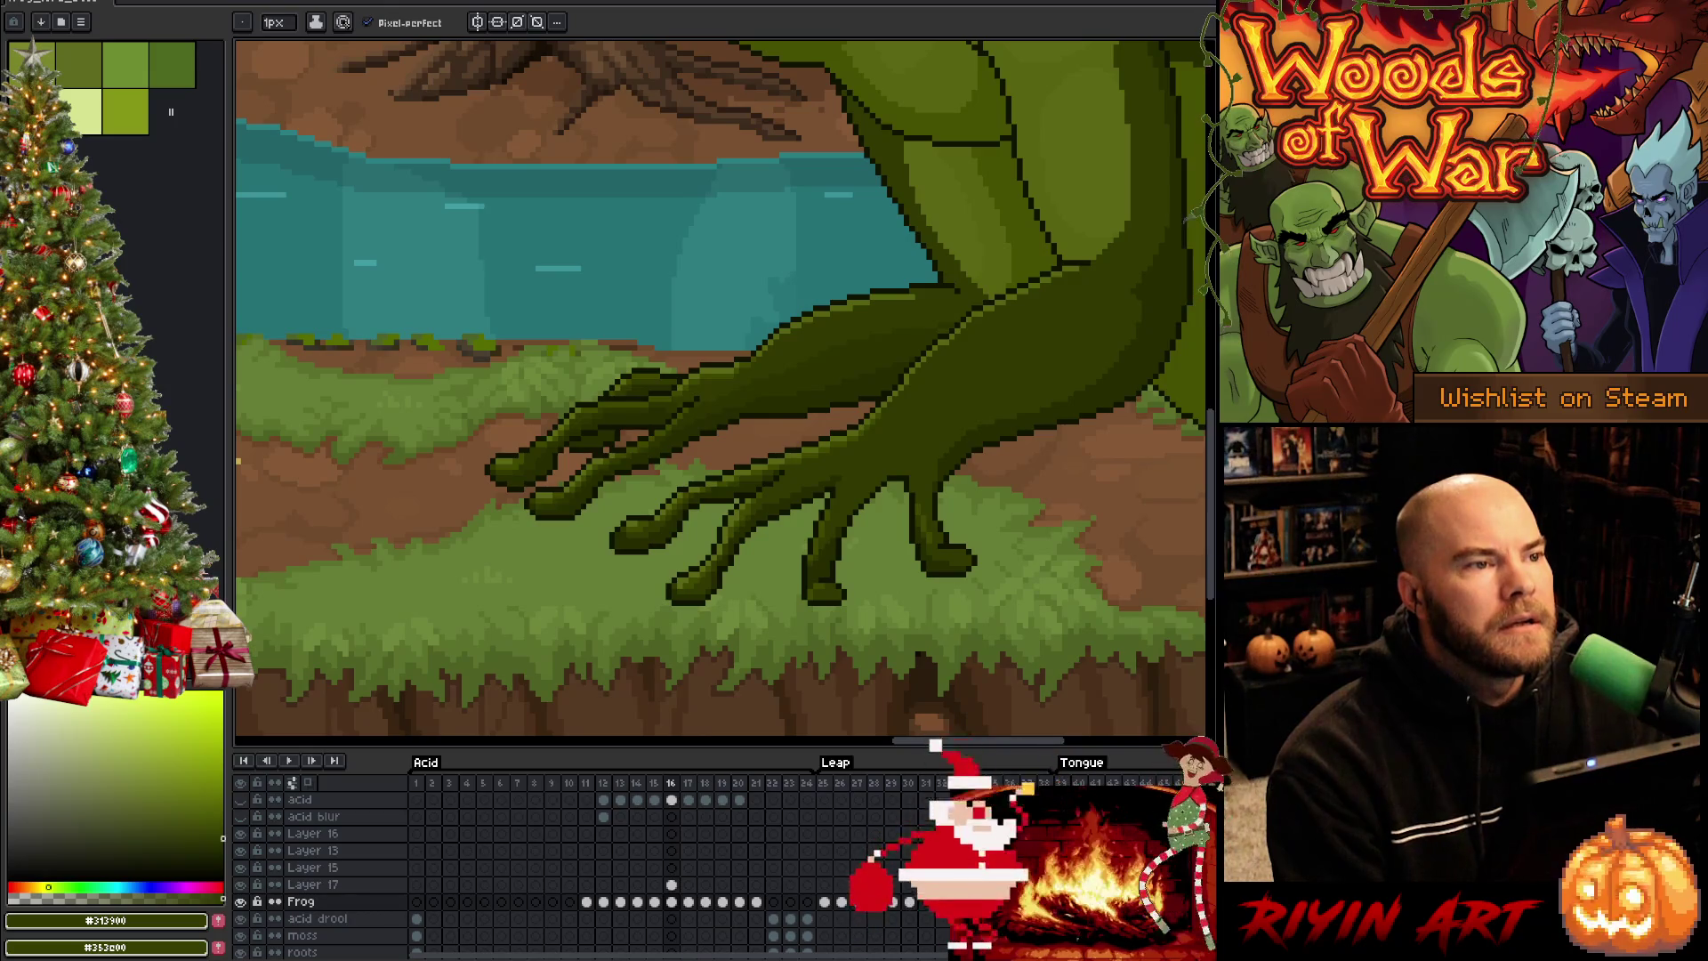
key(Right)
key(Left)
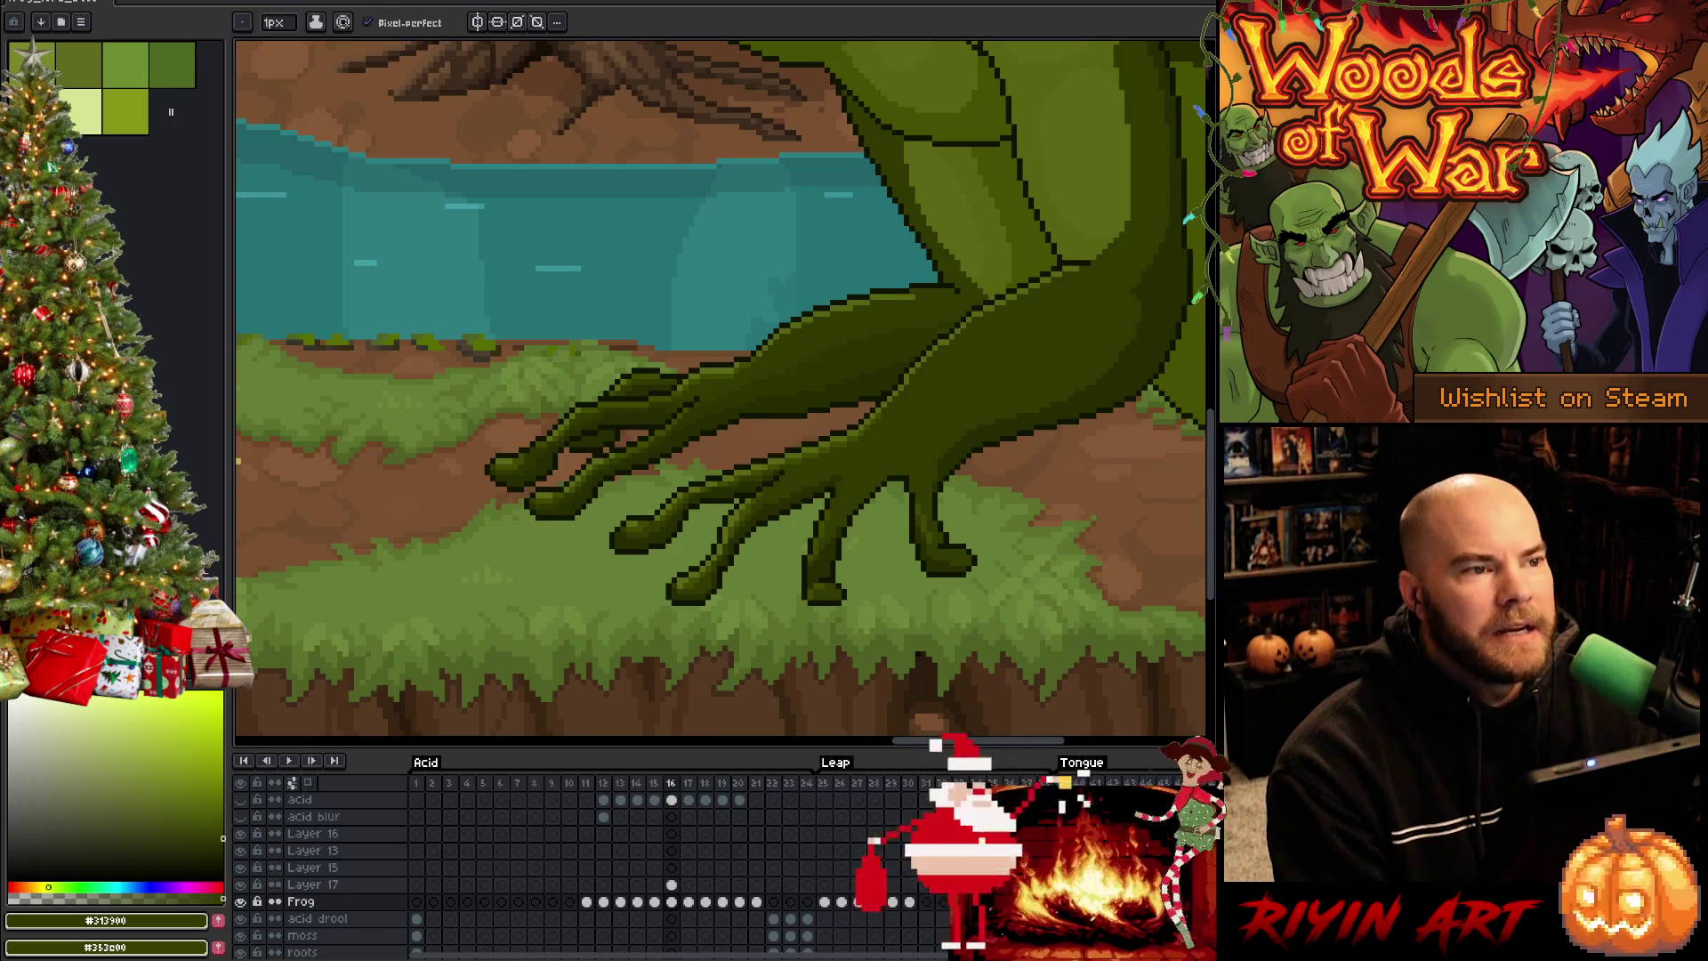
key(Right)
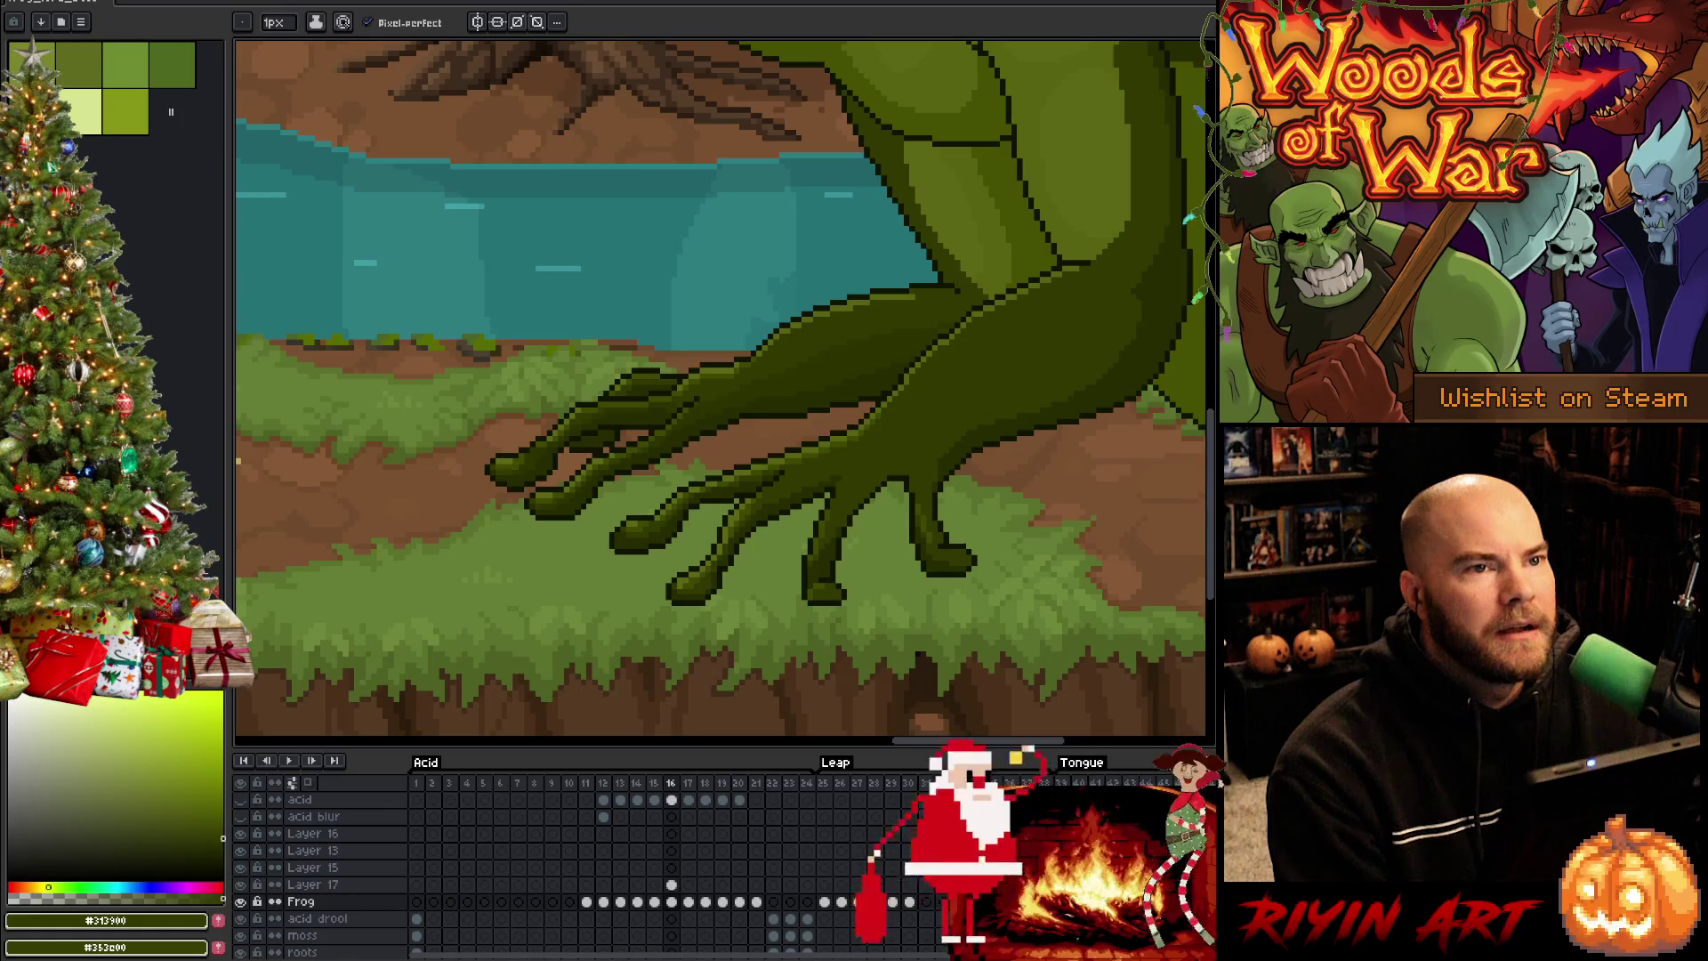
key(Left)
key(Right)
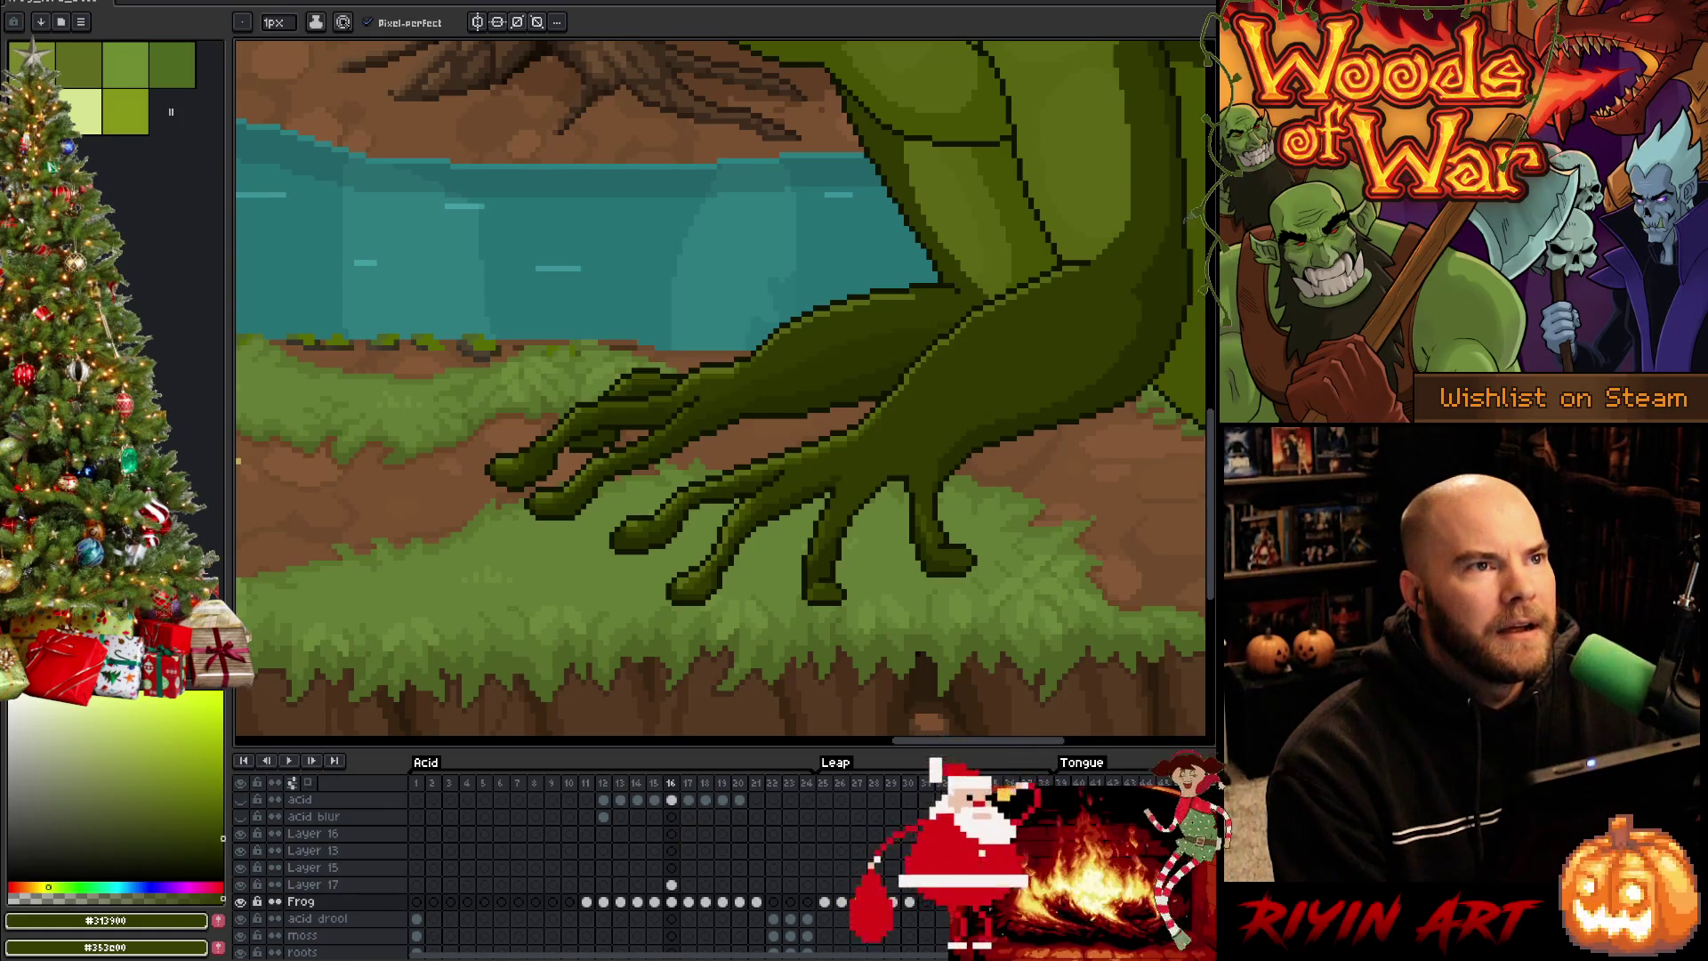
key(Left)
key(Right)
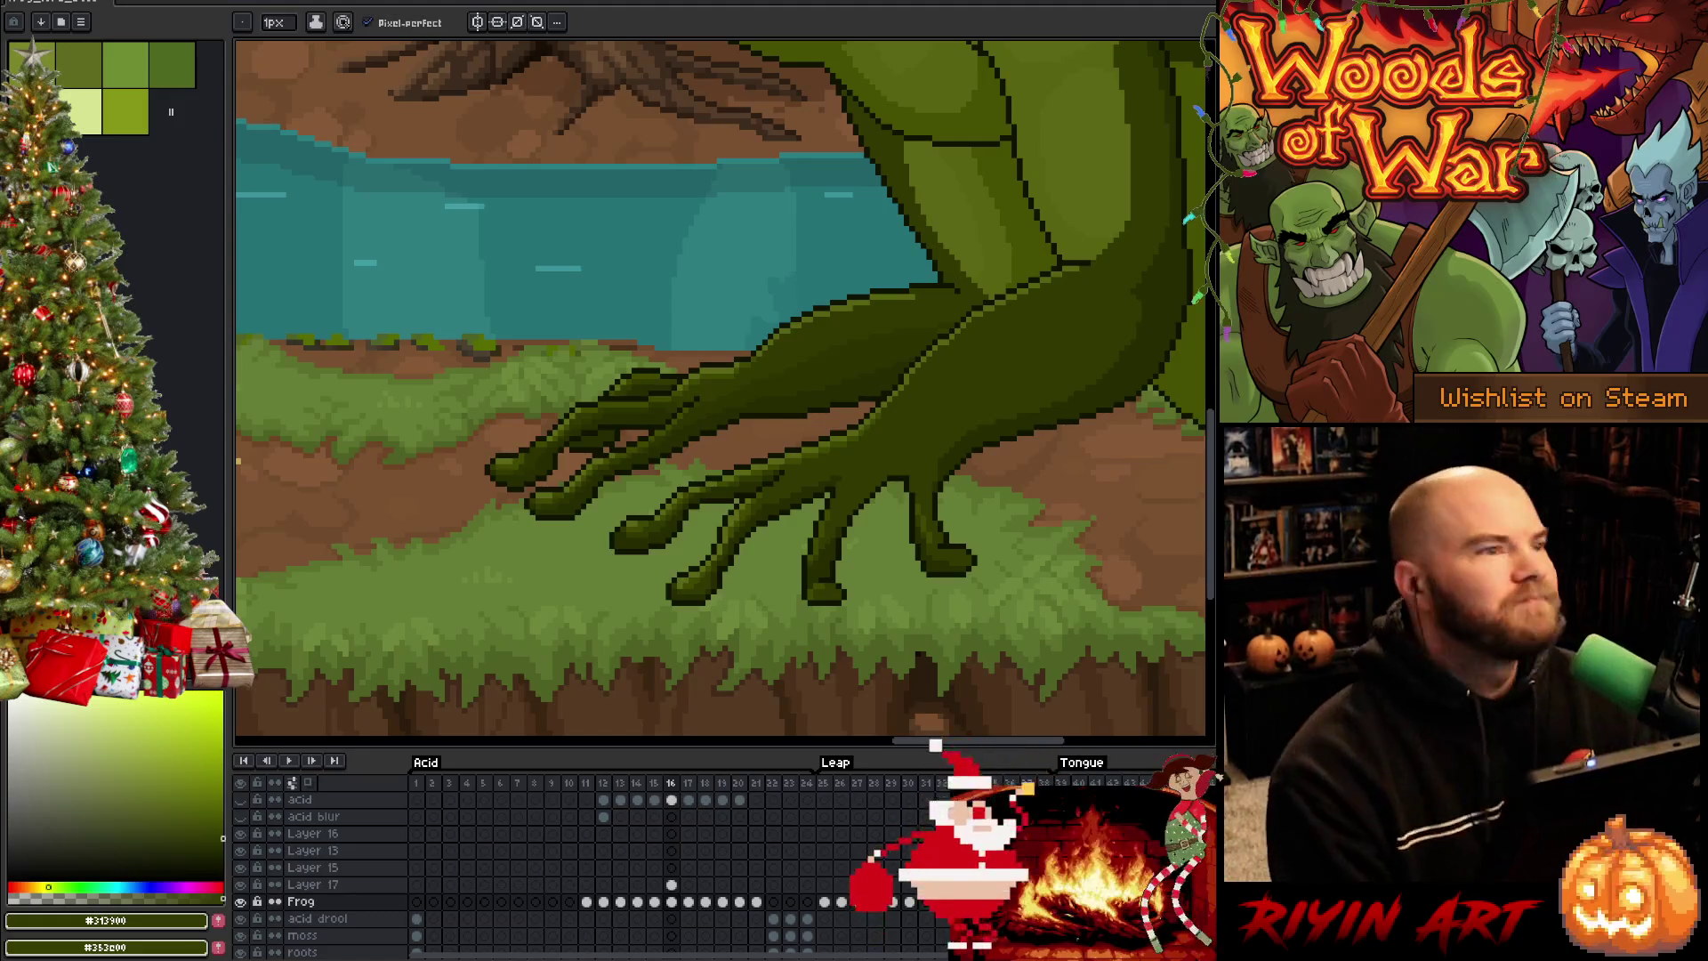
key(Left)
key(Right)
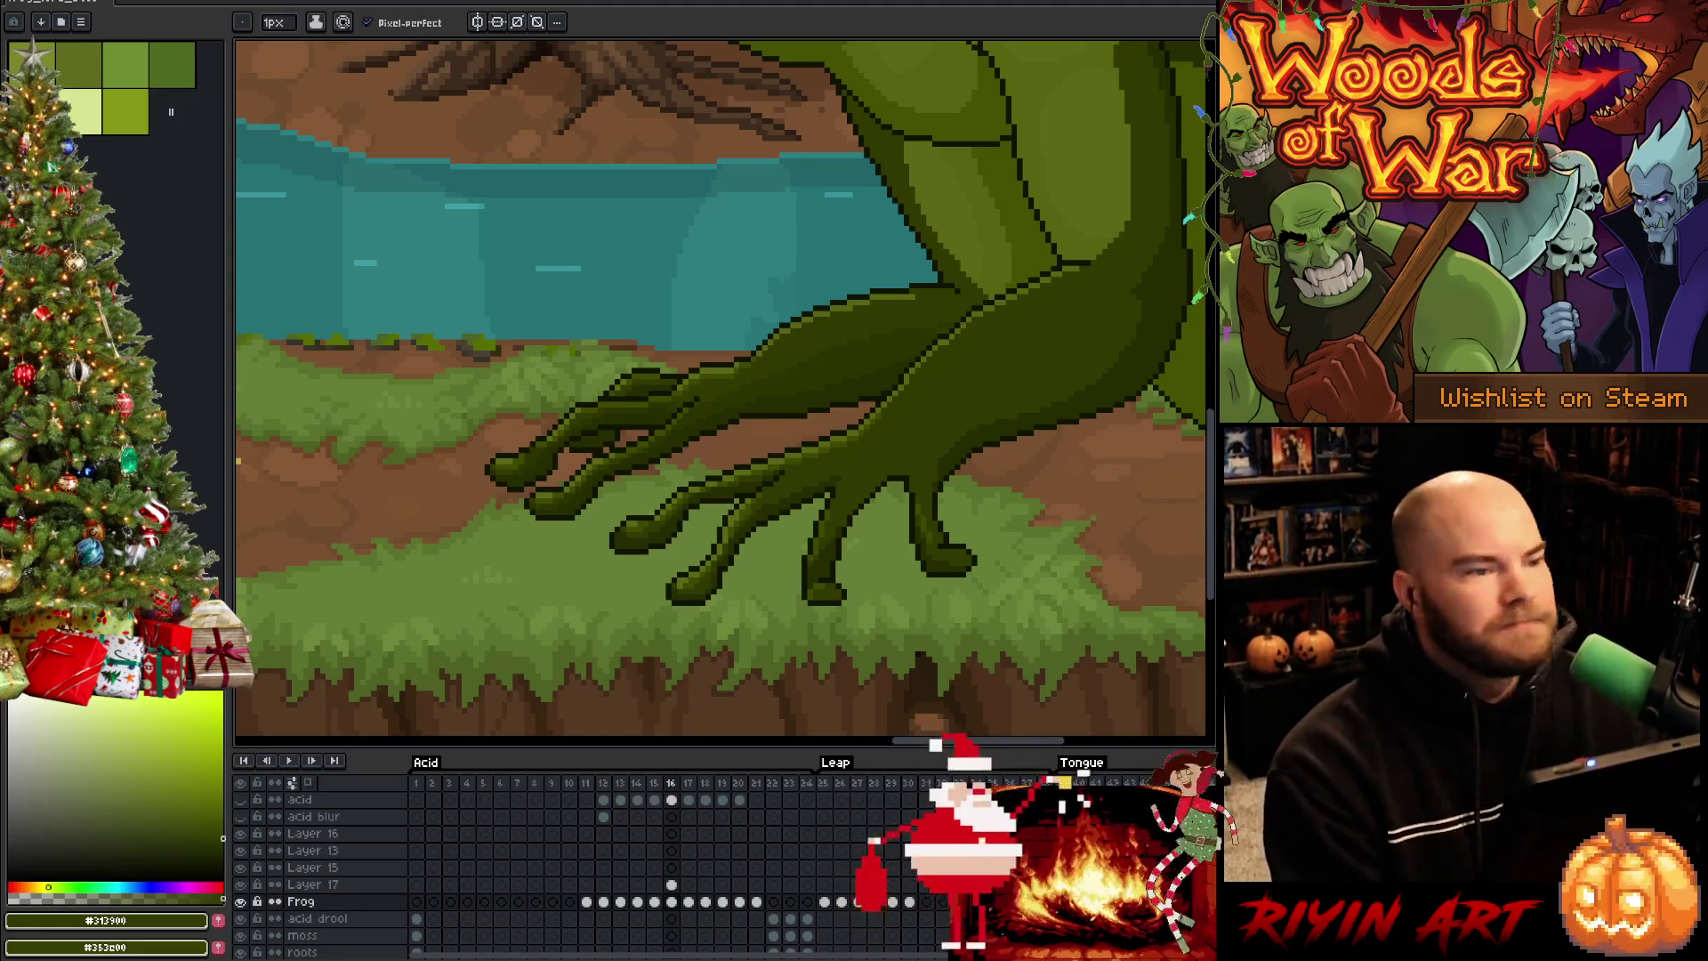
key(Left)
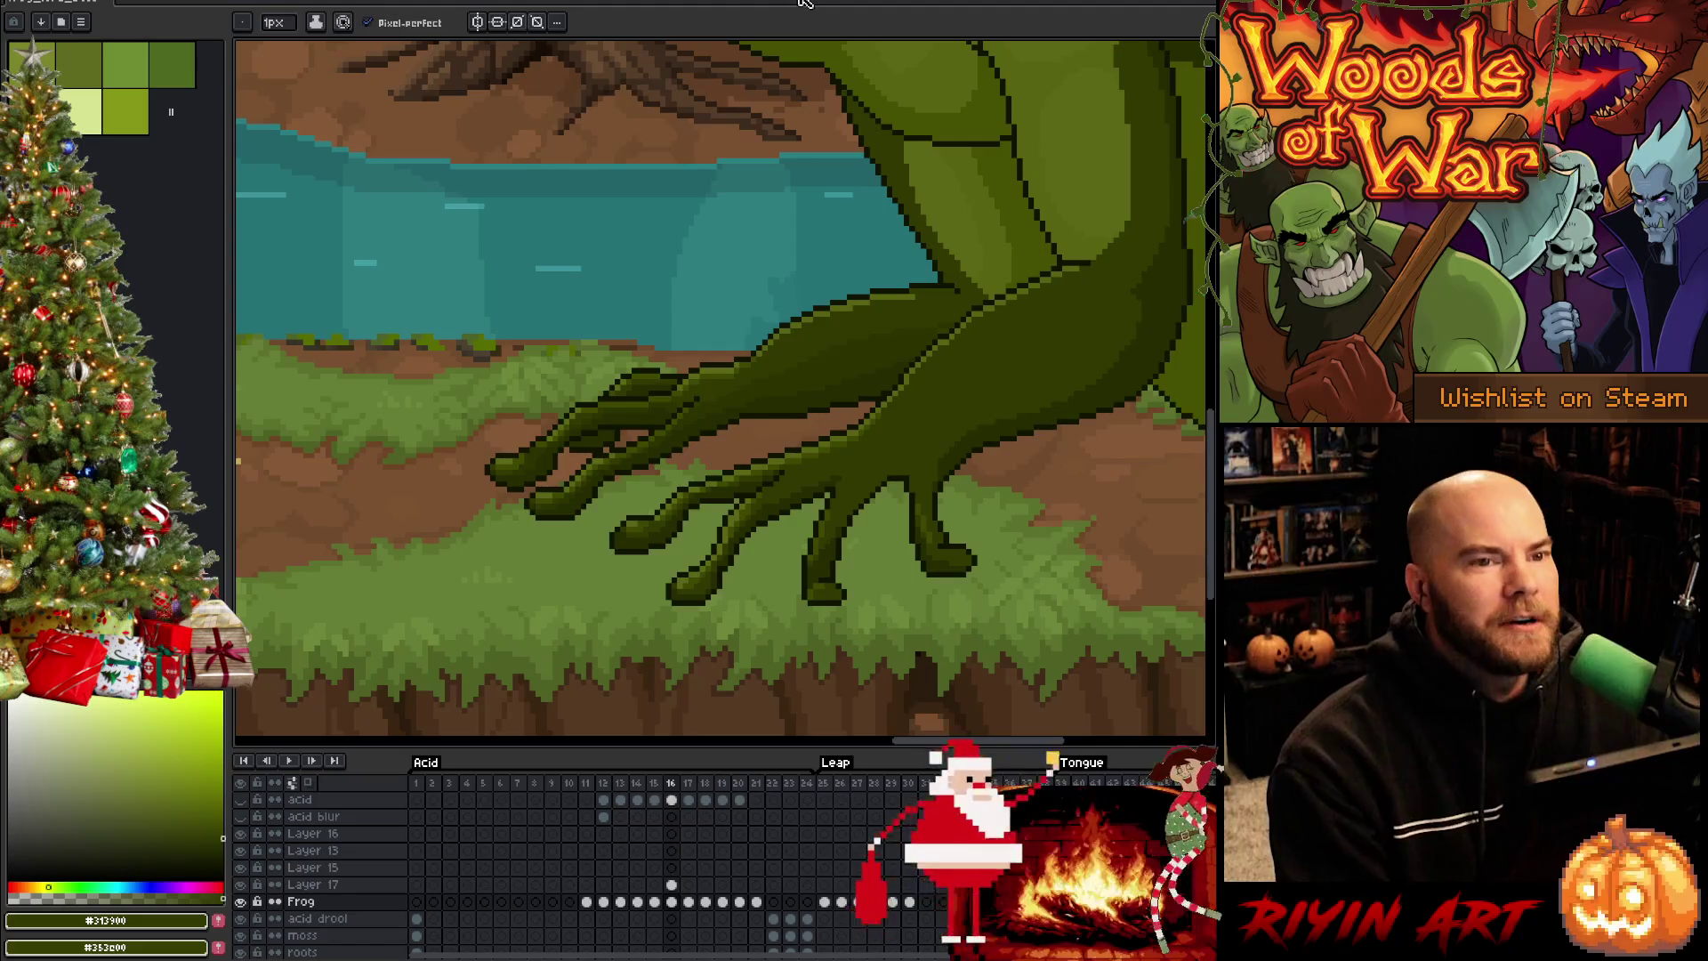
key(Right)
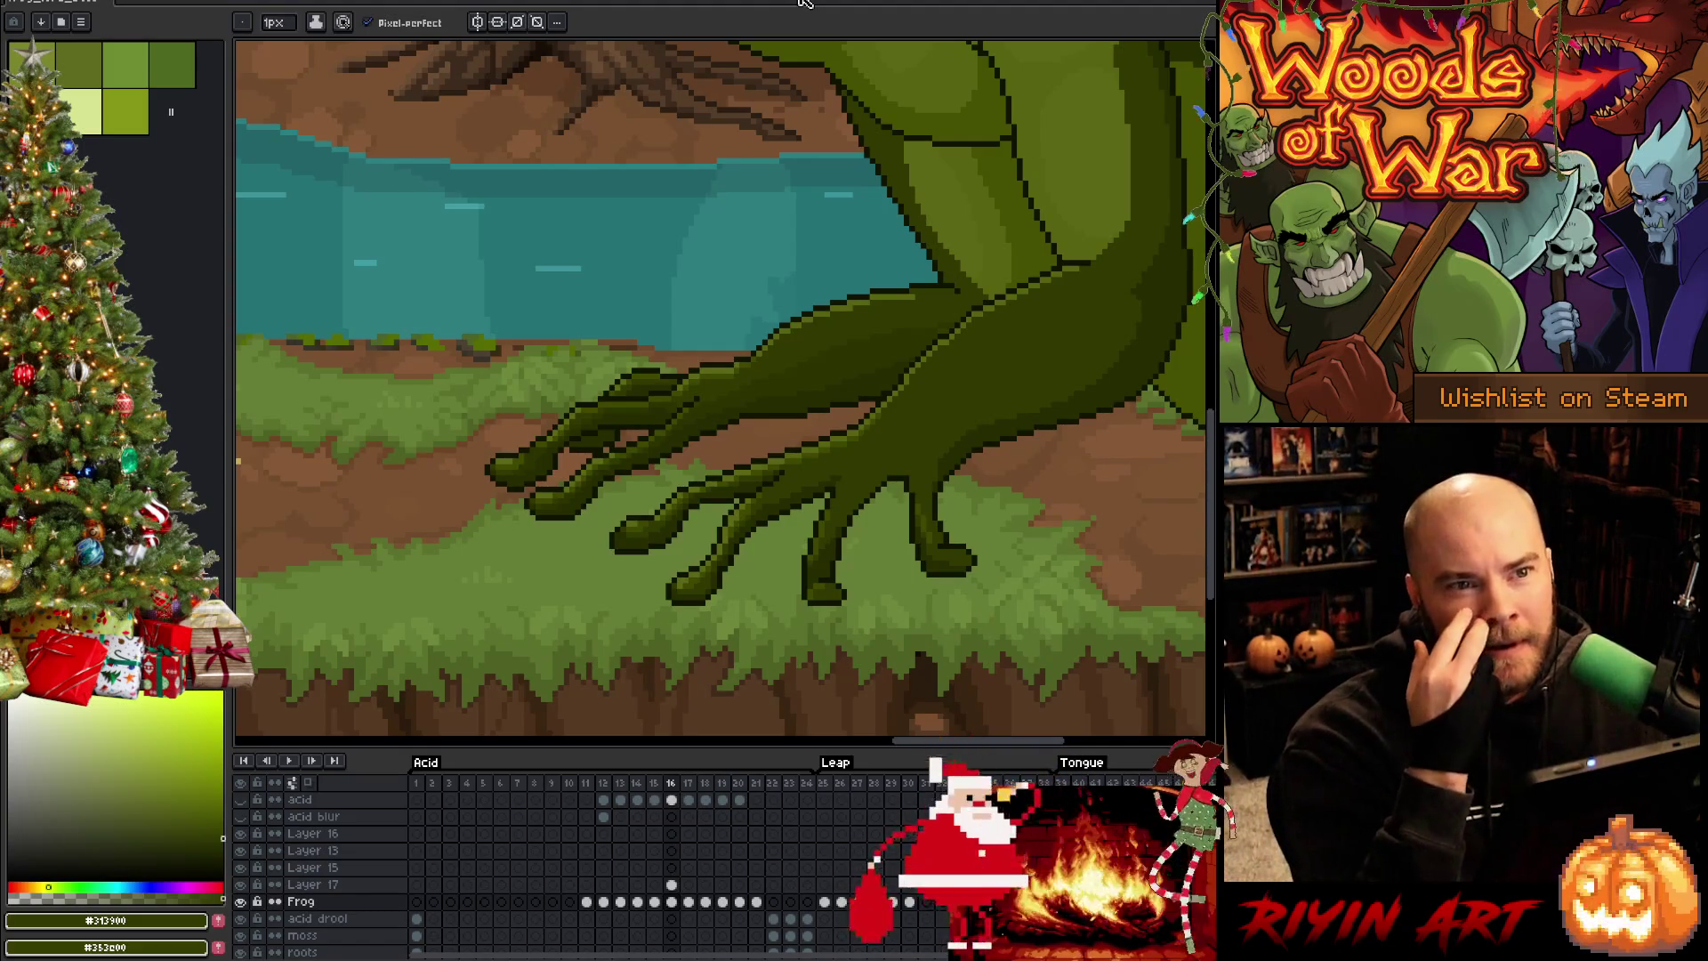
key(Left)
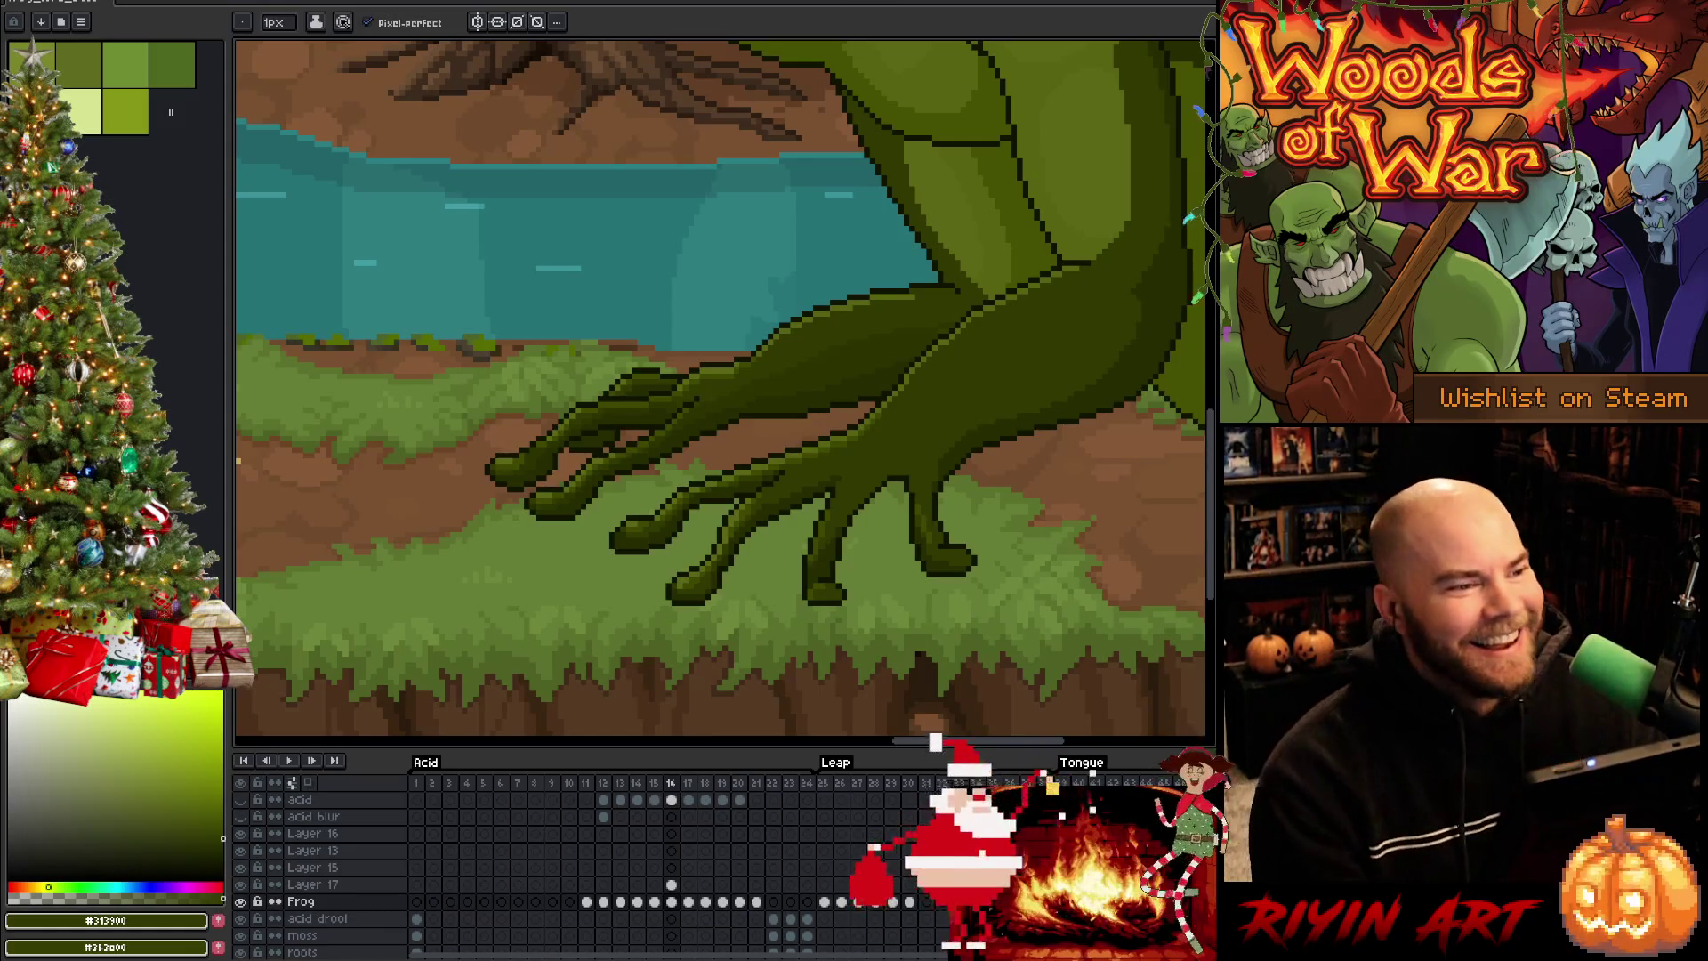
key(Right)
key(Left)
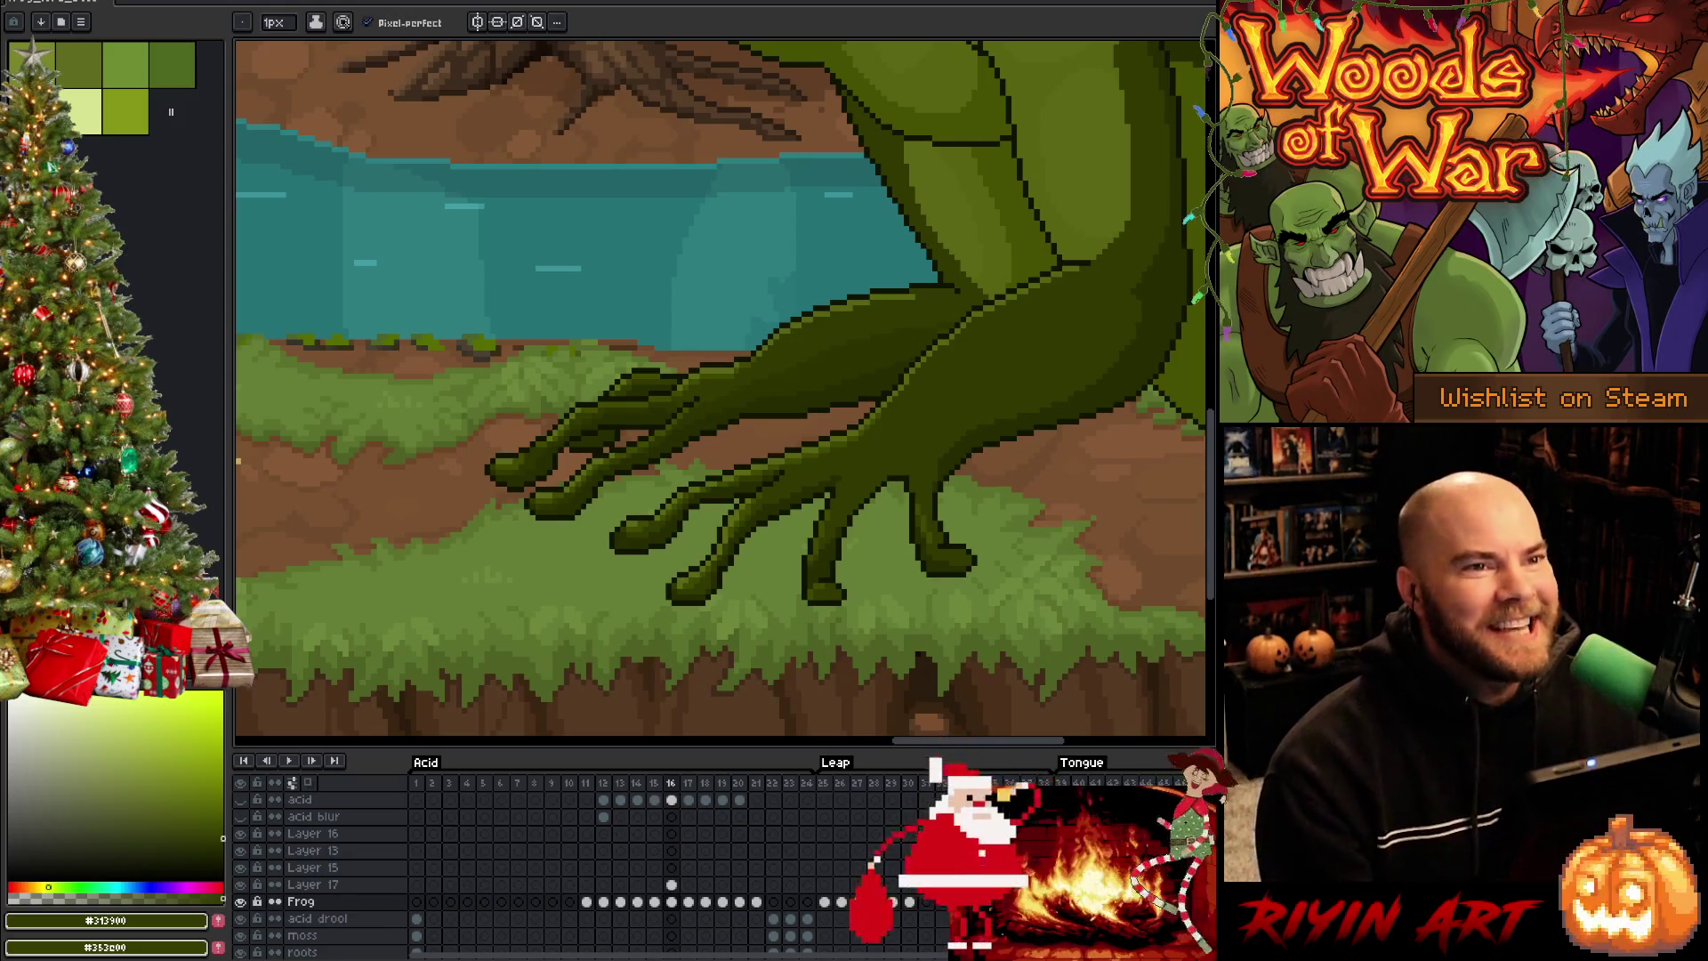
key(Right)
key(Left)
key(Right)
key(Left)
key(Right)
key(Left)
key(Right)
key(Left)
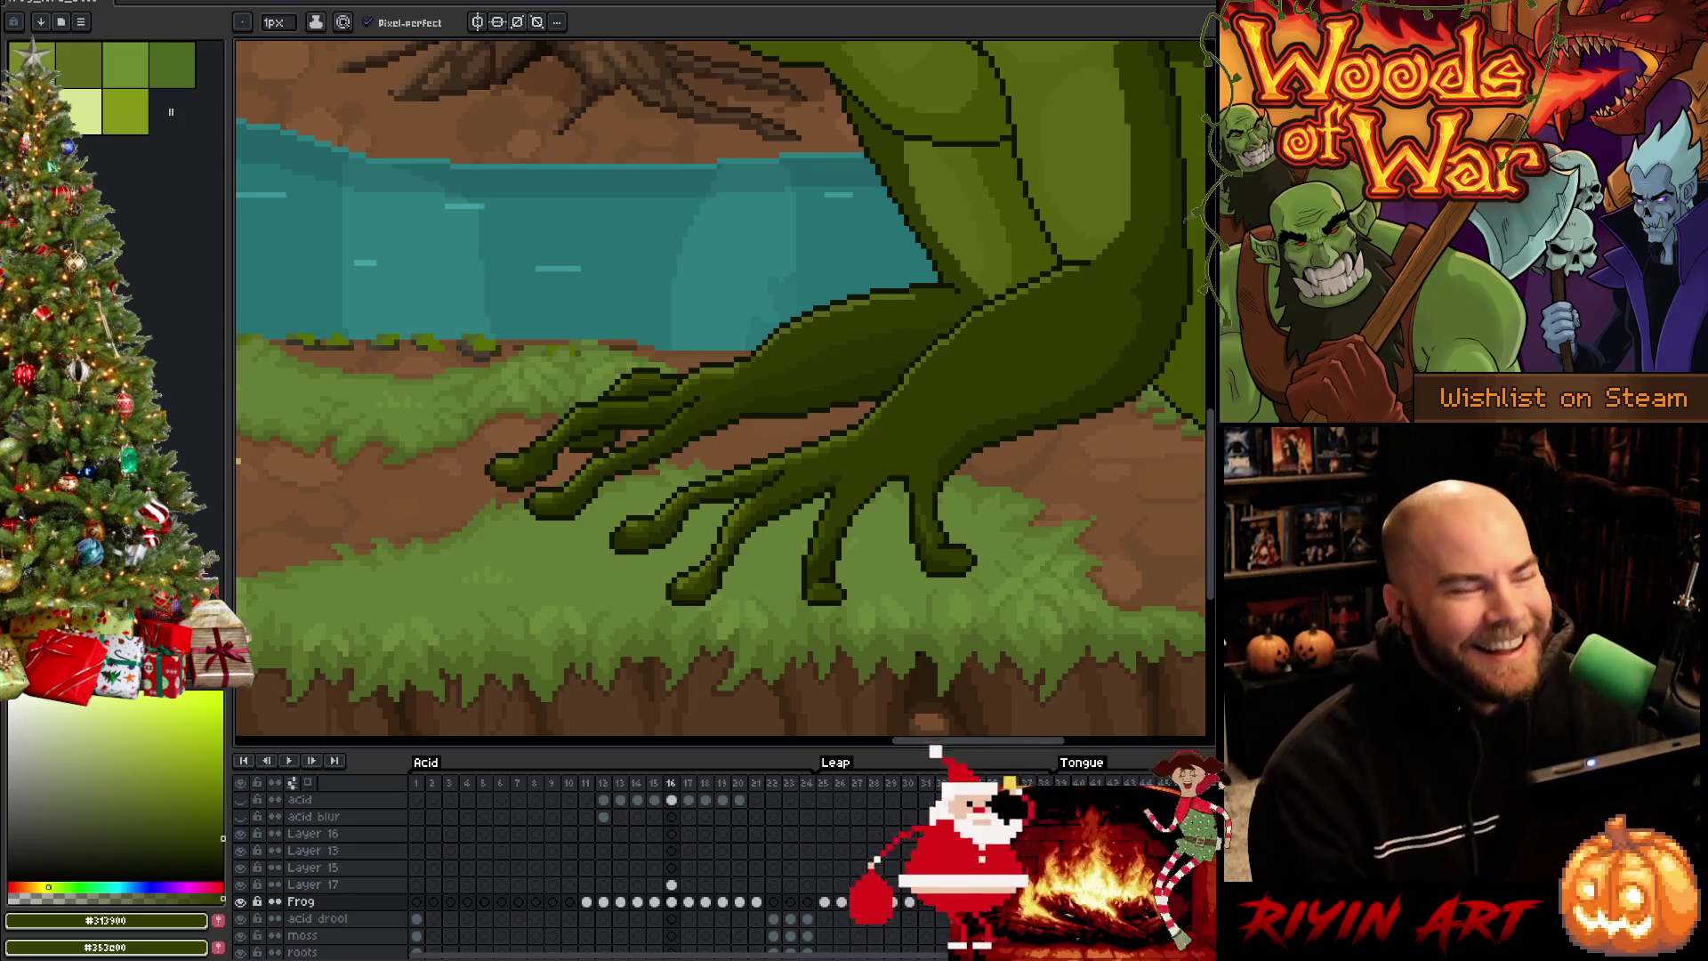
key(Right)
key(Left)
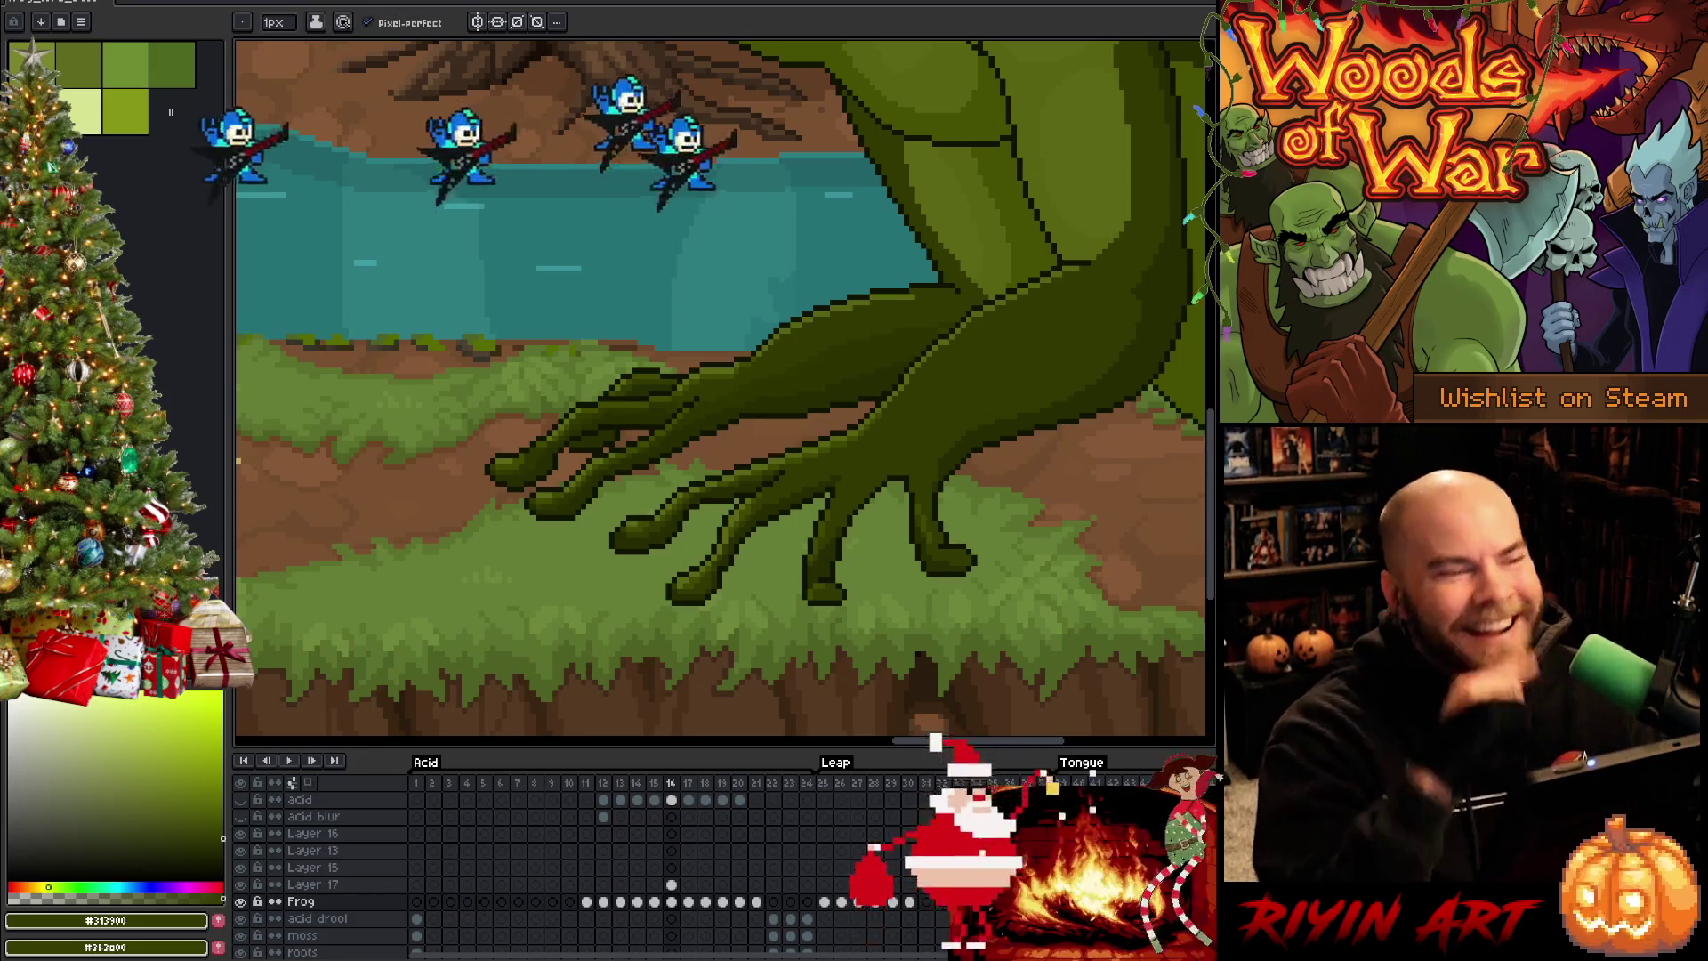
key(Right)
key(Left)
key(Right)
key(Left)
key(Right)
key(Left)
key(Right)
key(Left)
key(Right)
key(Left)
key(Right)
key(Left)
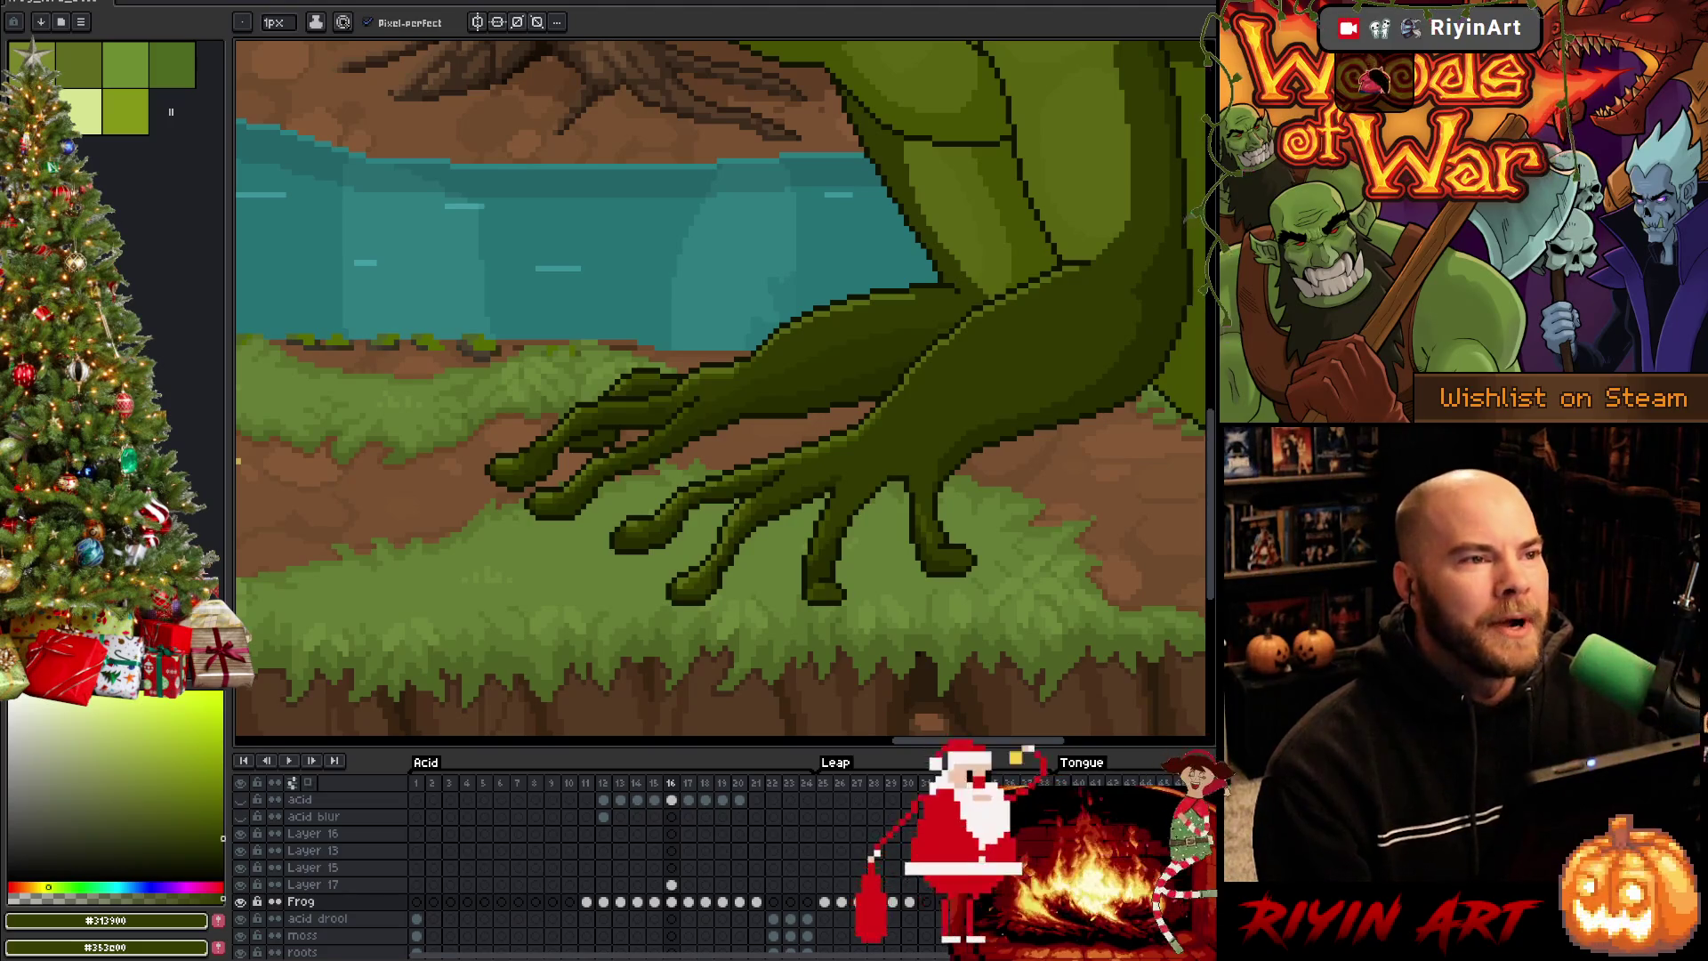
key(Right)
key(Left)
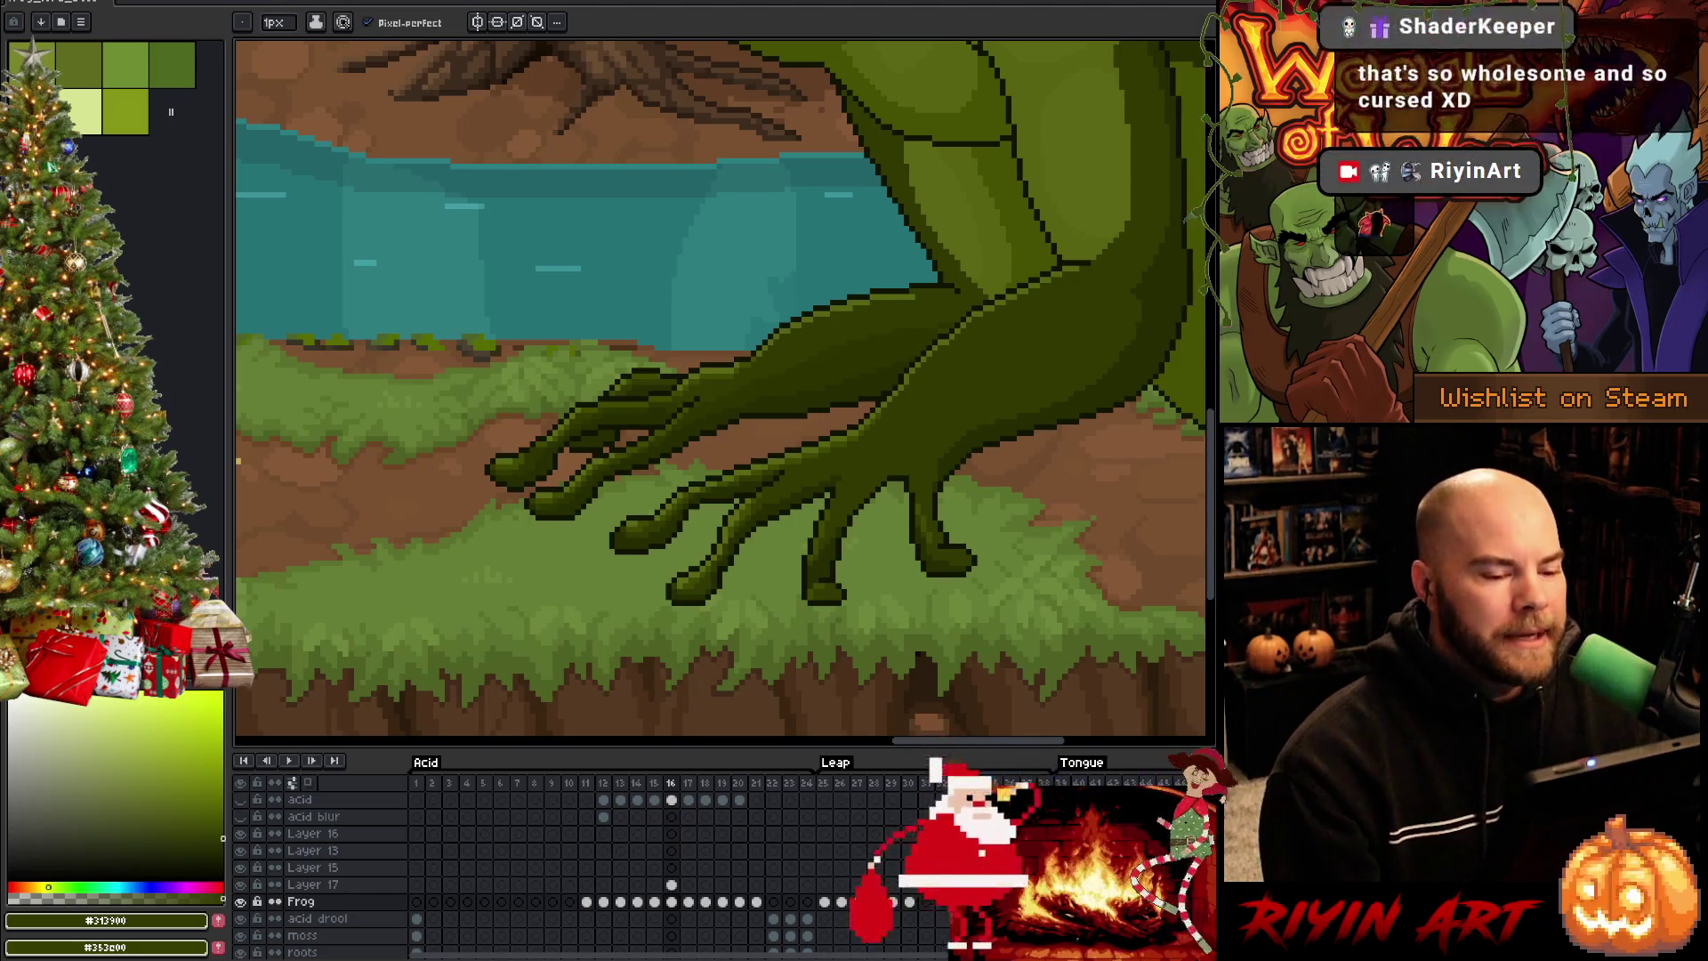
key(Right)
key(Left)
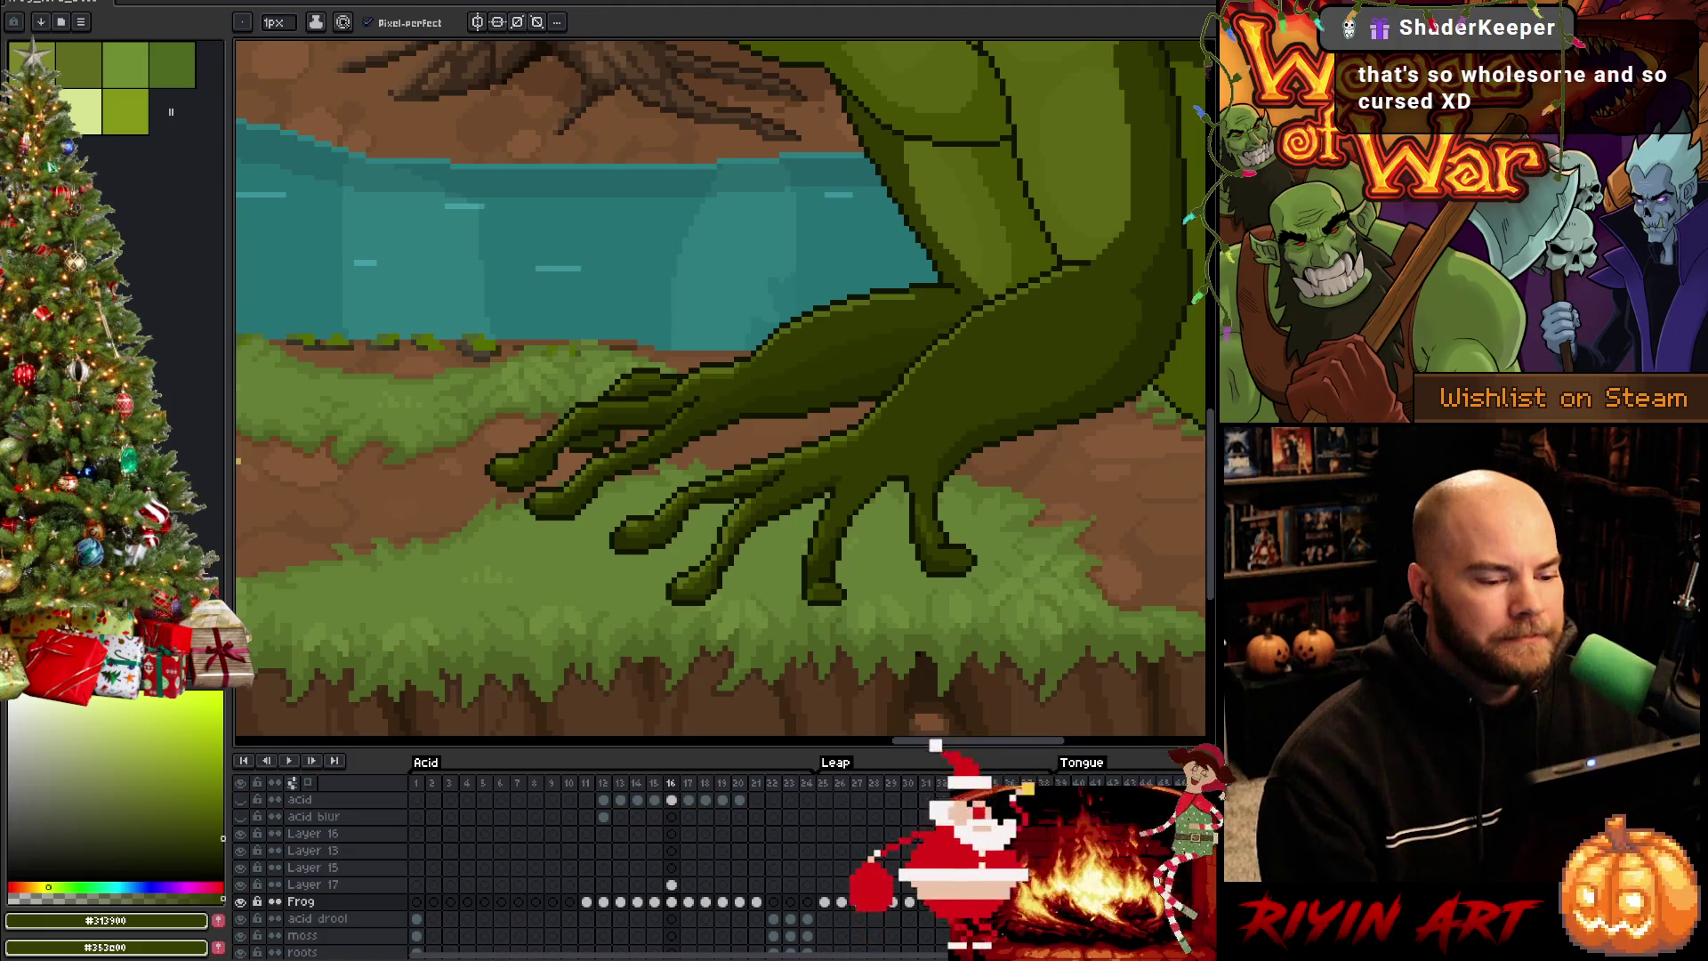
key(Right)
key(Left)
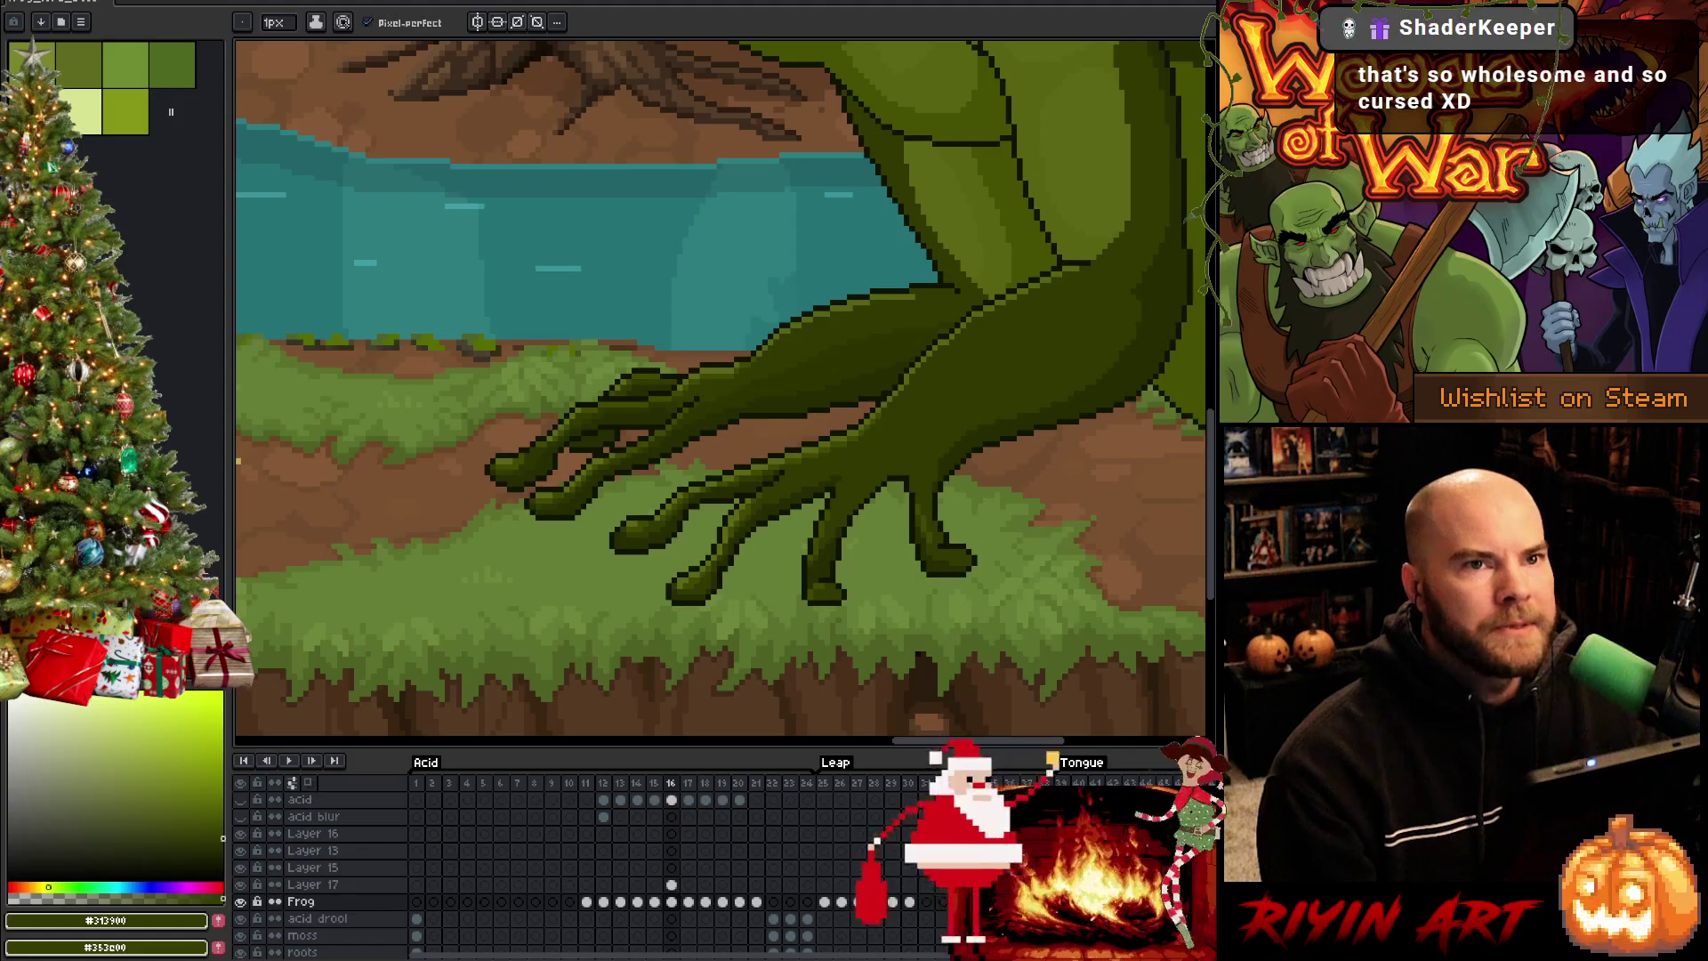
key(Right)
key(Left)
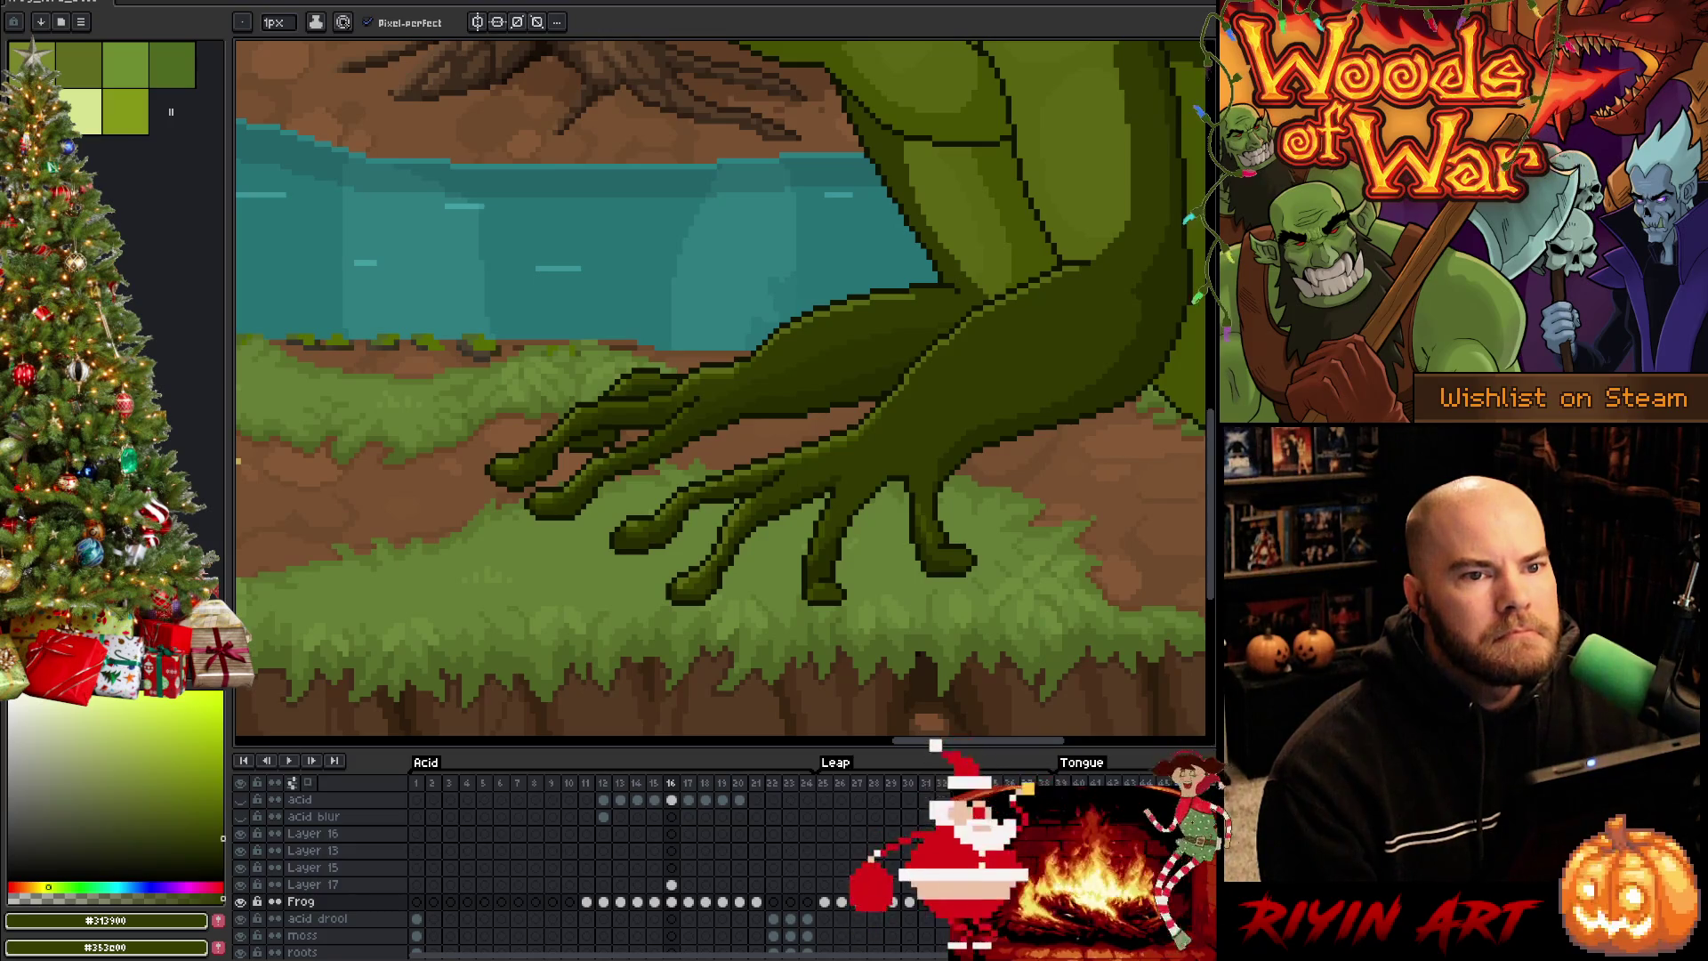
key(Right)
key(Left)
key(Right)
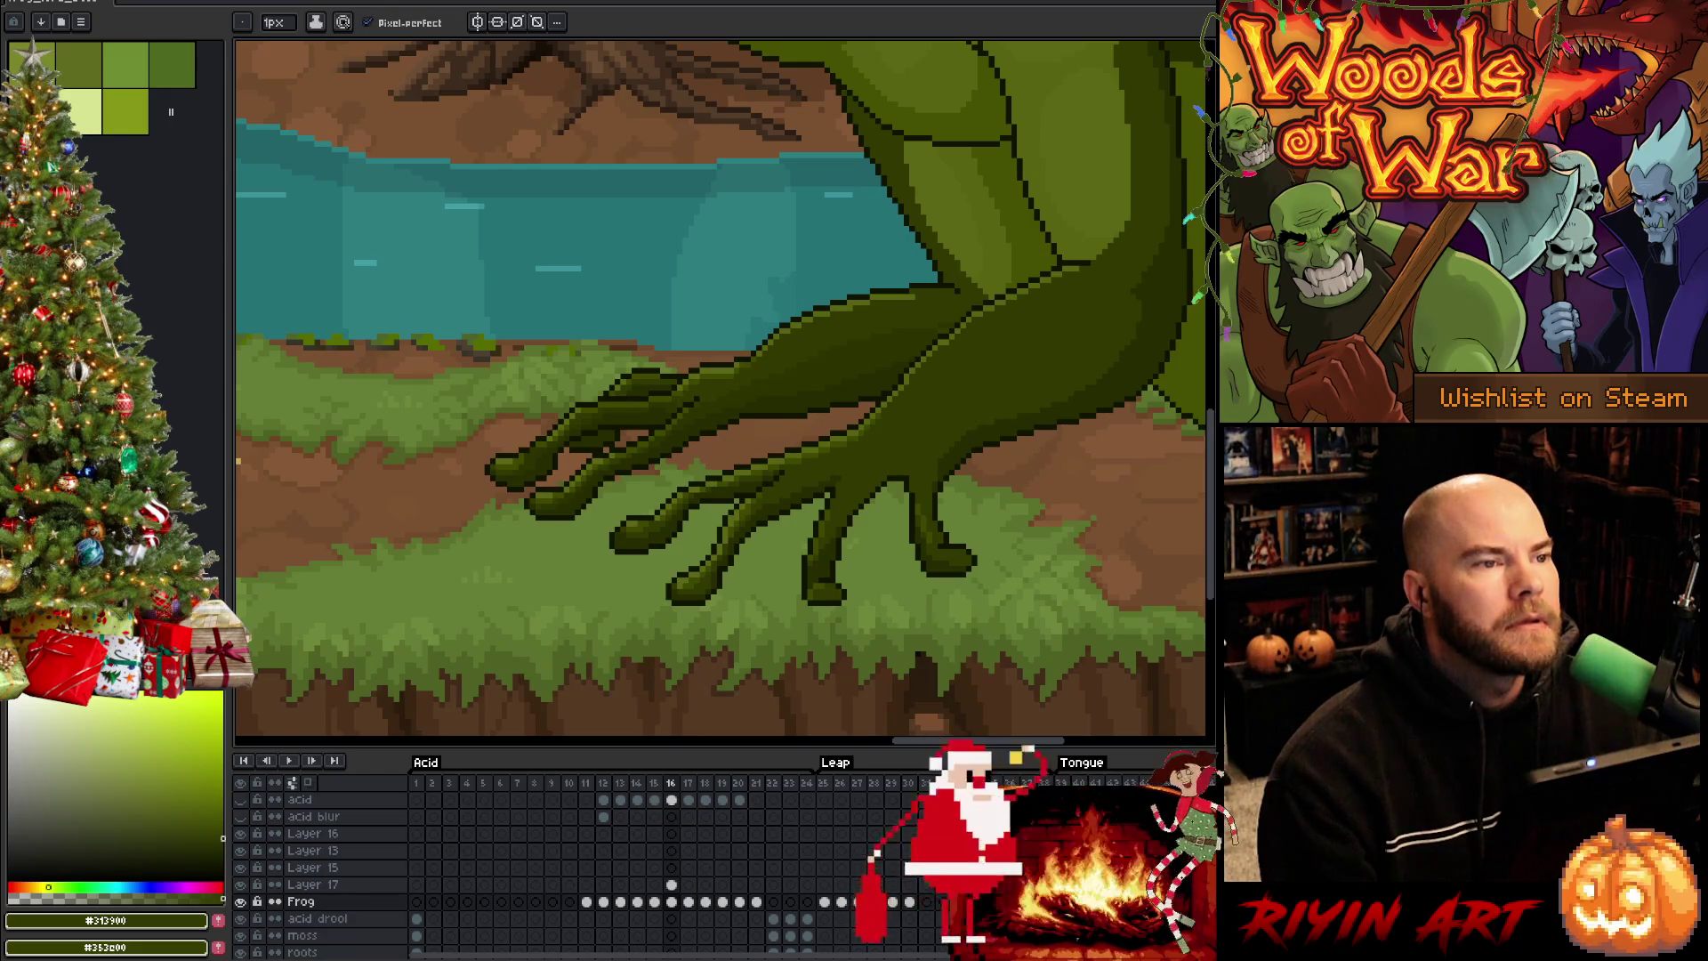
key(Left)
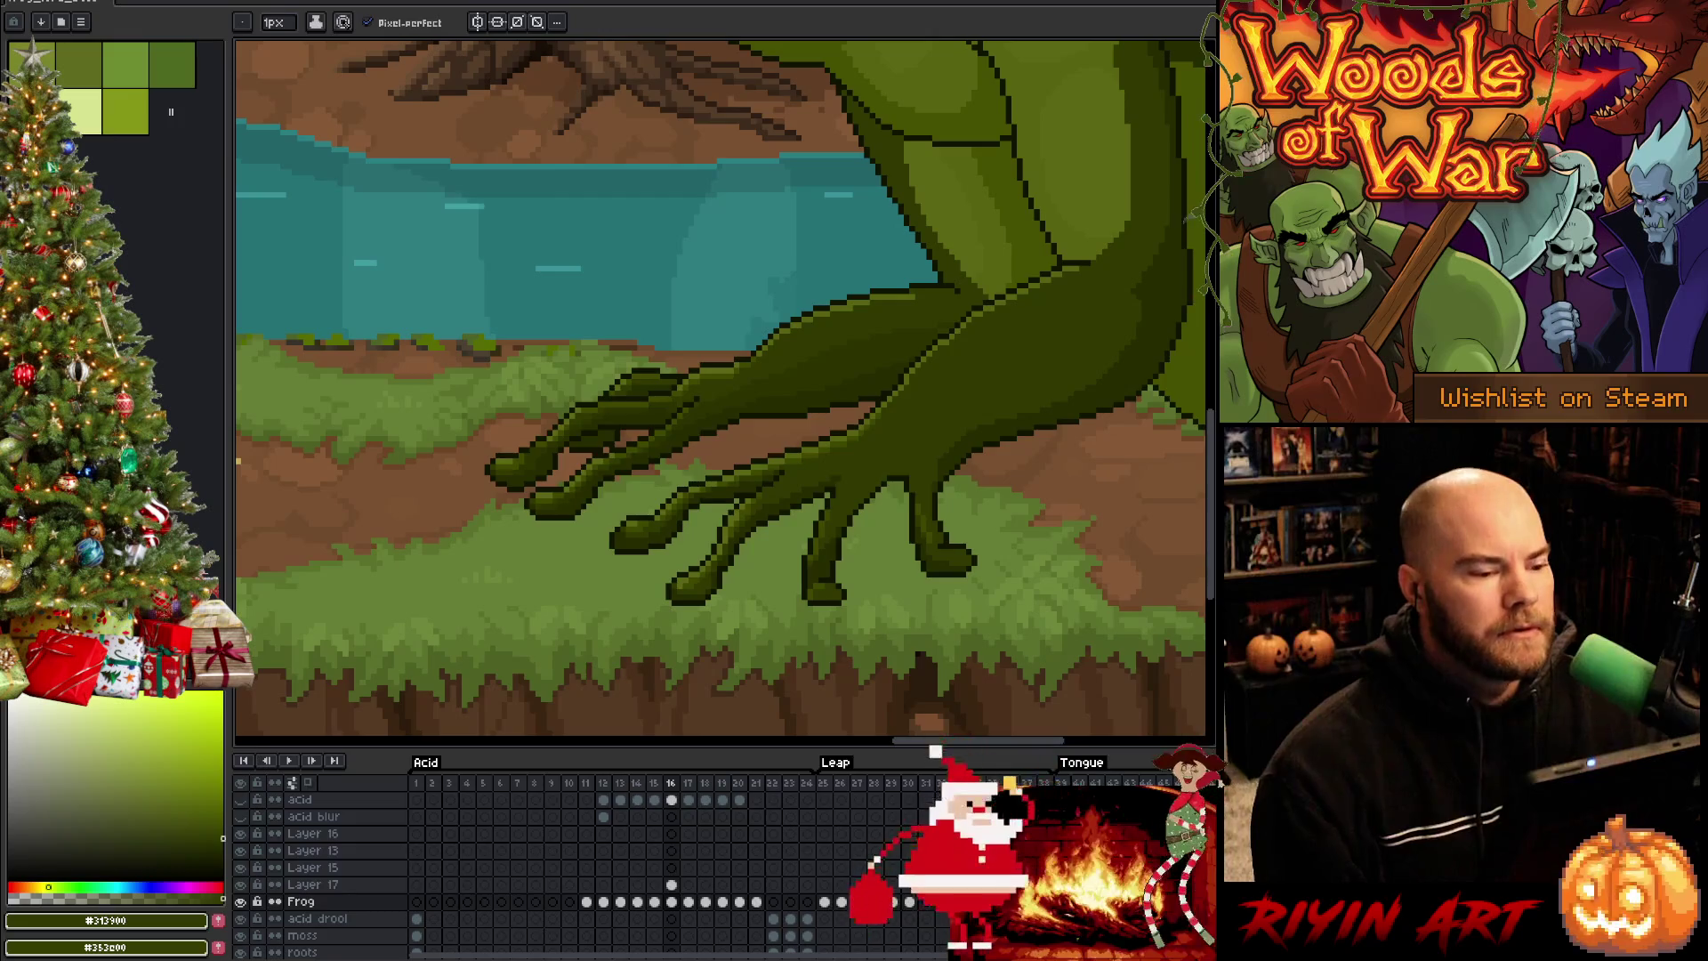
Toggle the Frog layer's visibility, eyedrop the leg outline's dark green, and step back to frame 15
click(673, 905)
click(242, 902)
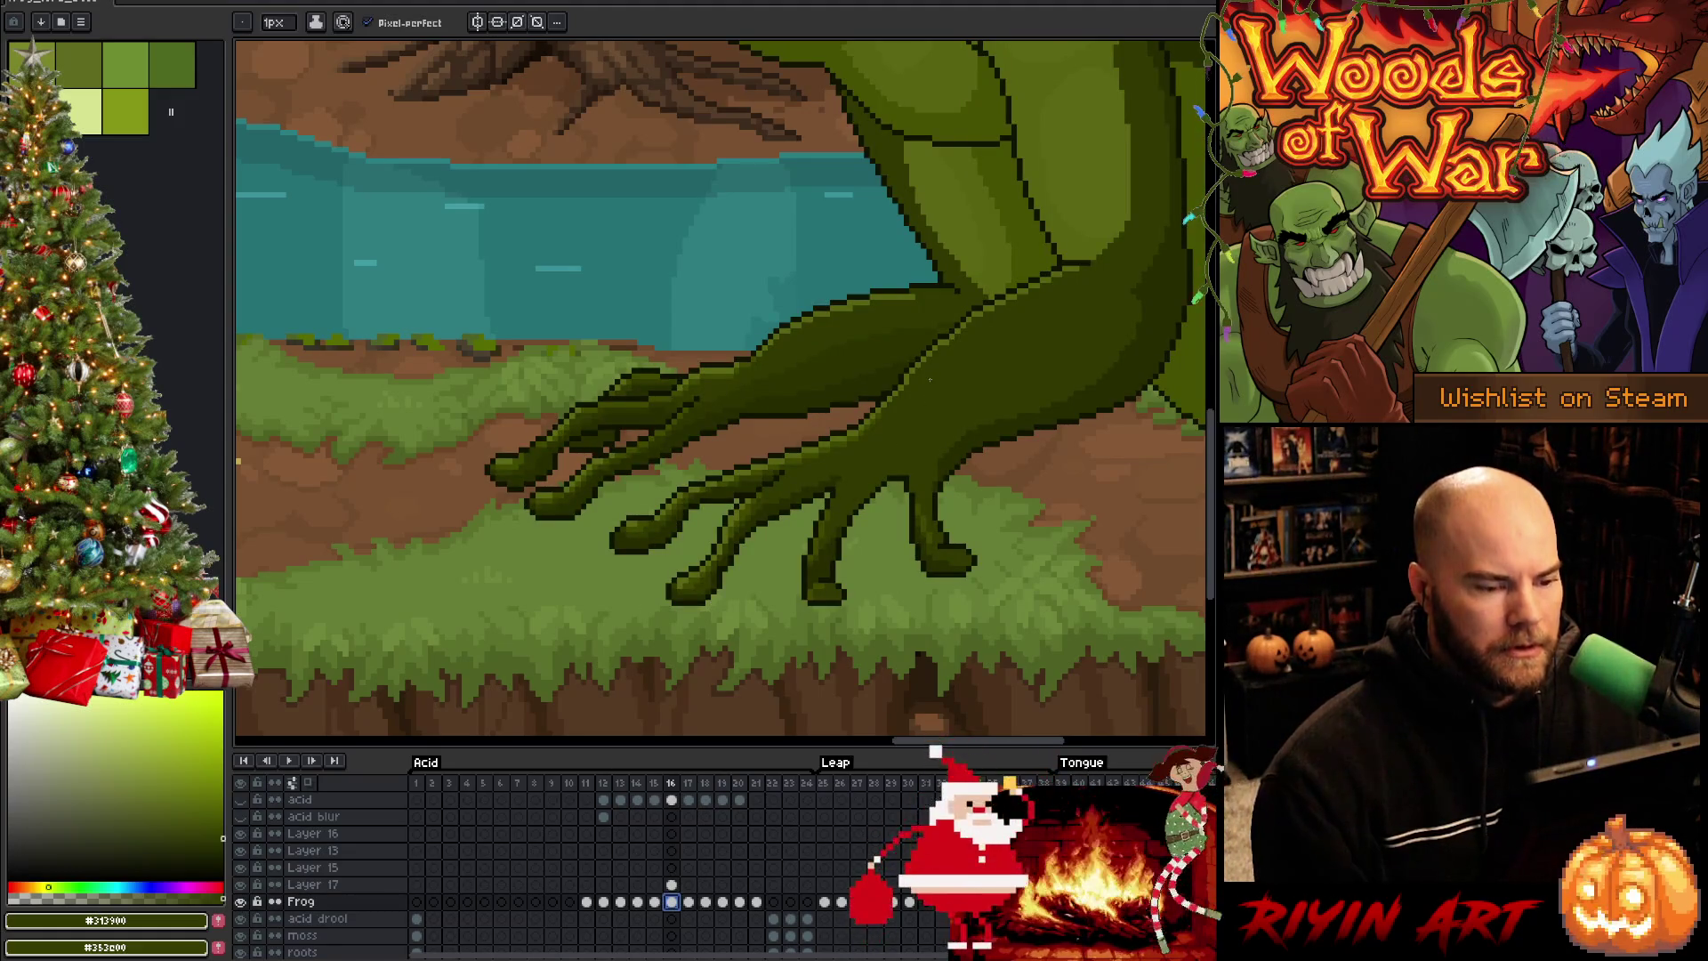
alt+click(747, 400)
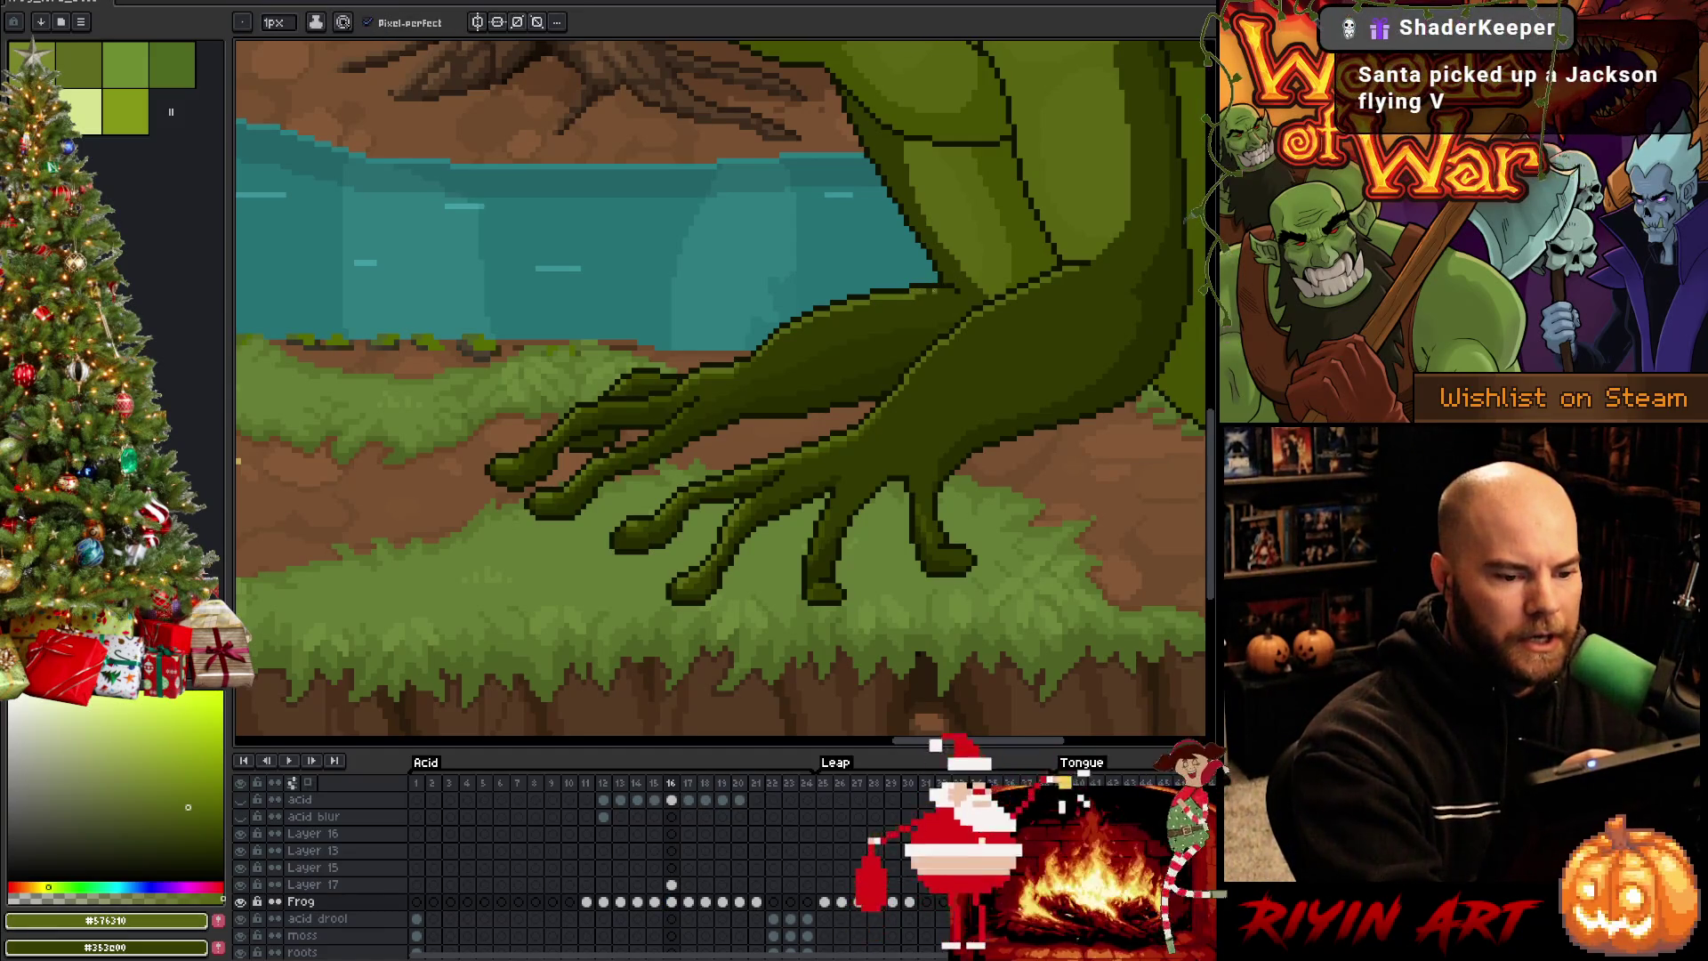
alt+click(935, 289)
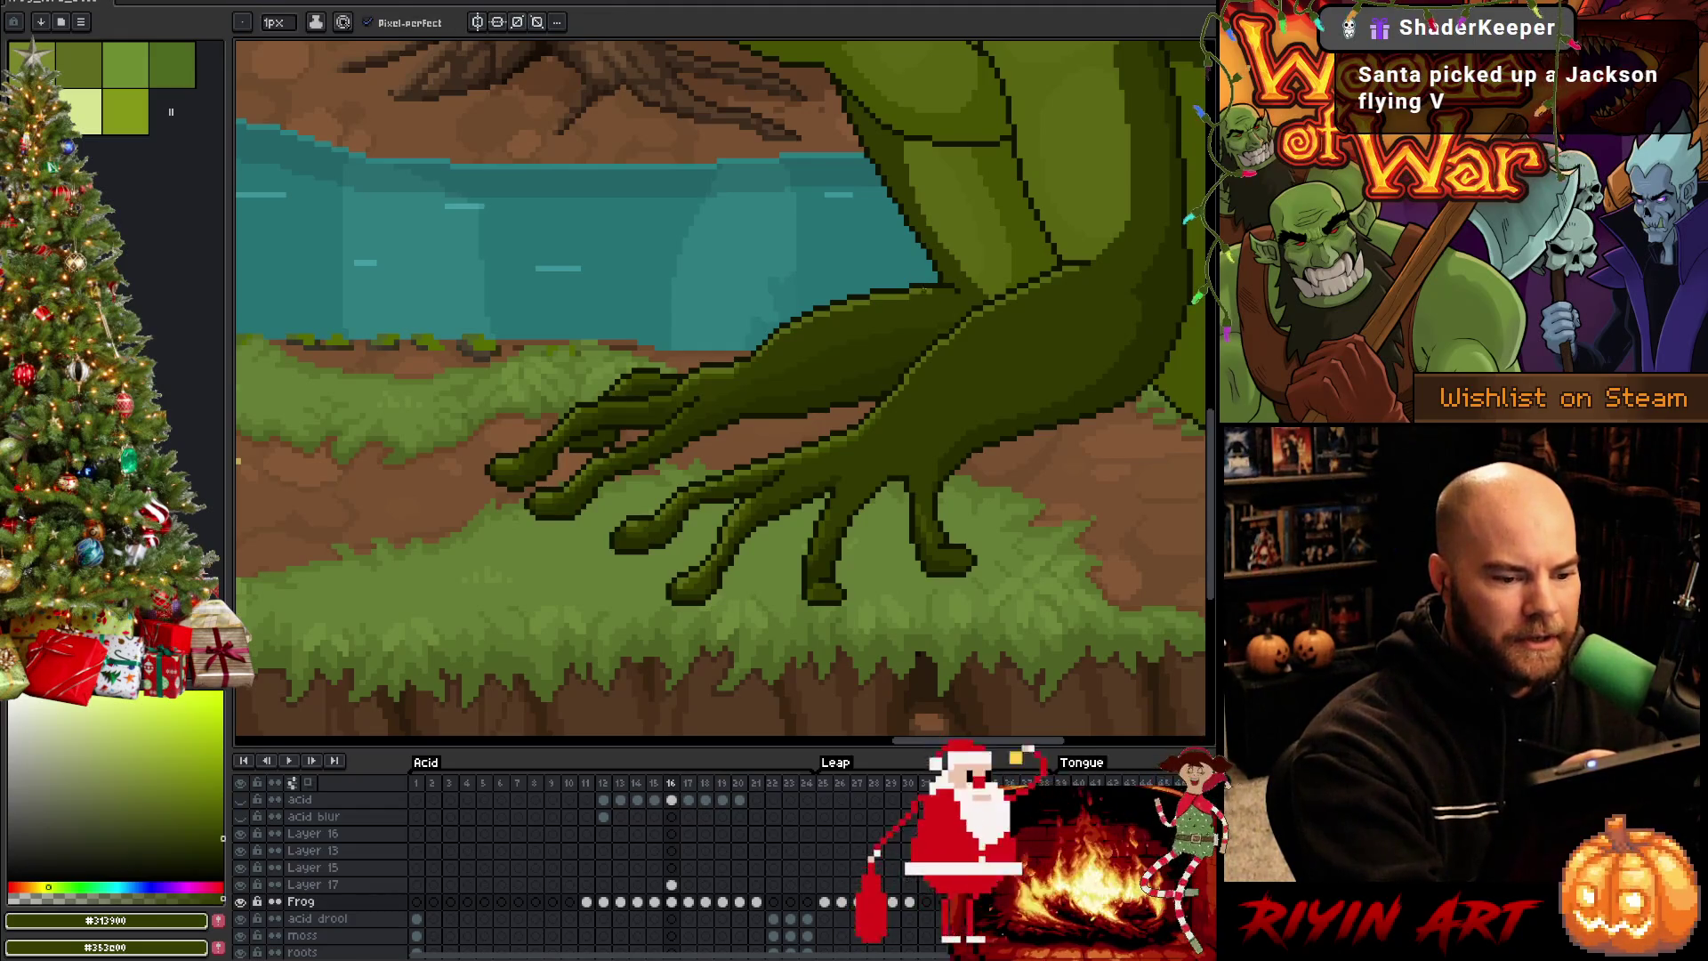
key(comma)
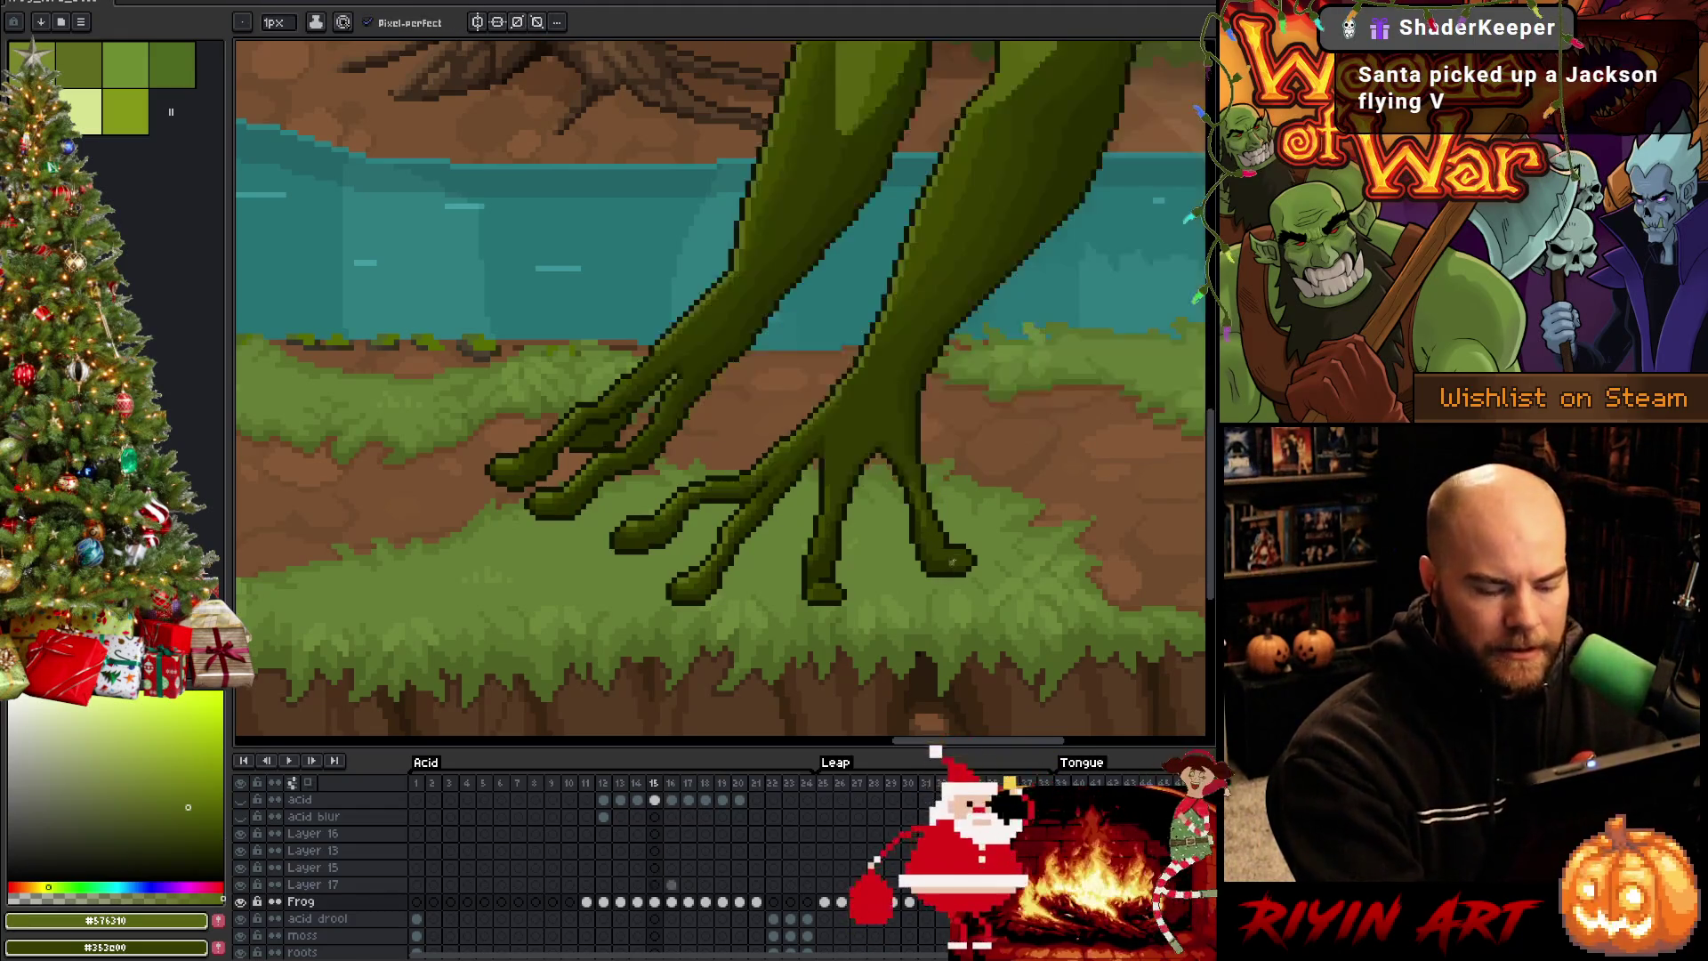
Pan the frog's body into view, advance to frame 16 and switch to the single-pixel Pencil
drag(875, 142, 877, 513)
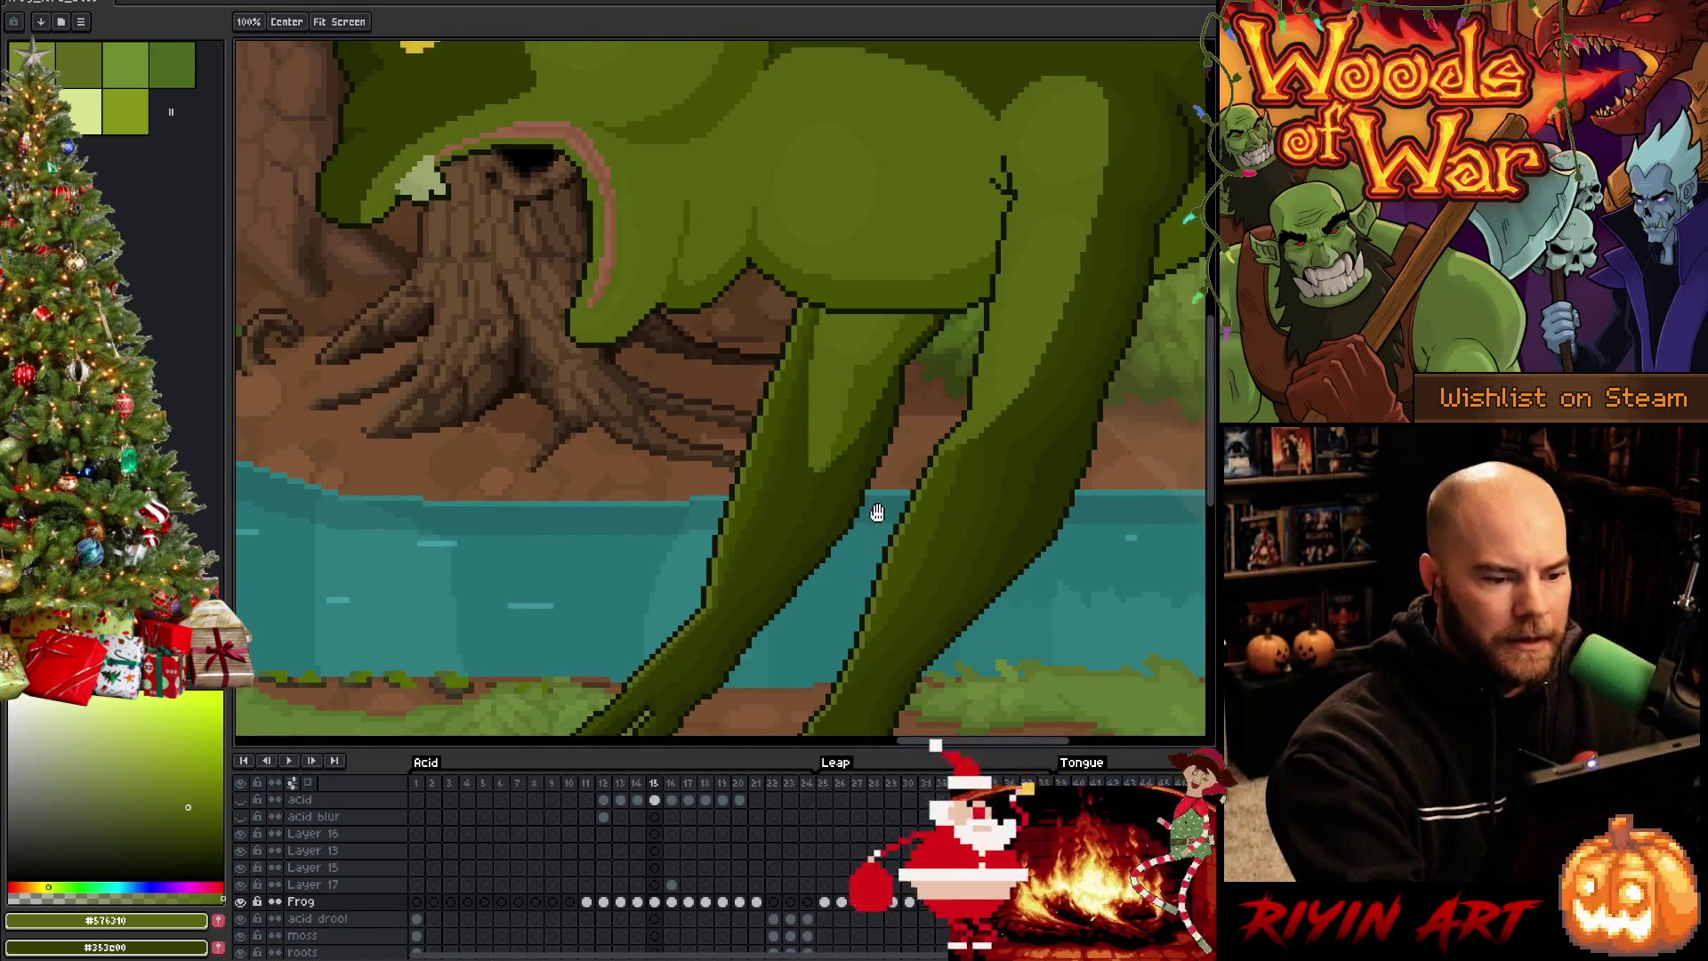
key(period)
key(b)
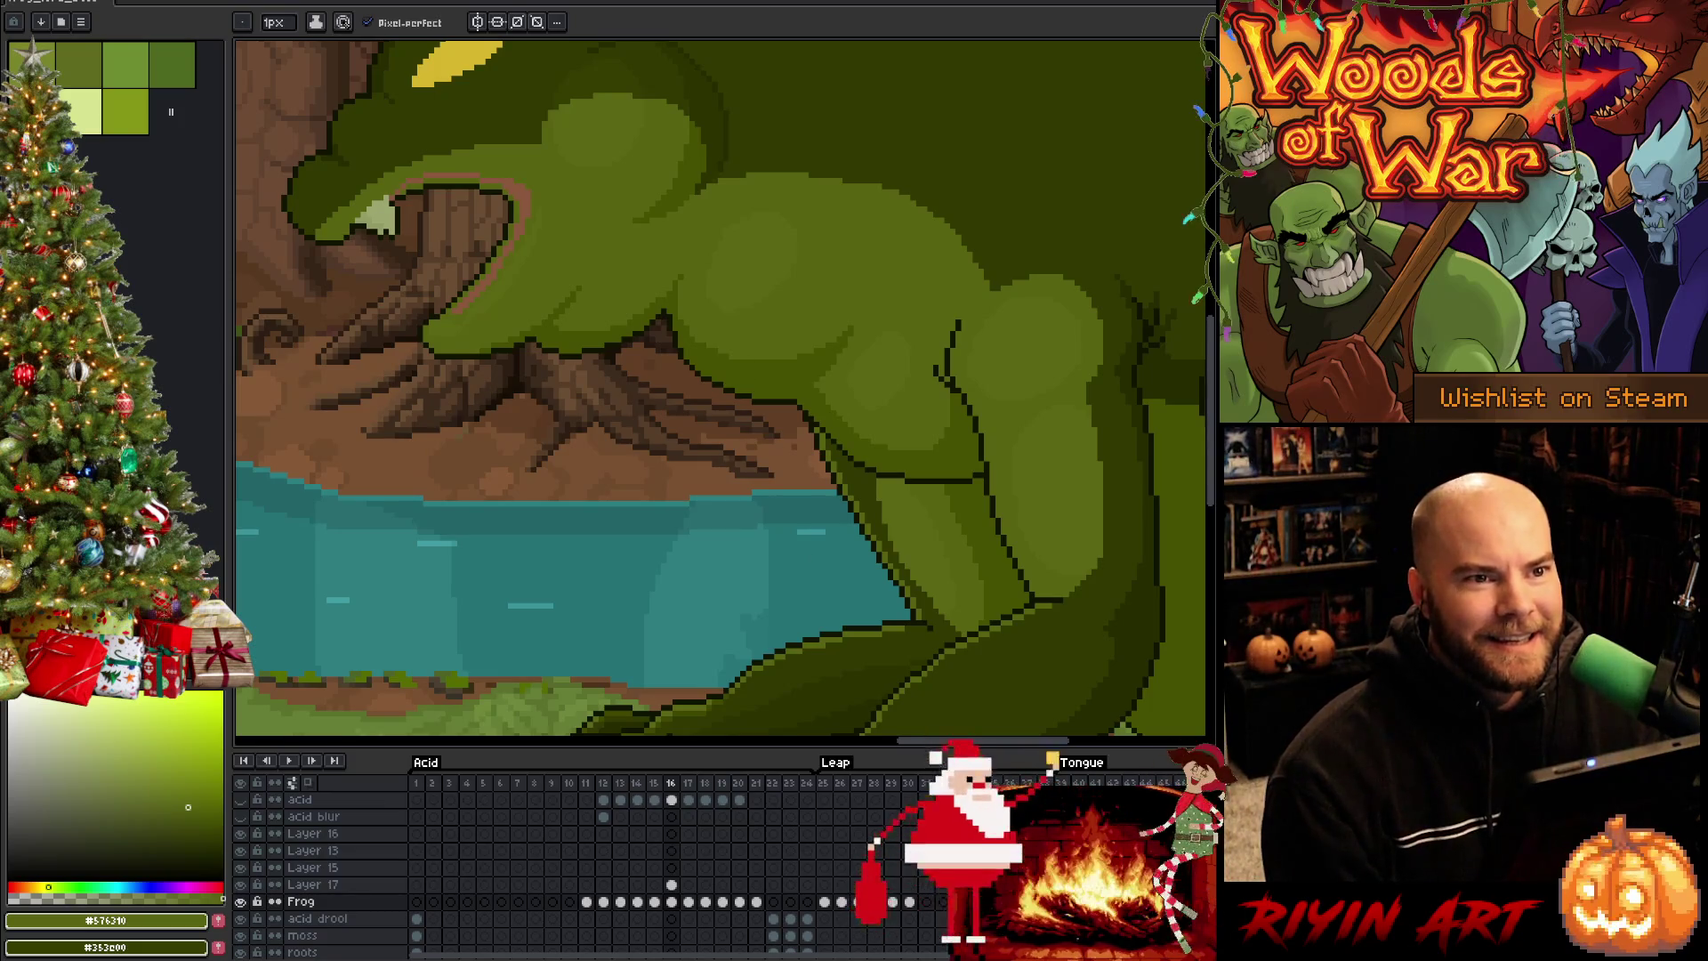
scroll(721, 387, up, 1)
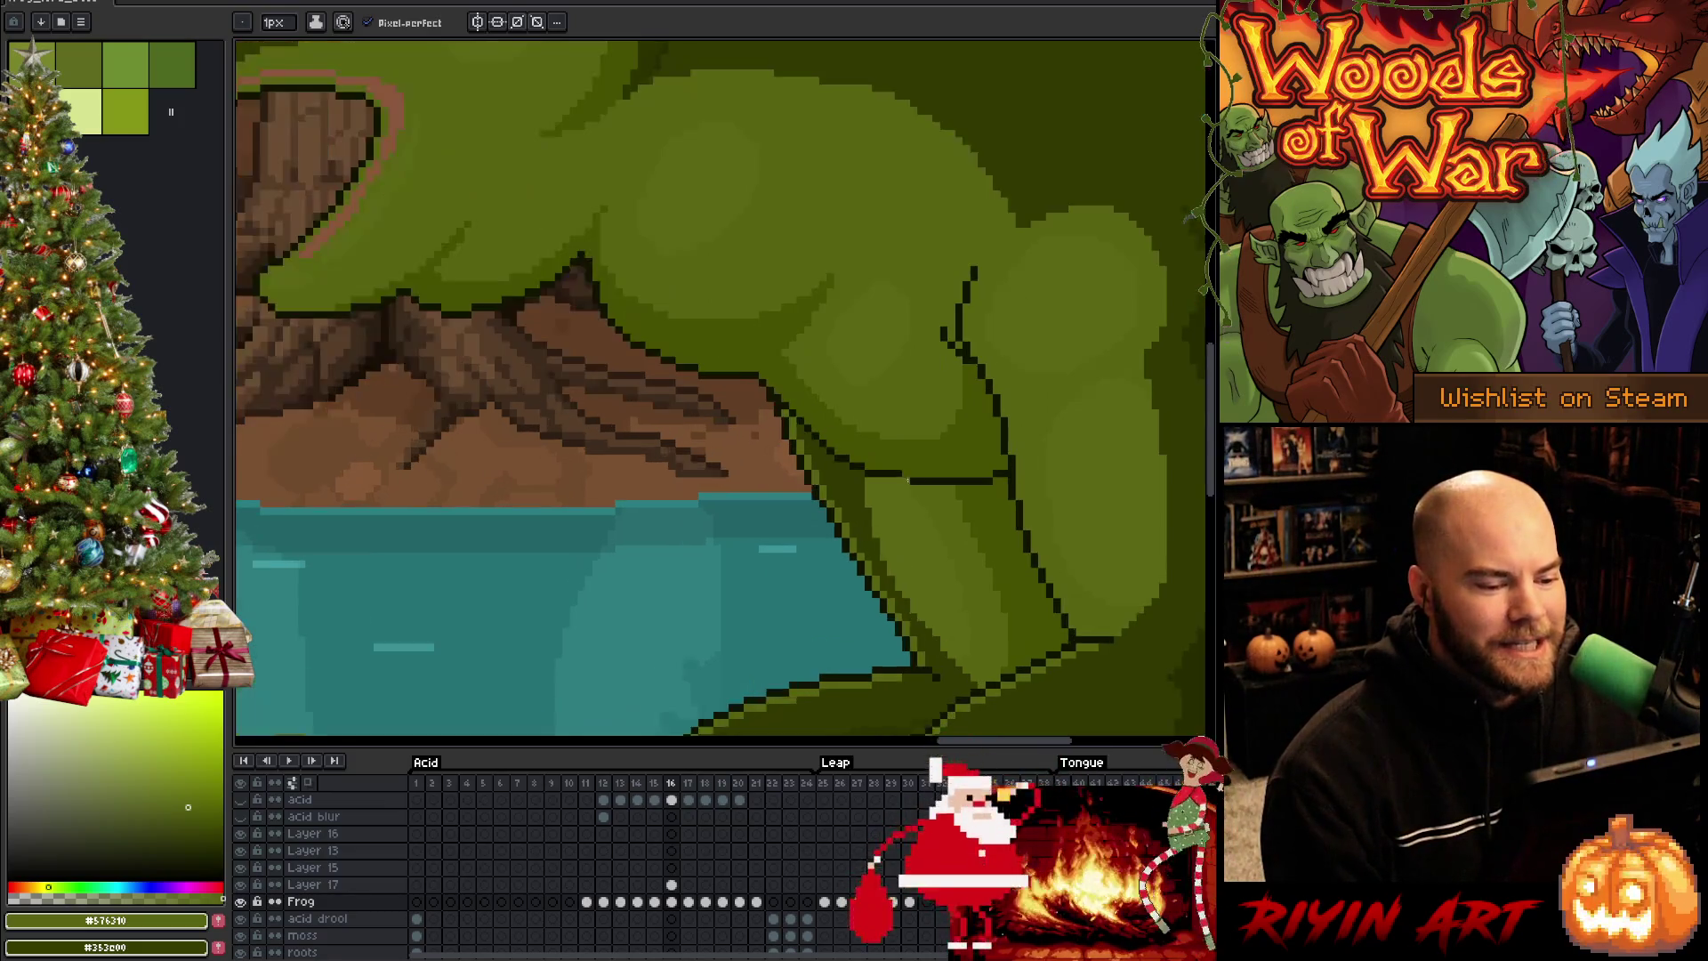
scroll(721, 388, down, 2)
scroll(1011, 624, down, 1)
scroll(1010, 623, up, 2)
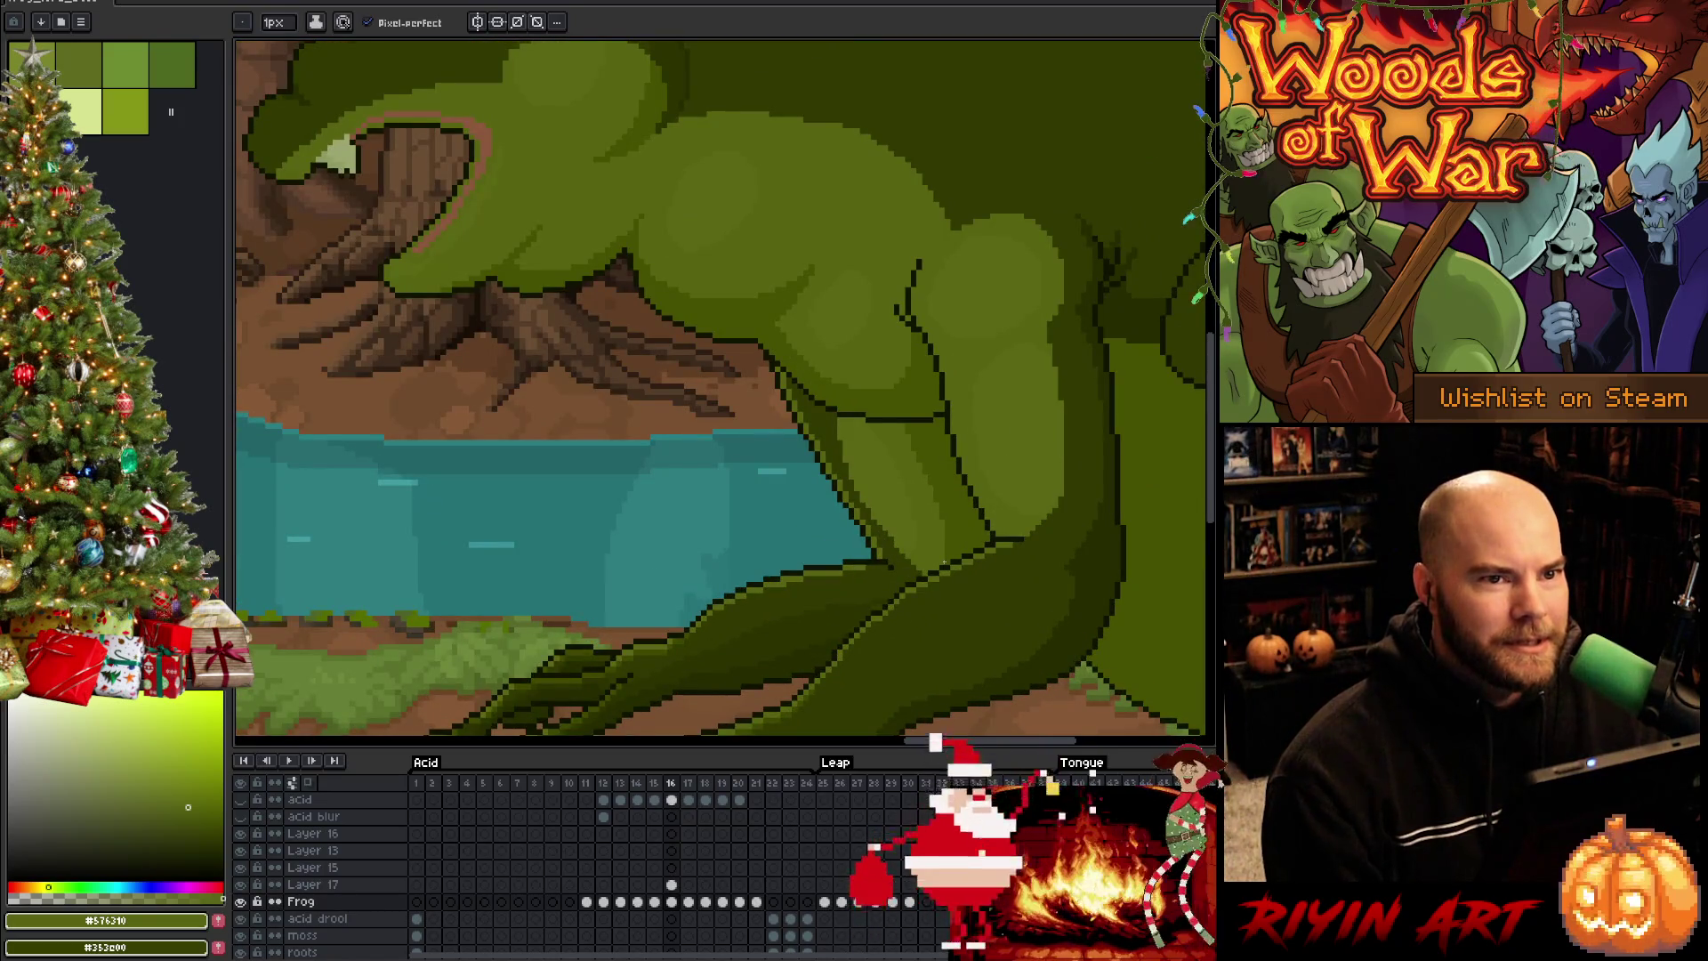
scroll(720, 388, down, 1)
scroll(721, 388, up, 1)
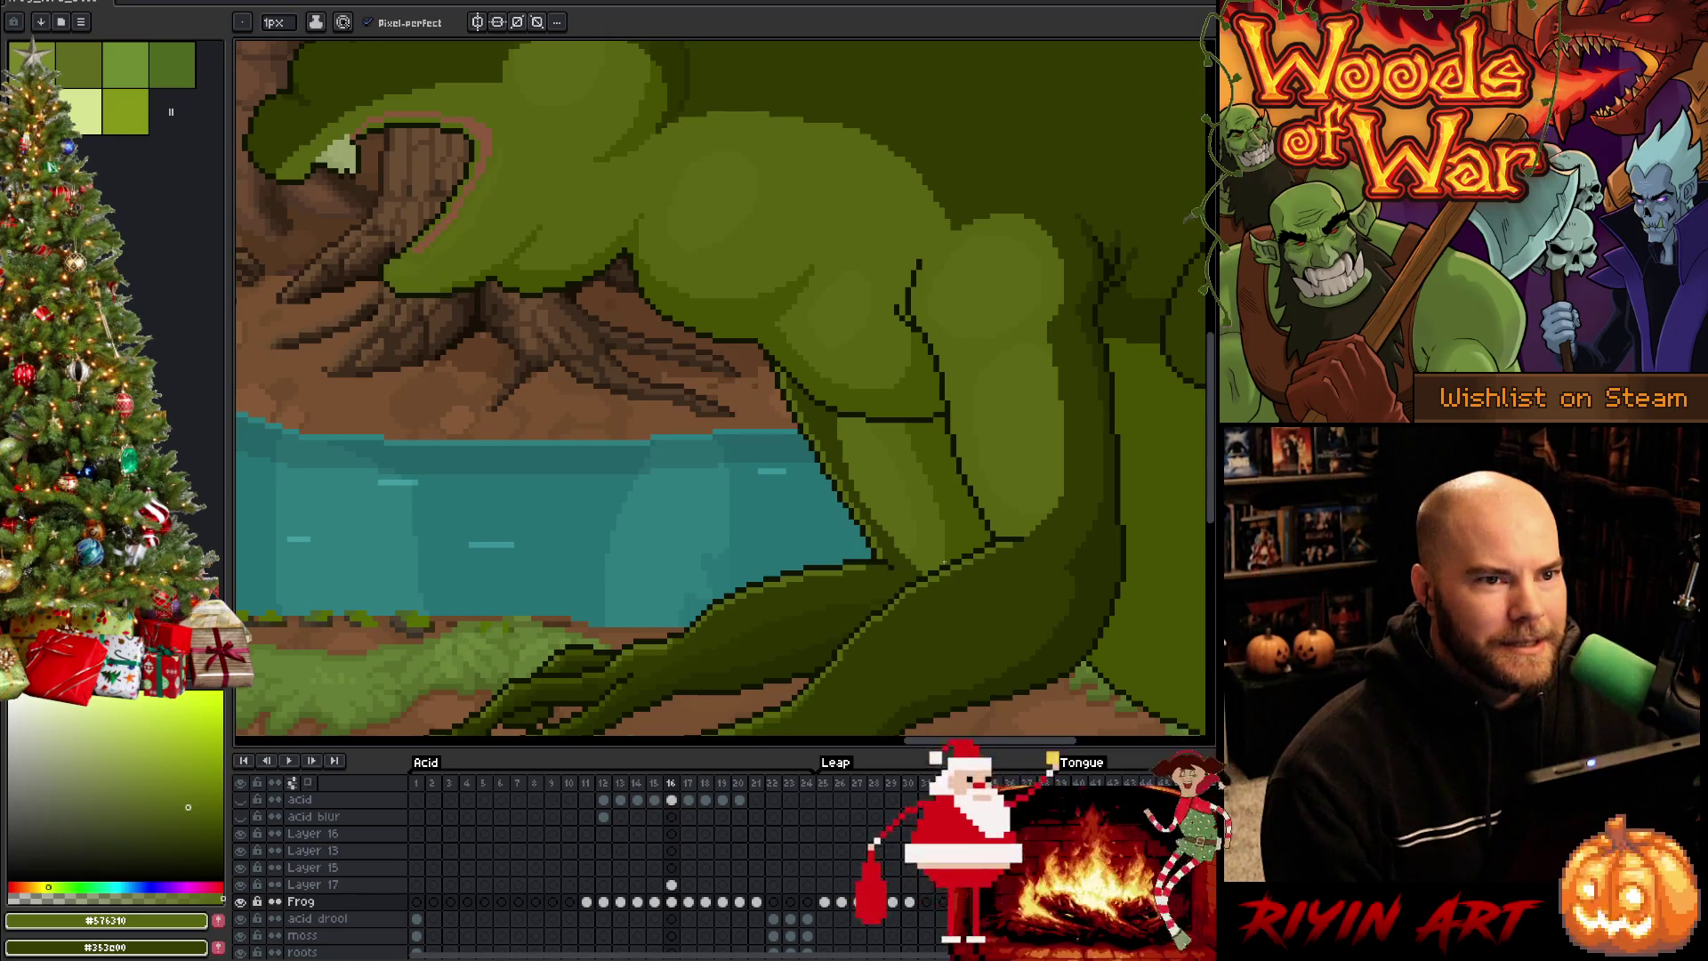
scroll(945, 562, down, 1)
scroll(945, 562, up, 1)
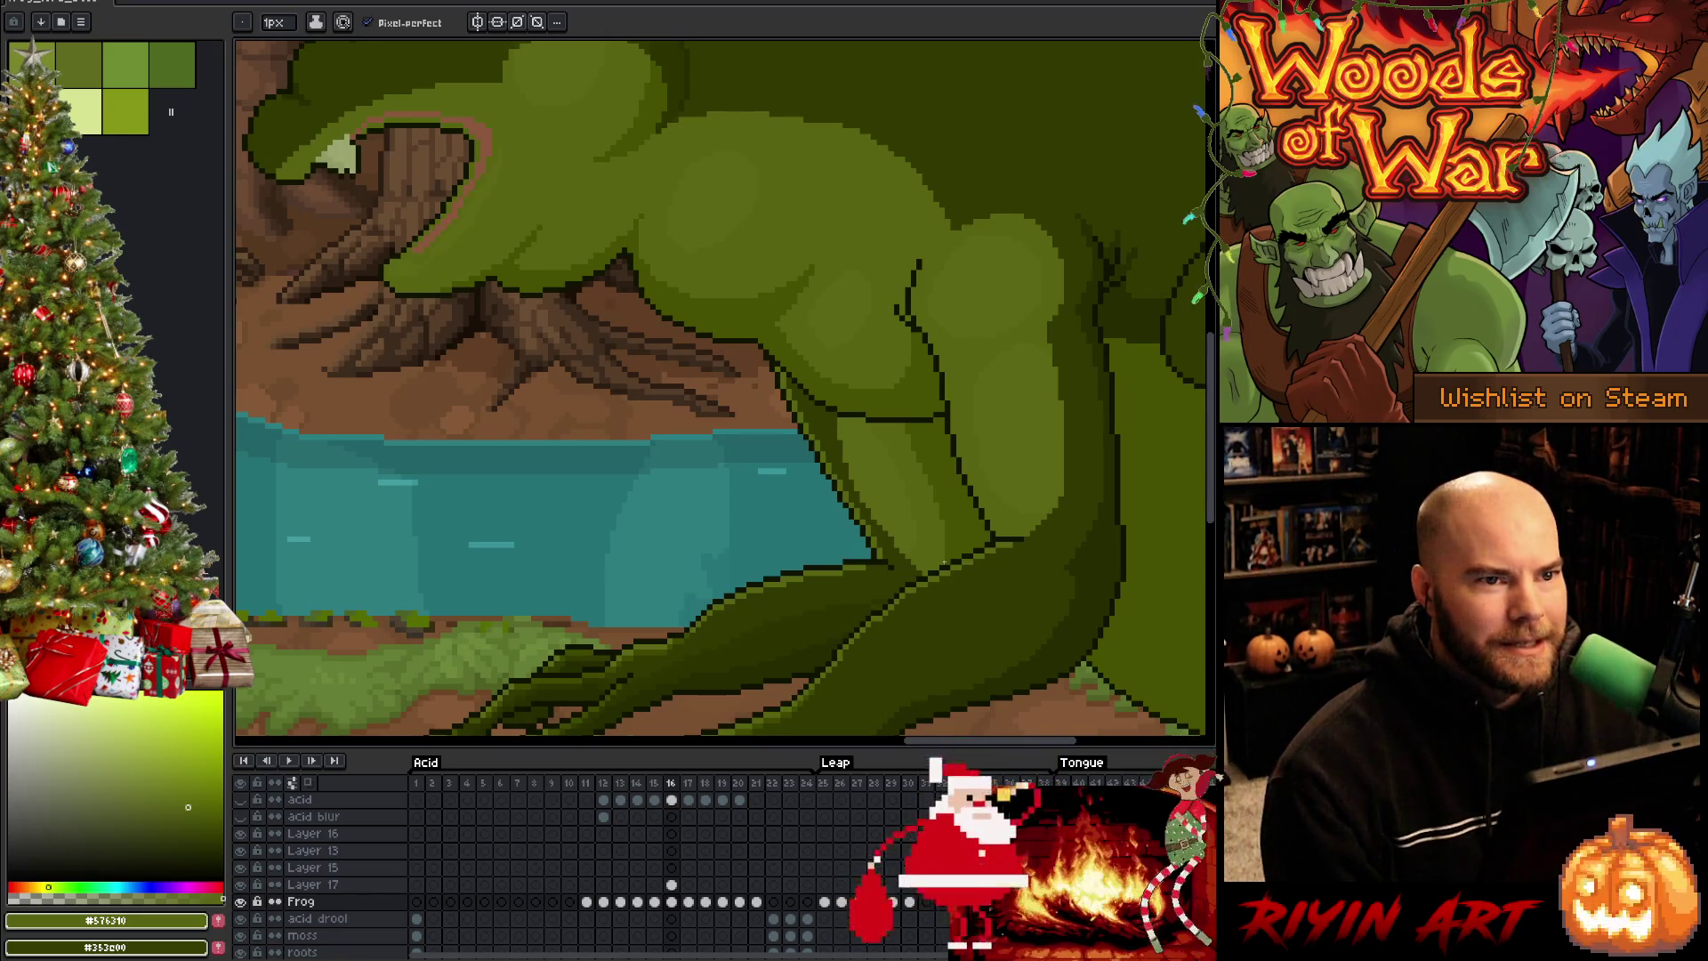
scroll(945, 563, down, 1)
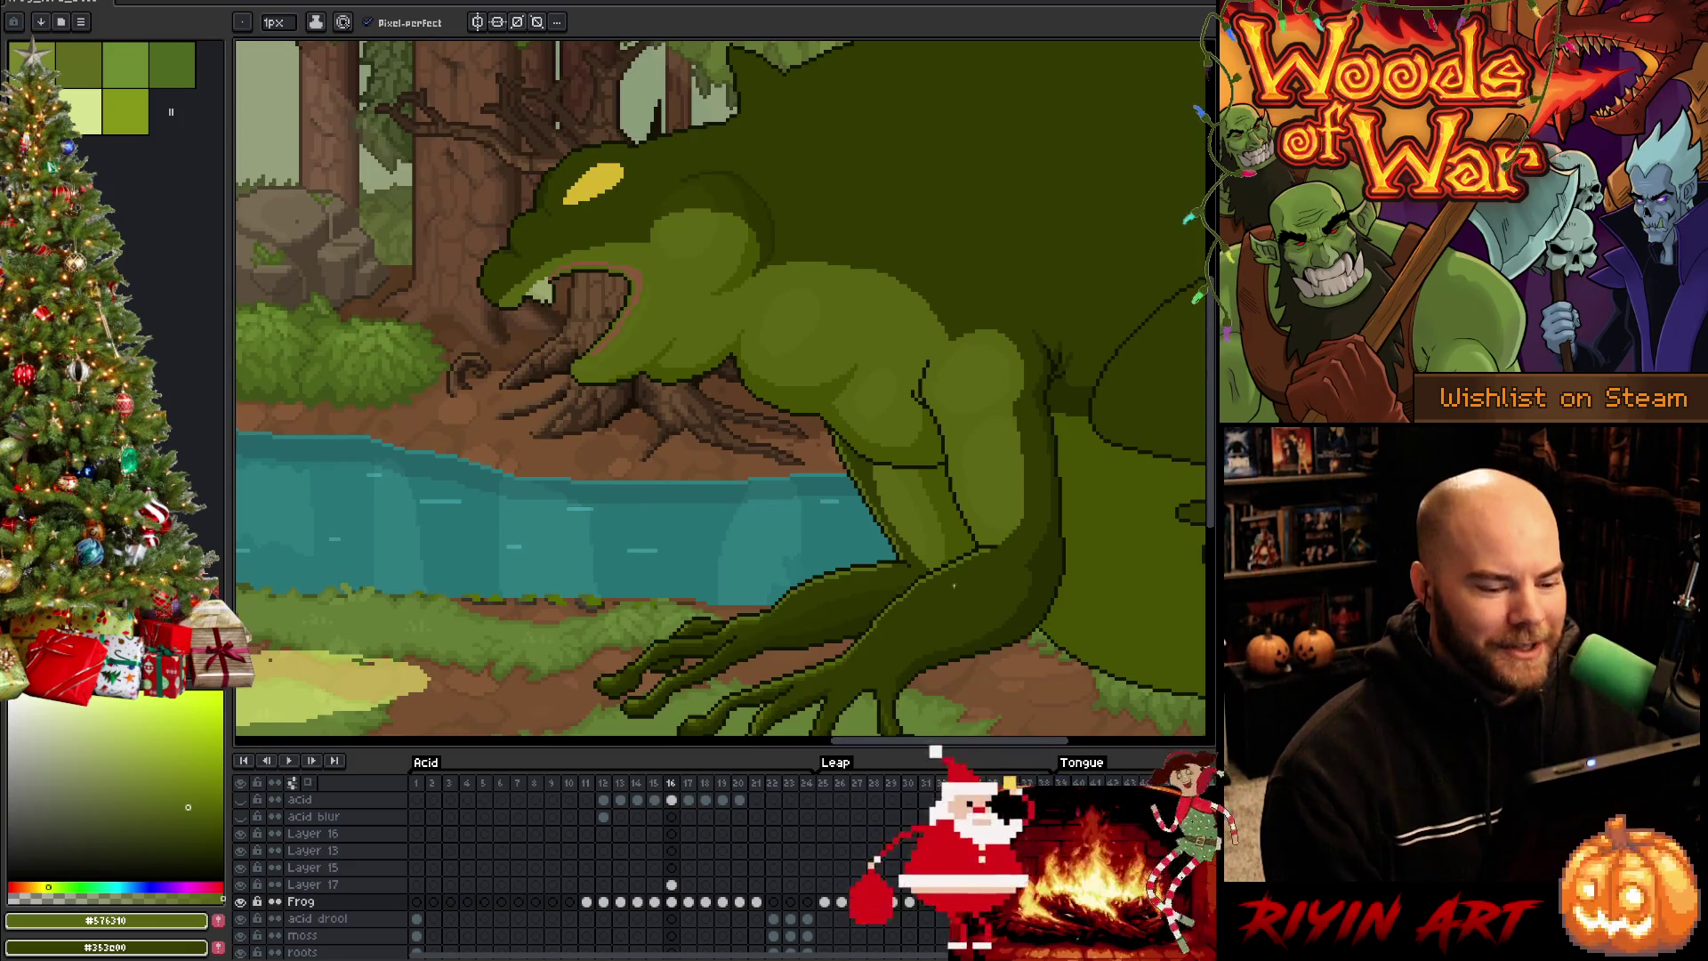
scroll(957, 603, down, 1)
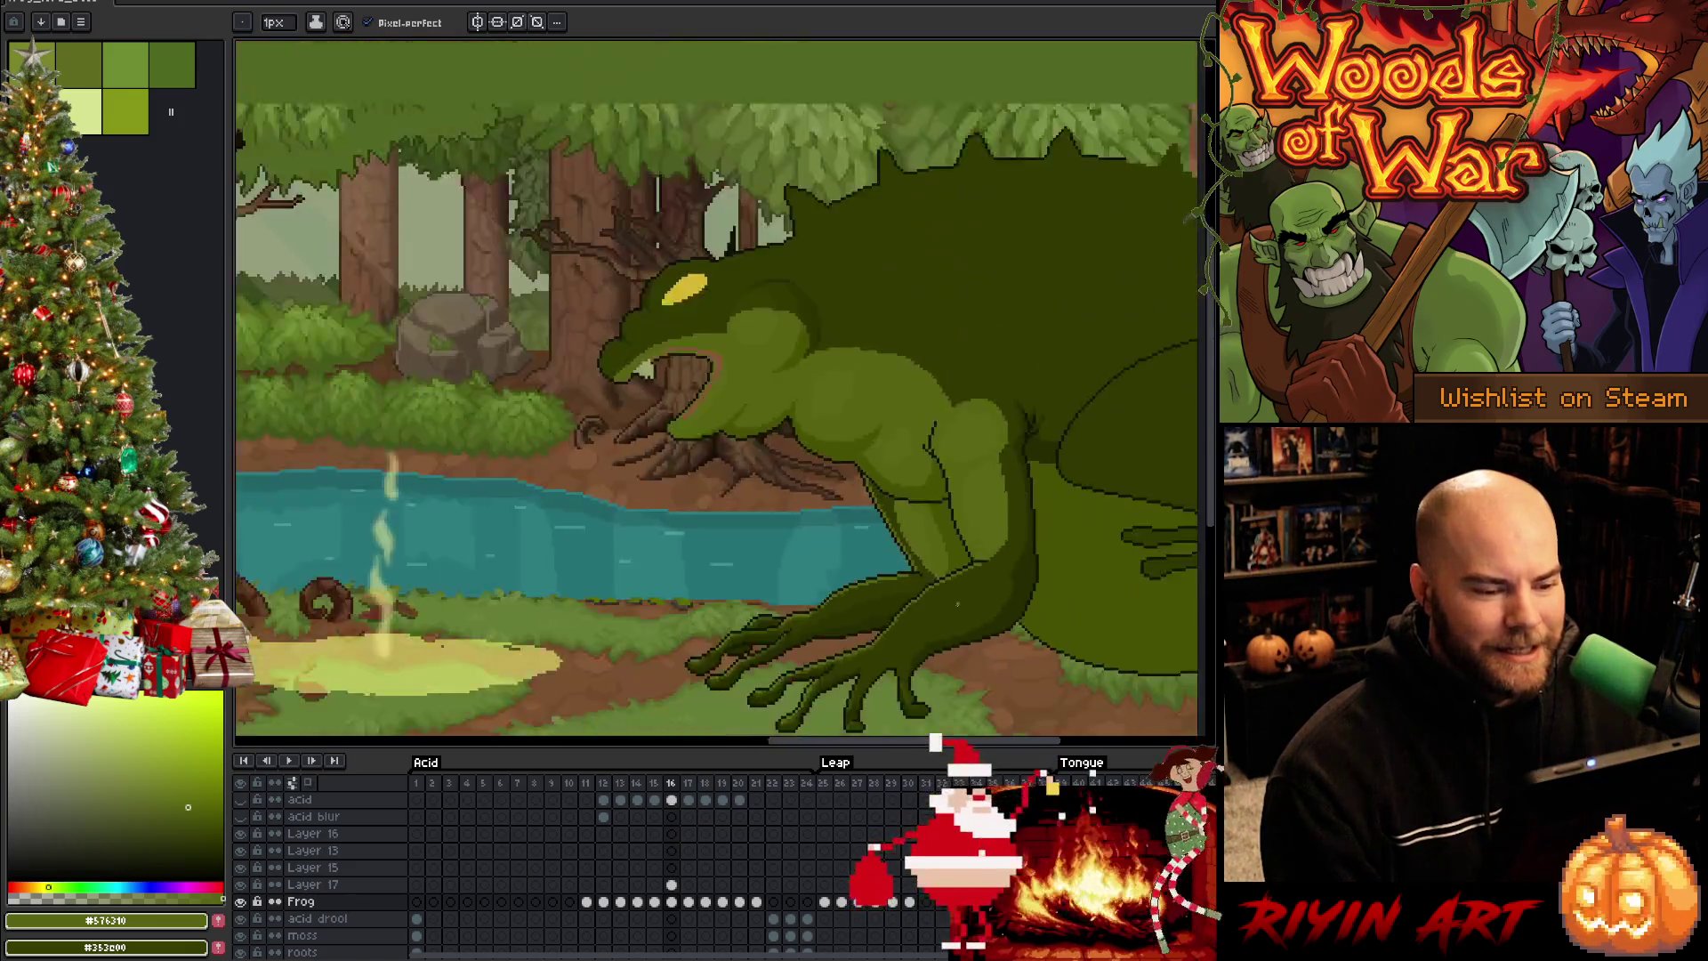
scroll(959, 596, up, 1)
Centre the frog's foot and compare frame 15 against frame 16 in the timeline
mouse_move(916, 628)
mouse_down()
mouse_move(813, 535)
mouse_move(763, 517)
mouse_up()
scroll(762, 518, up, 1)
scroll(768, 511, up, 1)
scroll(777, 500, down, 1)
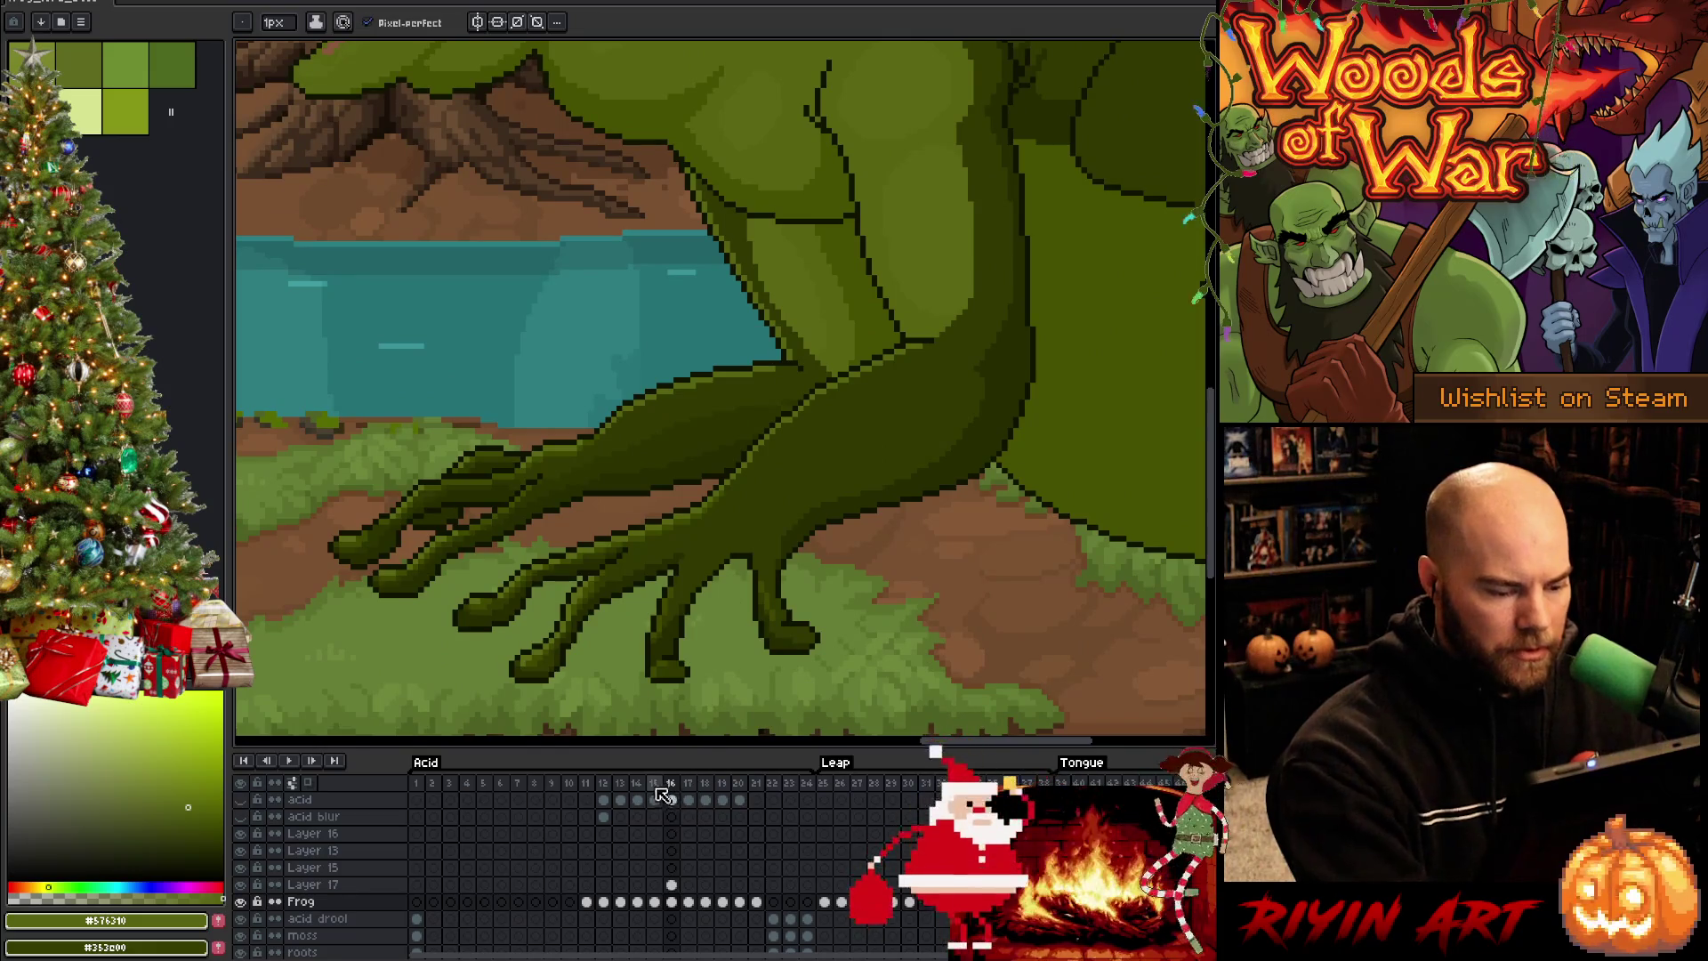
click(654, 782)
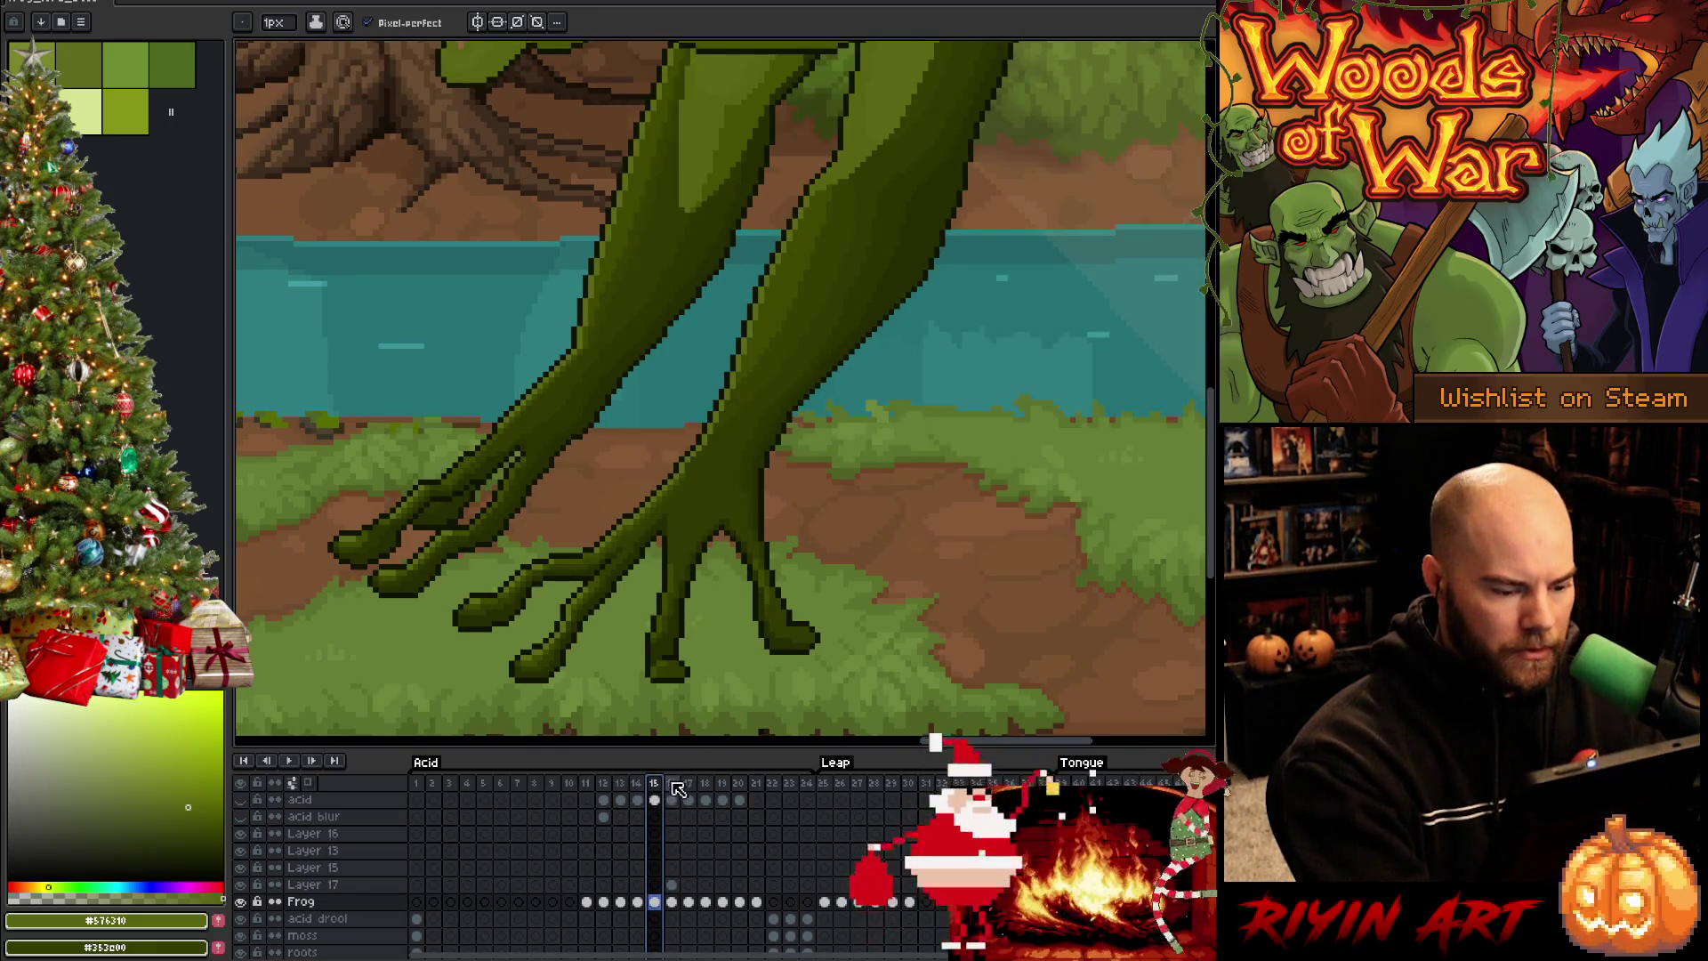
click(671, 783)
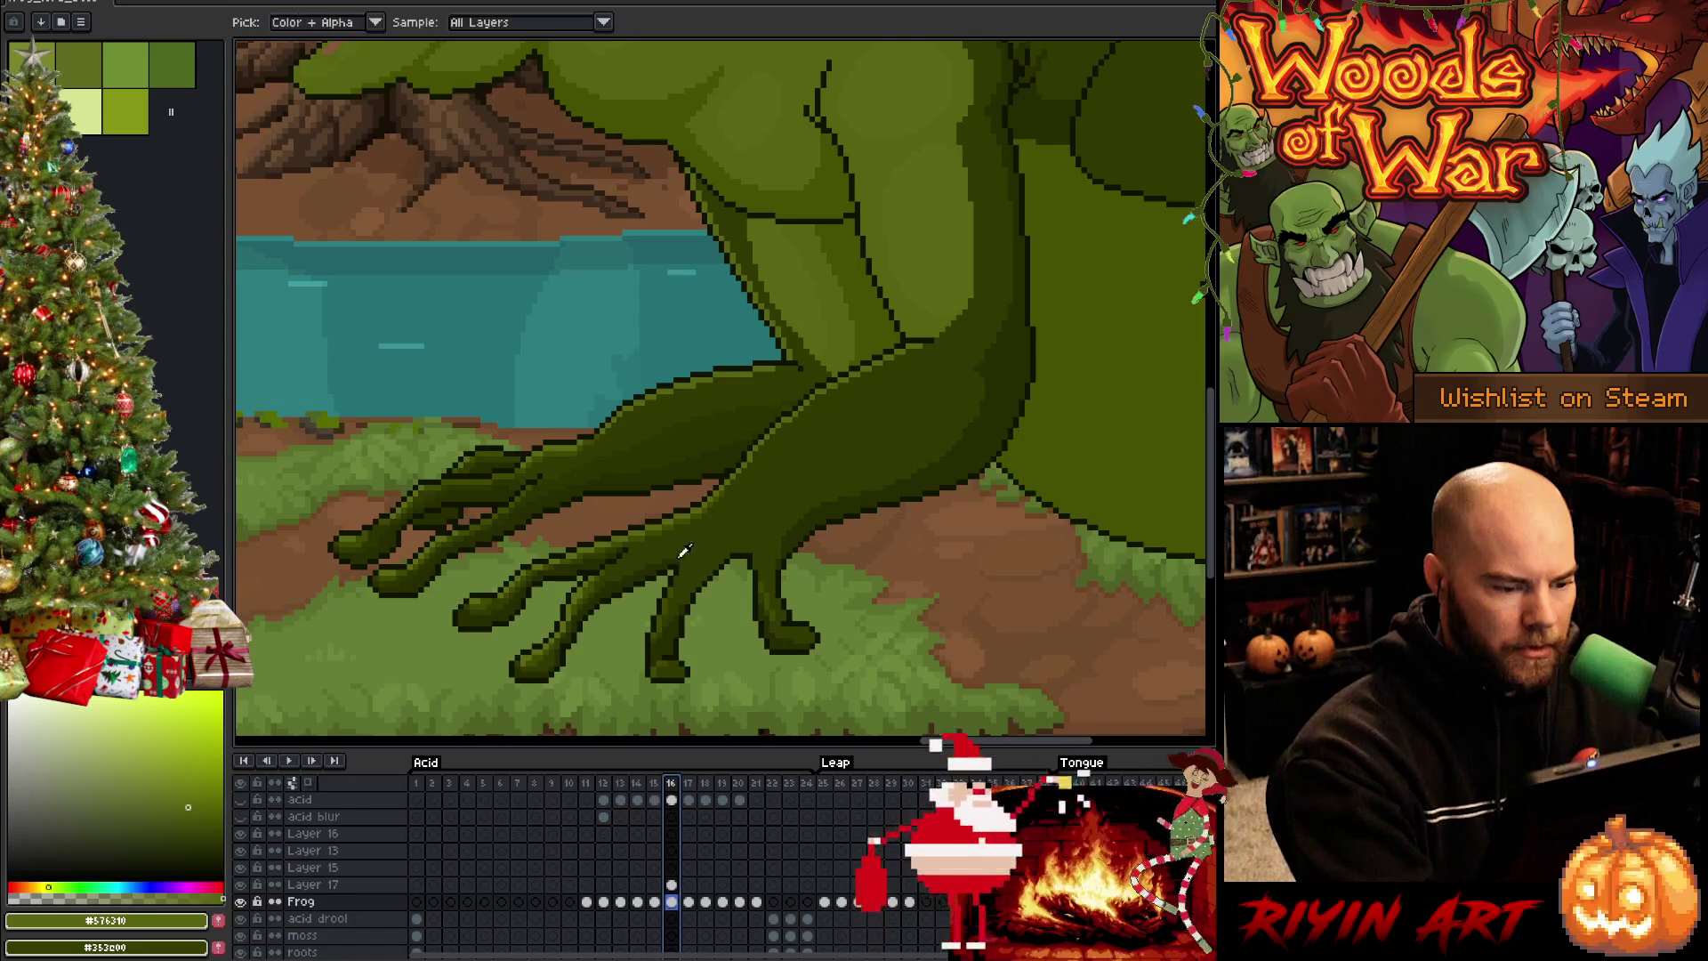
Eyedrop dark and lighter greens from the toes, checking the other frame, and recentre the toes
alt+click(742, 431)
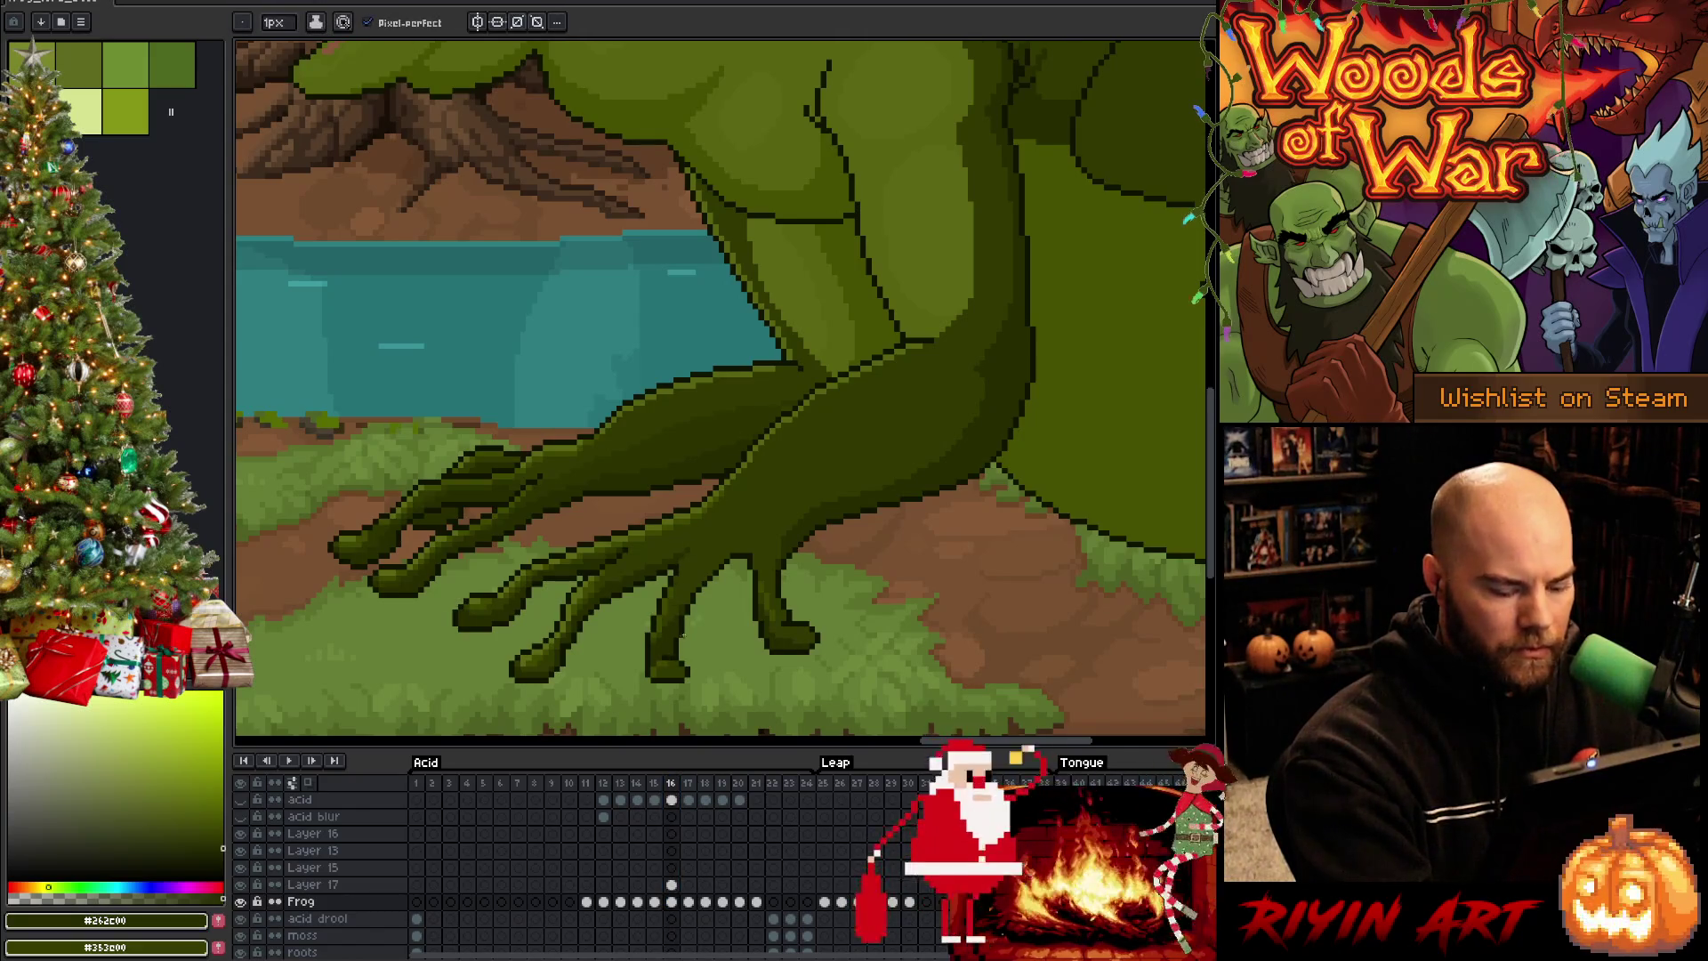
key(Left)
key(Right)
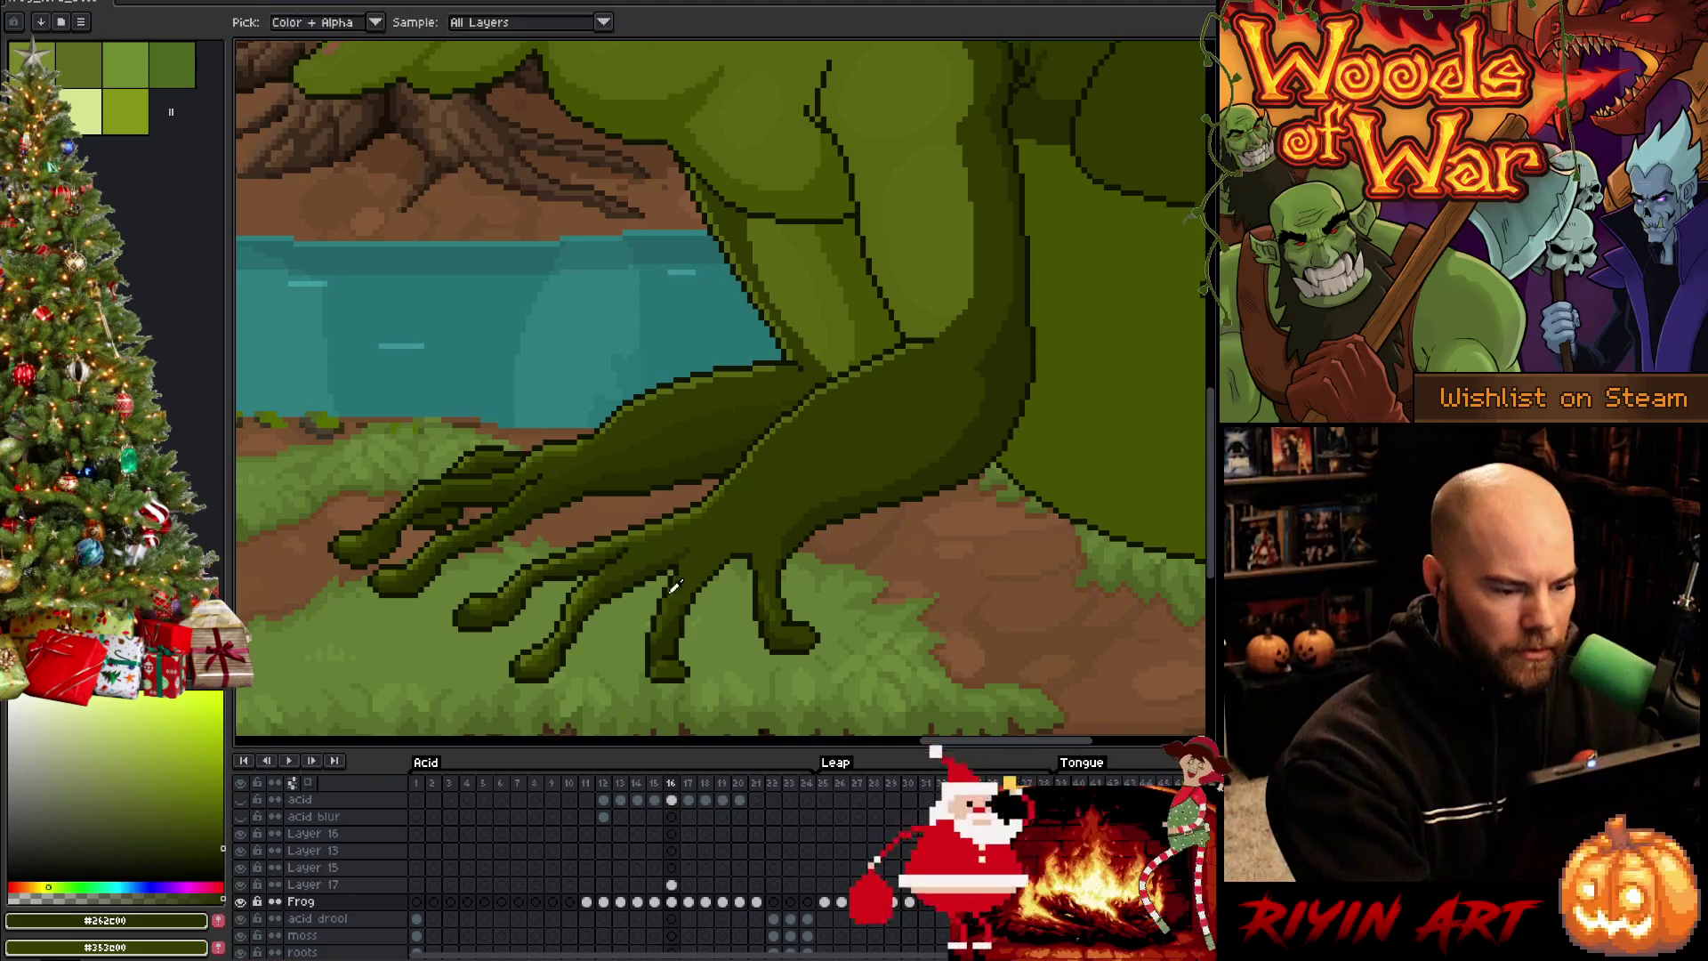
alt+click(742, 430)
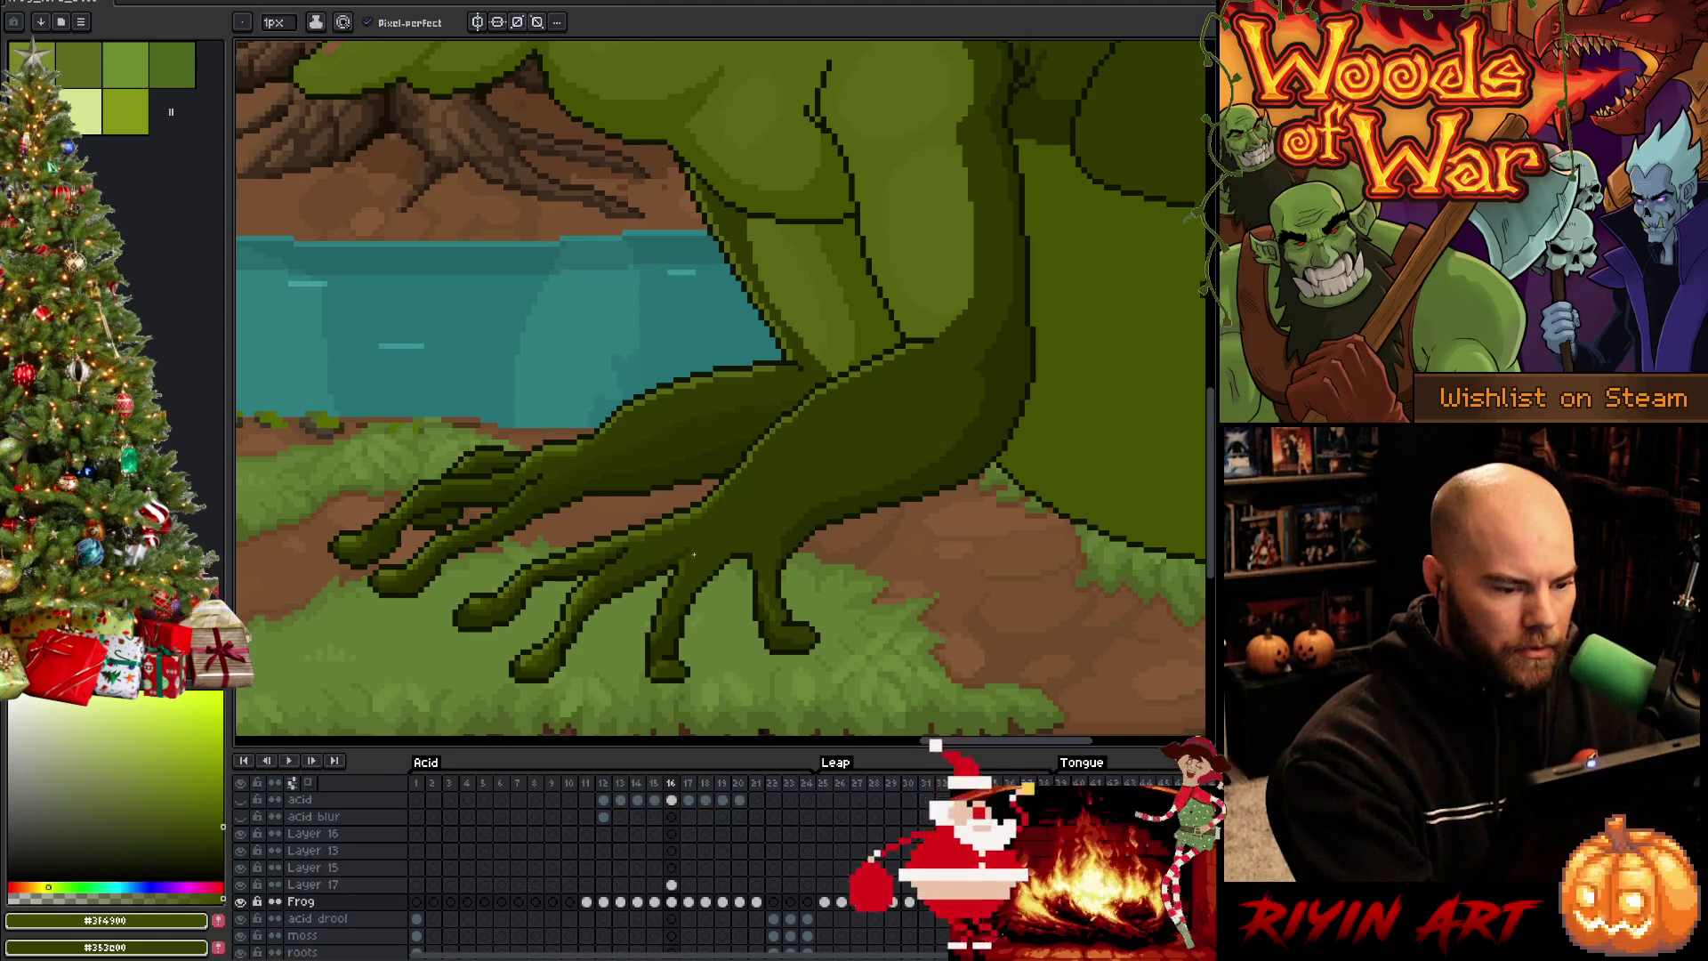
key(Left)
key(Right)
alt+click(601, 574)
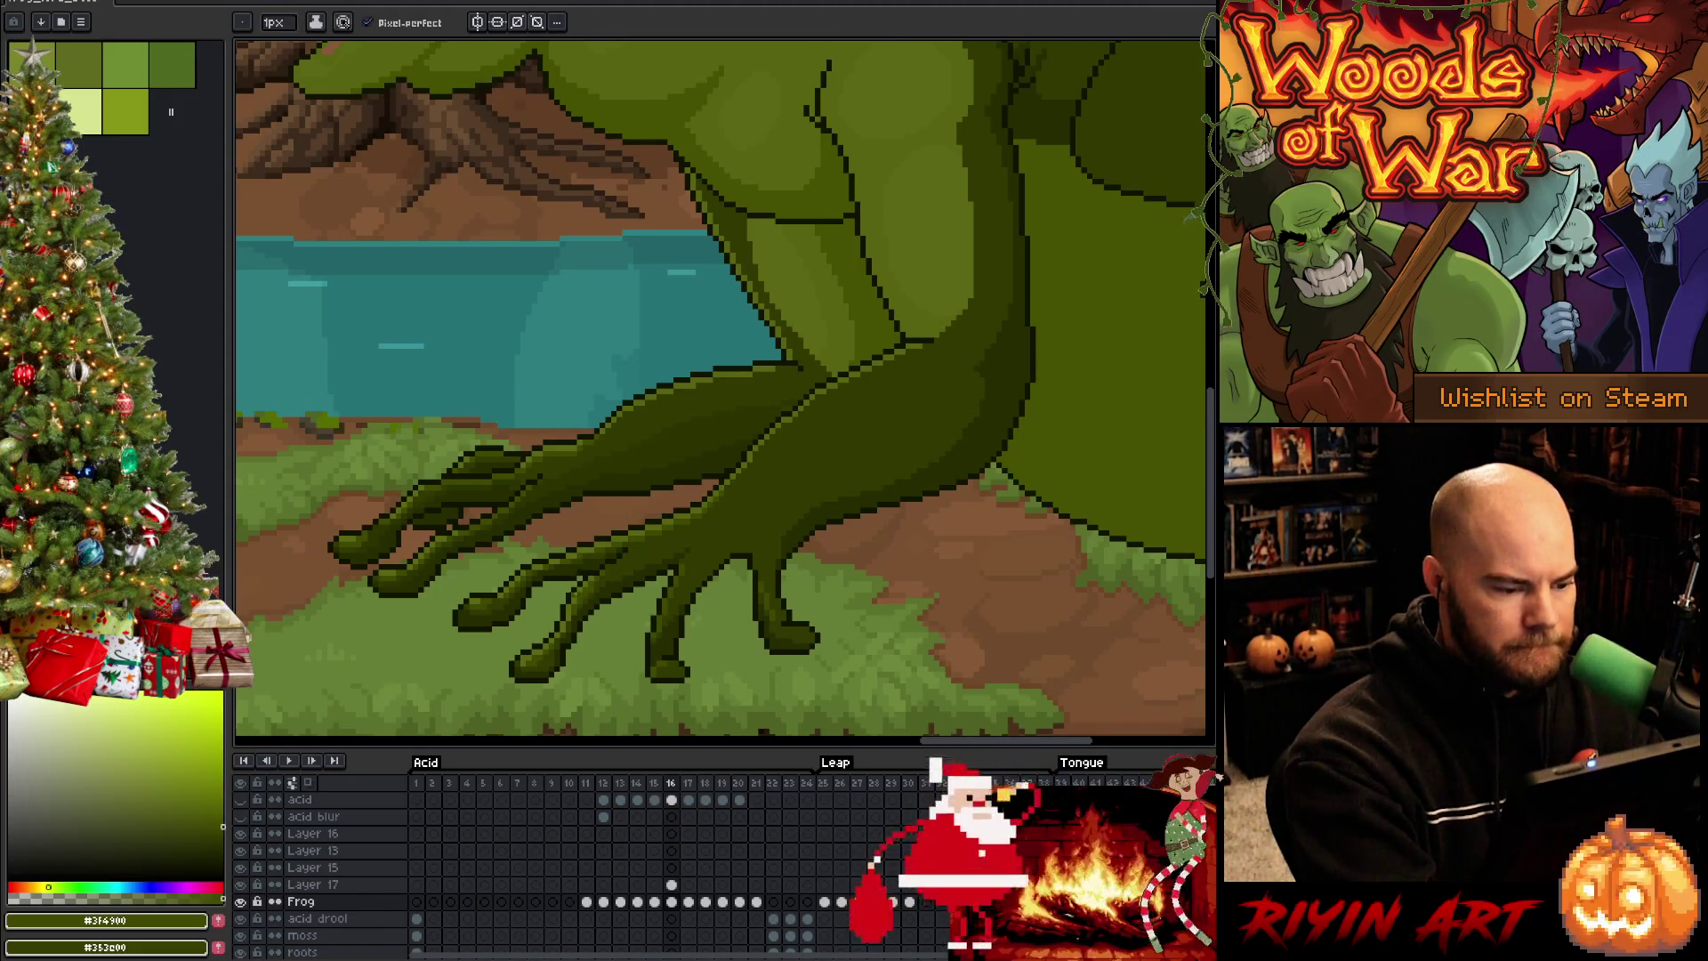
alt+click(584, 570)
drag(584, 562, 747, 592)
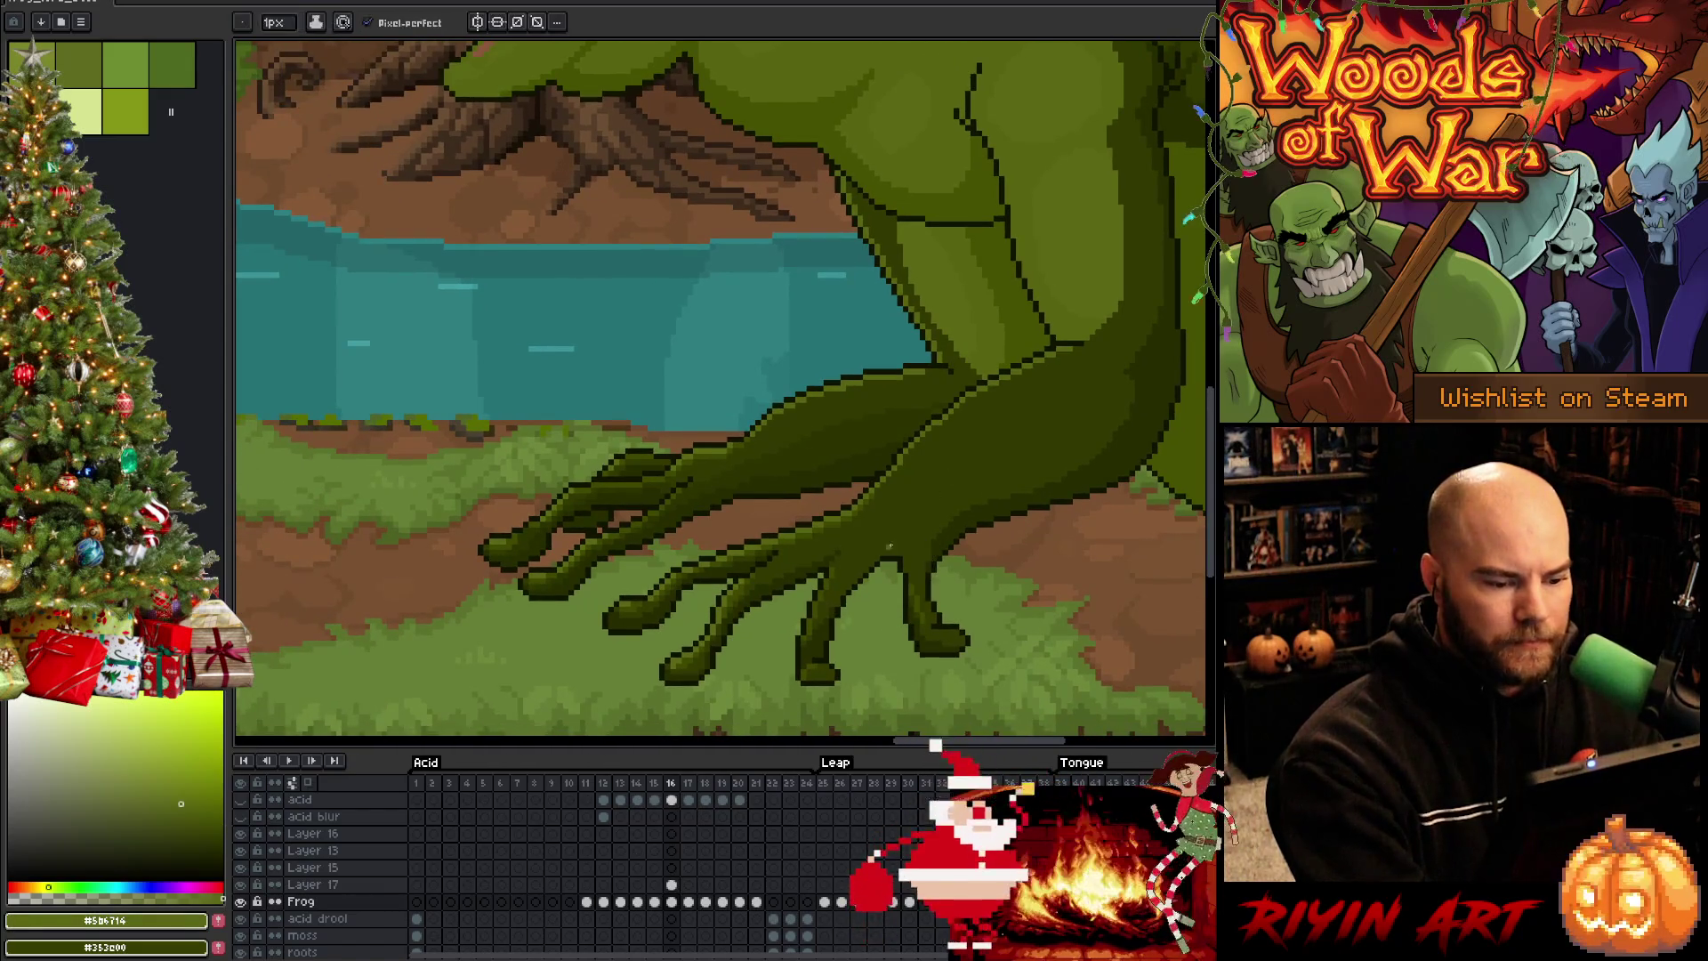
alt+click(747, 590)
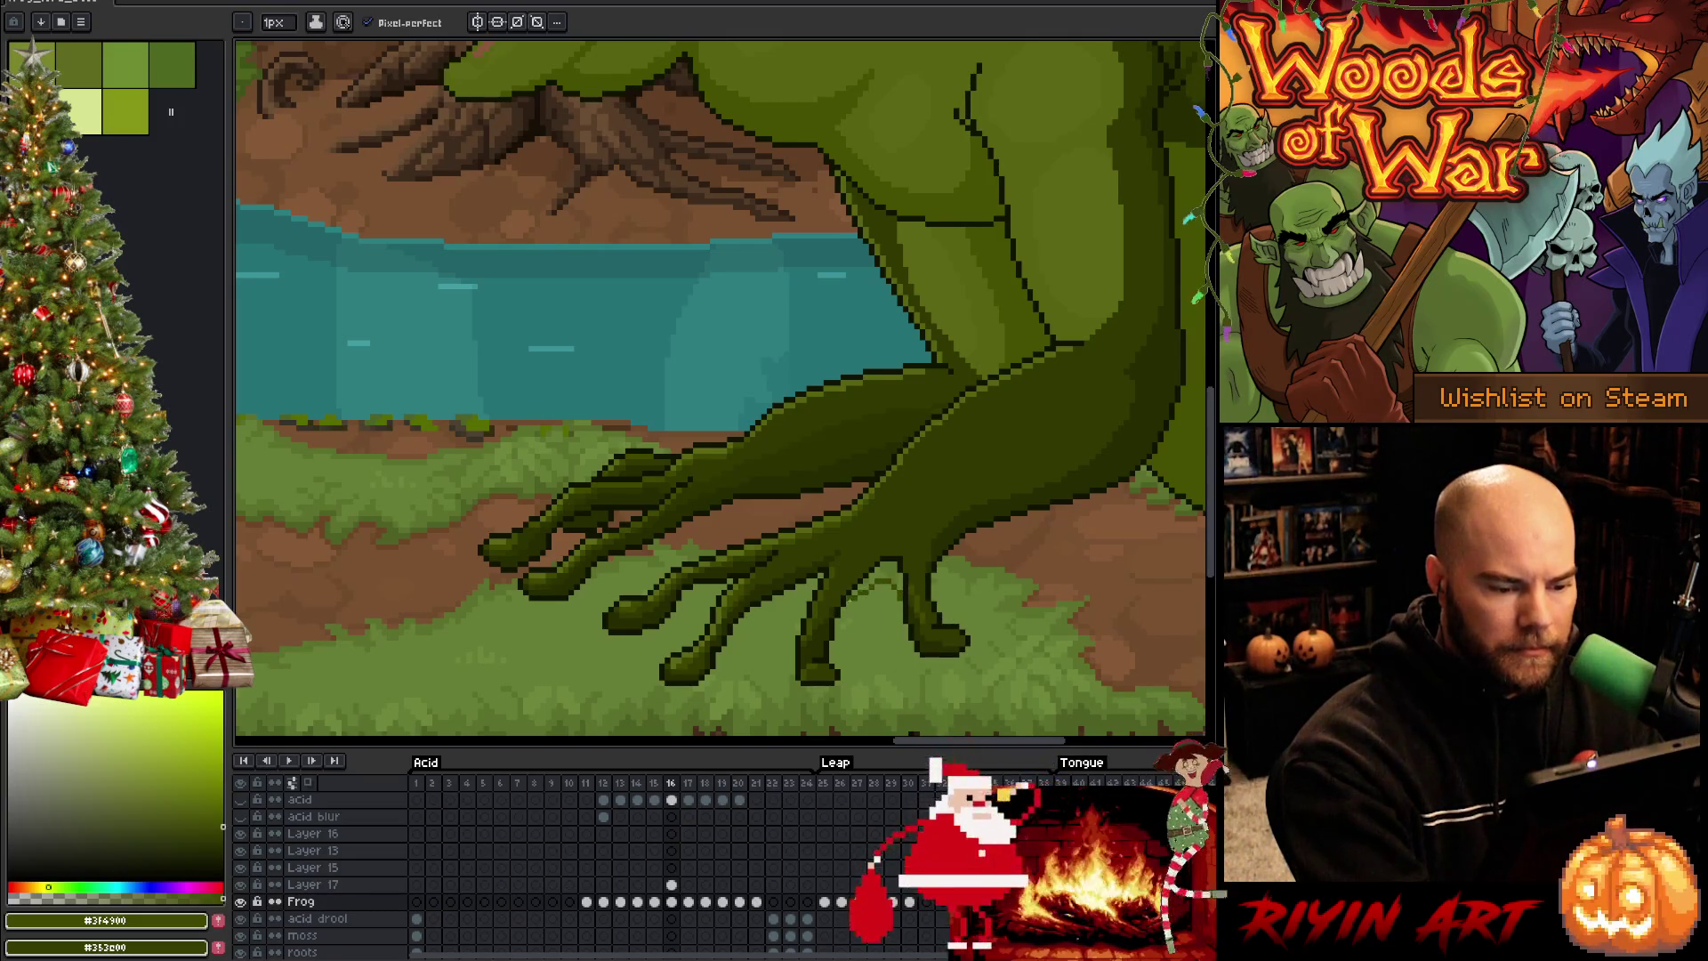
Cycle between bucket, eyedropper, eraser and pencil, ending on the single-pixel Pencil
key(g)
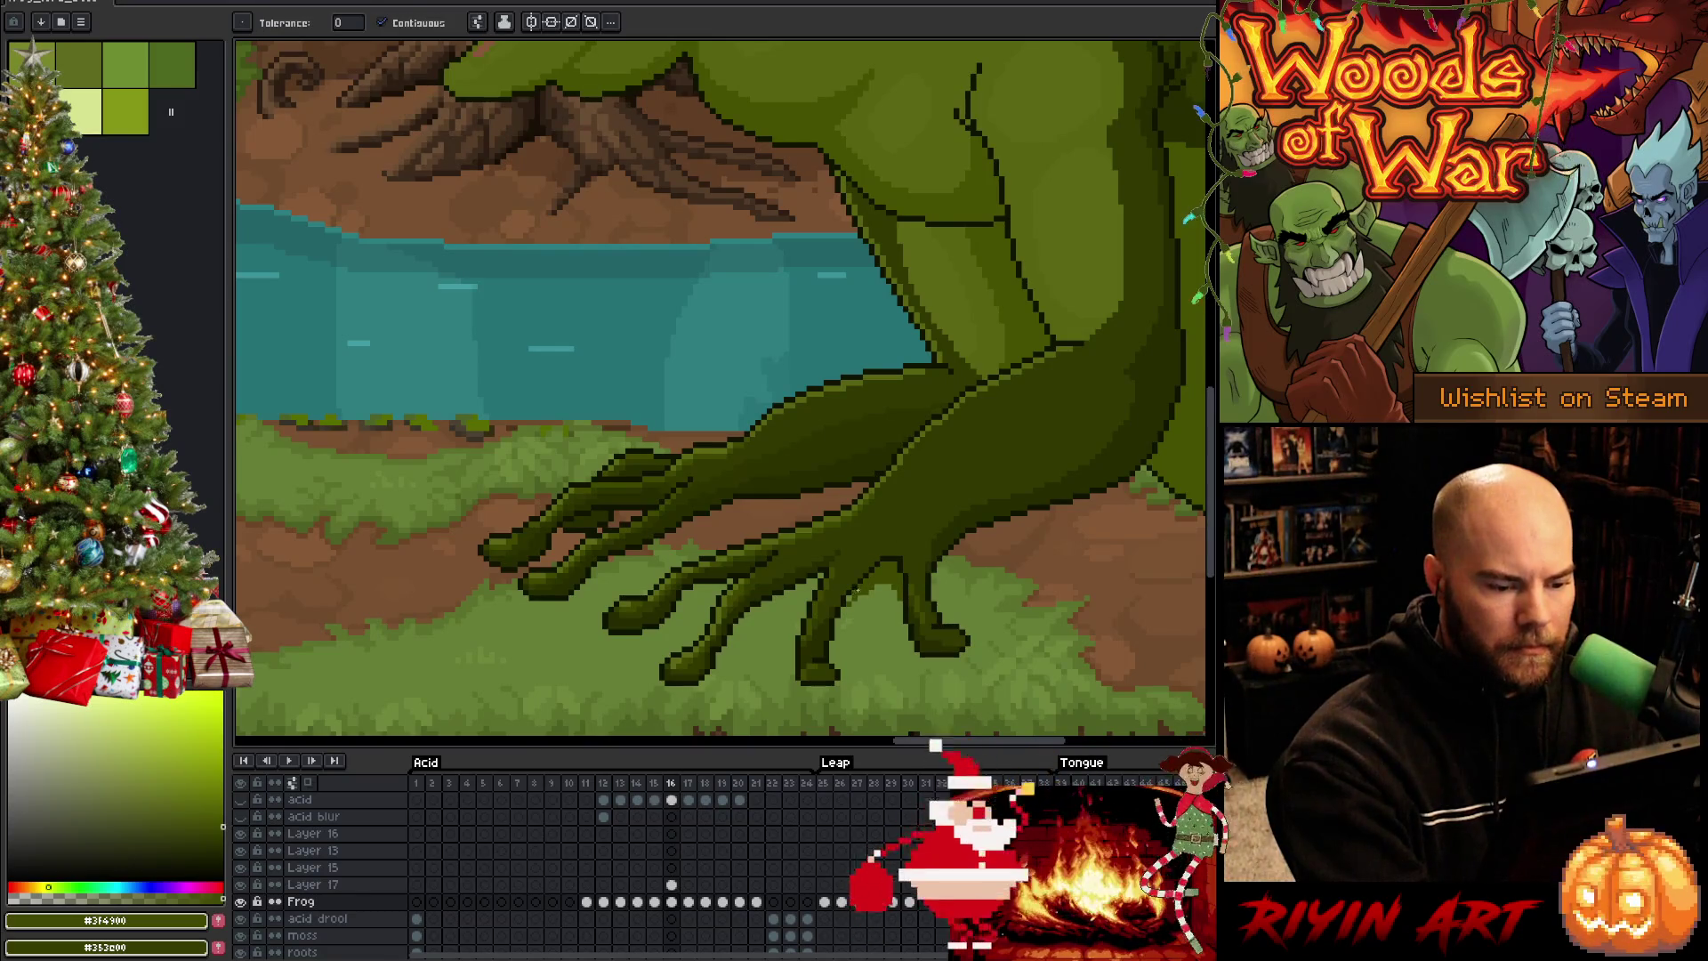
key(b)
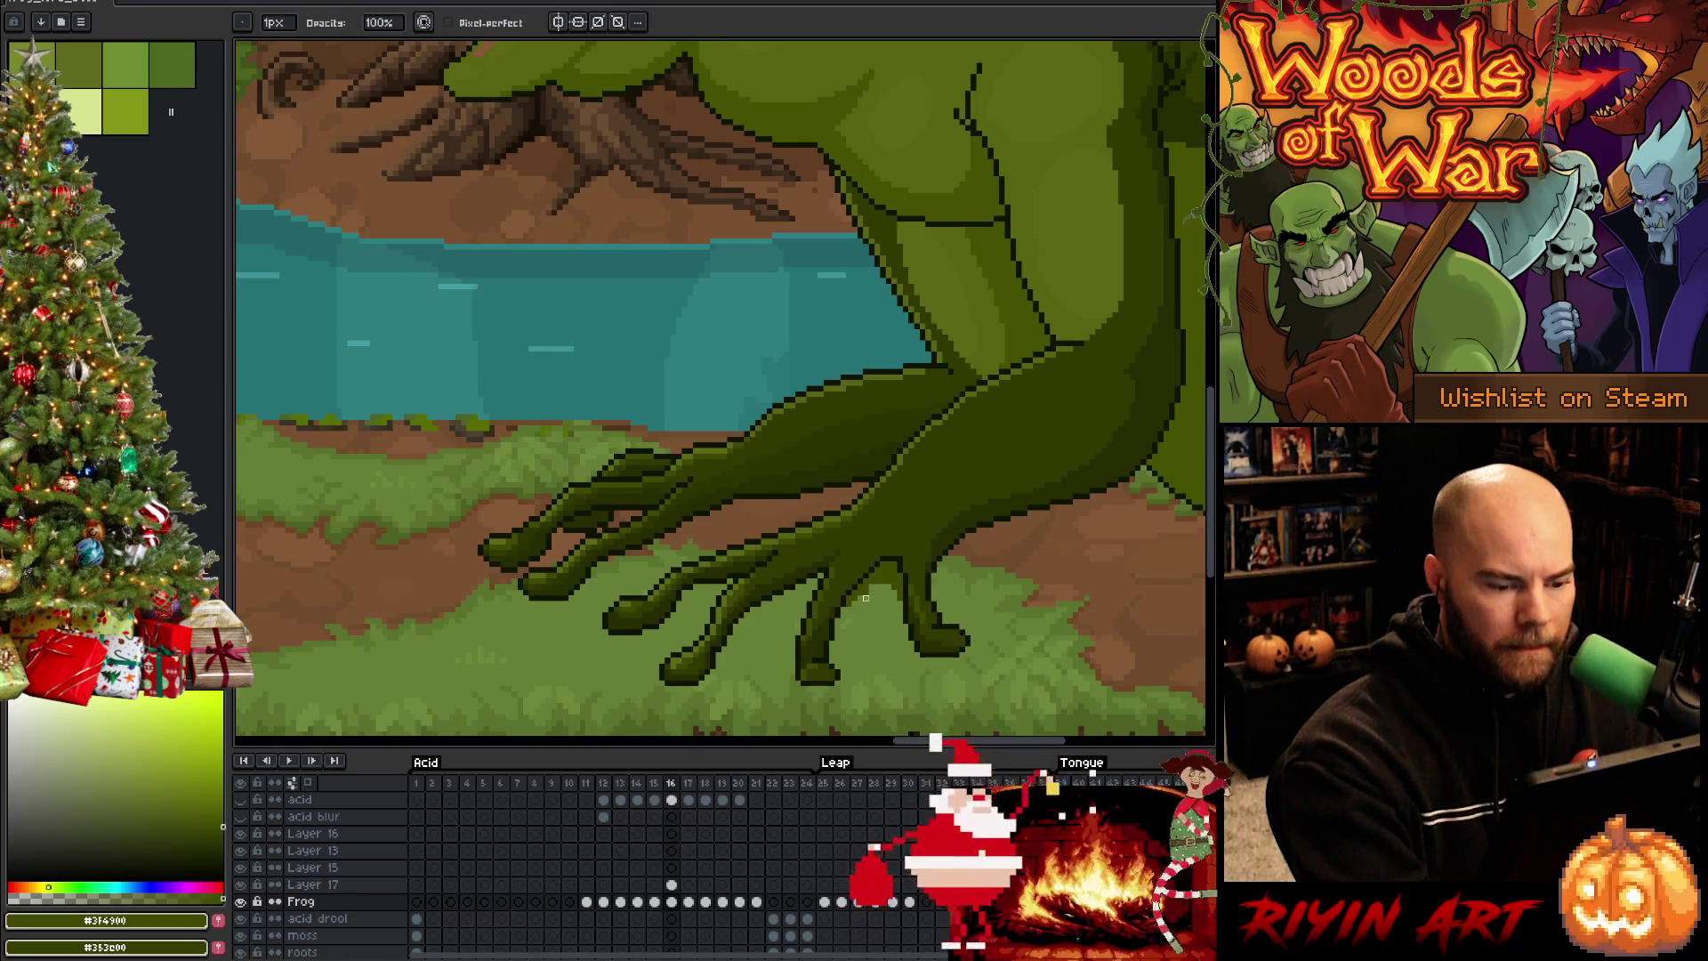
key(g)
key(i)
key(e)
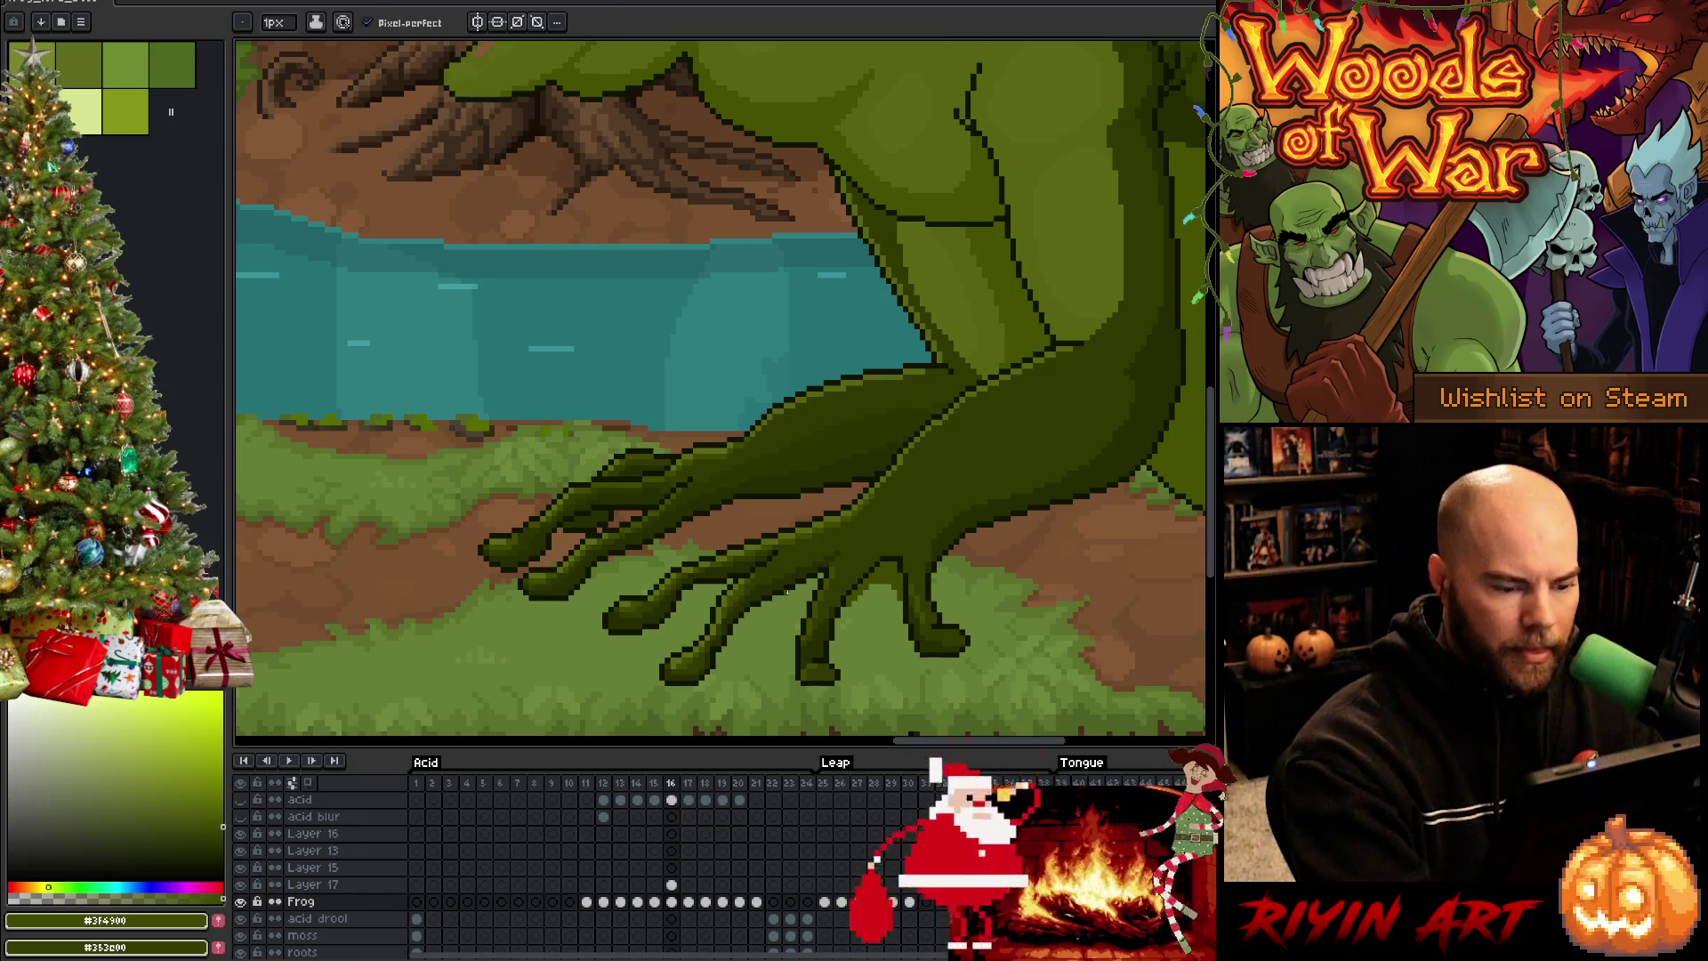
key(g)
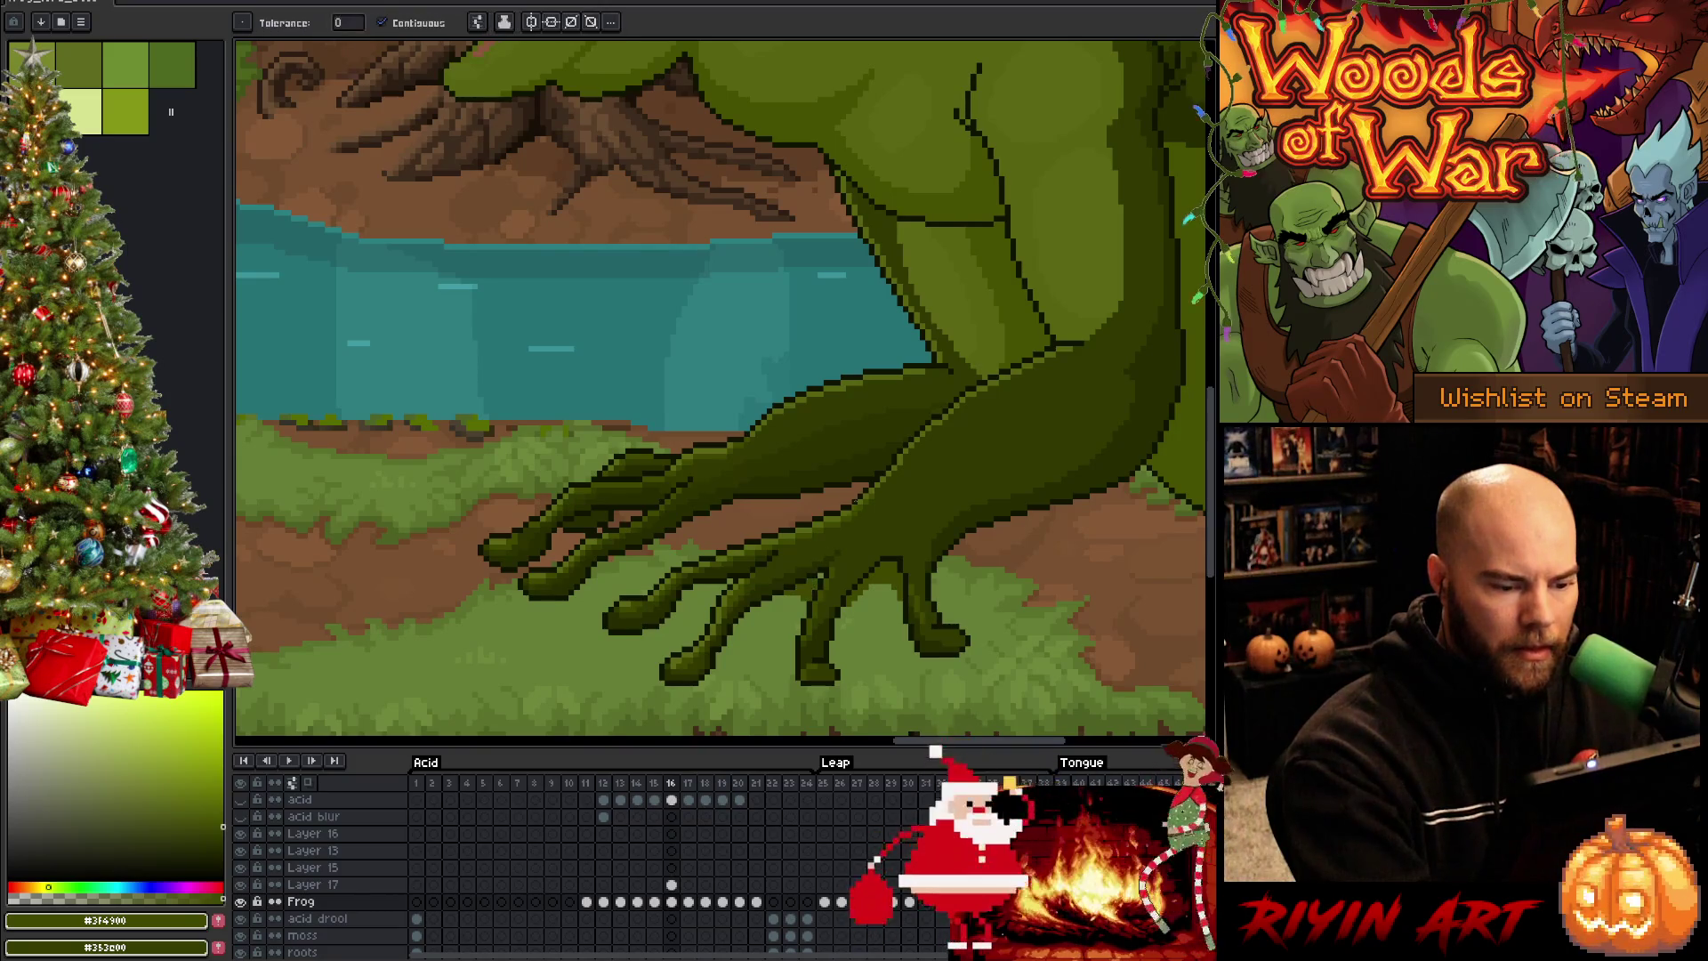
key(b)
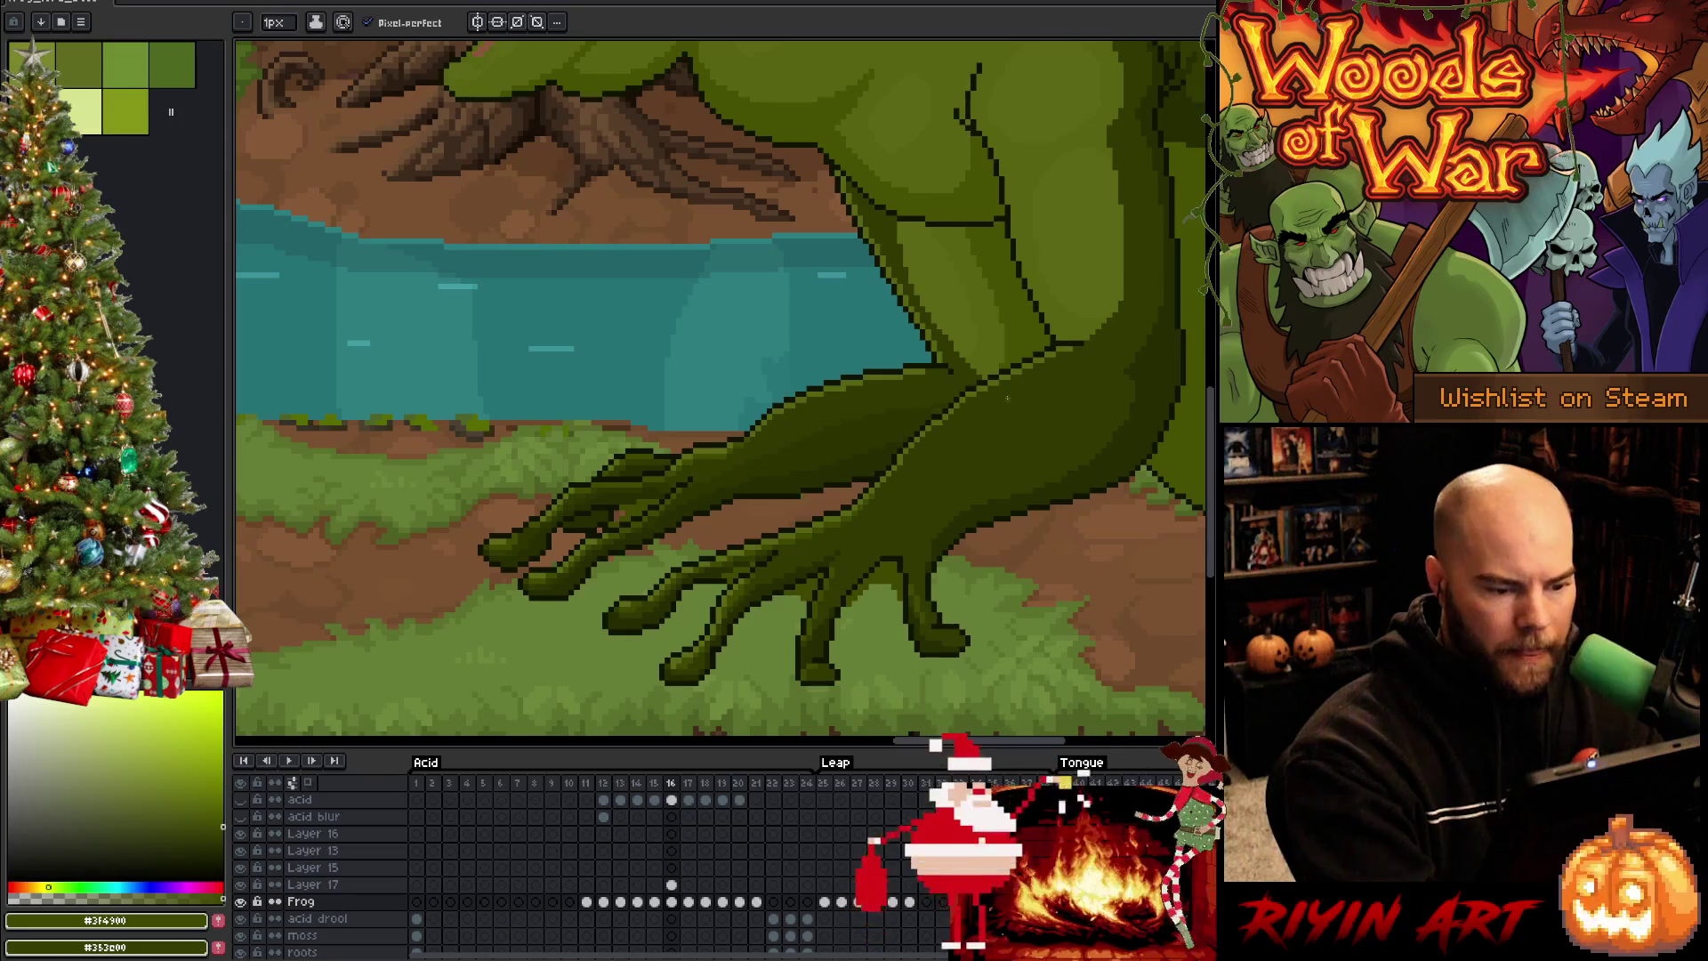
Pick the near-black outline green from the frog's foot as the foreground colour
key(ctrl)
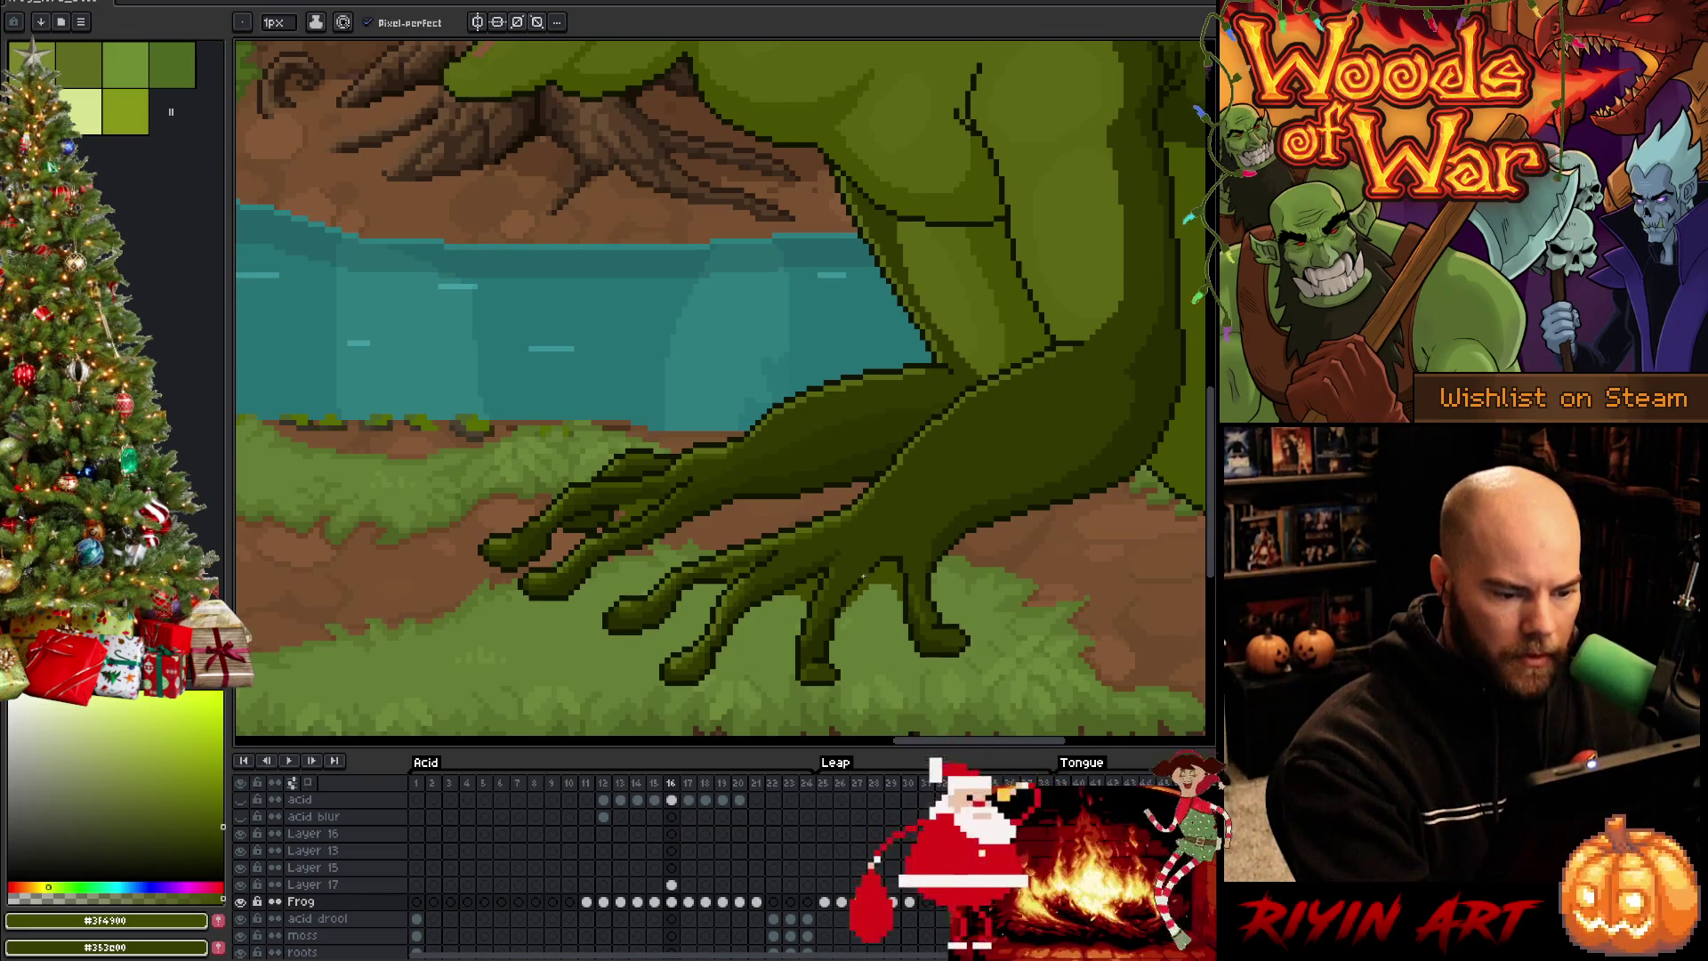
alt+click(841, 610)
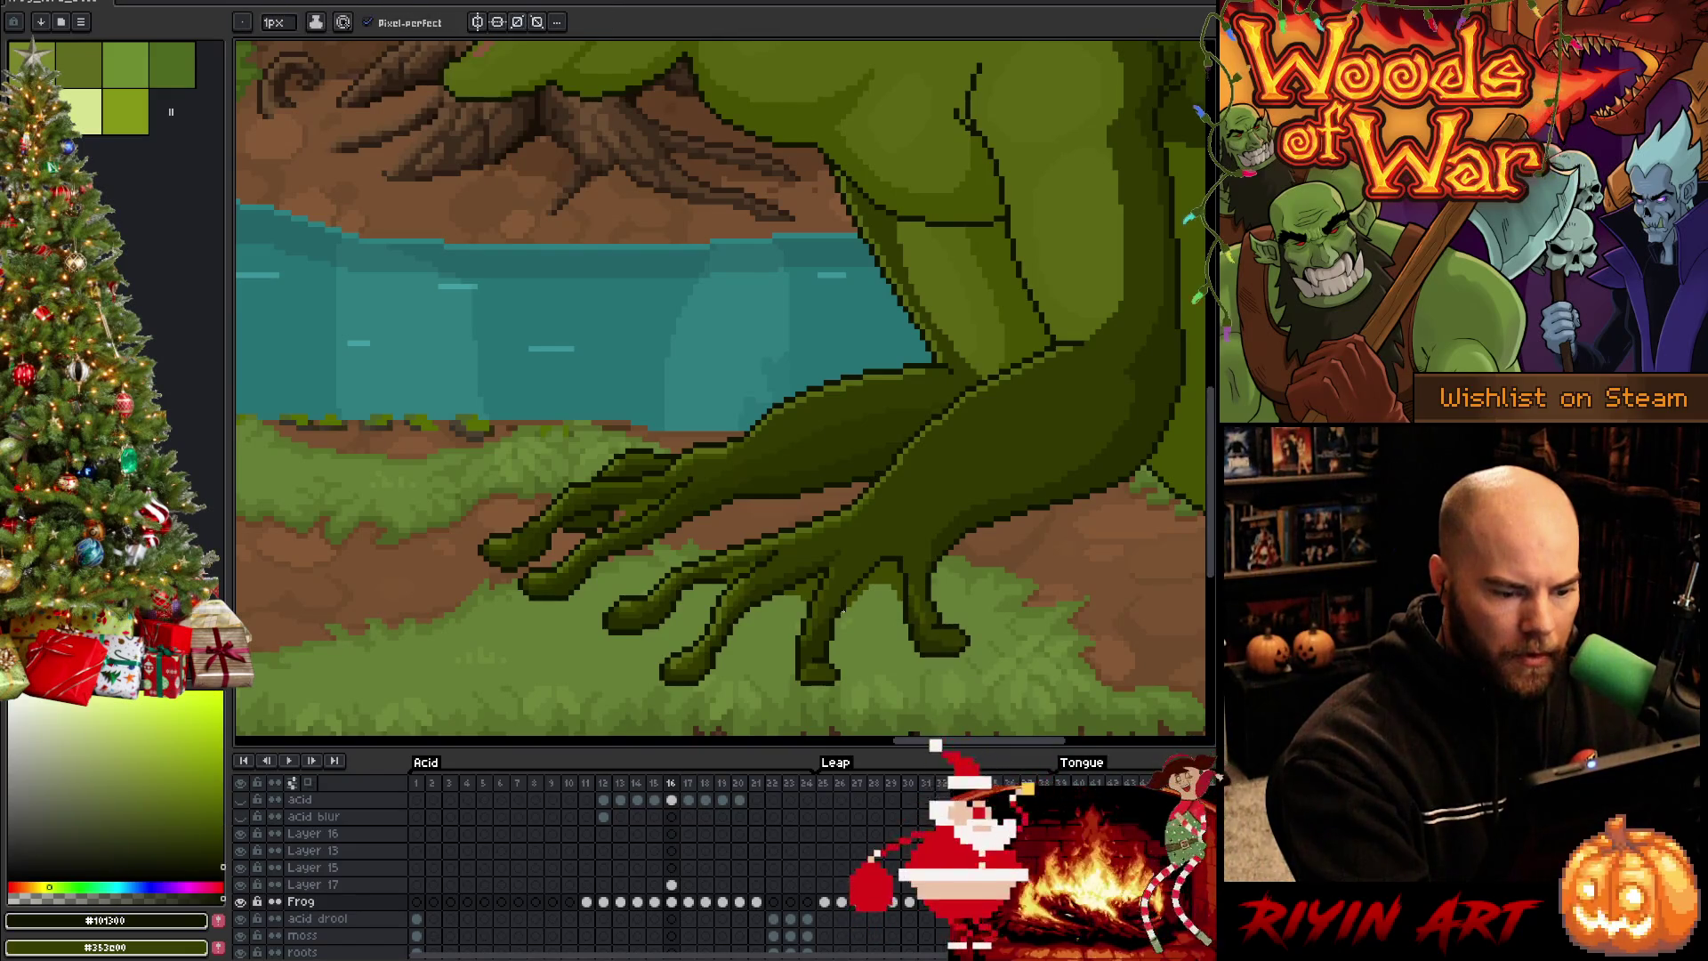
alt+click(850, 606)
alt+click(844, 613)
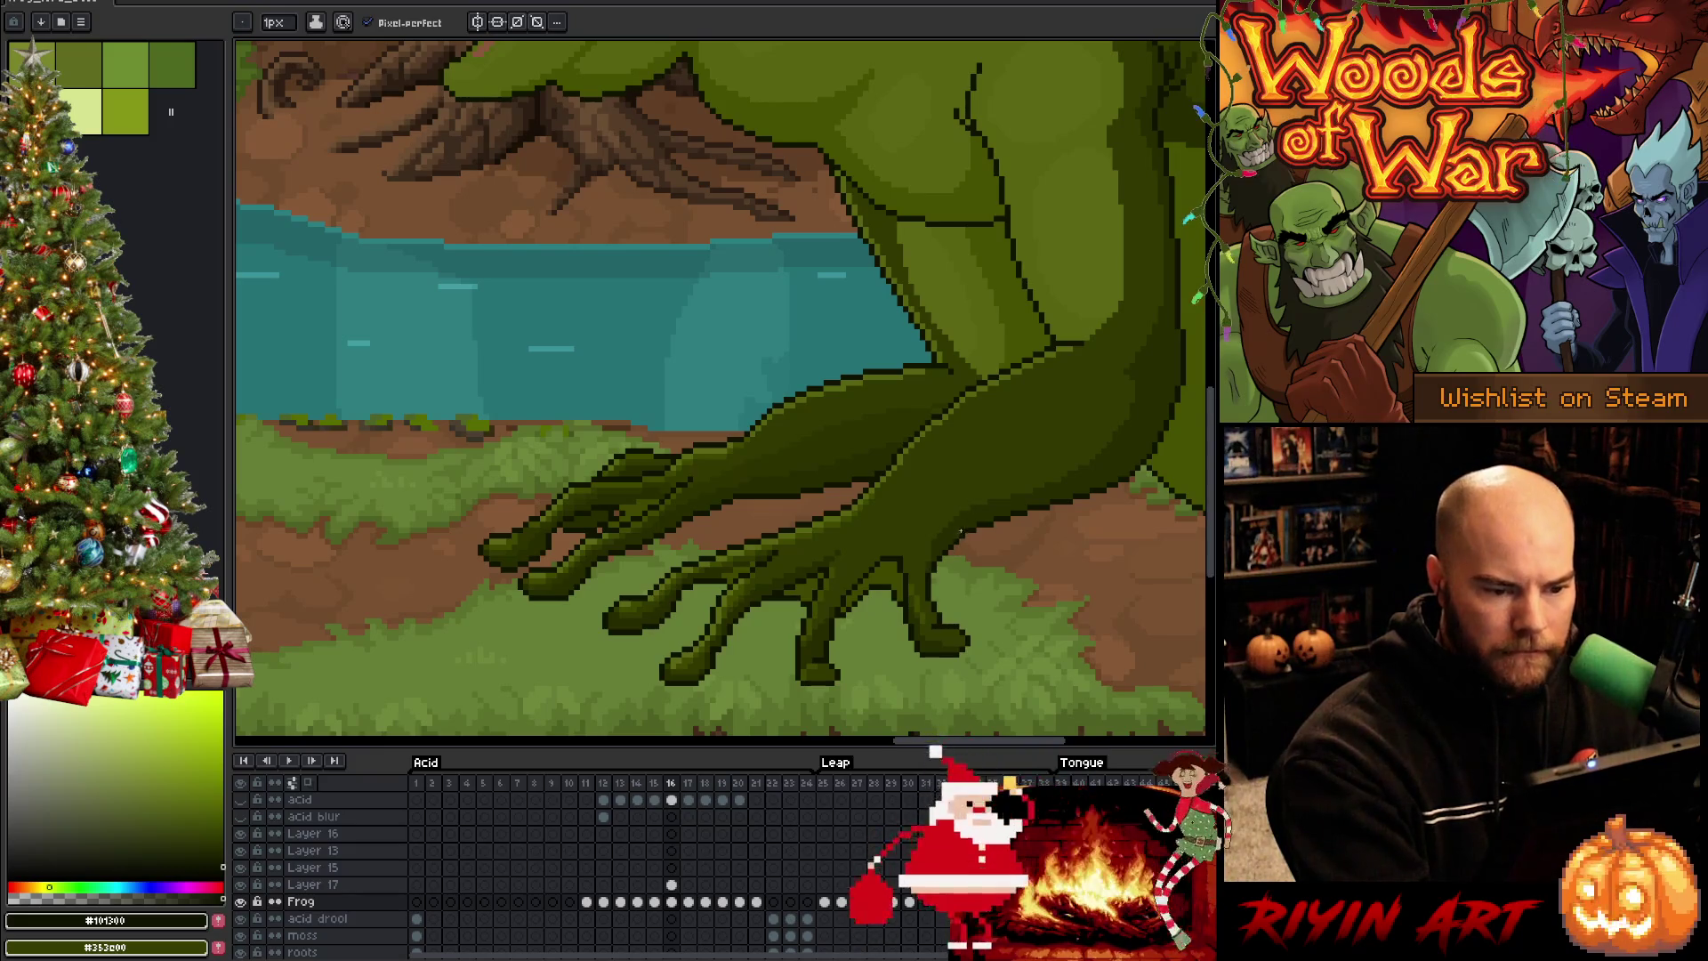
Pan the frog's feet and river into view and switch to the Rectangular Marquee for the toe area
key(i)
scroll(958, 531, up, 1)
scroll(877, 590, up, 1)
scroll(991, 401, up, 1)
scroll(946, 542, up, 1)
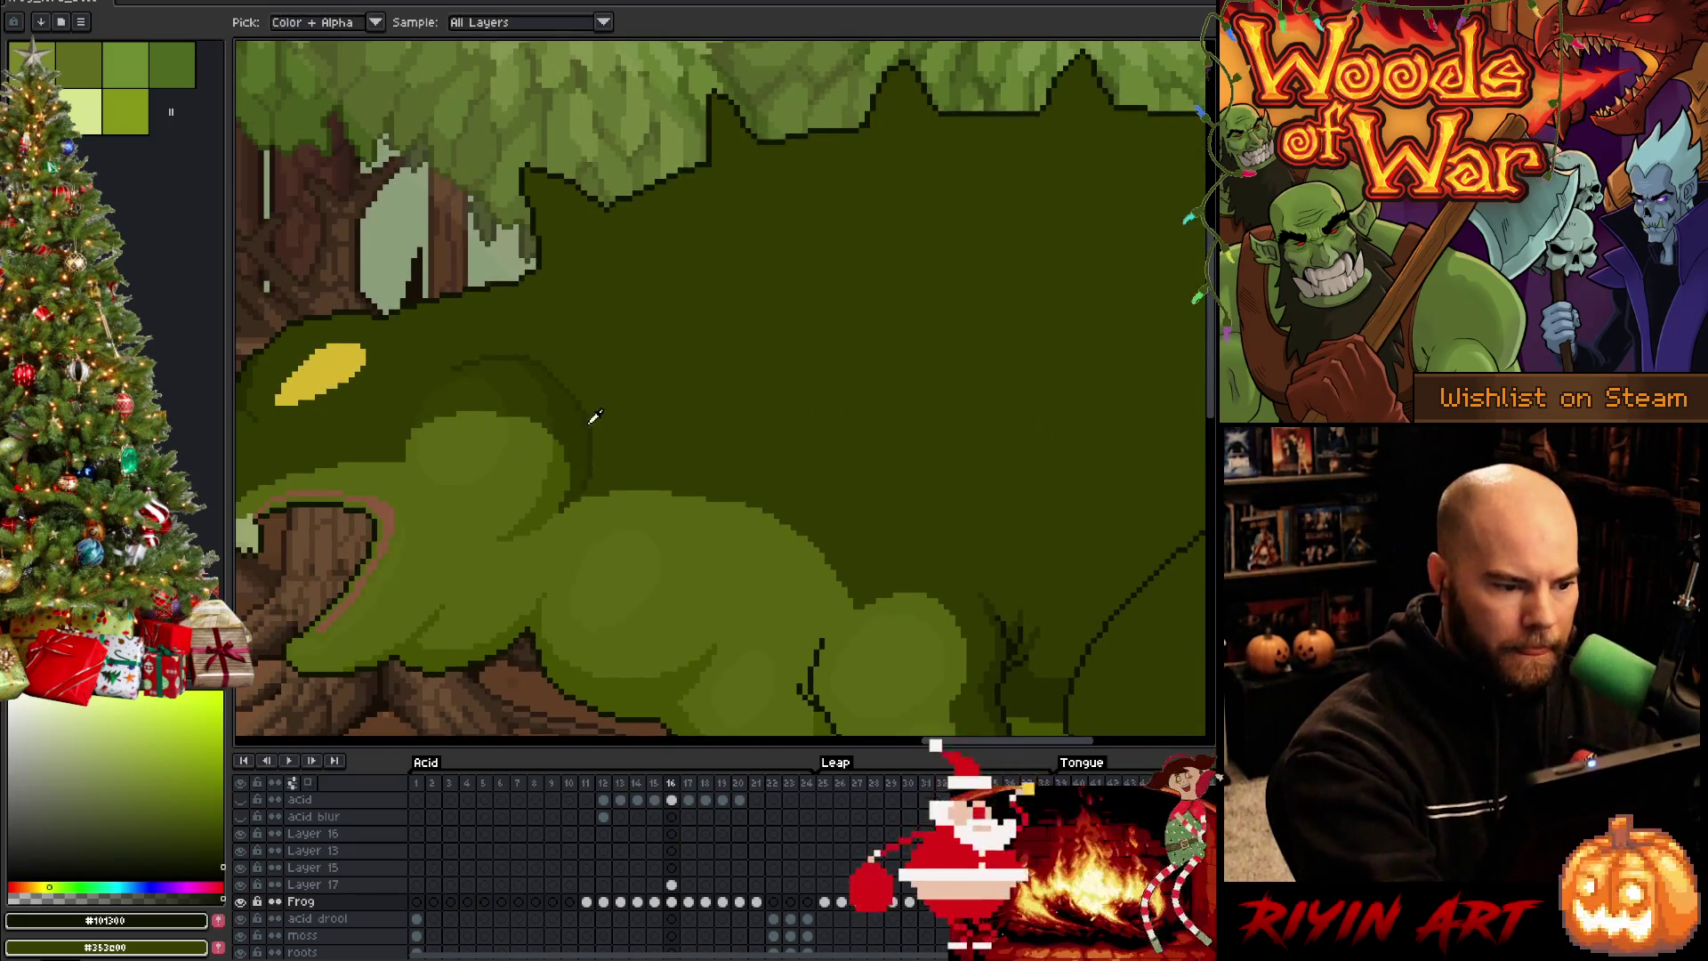
key(h)
mouse_move(705, 636)
mouse_down()
mouse_move(984, 285)
mouse_move(953, 424)
mouse_up()
key(m)
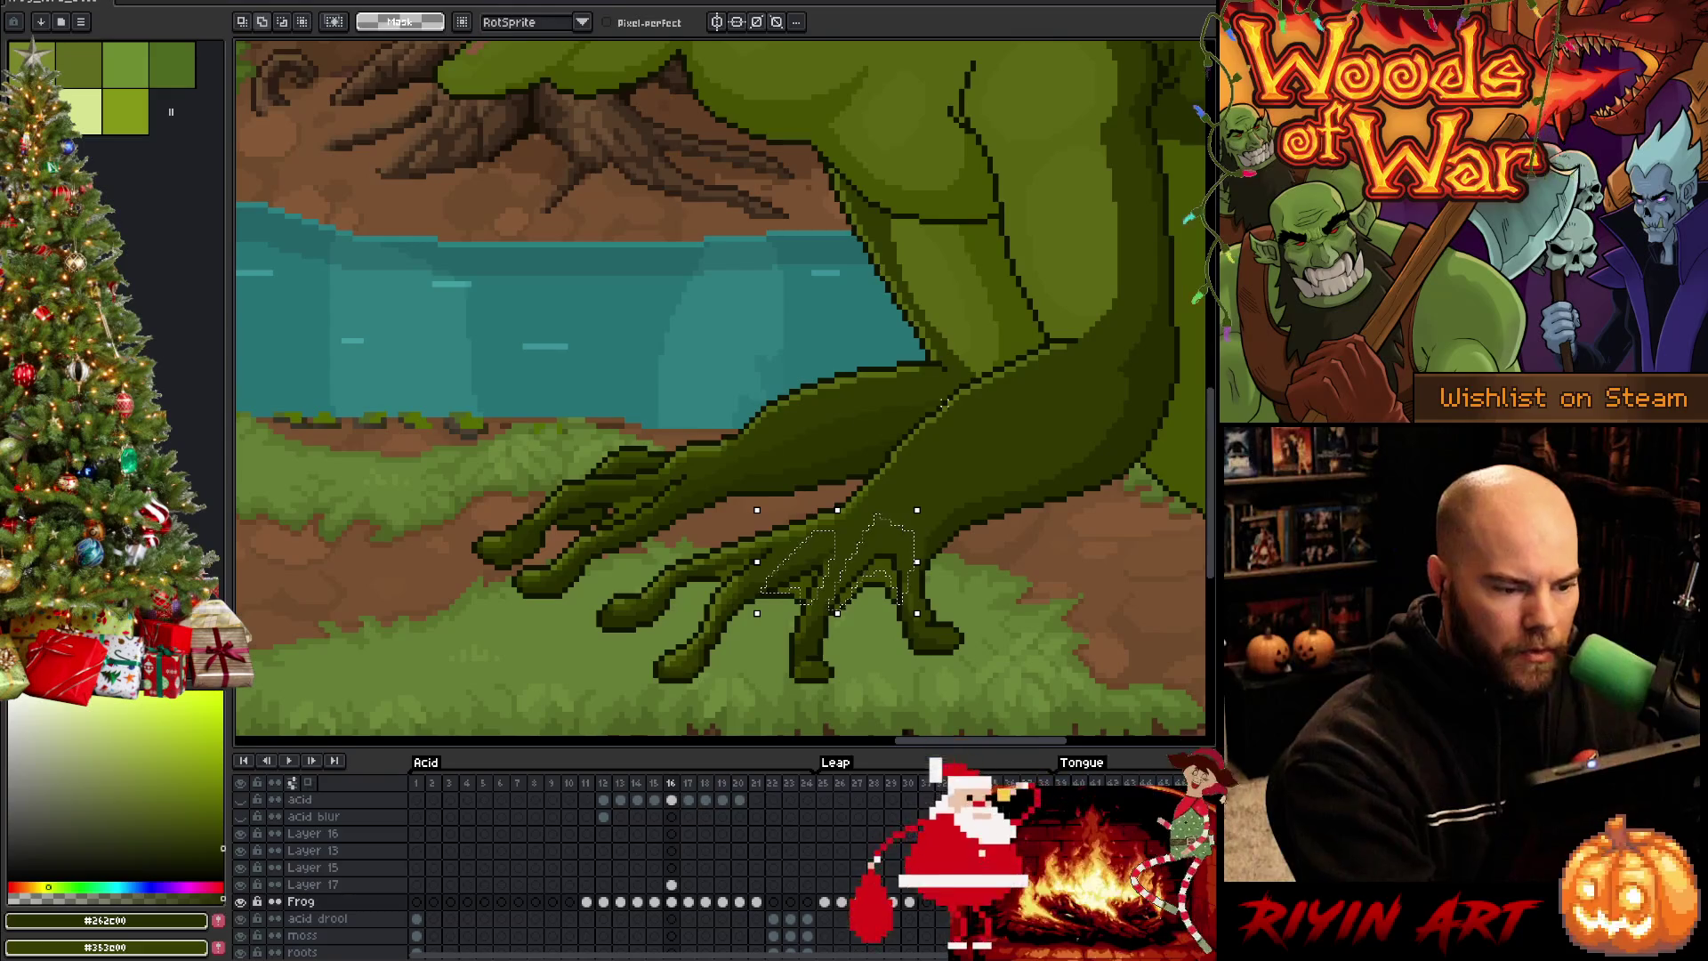
Replace Color in the toe selection from darkest outline #101300 to lighter #262c00 and apply it
key(shift+r)
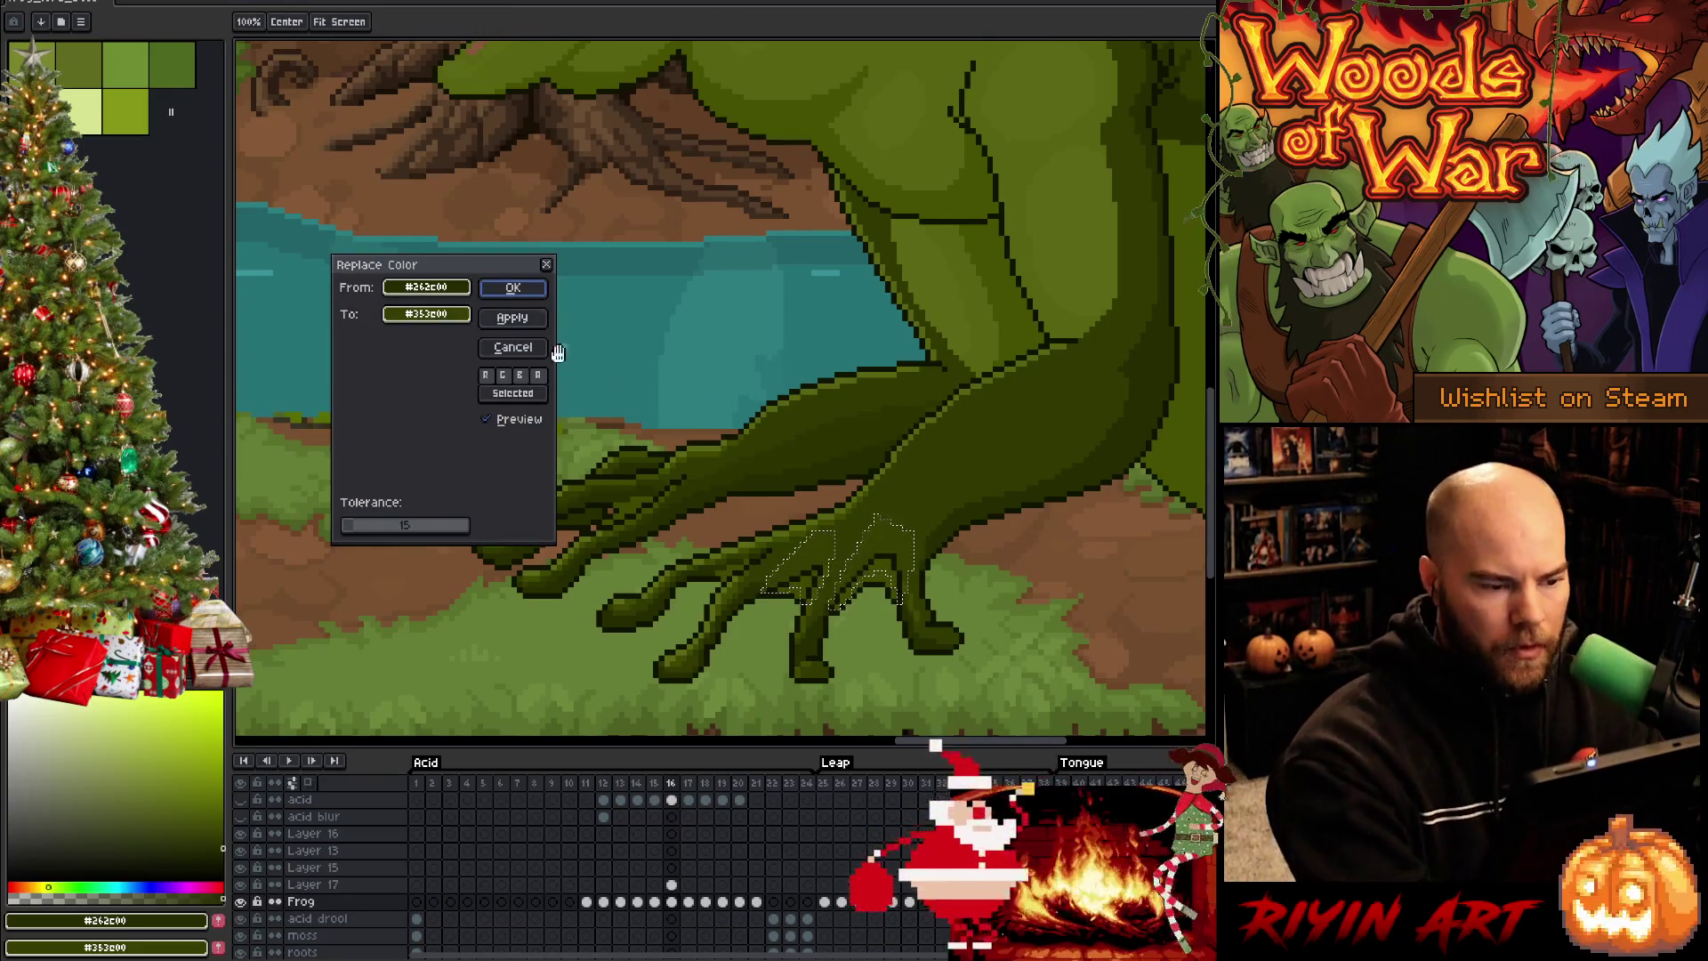
click(885, 547)
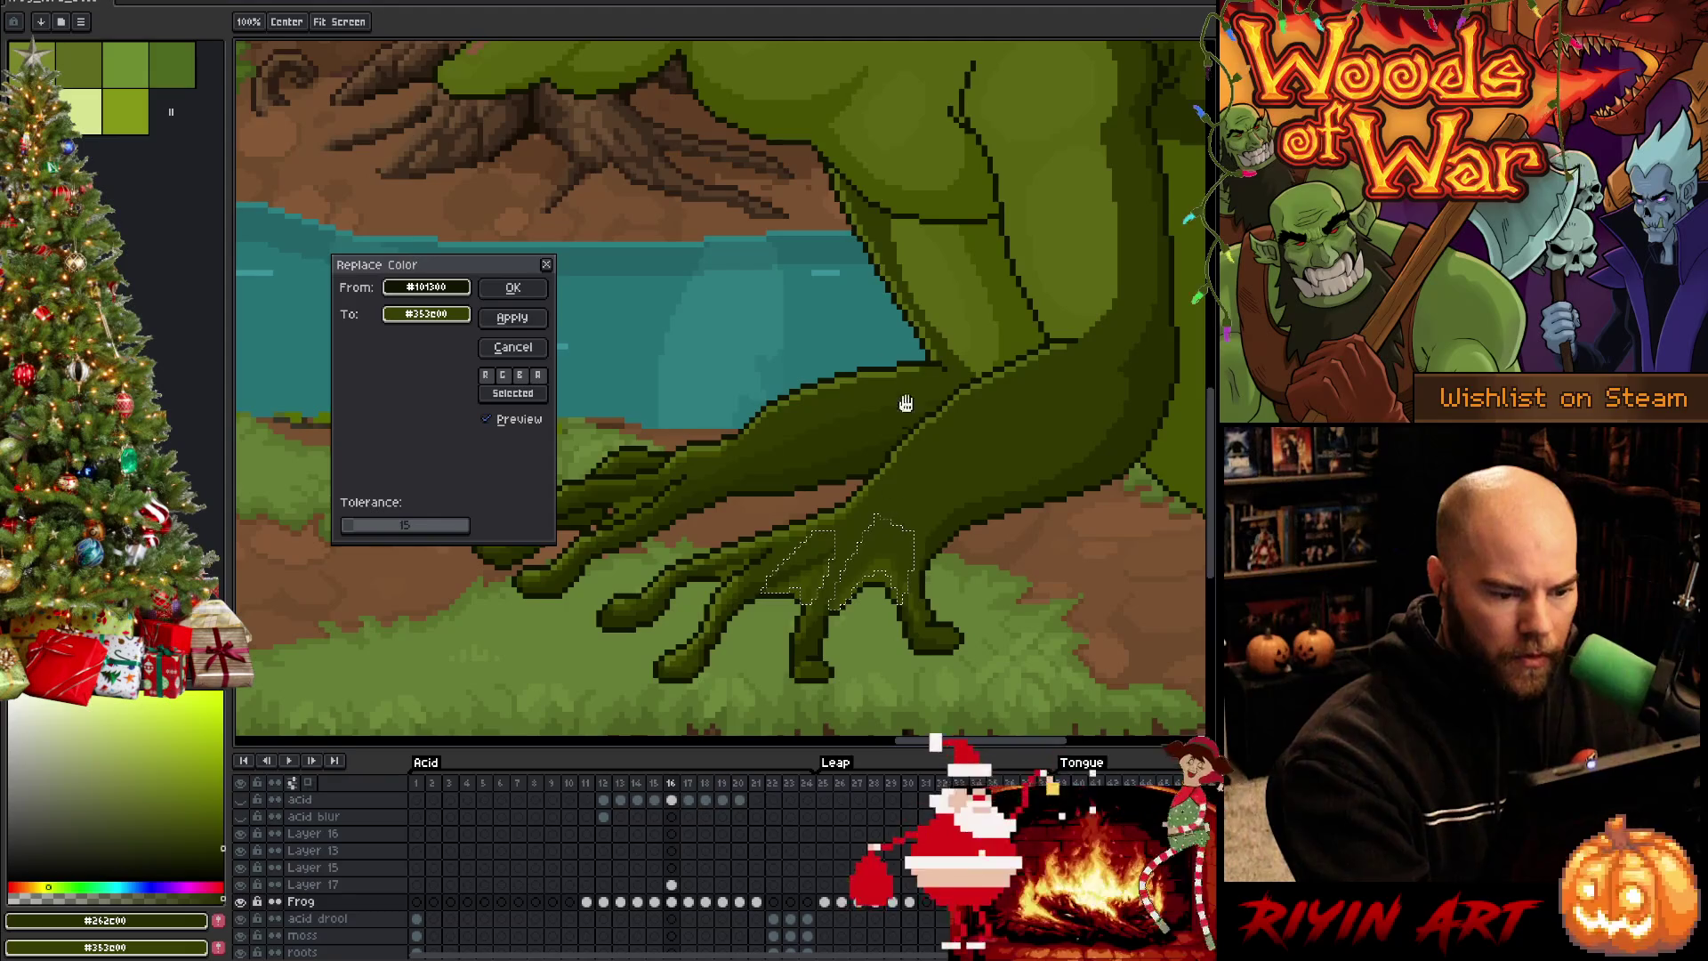
click(427, 314)
click(198, 918)
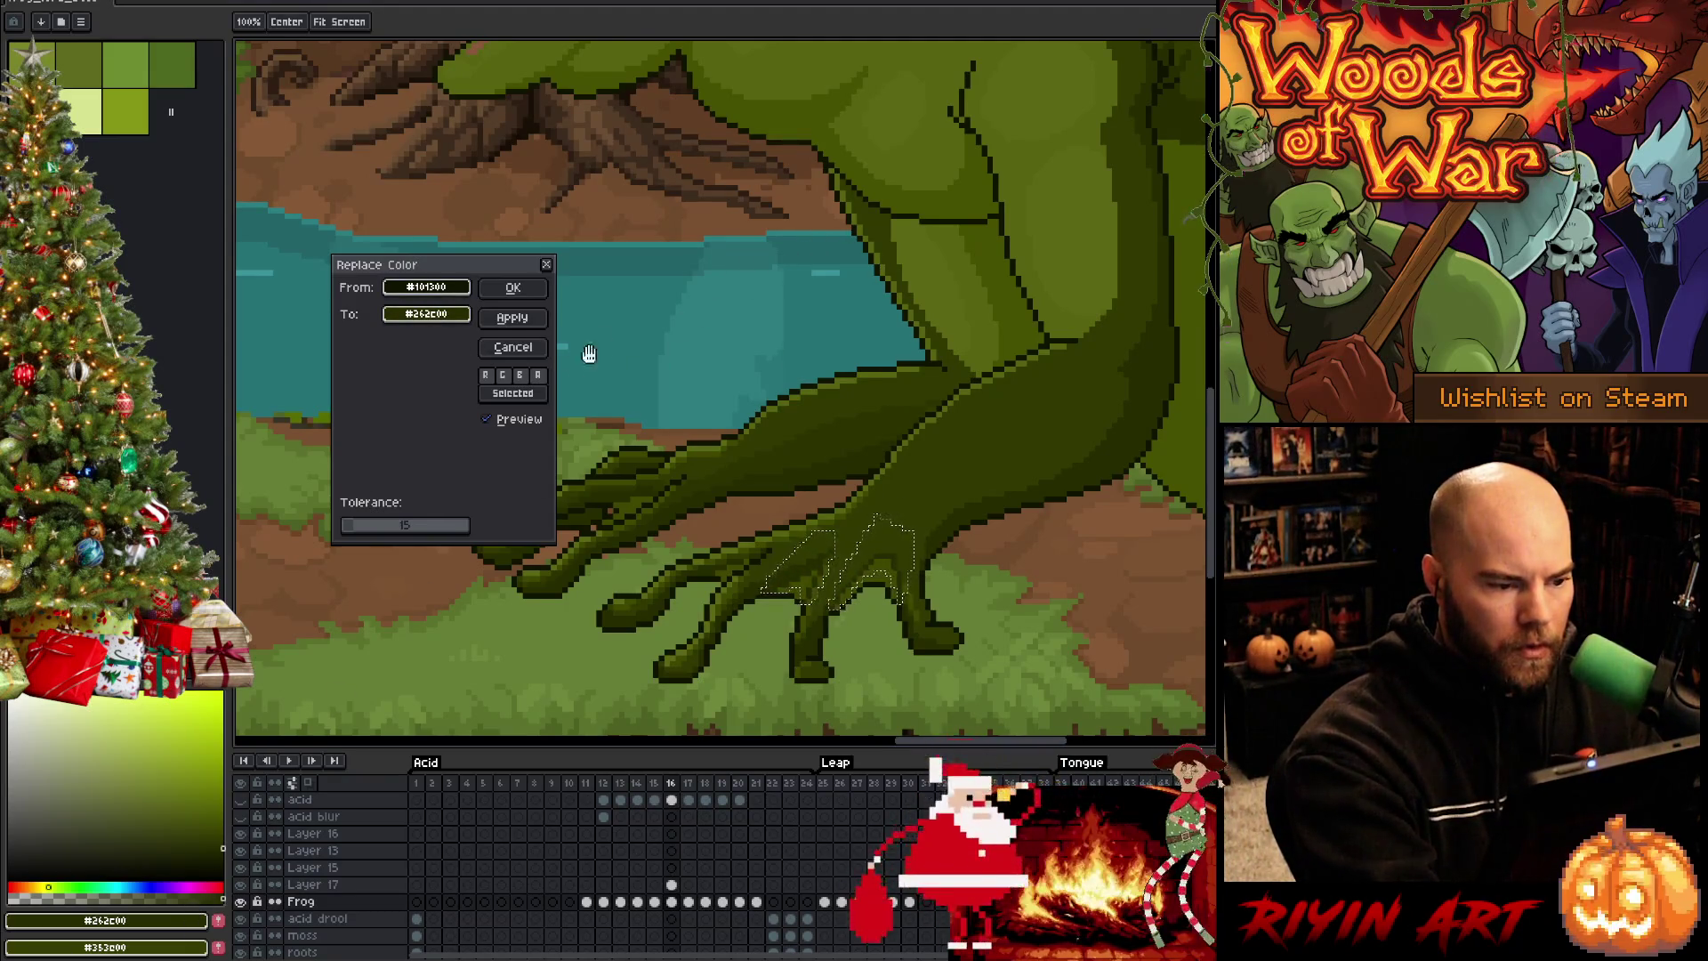
click(514, 287)
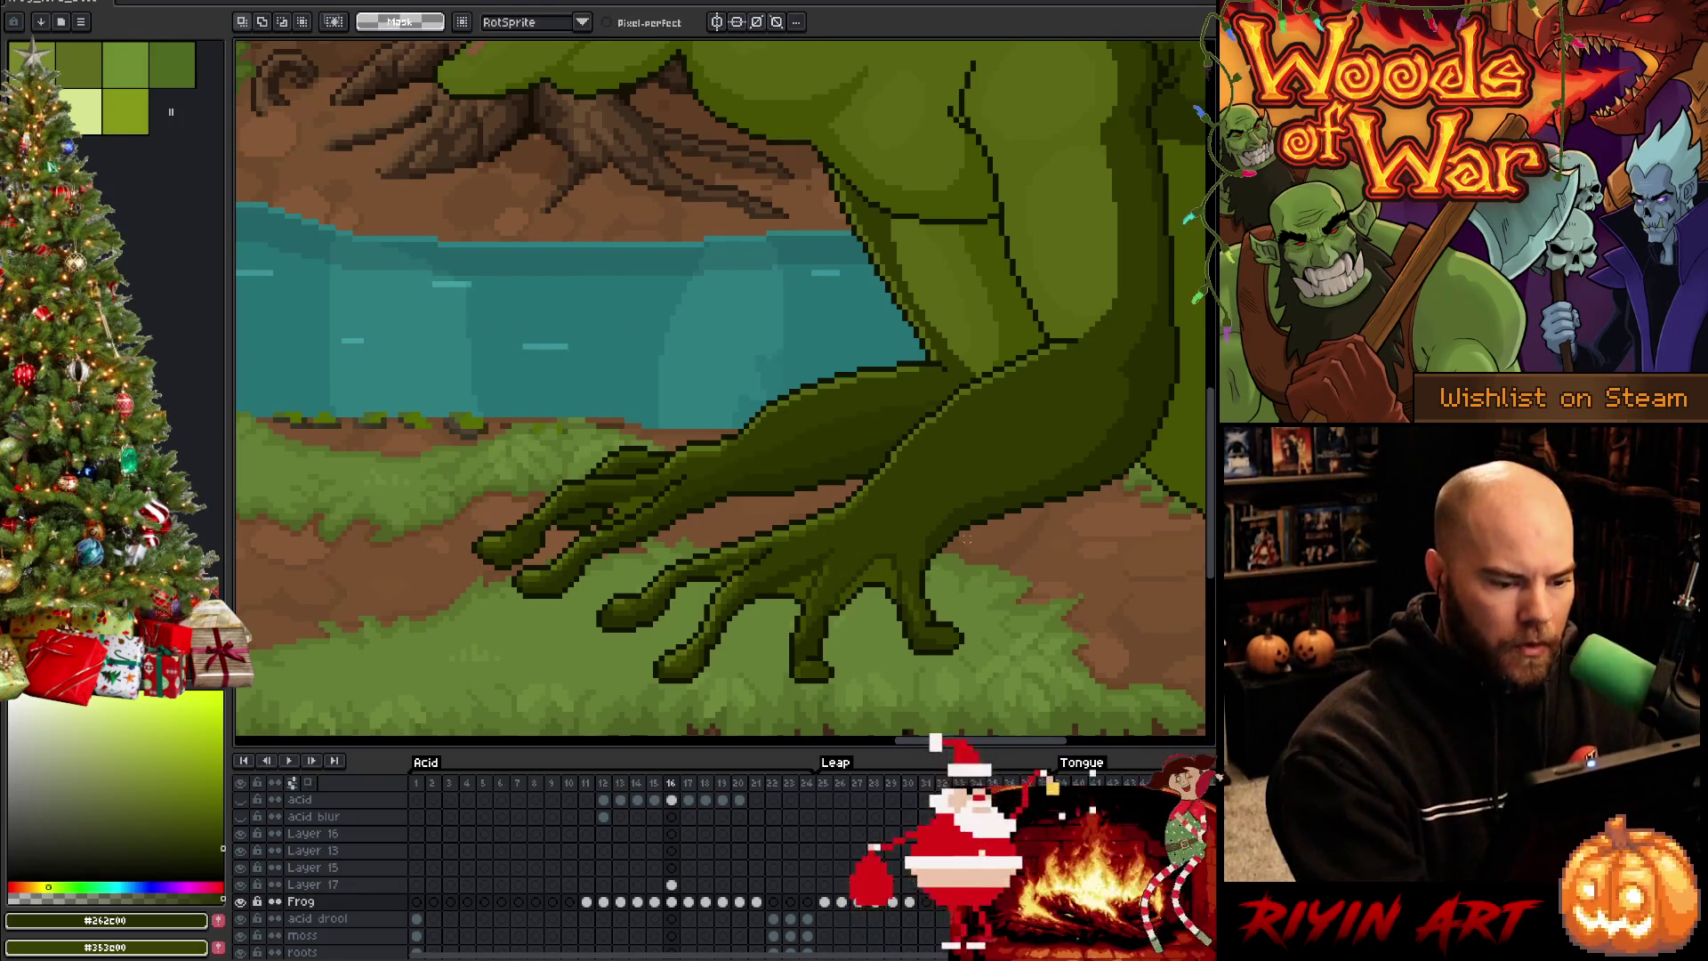
scroll(899, 560, down, 3)
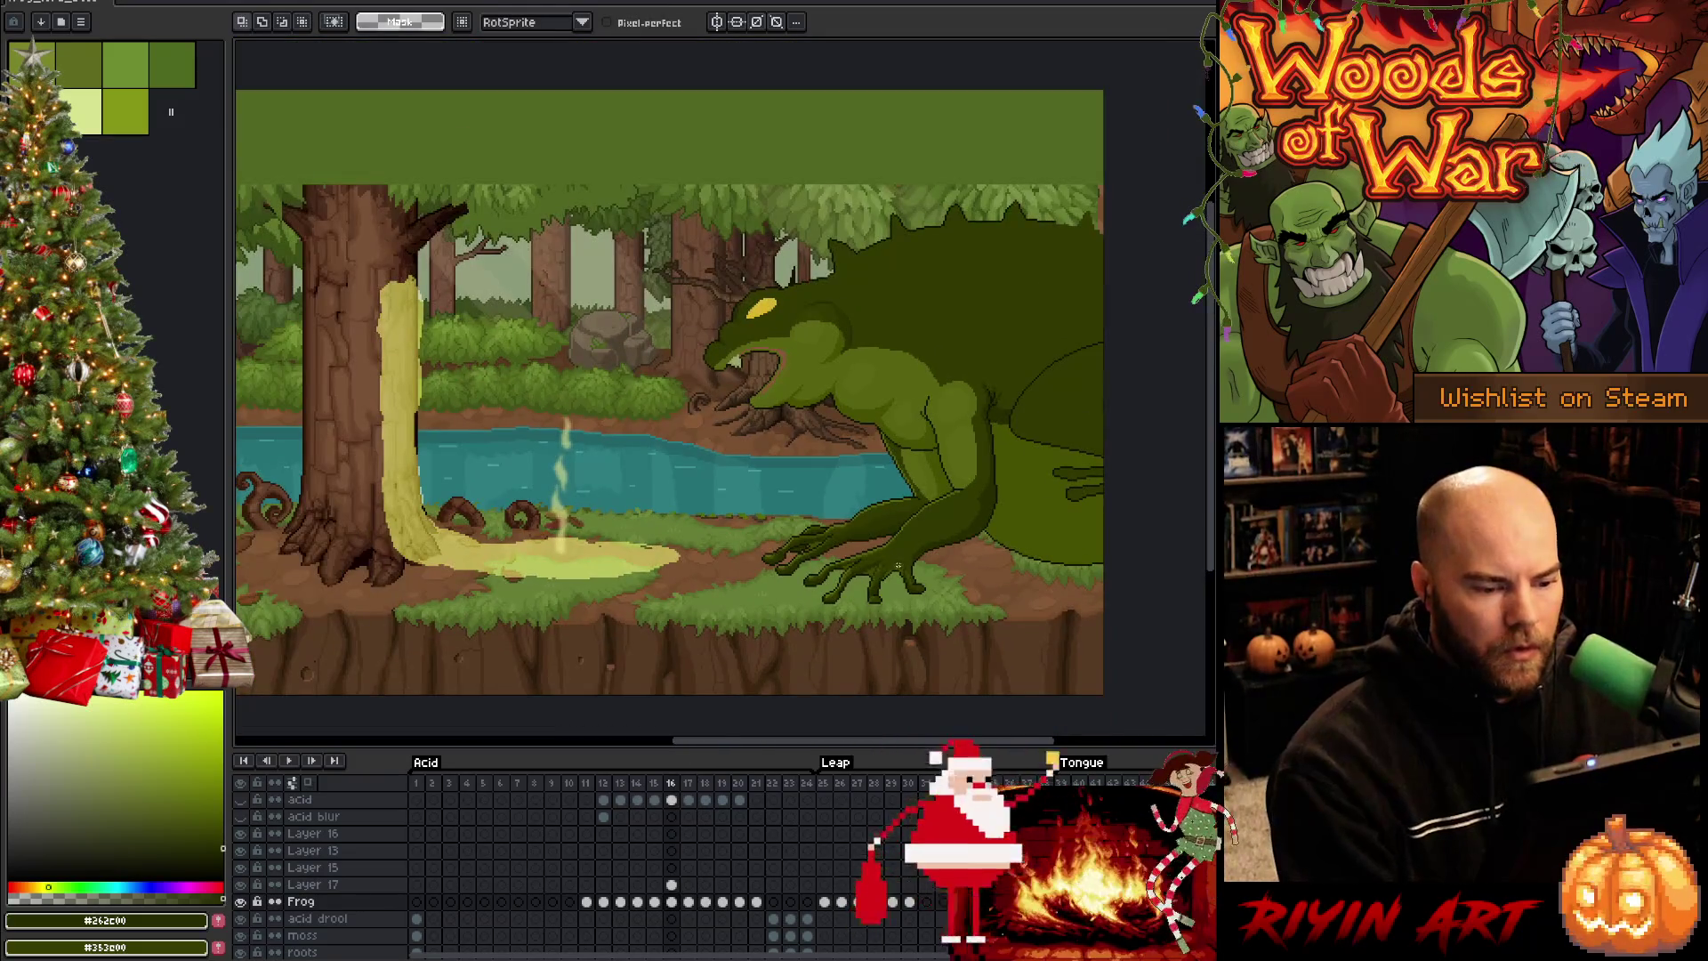
scroll(897, 563, up, 2)
drag(879, 627, 710, 596)
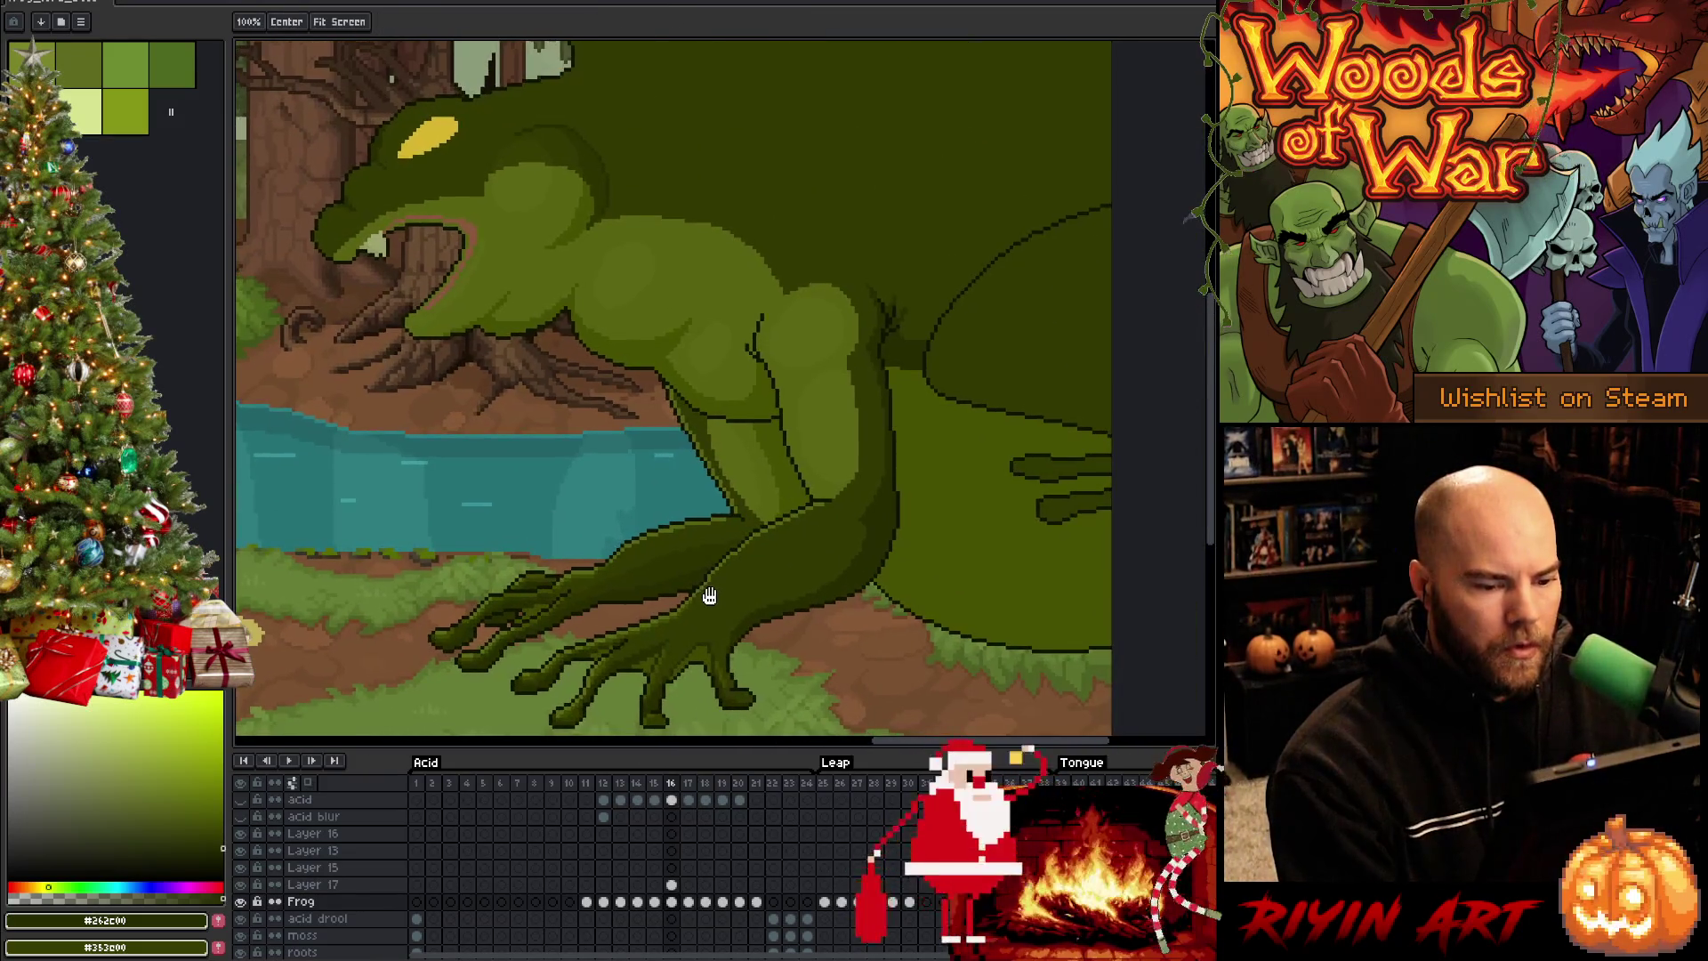
scroll(988, 523, up, 2)
scroll(858, 507, up, 1)
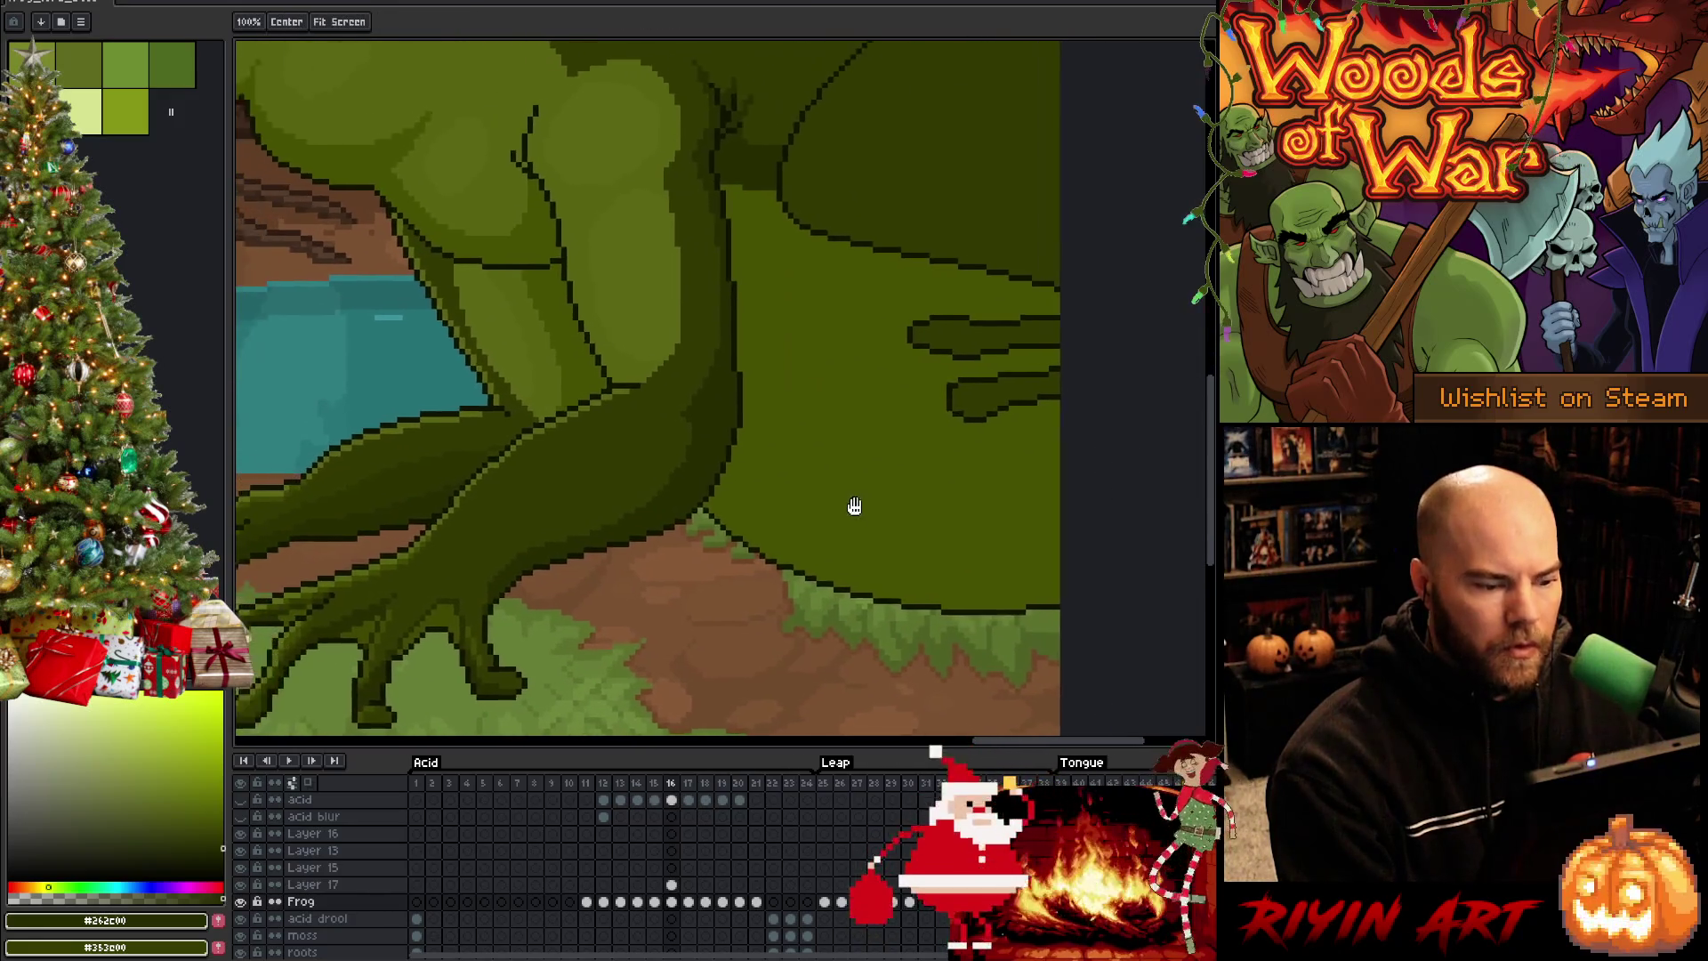
key(b)
alt+click(1037, 350)
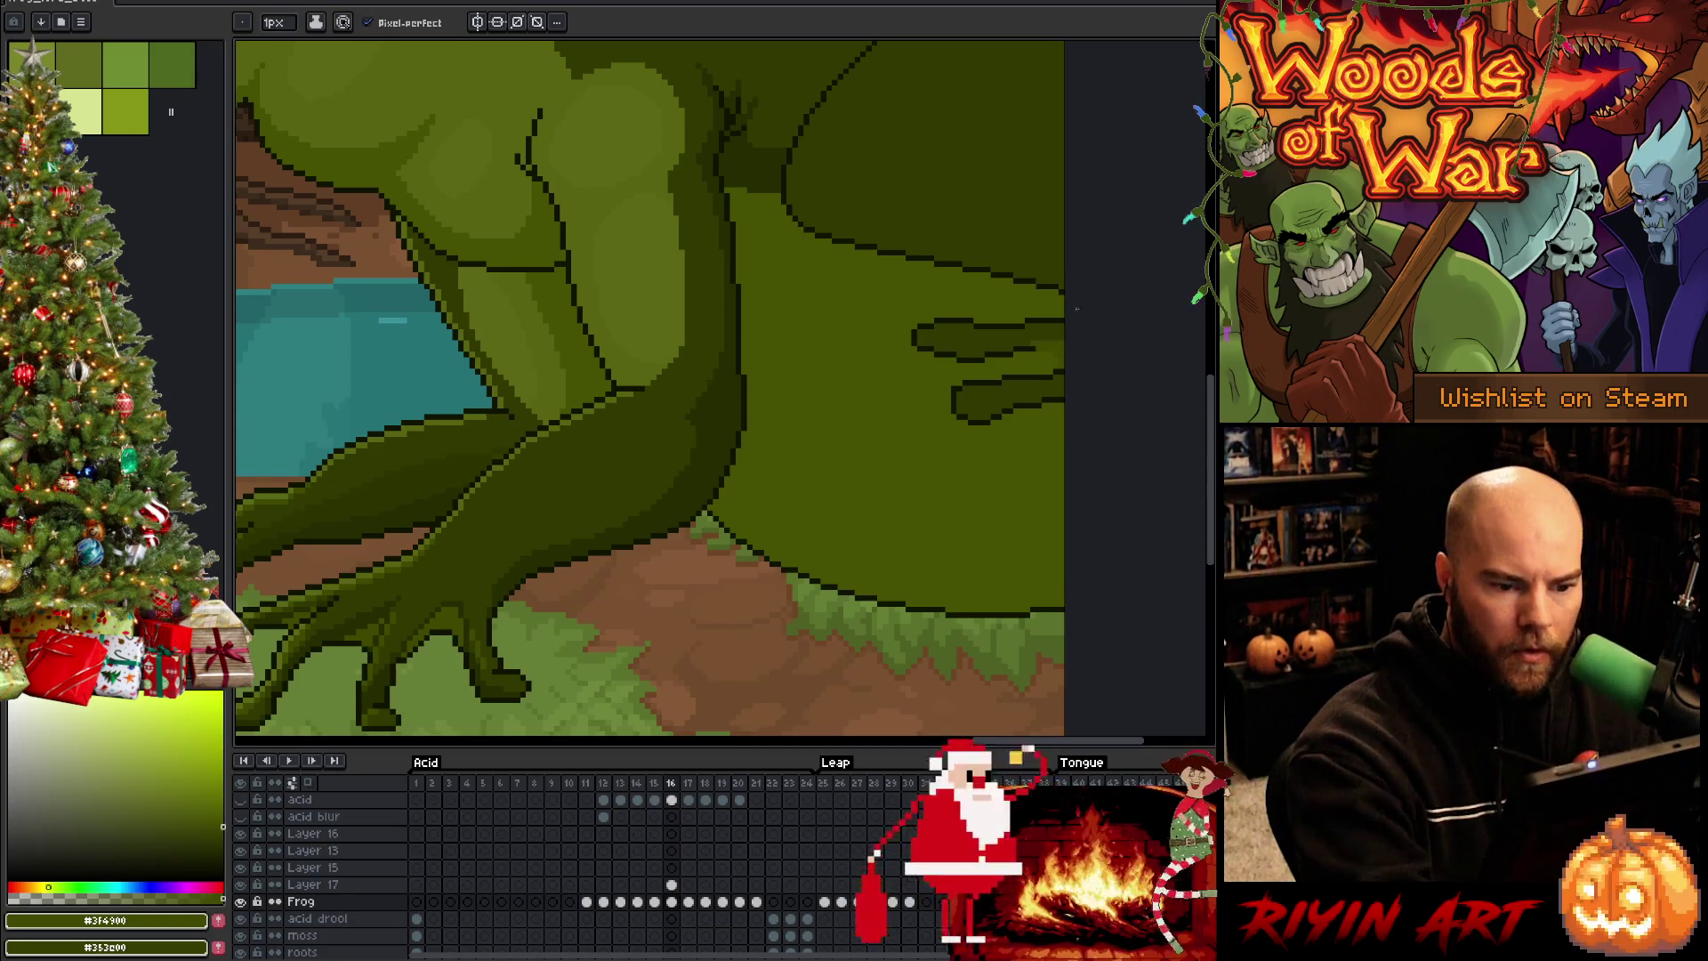
alt+click(1048, 349)
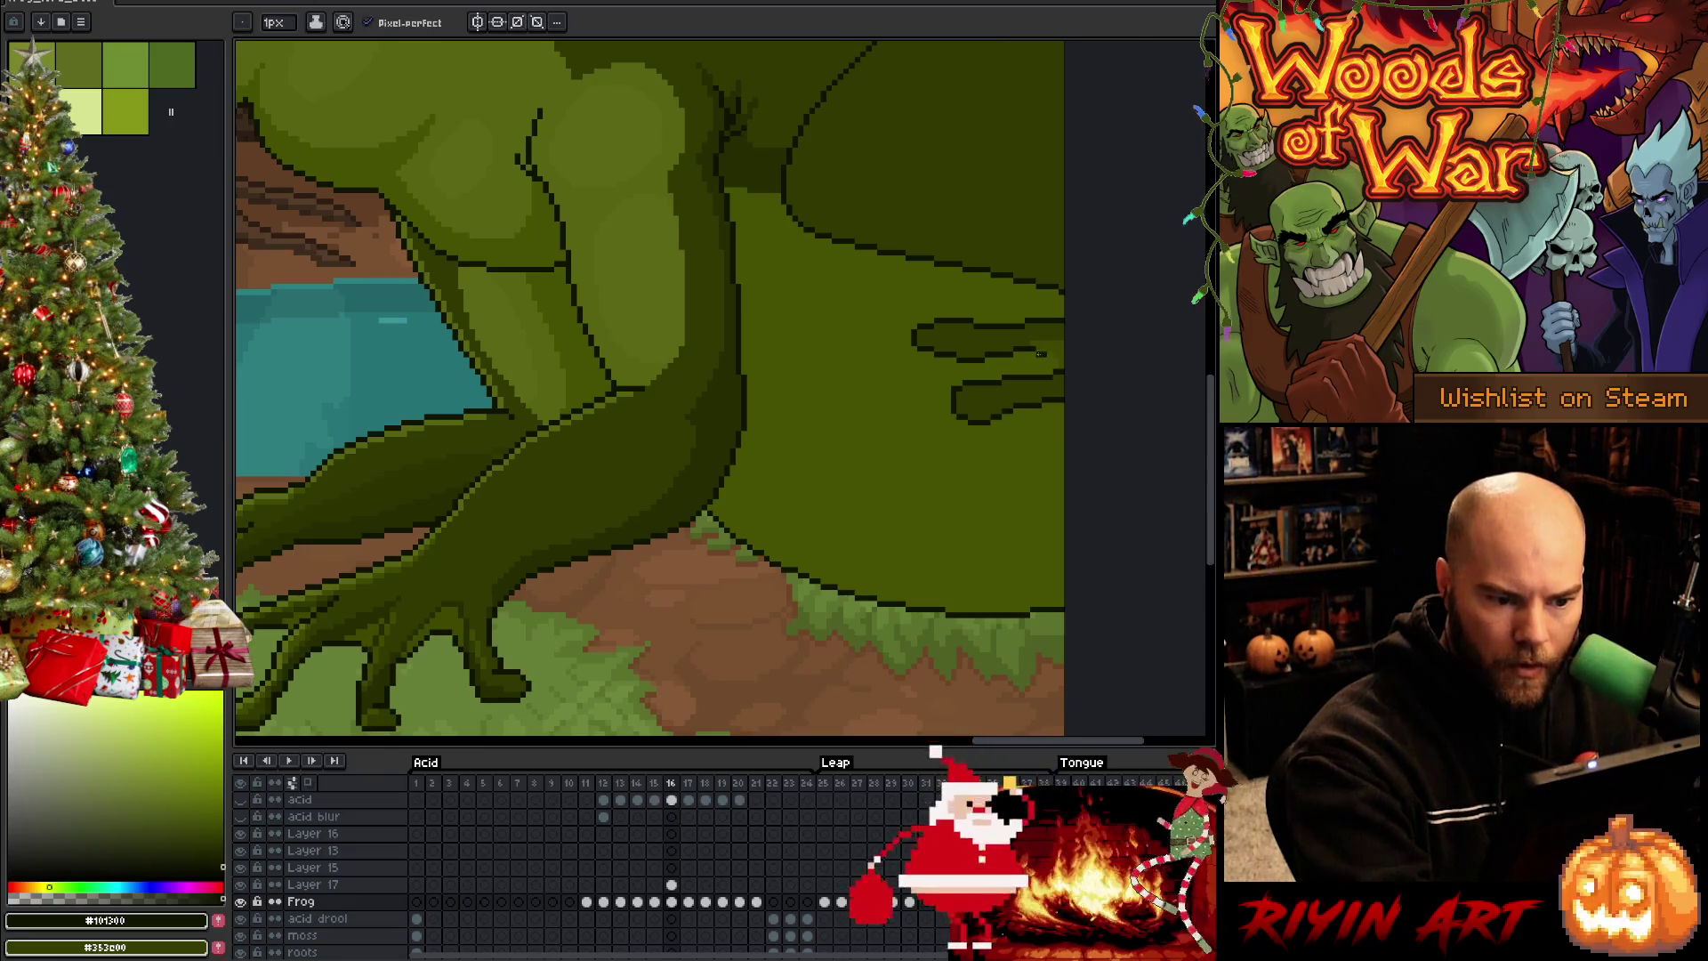
alt+click(1064, 344)
alt+click(1050, 353)
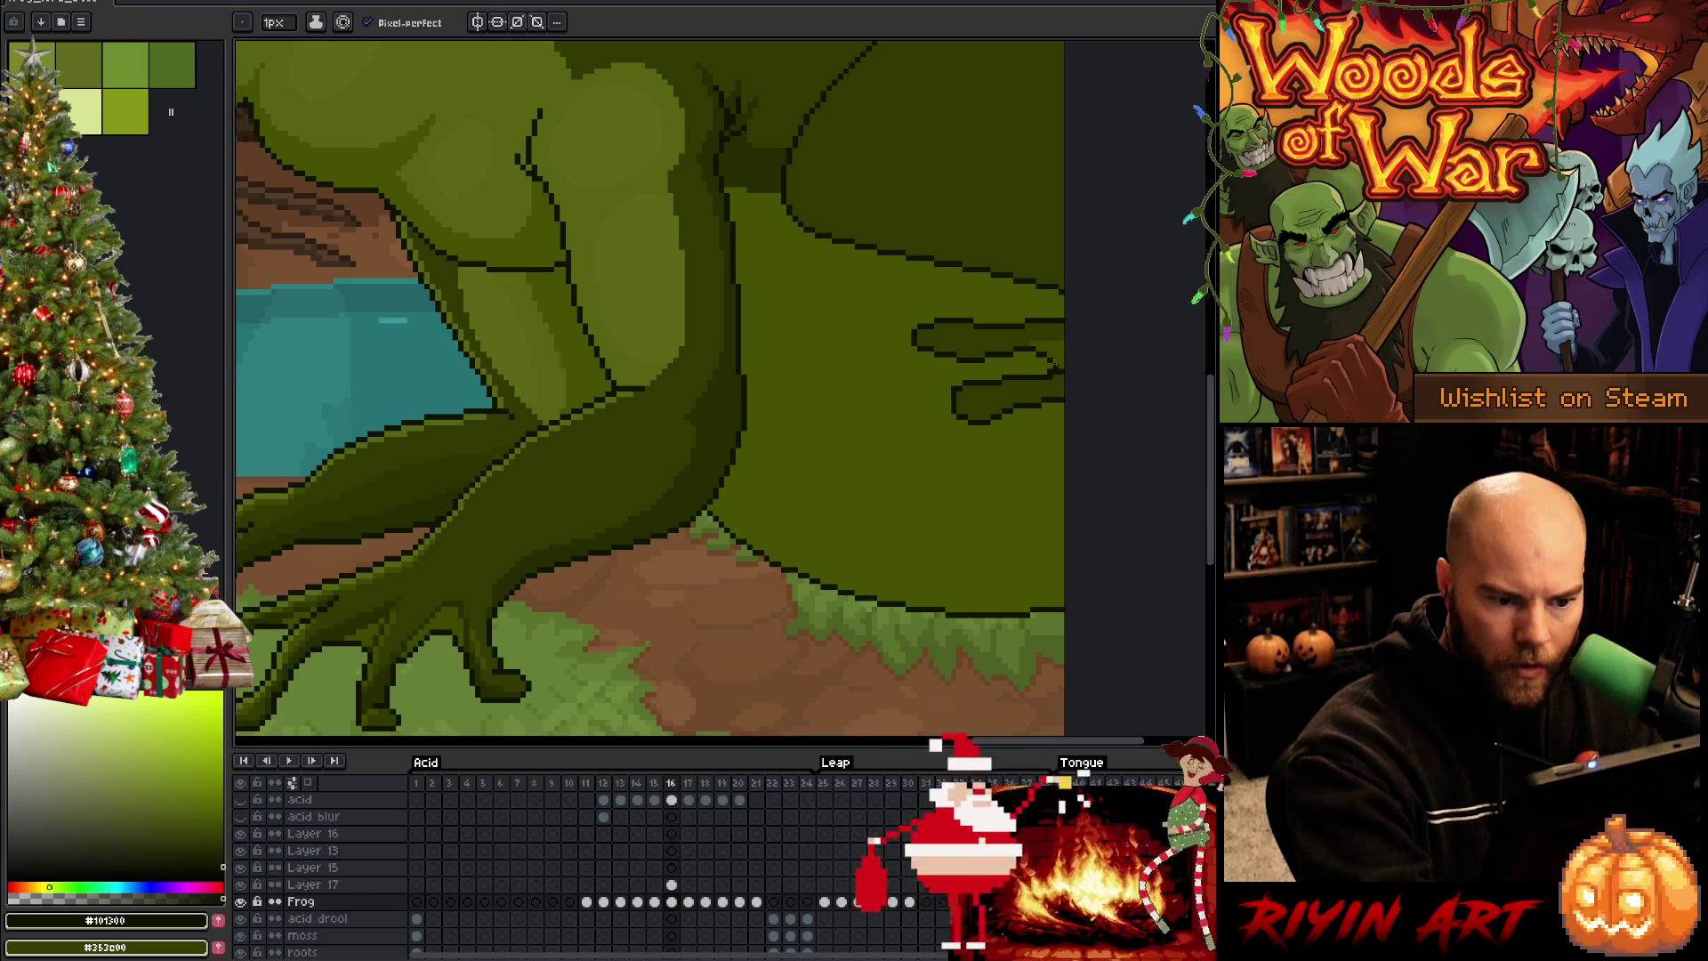
alt+click(1064, 350)
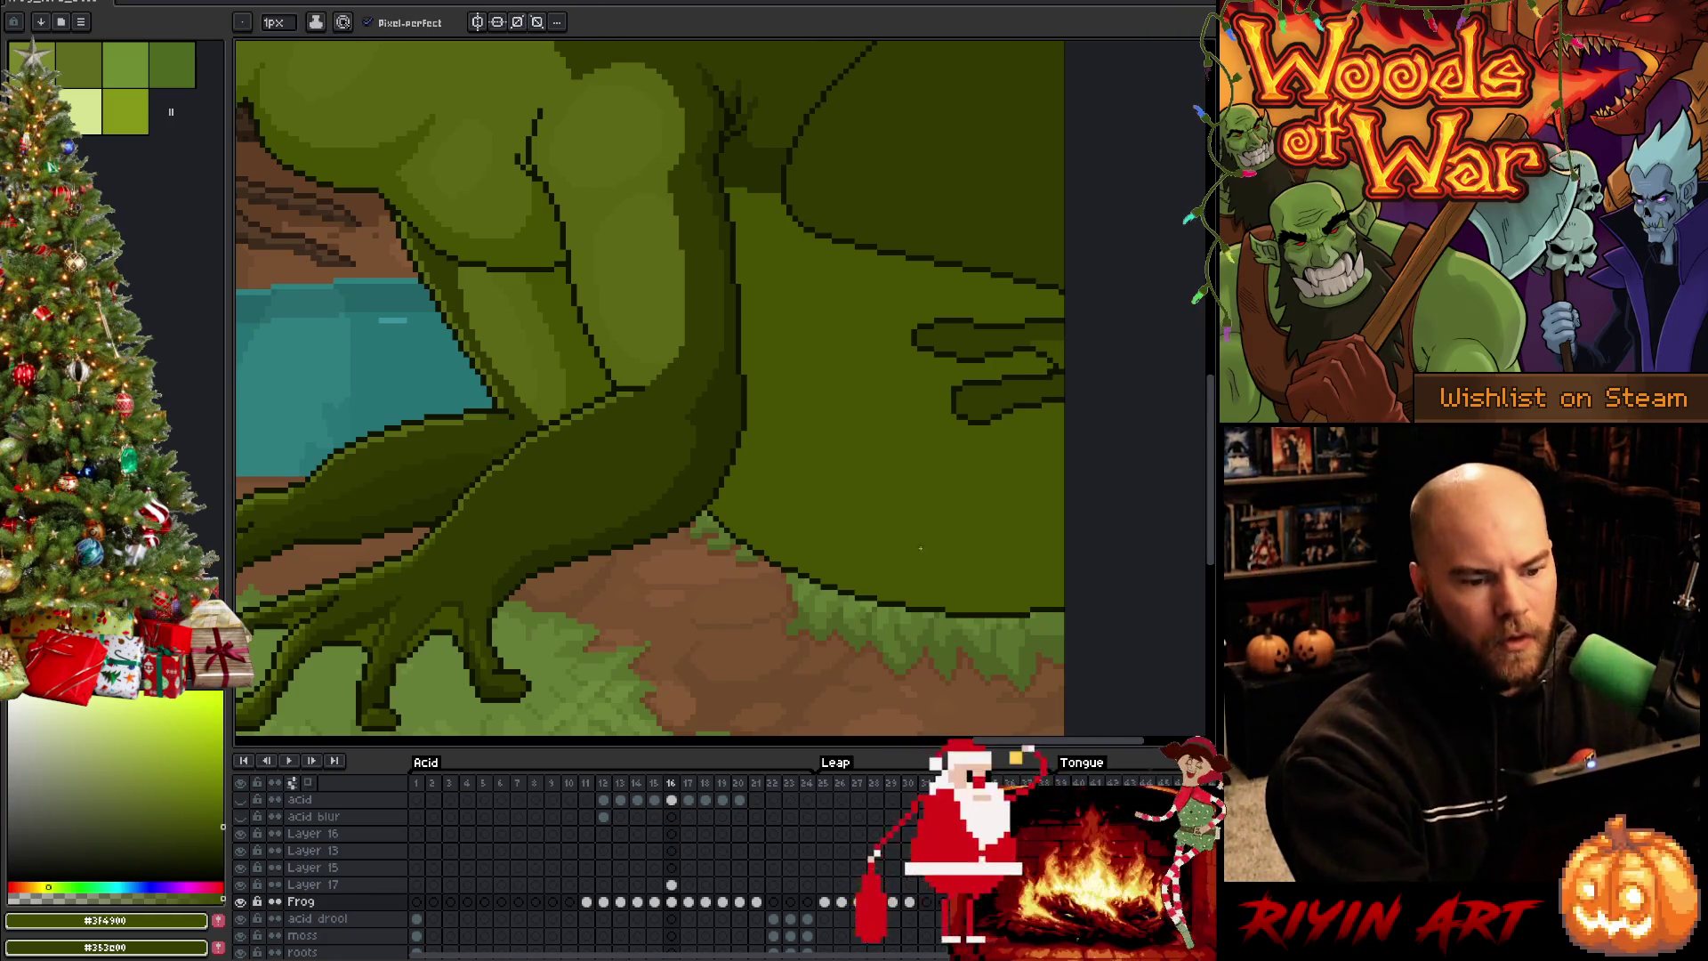
scroll(925, 538, down, 3)
scroll(872, 587, up, 1)
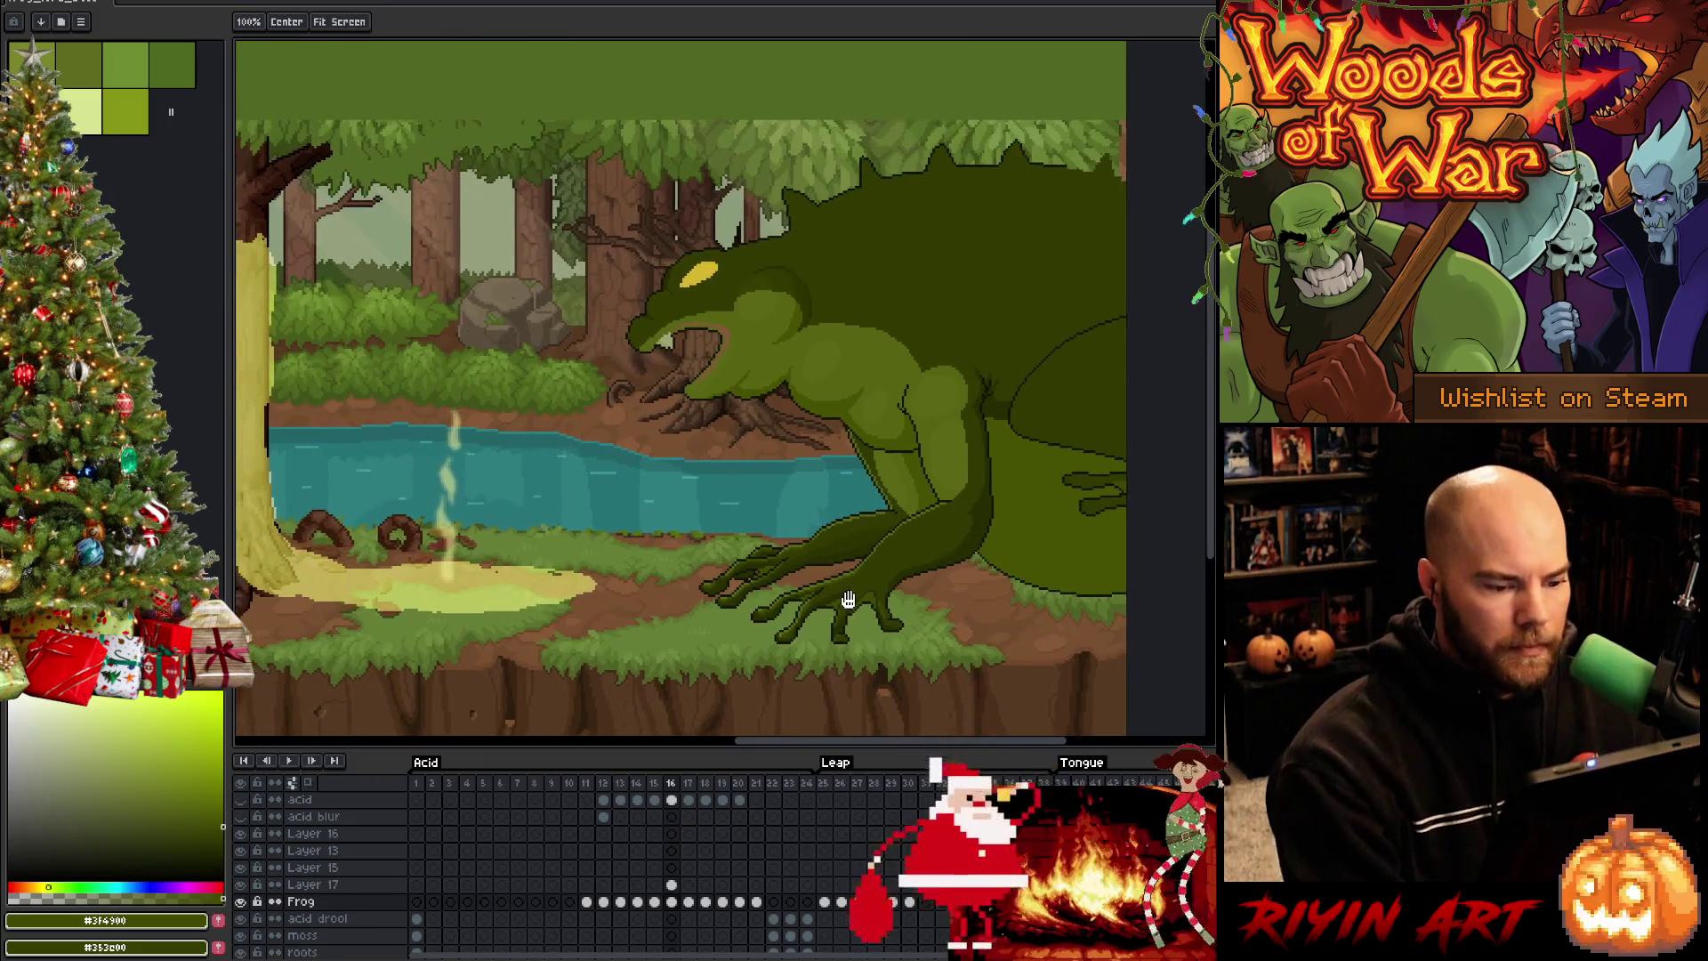
scroll(873, 587, up, 2)
scroll(875, 586, up, 1)
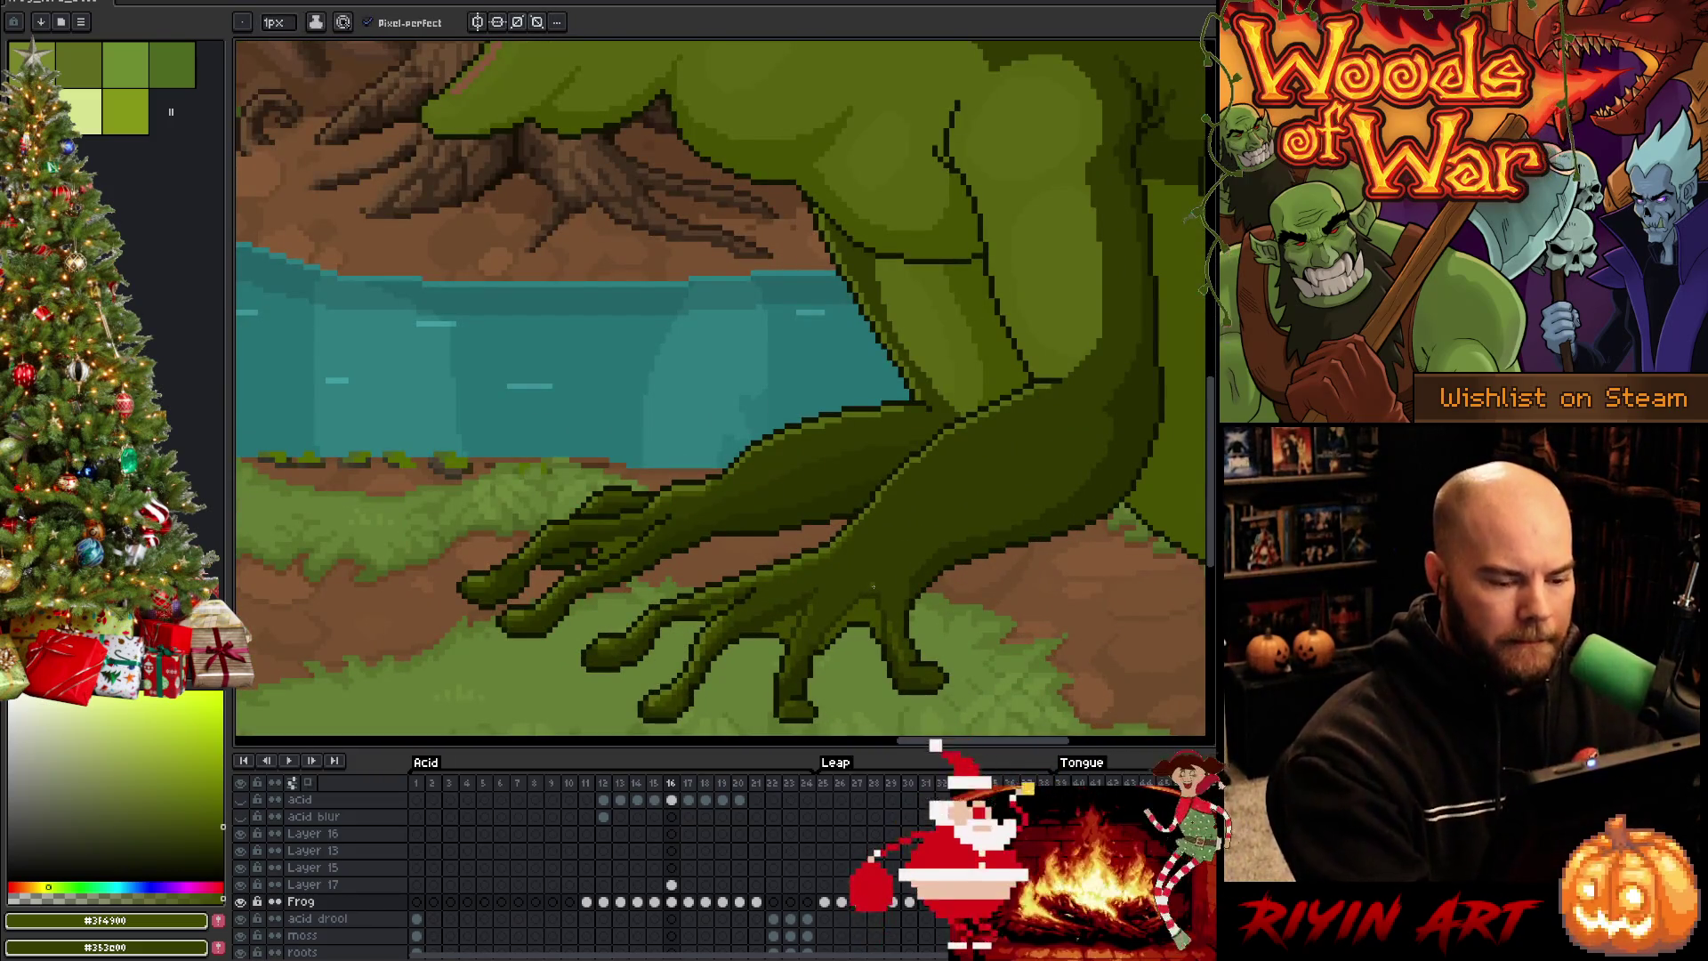